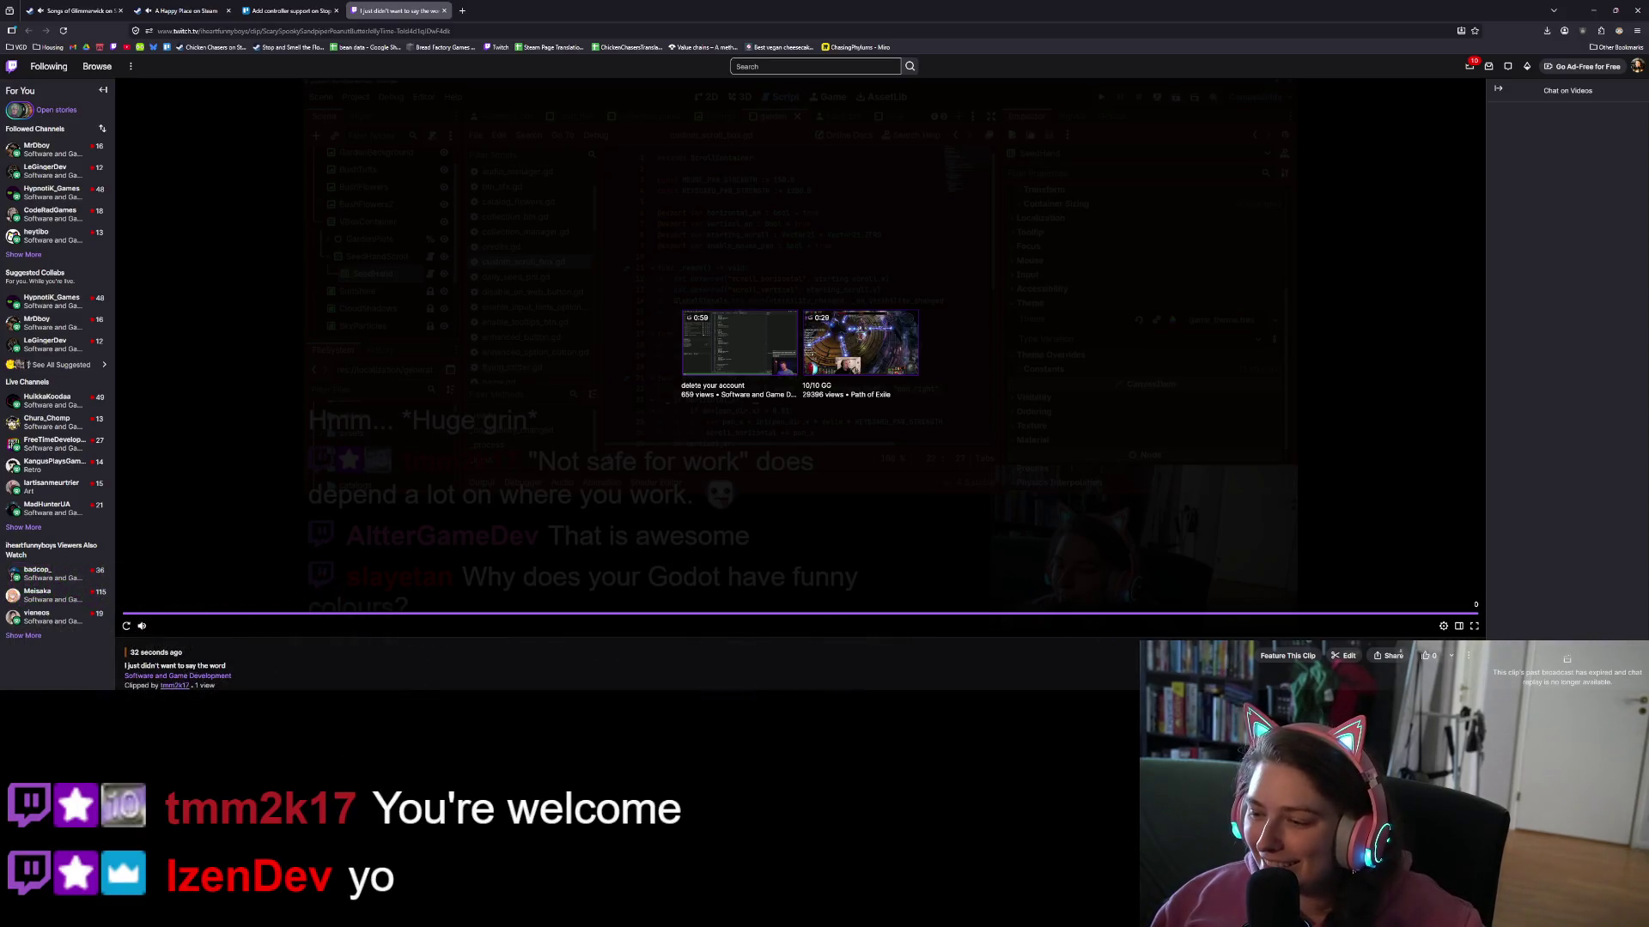
- Delete the Twitch clip from its options menu, dismiss the success notice, and close the tab
left_click(1468, 656)
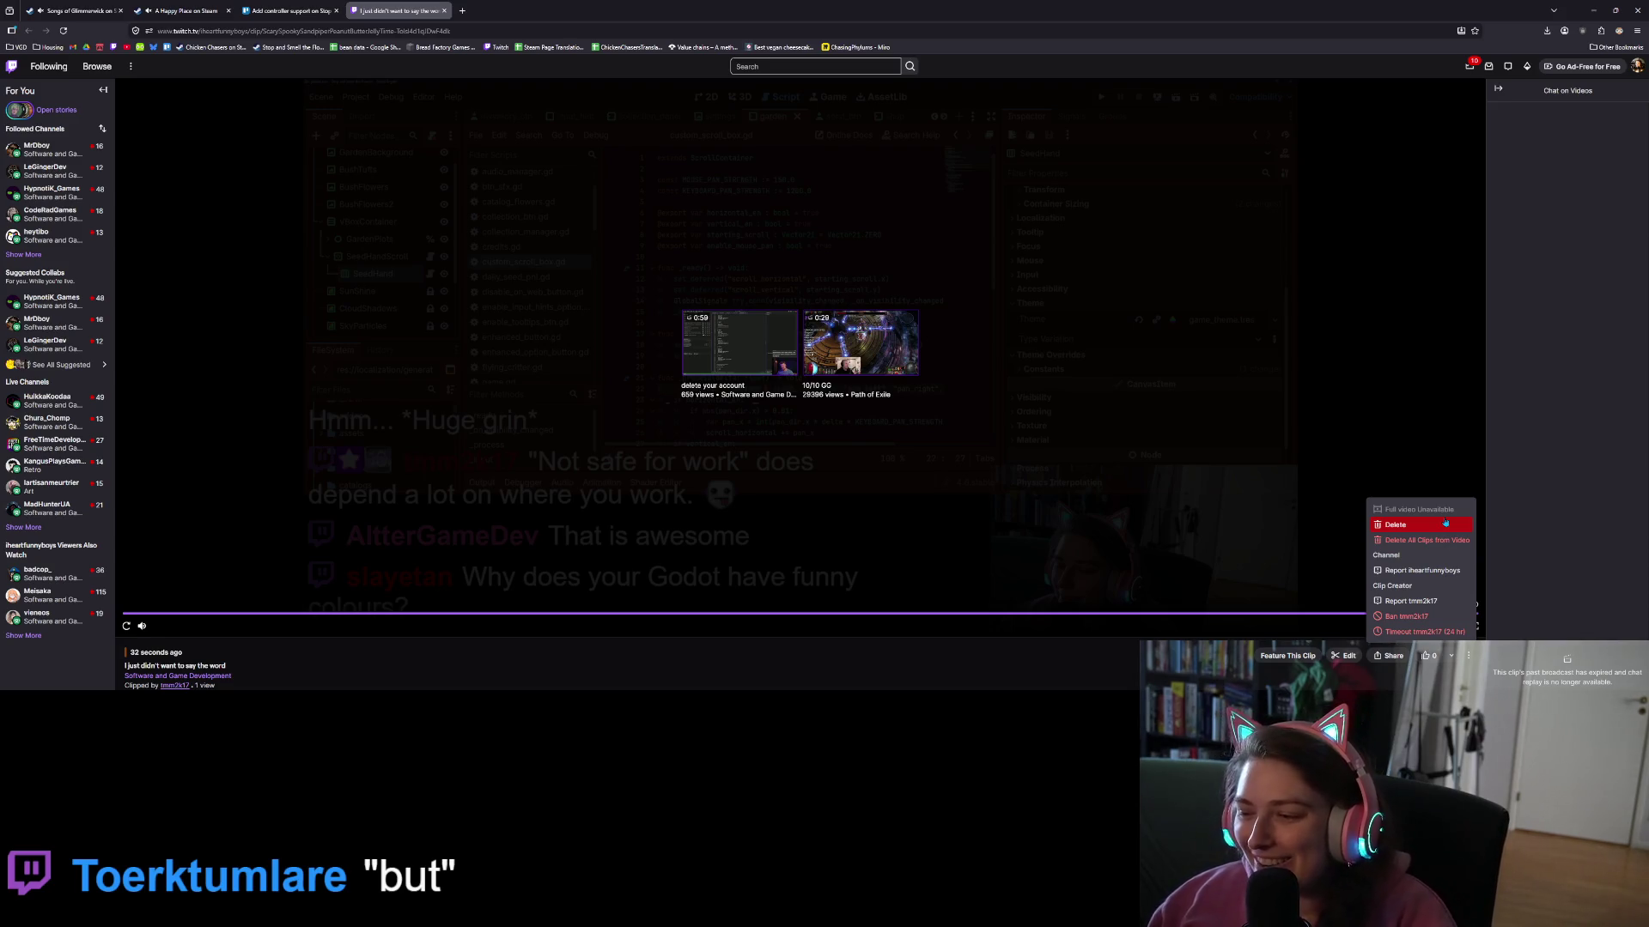
left_click(1446, 524)
left_click(838, 412)
left_click(812, 380)
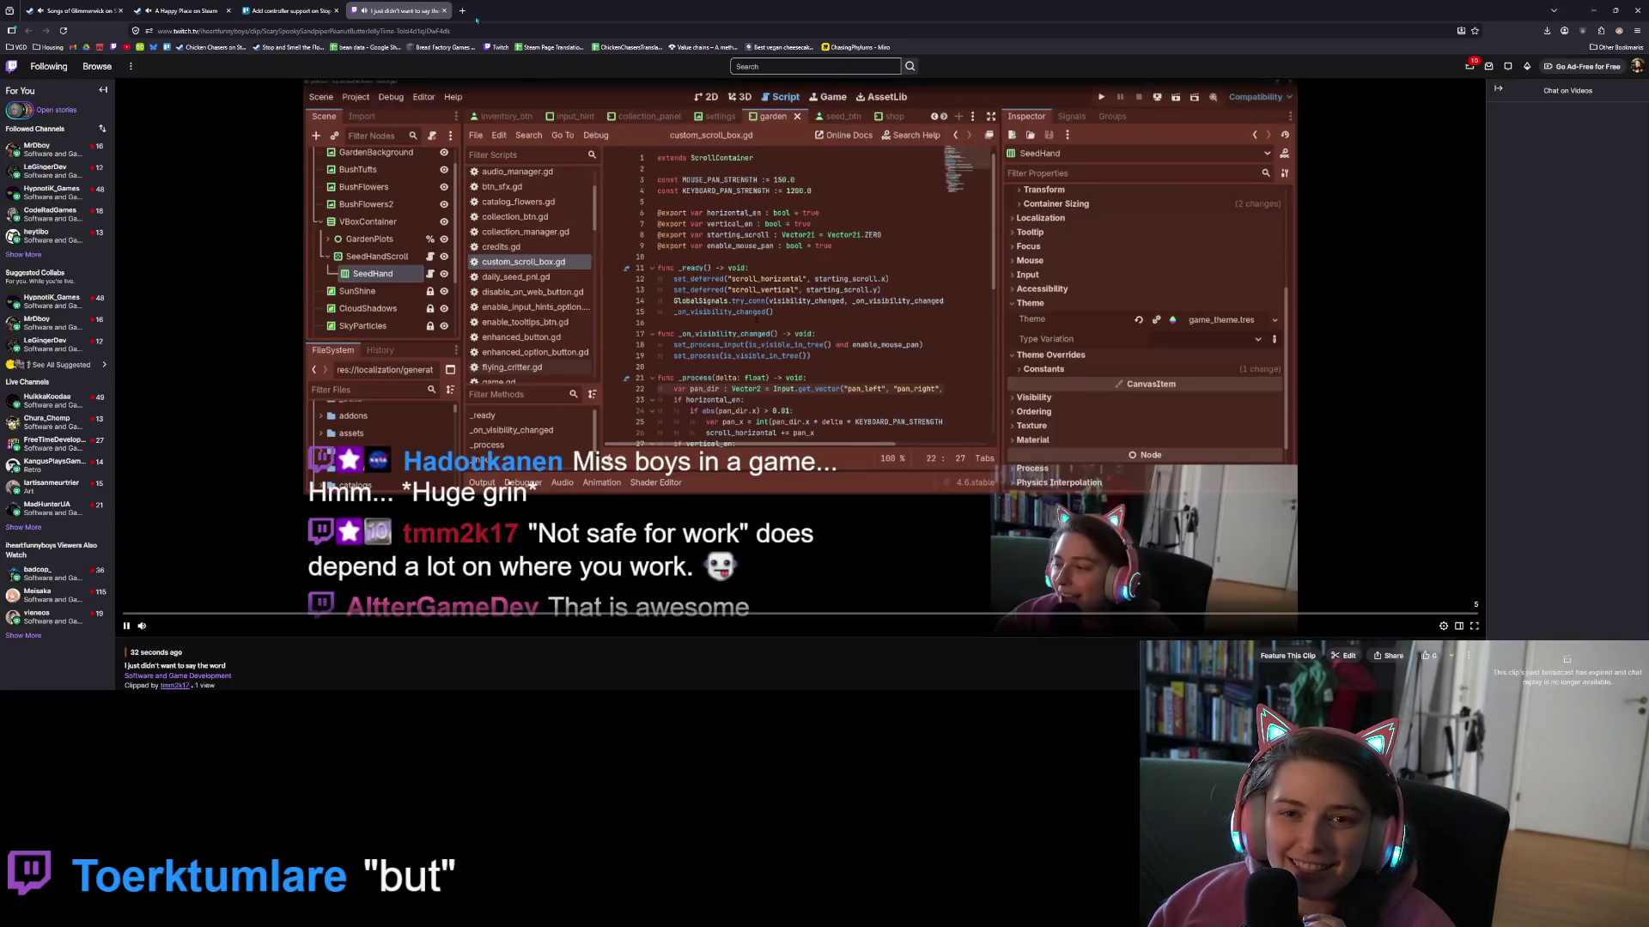
left_click(444, 10)
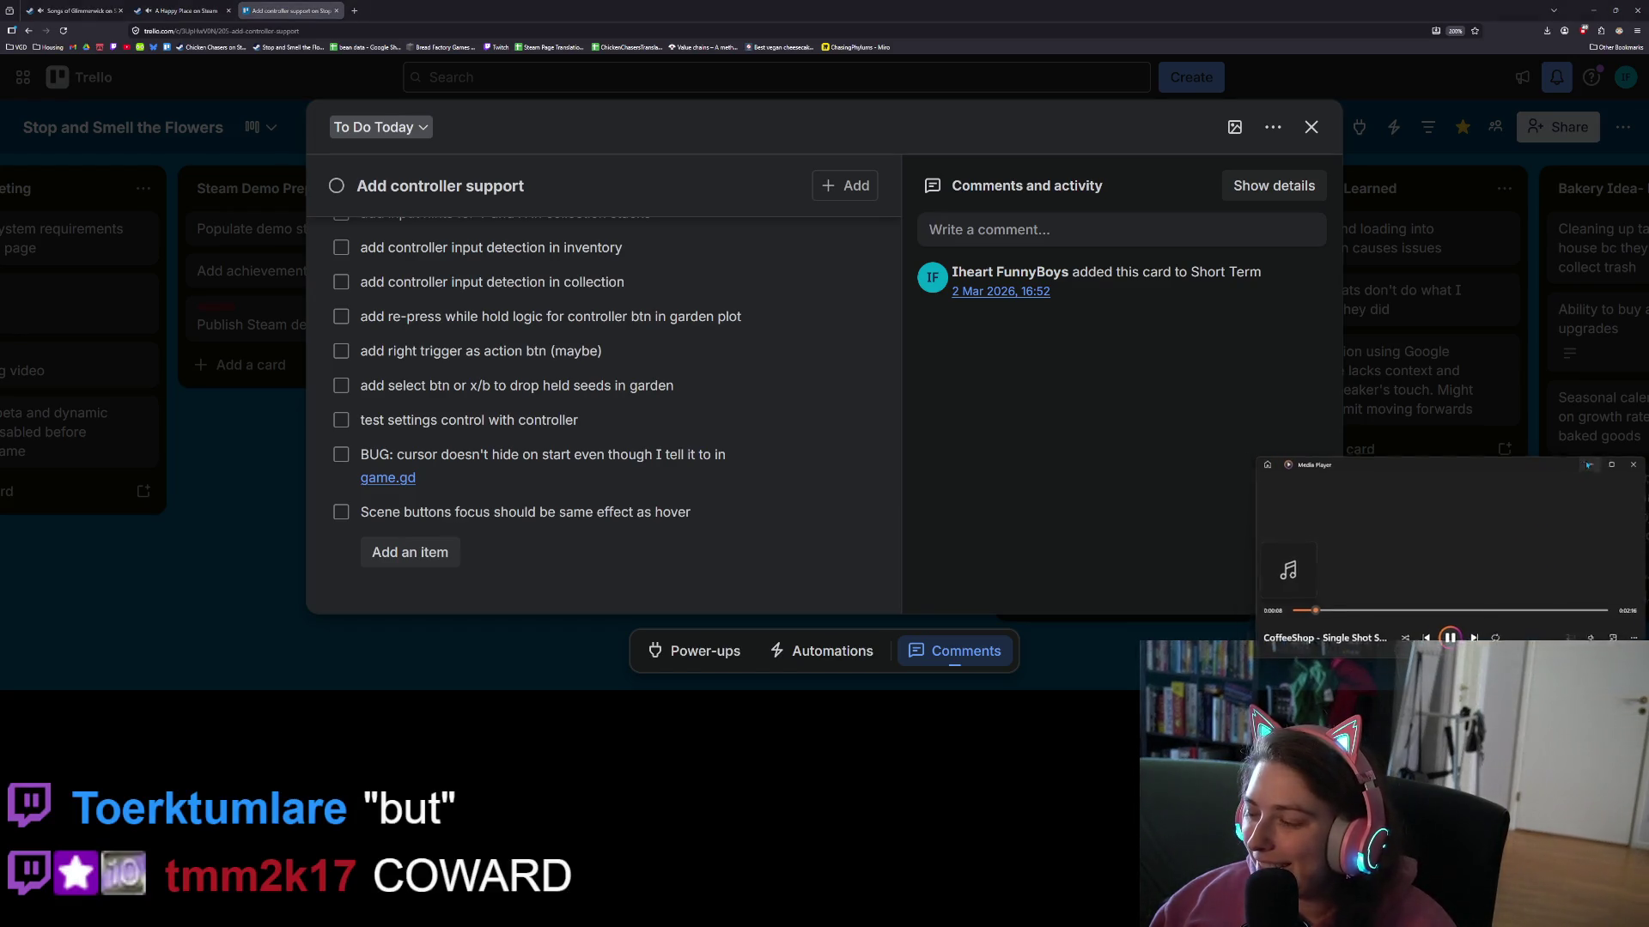
- Minimize the floating Media Player so the 'Add controller support' checklist is fully visible
left_click(1587, 464)
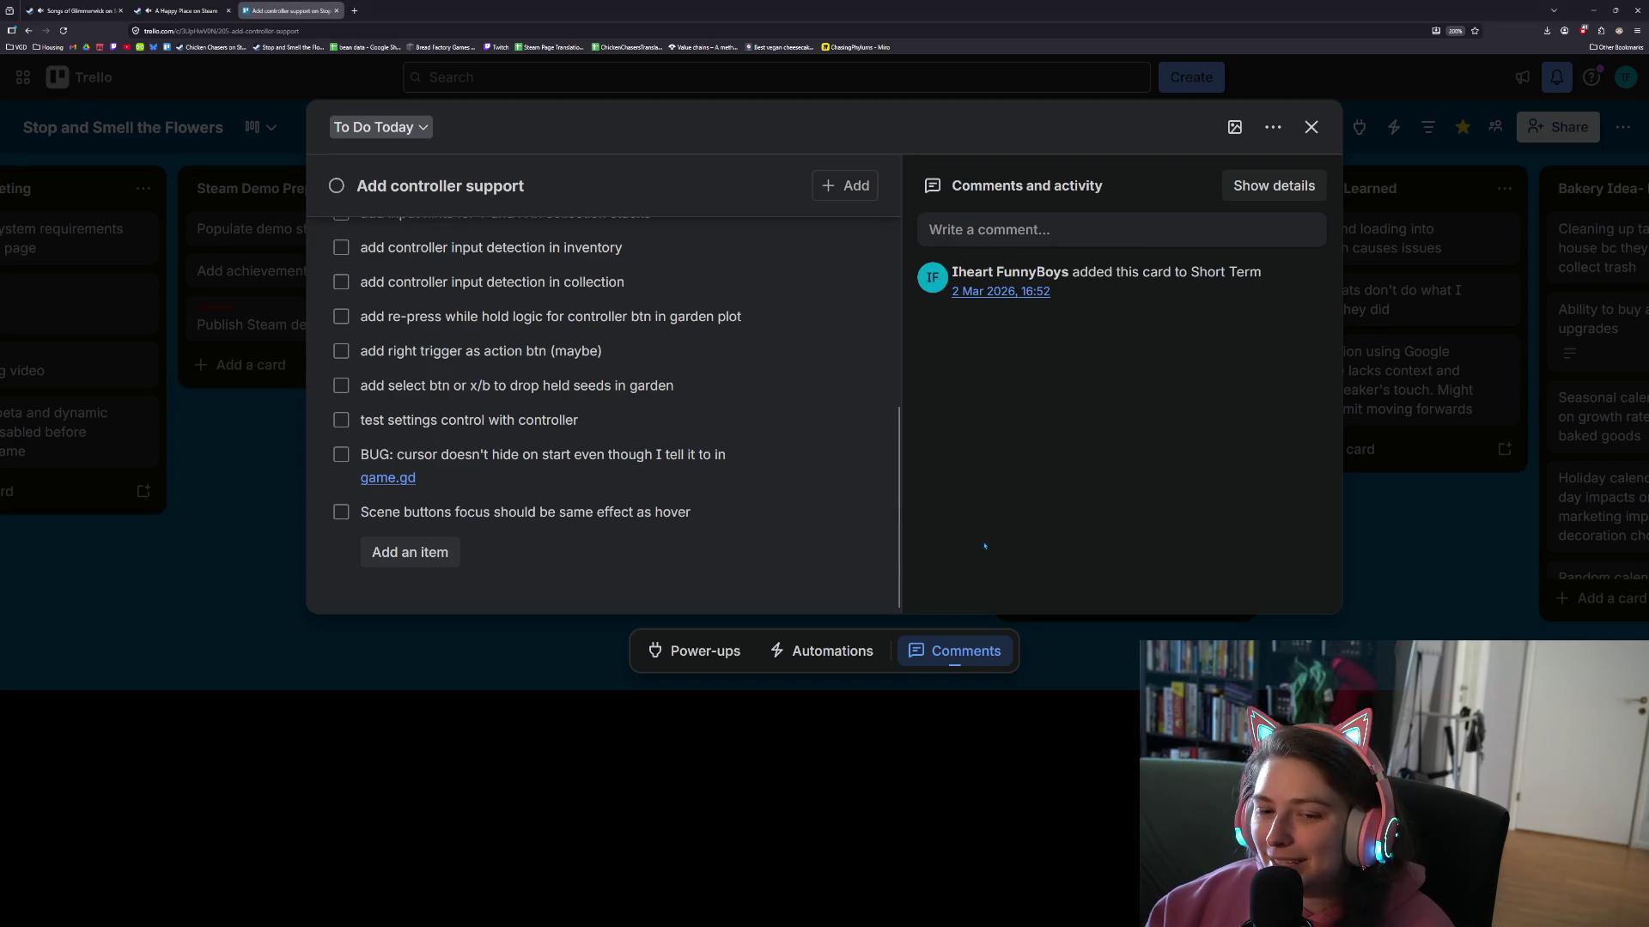
scroll(787, 505, "up", 6)
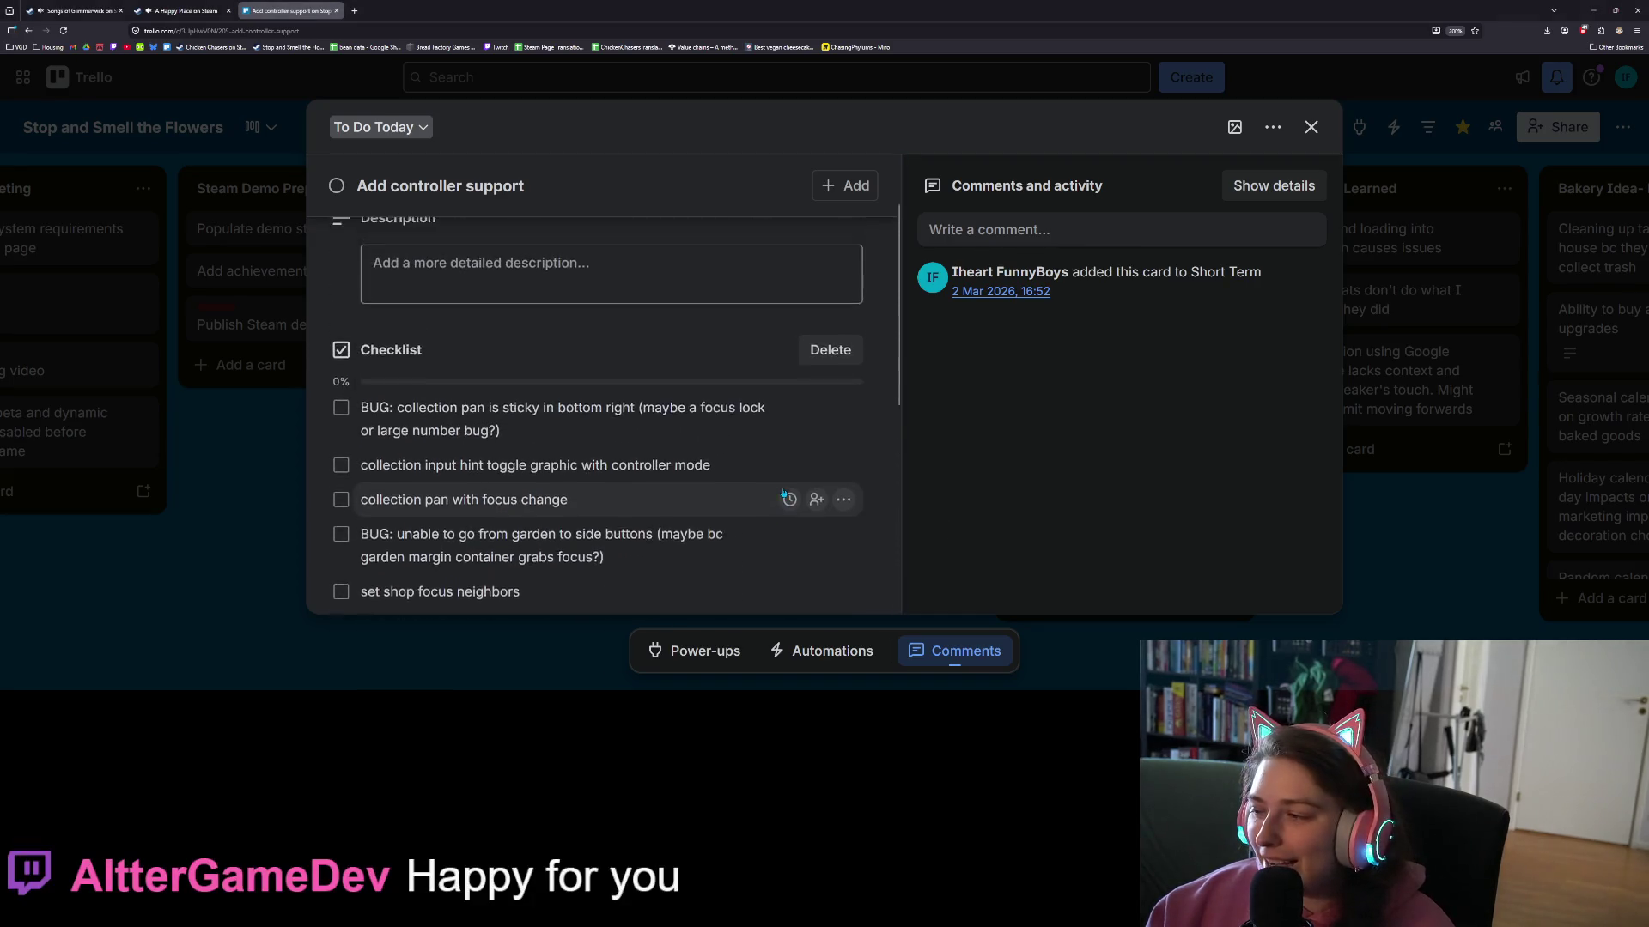
scroll(787, 494, "down", 3)
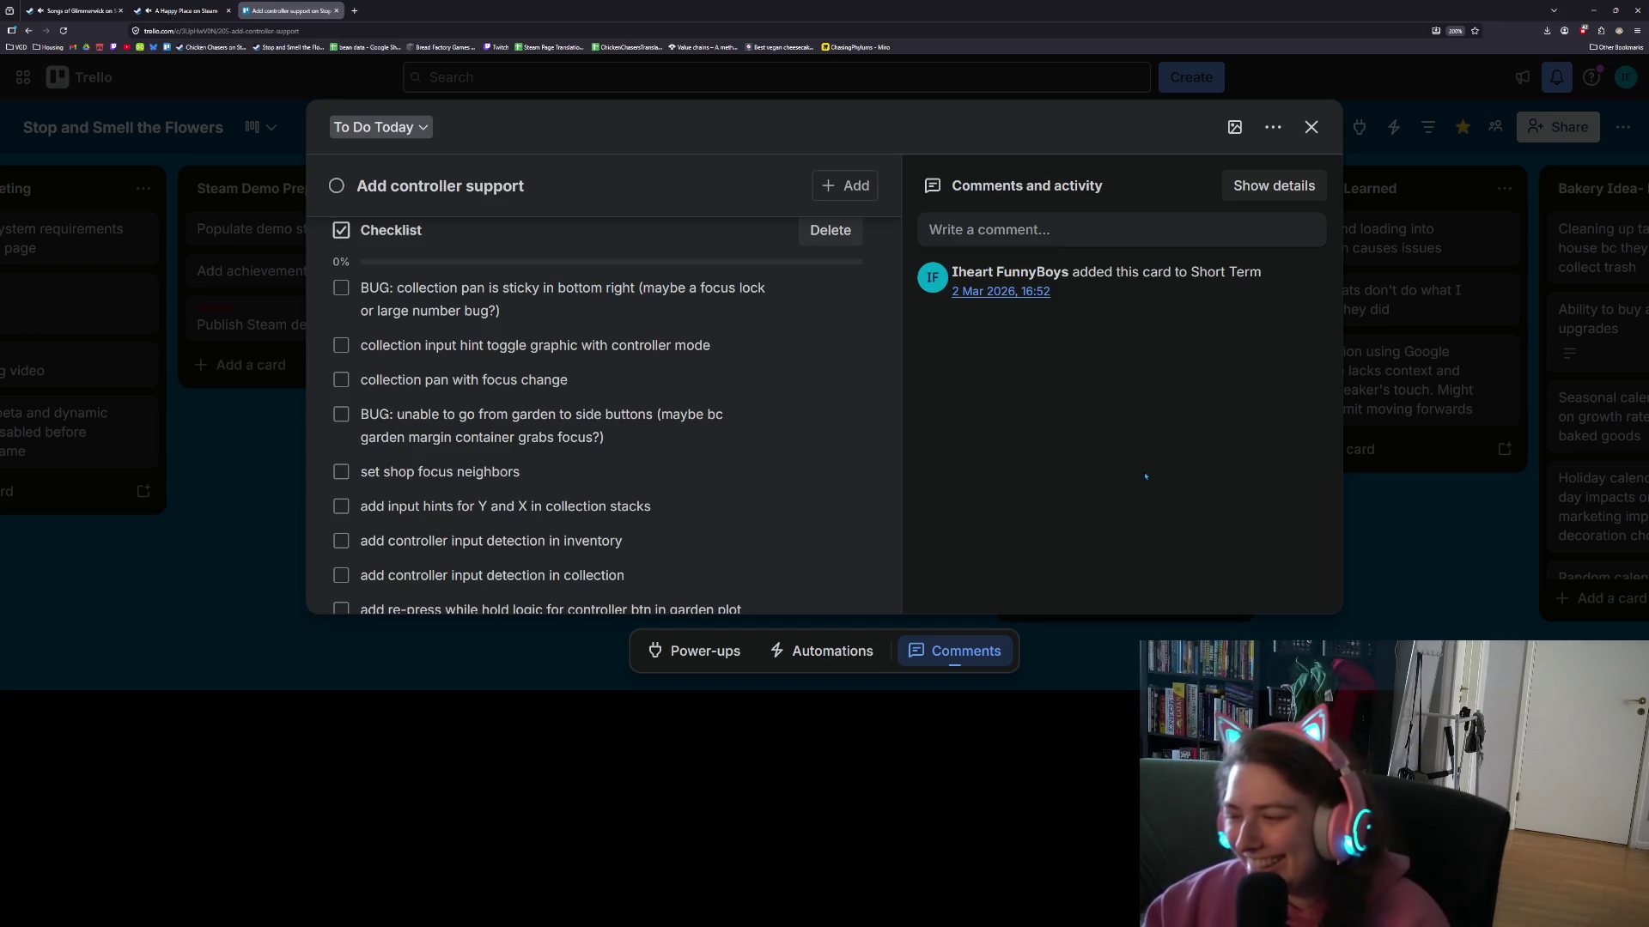
mouse_move(846, 462)
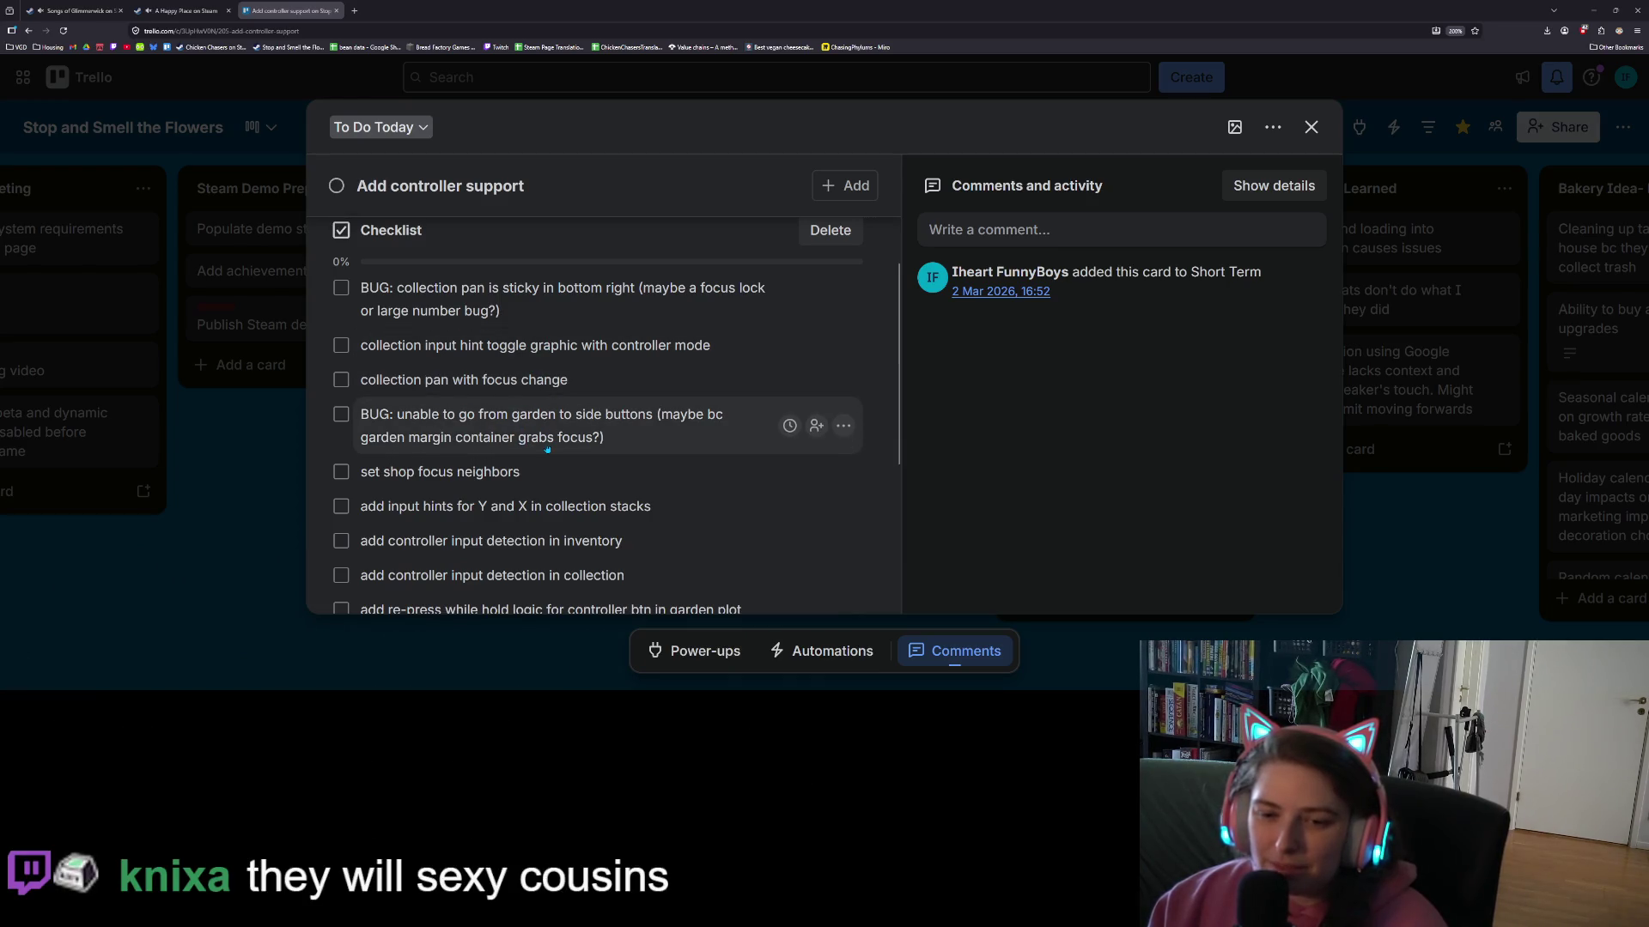
- Check off the BUG item about moving from garden to side buttons, then switch to chat_suggestions.txt
scroll(547, 449, "down", 1)
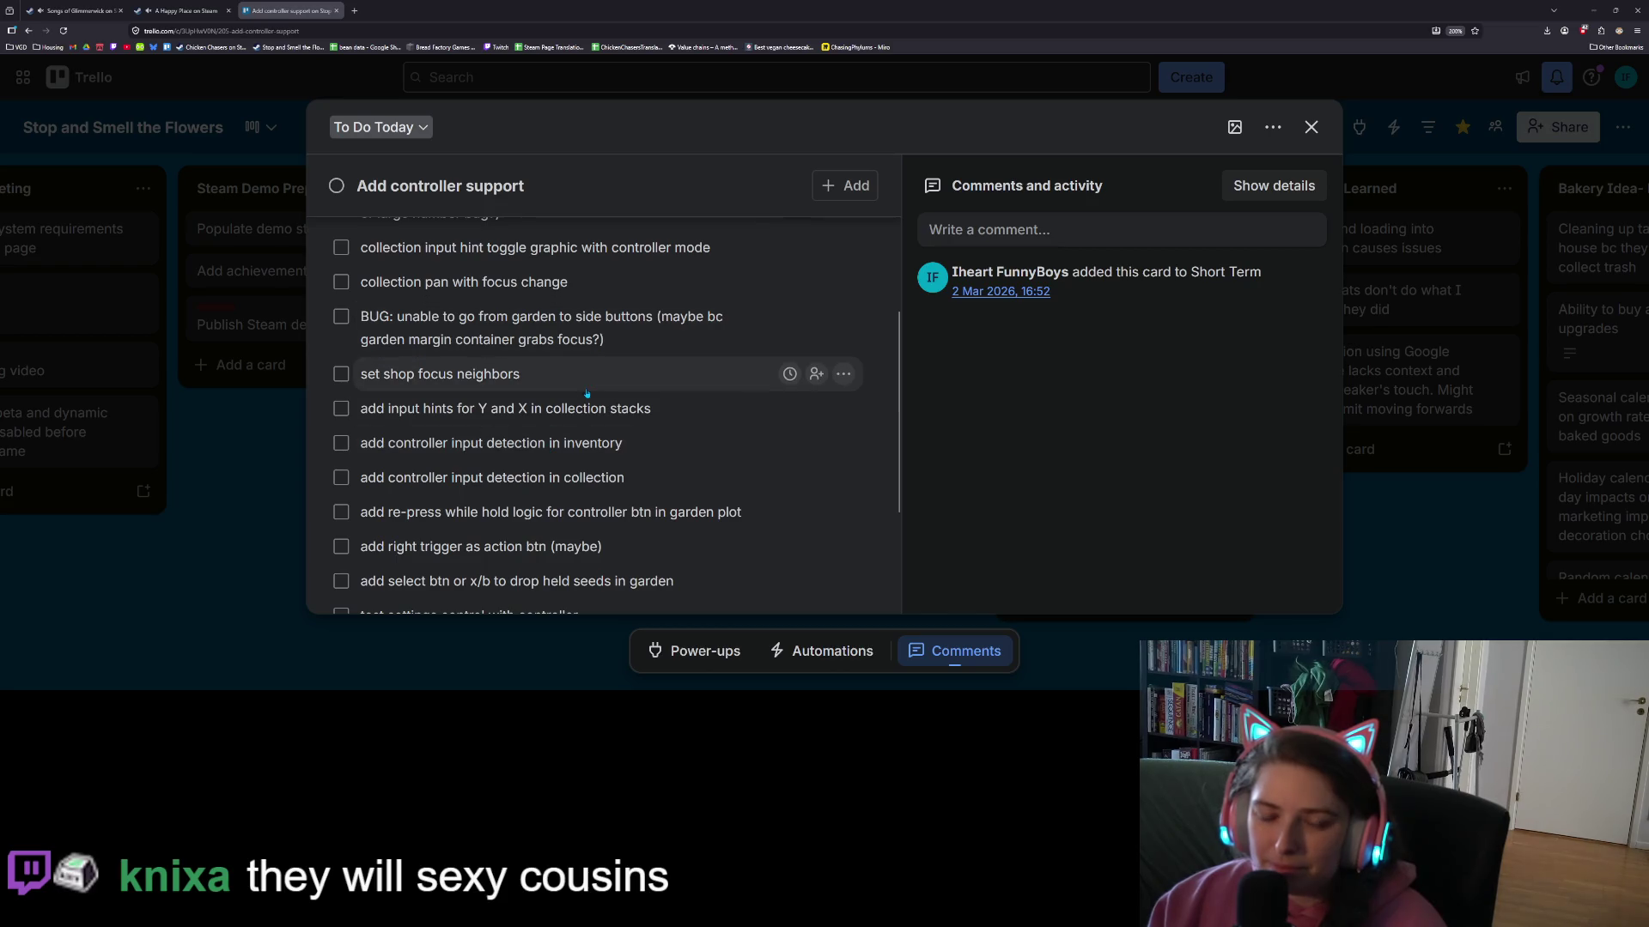
left_click(341, 316)
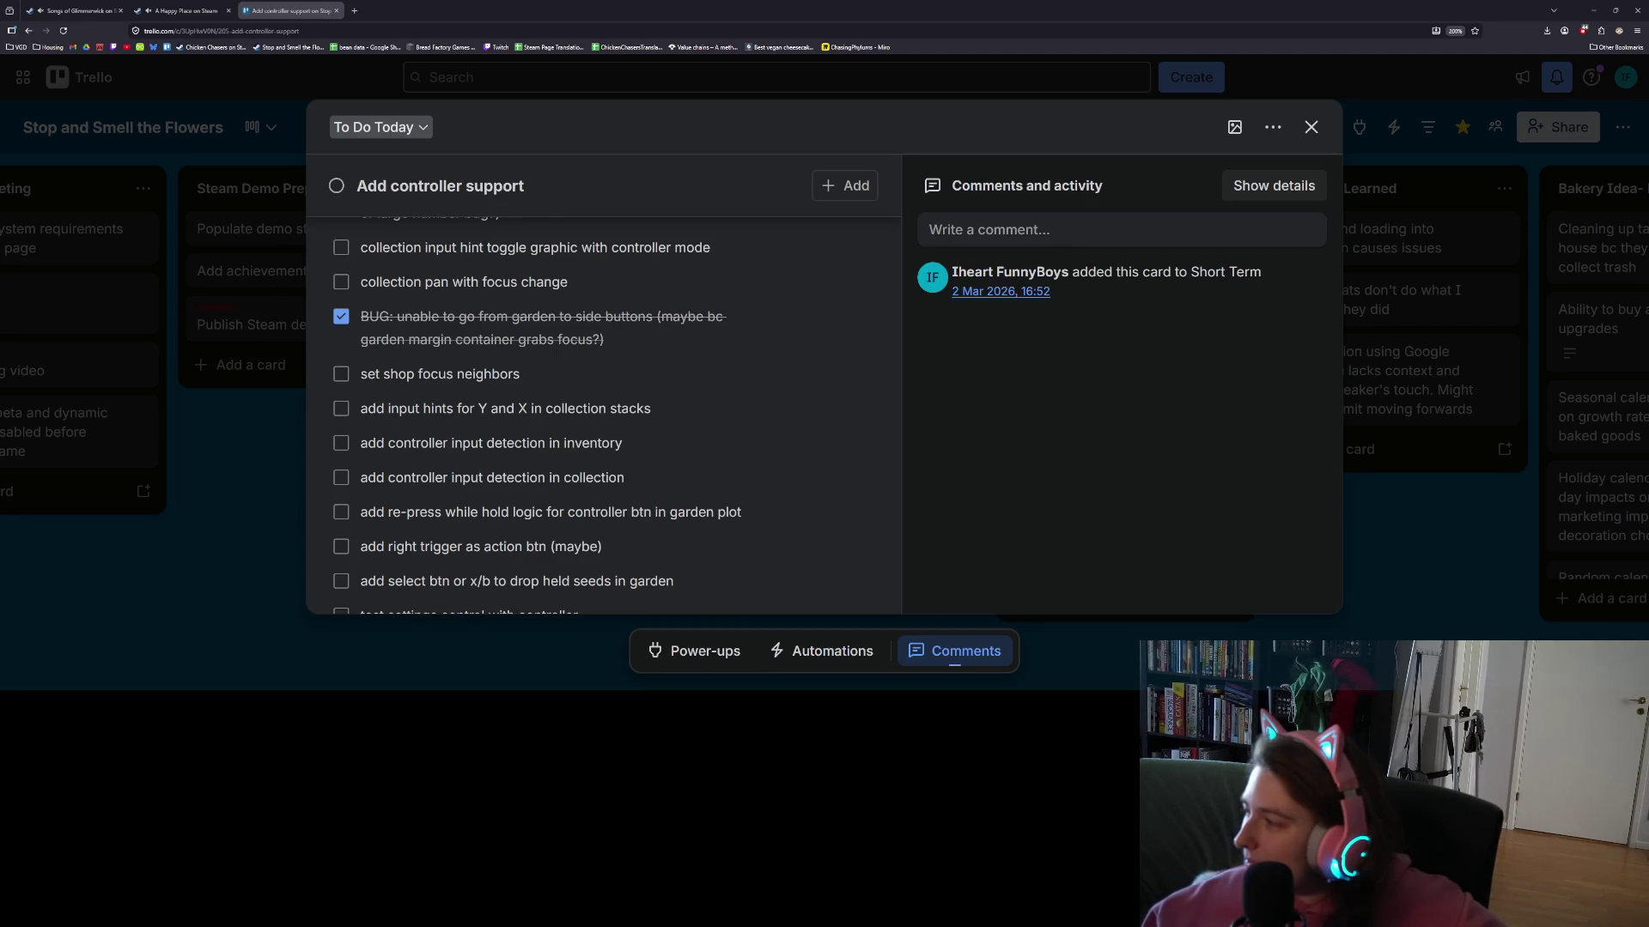
key("alt+Tab")
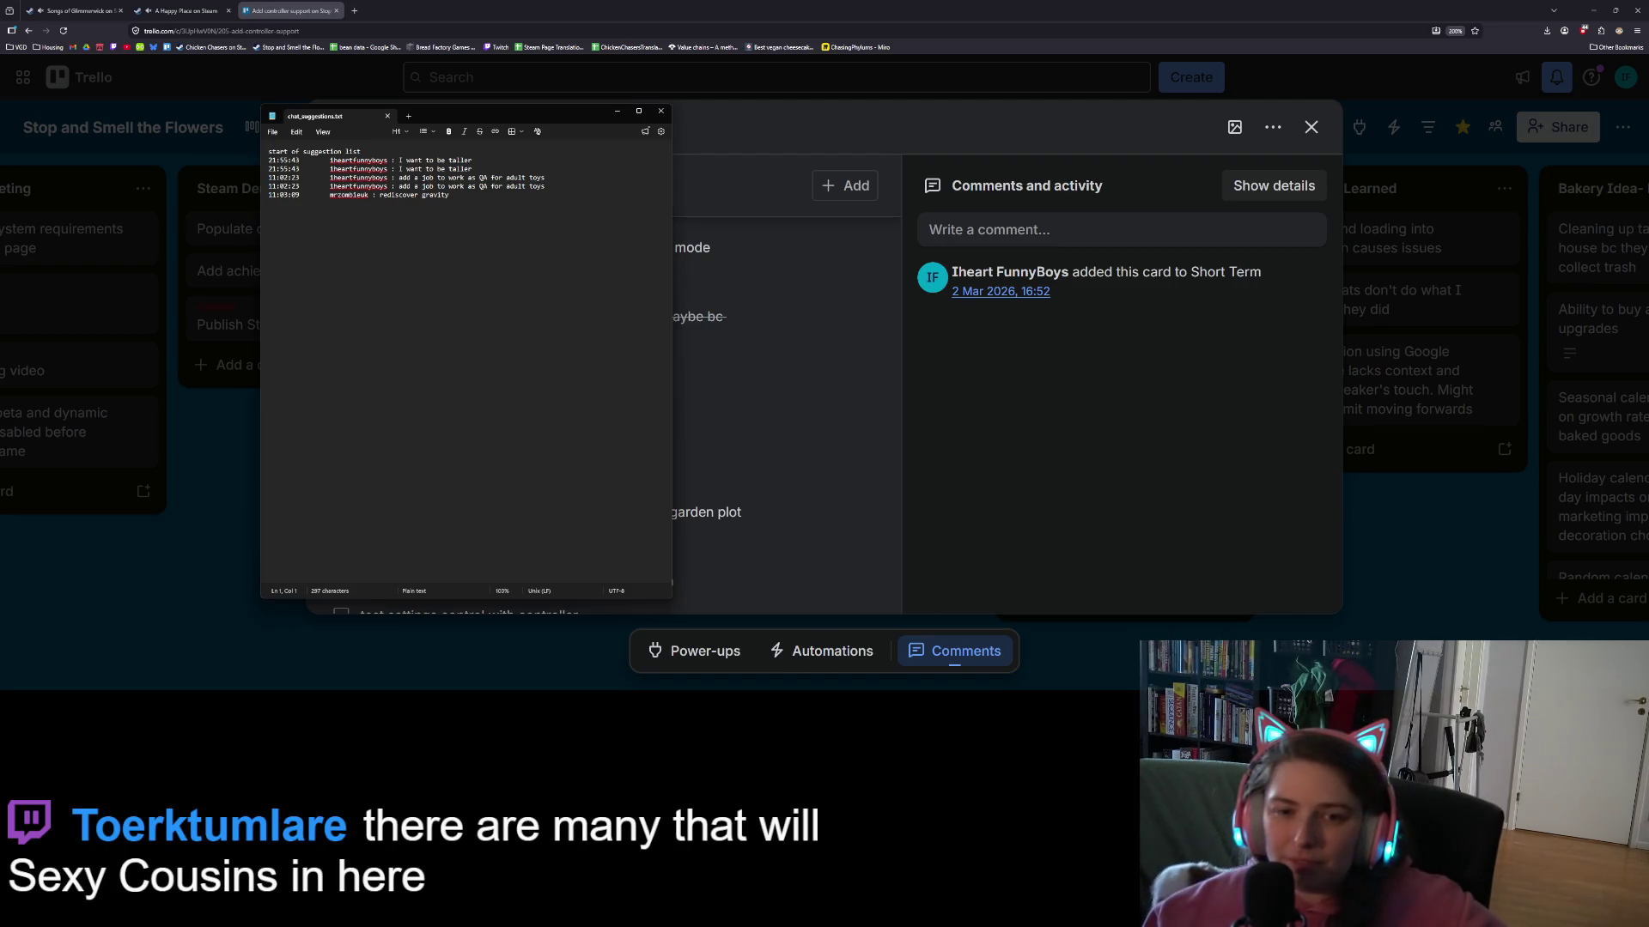
left_click(522, 307)
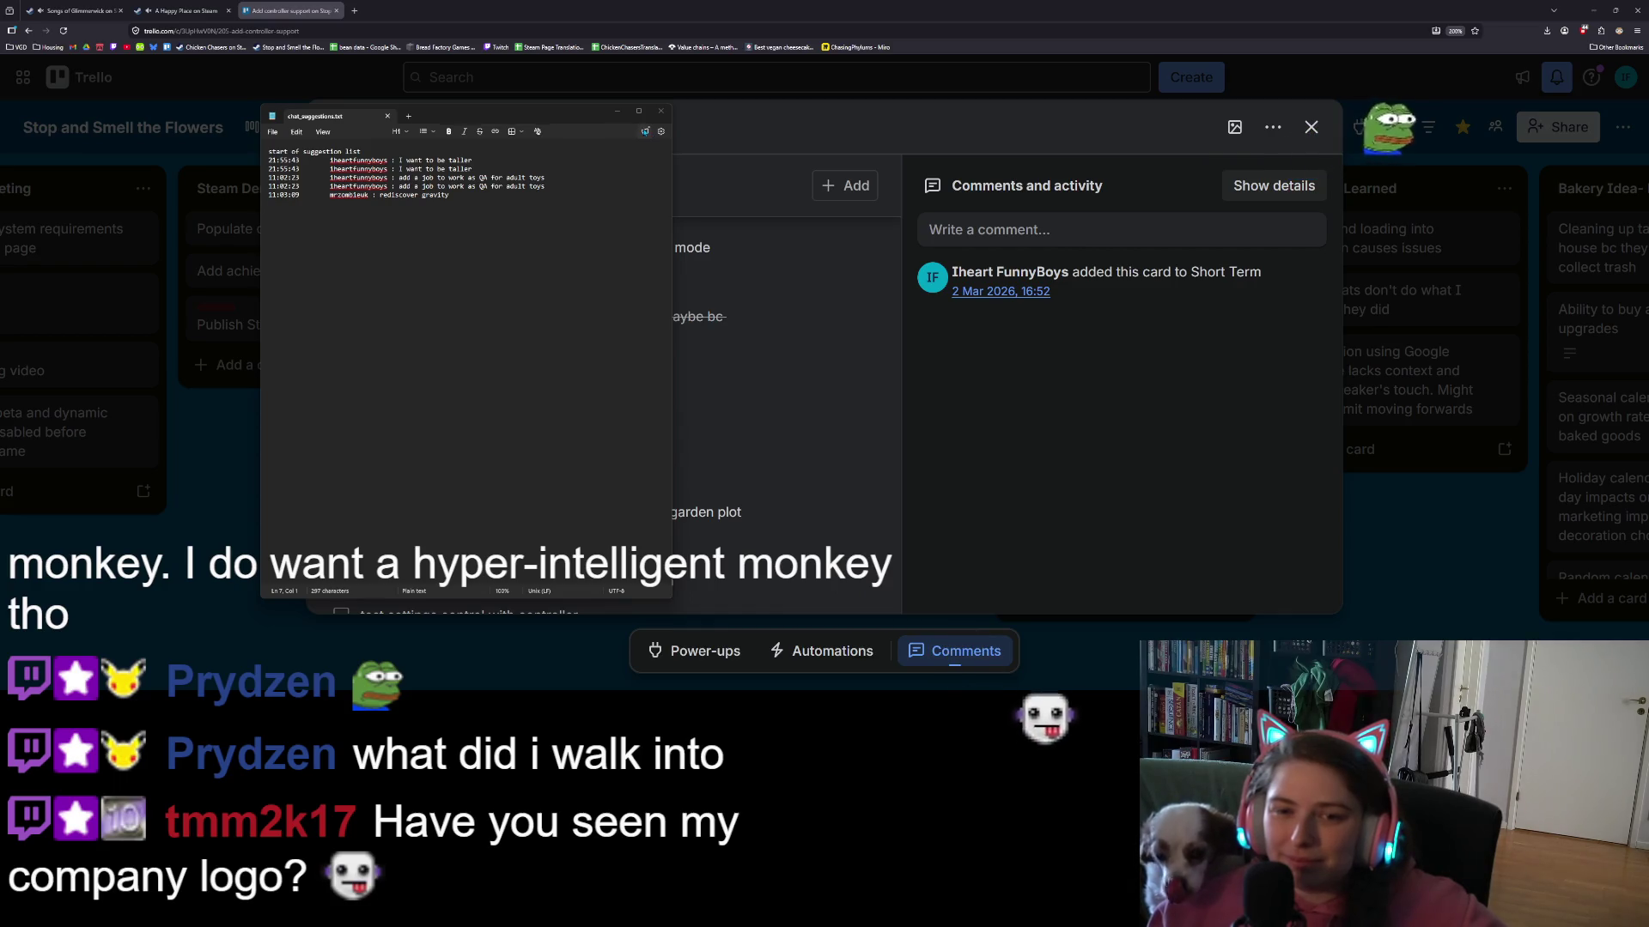
left_click(660, 112)
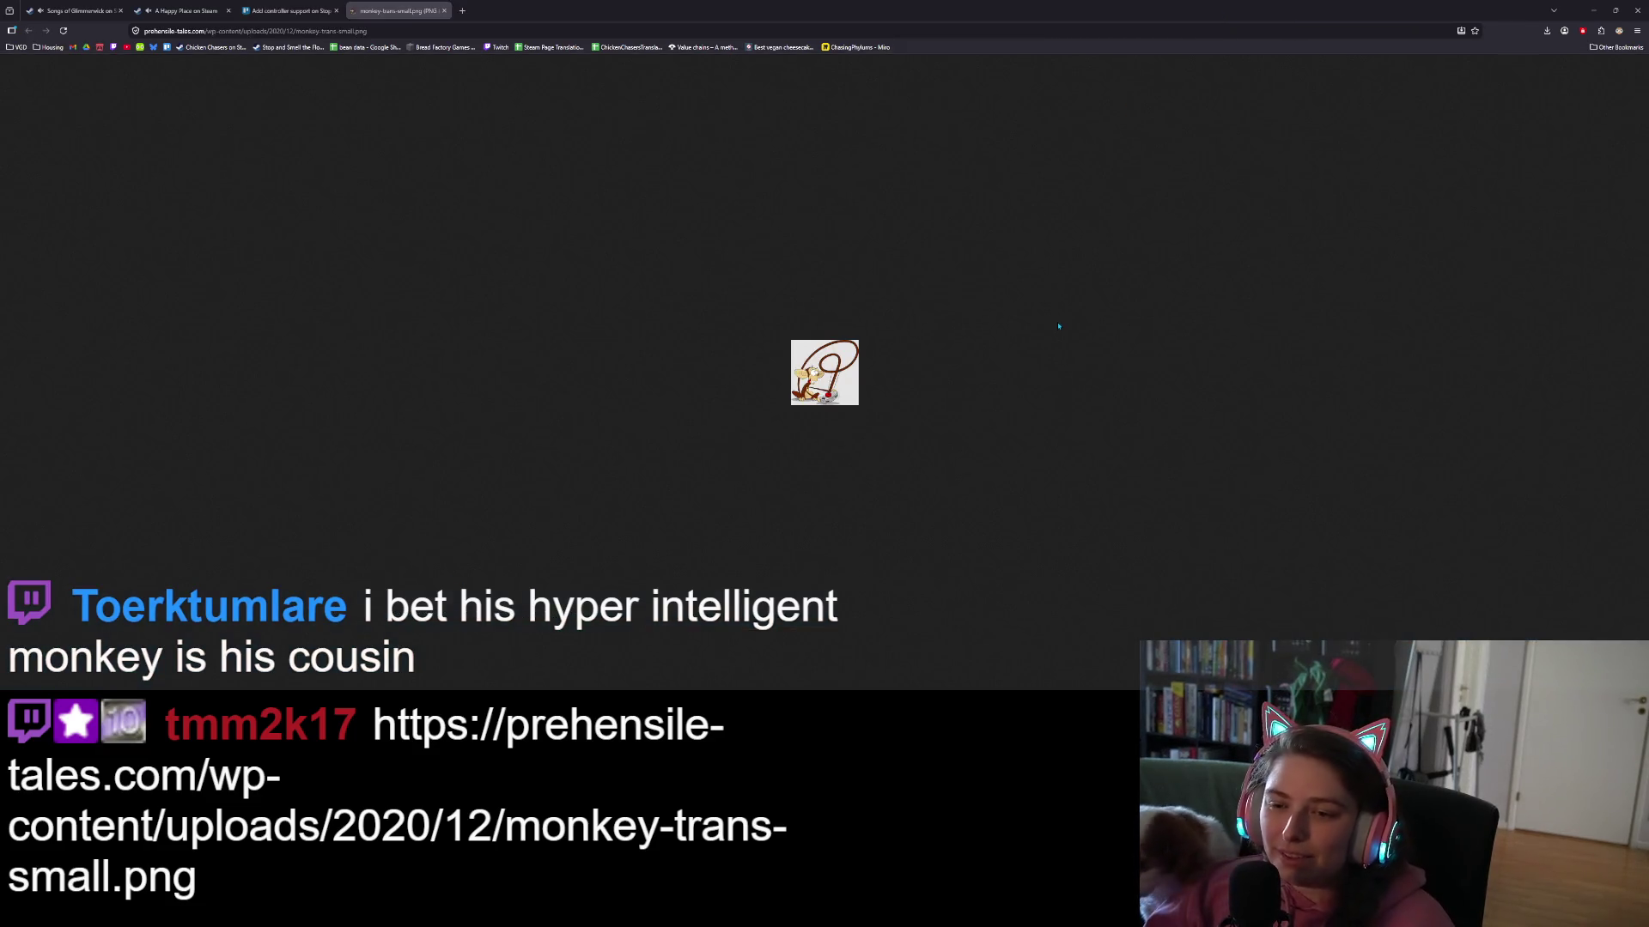
- Zoom in on the monkey-trans-small.png image, then return to the Godot project
scroll(937, 418, "up", 5, "ctrl")
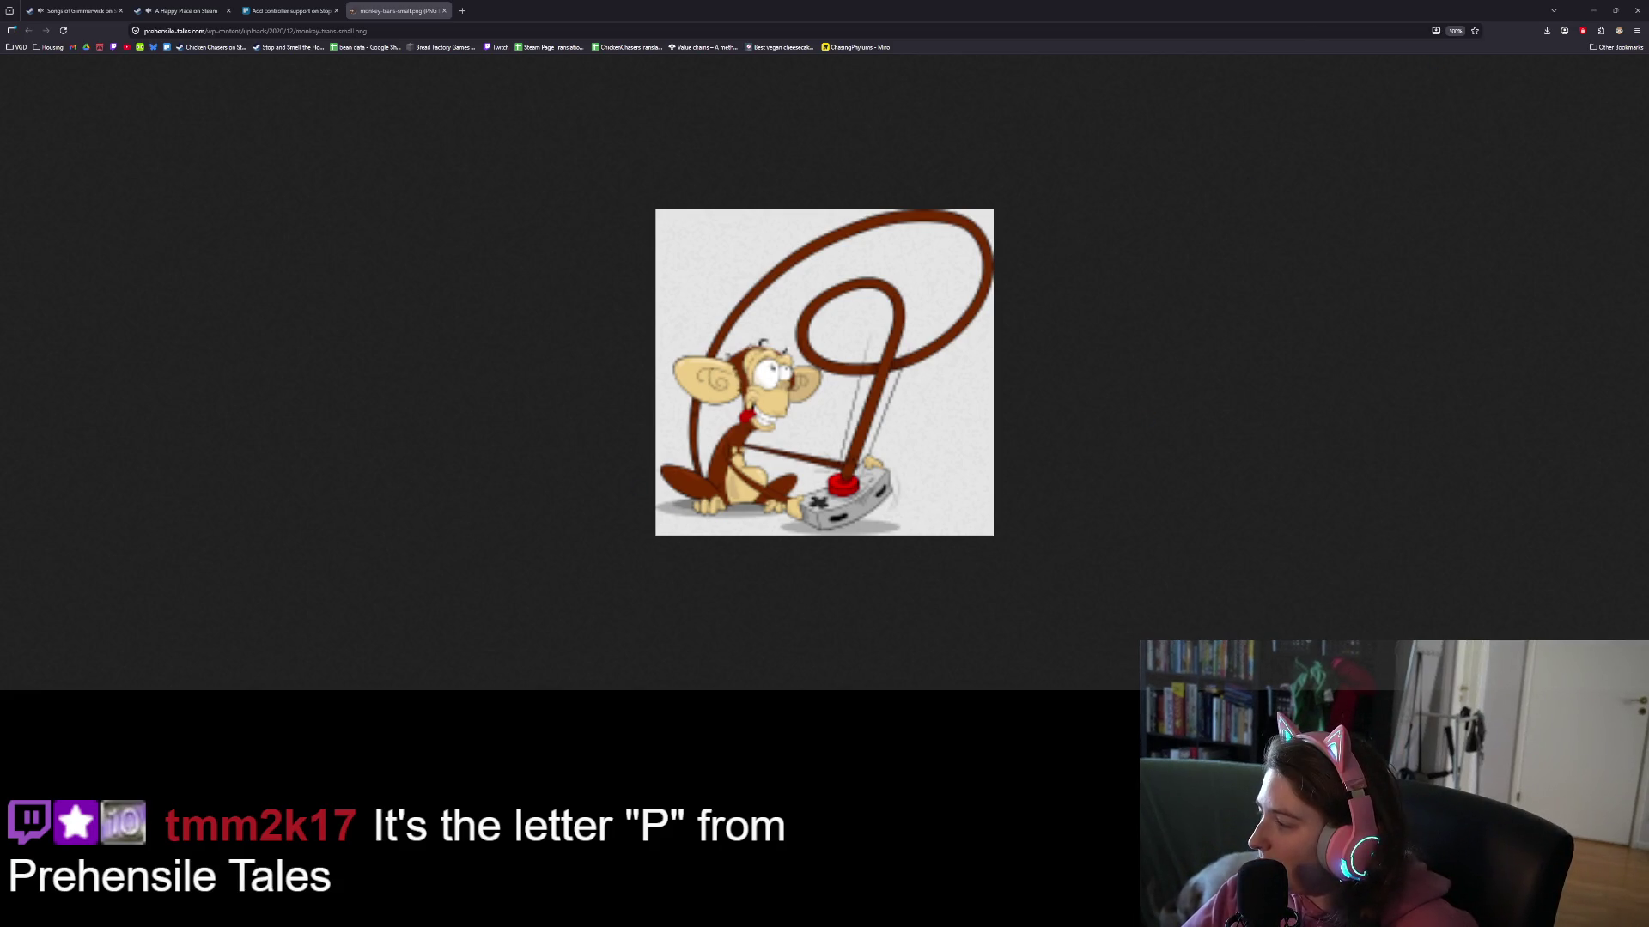
key("alt+Tab")
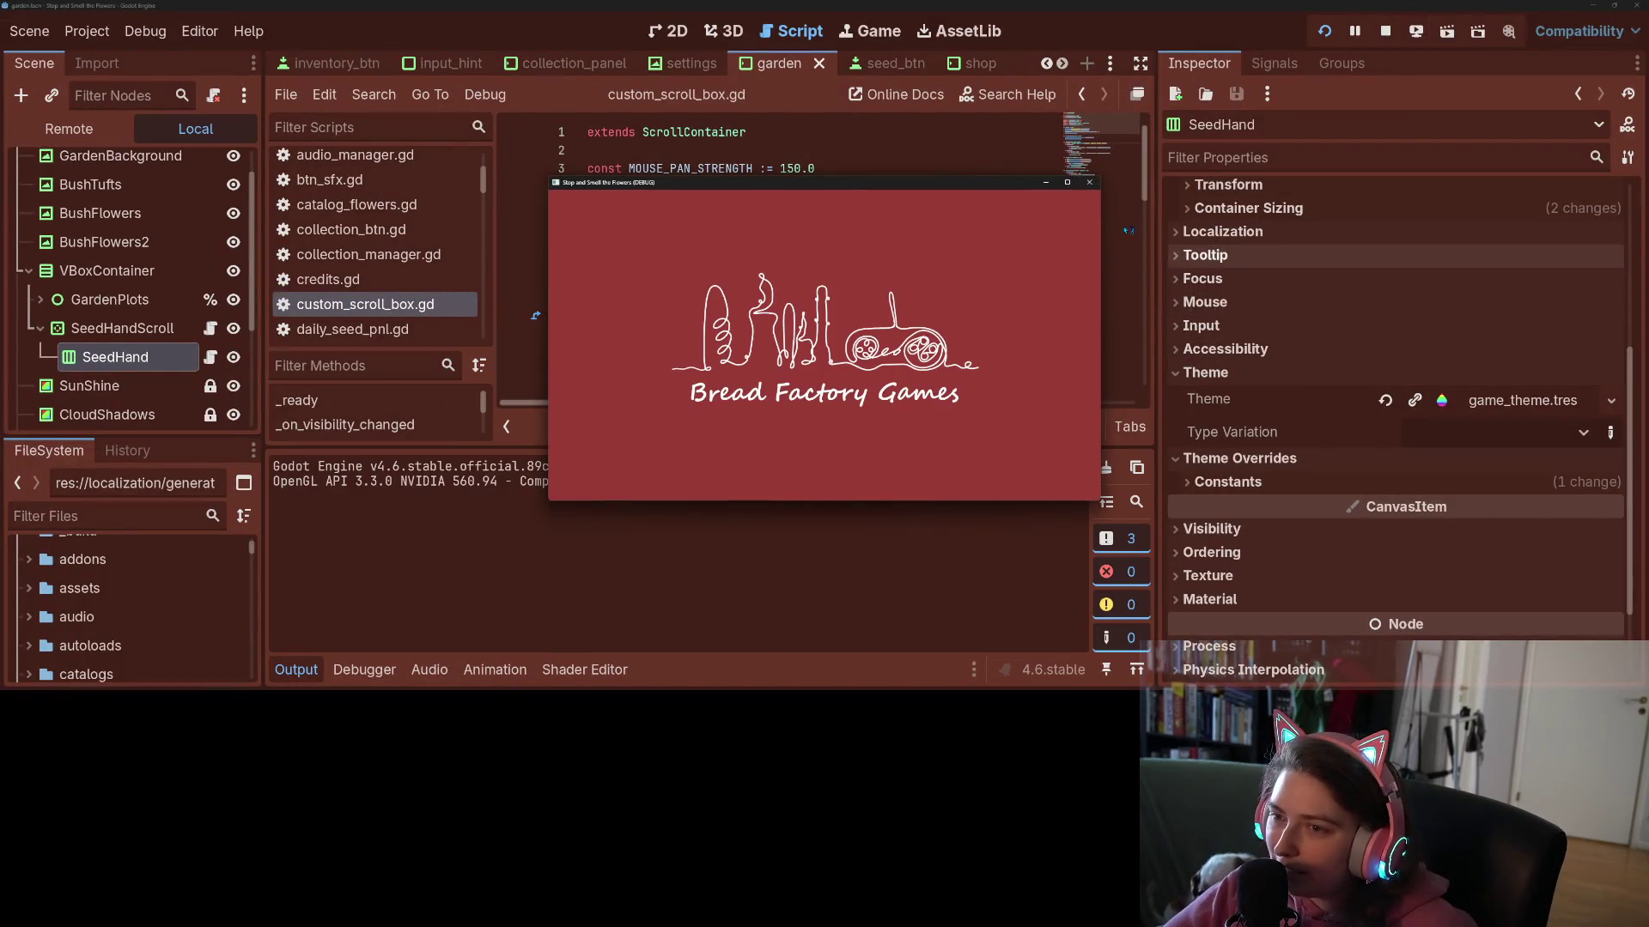
- Maximize the game window and plant yellow, orange and pink seeds in the garden plots
left_click(1067, 182)
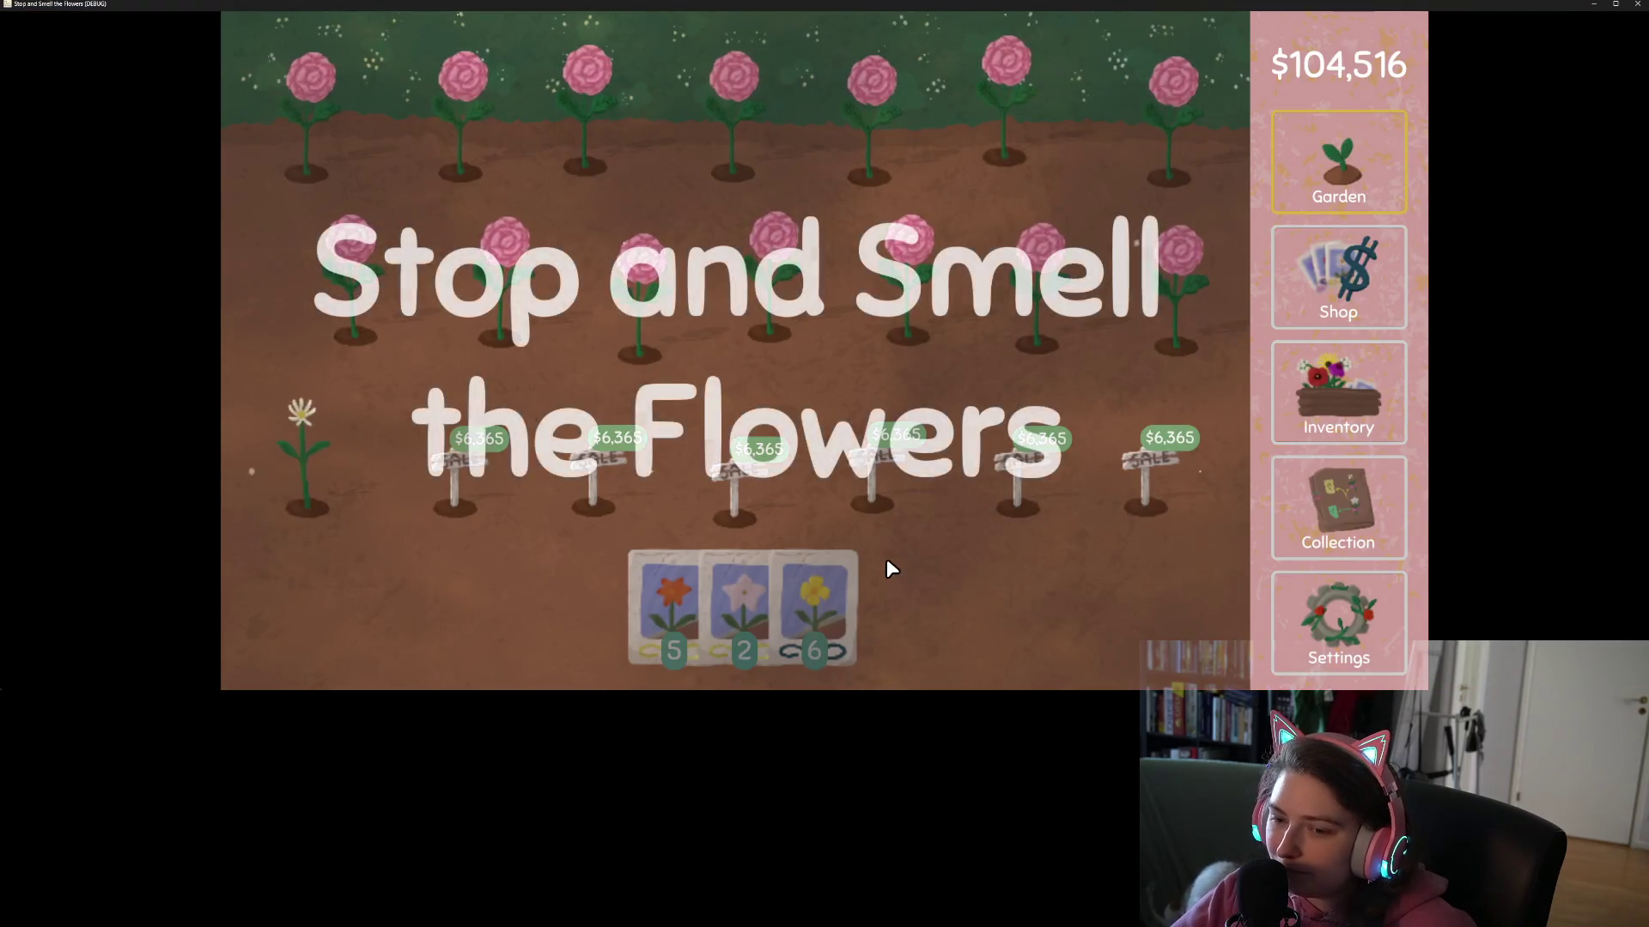
mouse_move(836, 601)
left_mouse_down()
mouse_move(349, 367)
mouse_move(386, 275)
mouse_move(736, 292)
mouse_move(842, 328)
mouse_move(639, 555)
mouse_move(652, 576)
left_mouse_up()
mouse_move(666, 591)
left_mouse_down()
mouse_move(1188, 257)
mouse_move(822, 111)
mouse_move(839, 652)
mouse_move(748, 141)
left_mouse_up()
mouse_move(773, 625)
left_mouse_down()
mouse_move(575, 136)
mouse_move(268, 110)
left_mouse_up()
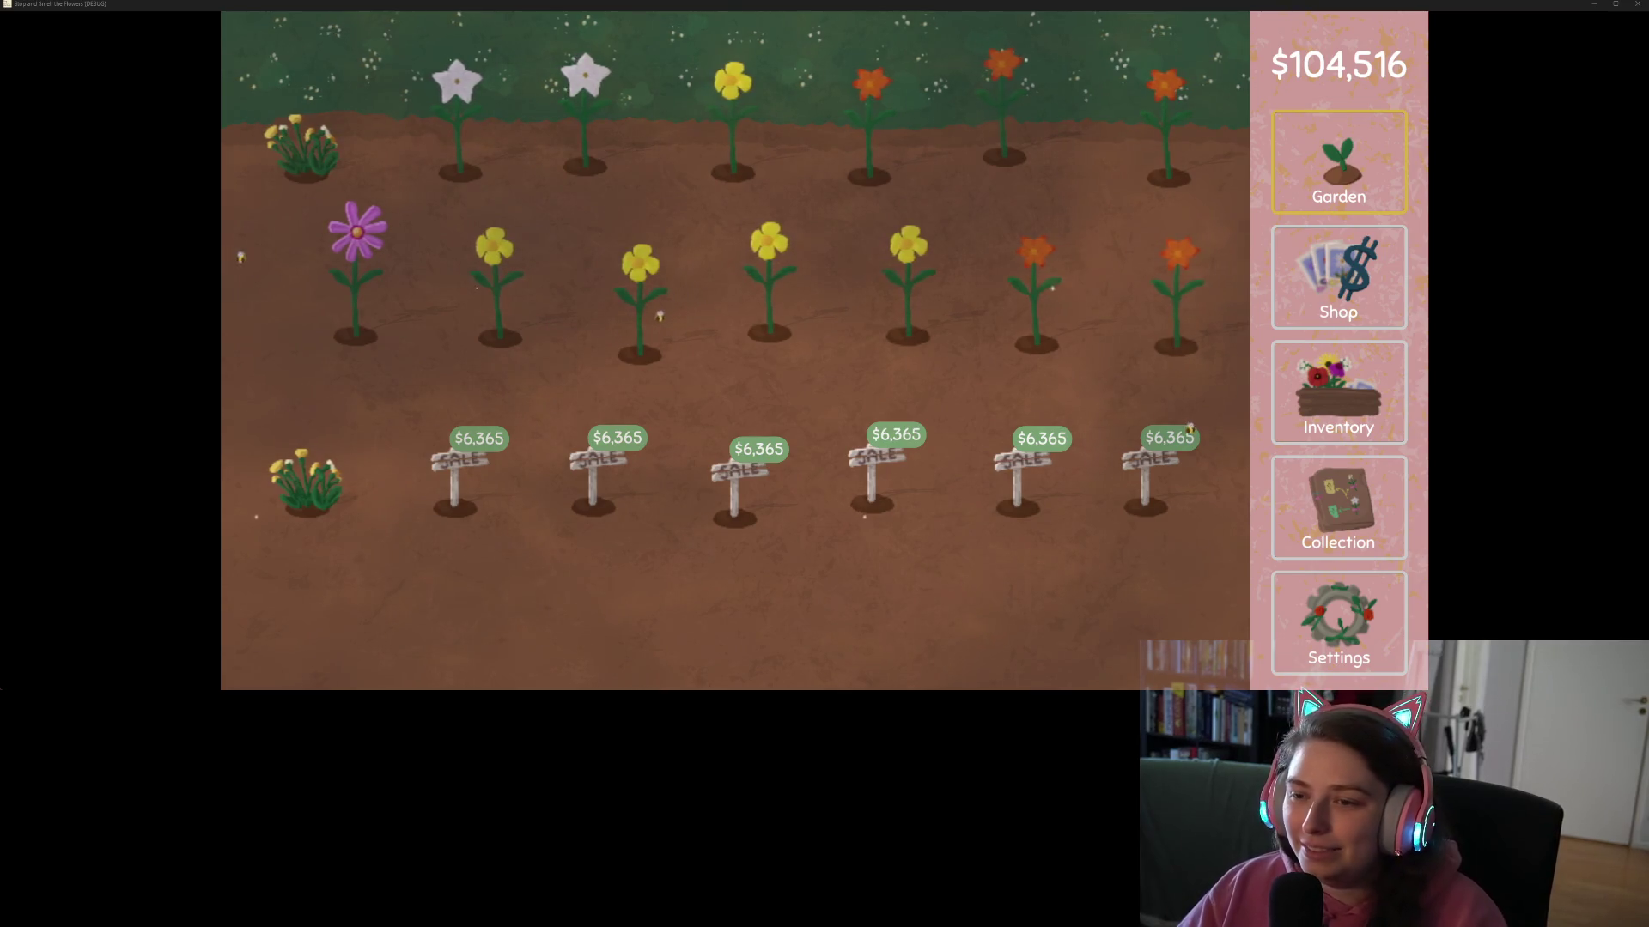
- Harvest the grown flowers in the middle row of the garden
left_click(1170, 346)
- Harvest the remaining top-row flowers and bush, then browse the flower collection tree
mouse_move(321, 126)
left_mouse_down()
mouse_move(1114, 136)
mouse_move(1037, 188)
mouse_move(361, 468)
mouse_move(1120, 489)
left_mouse_up()
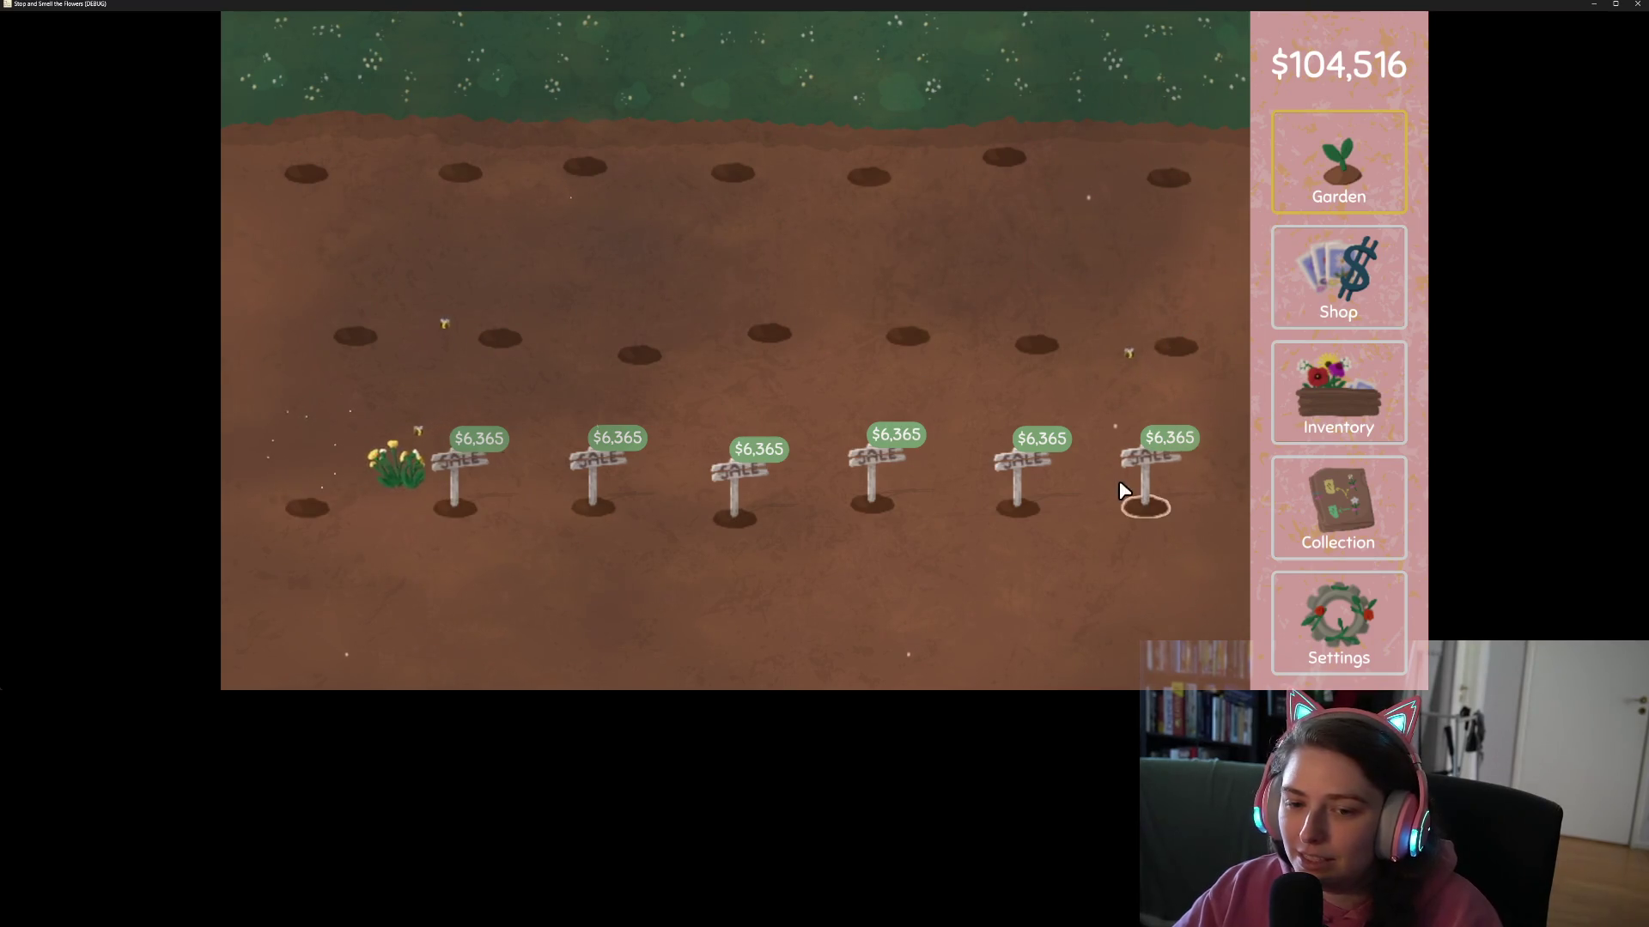
left_click(1354, 416)
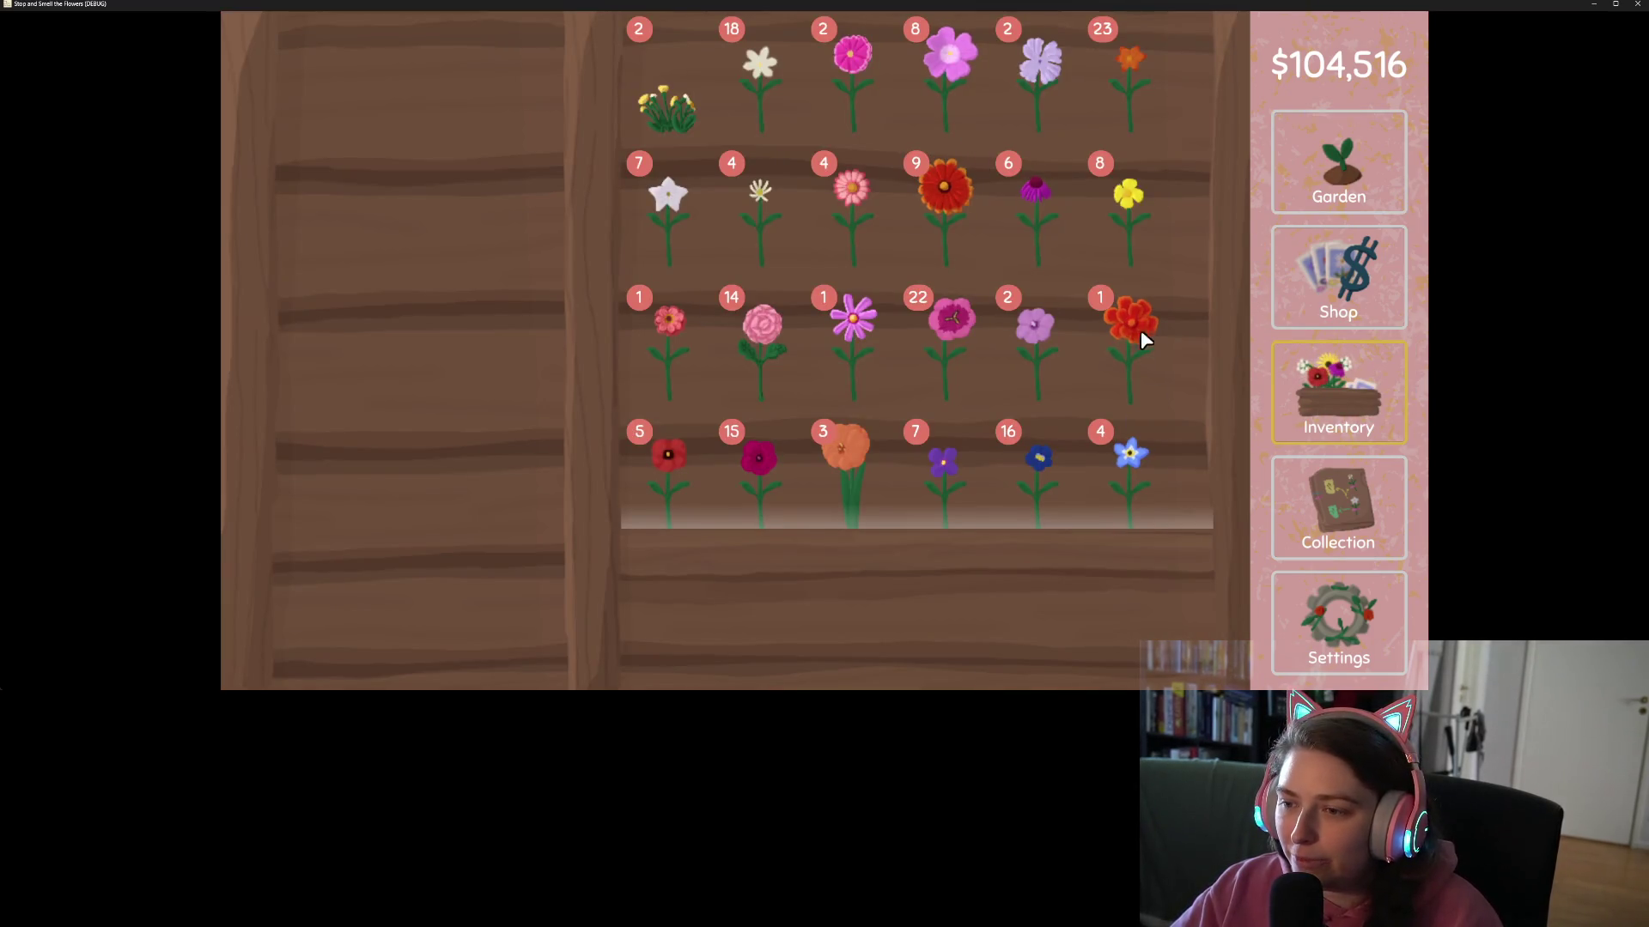
left_click(1398, 556)
mouse_move(751, 374)
left_mouse_down()
mouse_move(811, 522)
mouse_move(892, 539)
mouse_move(913, 510)
left_mouse_up()
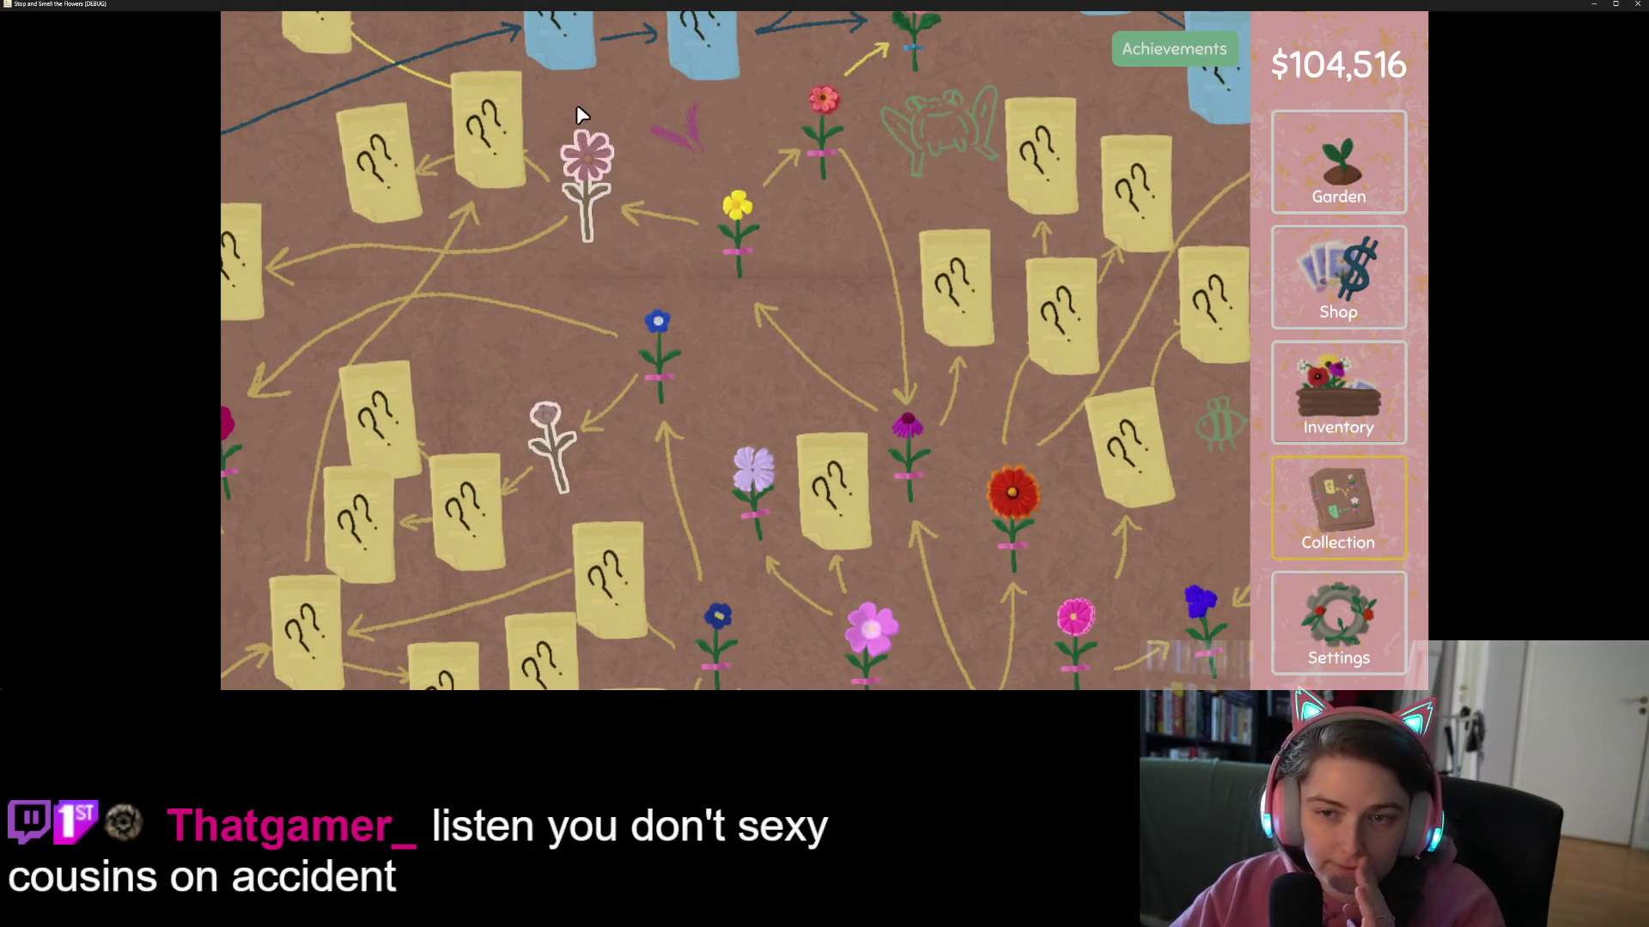
left_click_drag(578, 367, 721, 316)
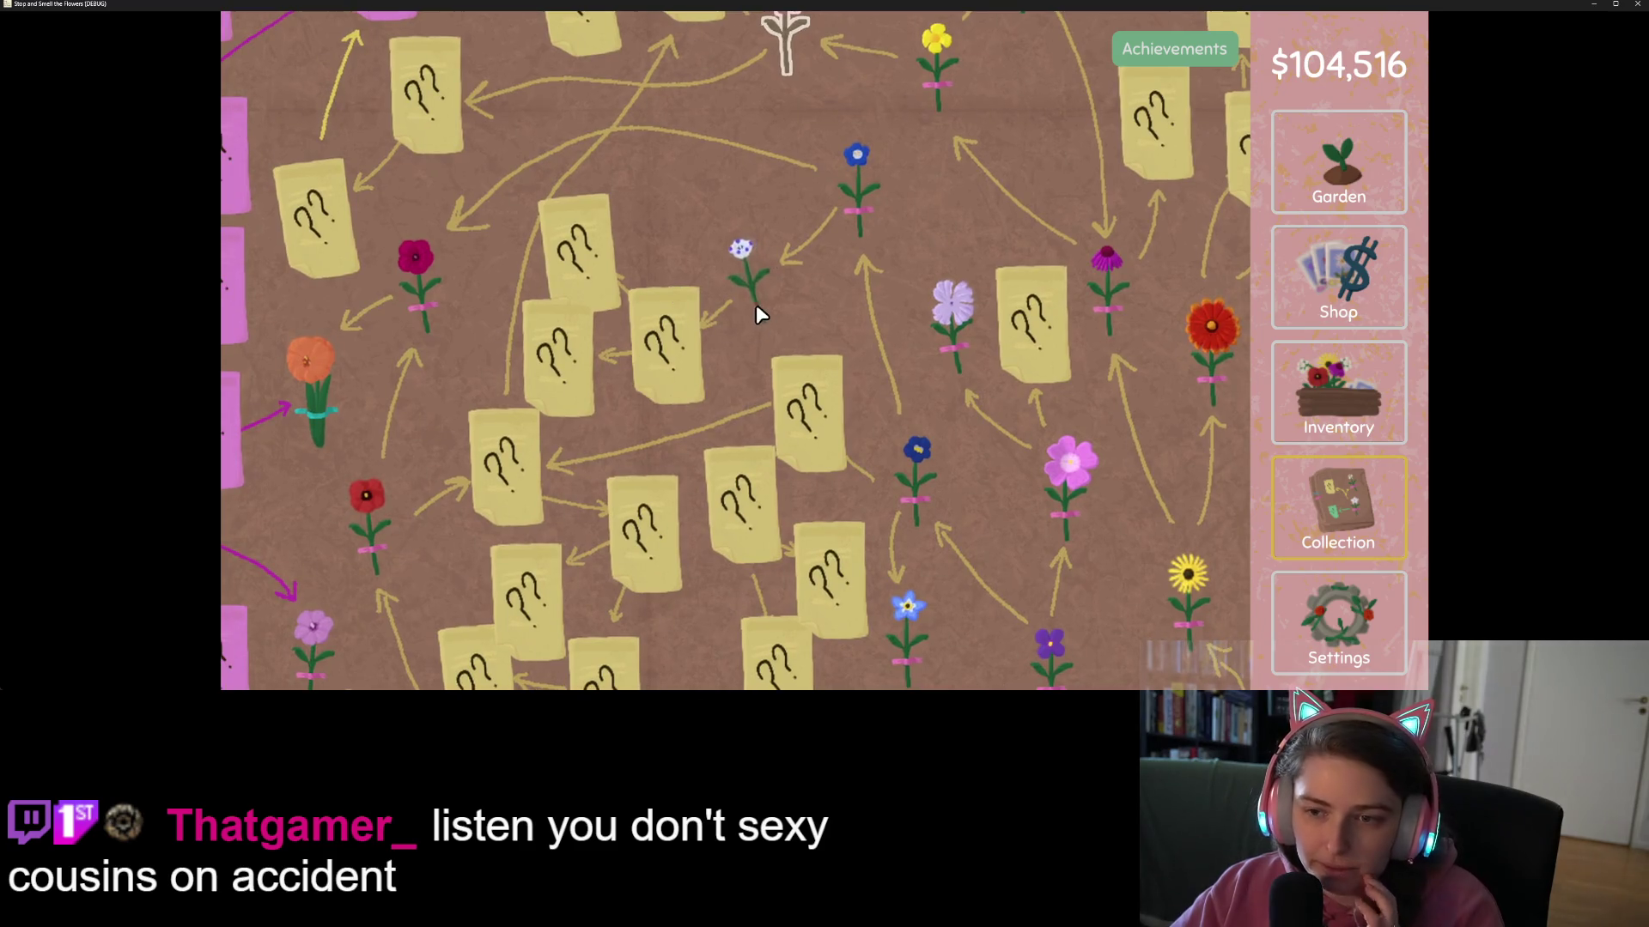
- Turn the six blue flowers in the inventory into seeds
left_click(1322, 395)
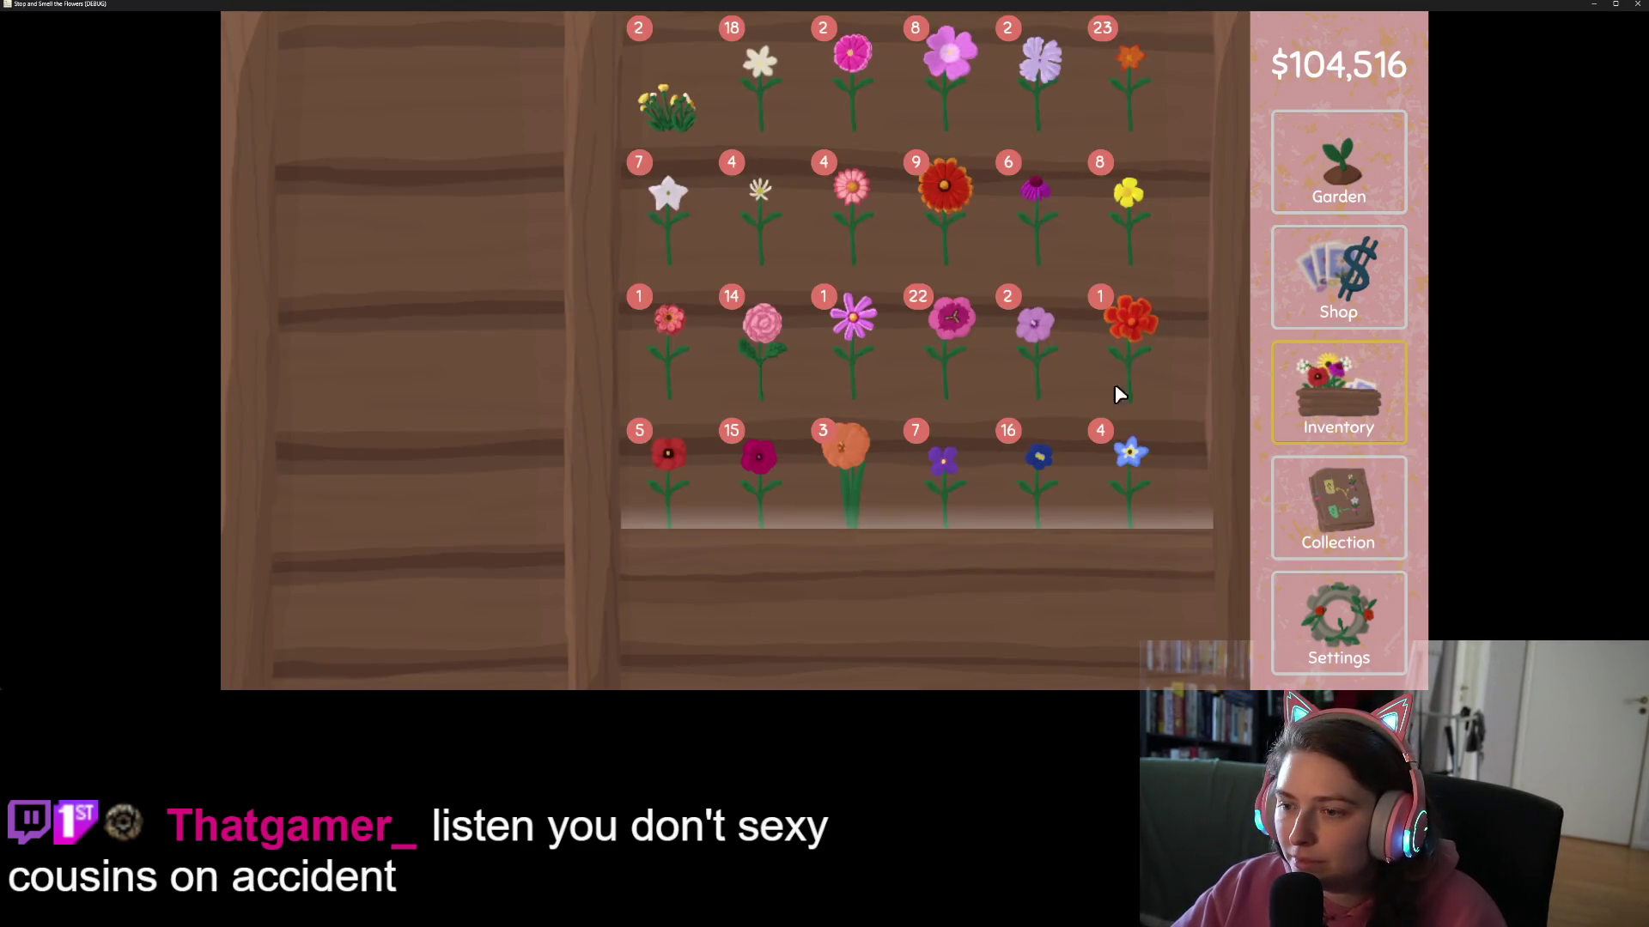
scroll(1119, 393, "down", 2)
left_click_drag(764, 451, 419, 254)
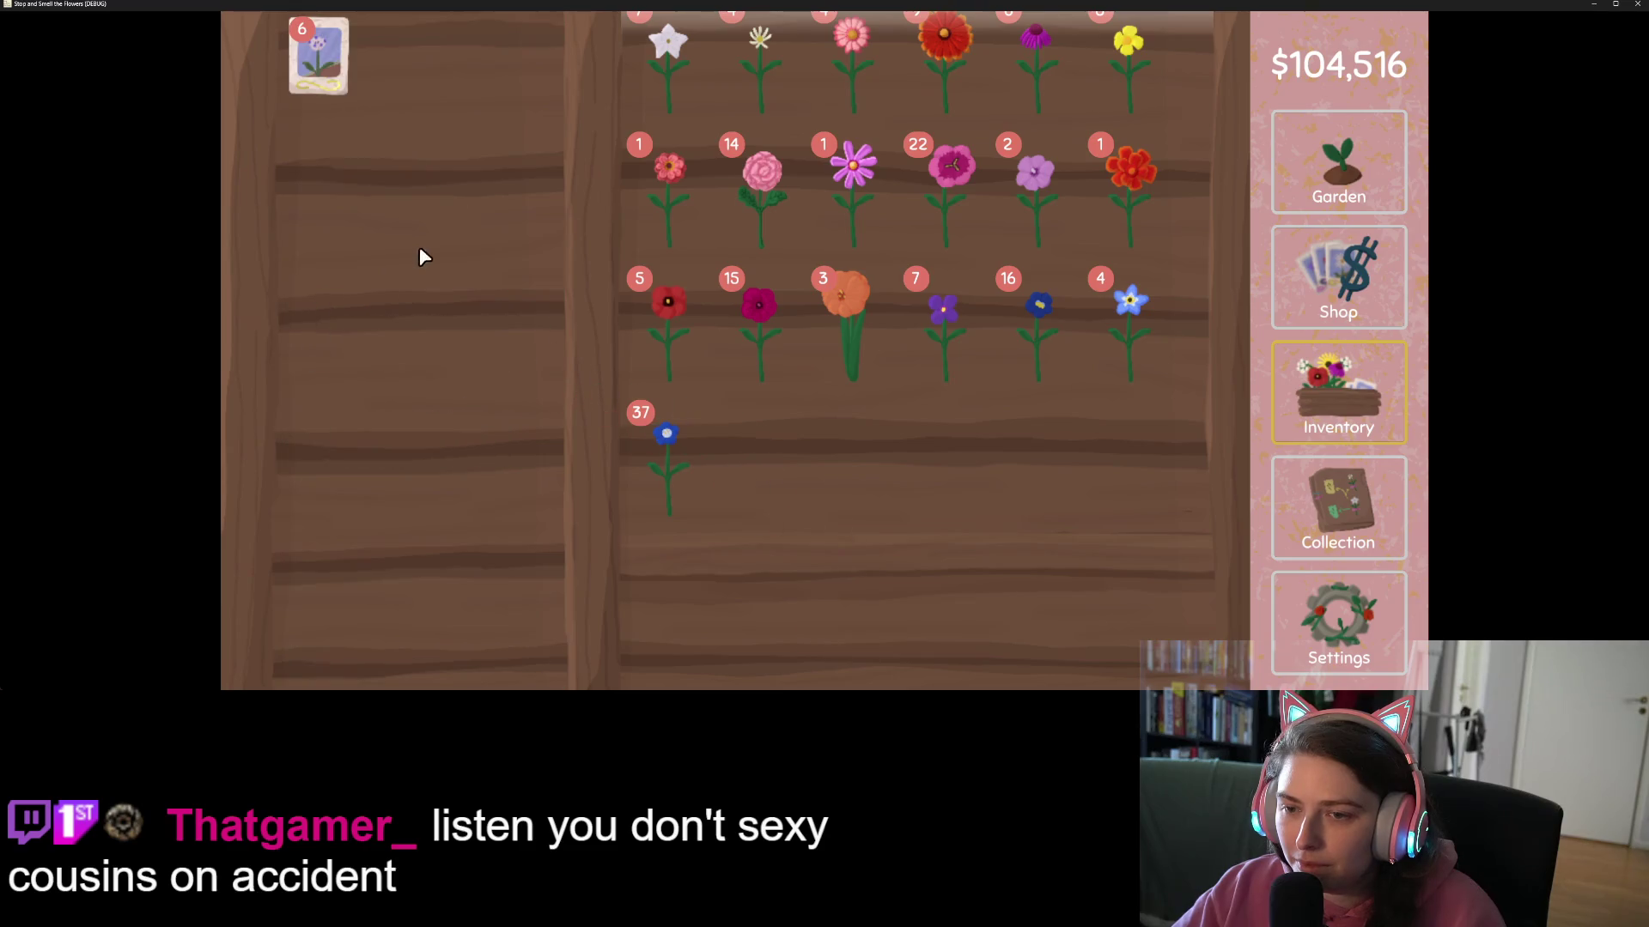
scroll(876, 380, "up", 2)
mouse_move(876, 379)
left_mouse_down()
mouse_move(837, 352)
mouse_move(797, 377)
left_mouse_up()
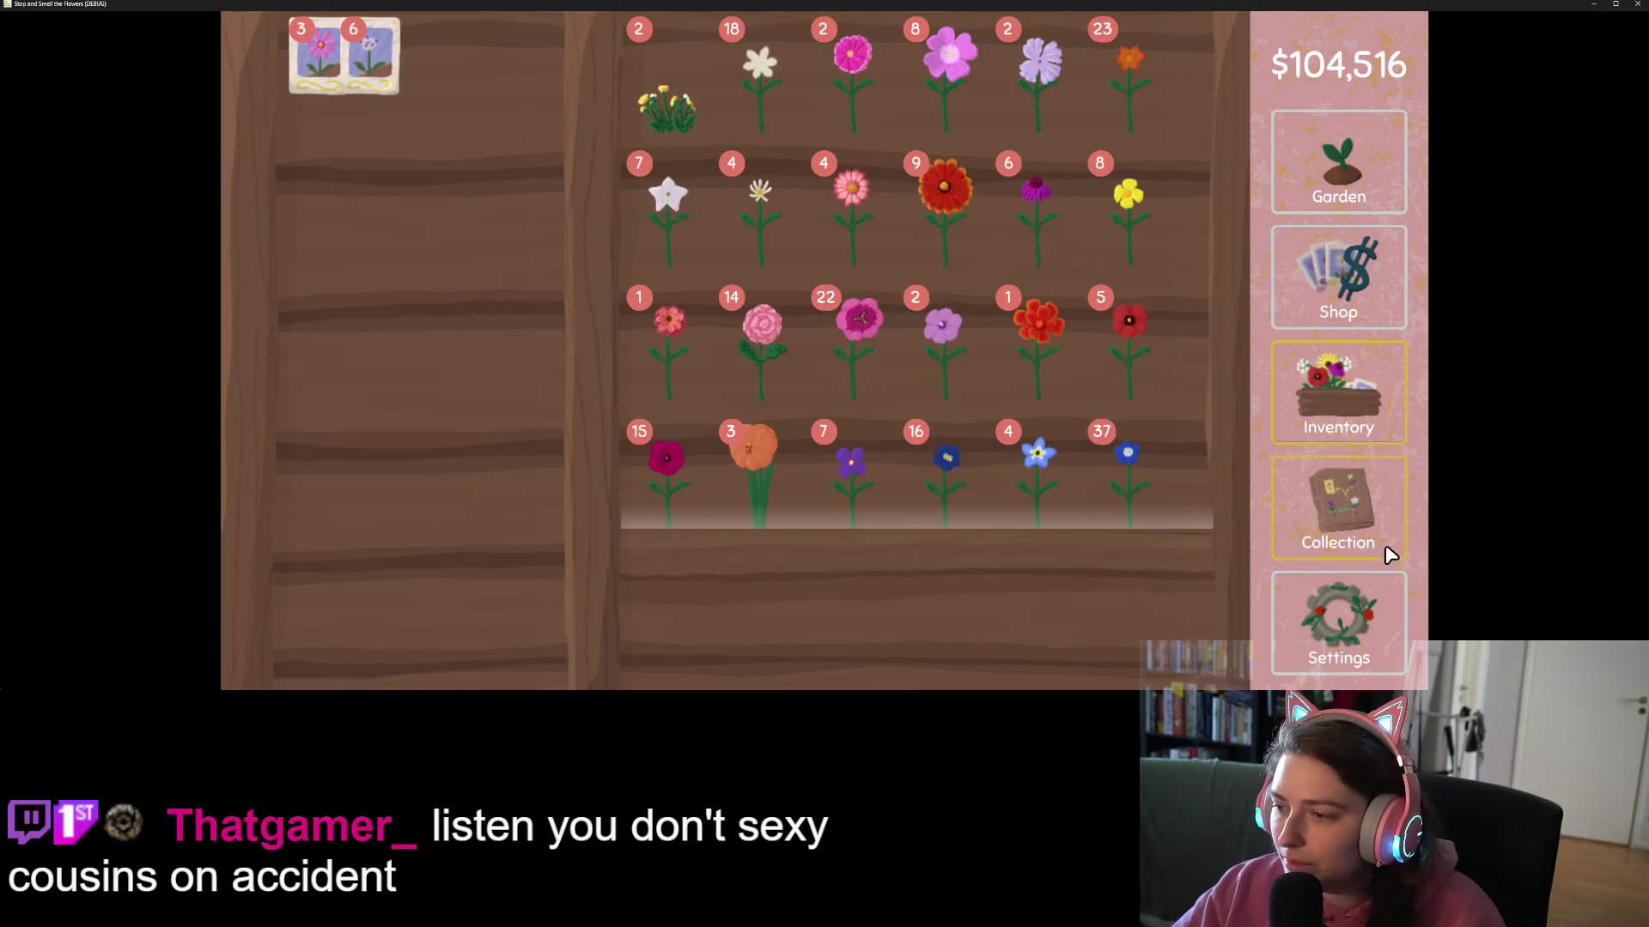
left_click(1378, 548)
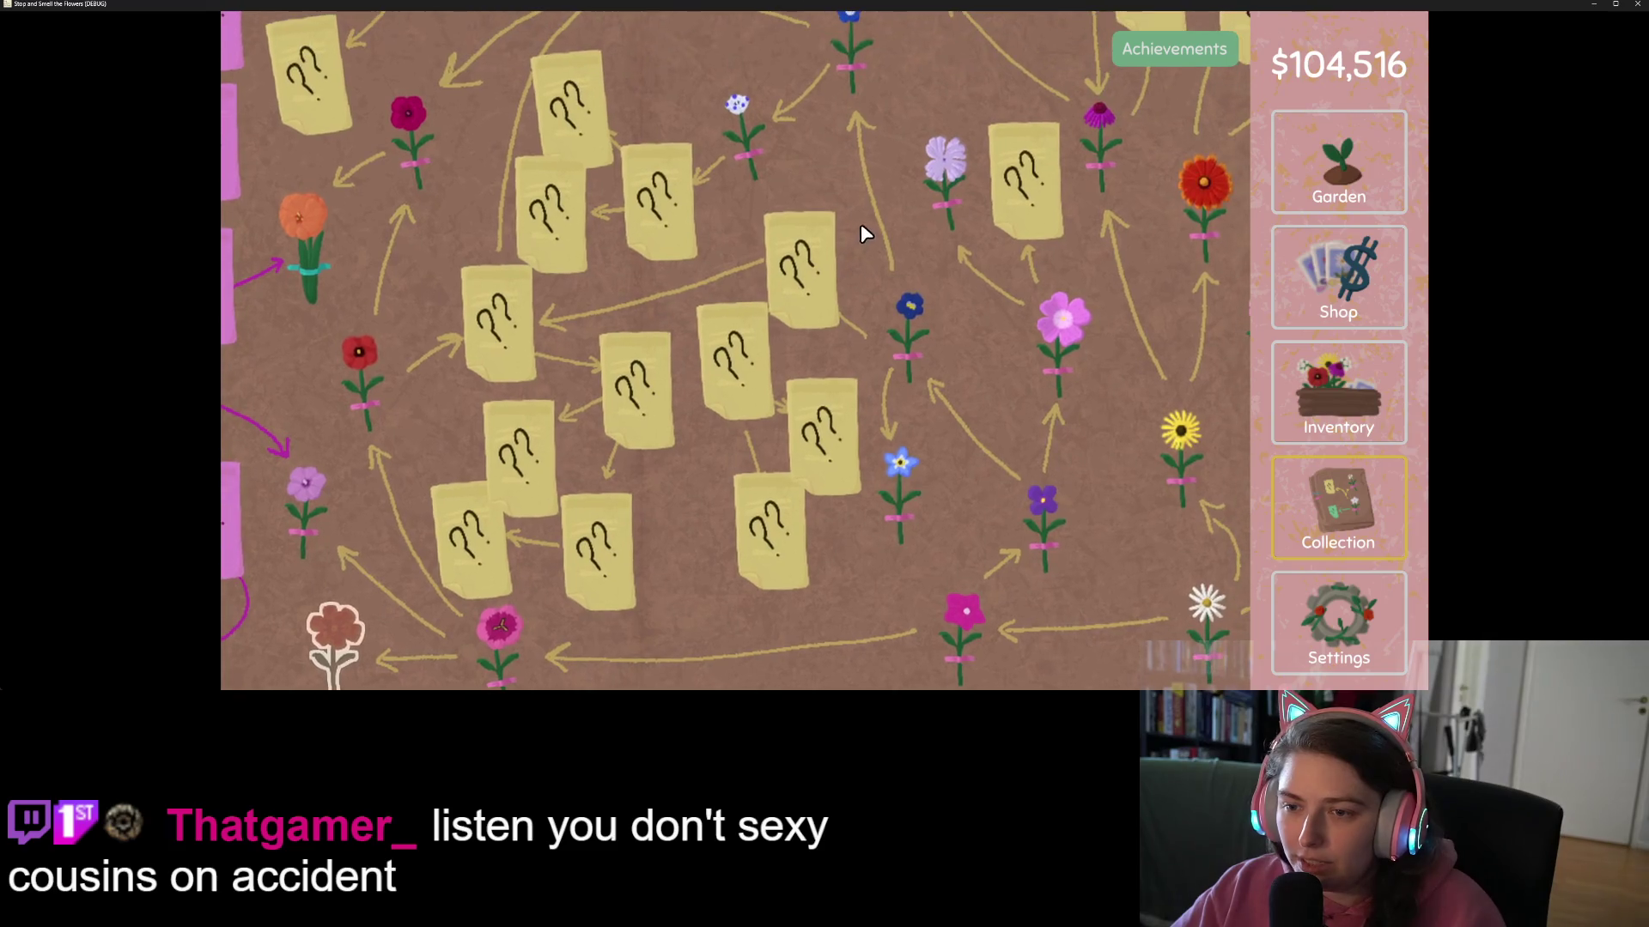
left_click(1338, 390)
mouse_move(966, 483)
left_mouse_down()
mouse_move(1023, 526)
mouse_move(1041, 578)
mouse_move(507, 269)
left_mouse_up()
- Check the pink branches of the collection tree, then turn the five red flowers into seeds
left_click(1305, 498)
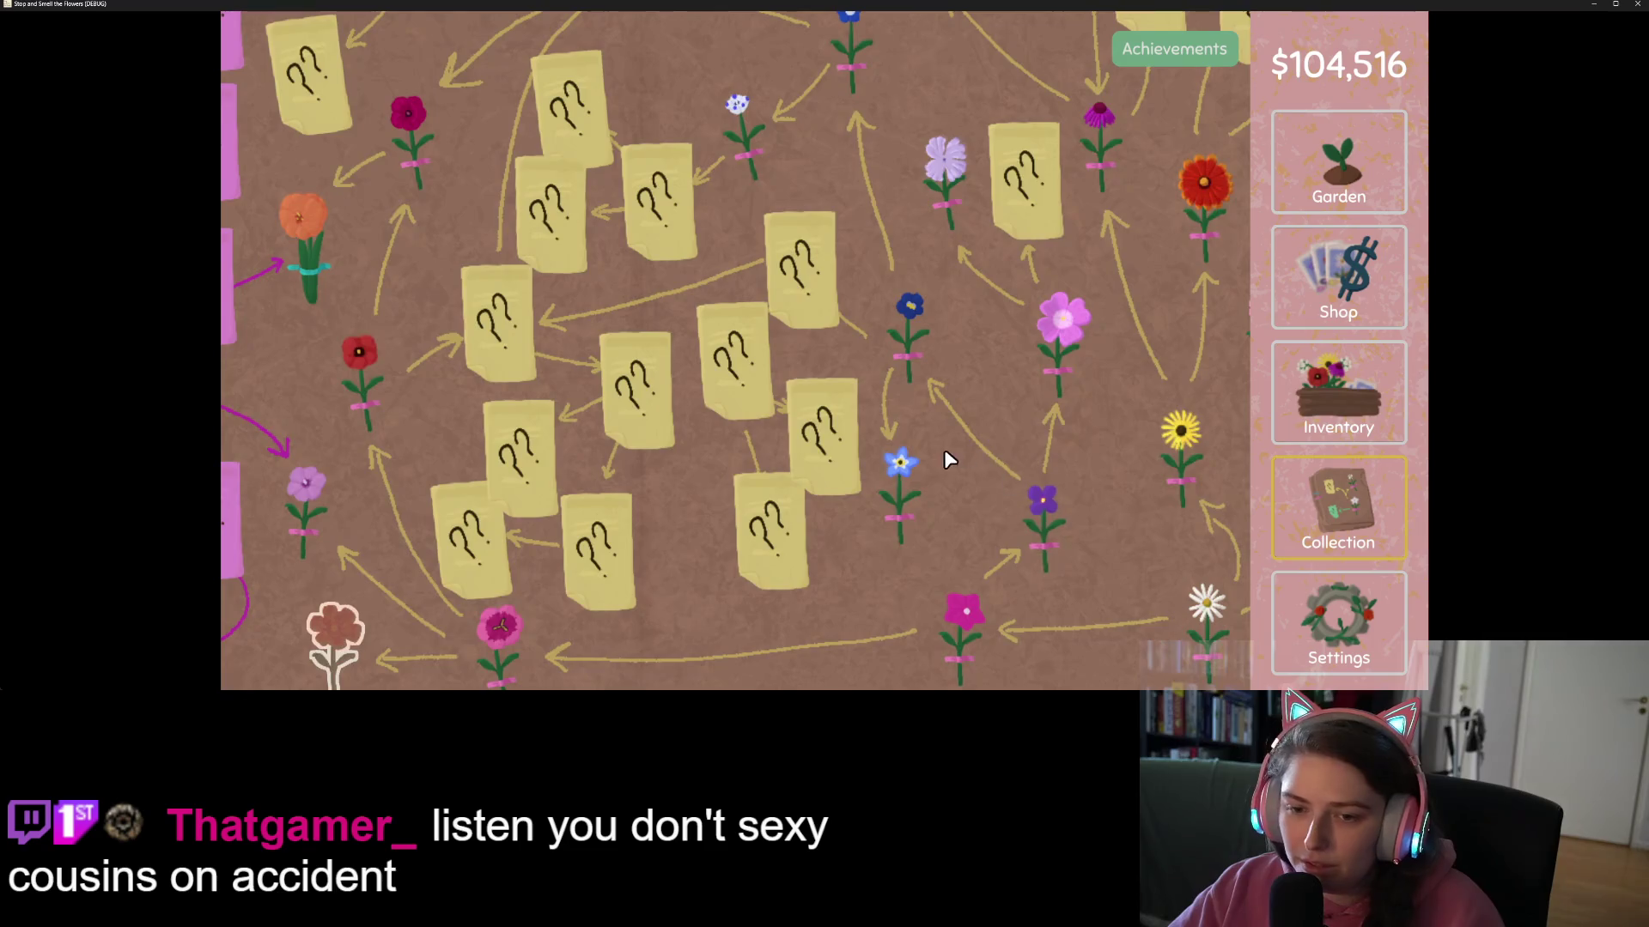
left_click_drag(944, 450, 1023, 372)
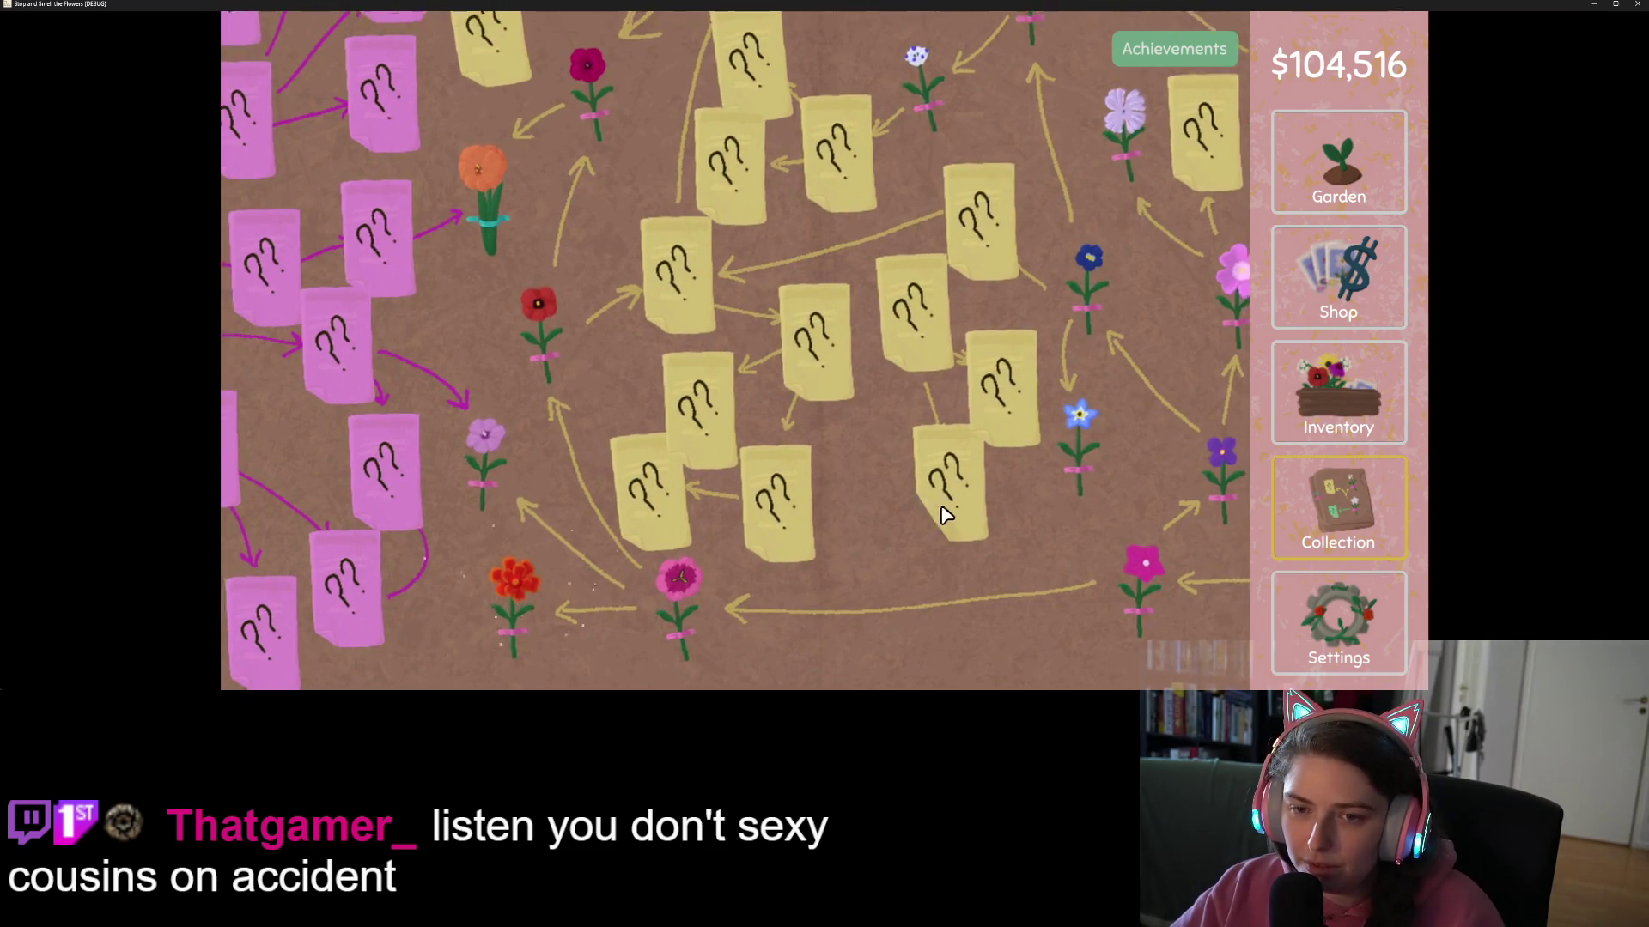
left_click_drag(942, 512, 919, 581)
left_click(1367, 427)
left_click_drag(1039, 333, 386, 223)
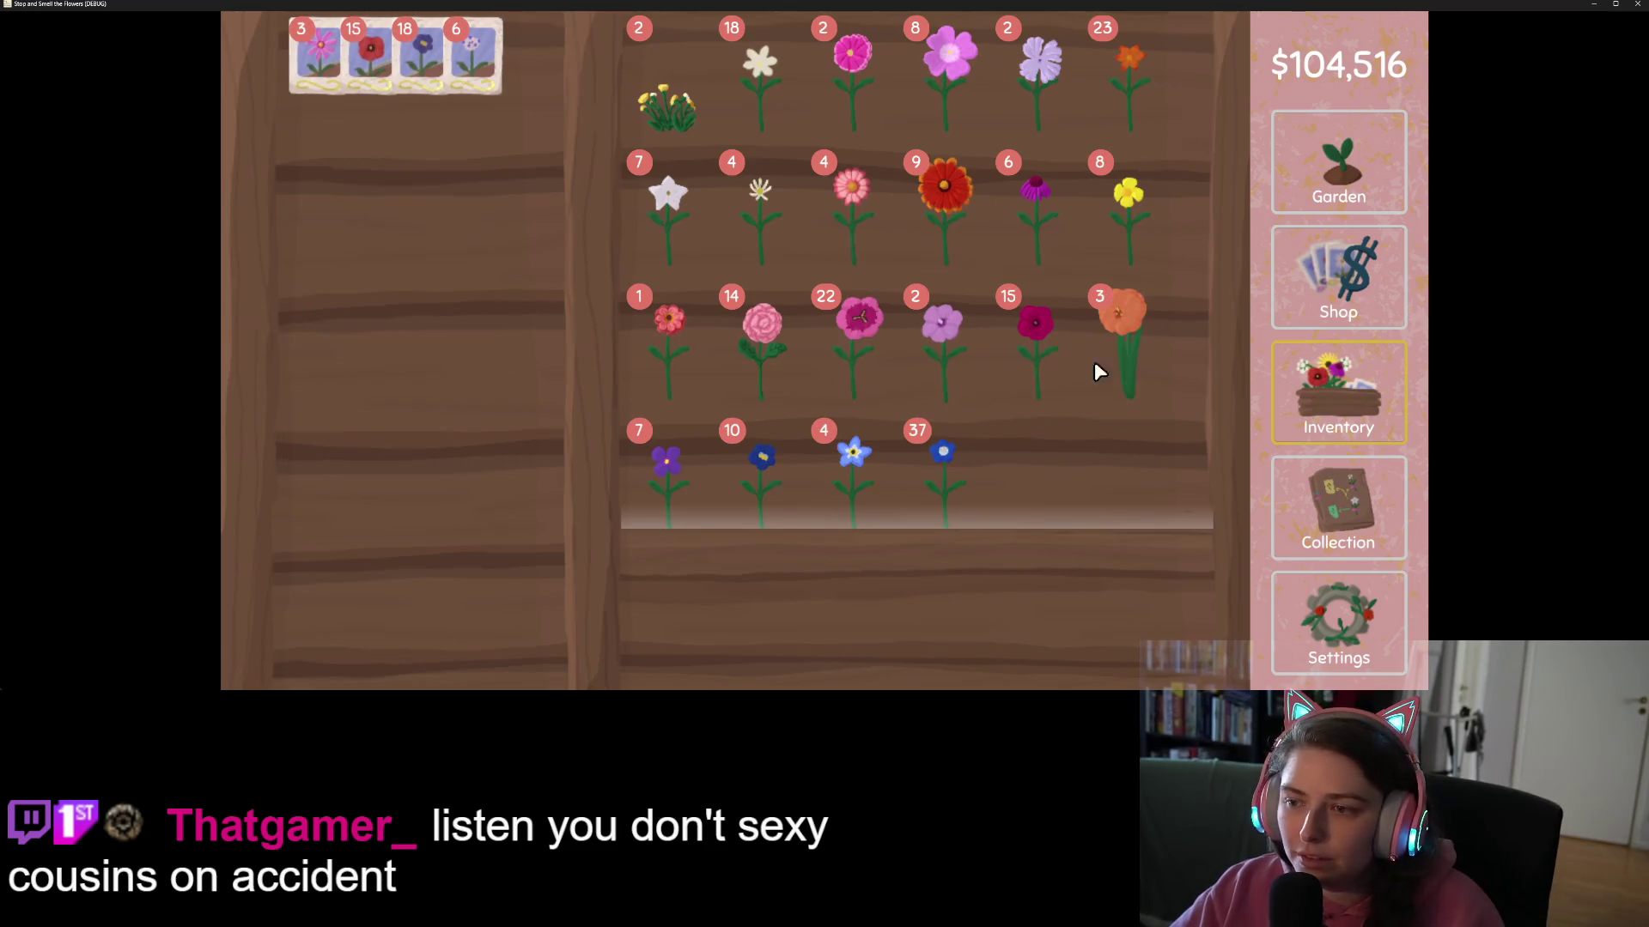
- Look over more of the collection tree and harvest the white daisy stack into seeds
left_click(1333, 503)
mouse_move(730, 292)
left_mouse_down()
mouse_move(807, 431)
mouse_move(744, 429)
mouse_move(746, 312)
mouse_move(729, 283)
mouse_move(552, 232)
mouse_move(436, 274)
left_mouse_up()
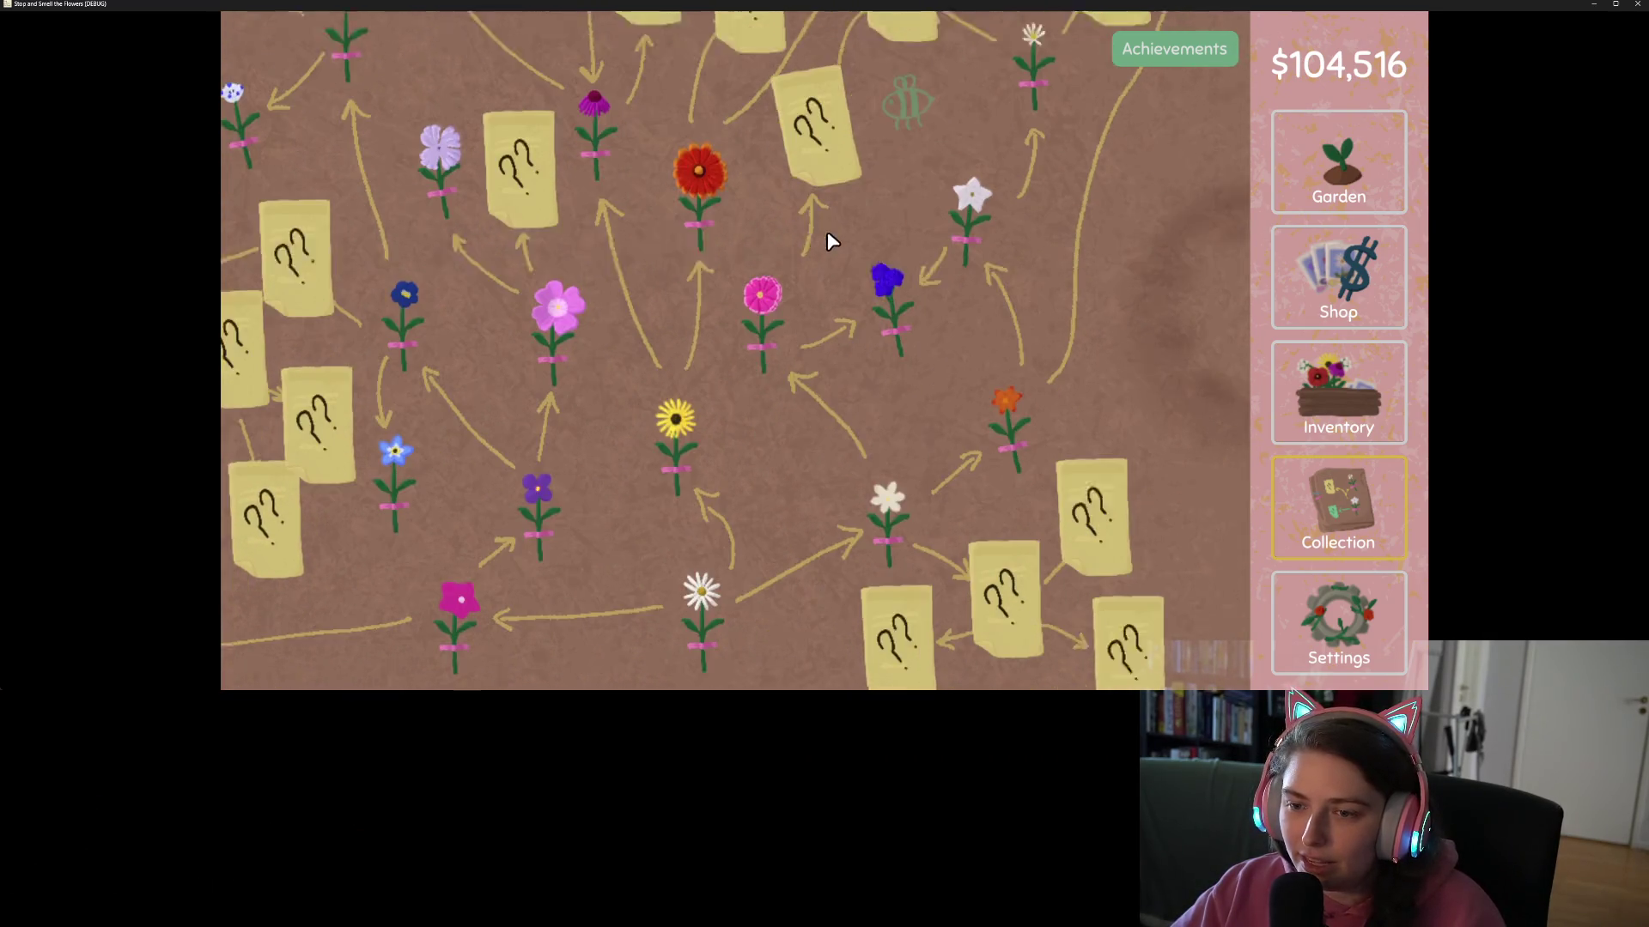
left_click(1294, 379)
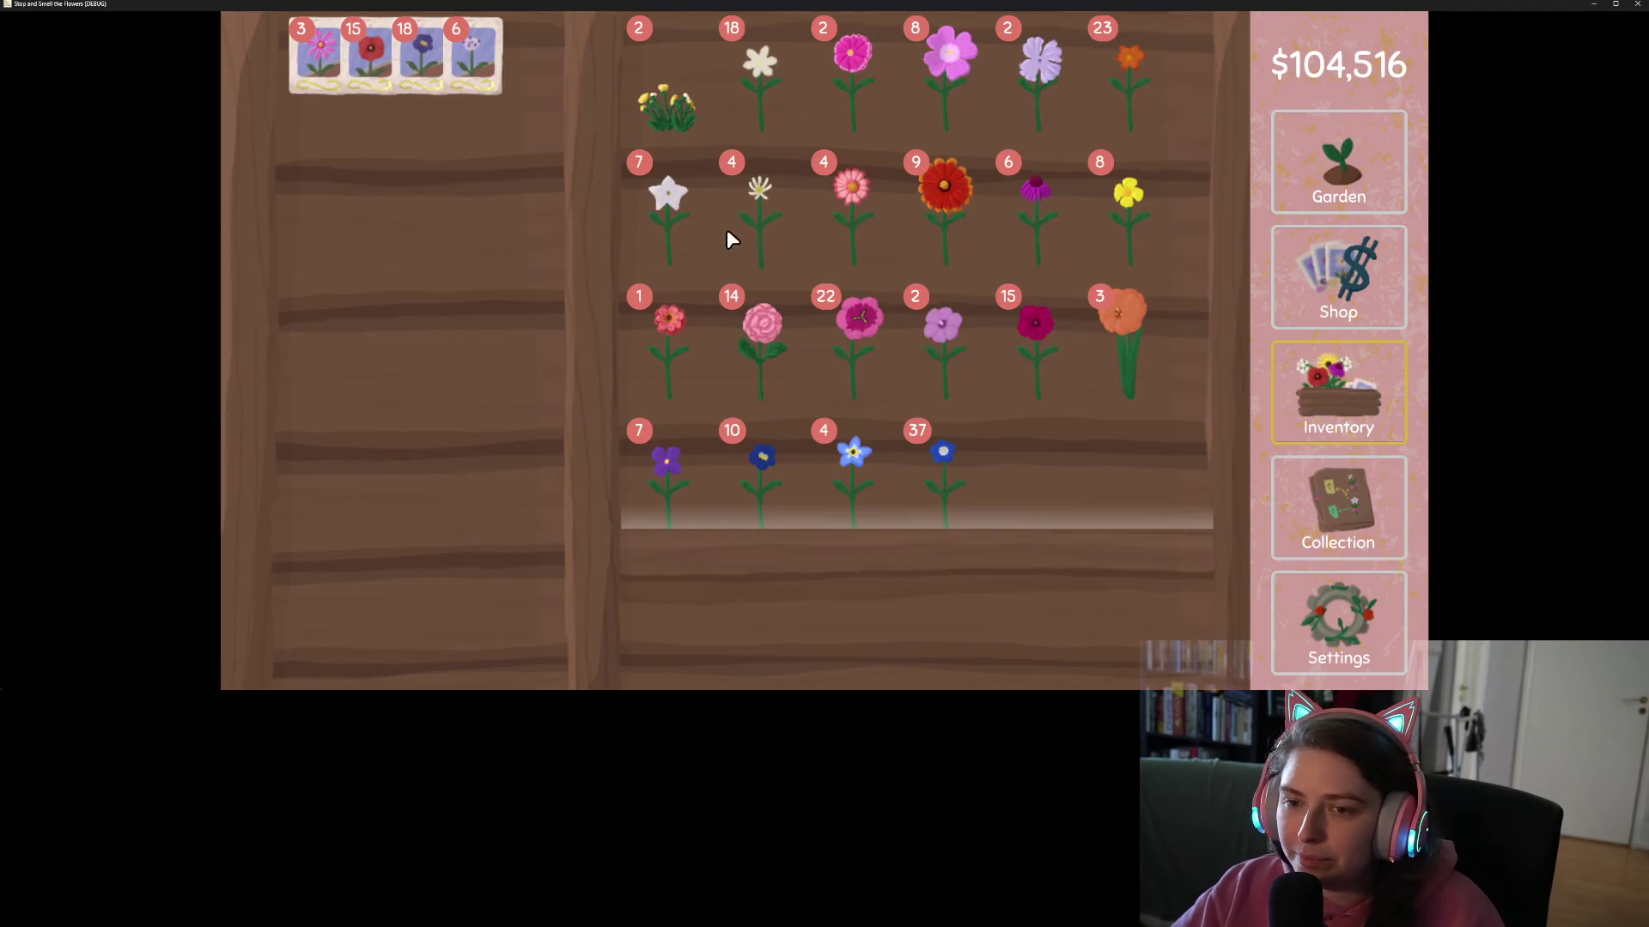
mouse_move(798, 82)
left_mouse_down()
mouse_move(652, 197)
mouse_move(385, 234)
mouse_move(1147, 457)
left_mouse_up()
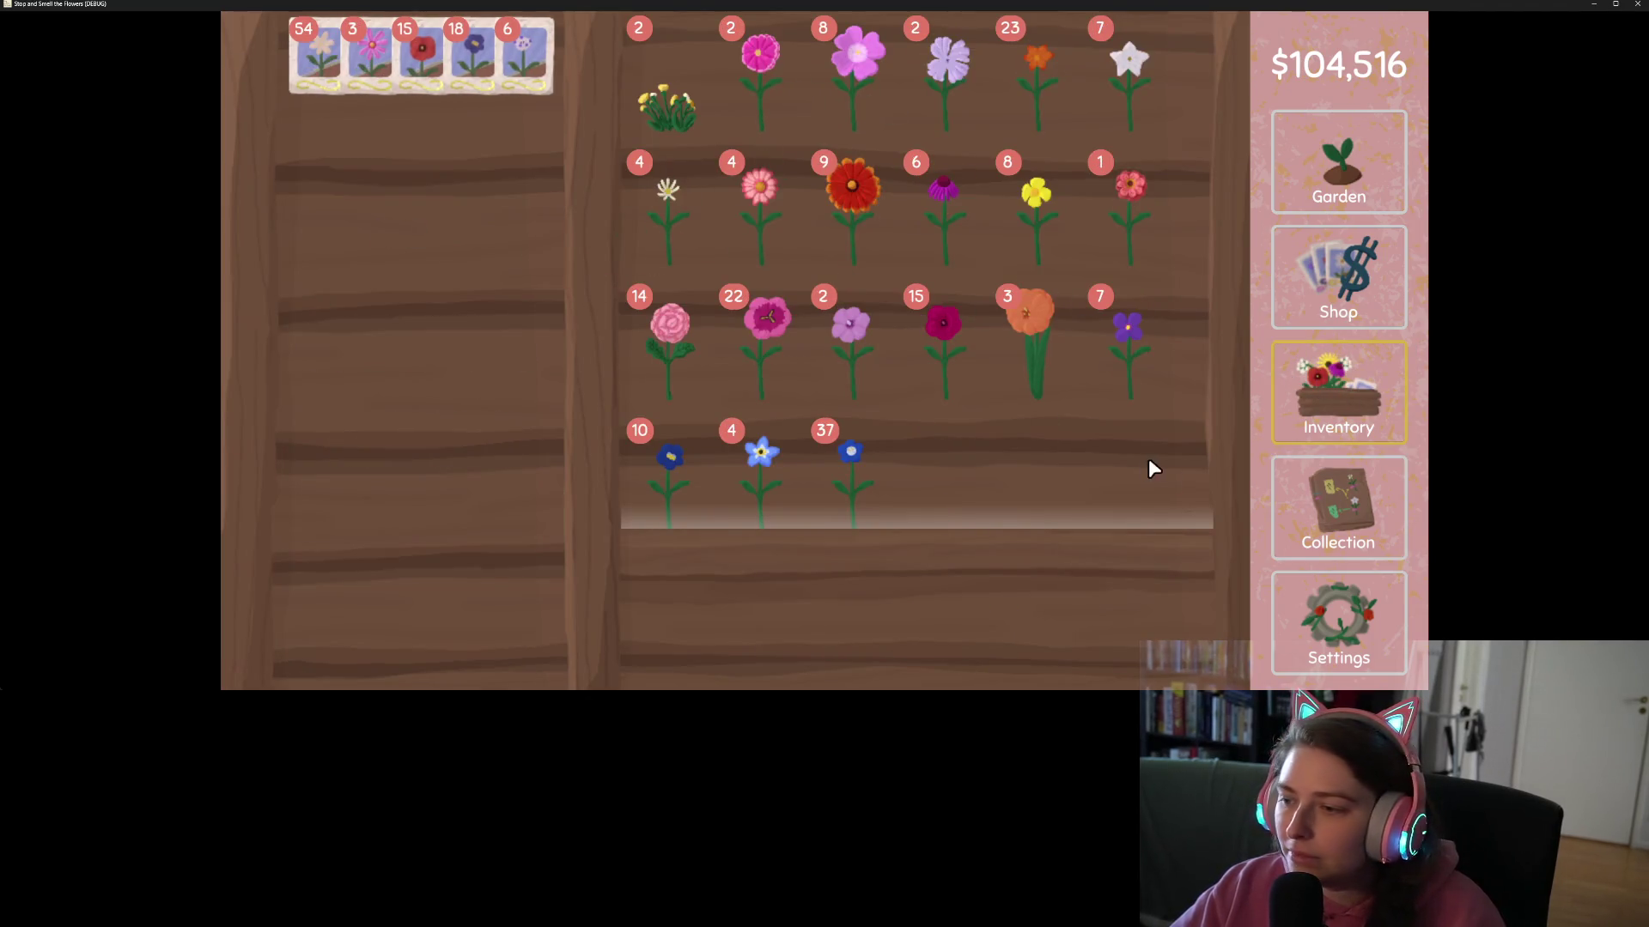
- Harvest the magenta flowers into a seed packet and return to the garden
left_click(1341, 507)
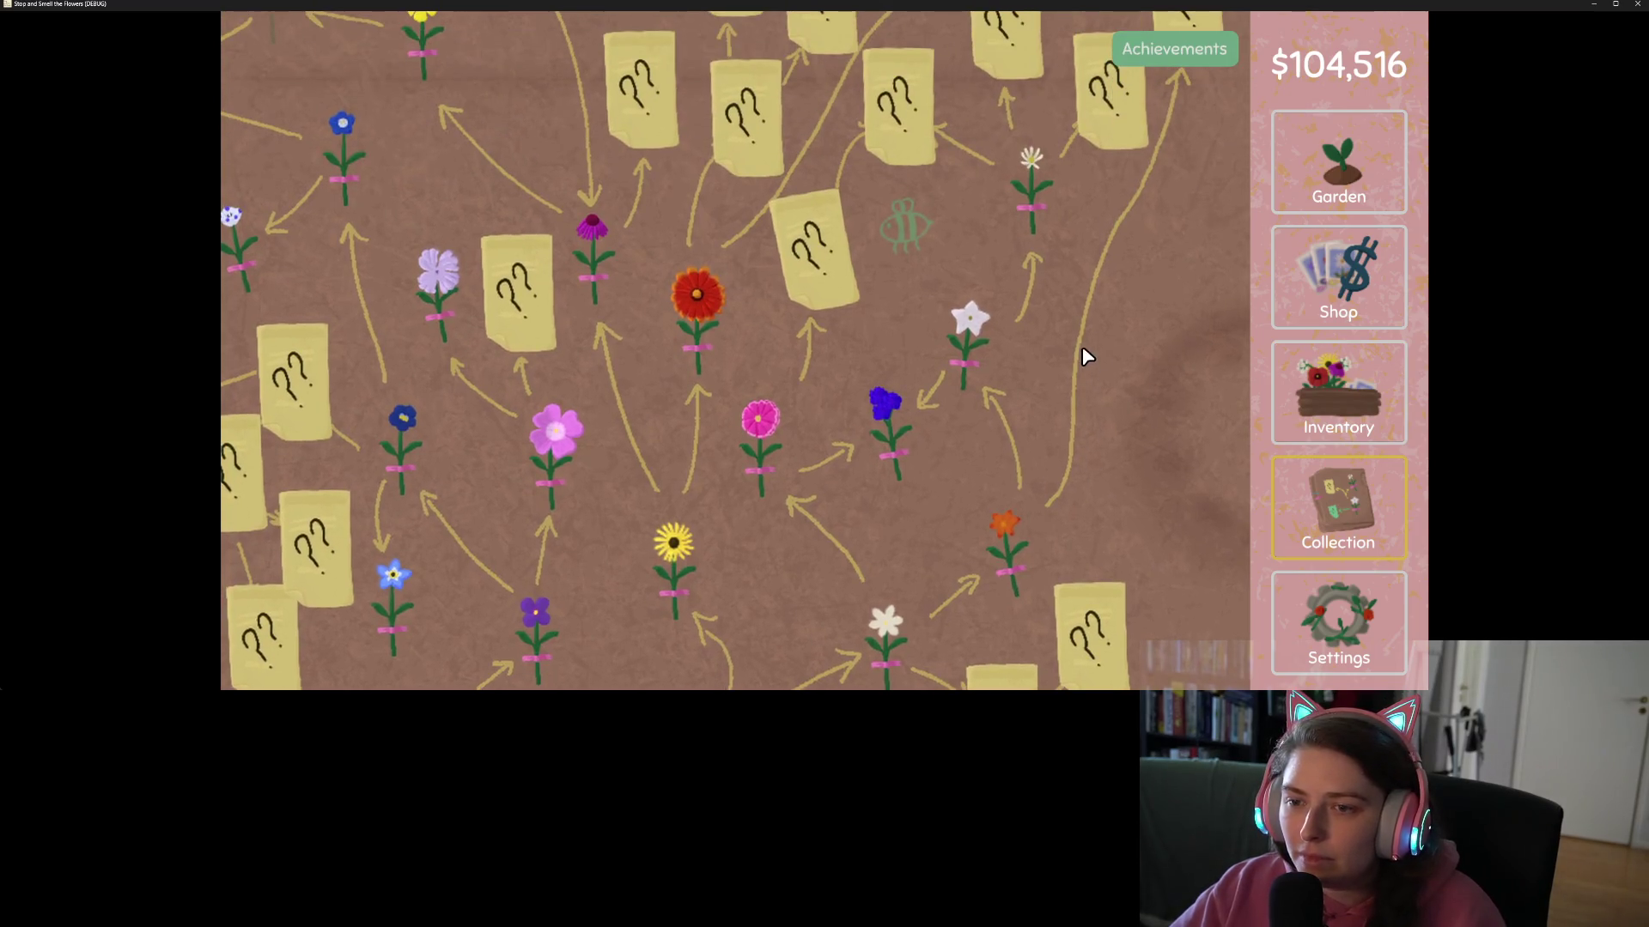
left_click(1310, 408)
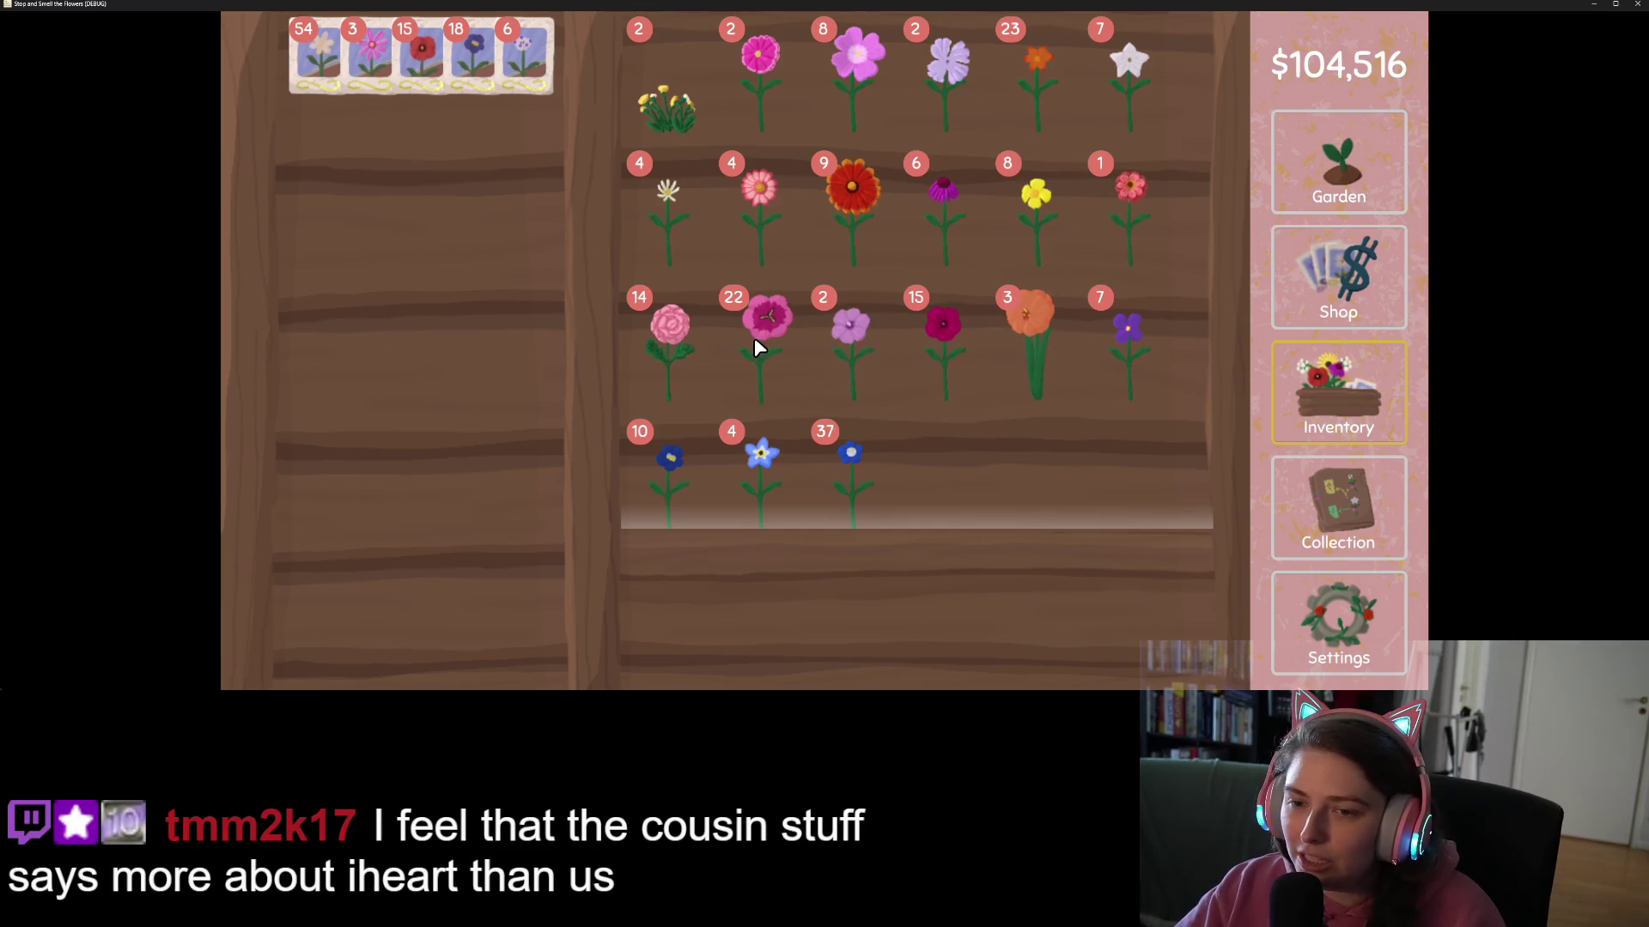
mouse_move(757, 77)
left_mouse_down()
mouse_move(718, 88)
mouse_move(421, 361)
left_mouse_up()
left_click(1345, 193)
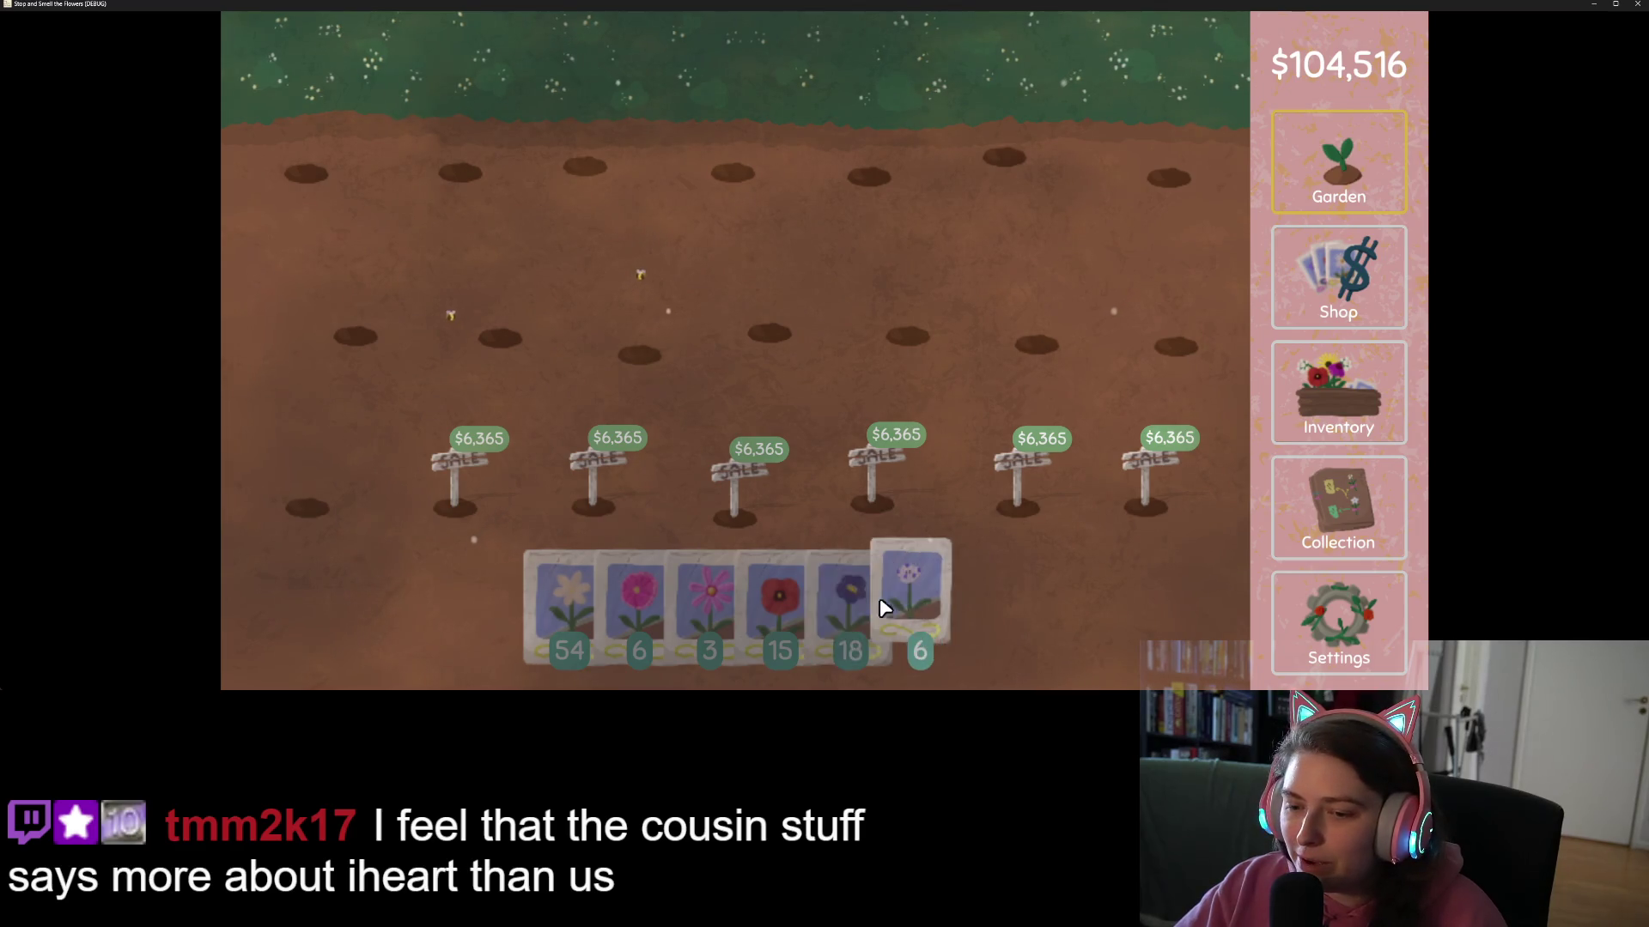
- Plant the 54 daisy seeds across the garden plots, then save and quit the game
mouse_move(557, 592)
left_mouse_down()
mouse_move(378, 162)
mouse_move(986, 154)
mouse_move(1169, 172)
mouse_move(944, 339)
mouse_move(360, 479)
mouse_move(1145, 484)
left_mouse_up()
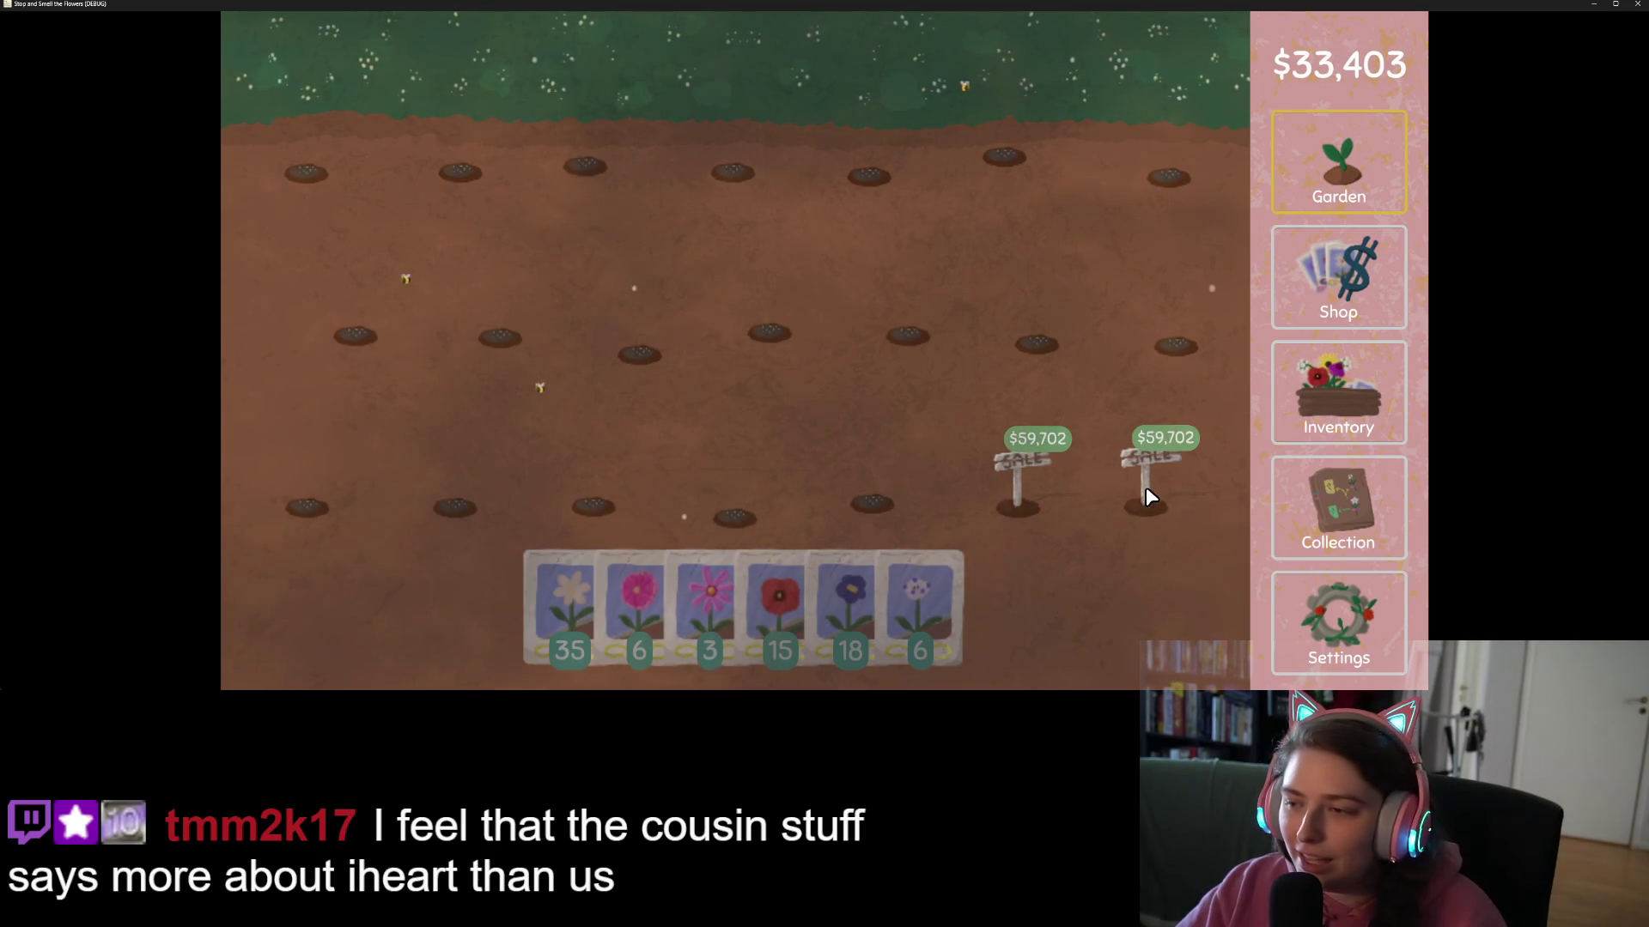
left_click(1321, 610)
left_click(704, 630)
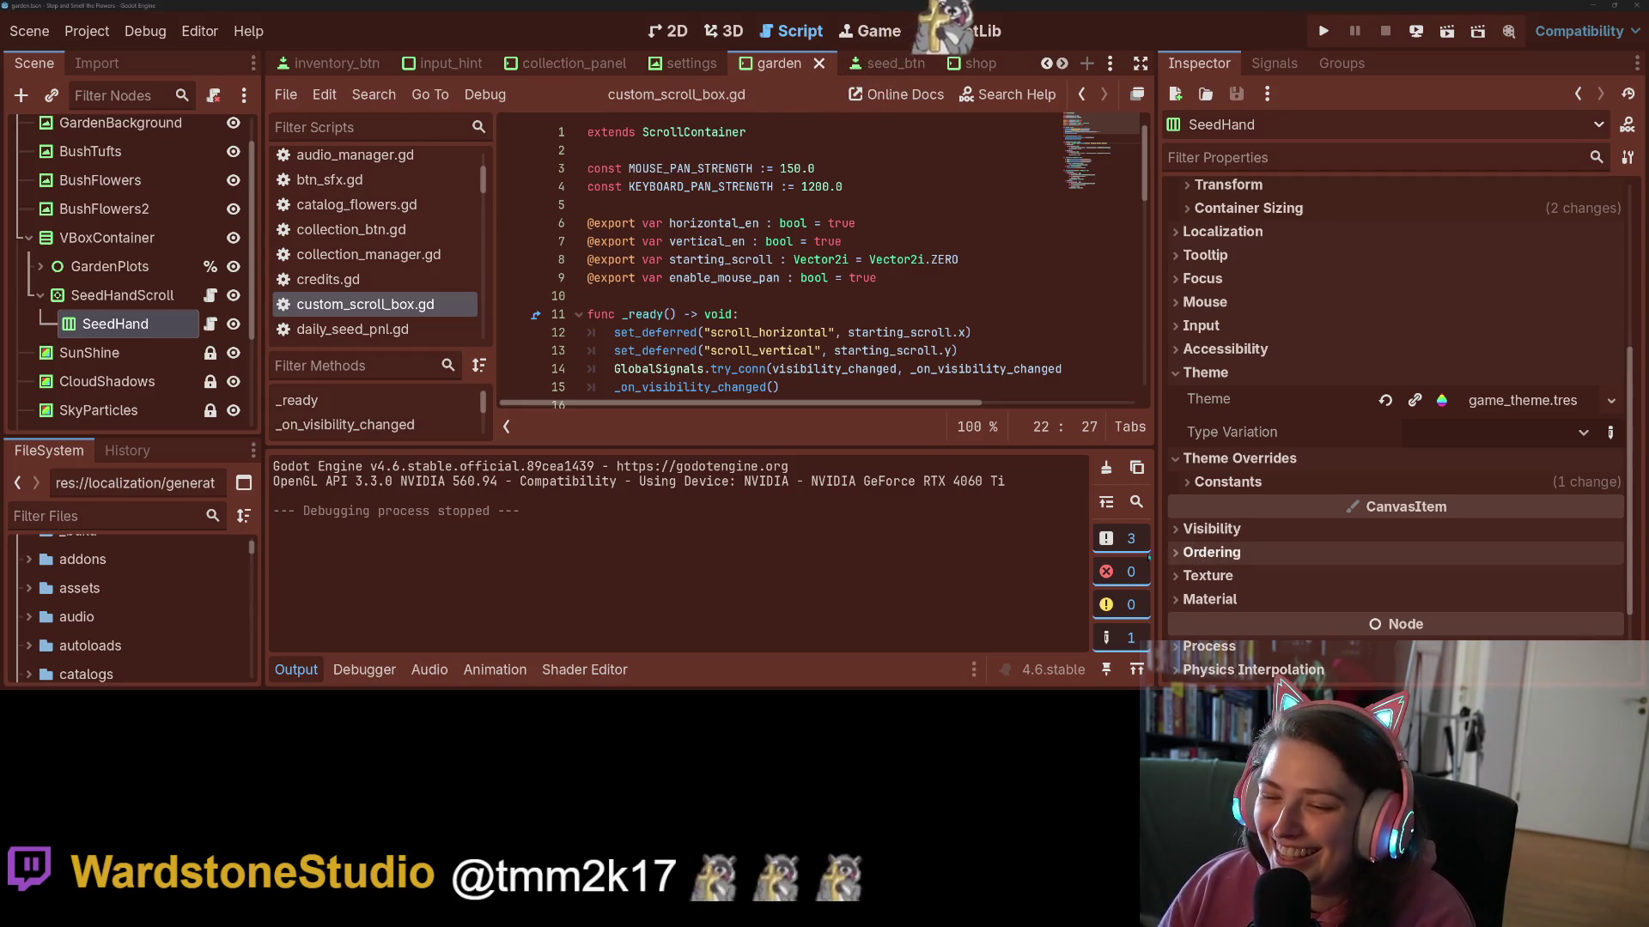
- Collapse the output panel and review the script's diff in GitHub Desktop before returning to Godot
key("ctrl+j")
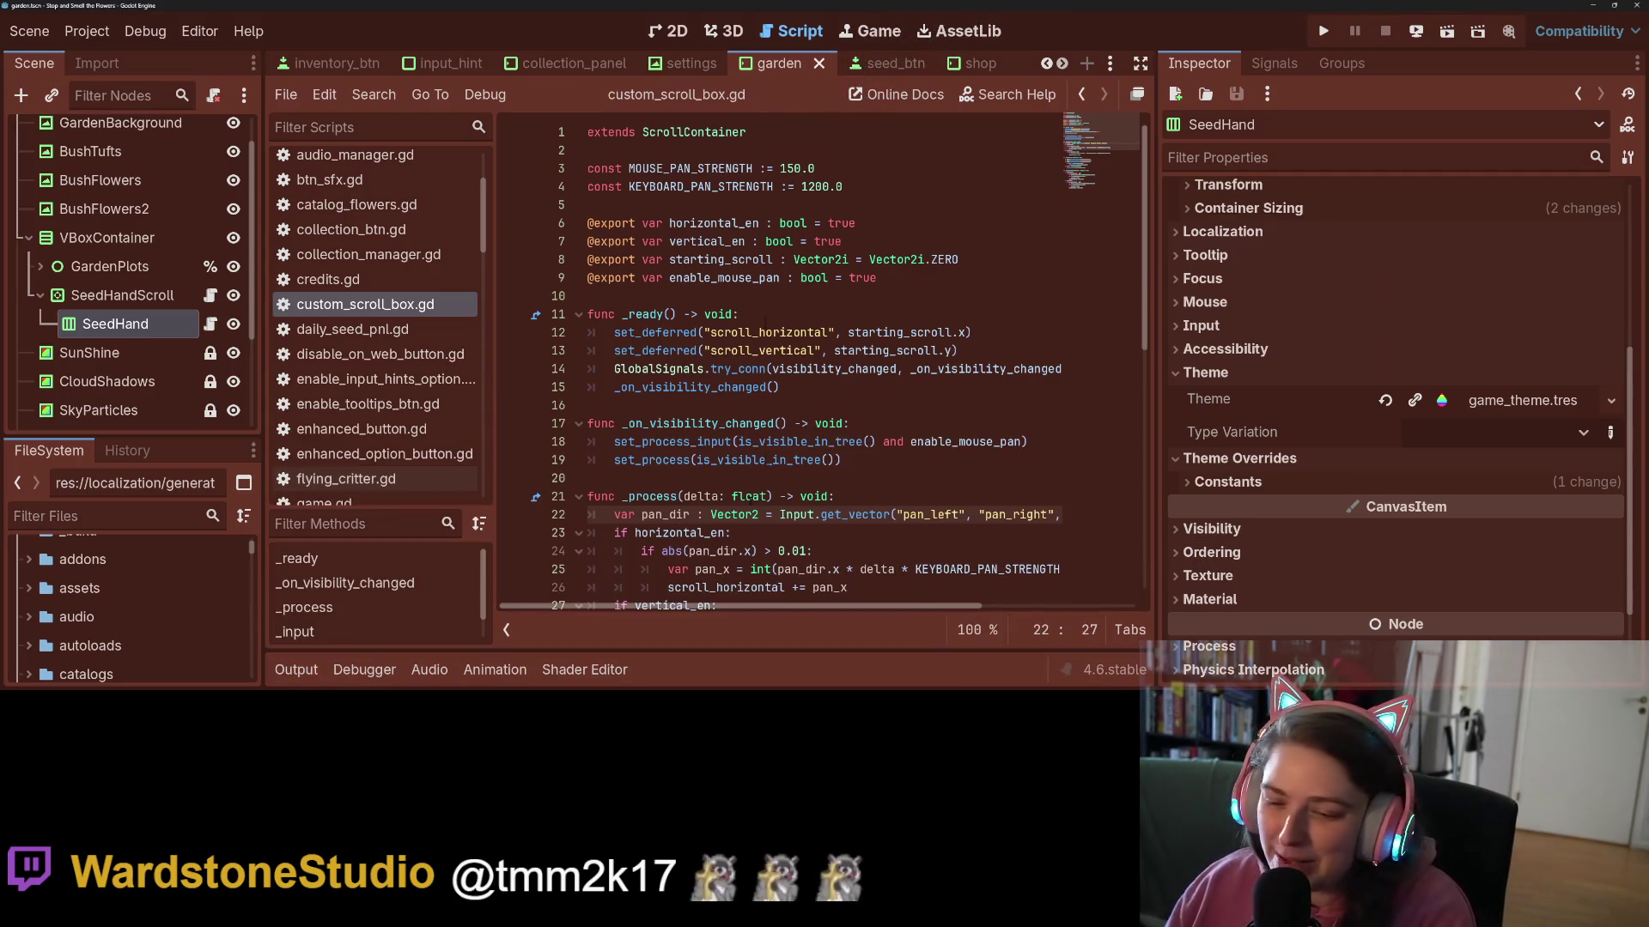
mouse_move(747, 496)
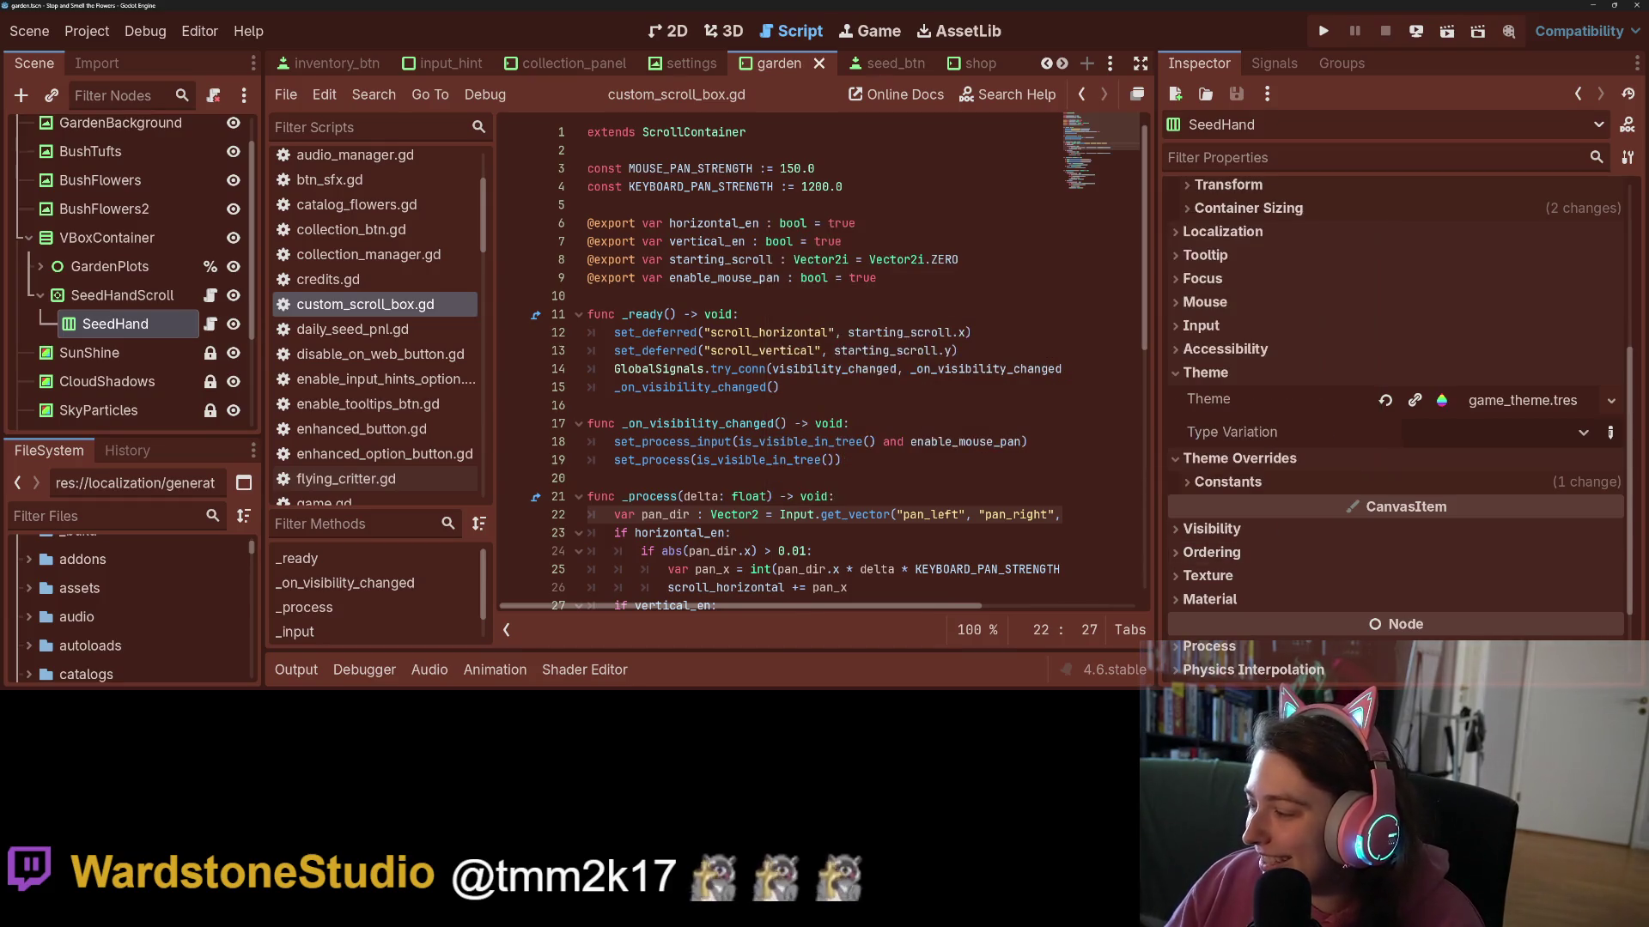
key("alt+Tab")
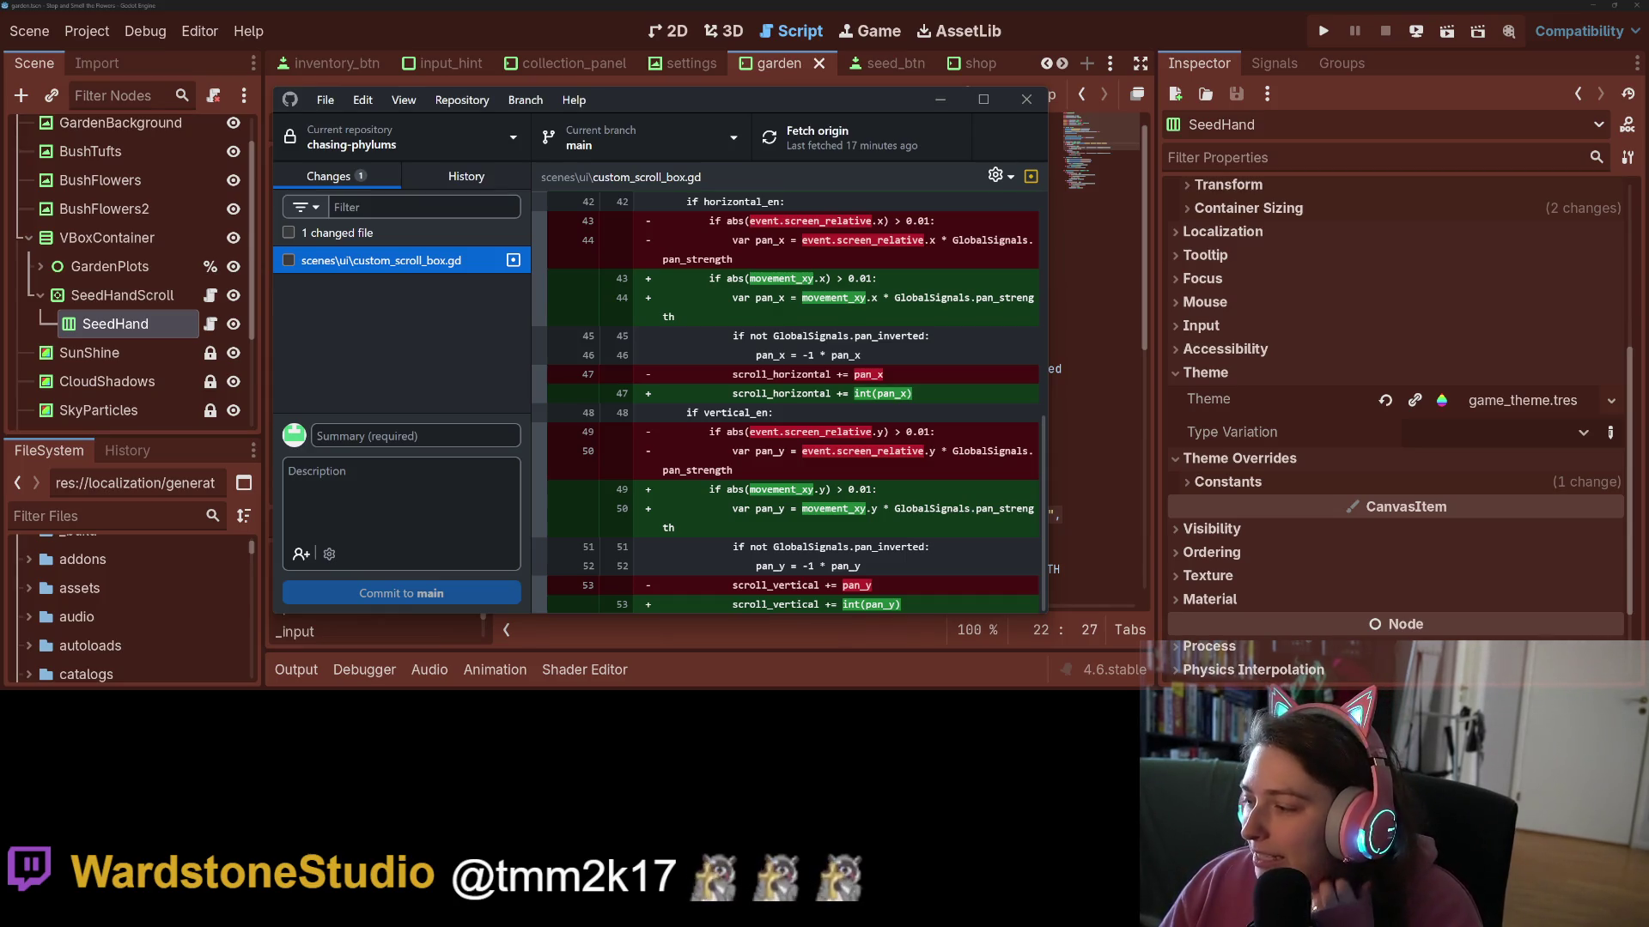
key("alt+Tab")
left_click(902, 515)
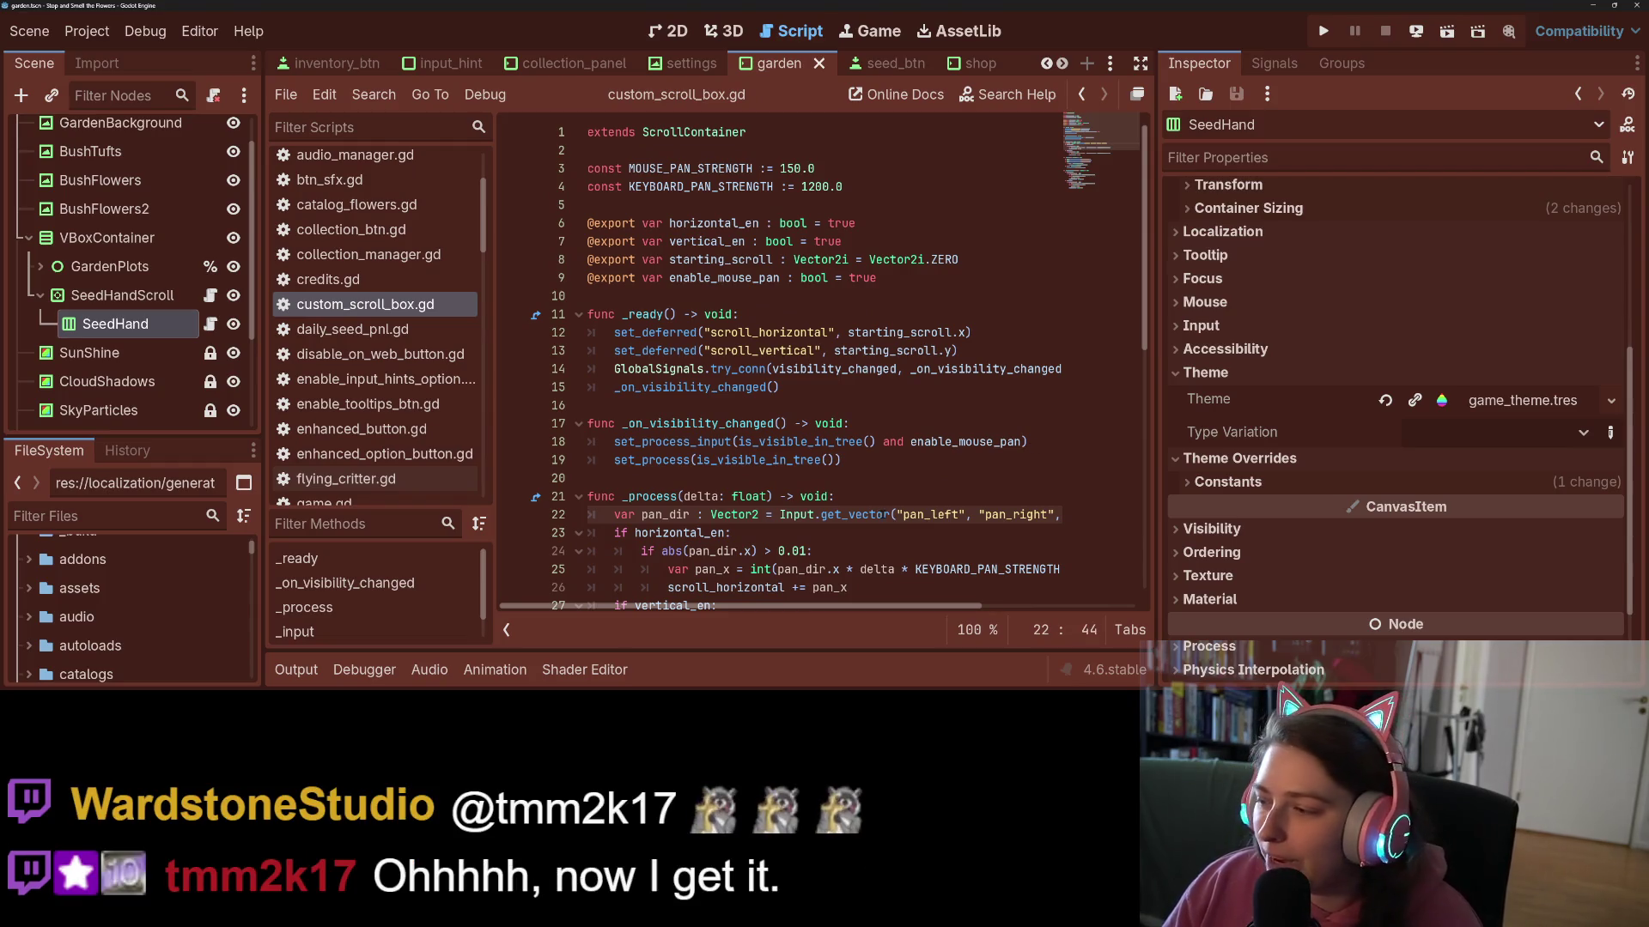
- Step through lines 18–28 of custom_scroll_box.gd, selecting is_visible_in_tree and the 0.01 threshold
left_click(728, 485)
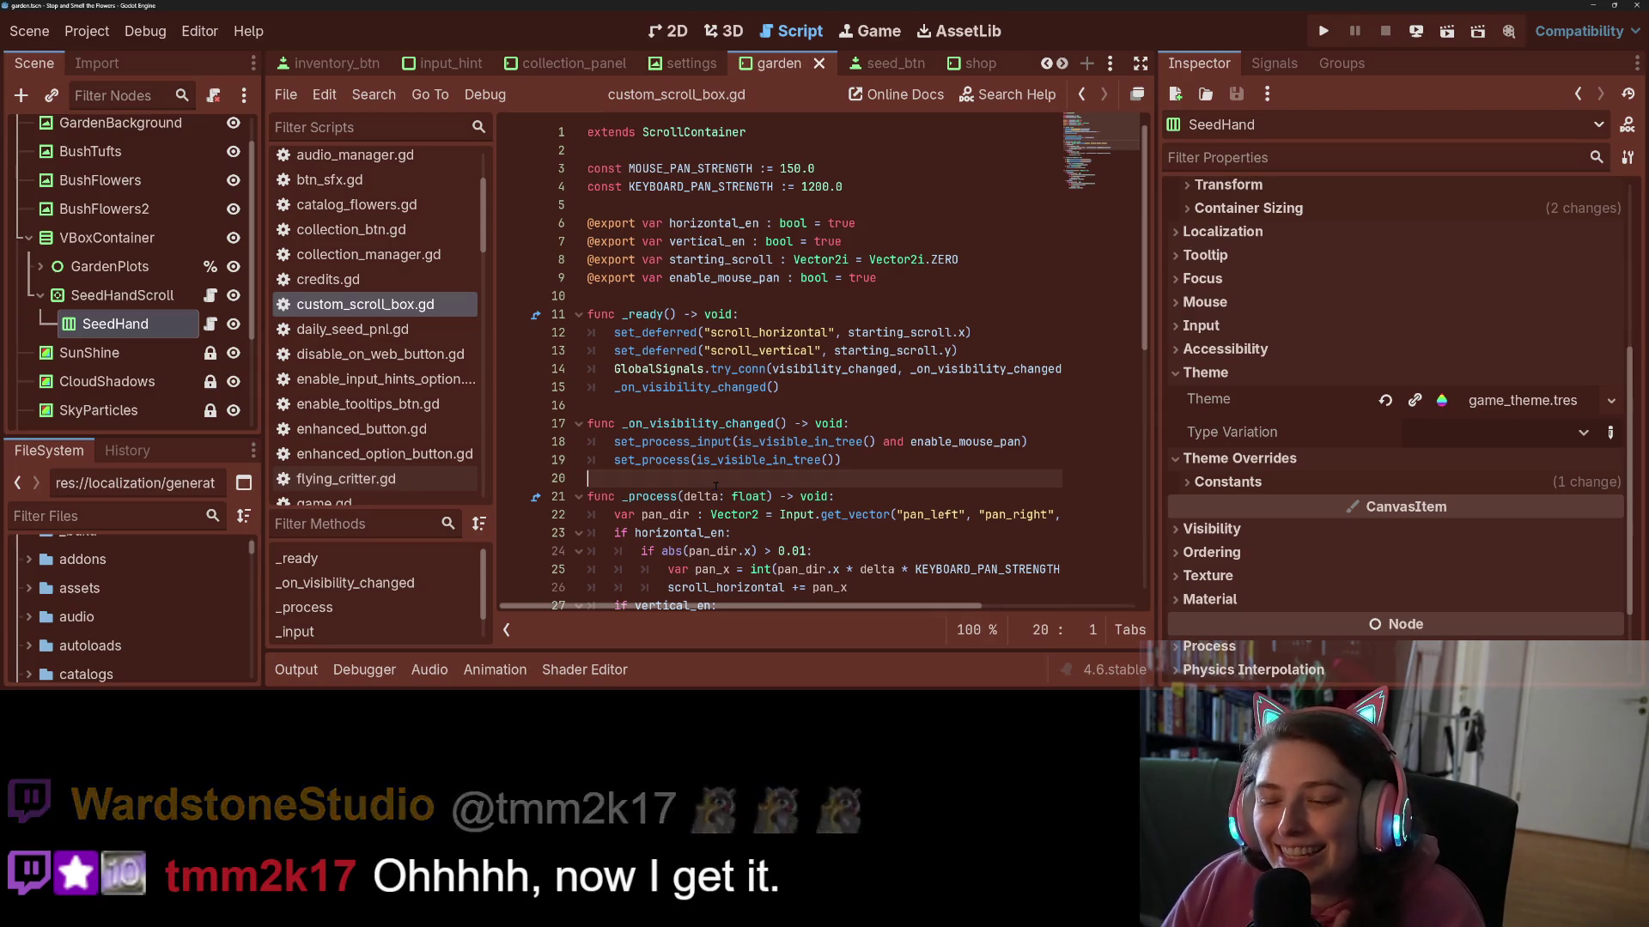
left_click(727, 442)
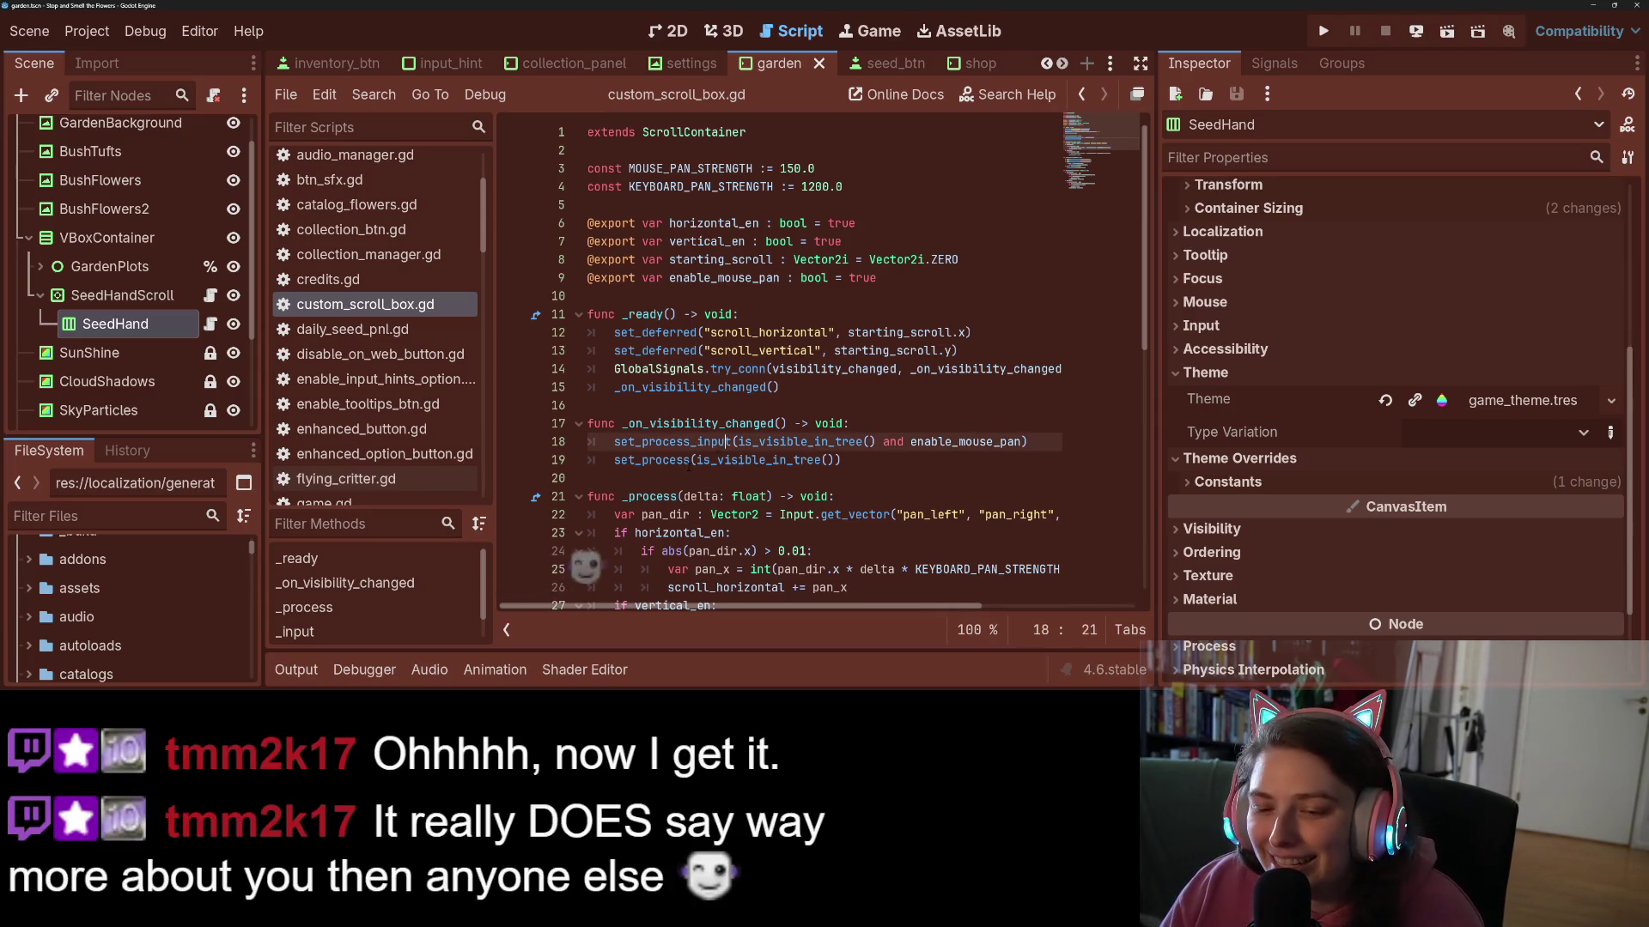
double_click(743, 464)
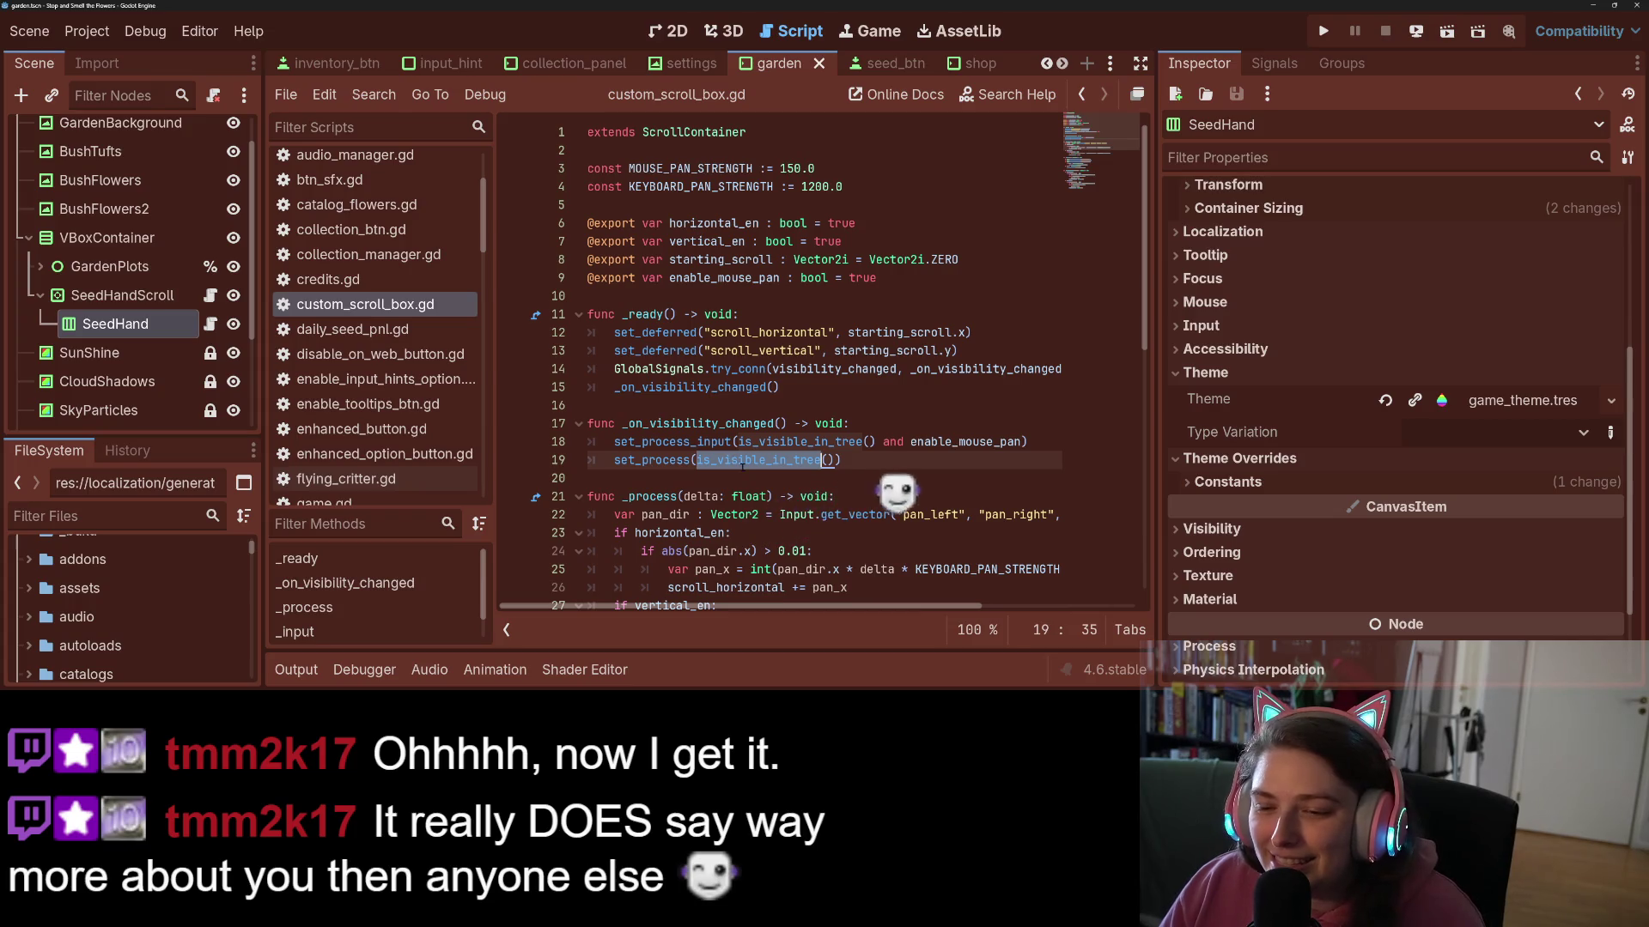
scroll(742, 466, "down", 3)
left_click(807, 459)
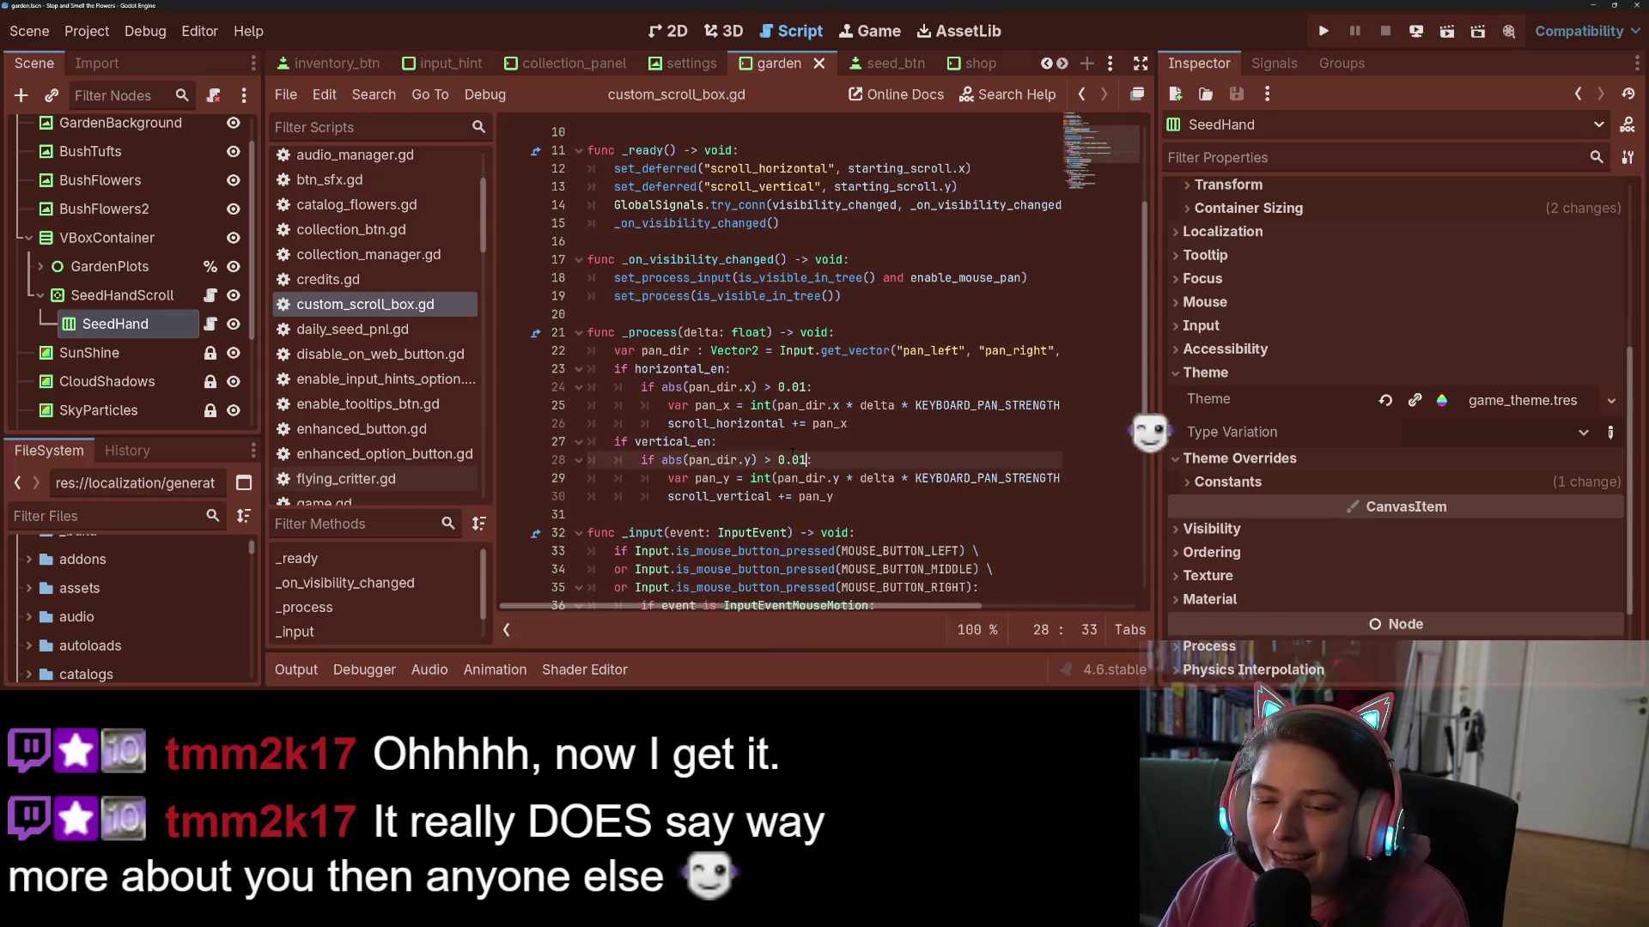
scroll(792, 453, "down", 1)
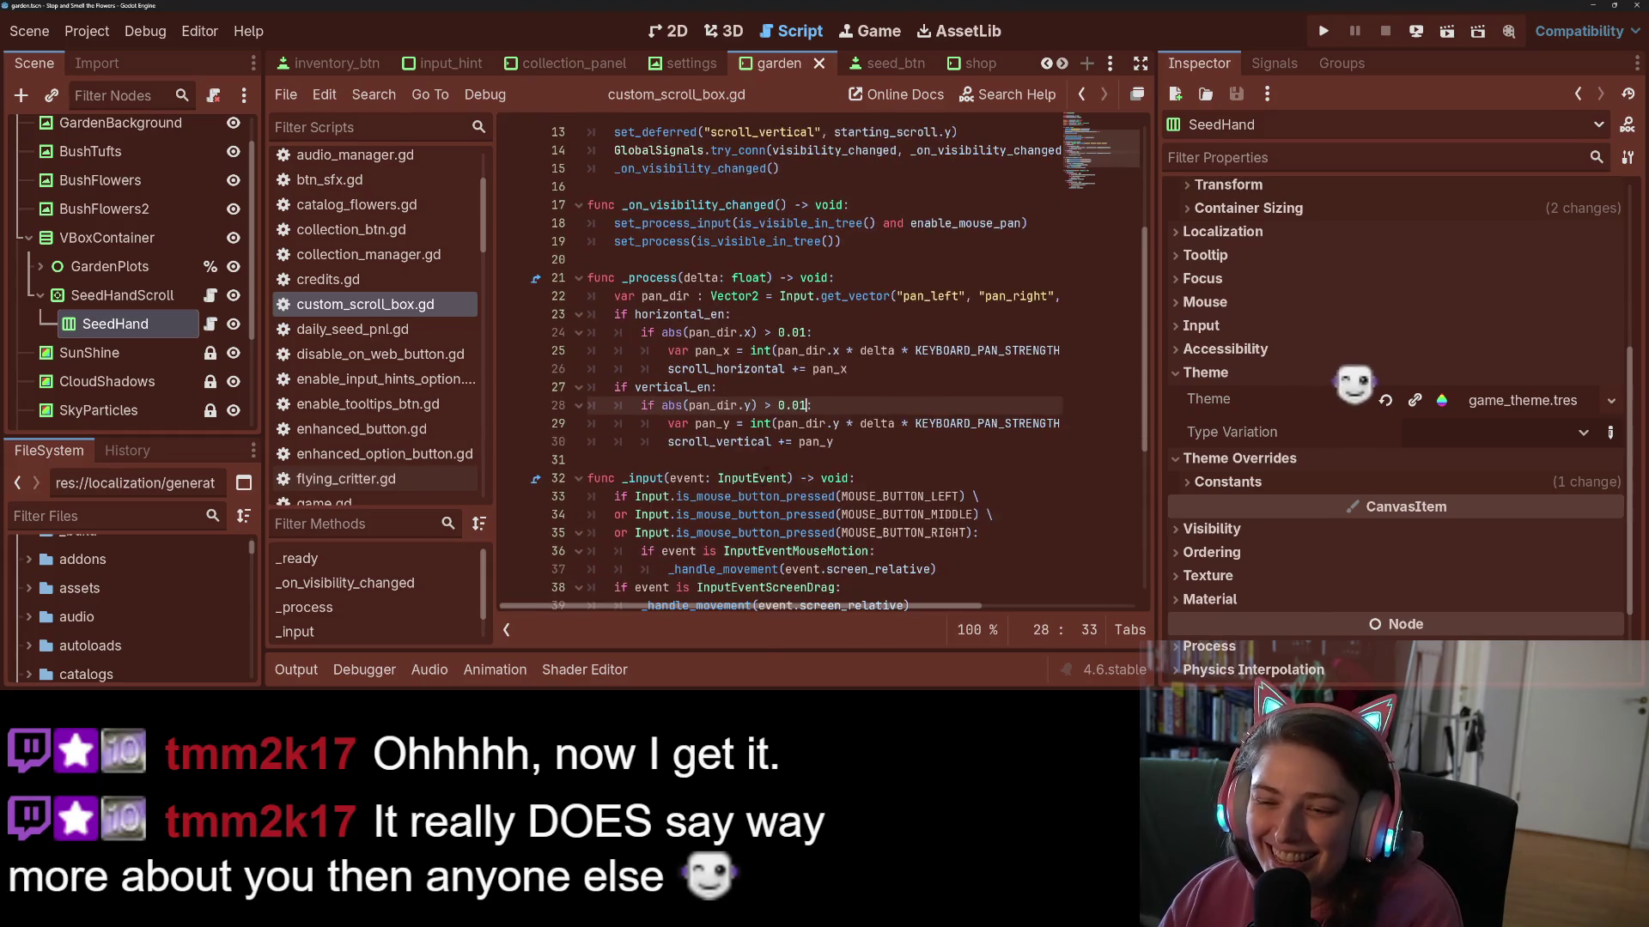
mouse_move(763, 610)
left_mouse_down()
mouse_move(965, 598)
mouse_move(814, 604)
left_mouse_up()
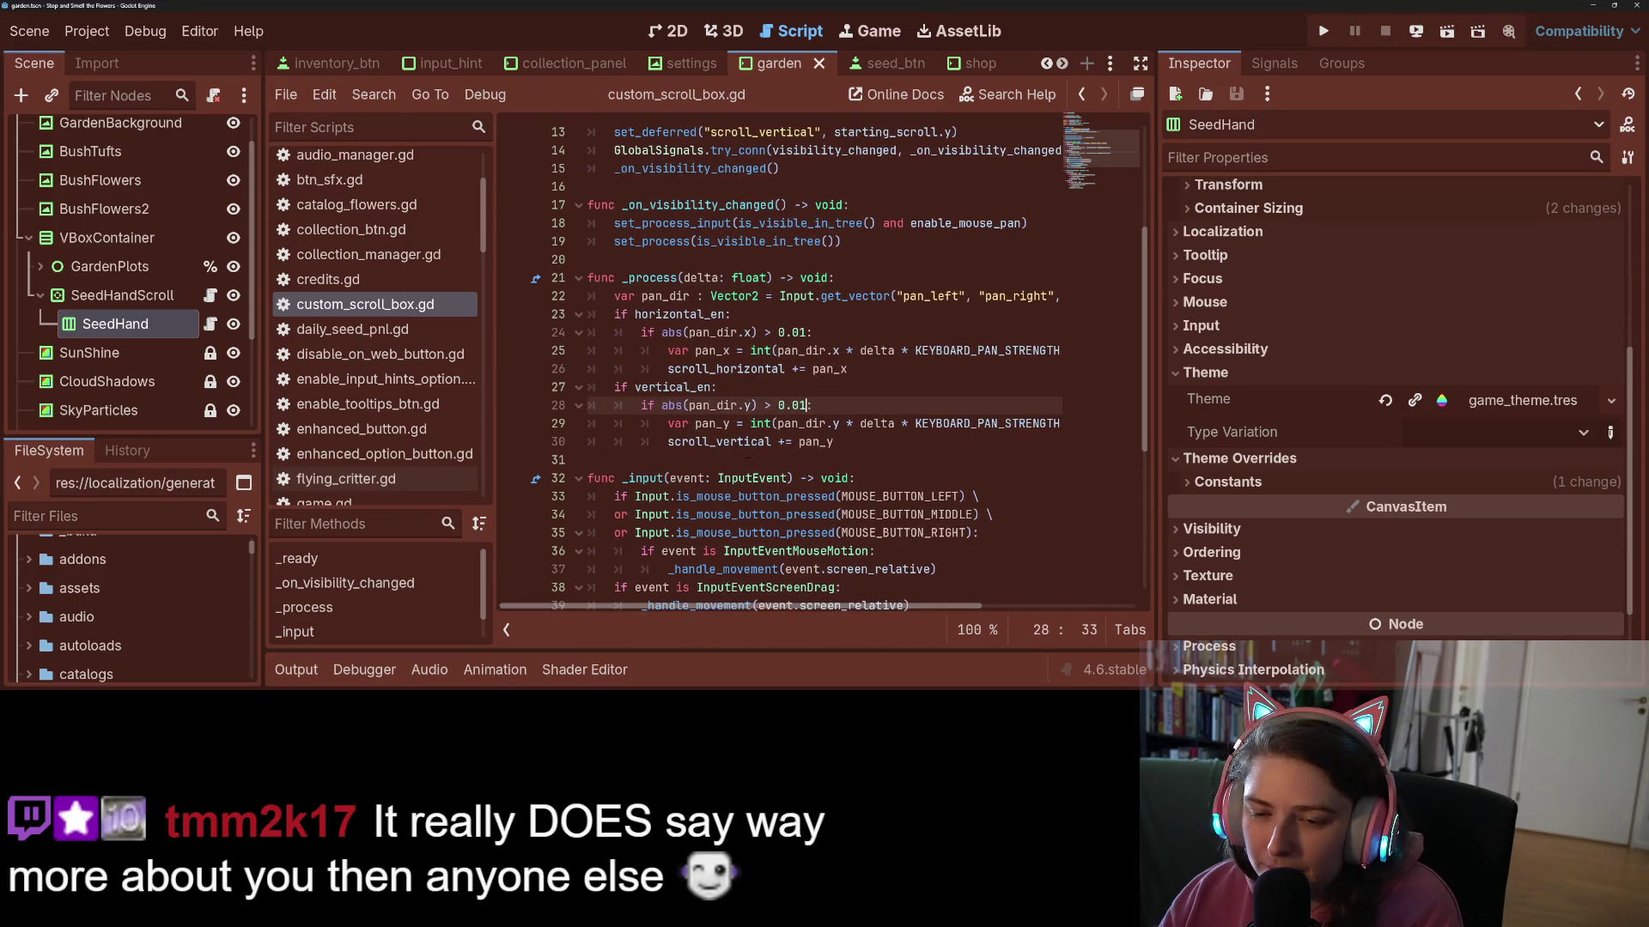
- Select scroll_vertical on line 30 and review the script down to line 53
left_click(739, 442)
double_click(739, 441)
scroll(739, 441, "up", 2)
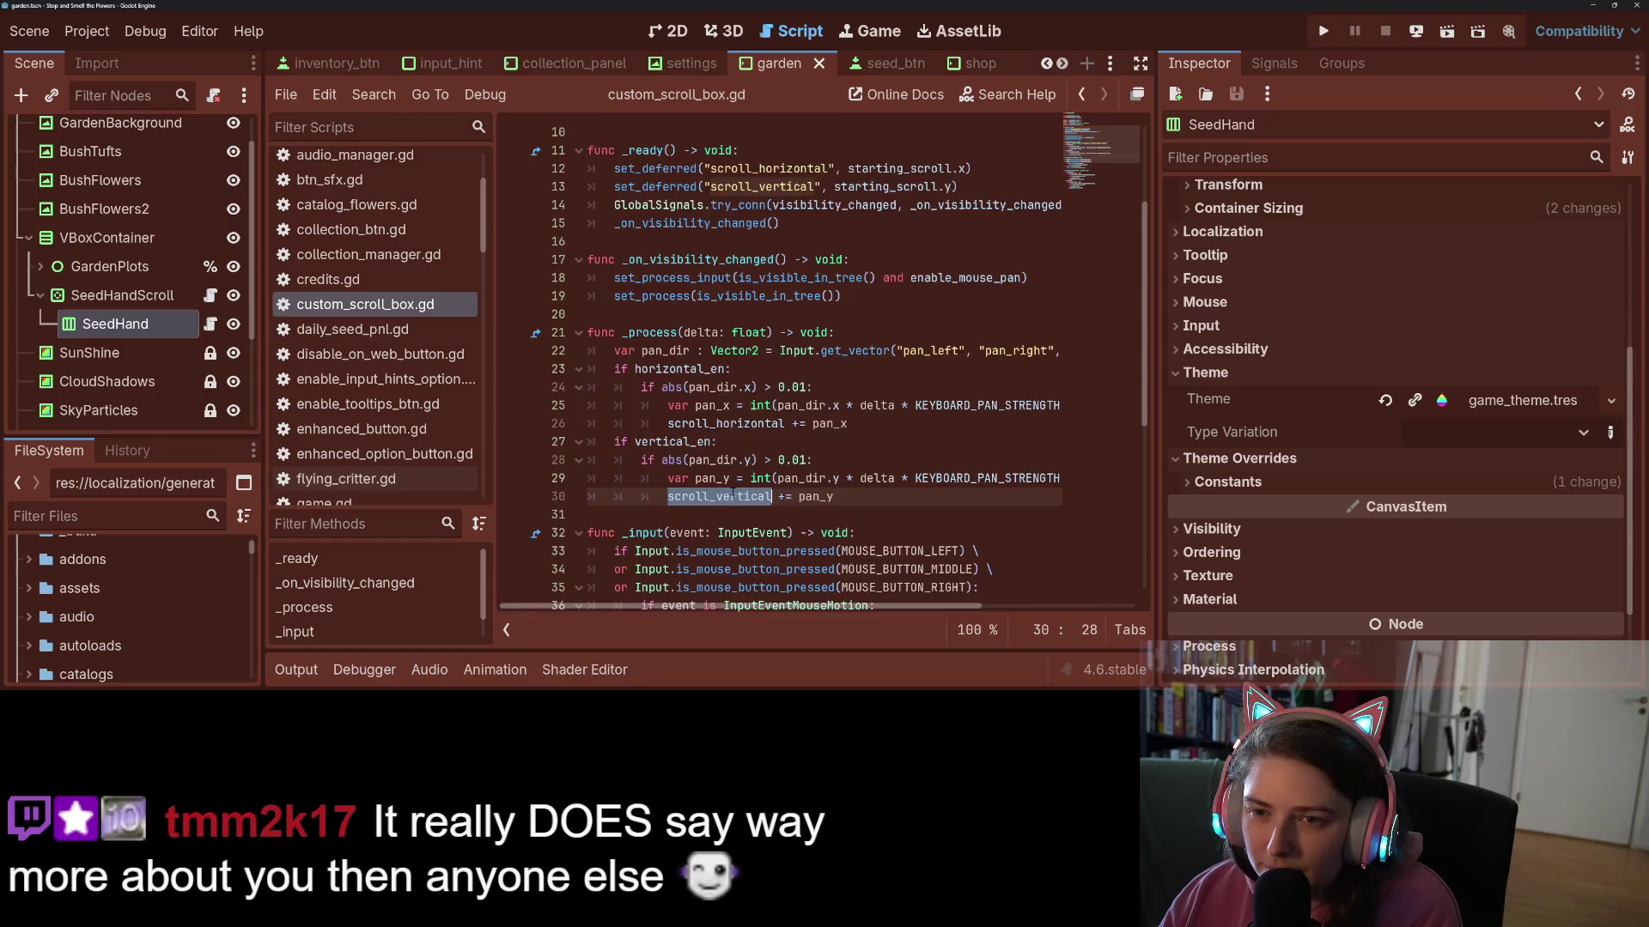
scroll(891, 498, "down", 7)
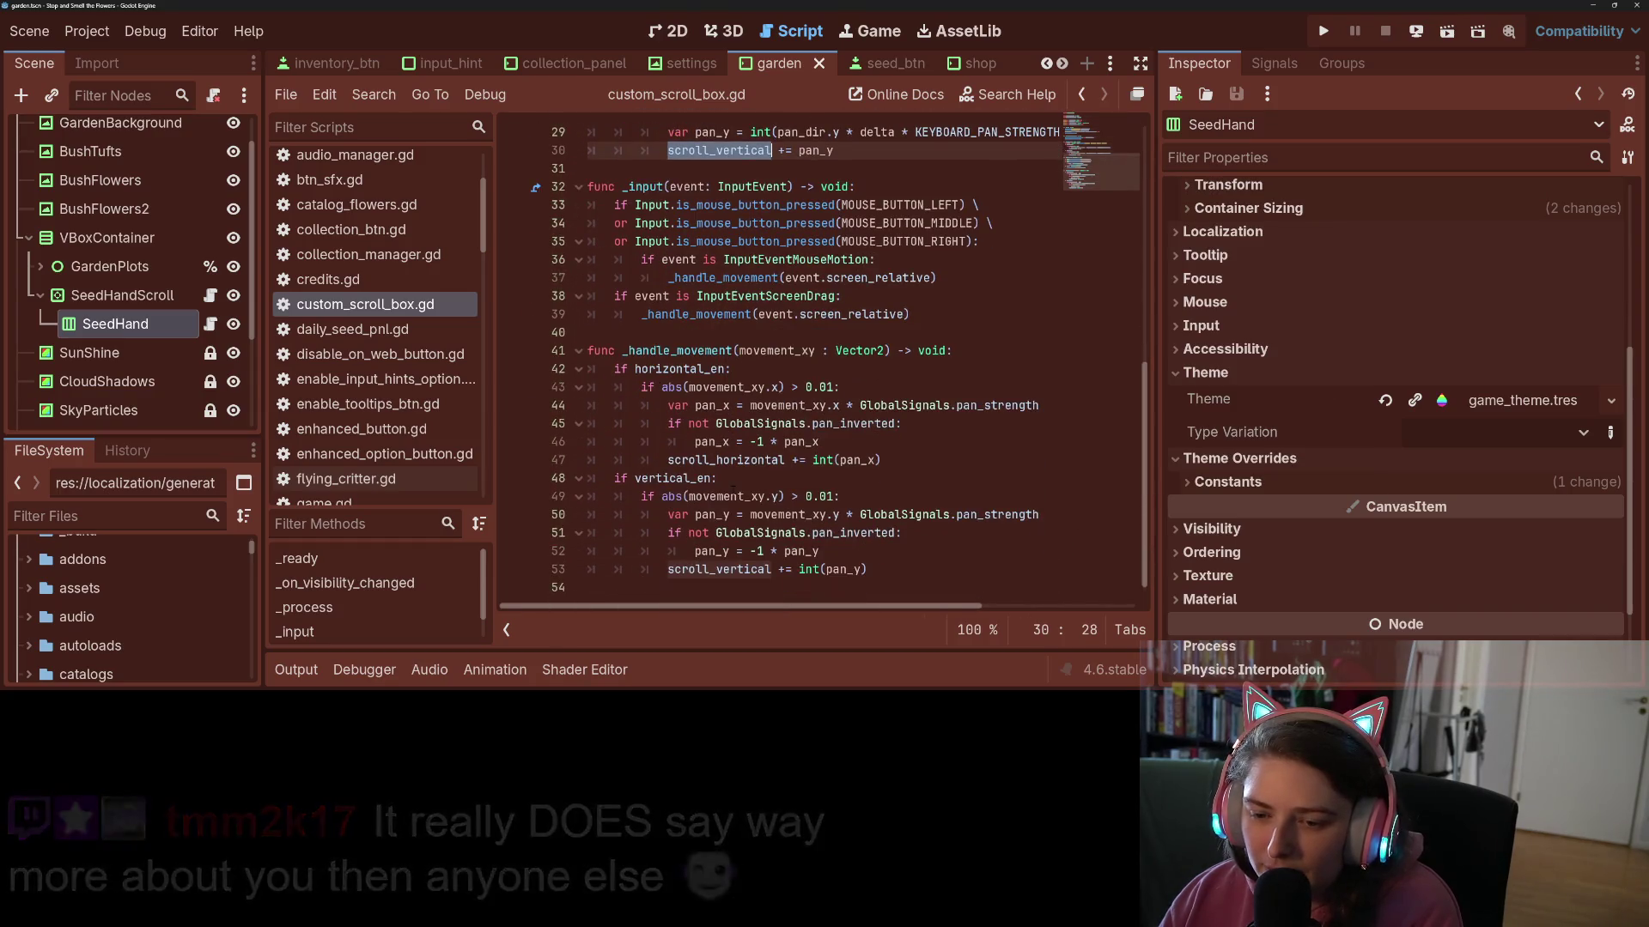
scroll(975, 528, "up", 4)
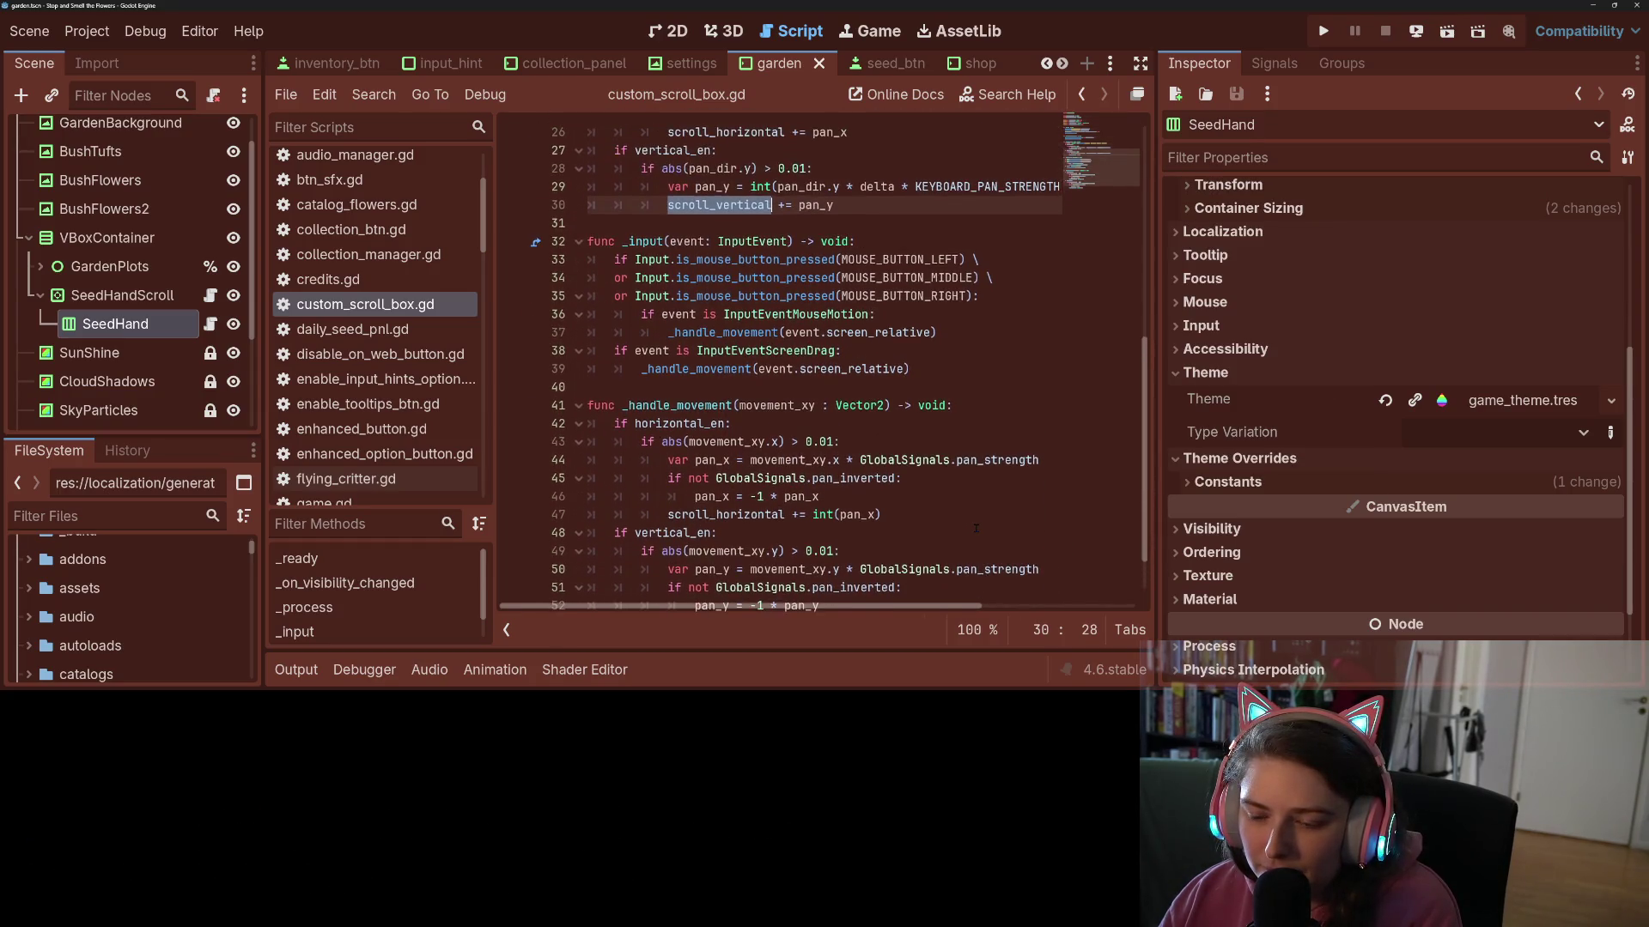
scroll(975, 528, "down", 4)
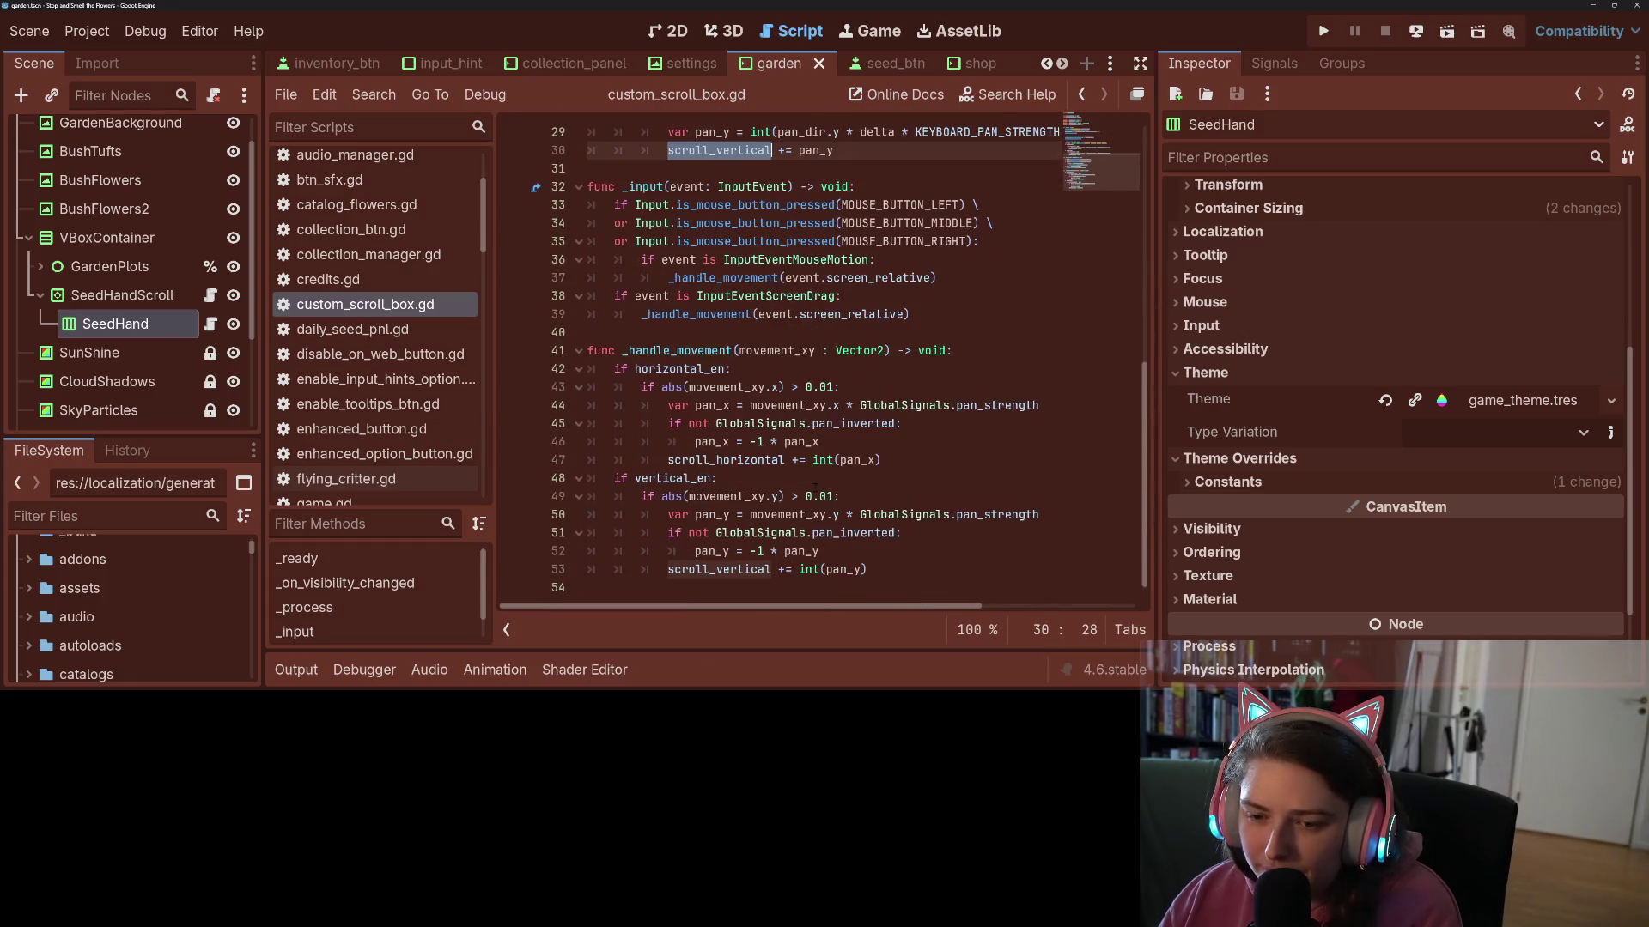
left_click(1030, 566)
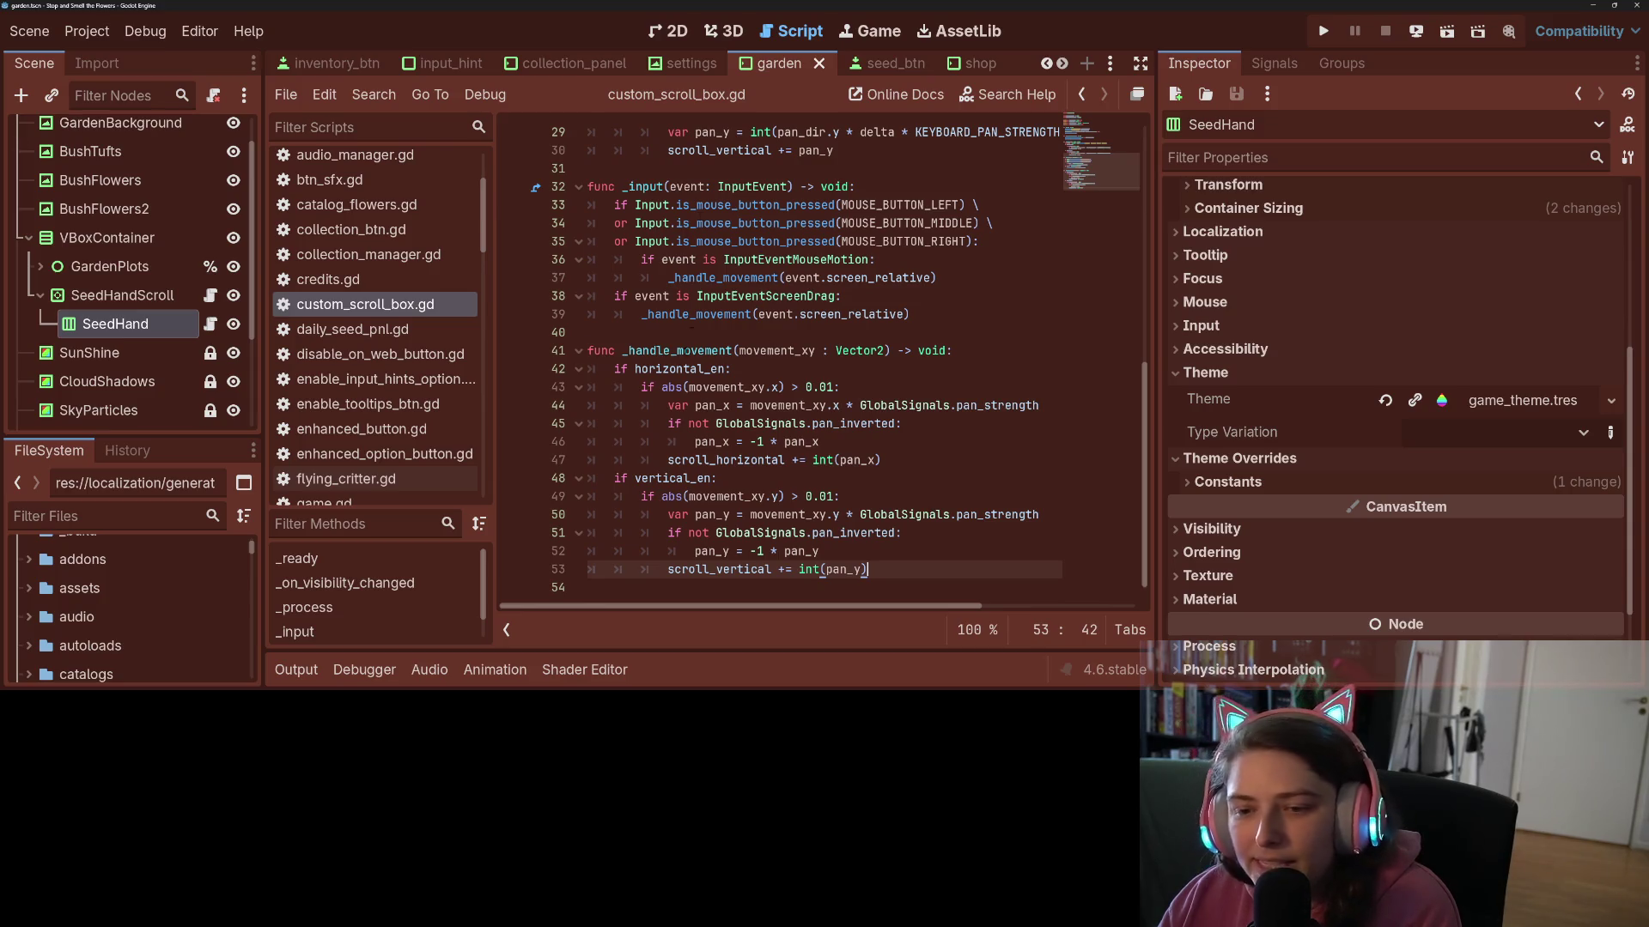
- Inspect lines 46–47 of _handle_movement, then scroll back to the top of the script
scroll(882, 550, "up", 2)
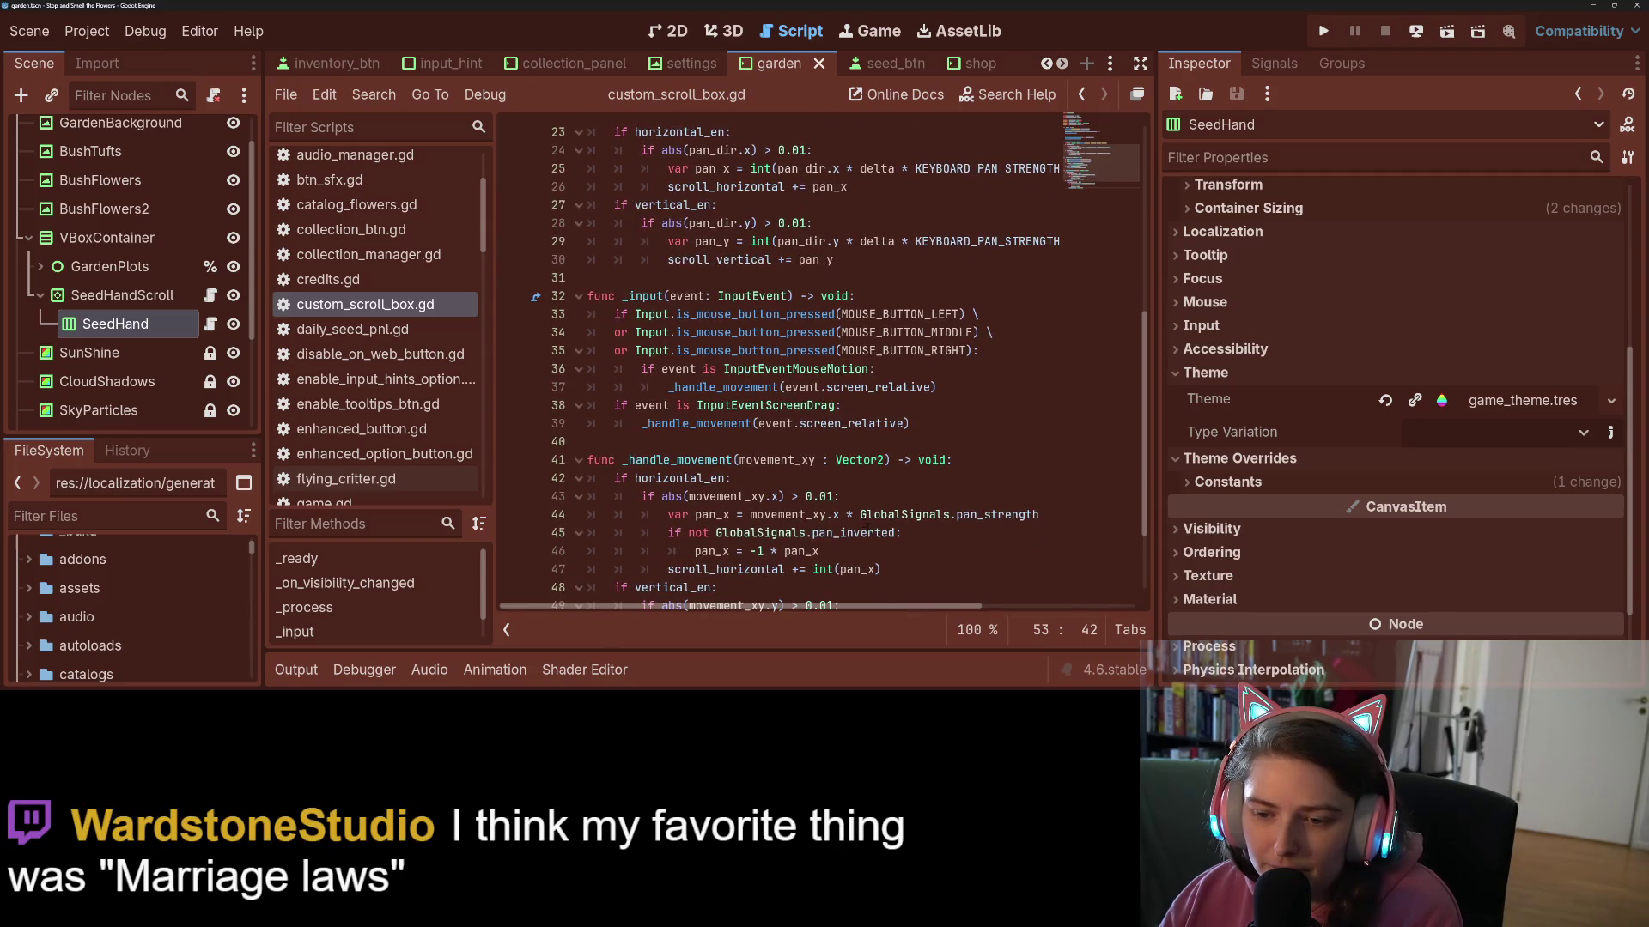
scroll(835, 529, "up", 1)
scroll(835, 529, "down", 2)
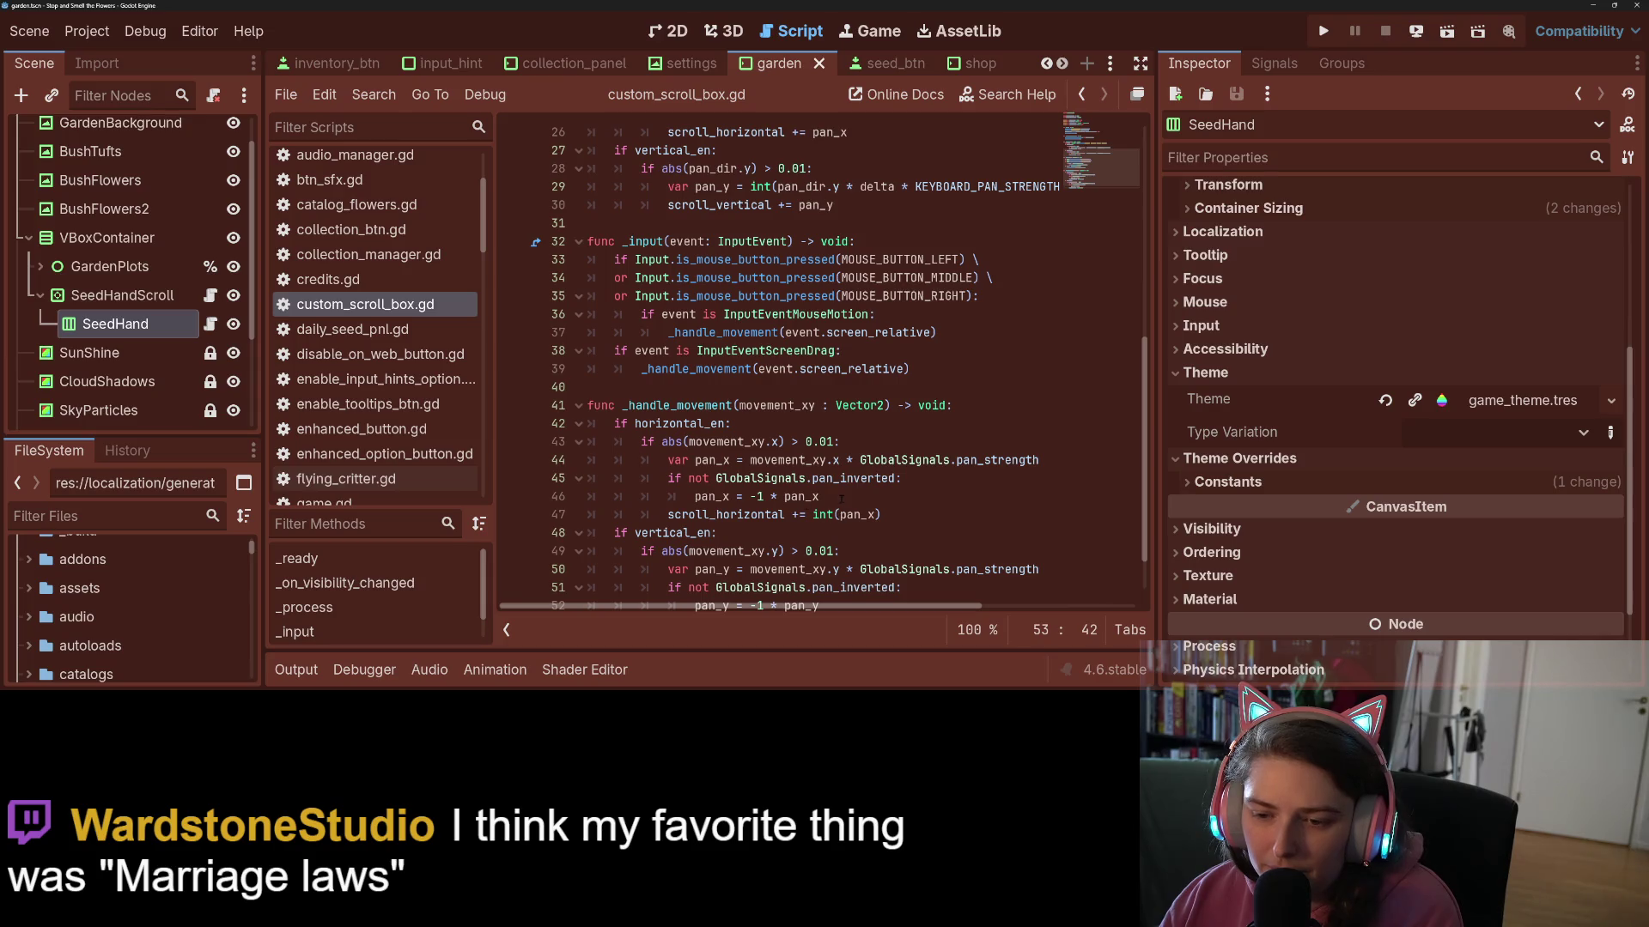
left_click(842, 498)
left_click(907, 516)
scroll(915, 526, "up", 1)
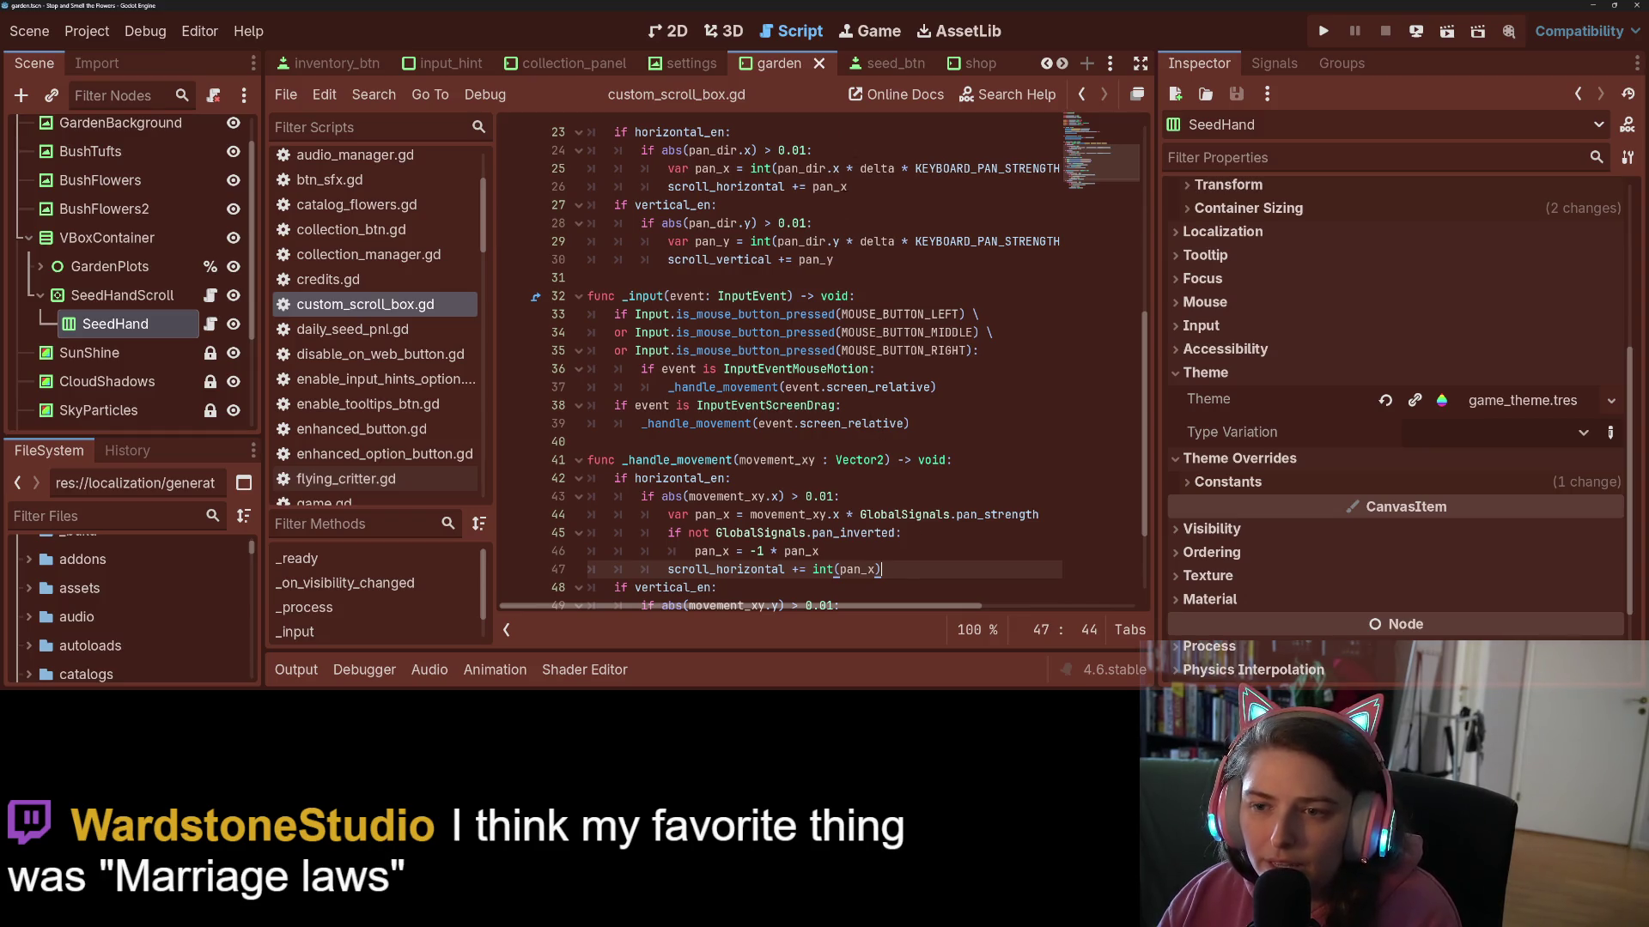
scroll(904, 367, "up", 2)
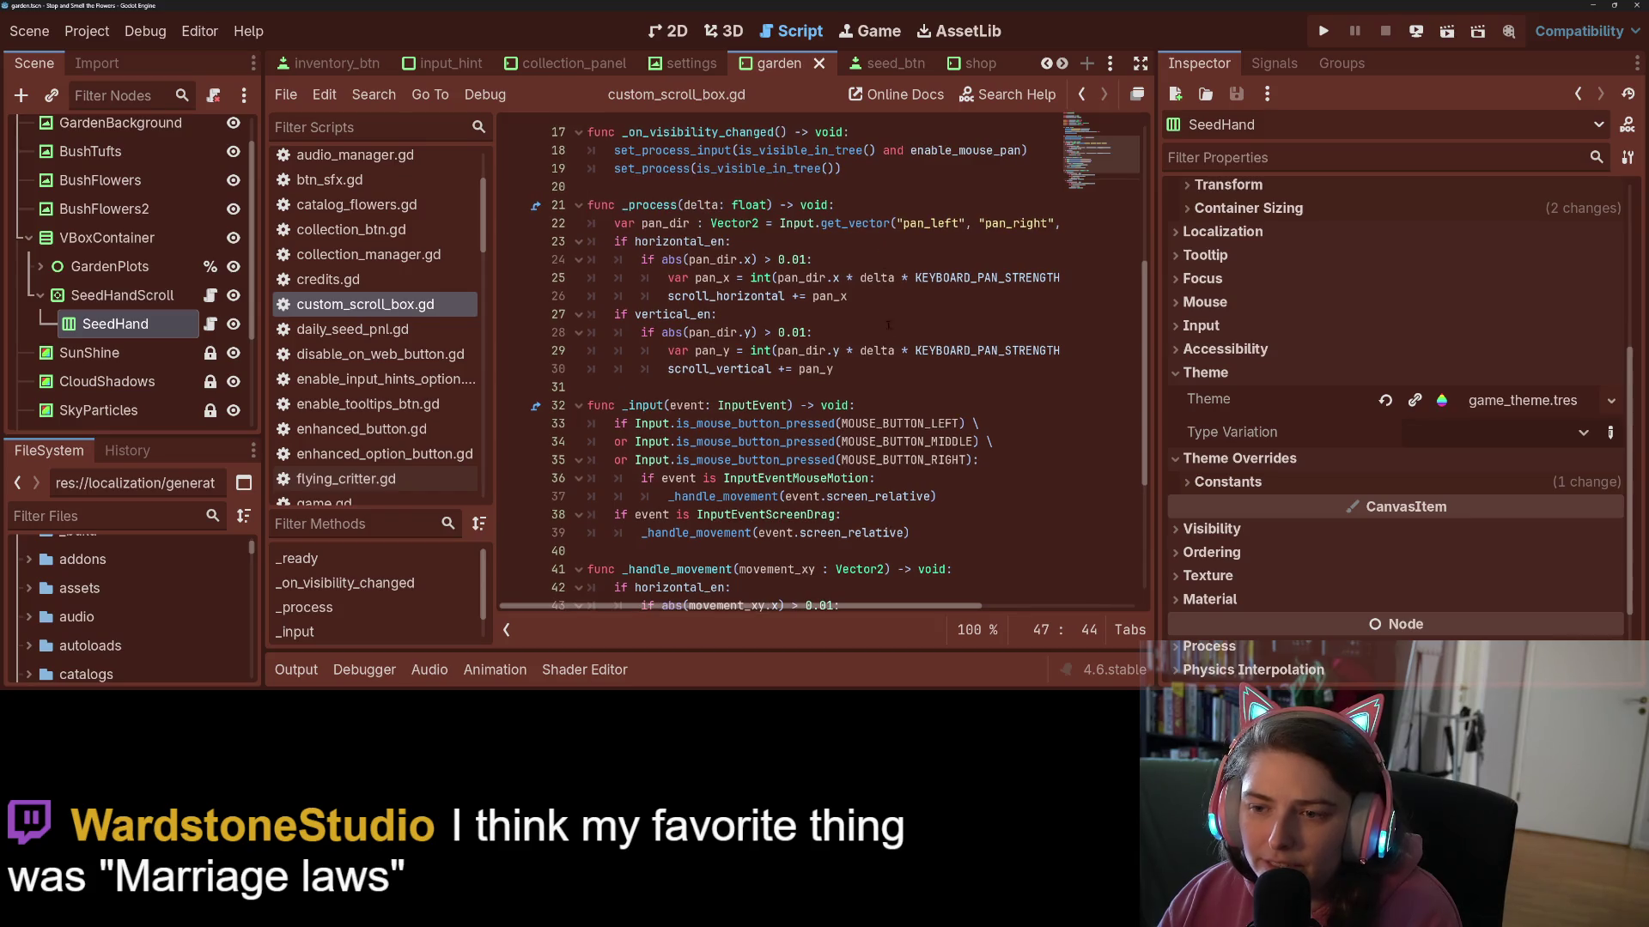
scroll(893, 419, "down", 4)
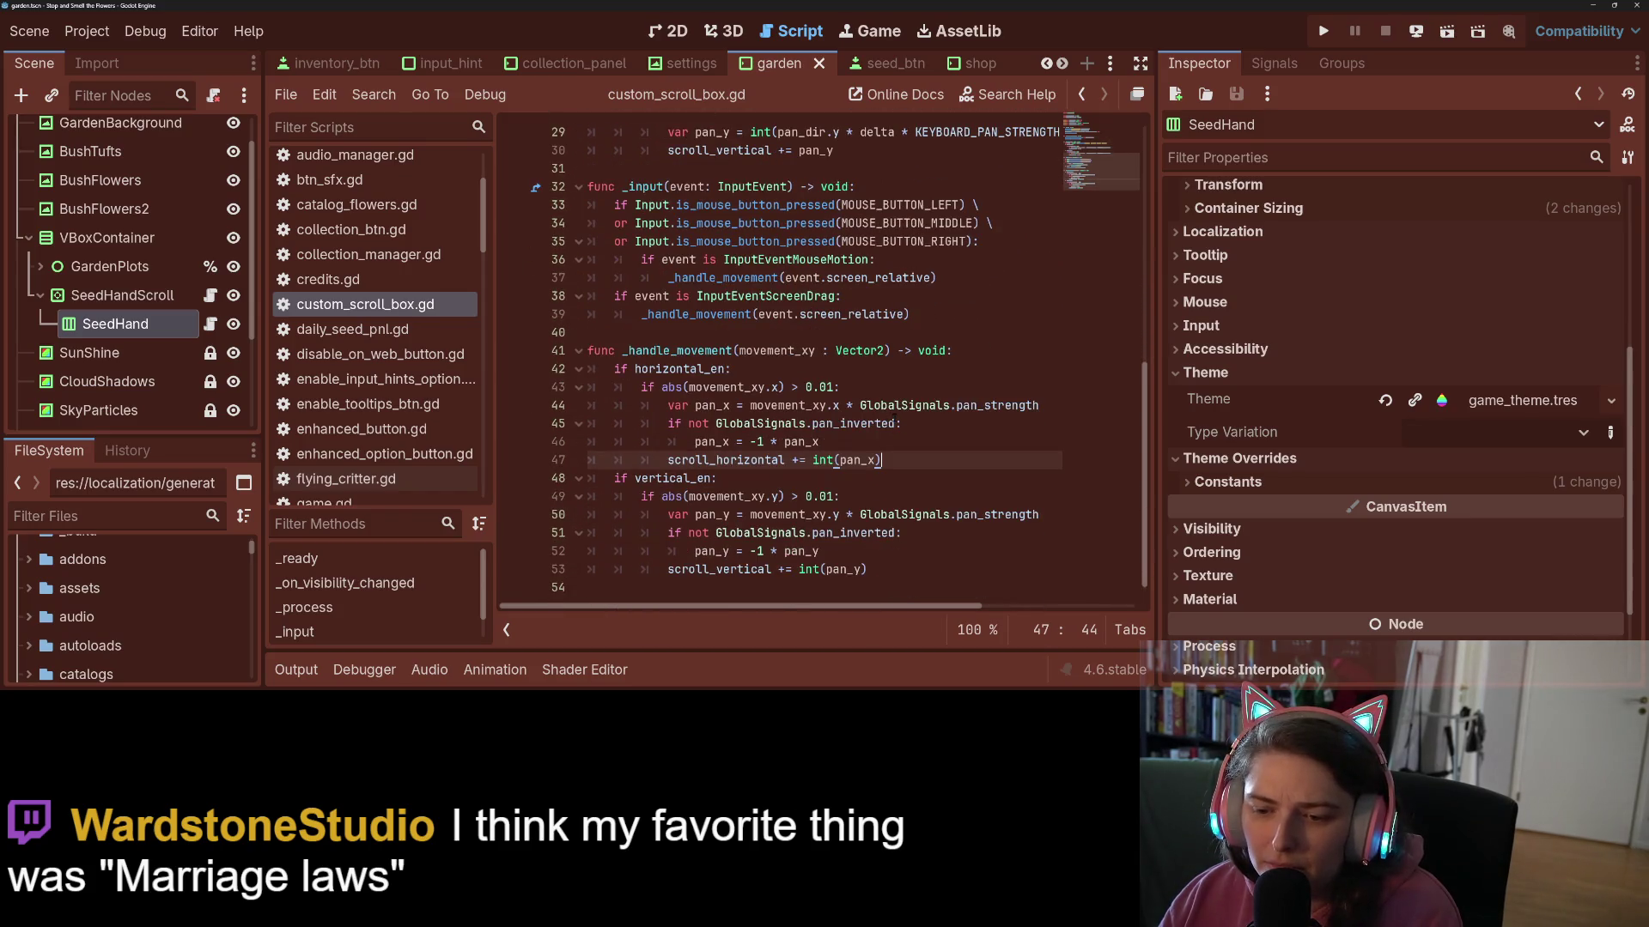
scroll(894, 418, "up", 3)
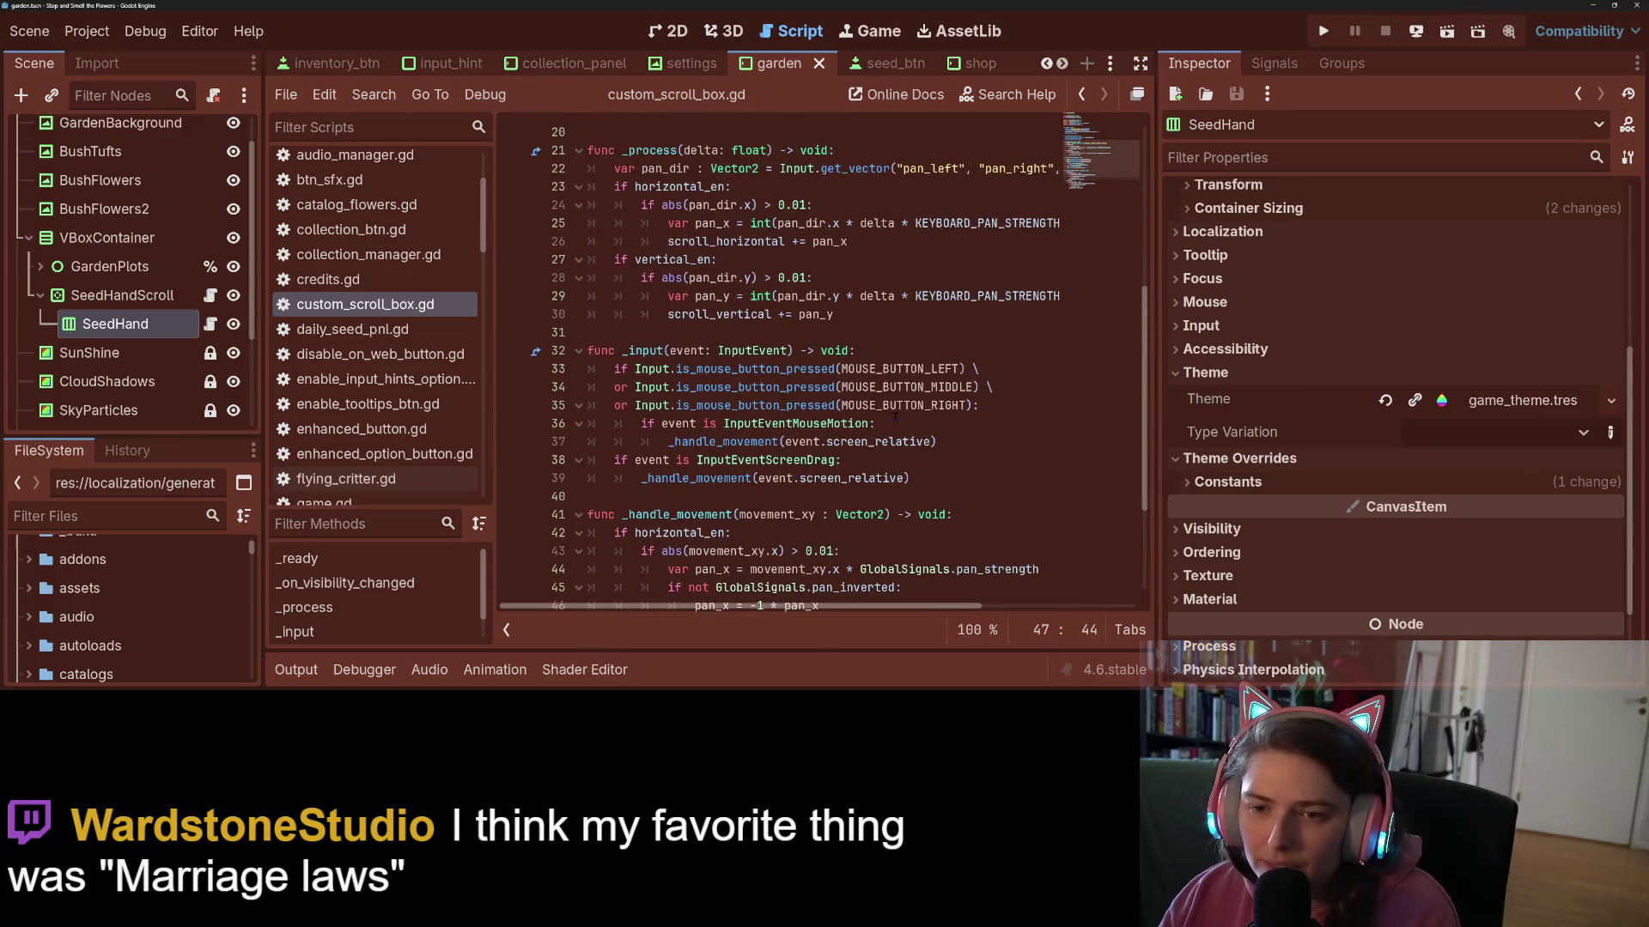
scroll(860, 271, "up", 7)
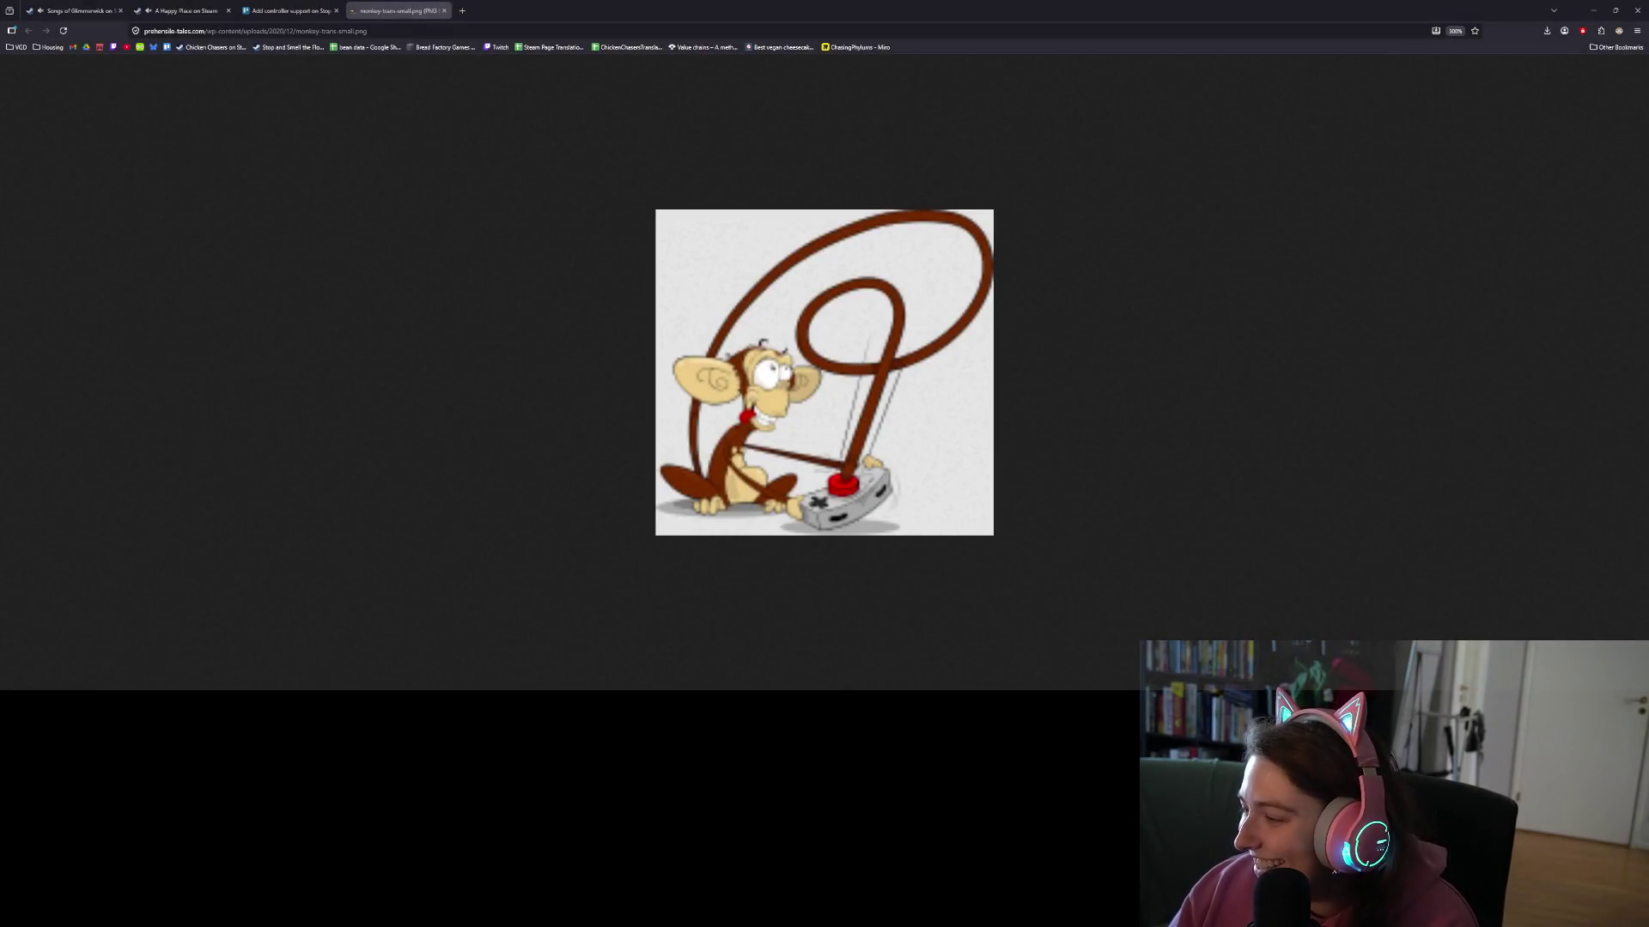
- Move 'collection pan is sticky' lower in the Add controller support checklist, then switch to GitHub Desktop
left_click(287, 10)
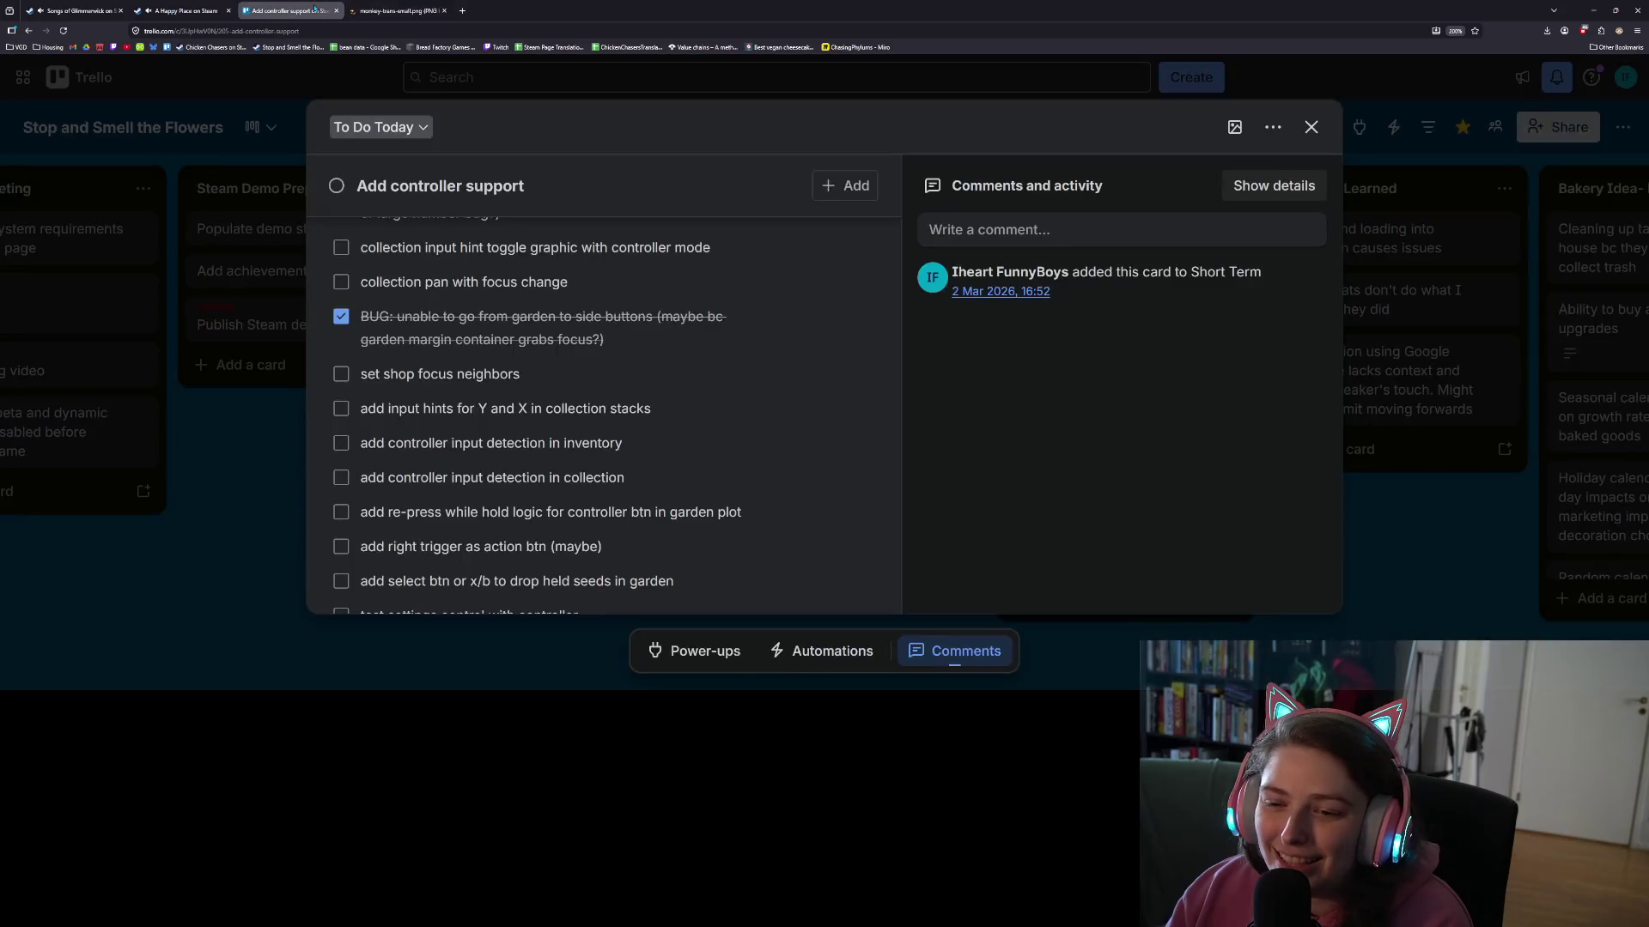
scroll(638, 415, "up", 3)
scroll(620, 361, "down", 1)
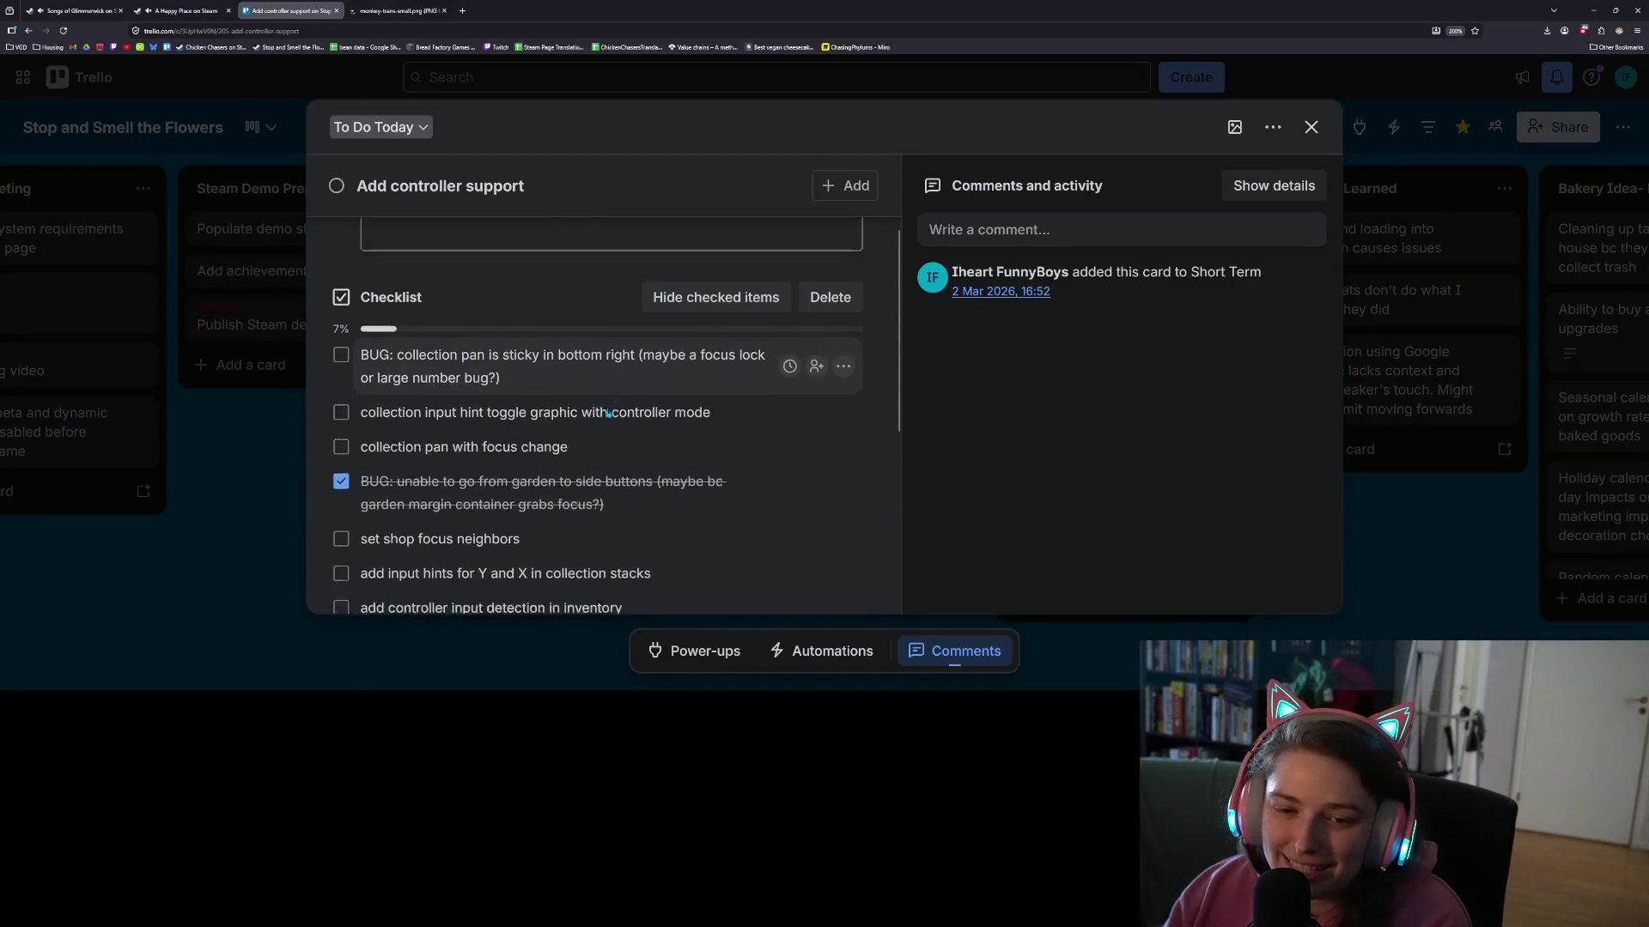
mouse_move(620, 305)
left_mouse_down()
mouse_move(620, 415)
mouse_move(653, 545)
mouse_move(639, 509)
mouse_move(678, 540)
left_mouse_up()
scroll(571, 383, "up", 5)
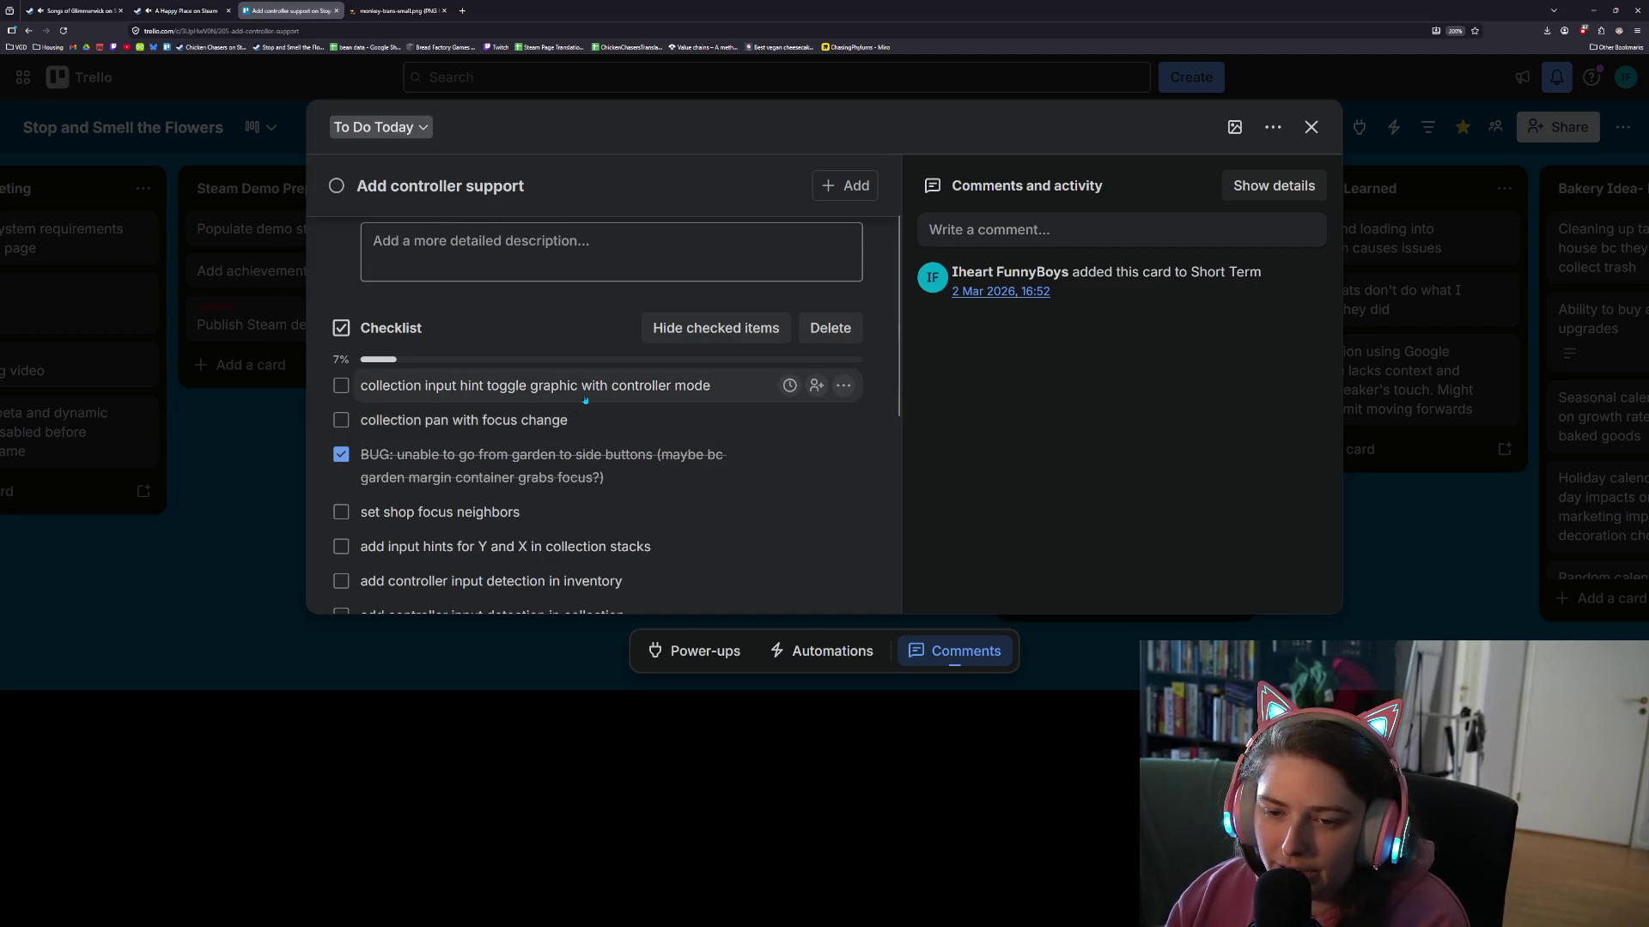
key("alt+Tab")
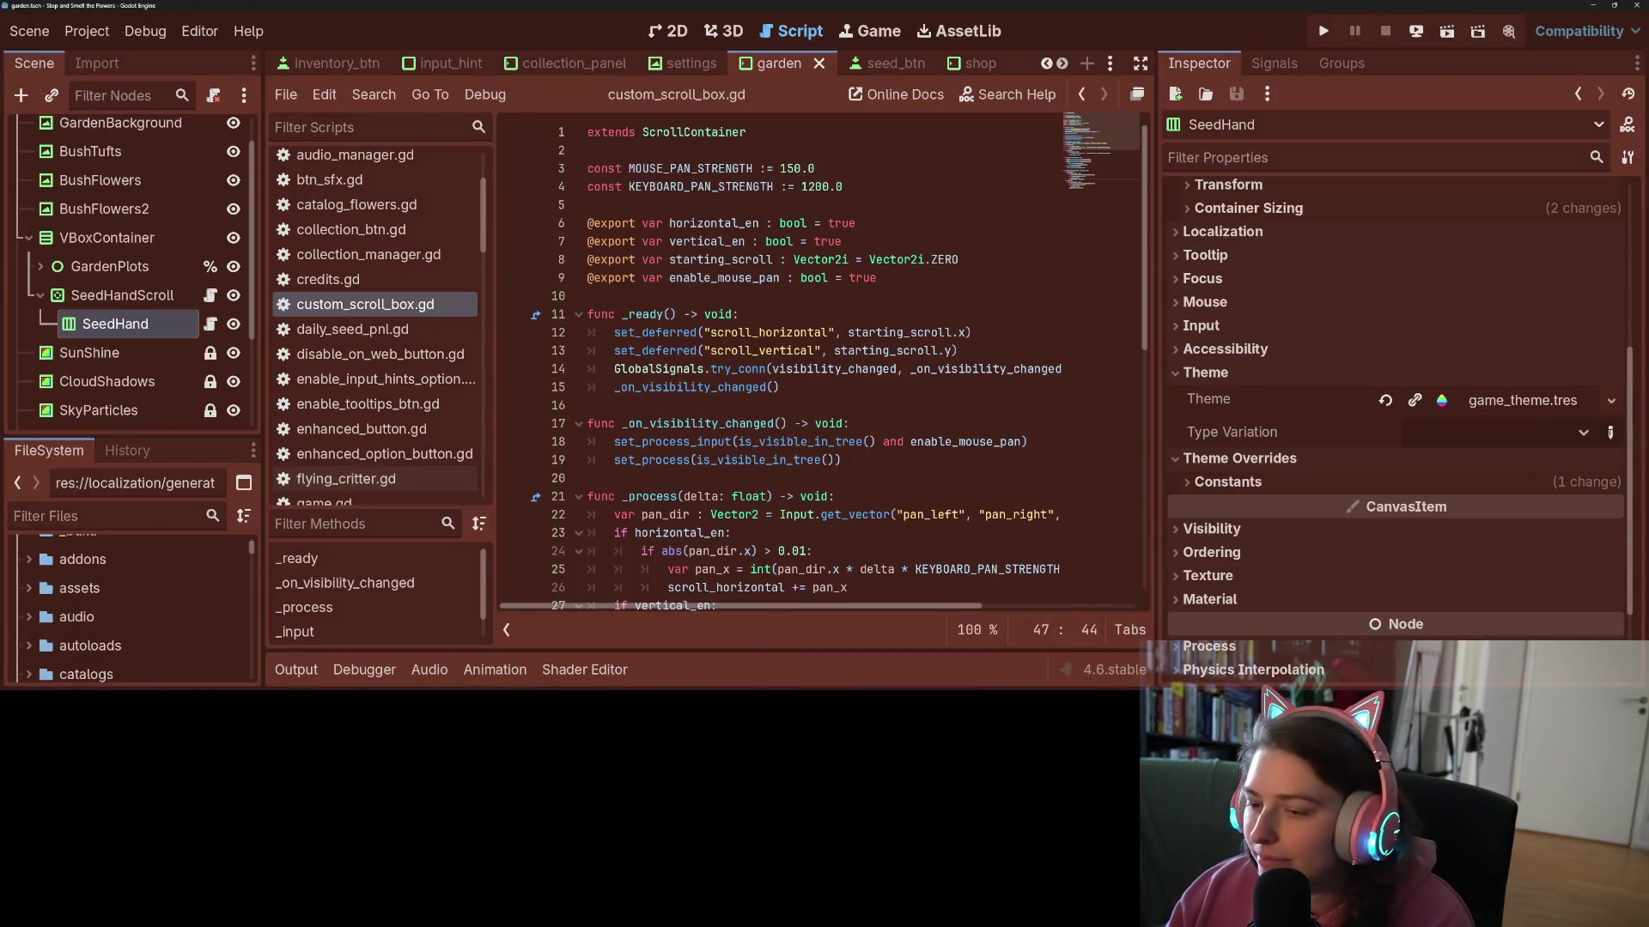
key("alt+Tab")
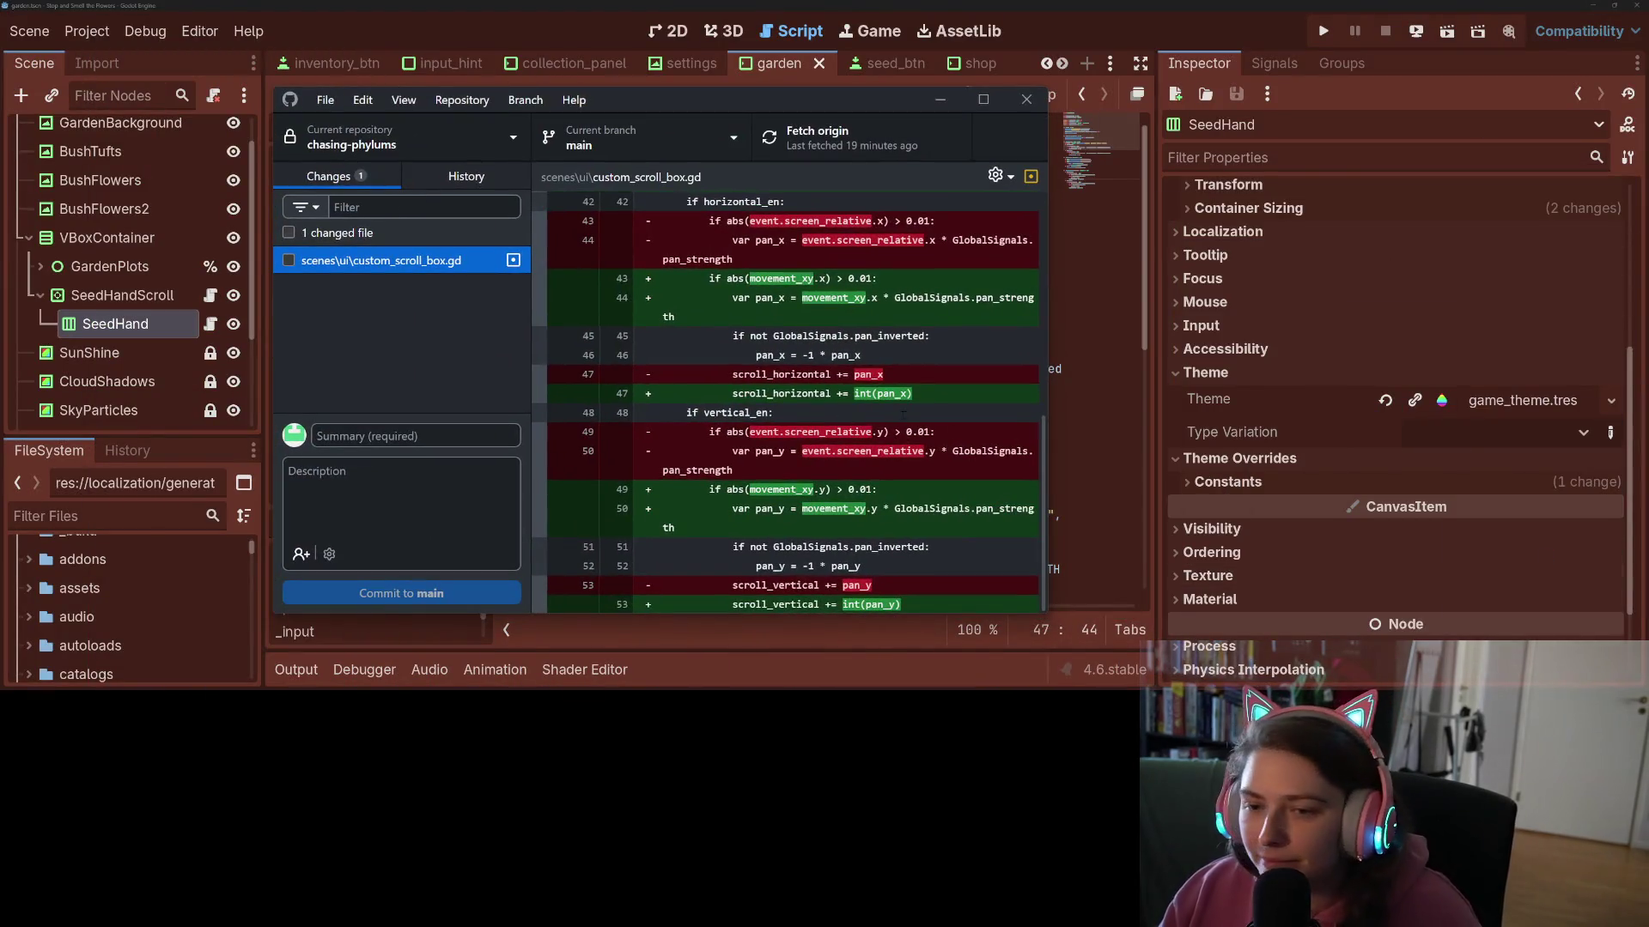
- Include custom_scroll_box.gd and enter the commit summary 'consolidates on custom scroll box logic'
left_click(412, 436)
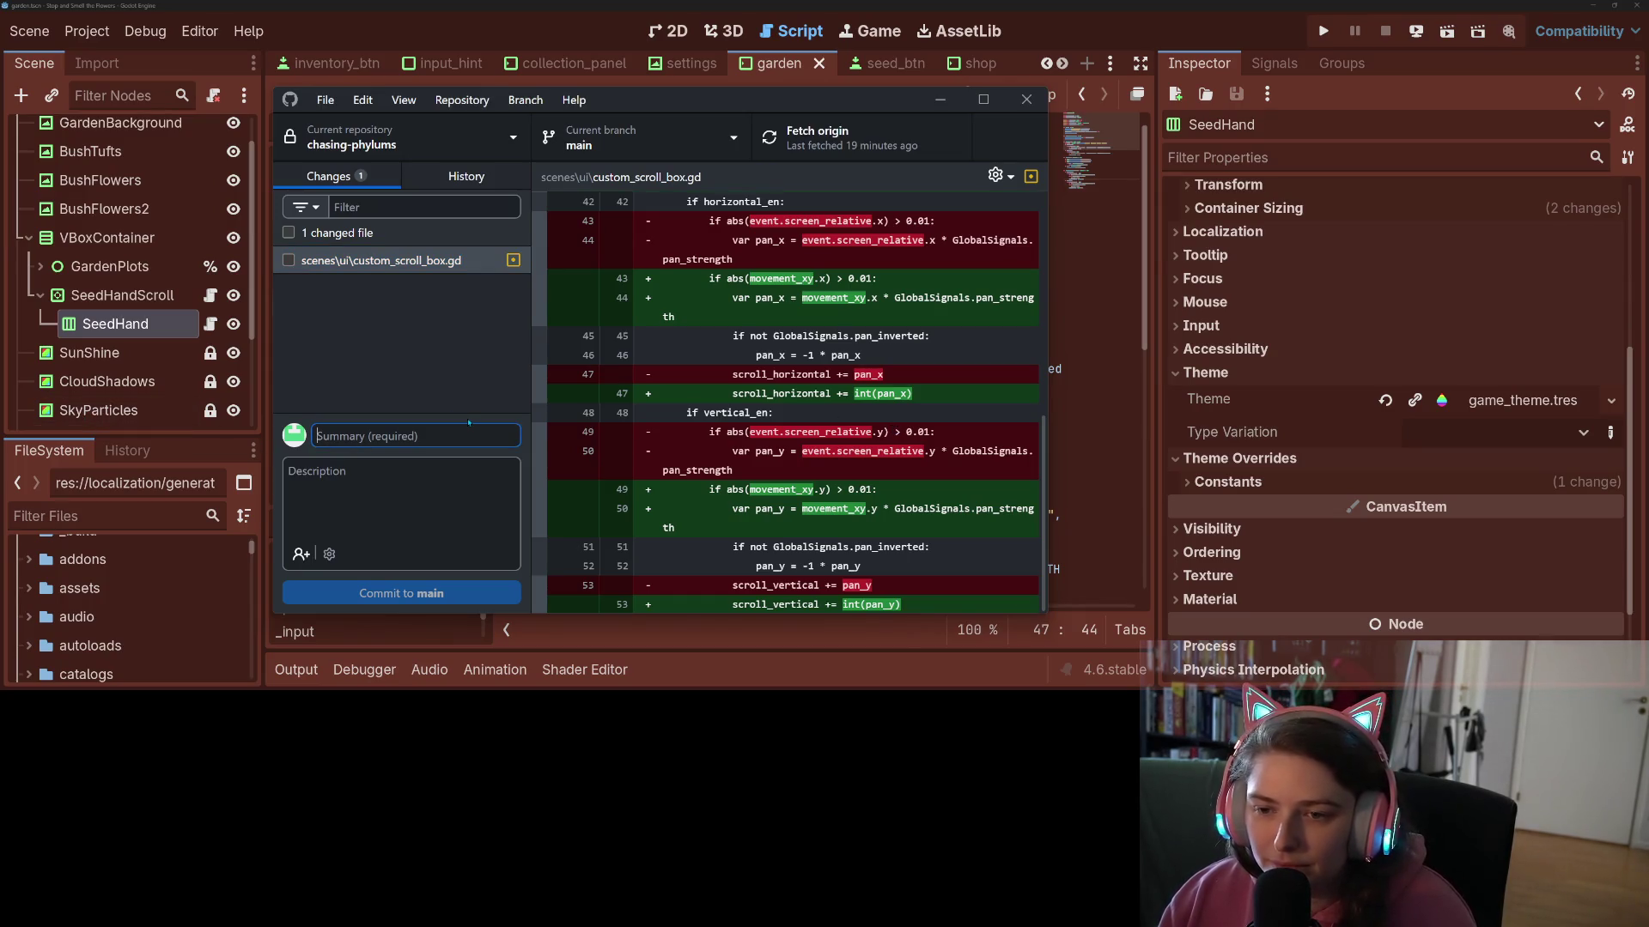
scroll(896, 431, "up", 5)
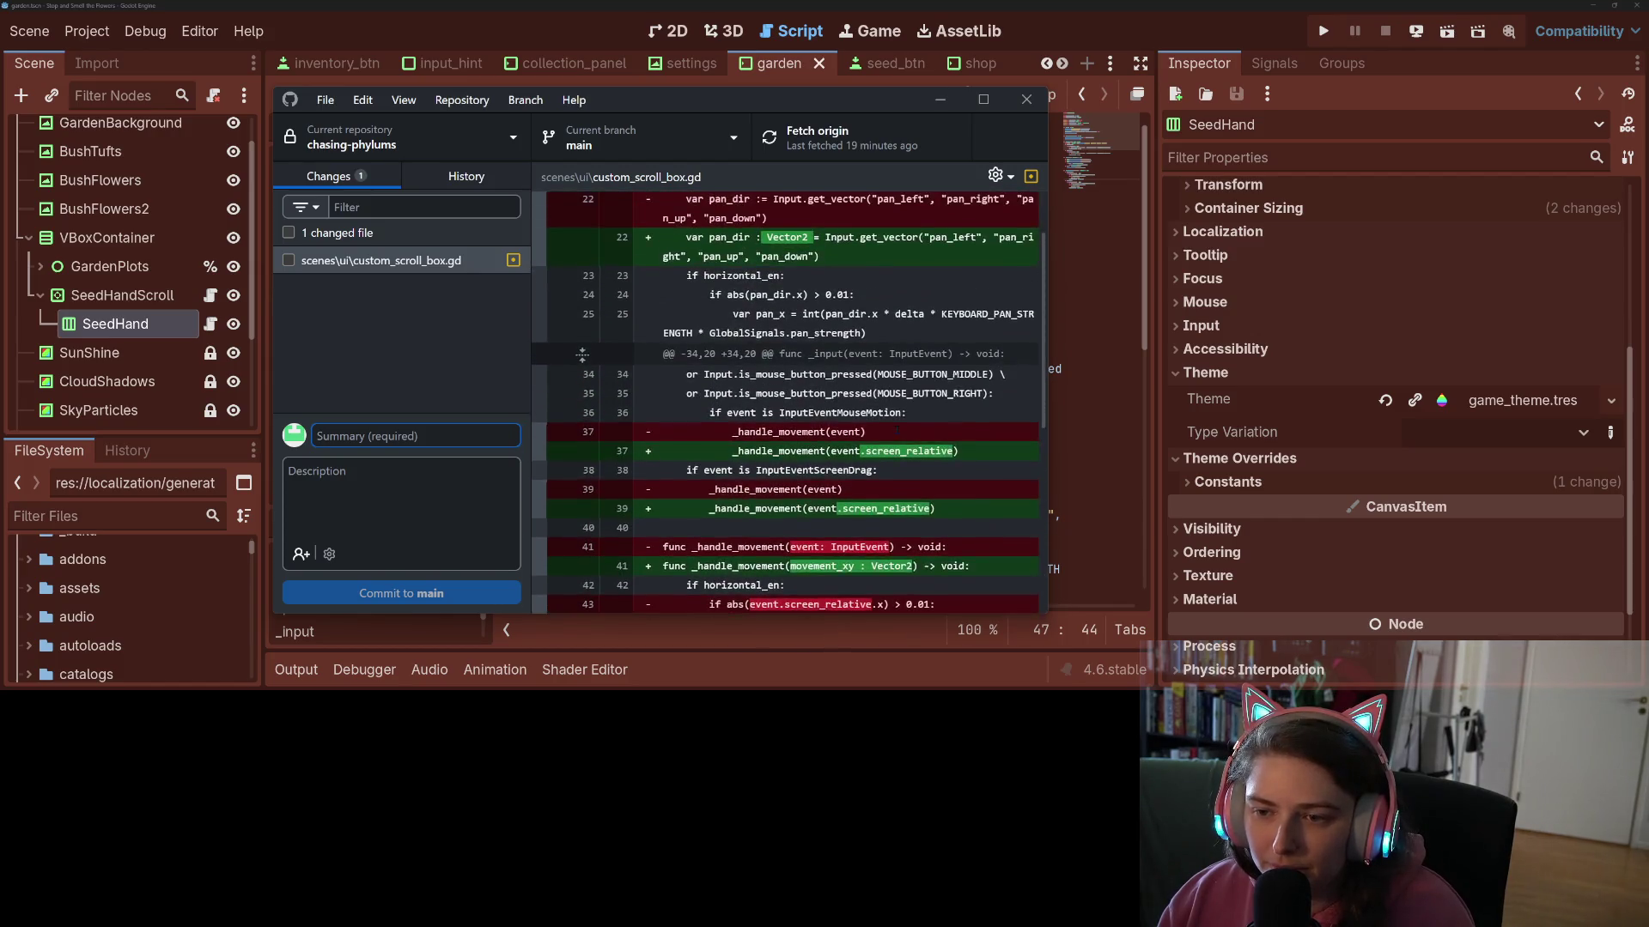
scroll(896, 431, "up", 2)
scroll(788, 403, "down", 6)
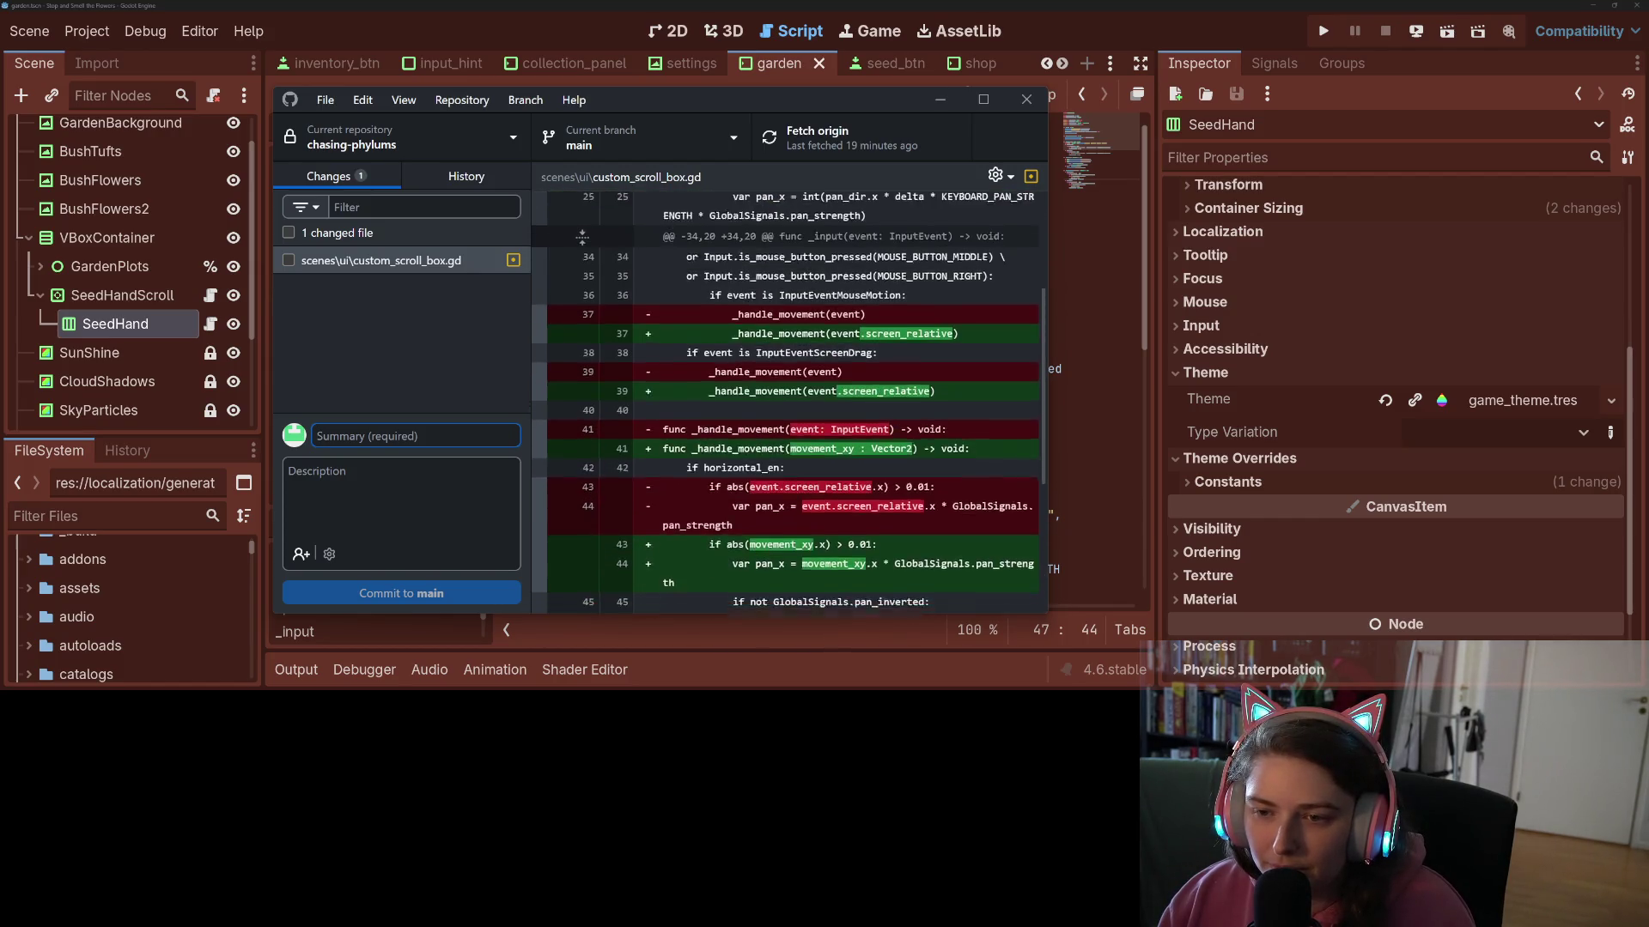
left_click(288, 260)
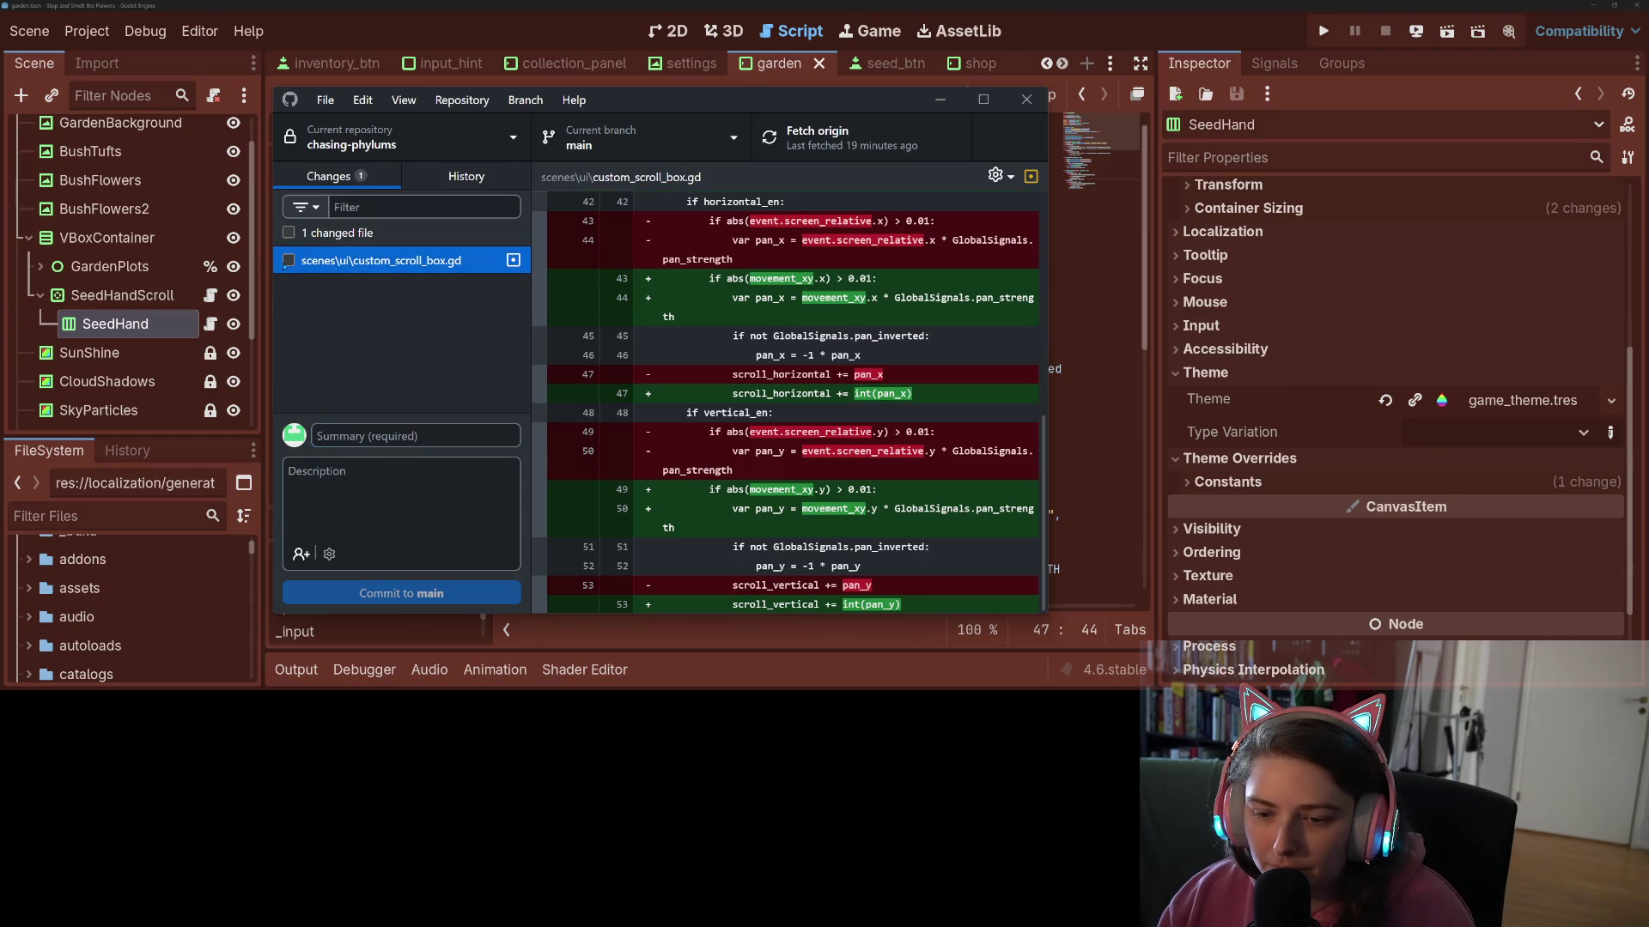
left_click(400, 442)
type("consi")
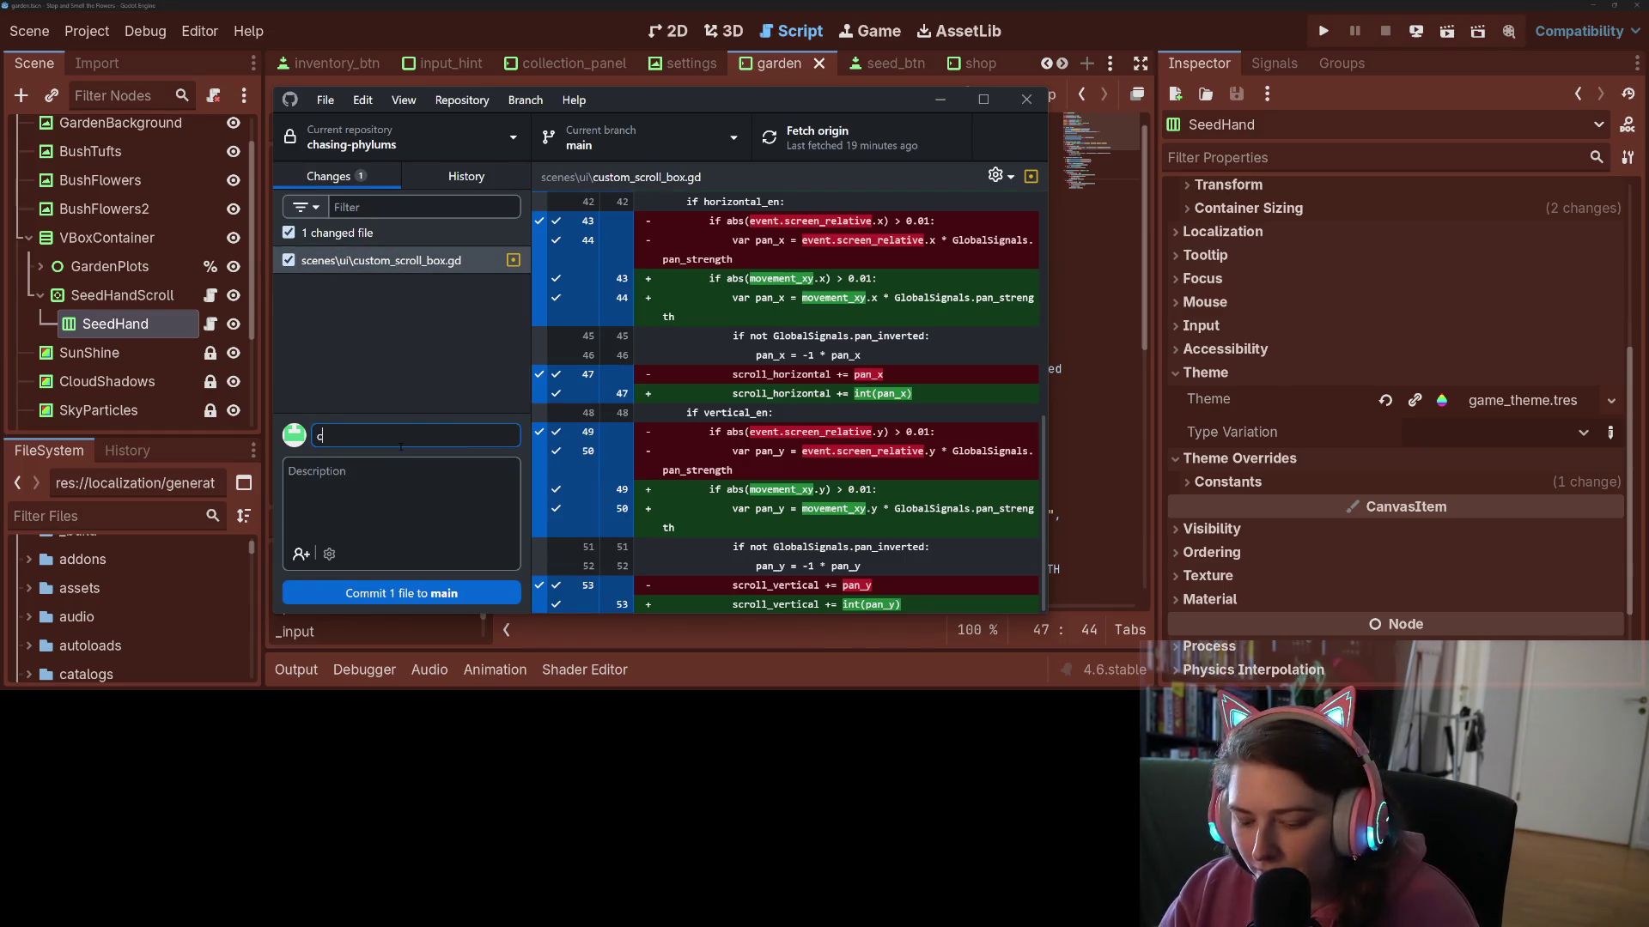
type("dates on custom scroll box logic")
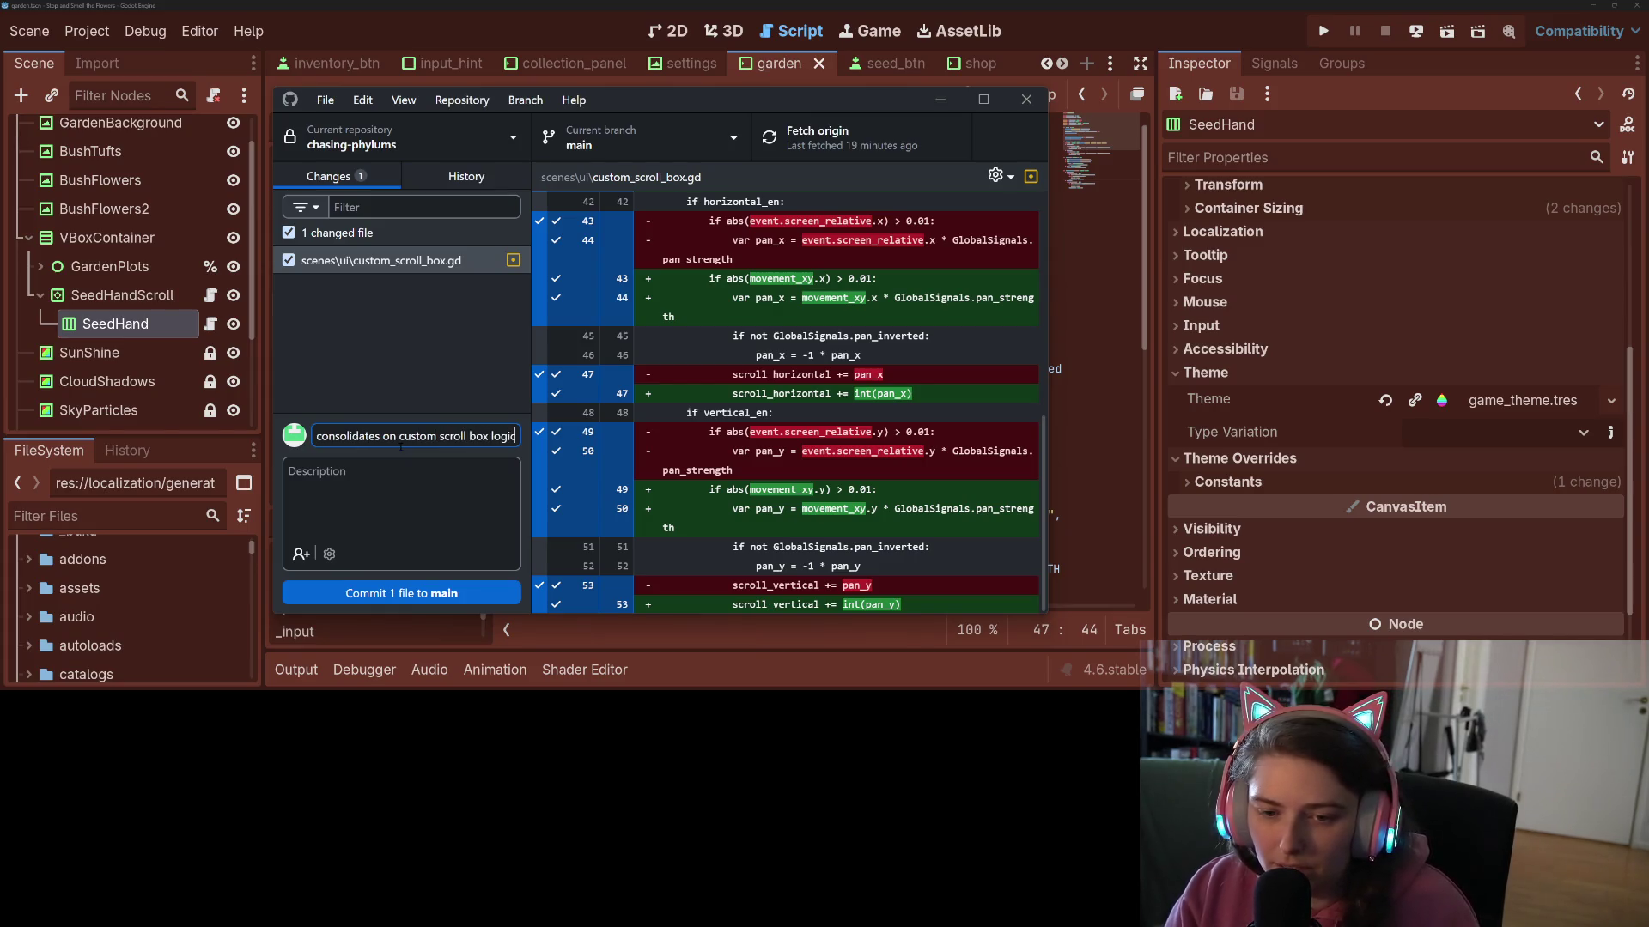
- Commit the change to main, push it to origin, and minimize GitHub Desktop
left_click(401, 593)
left_click(945, 136)
left_click(940, 100)
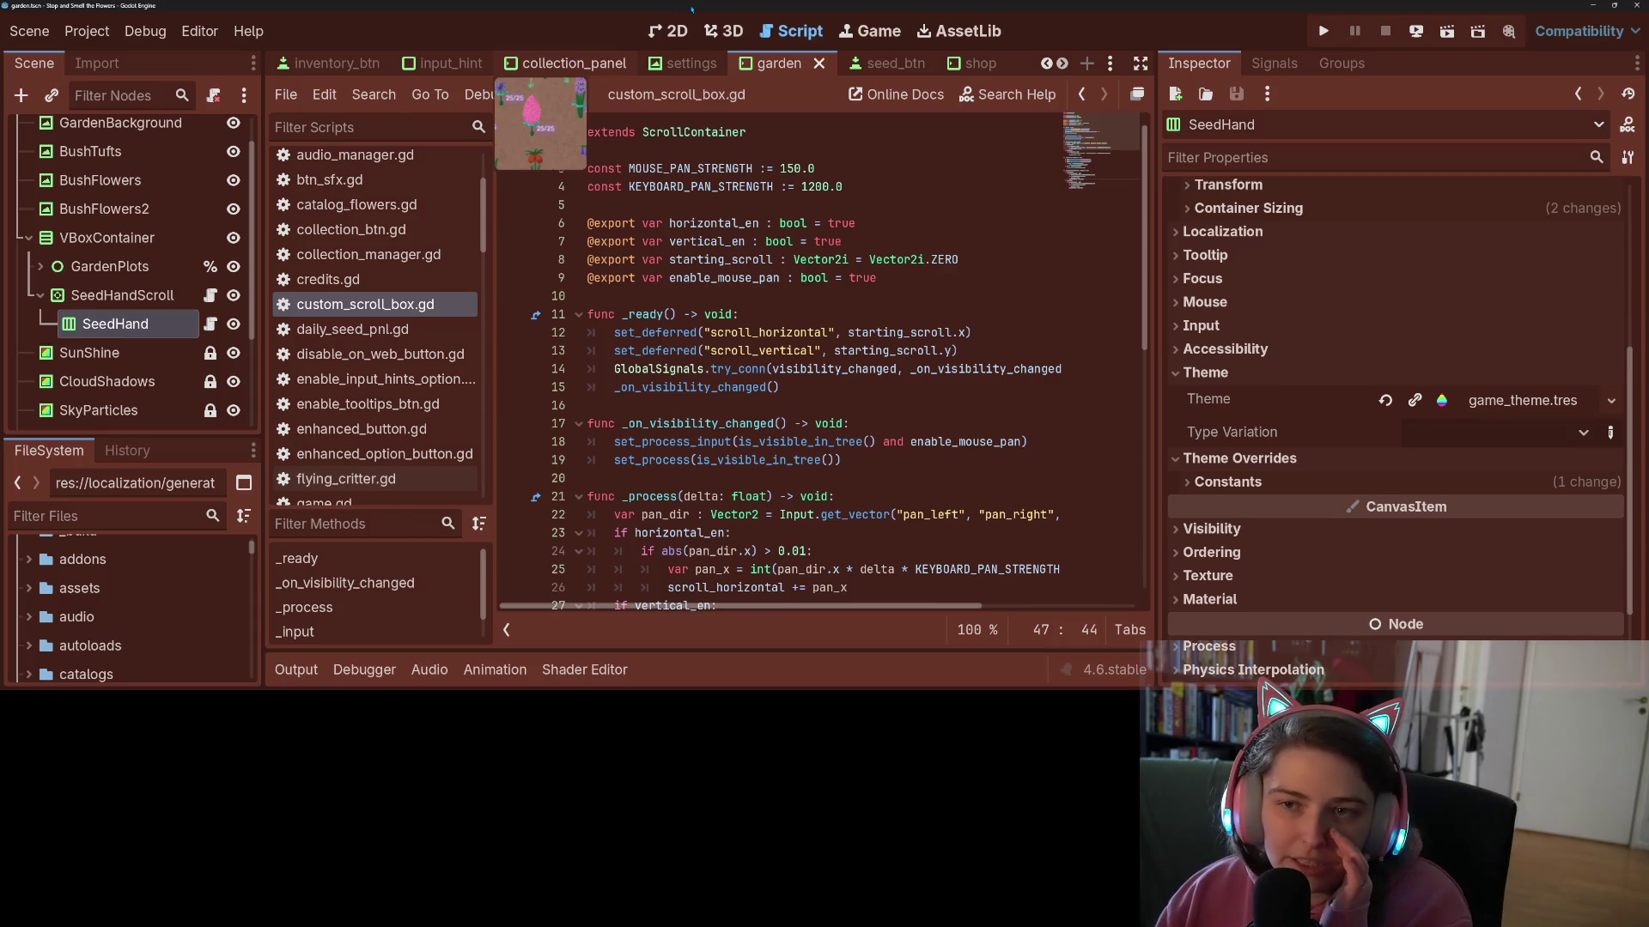
- Select the InputHint node in the collection_panel scene and open its static_input_hint.gd script
left_click(567, 62)
left_click(671, 34)
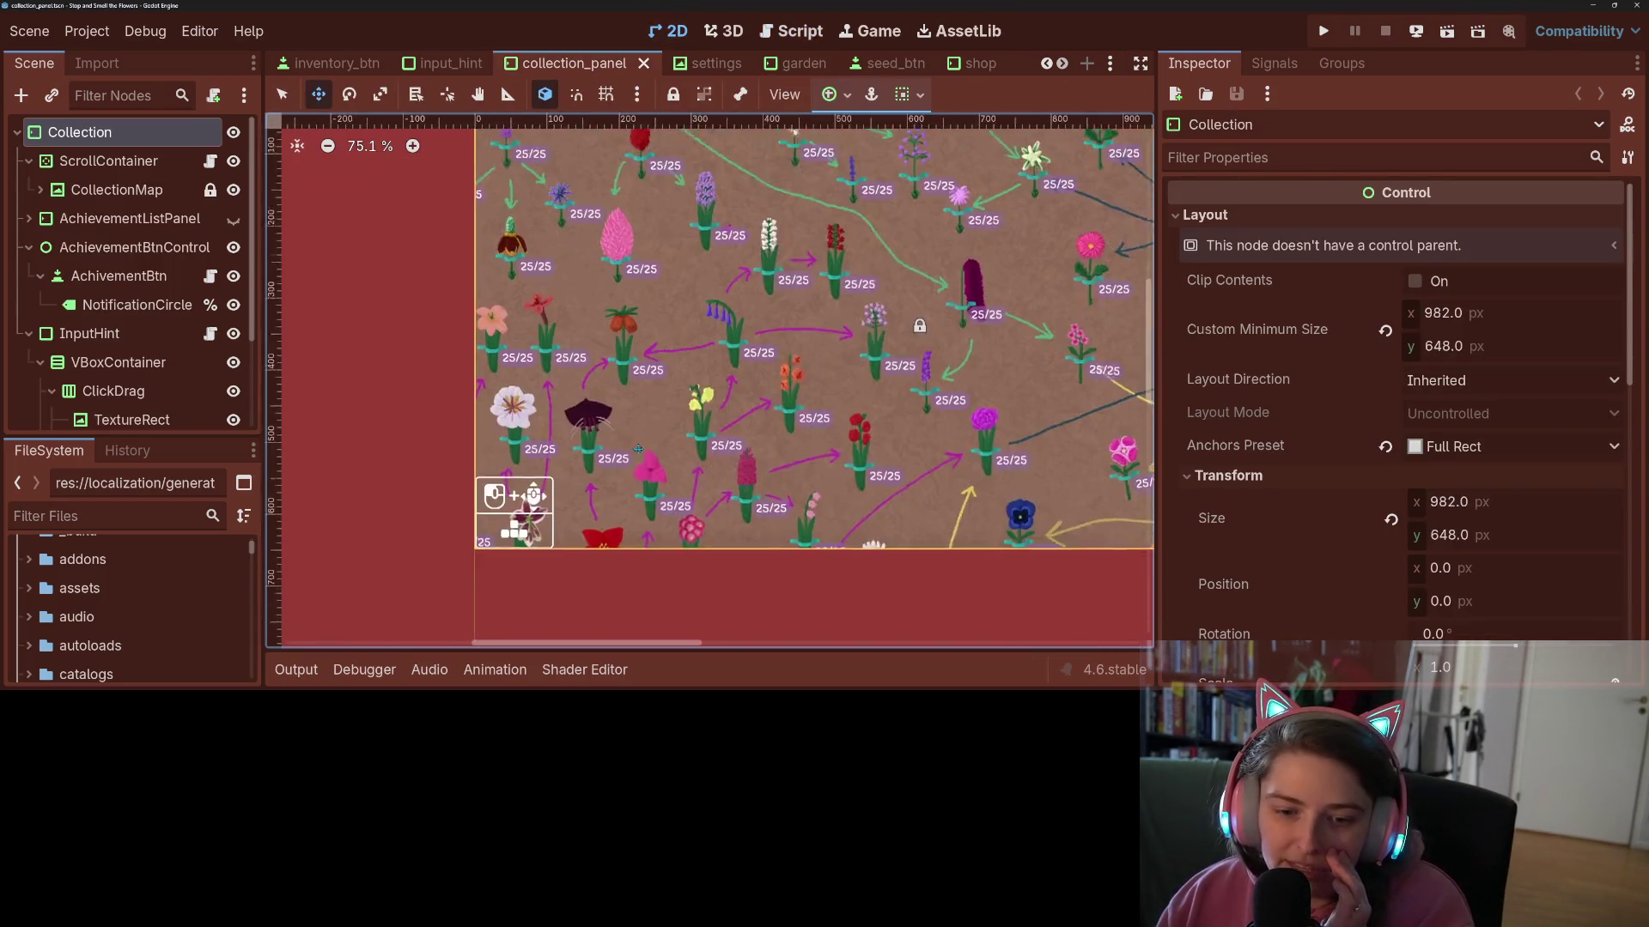
scroll(120, 412, "down", 3)
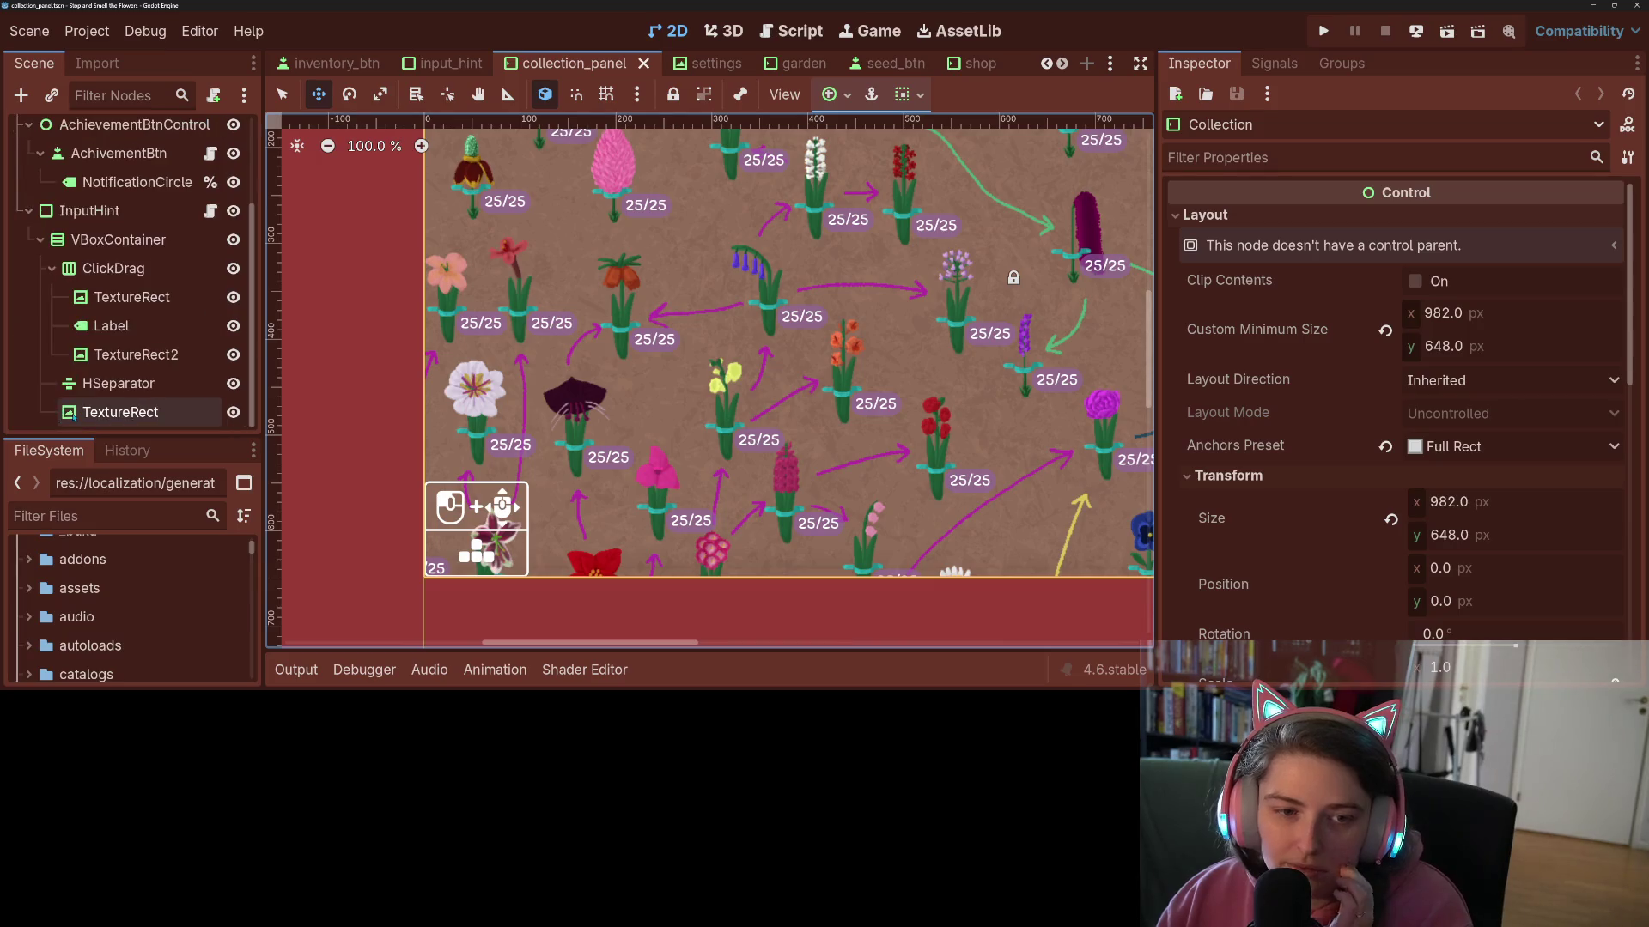
left_click(89, 211)
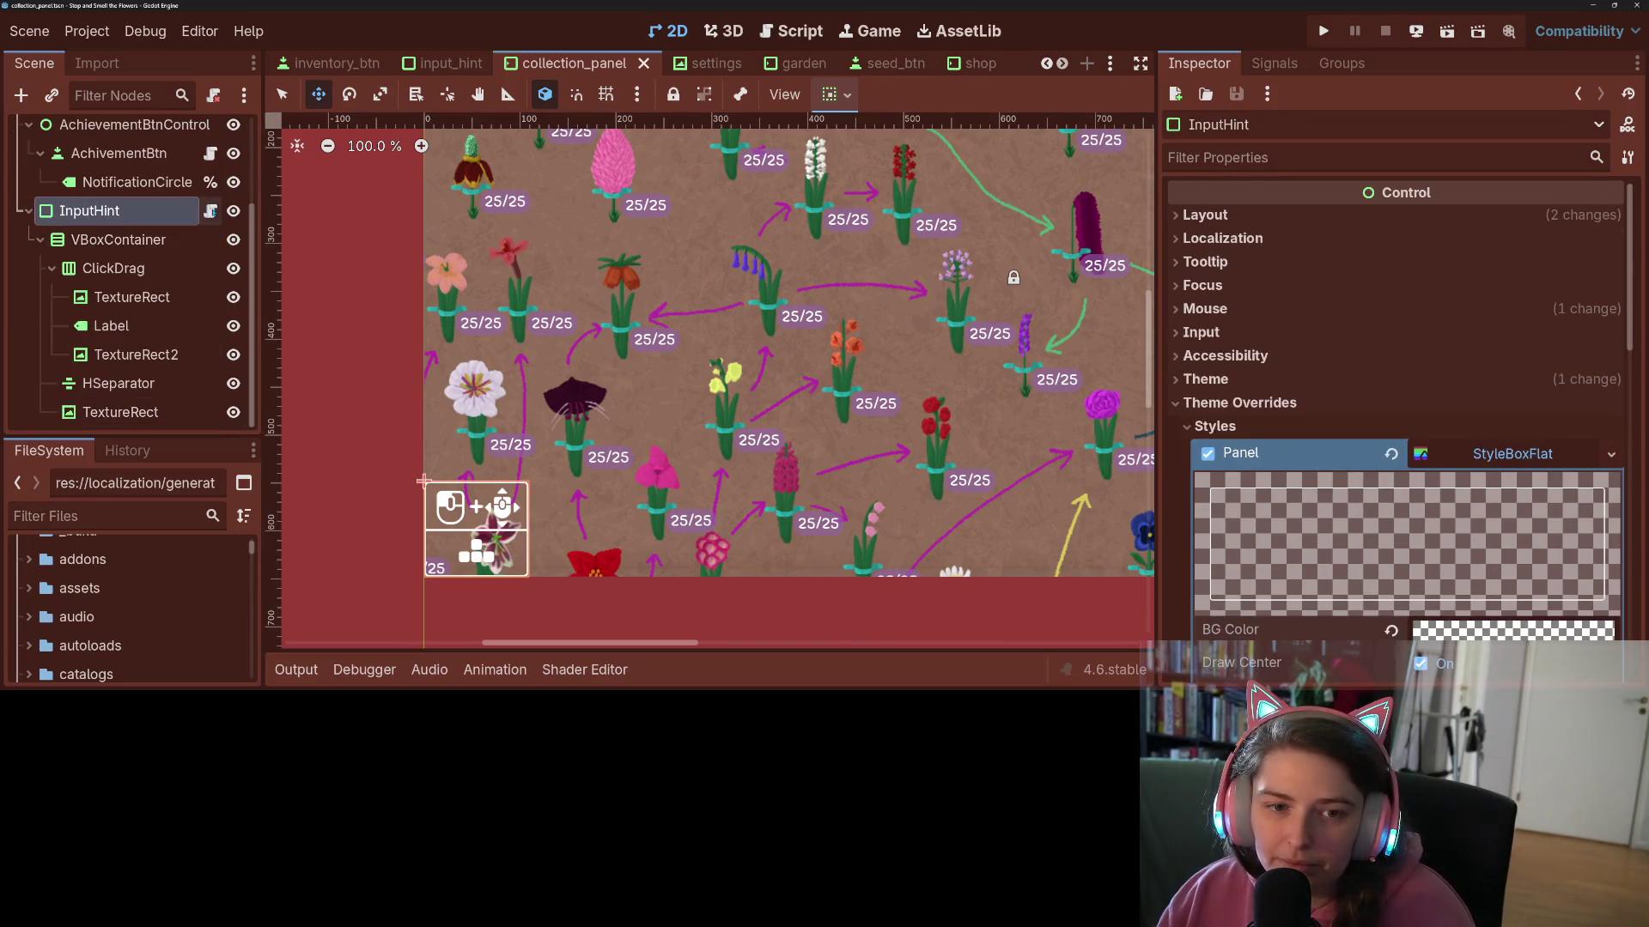
left_click(211, 211)
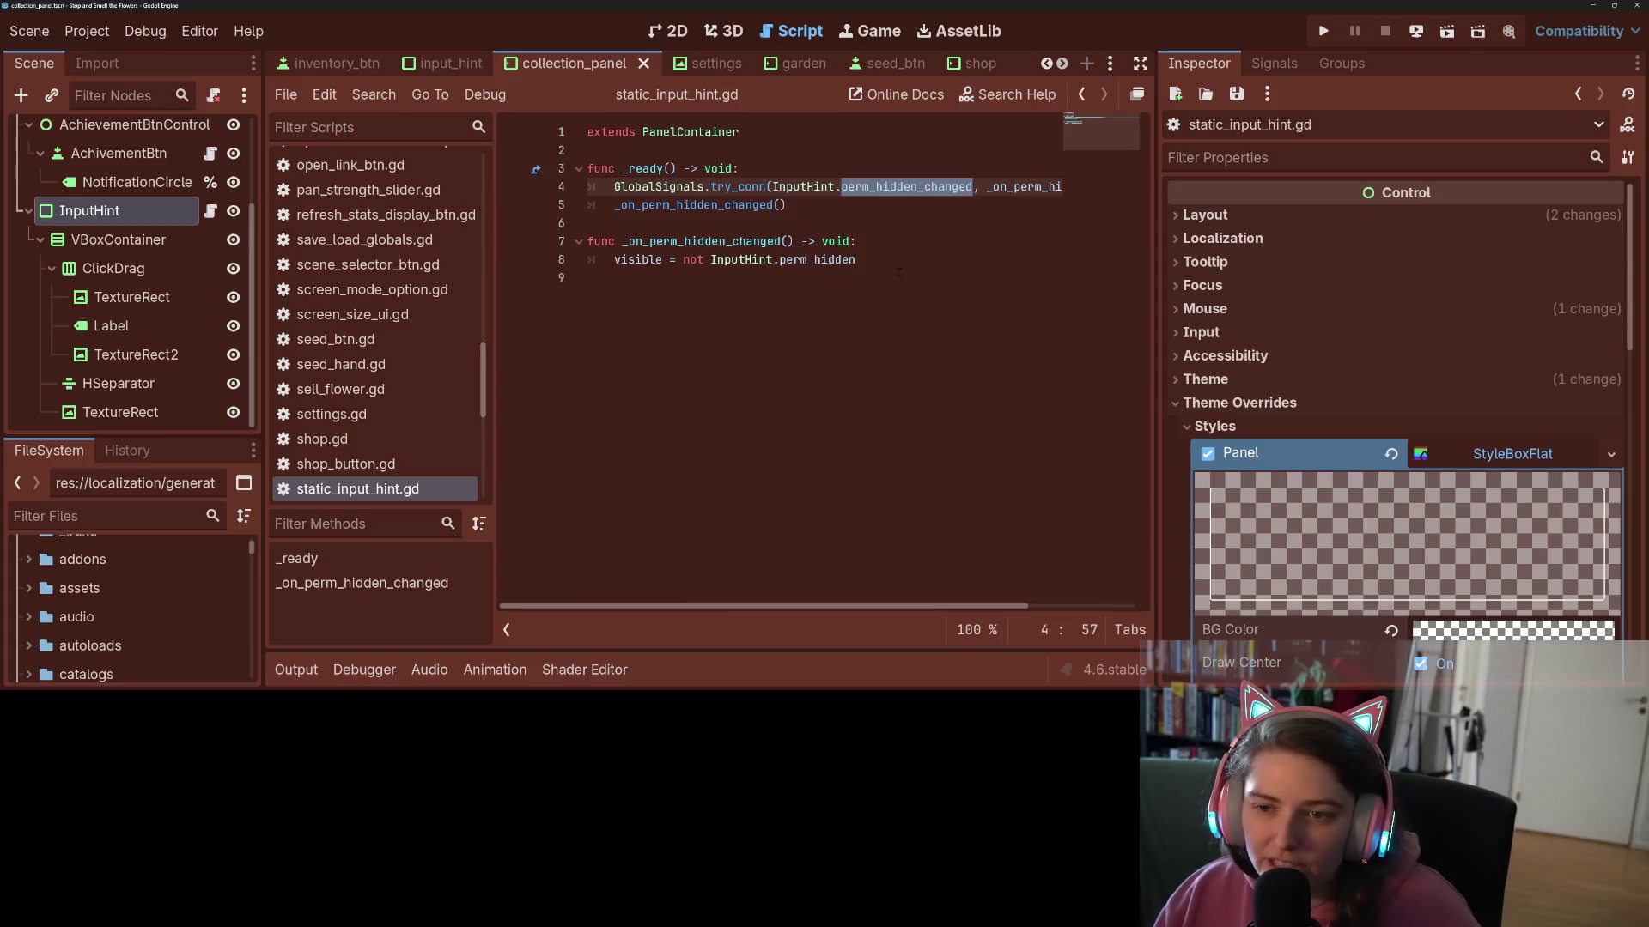
- In _ready, add GlobalSignals.controller_input_changed.connect(_on_controller_input_changed)
left_click(764, 236)
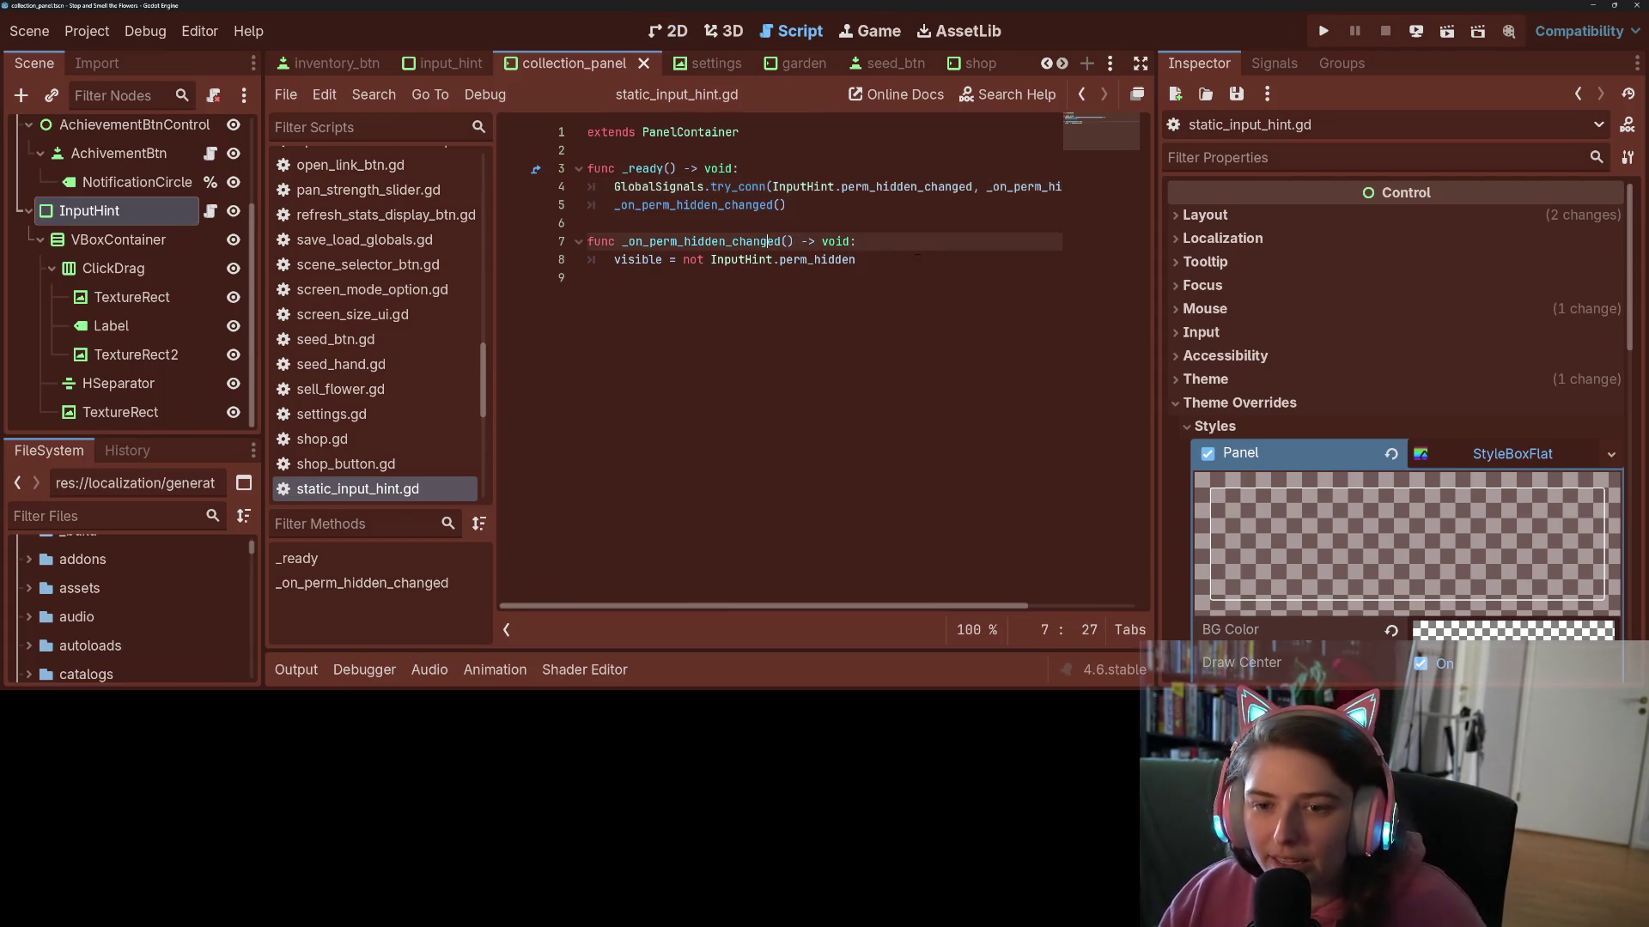
left_click(912, 223)
key("Return")
key("Return")
type("func")
key("BackSpace")
key("BackSpace")
key("BackSpace")
key("Up")
key("Tab")
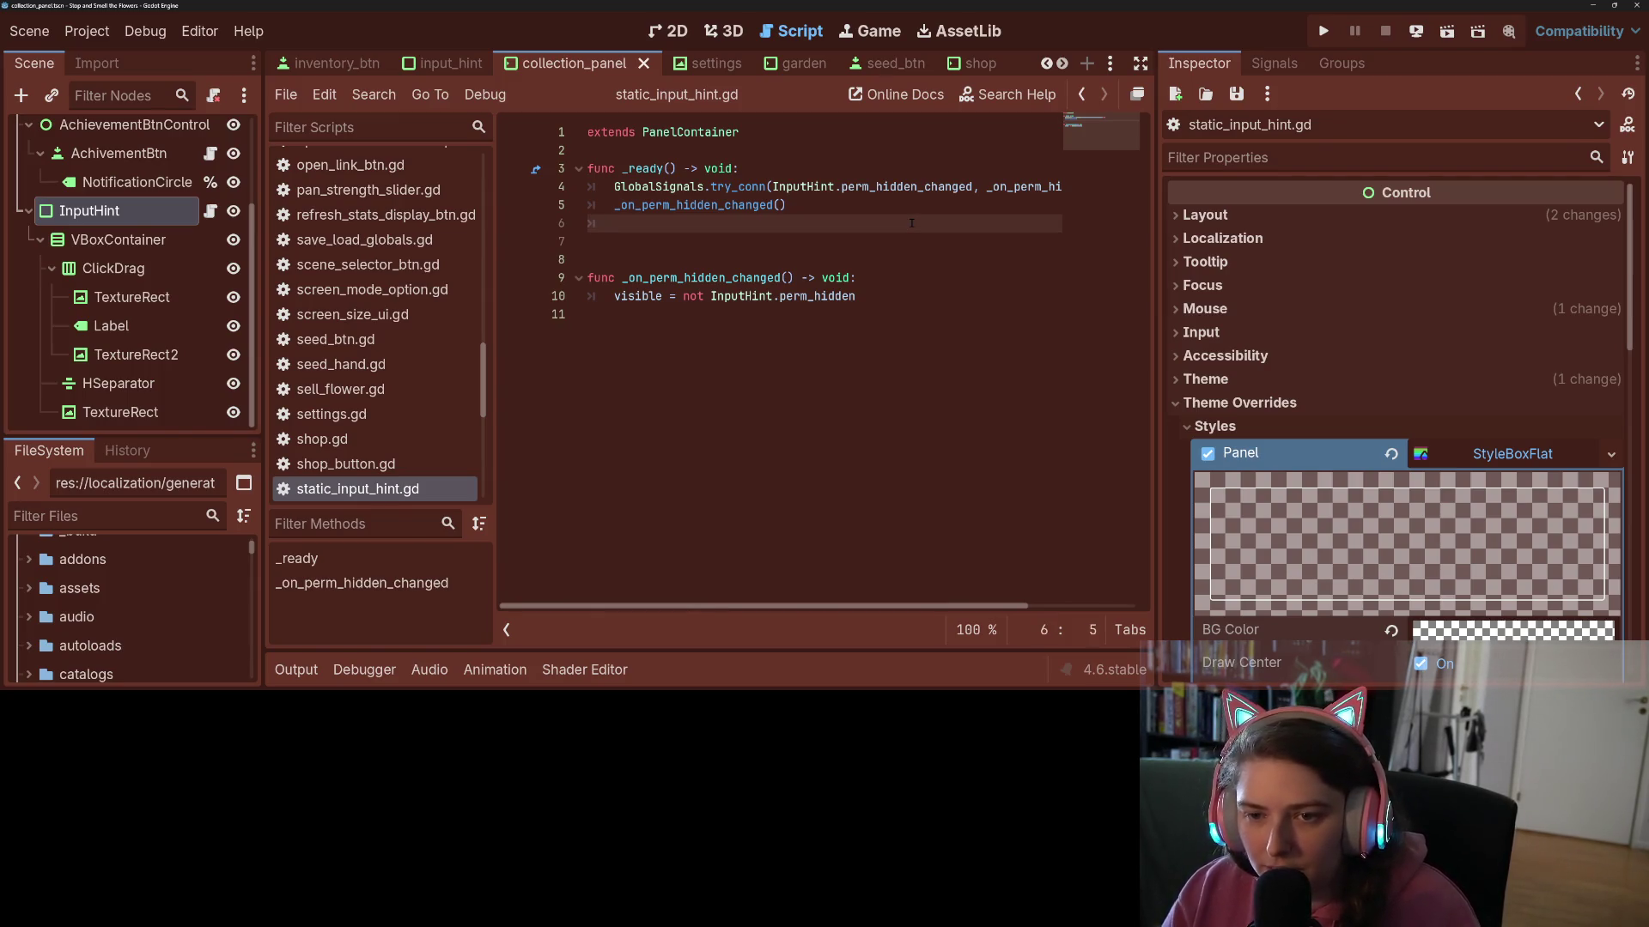
type("Glob")
key("Down")
key("Return")
type(".contro")
key("Return")
type(".connec")
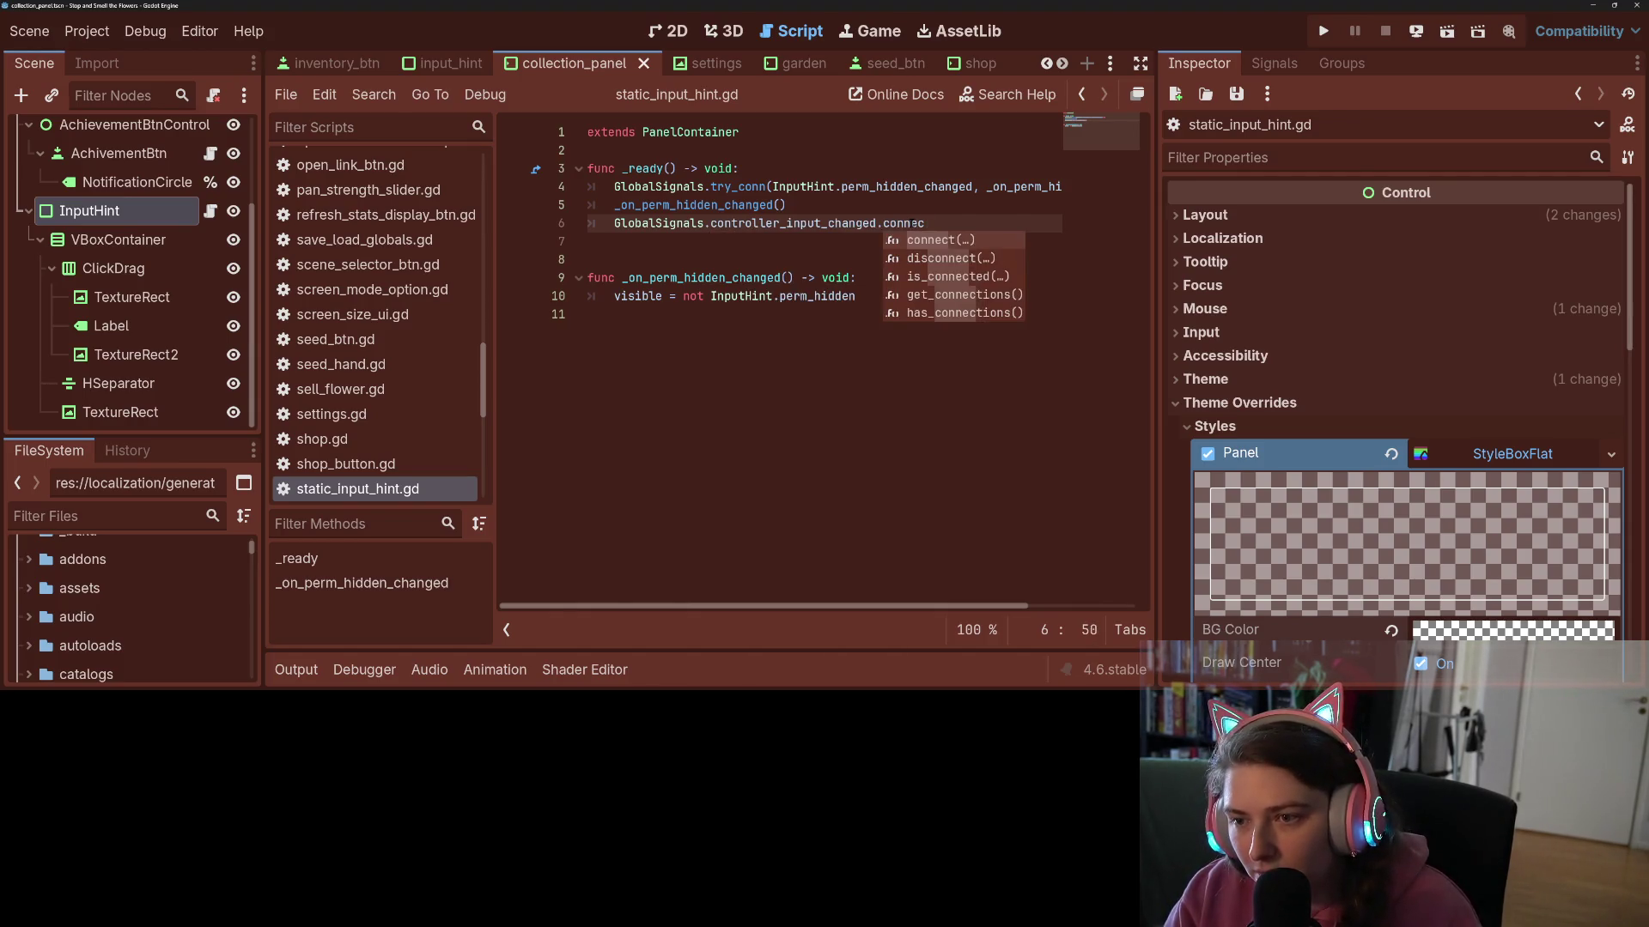
type("t")
key("Return")
type("_on_controller_input_changed")
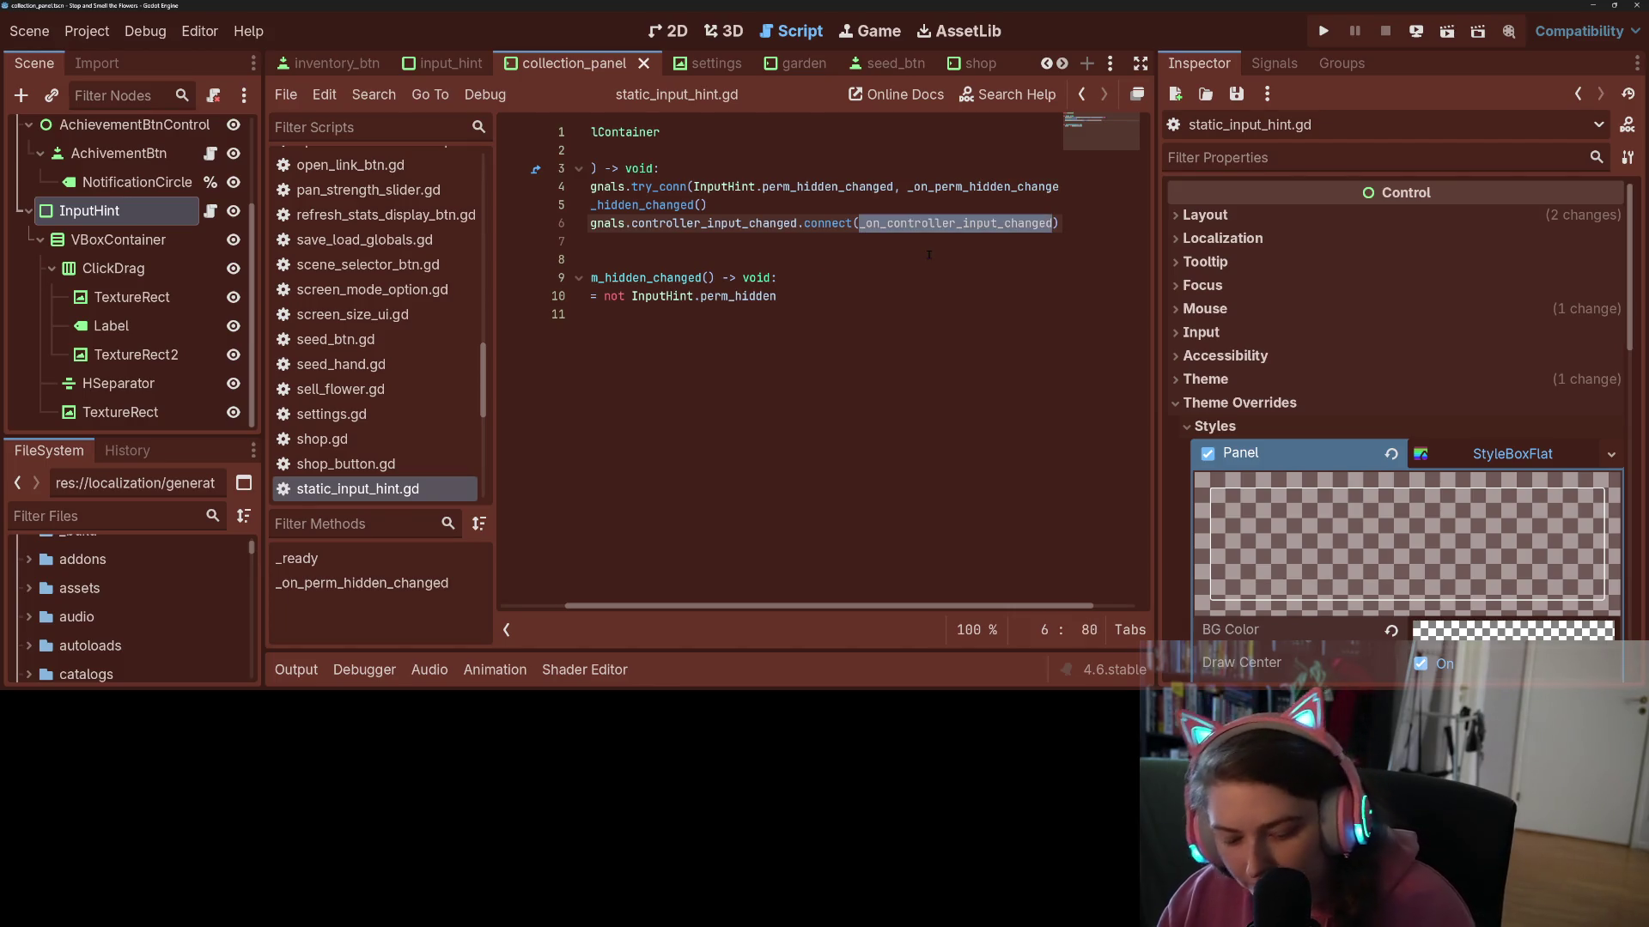
scroll(655, 254, "left", 2)
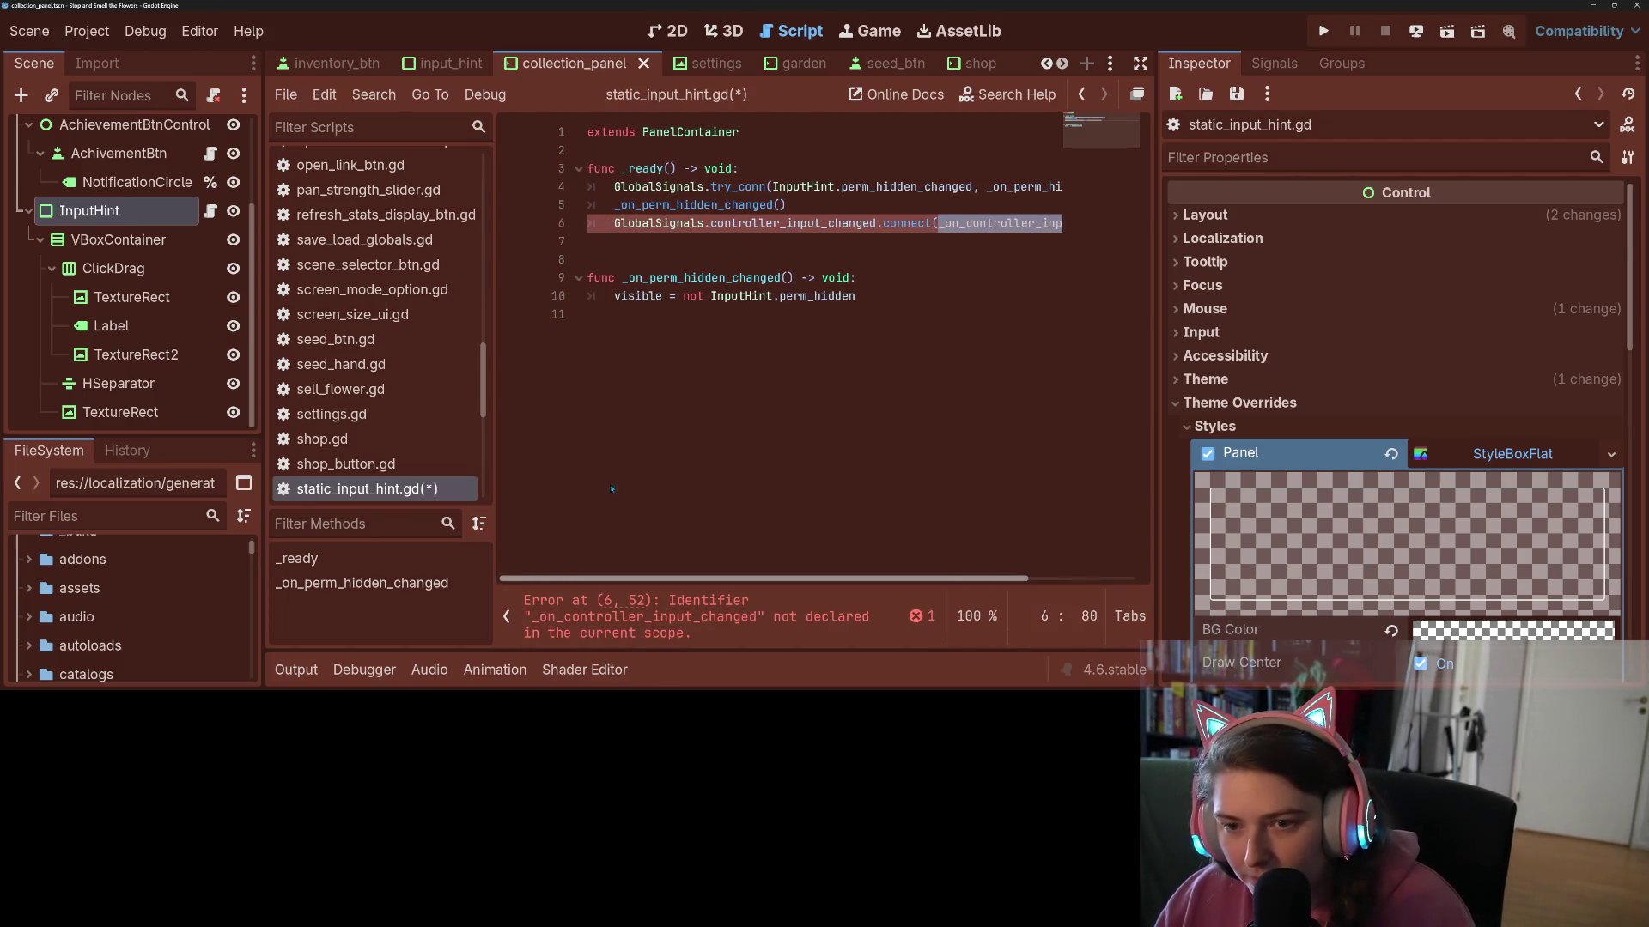
- Declare func _on_controller_input_changed() -> void: with a pass body below _ready, and save
left_click(655, 254)
key("Return")
key("Up")
type("func ")
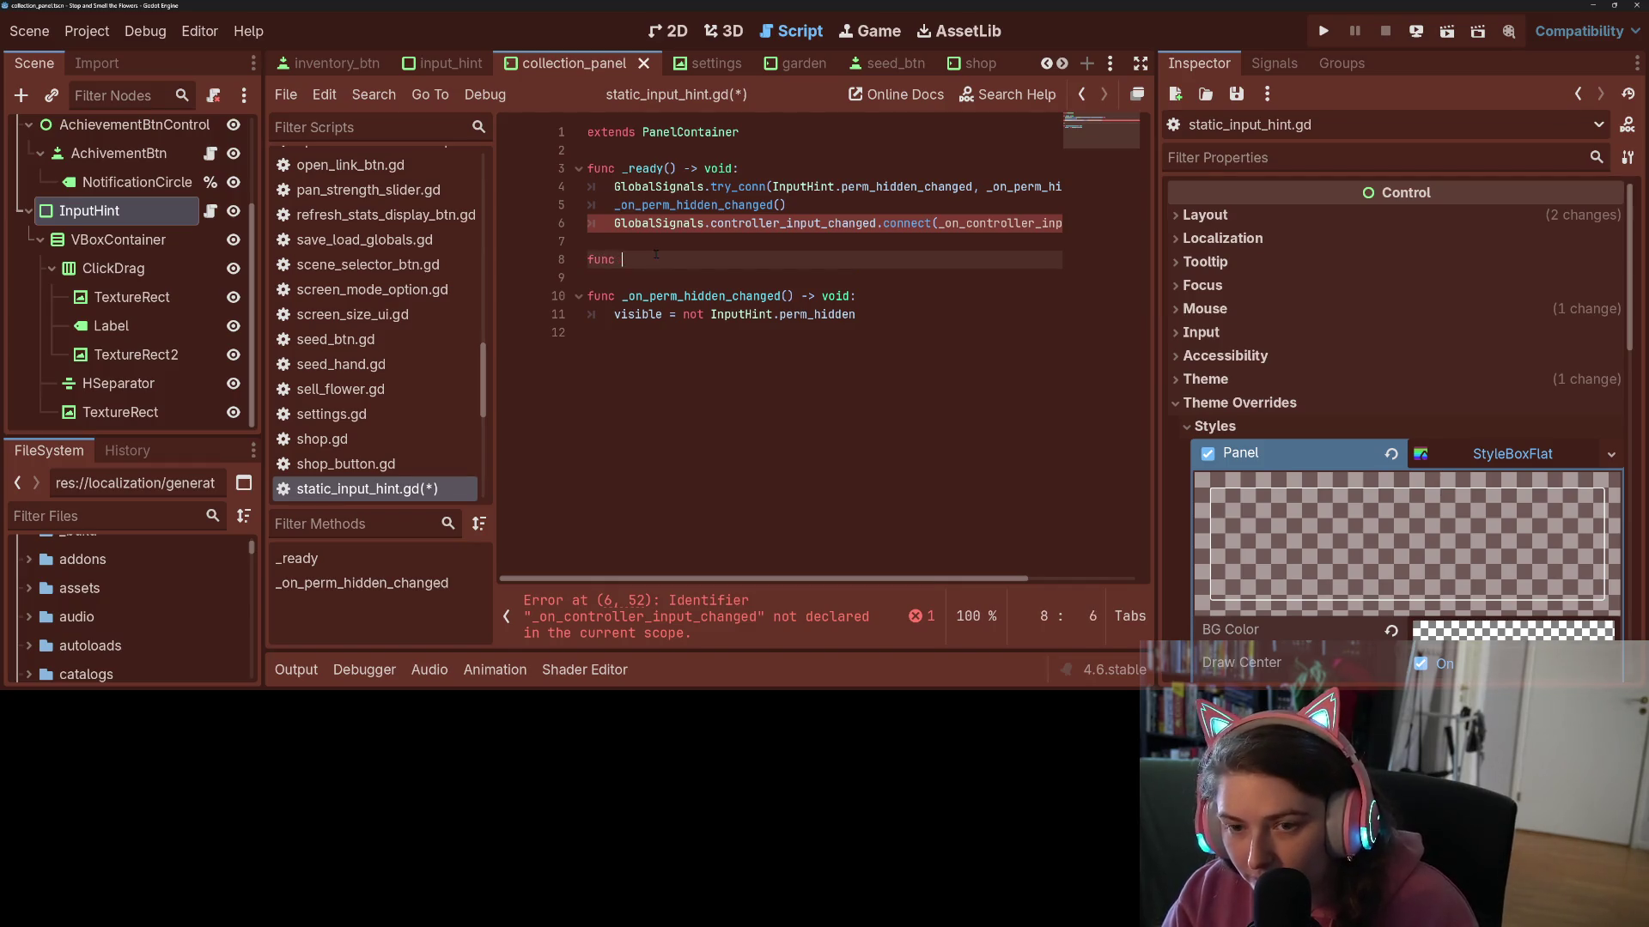
type("_on_controller_input_changed() -> void:")
key("Return")
type("pass")
key("ctrl+s")
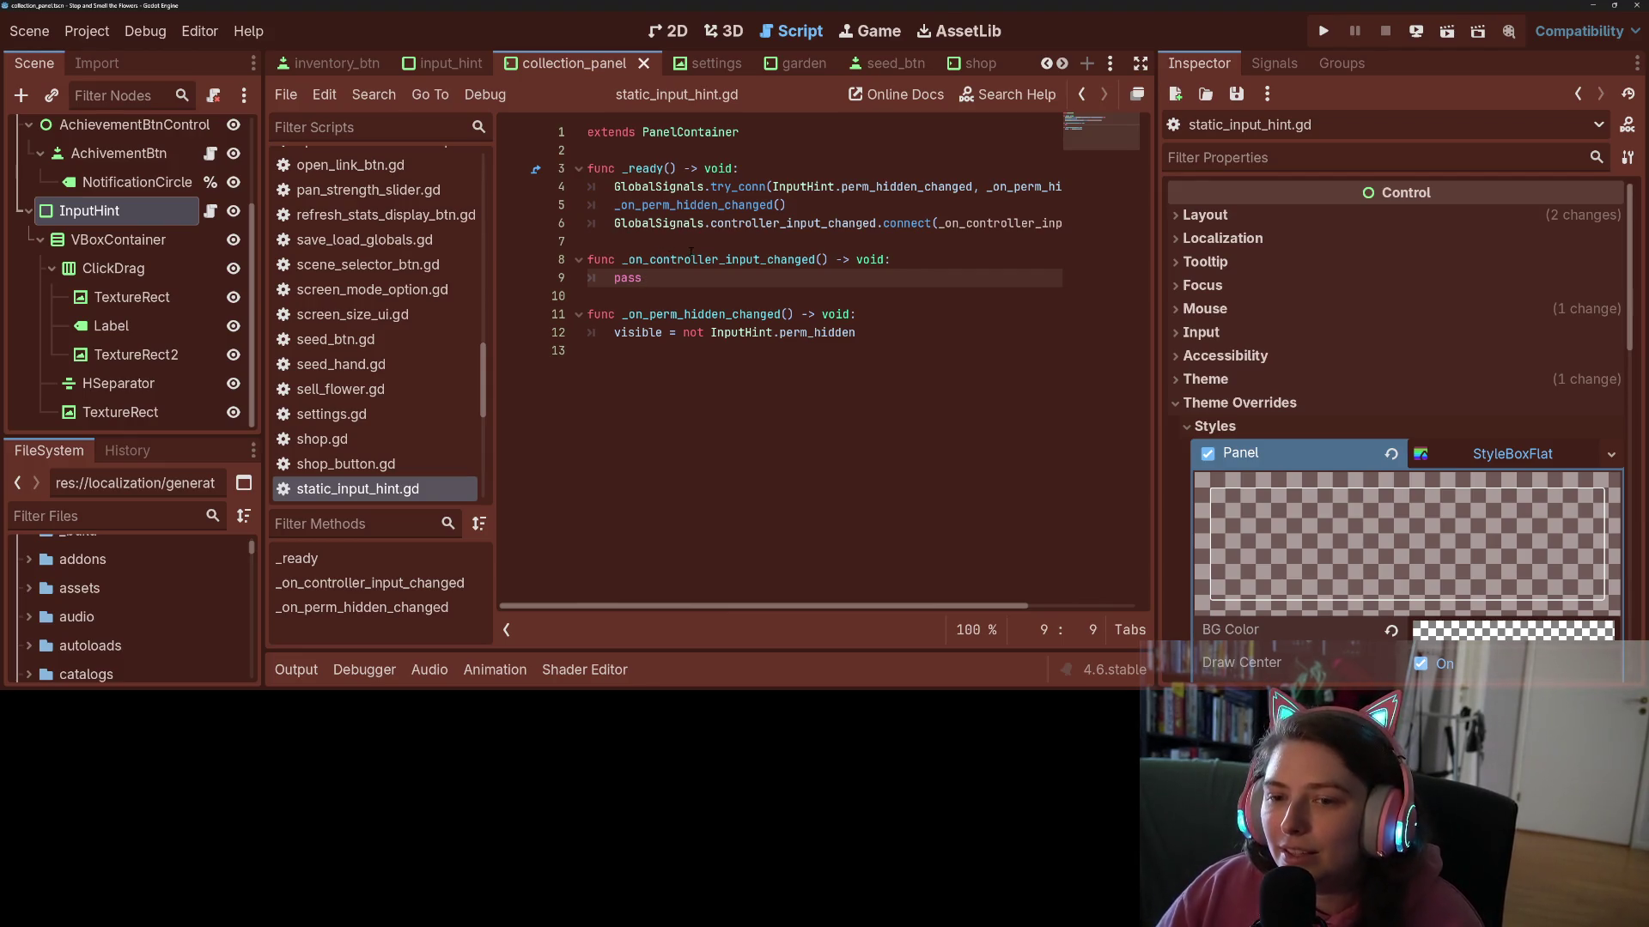
- Start a new indented line in the handler body and widen the script editor
left_click(906, 261)
key("Return")
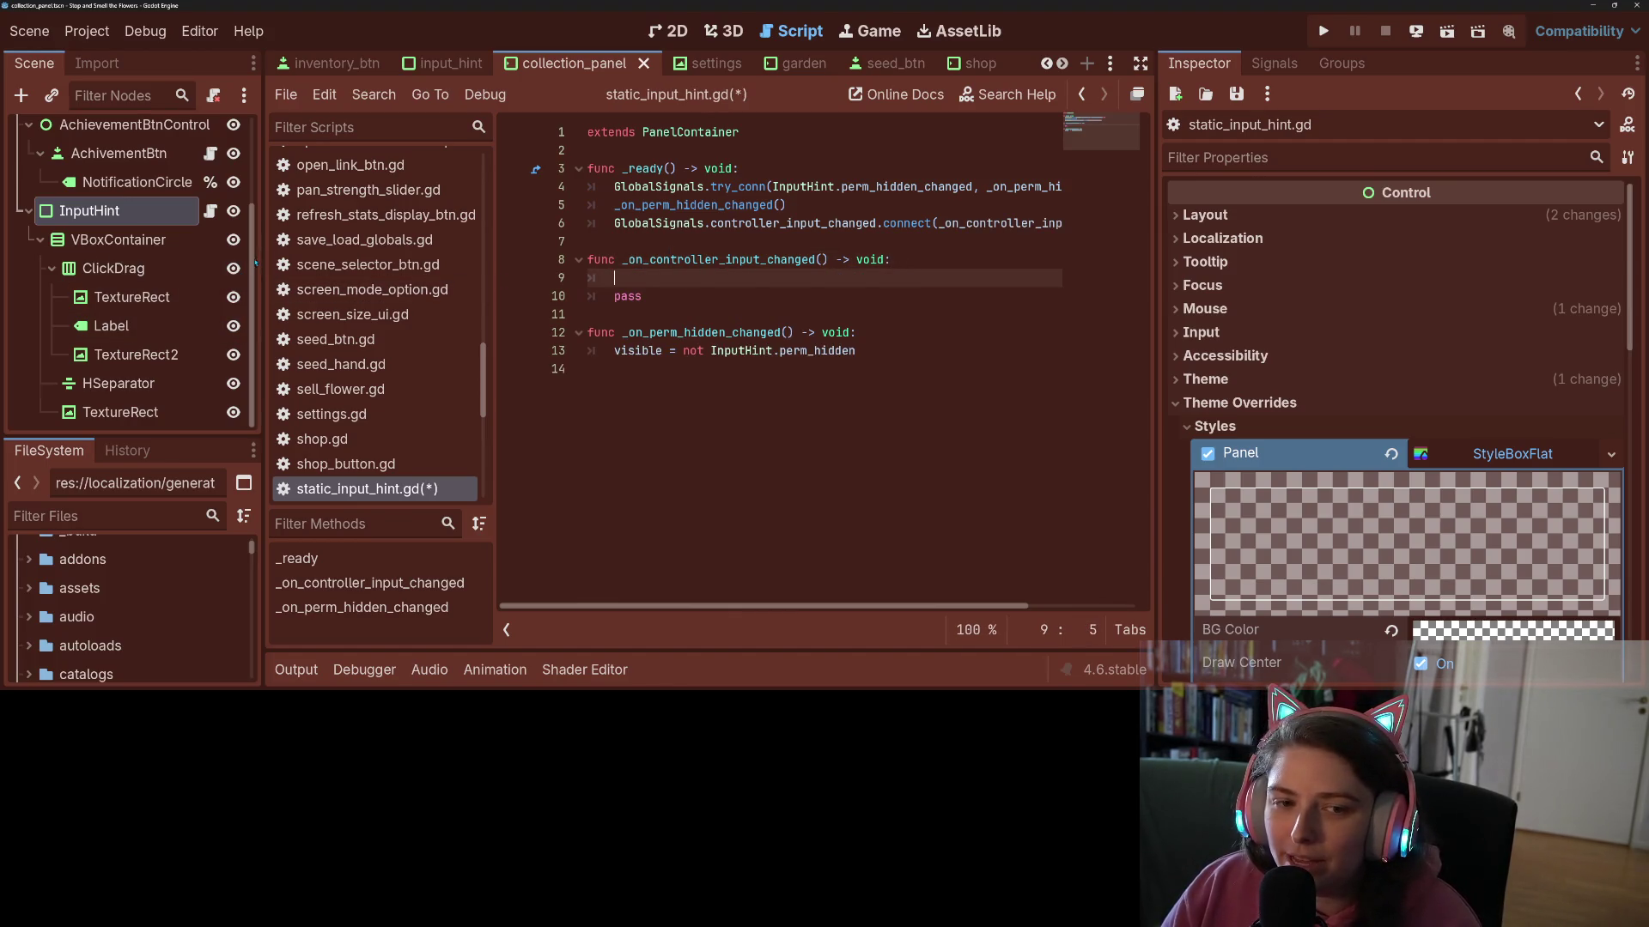
left_click_drag(256, 263, 192, 263)
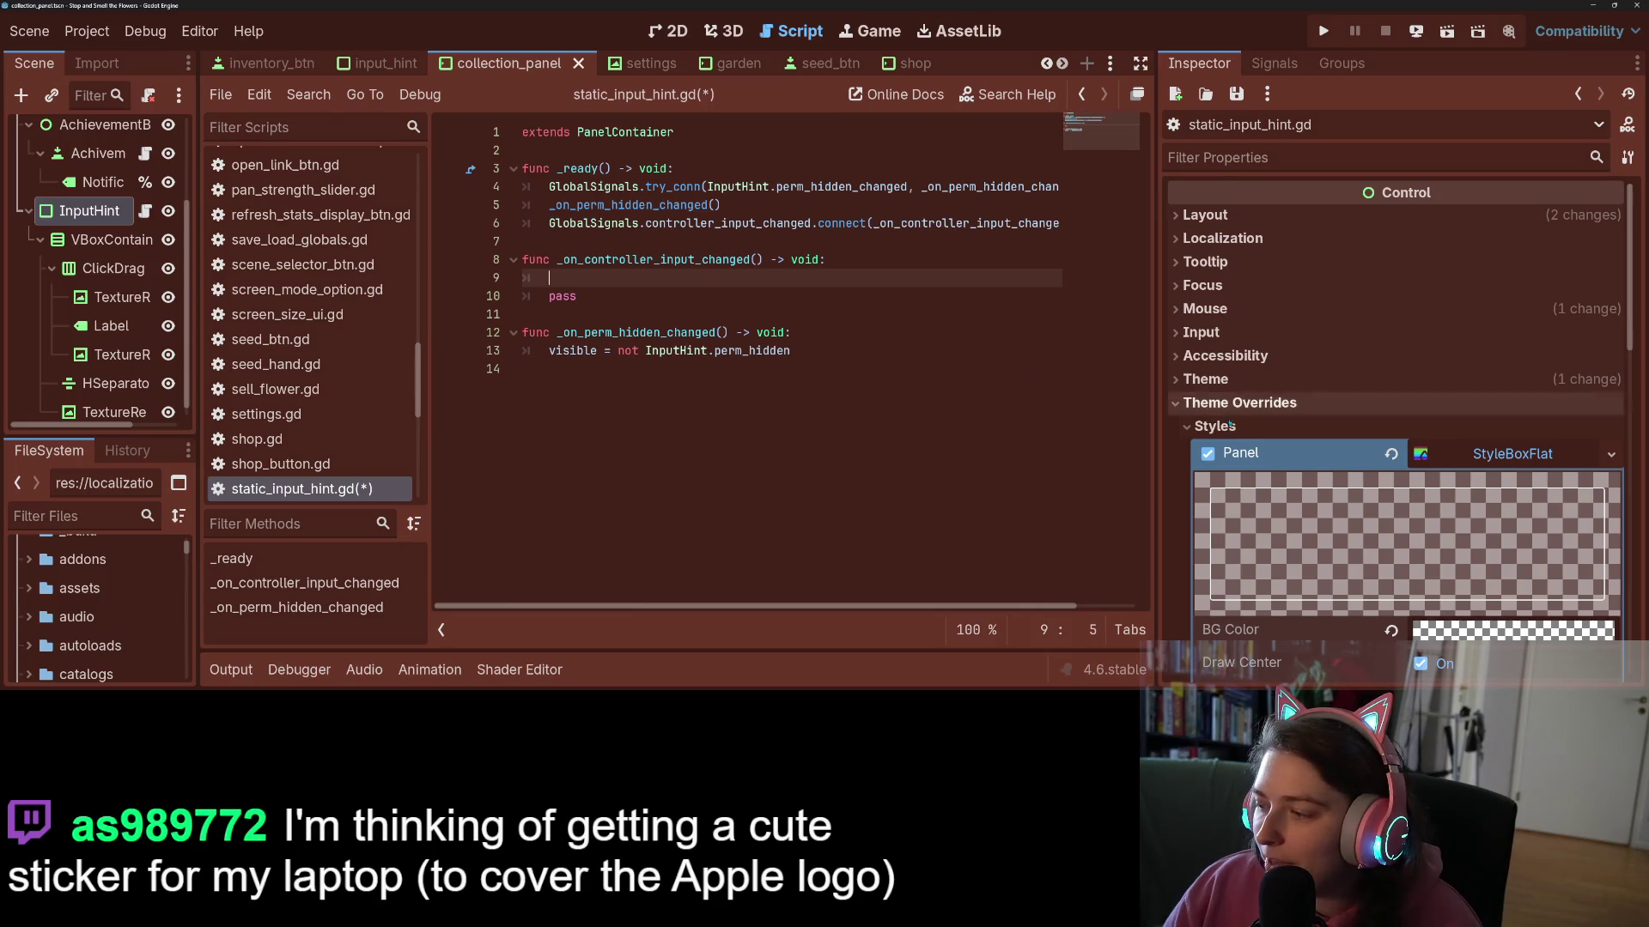
- Give the code more horizontal room and save static_input_hint.gd with the empty handler
left_click_drag(1157, 320, 1275, 325)
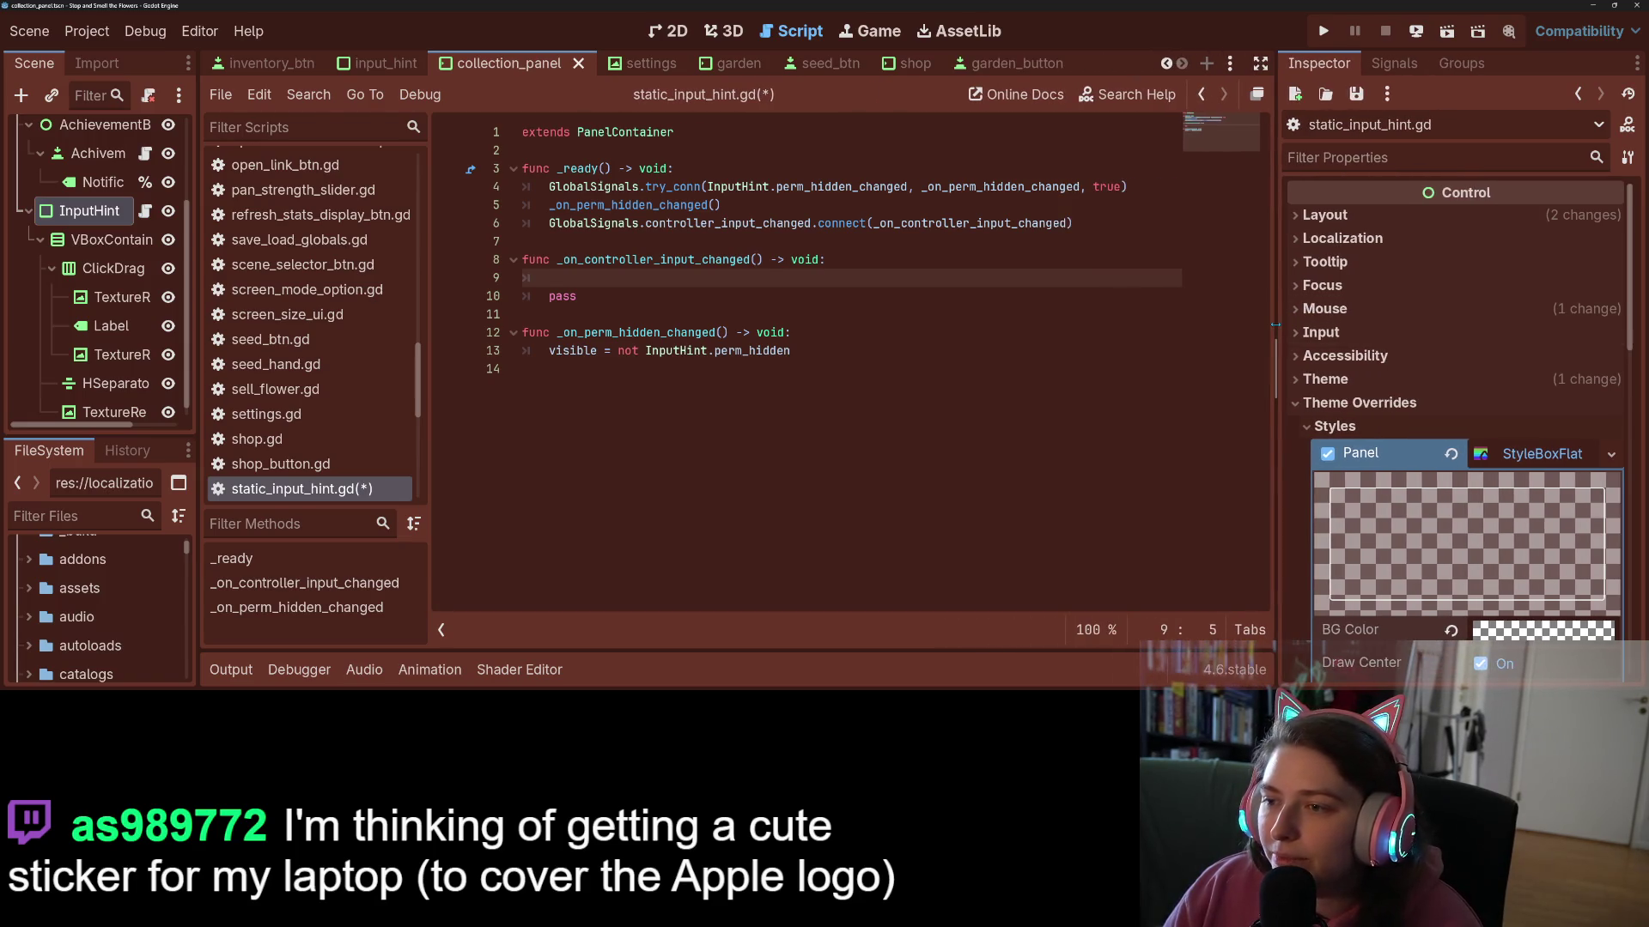
left_click(1035, 371)
left_click(781, 273)
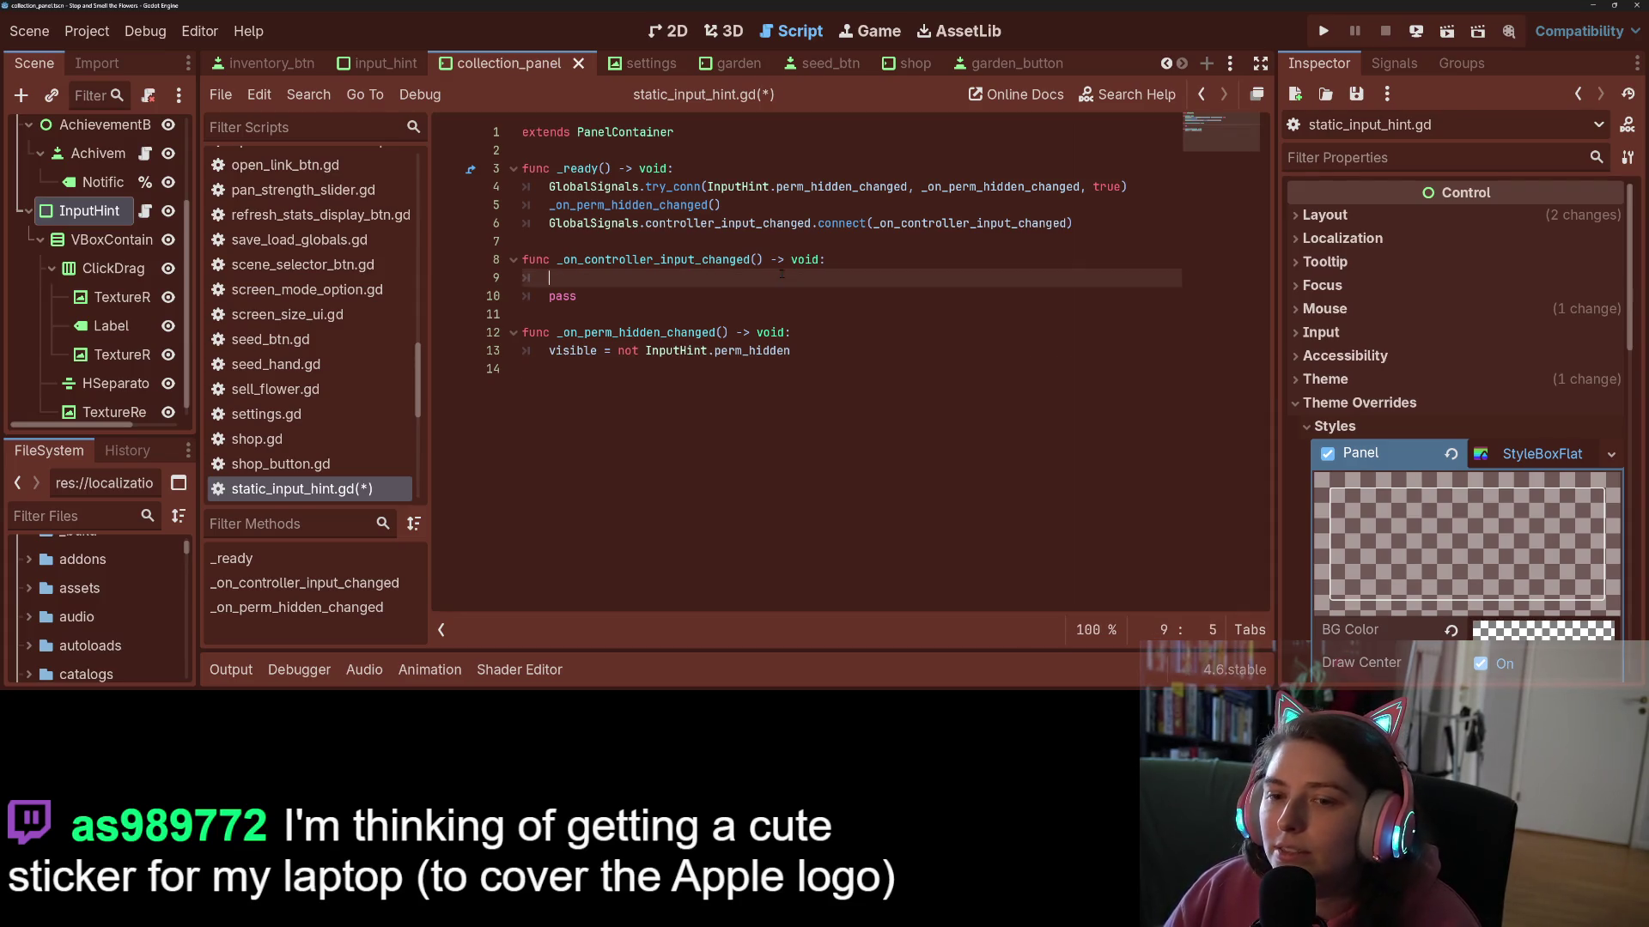
key("ctrl+s")
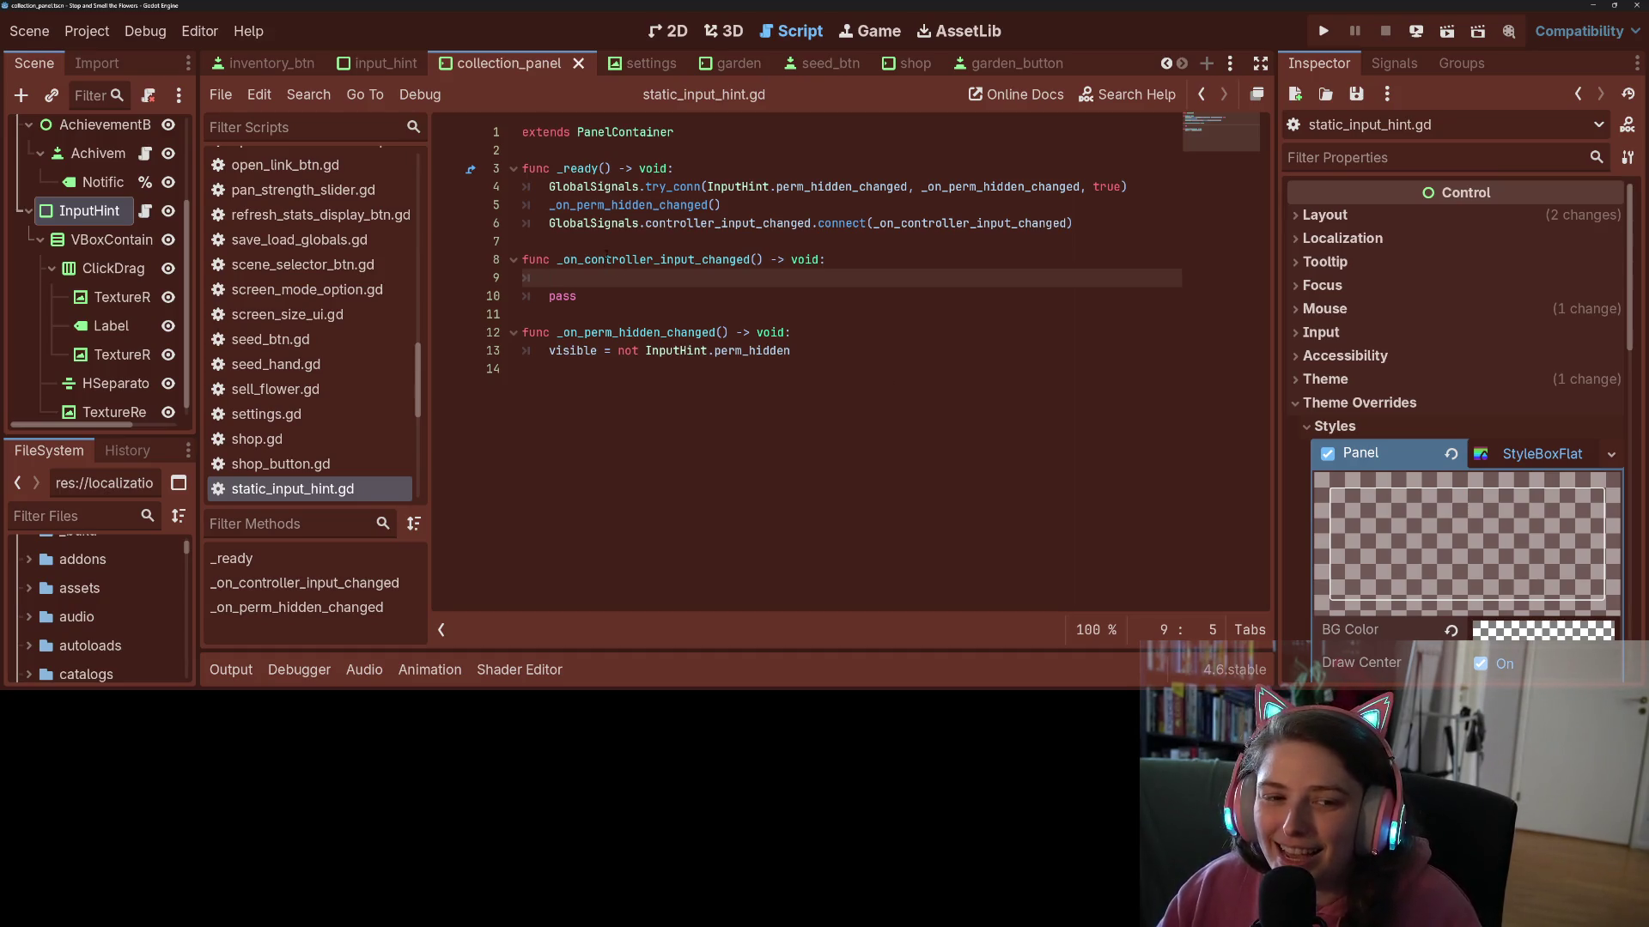
- Insert blank lines after the extends line in static_input_hint.gd
left_click(607, 151)
key("Return")
key("Return")
key("Up")
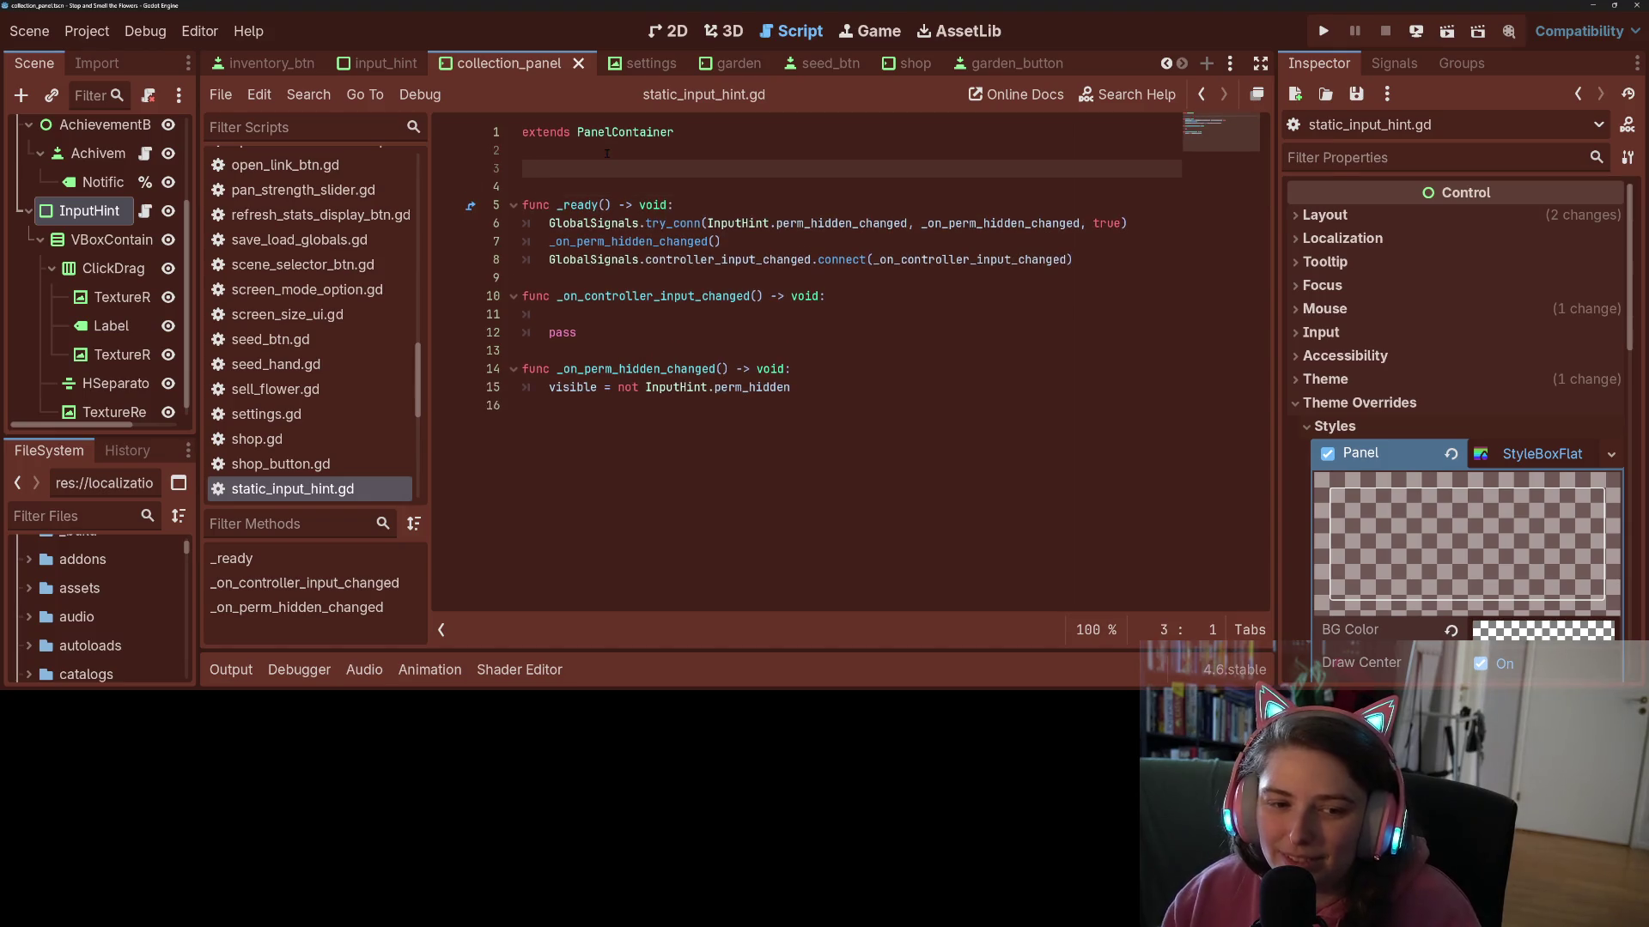
- In the collection_panel 2D scene, inspect InputHint's ClickDrag, HSeparator and VBoxContainer children, then bring up InputHint's node actions
left_click(669, 31)
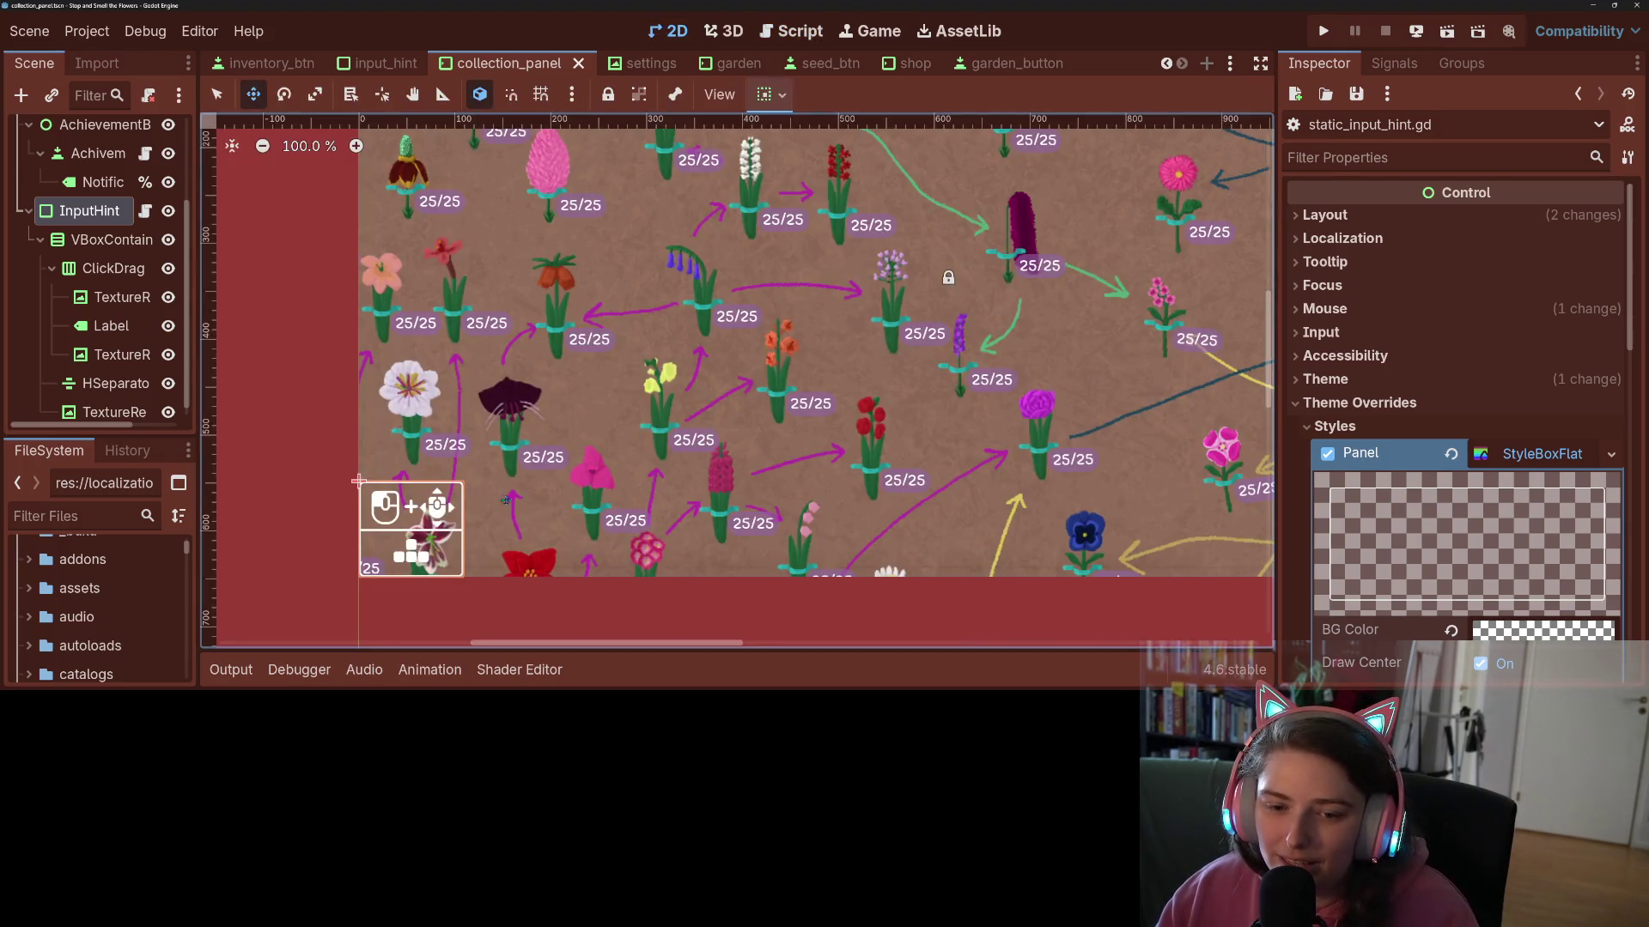
left_click(105, 341)
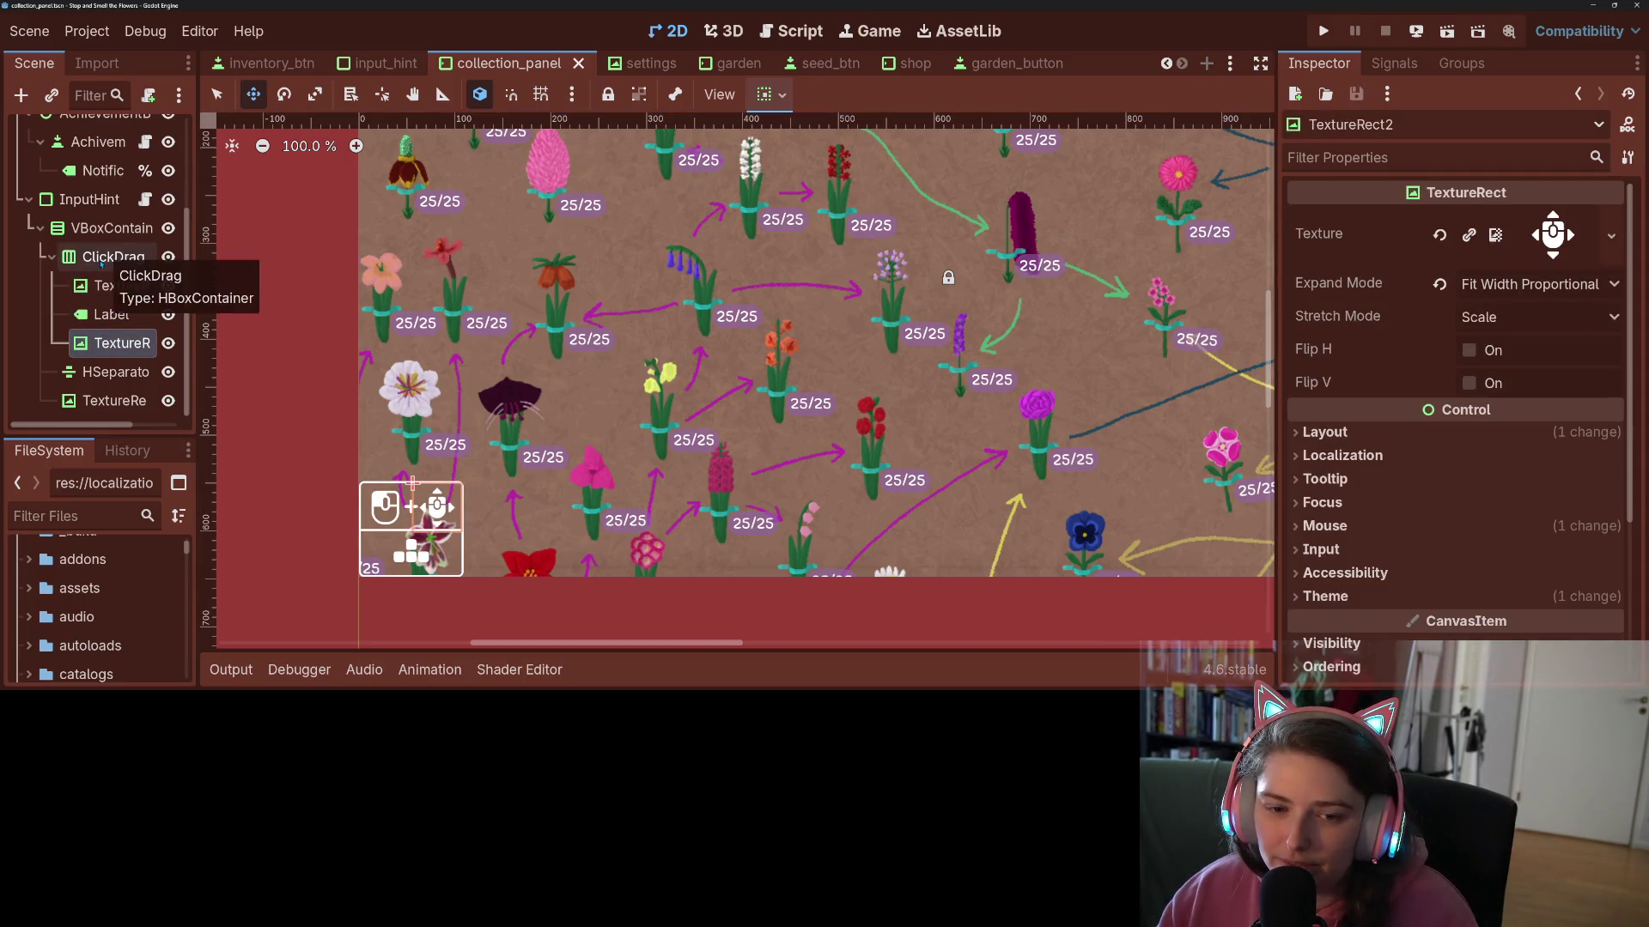
left_click(83, 265)
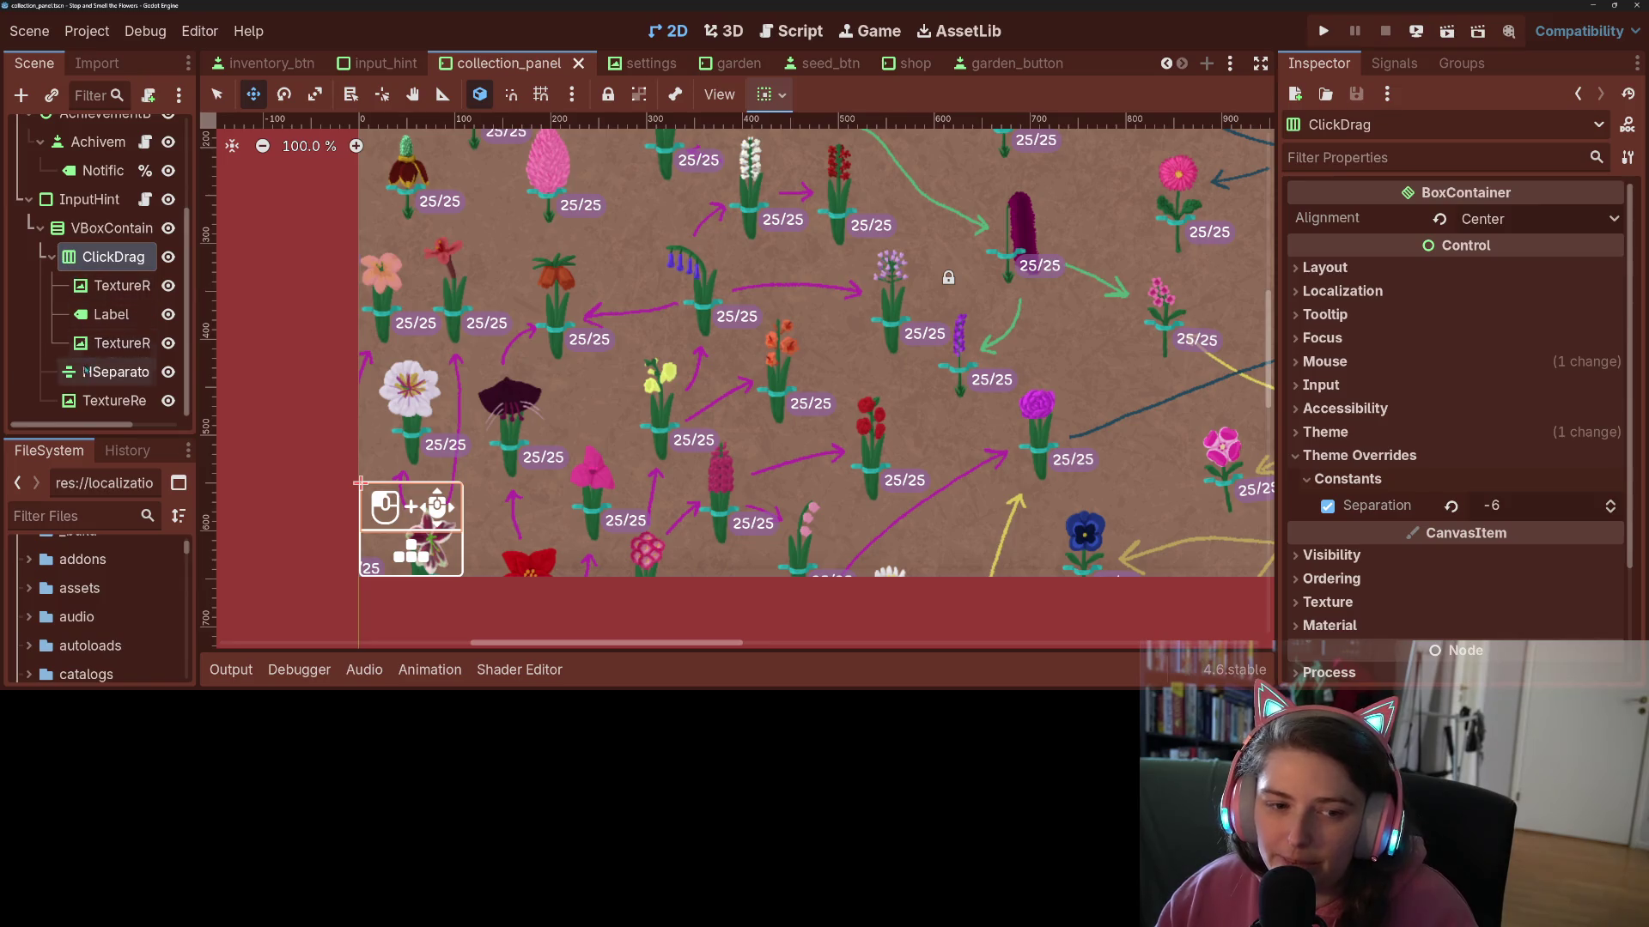
left_click(107, 372)
left_click(108, 400)
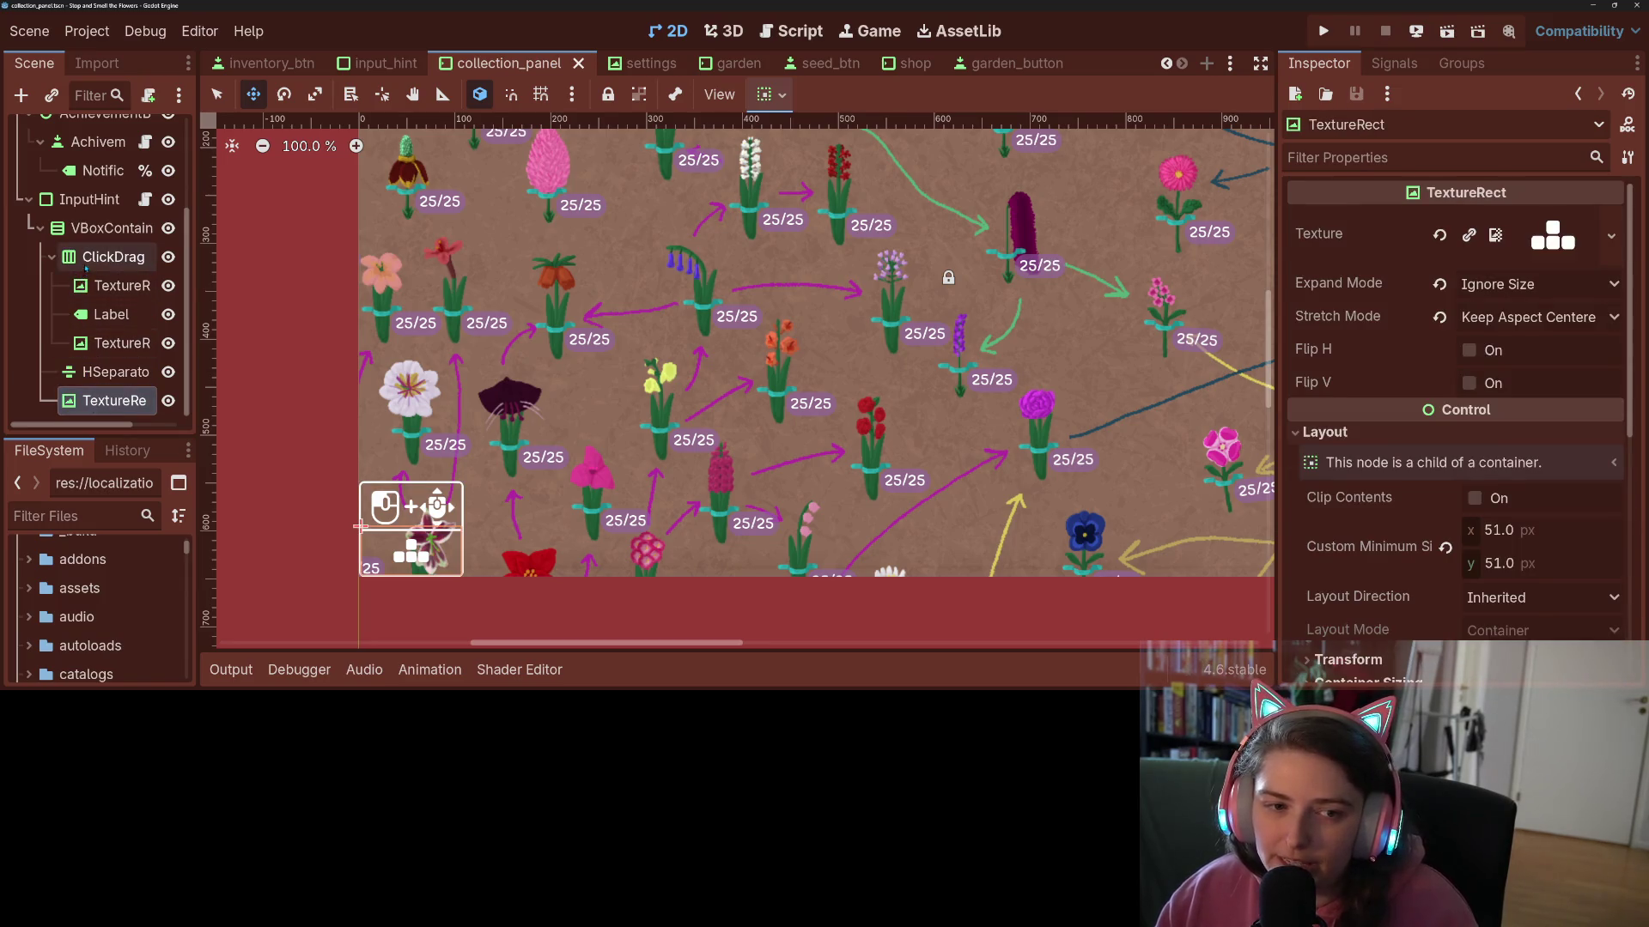
left_click(89, 257, "shift")
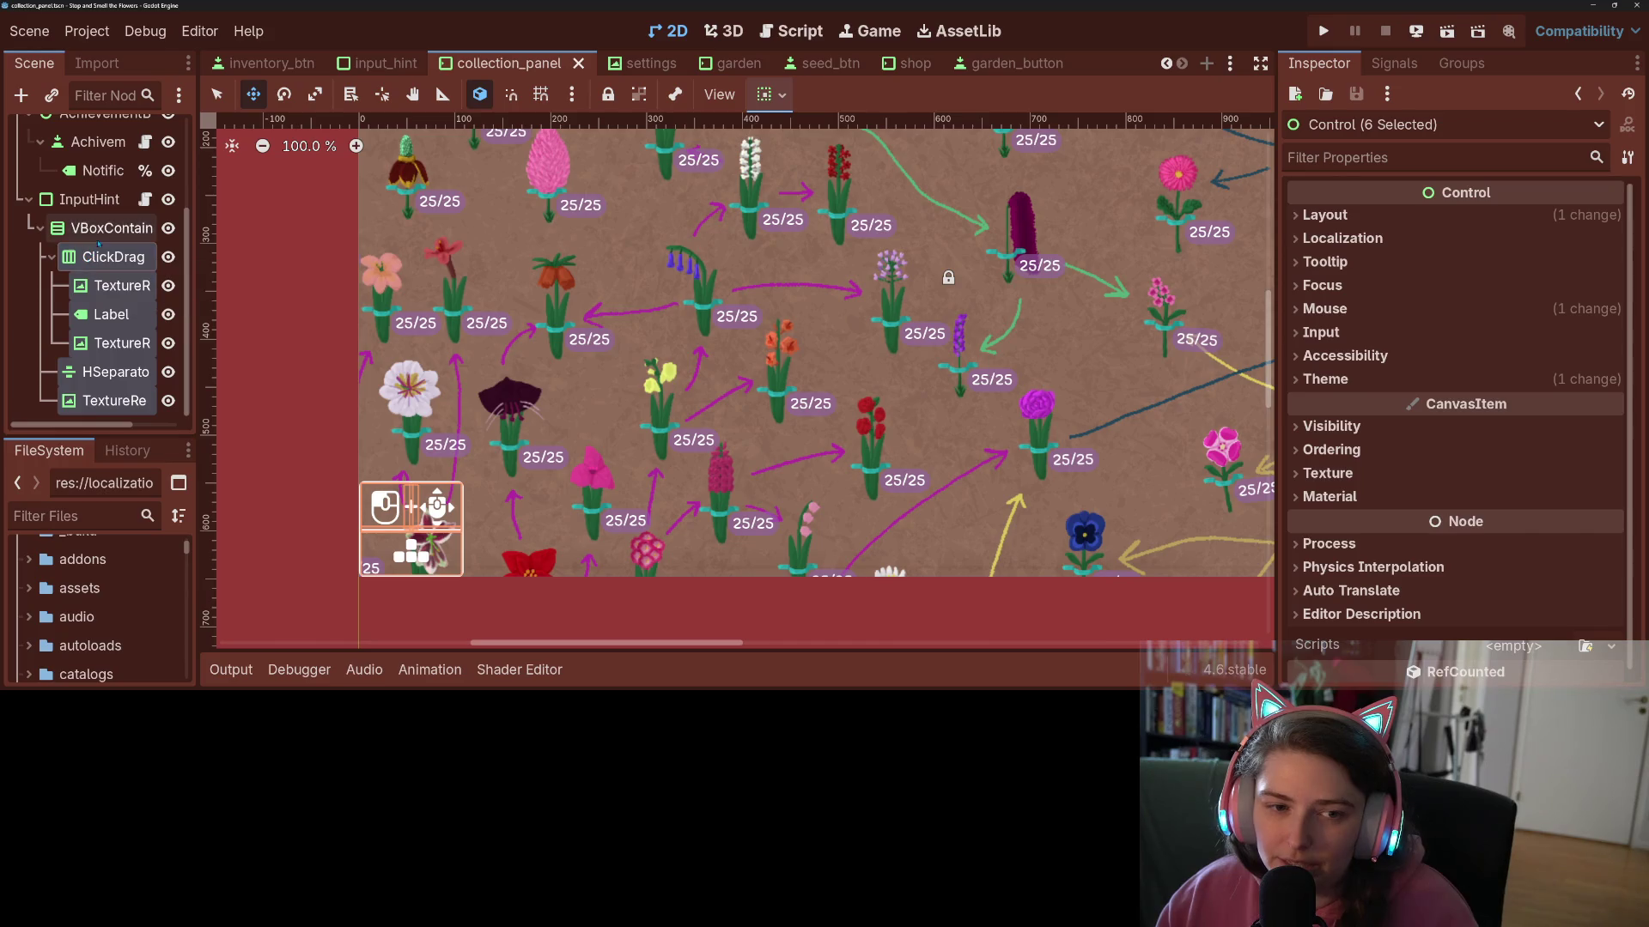
left_click(101, 229)
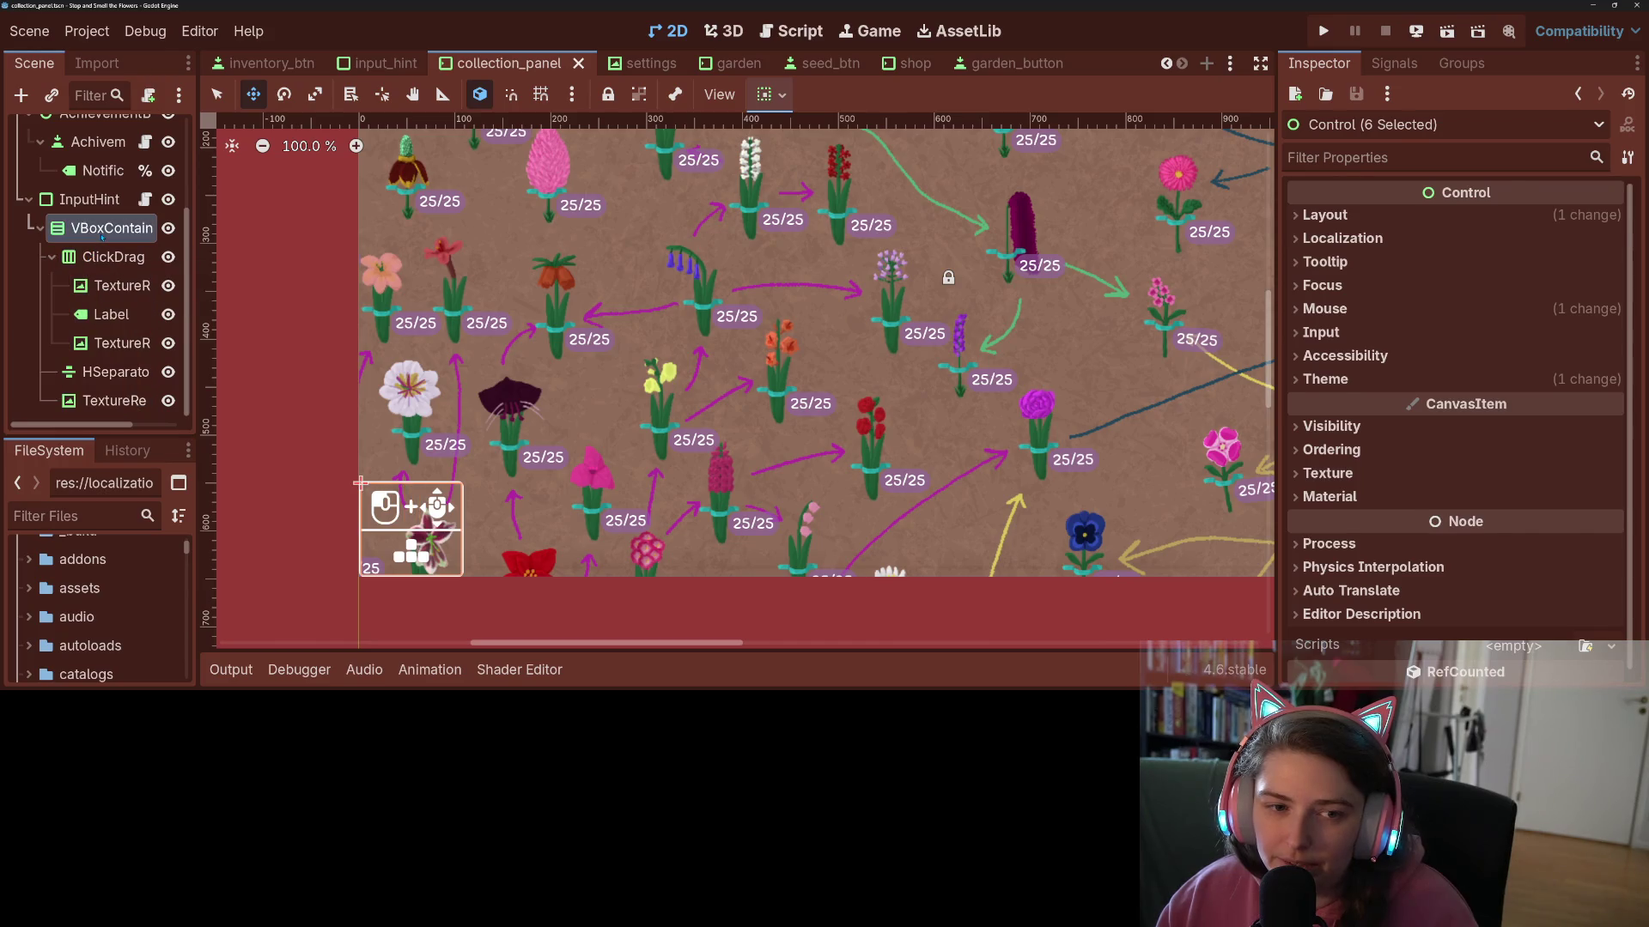
right_click(74, 203)
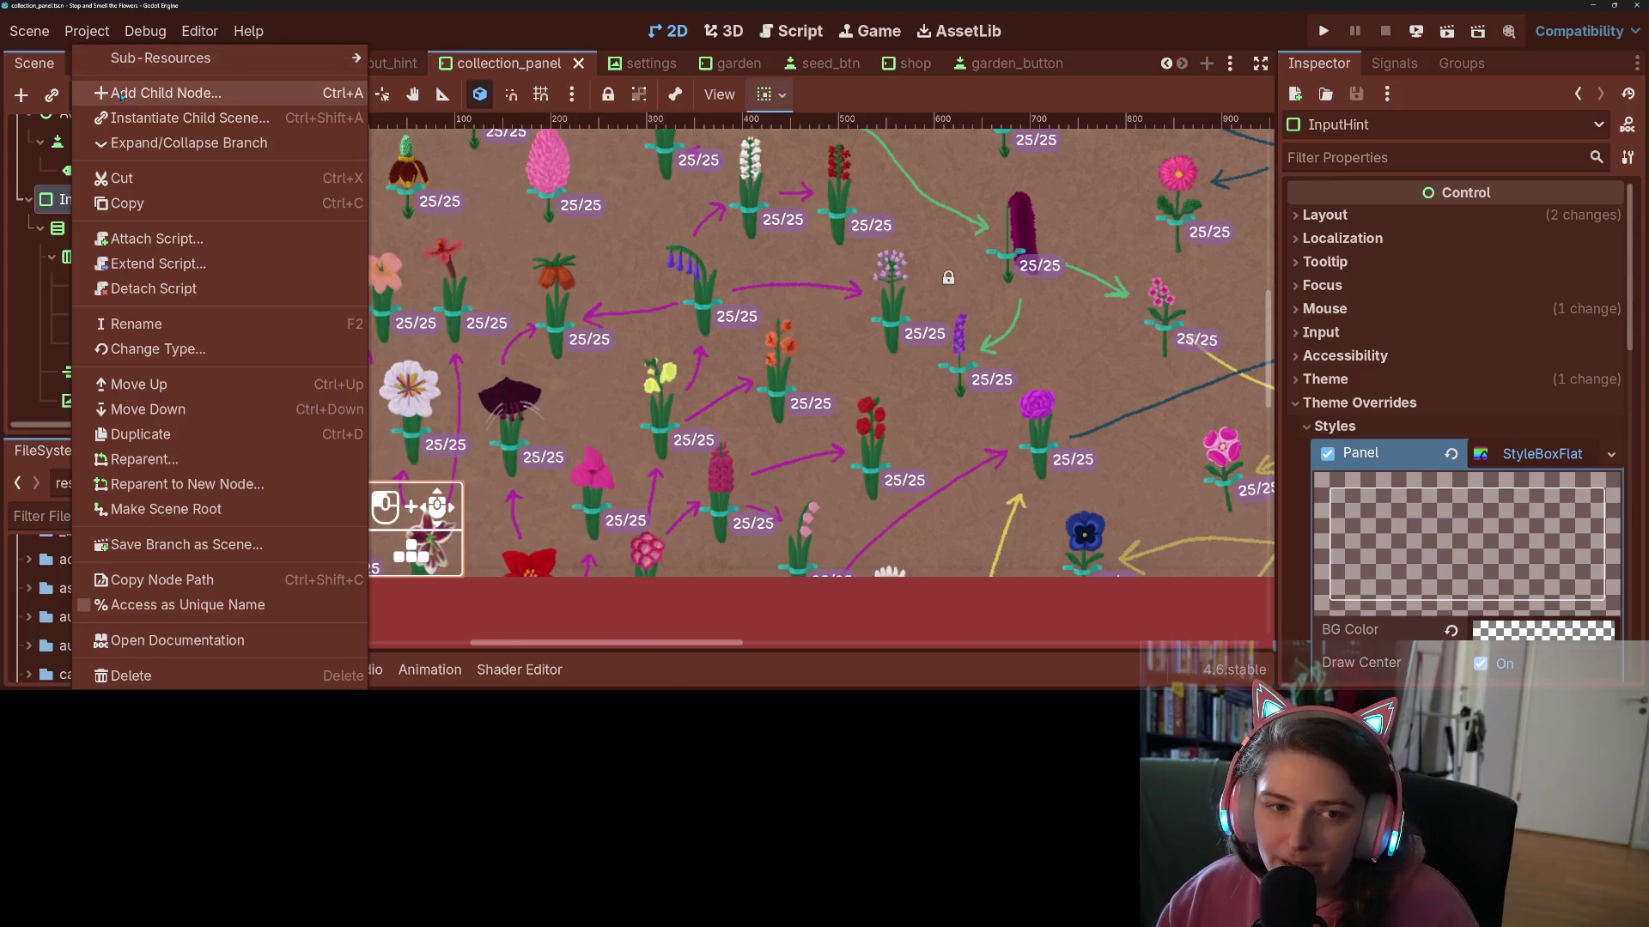
- Cancel adding a child node and duplicate InputHint's VBoxContainer hint group
left_click(122, 94)
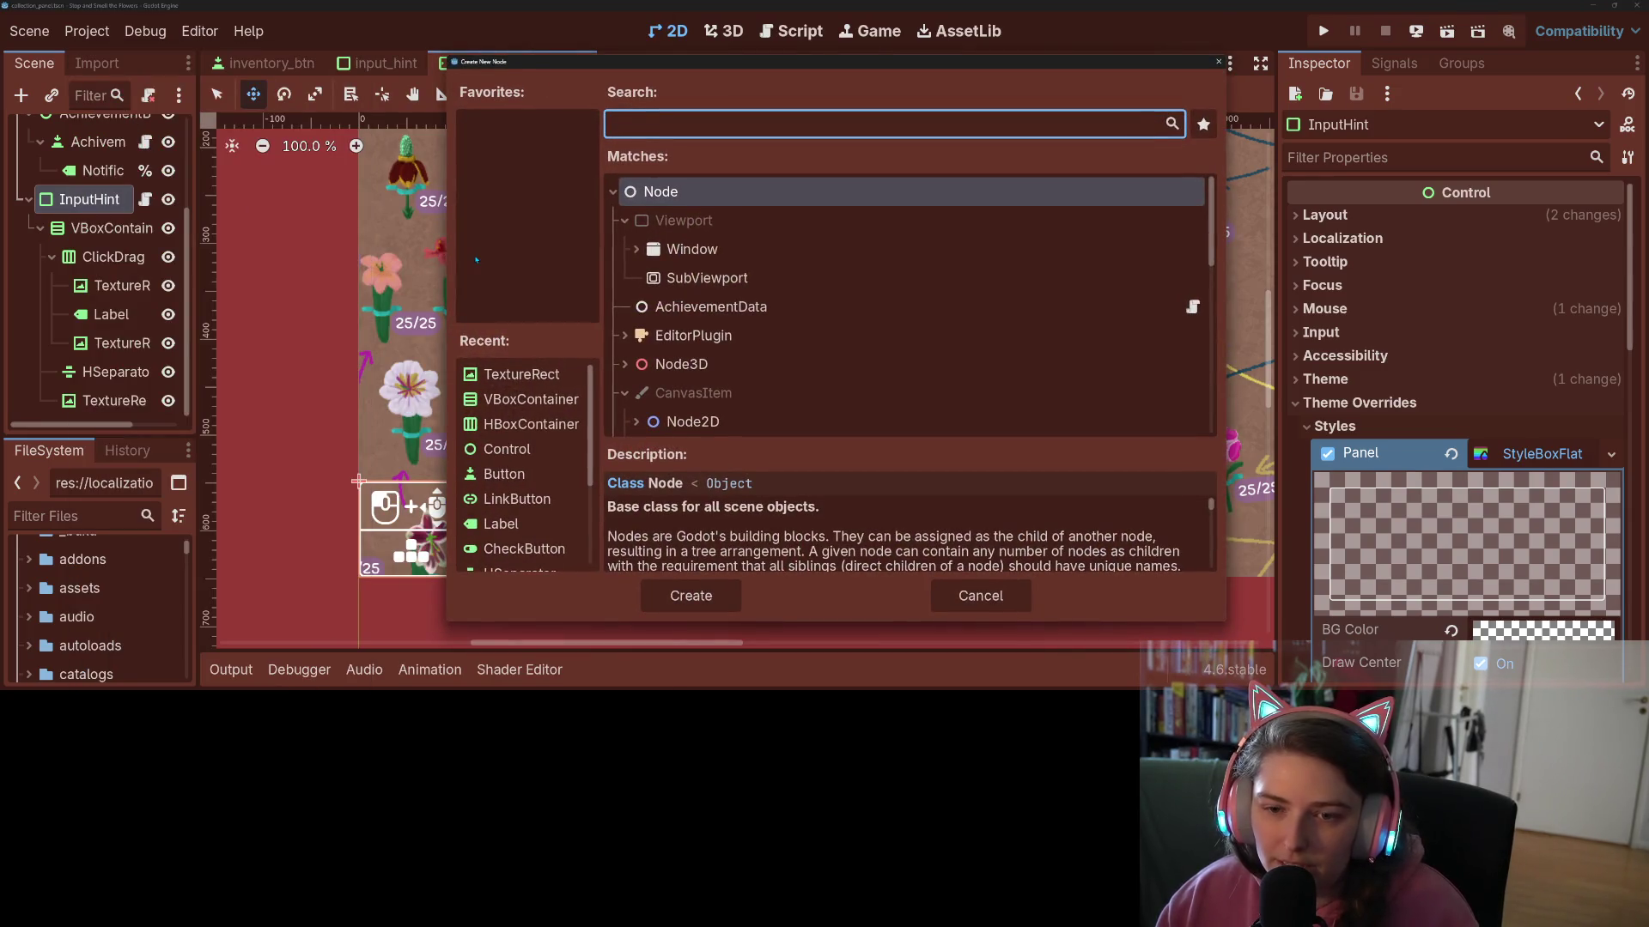
left_click(979, 596)
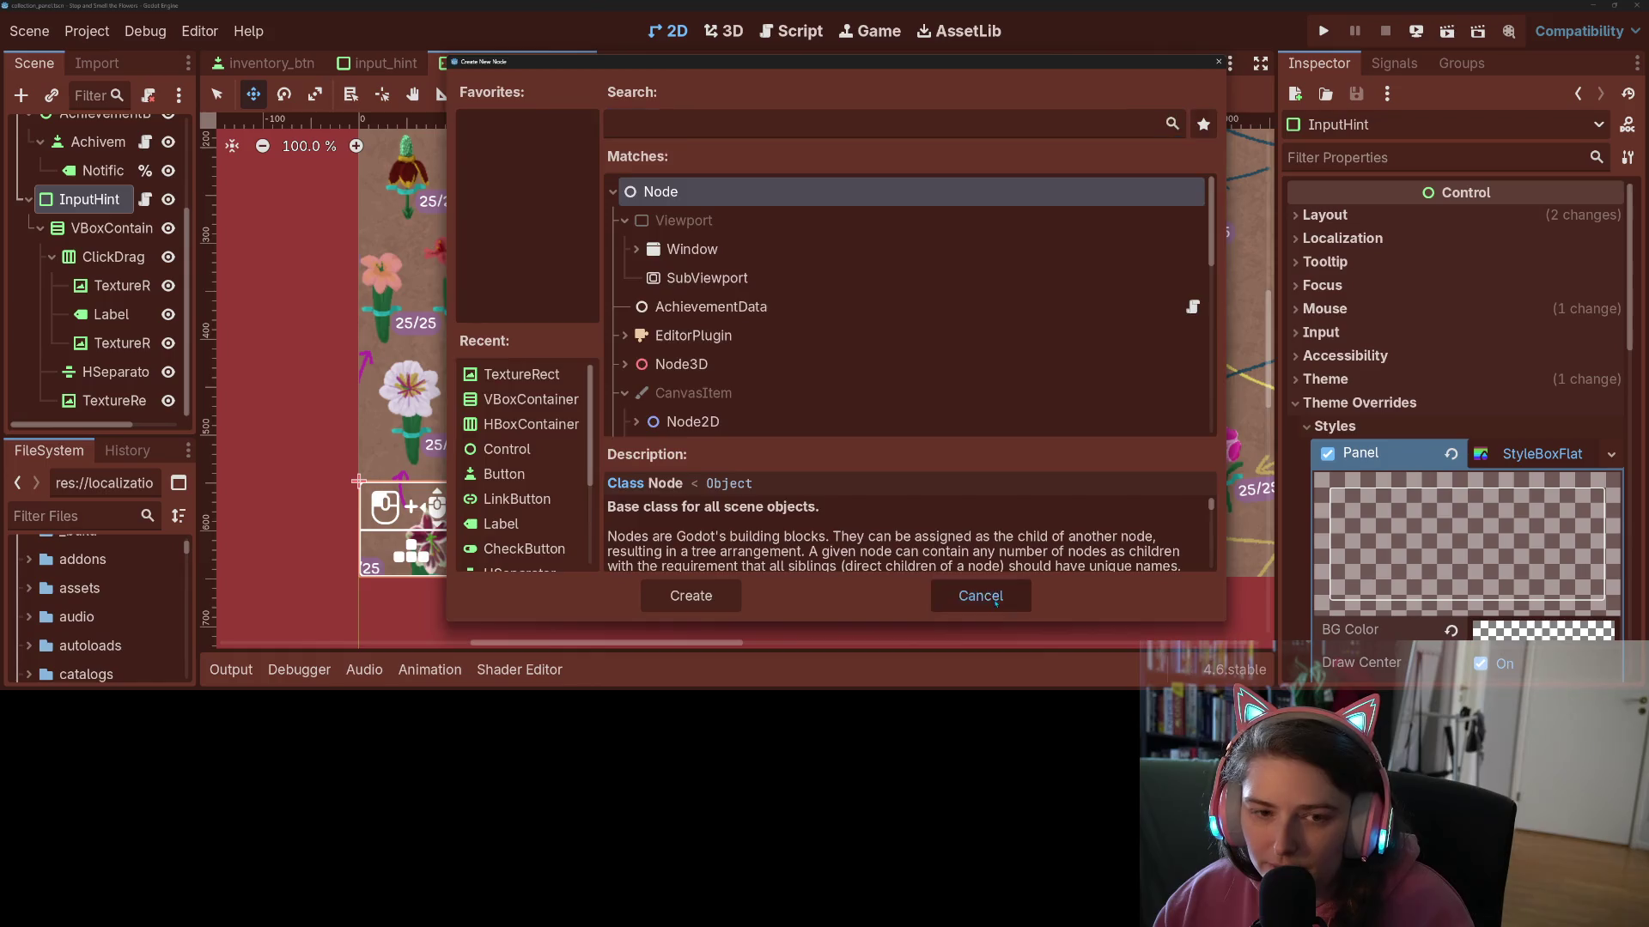
left_click(129, 232)
key("ctrl+d")
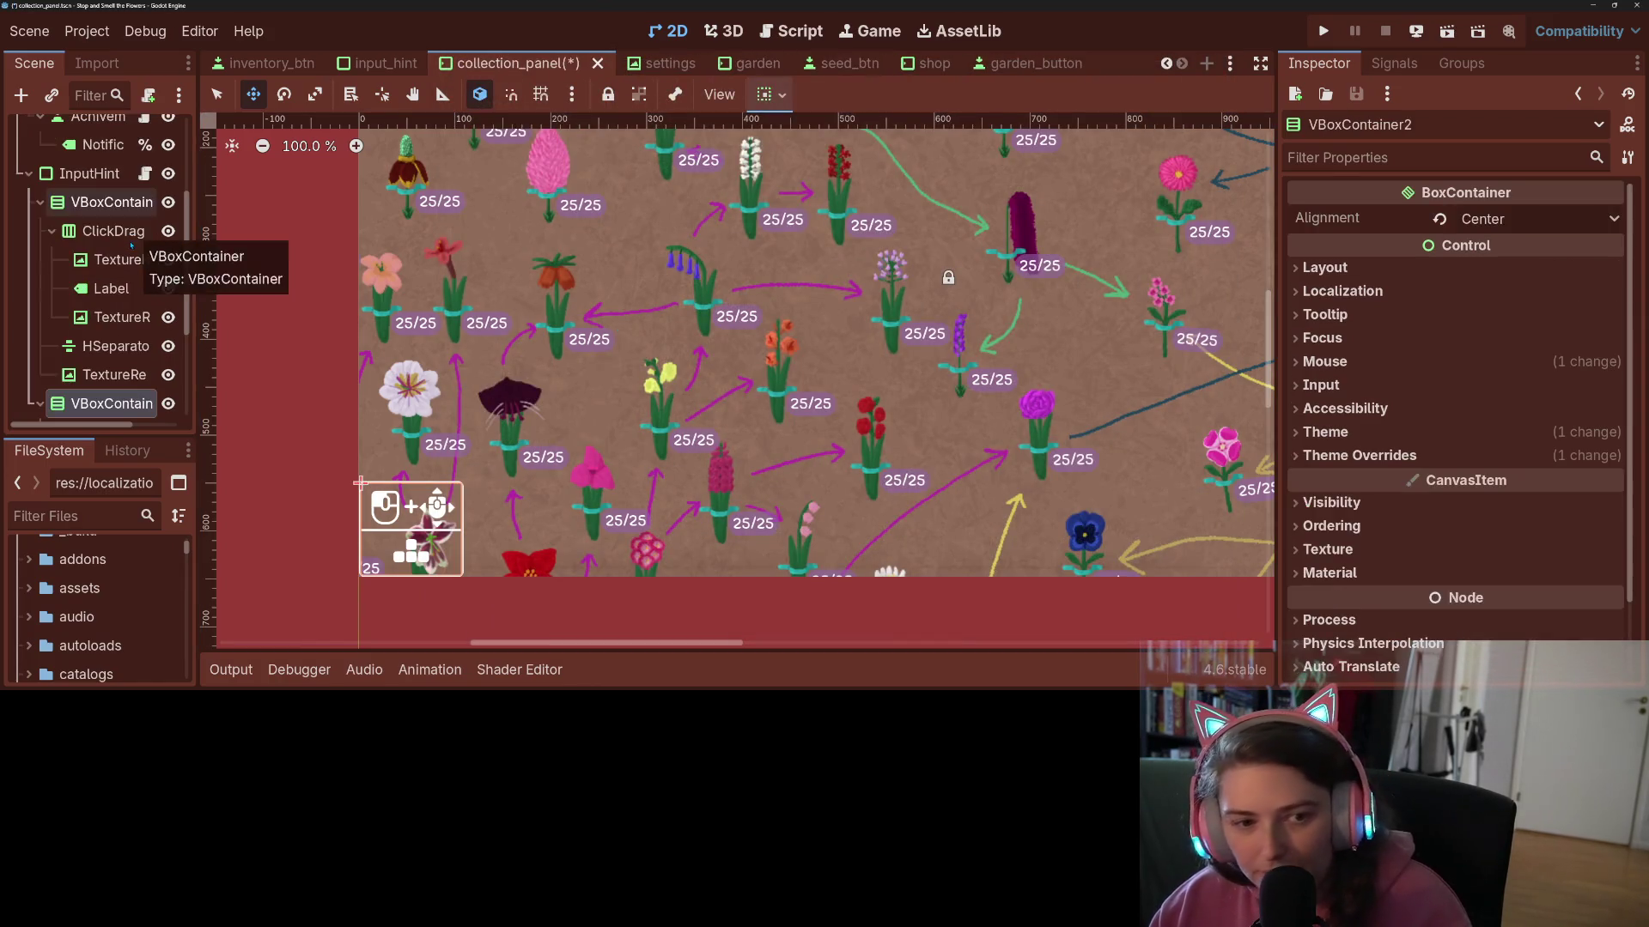
left_click(41, 201)
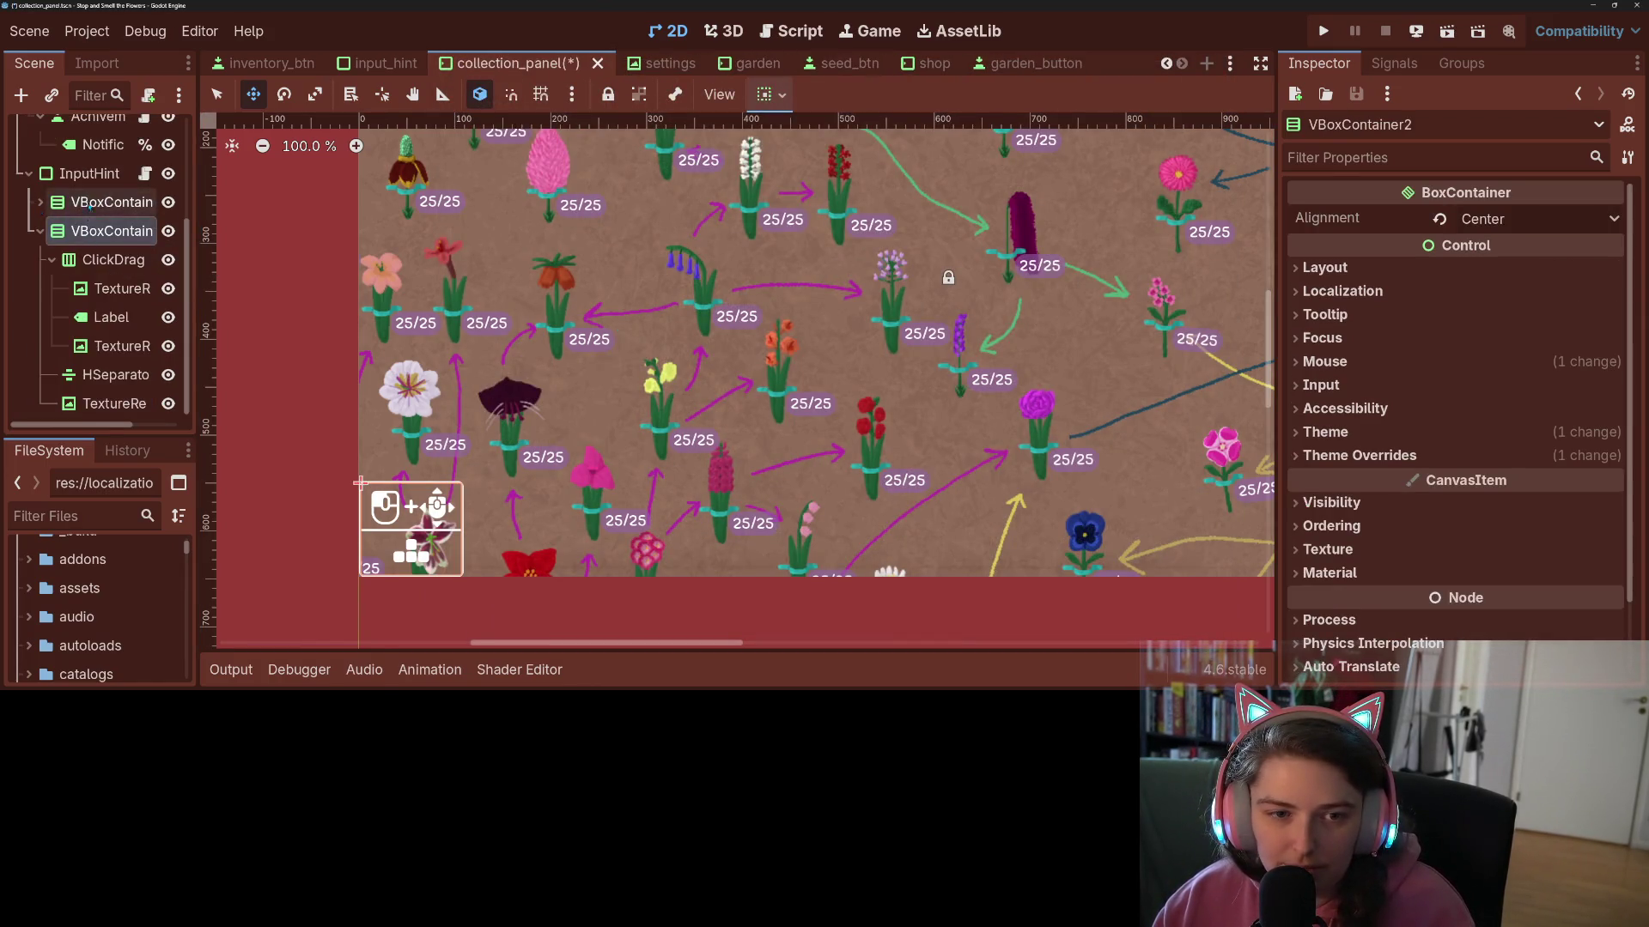
- Rename the two containers MouseControls and ControllerControls, and hide MouseControls in the editor
right_click(69, 203)
left_click(162, 323)
type("M")
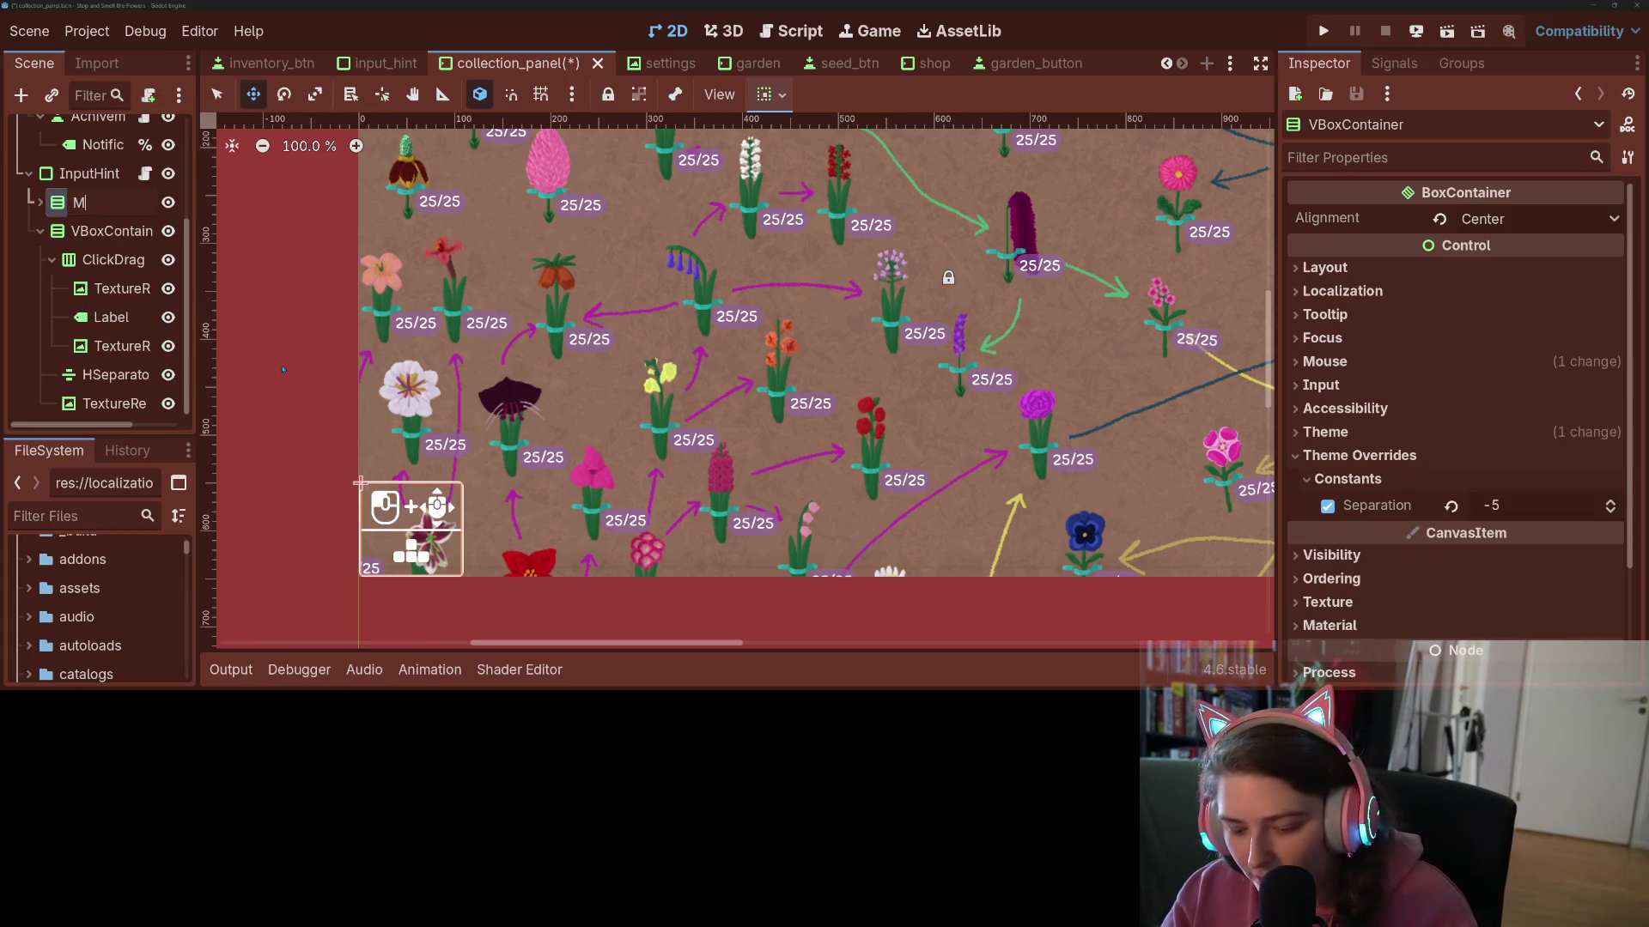
type("ouseControls")
key("Return")
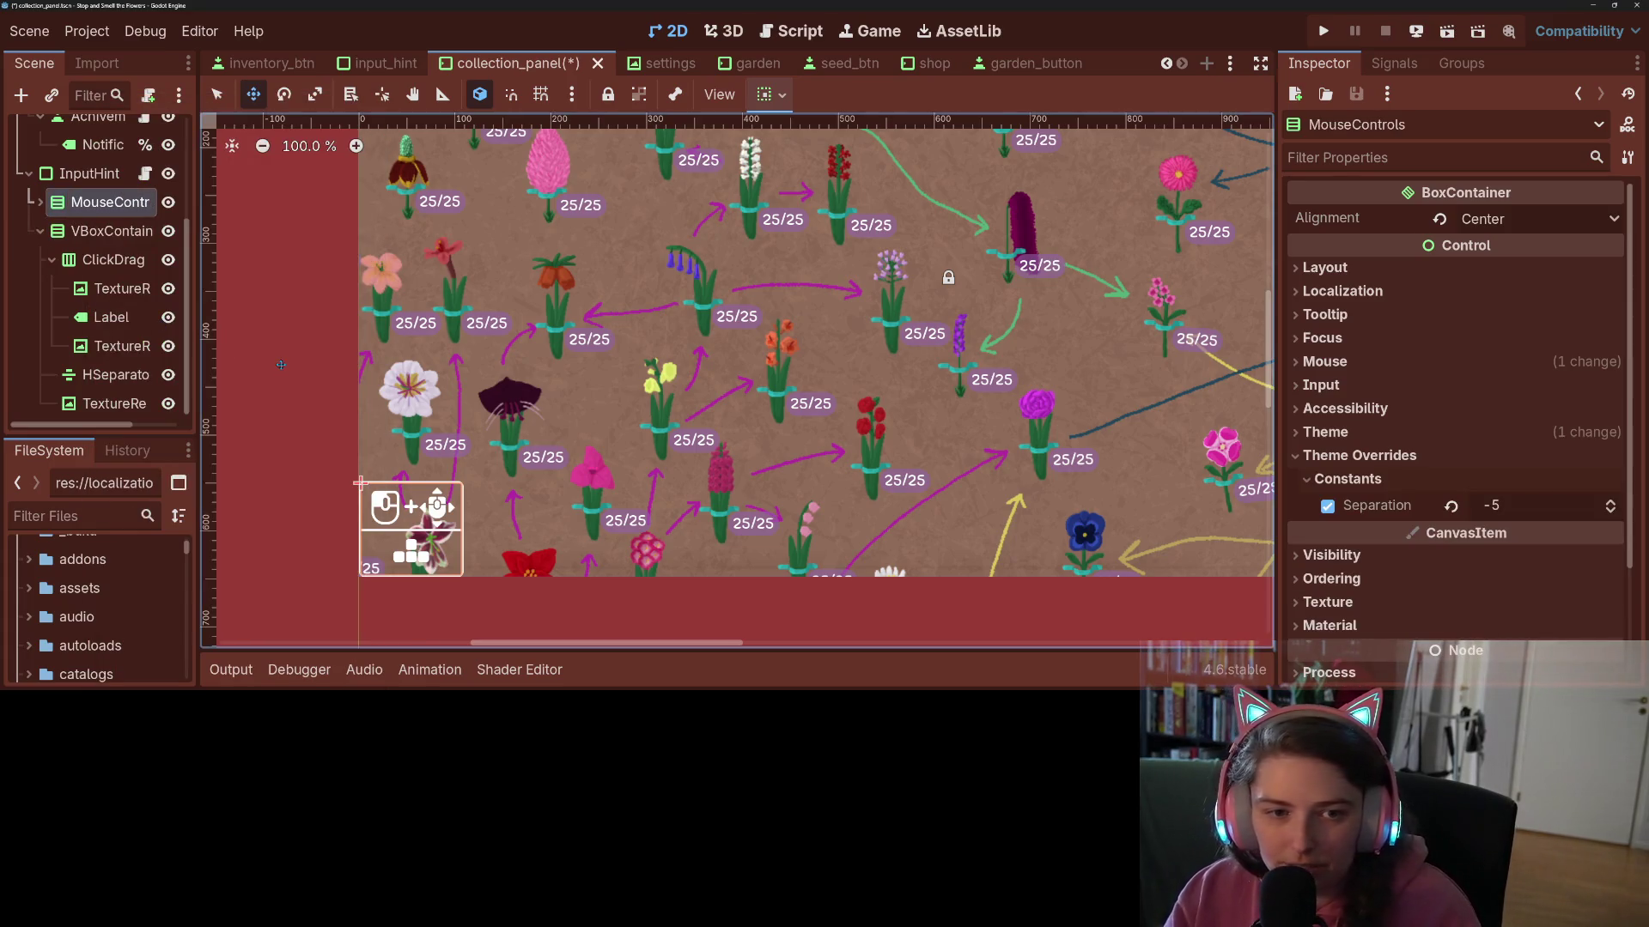
left_click(89, 232)
double_click(88, 231)
type("ControllerControls")
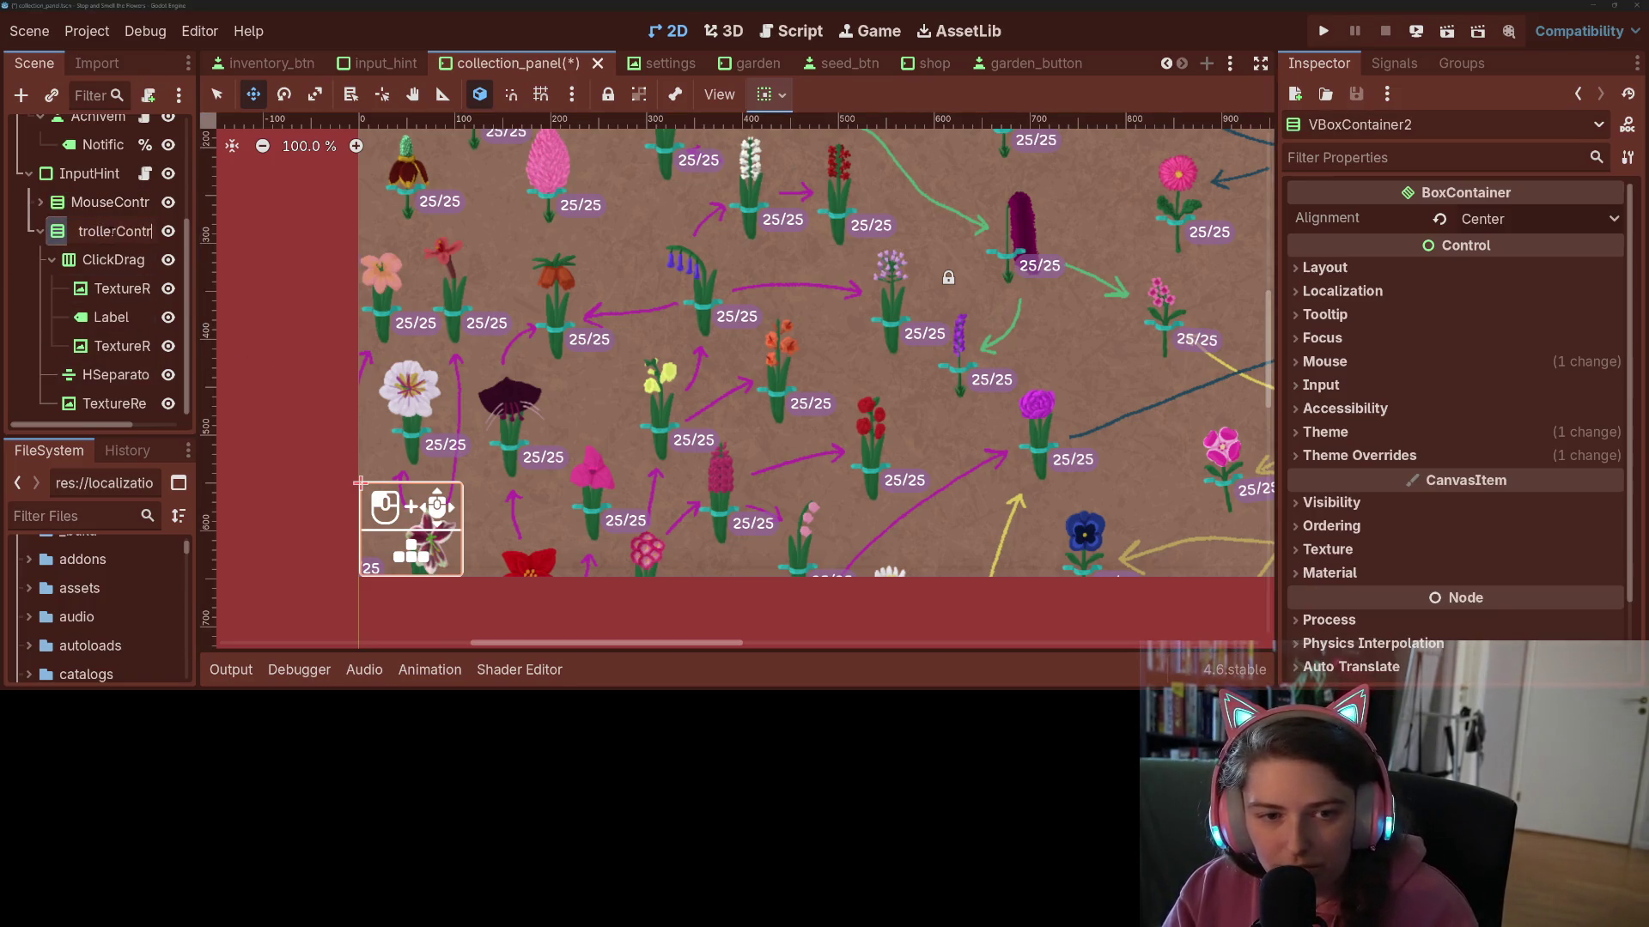
key("Return")
left_click(168, 202)
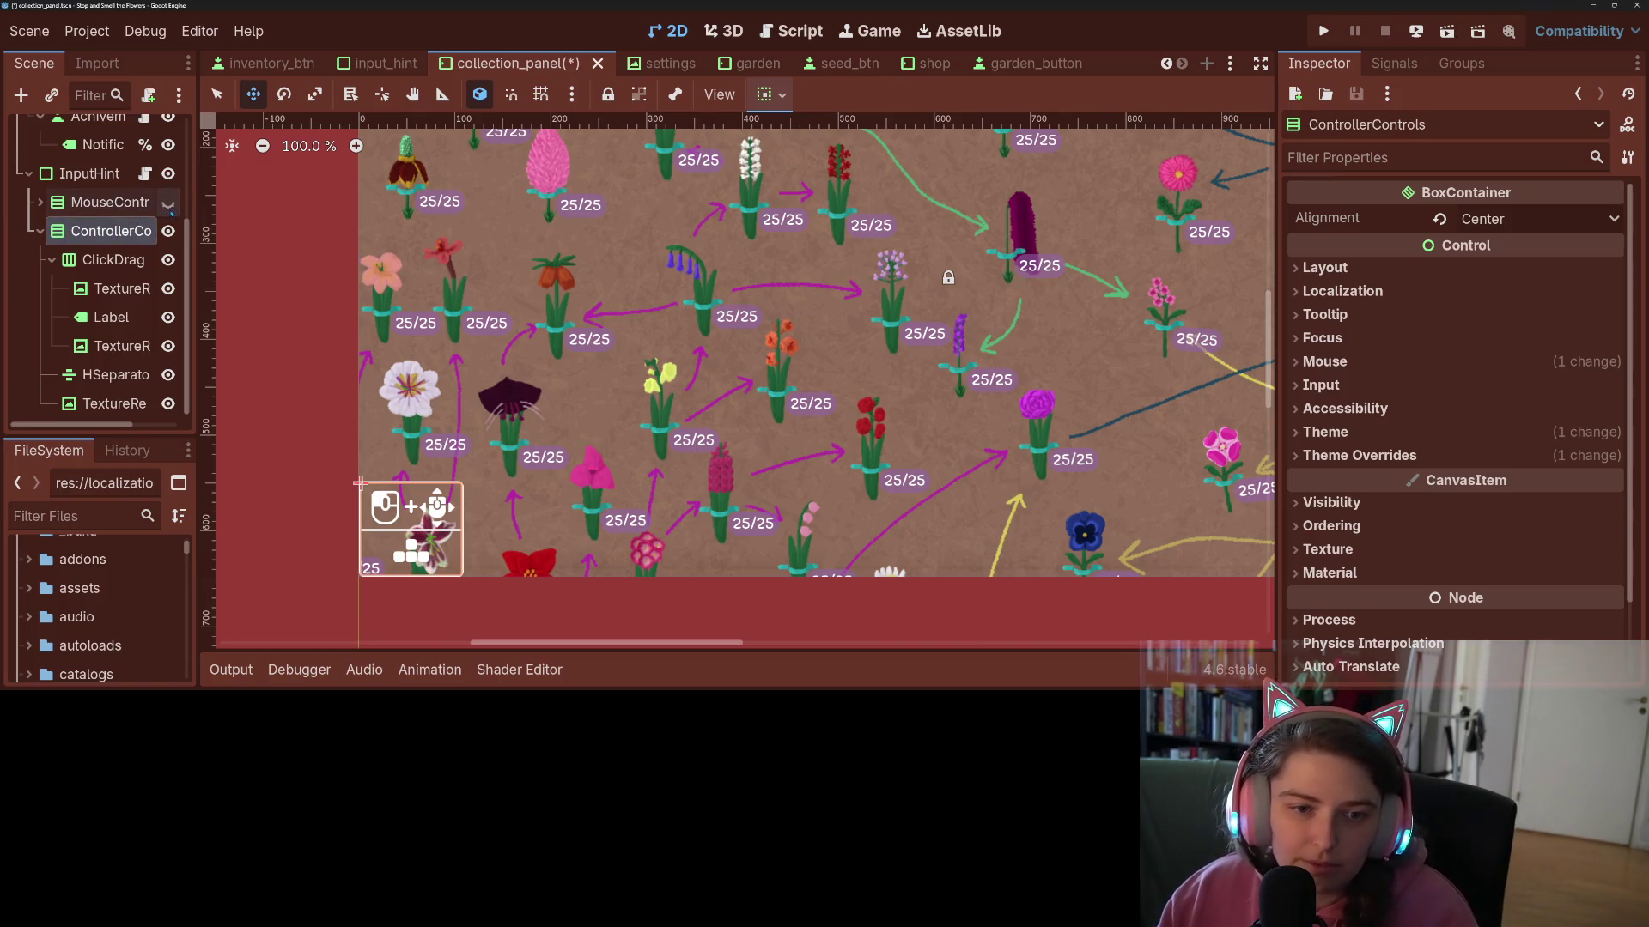
- Quick Load steam_dpad_none.png as the texture of the first ClickDrag icon
left_click(125, 289)
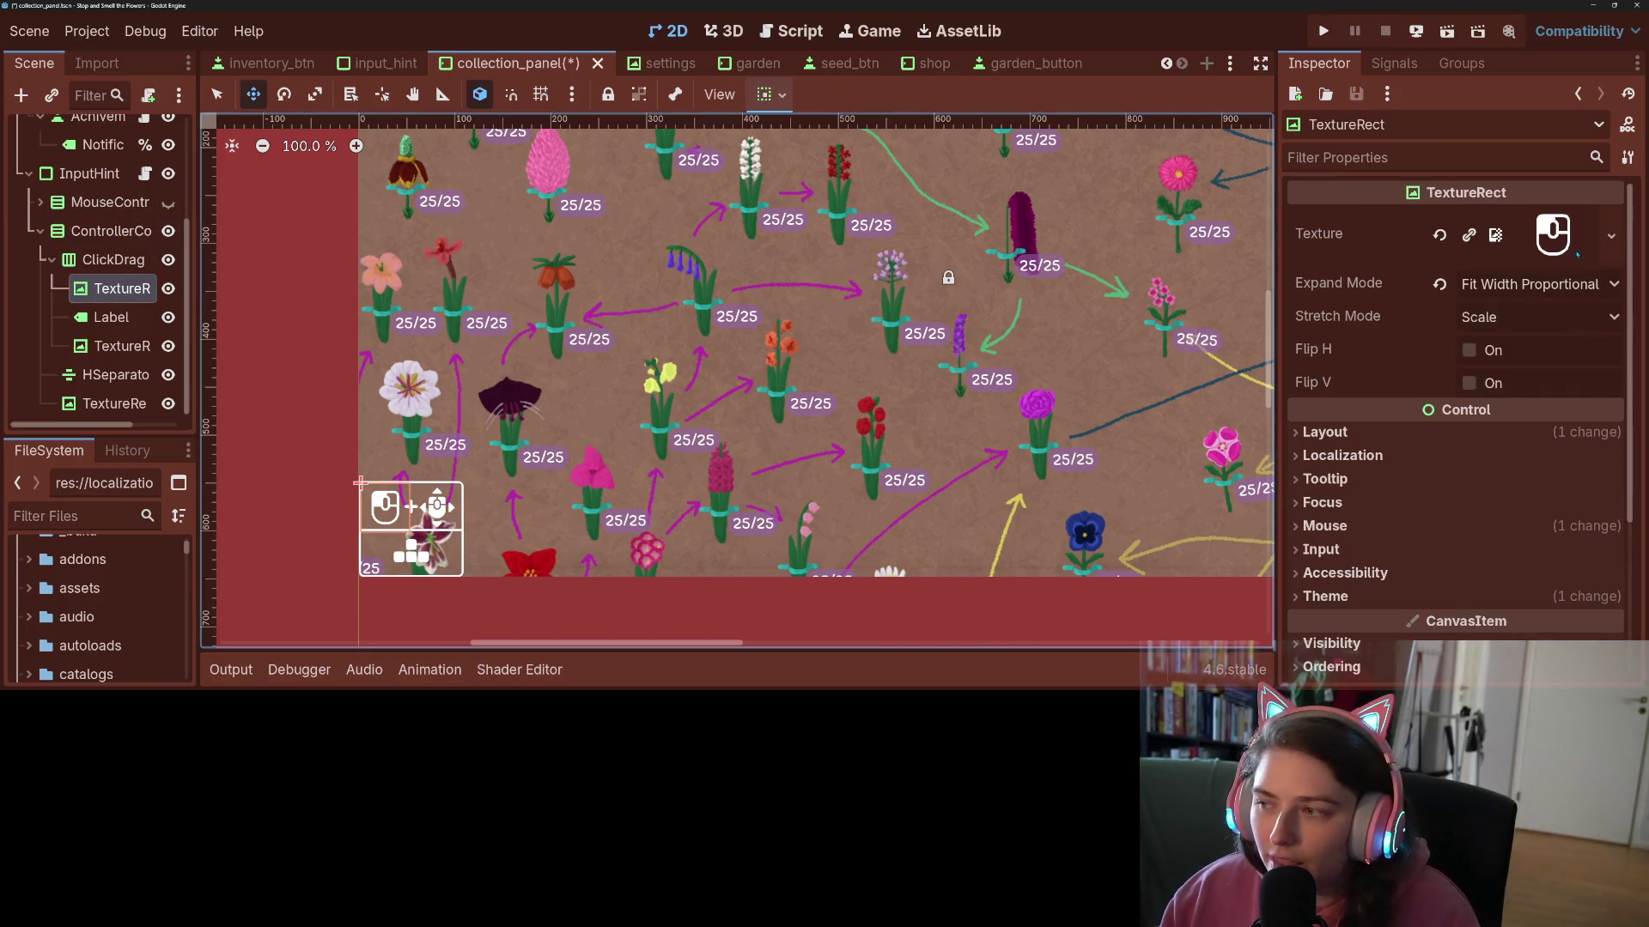
left_click(1614, 235)
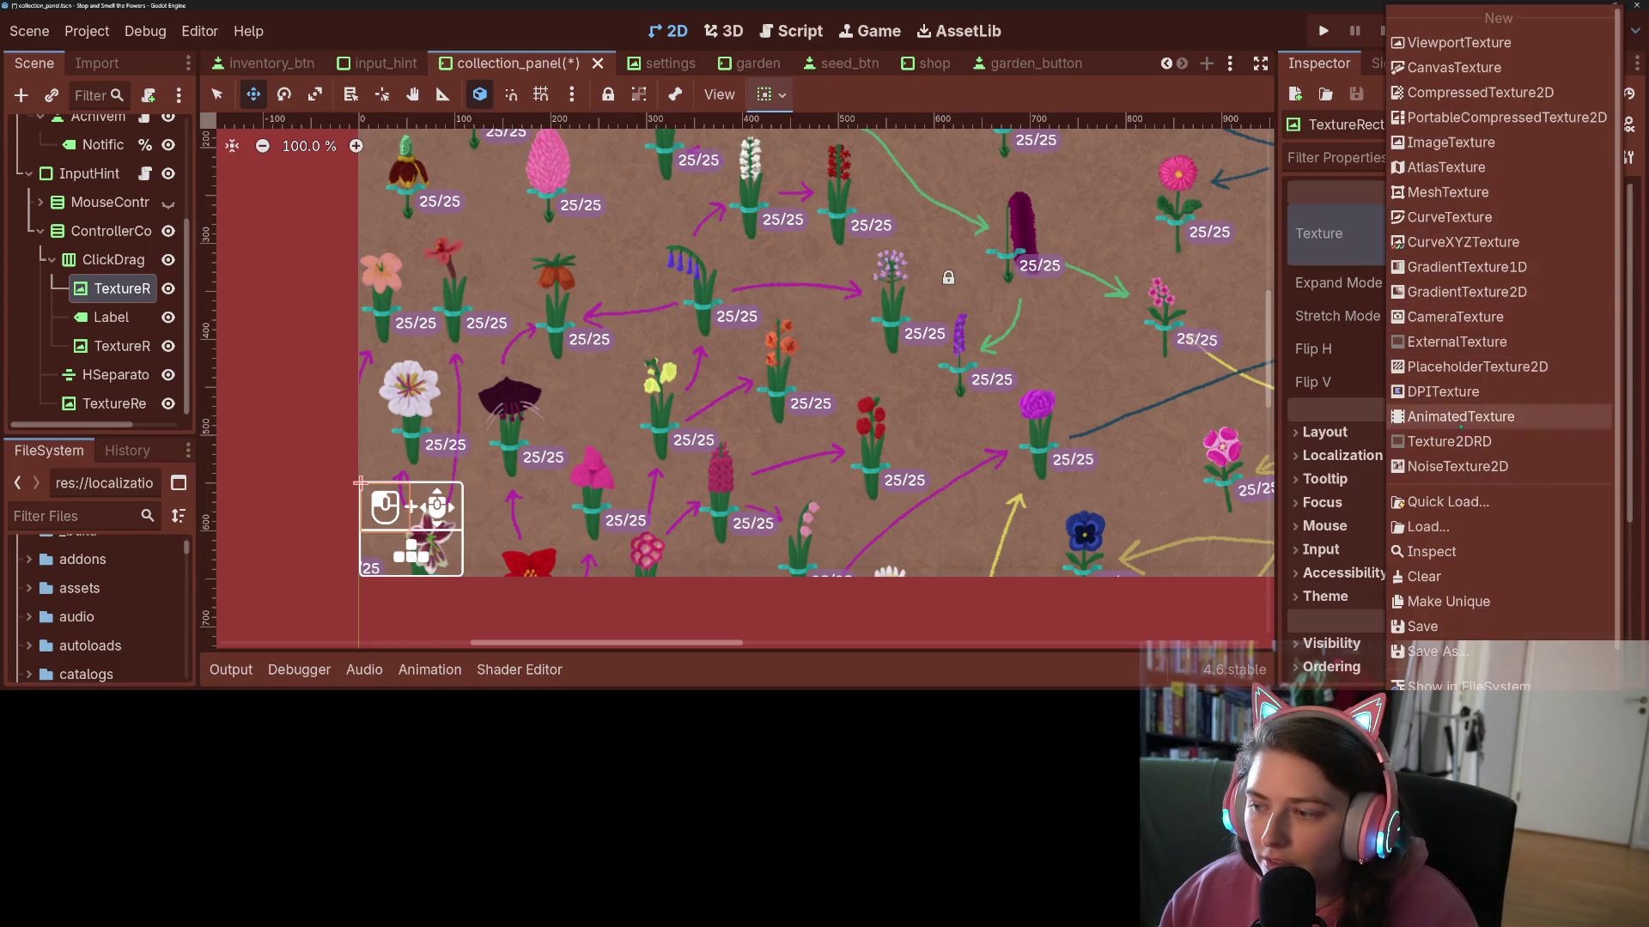
left_click(1459, 502)
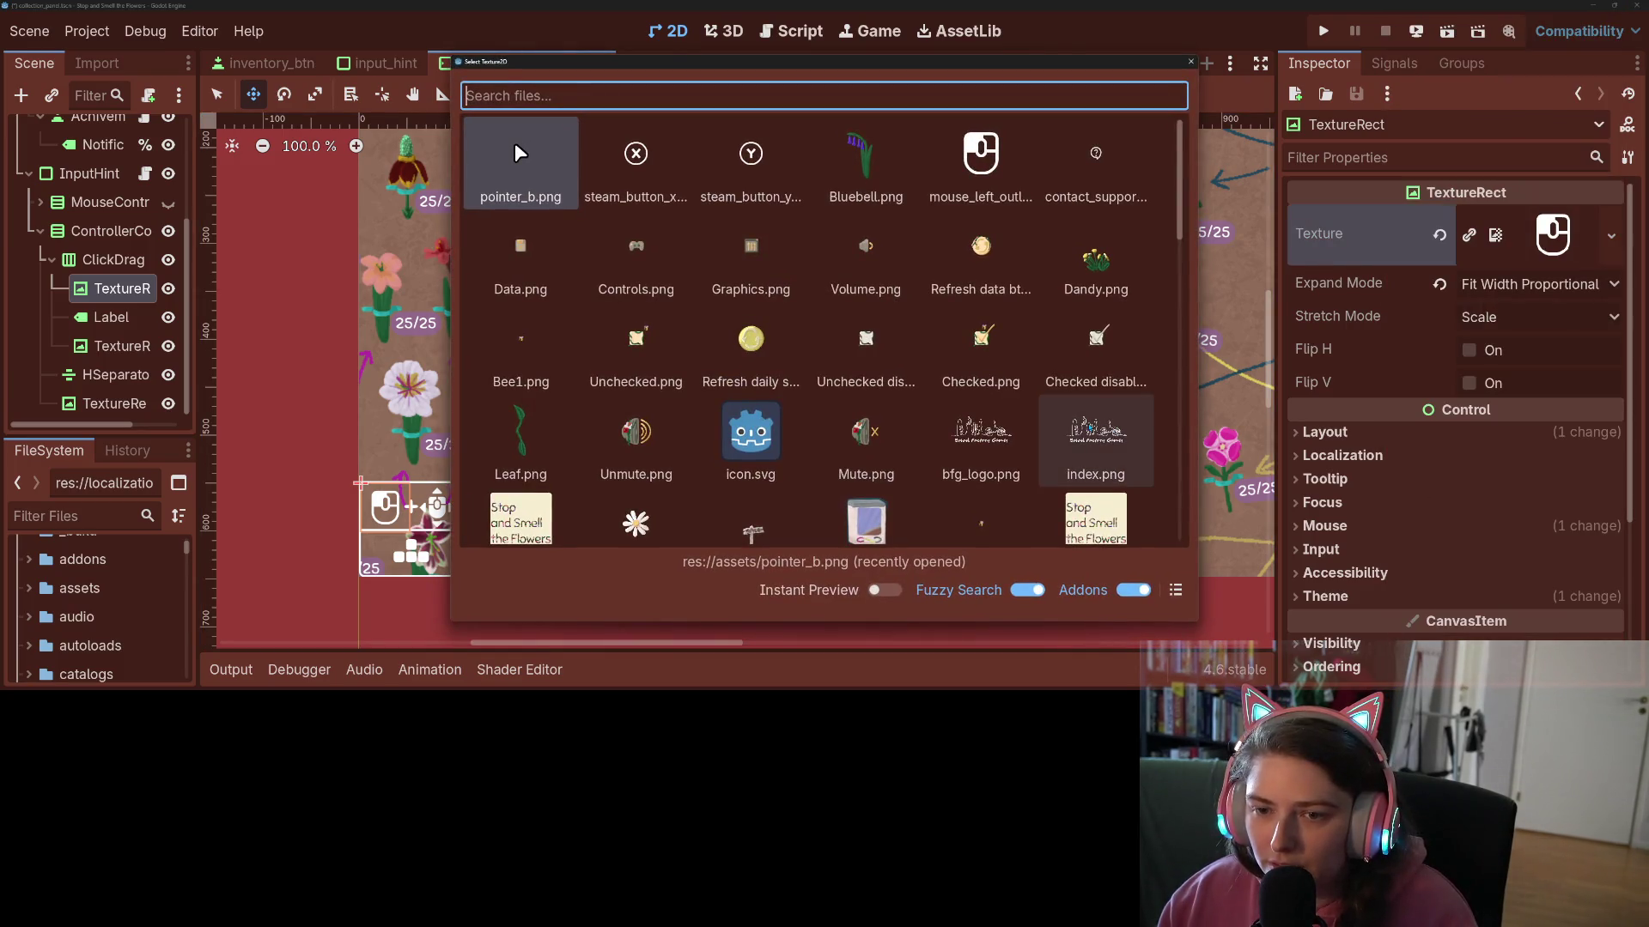
type("joy")
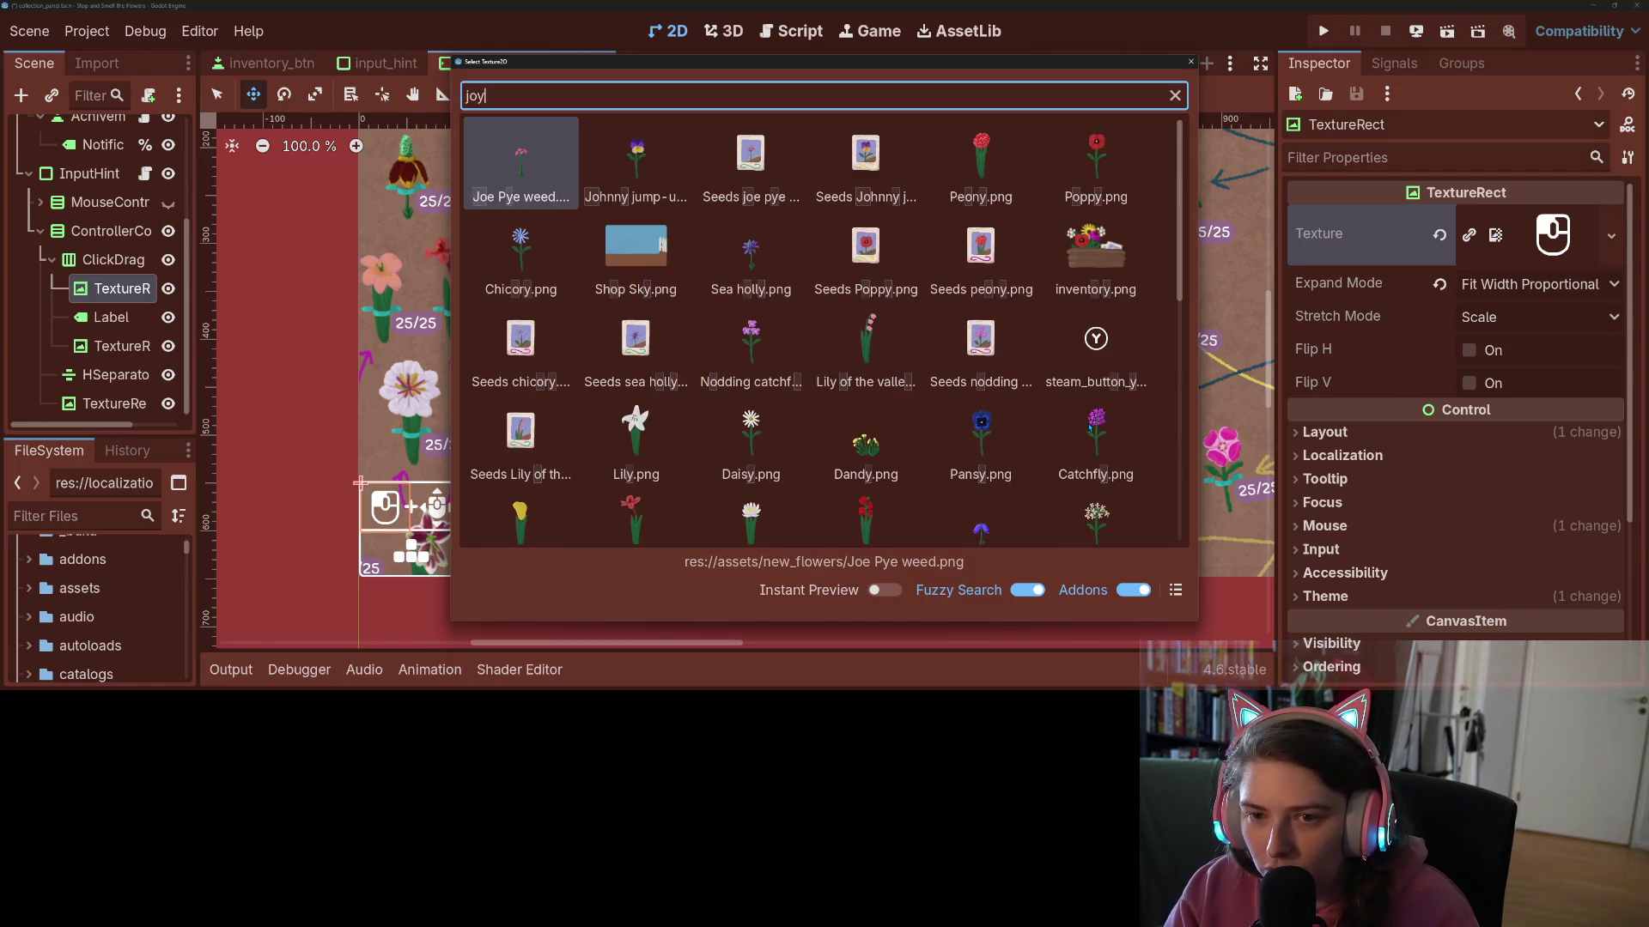
type("s")
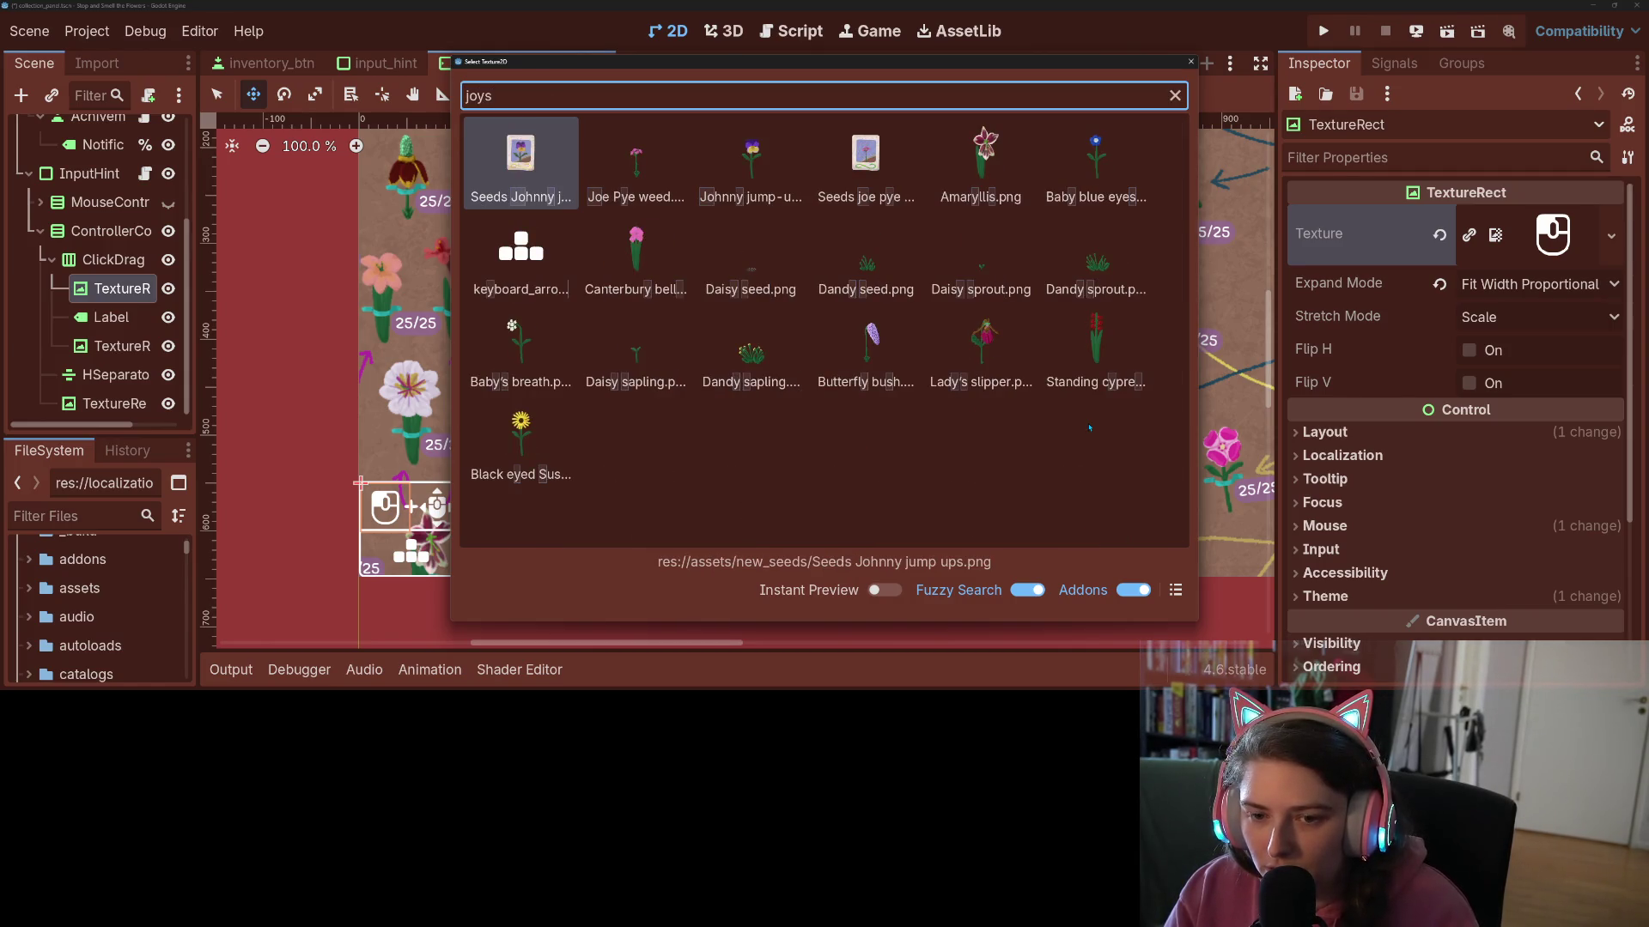
key("BackSpace")
key("BackSpace")
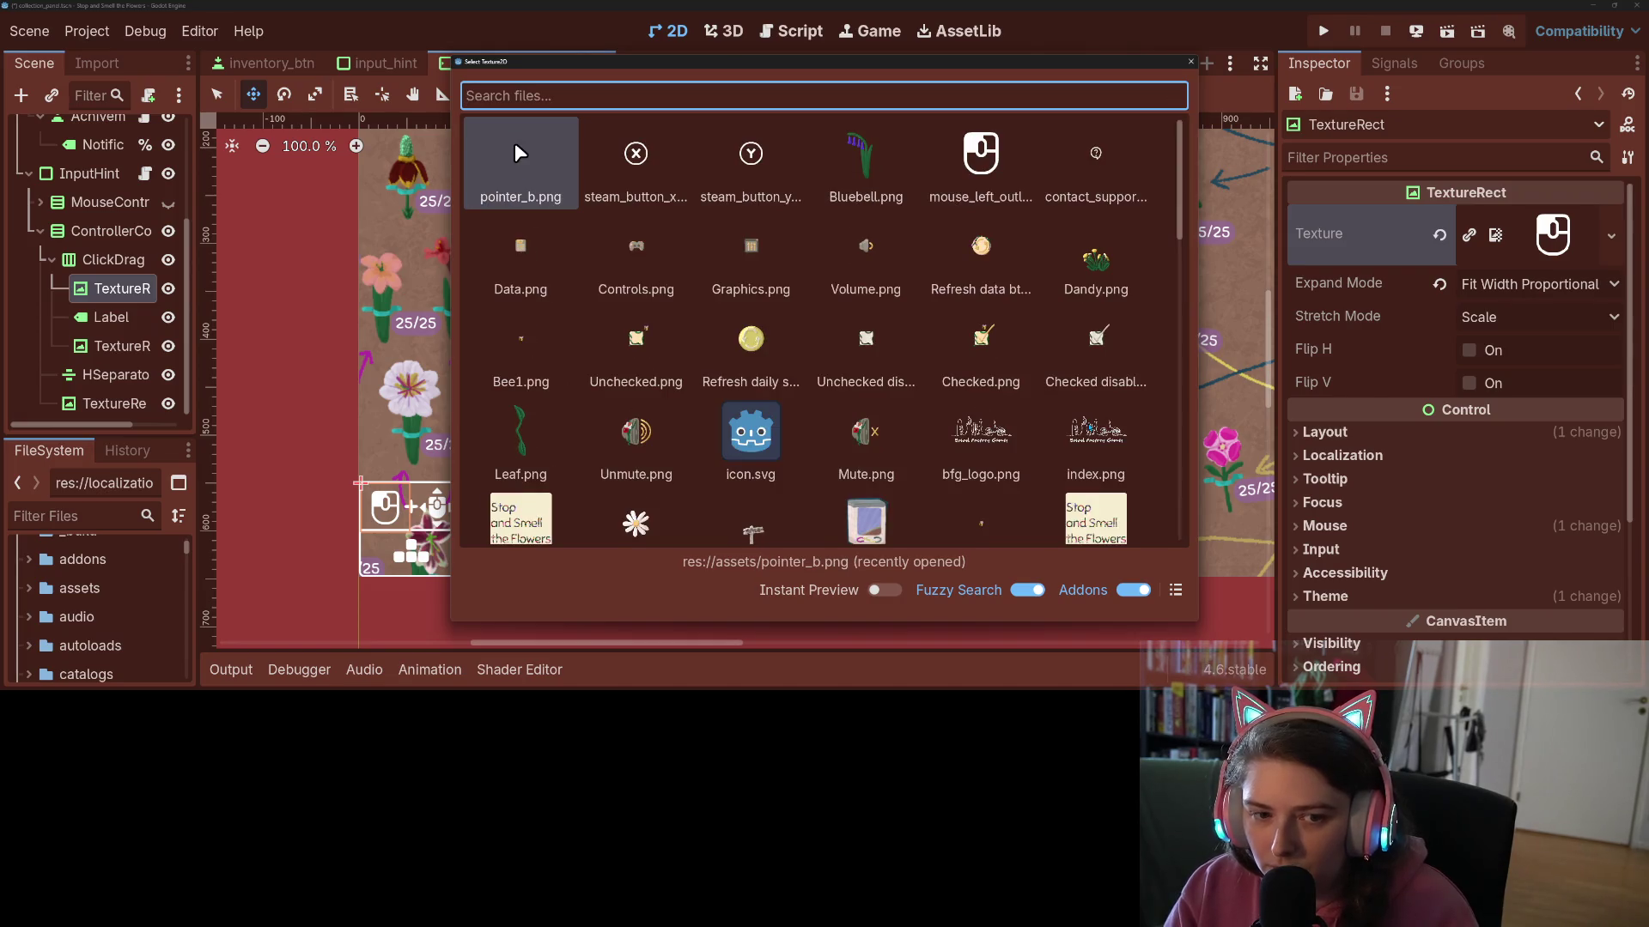
type("dp")
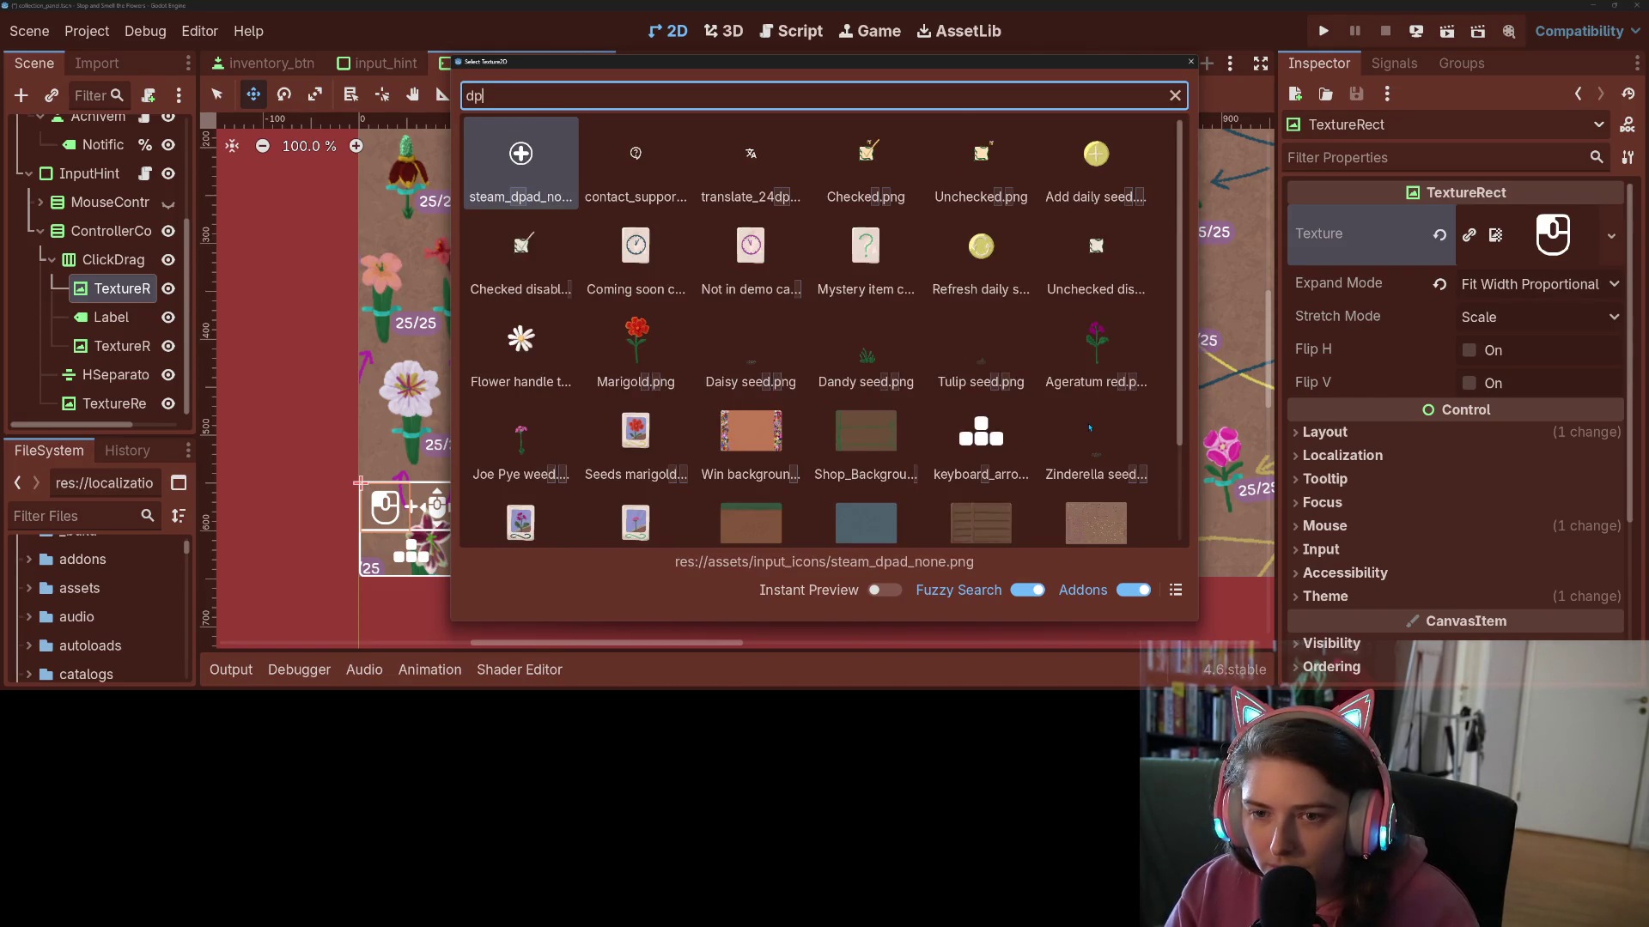
key("Return")
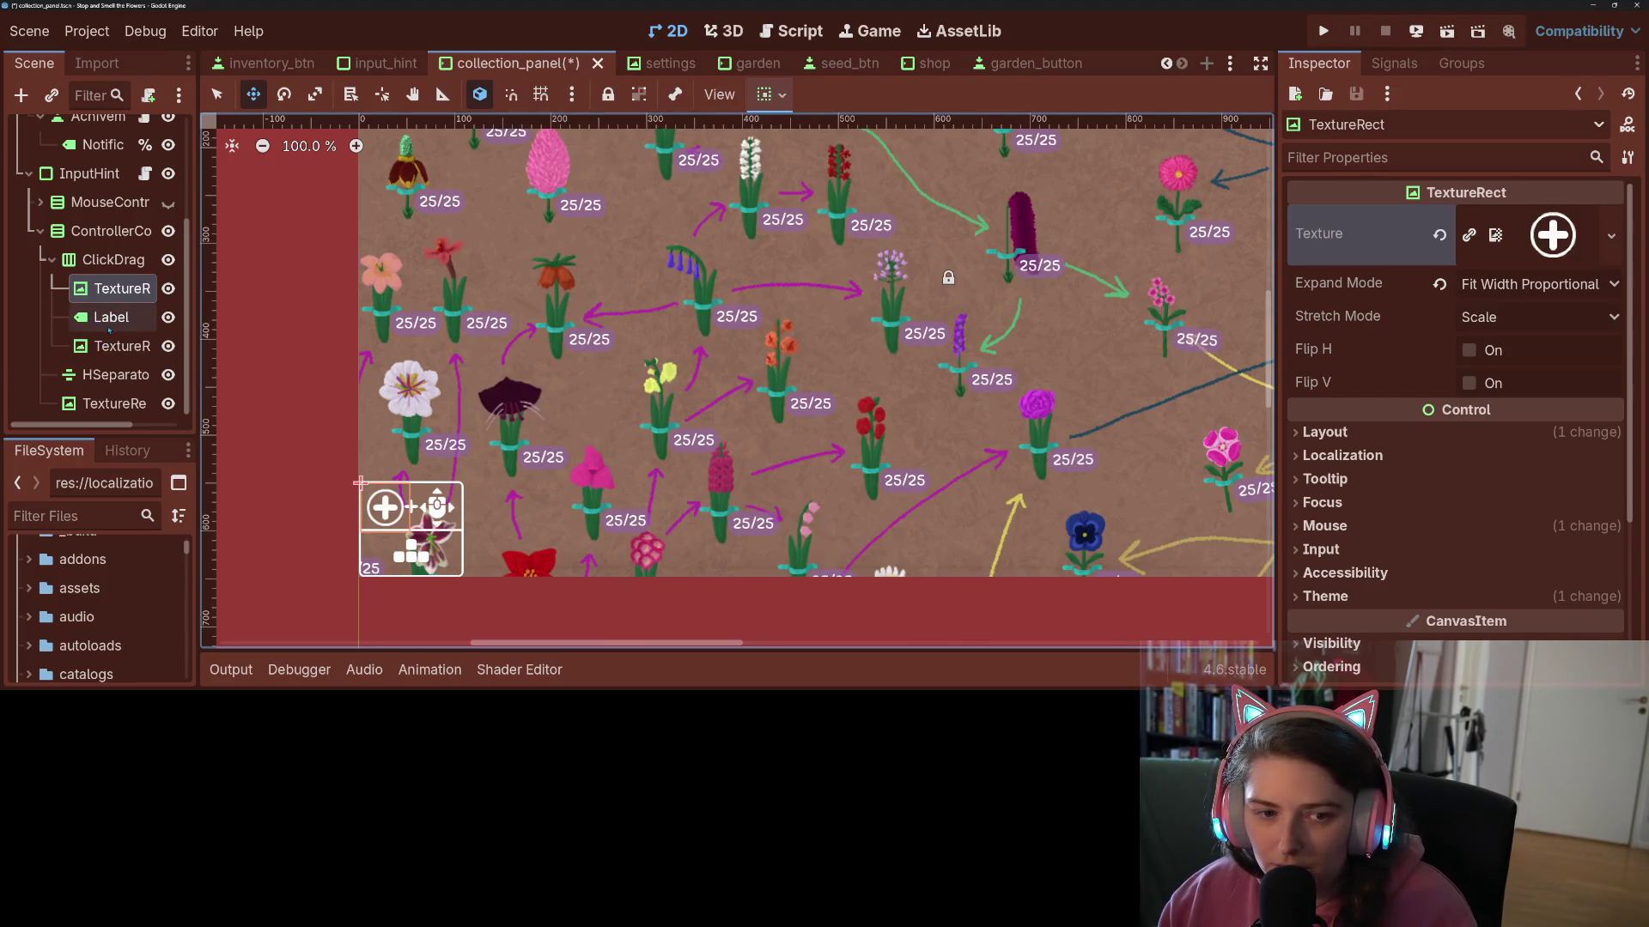
- Delete the Label and the second TextureRect from the ClickDrag row
left_click(110, 319)
left_click(114, 347, "ctrl")
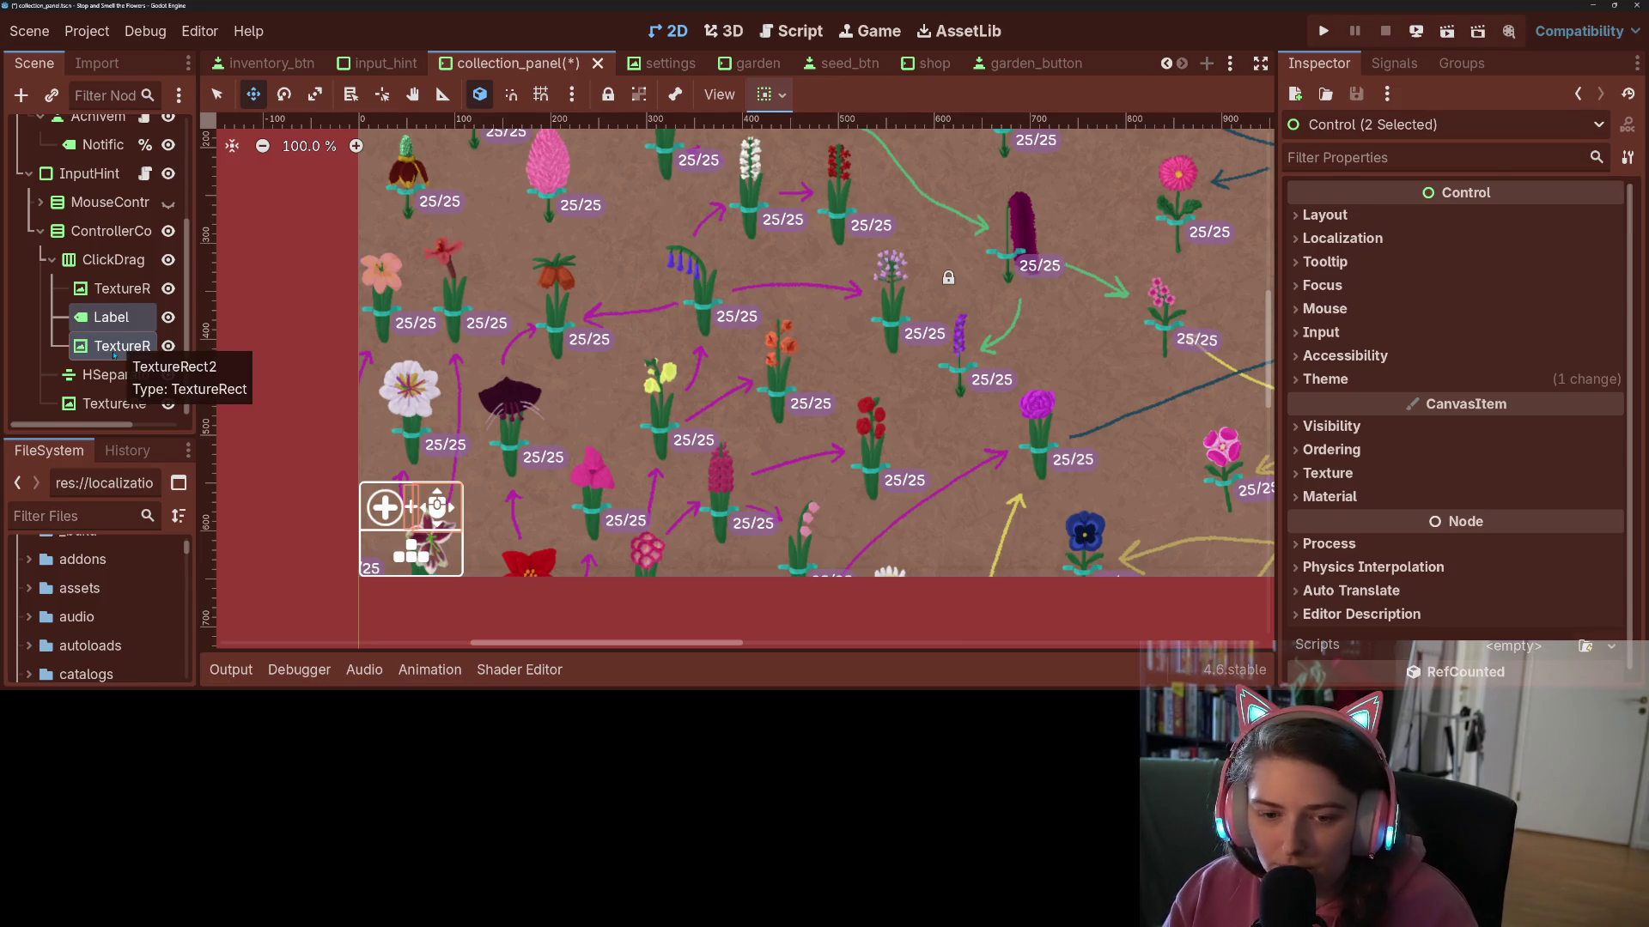
key("Delete")
key("Return")
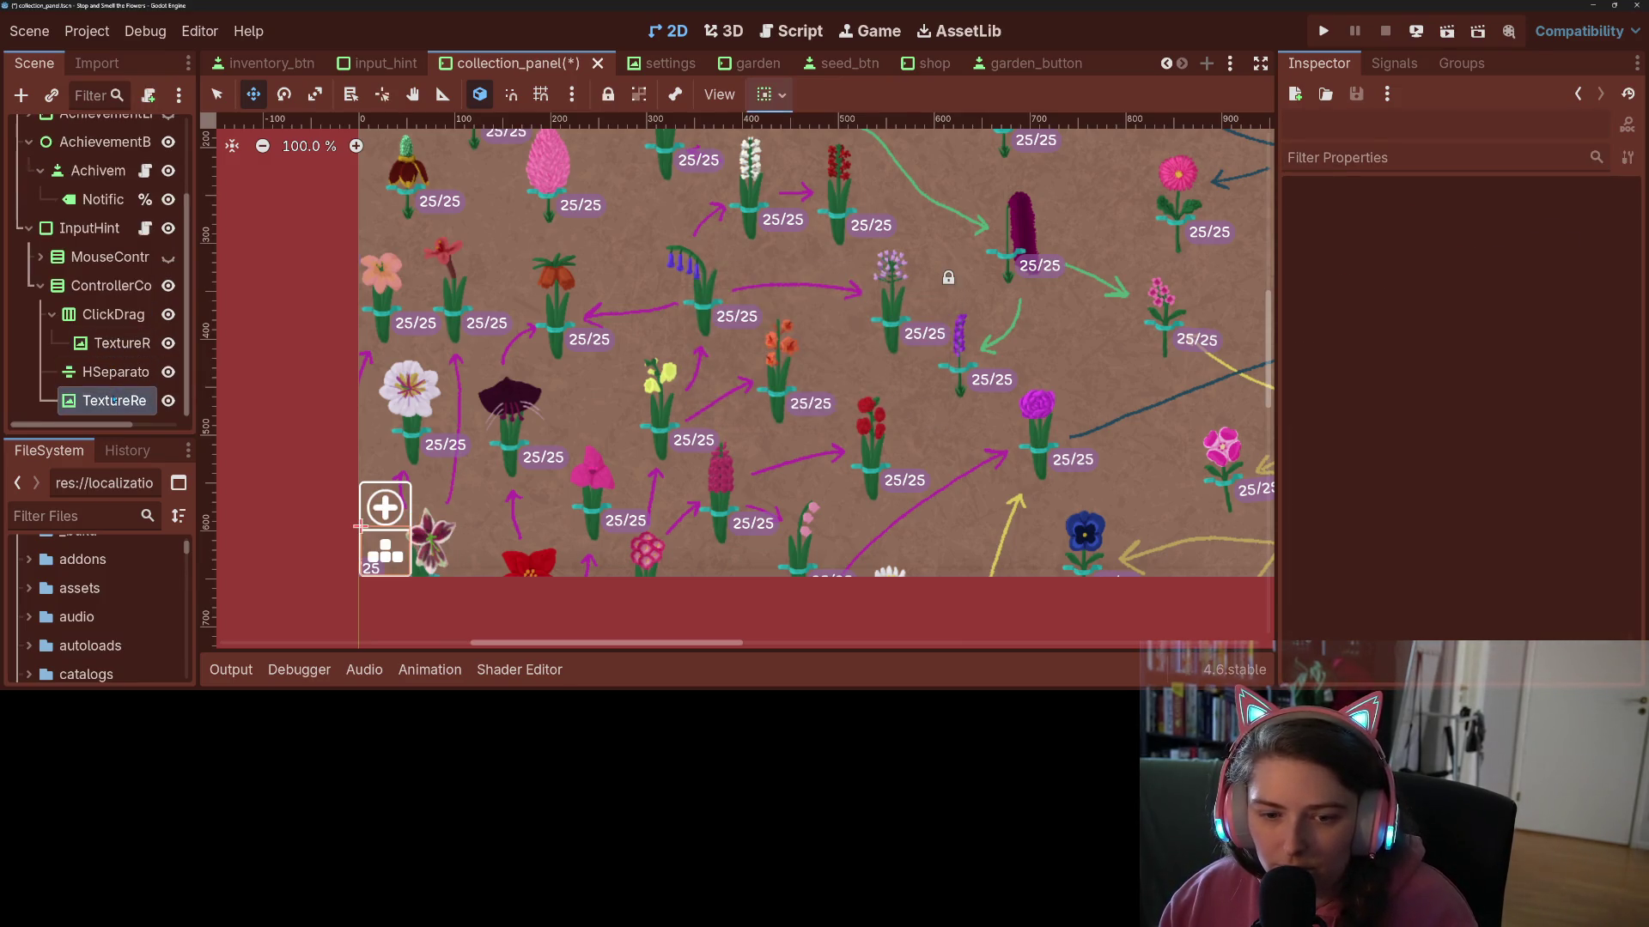
- Set the ControllerControls icon's texture to steam_stick_horizontal via Quick Load
left_click(112, 400)
left_click(1494, 235)
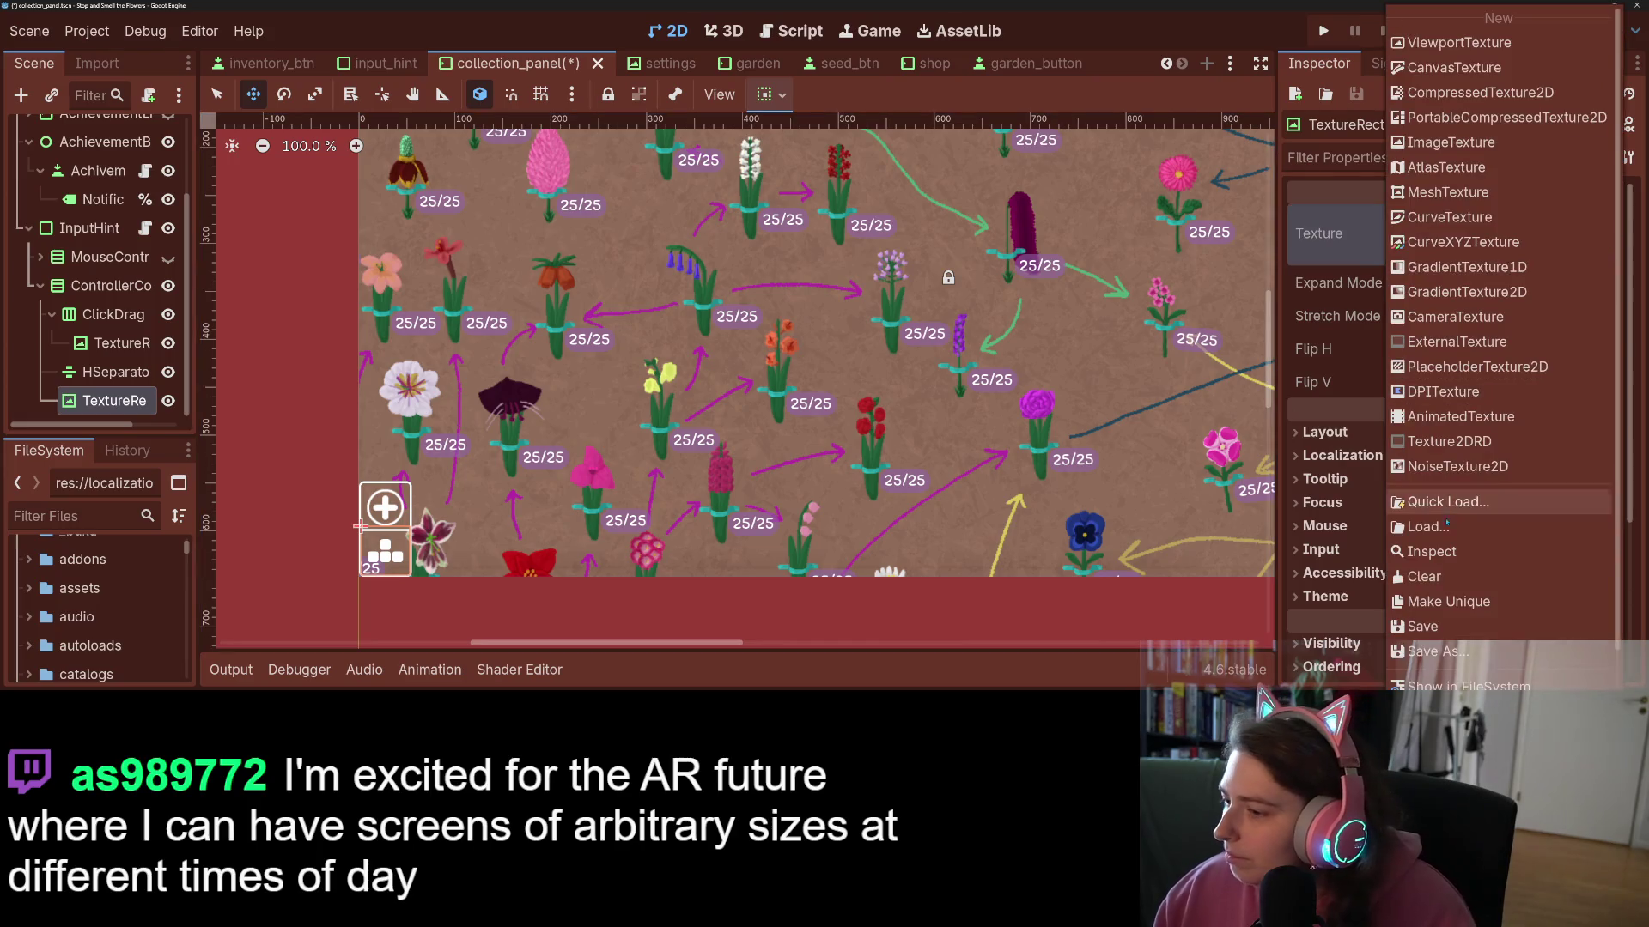
left_click(1448, 504)
scroll(830, 399, "down", 5)
scroll(829, 398, "down", 10)
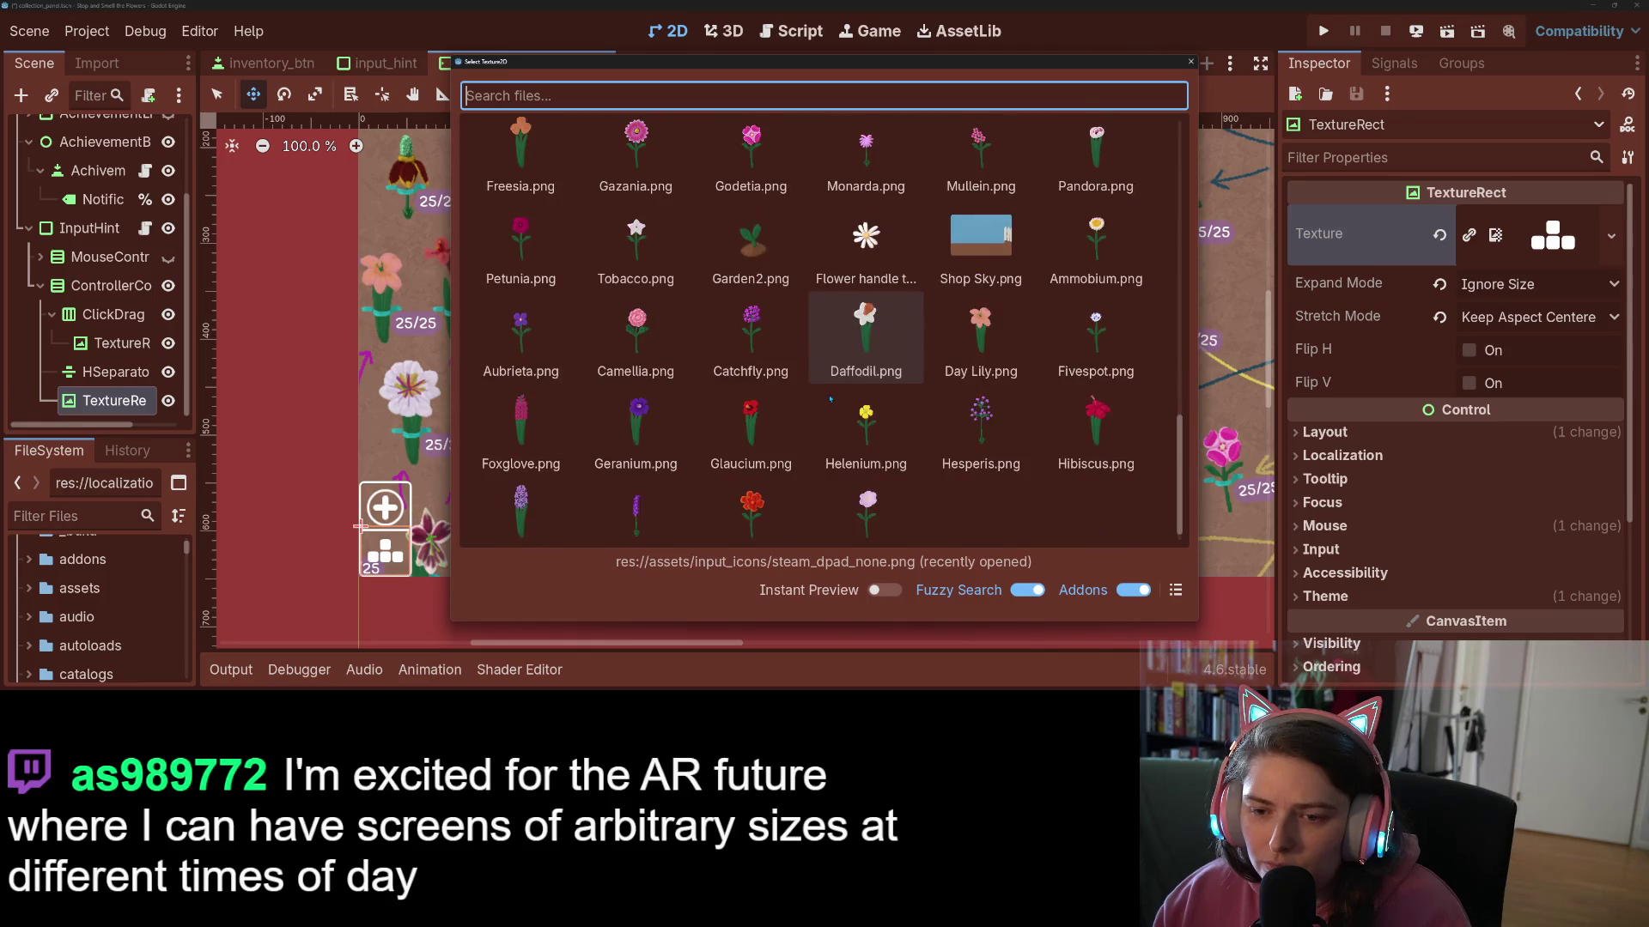
scroll(830, 399, "up", 8)
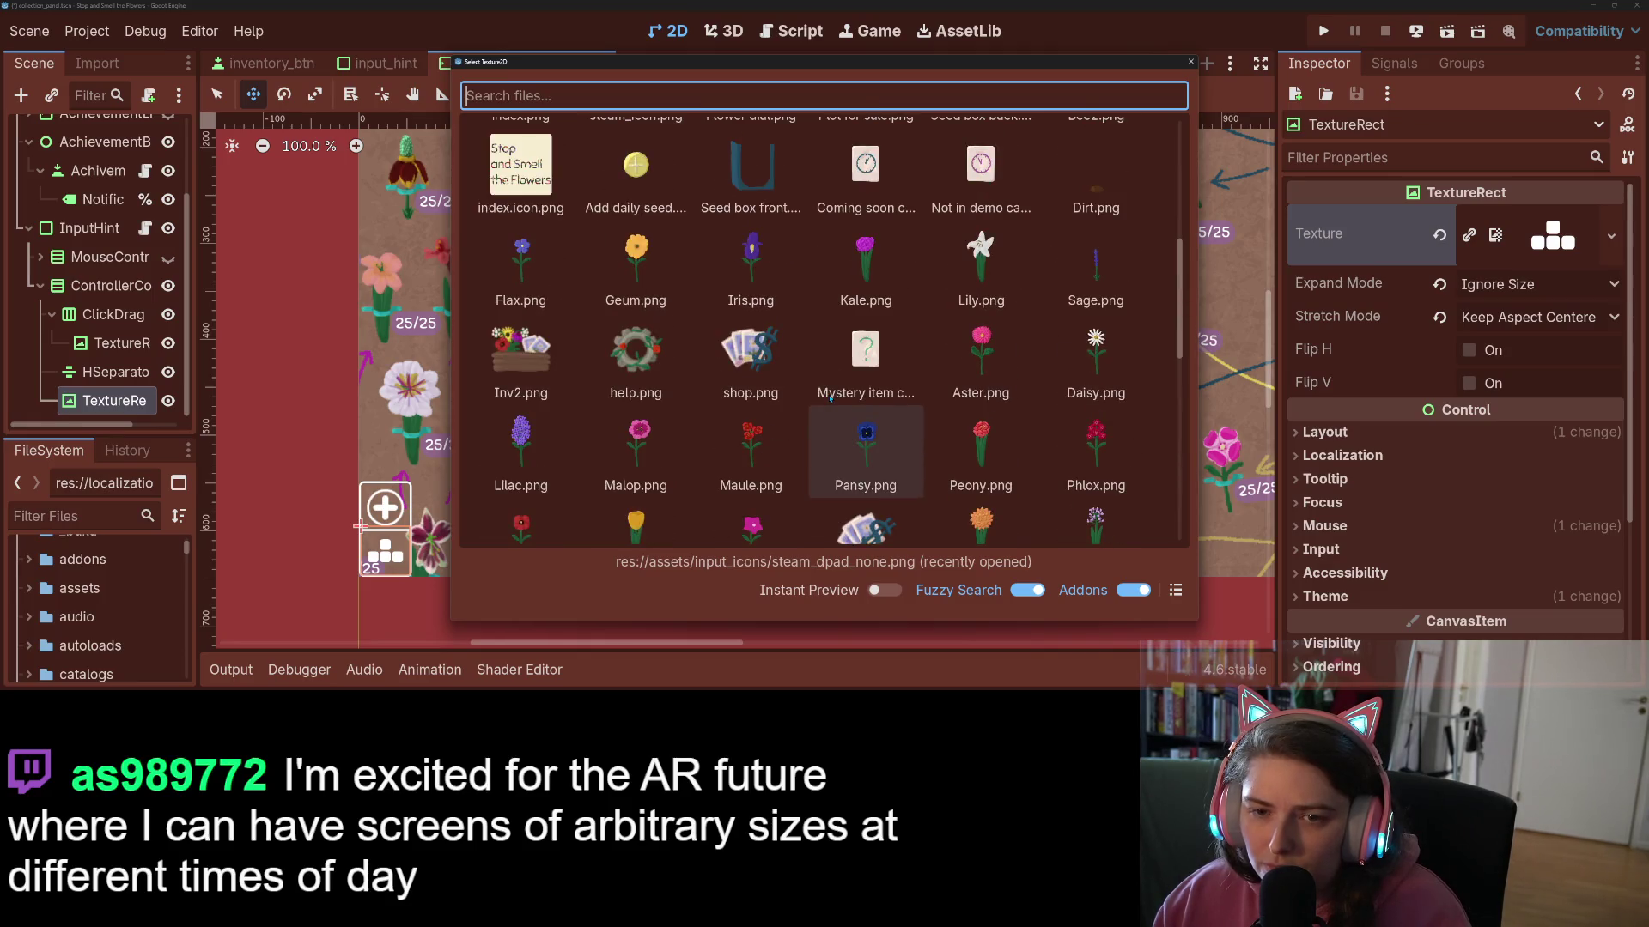
scroll(829, 398, "up", 4)
type("stea")
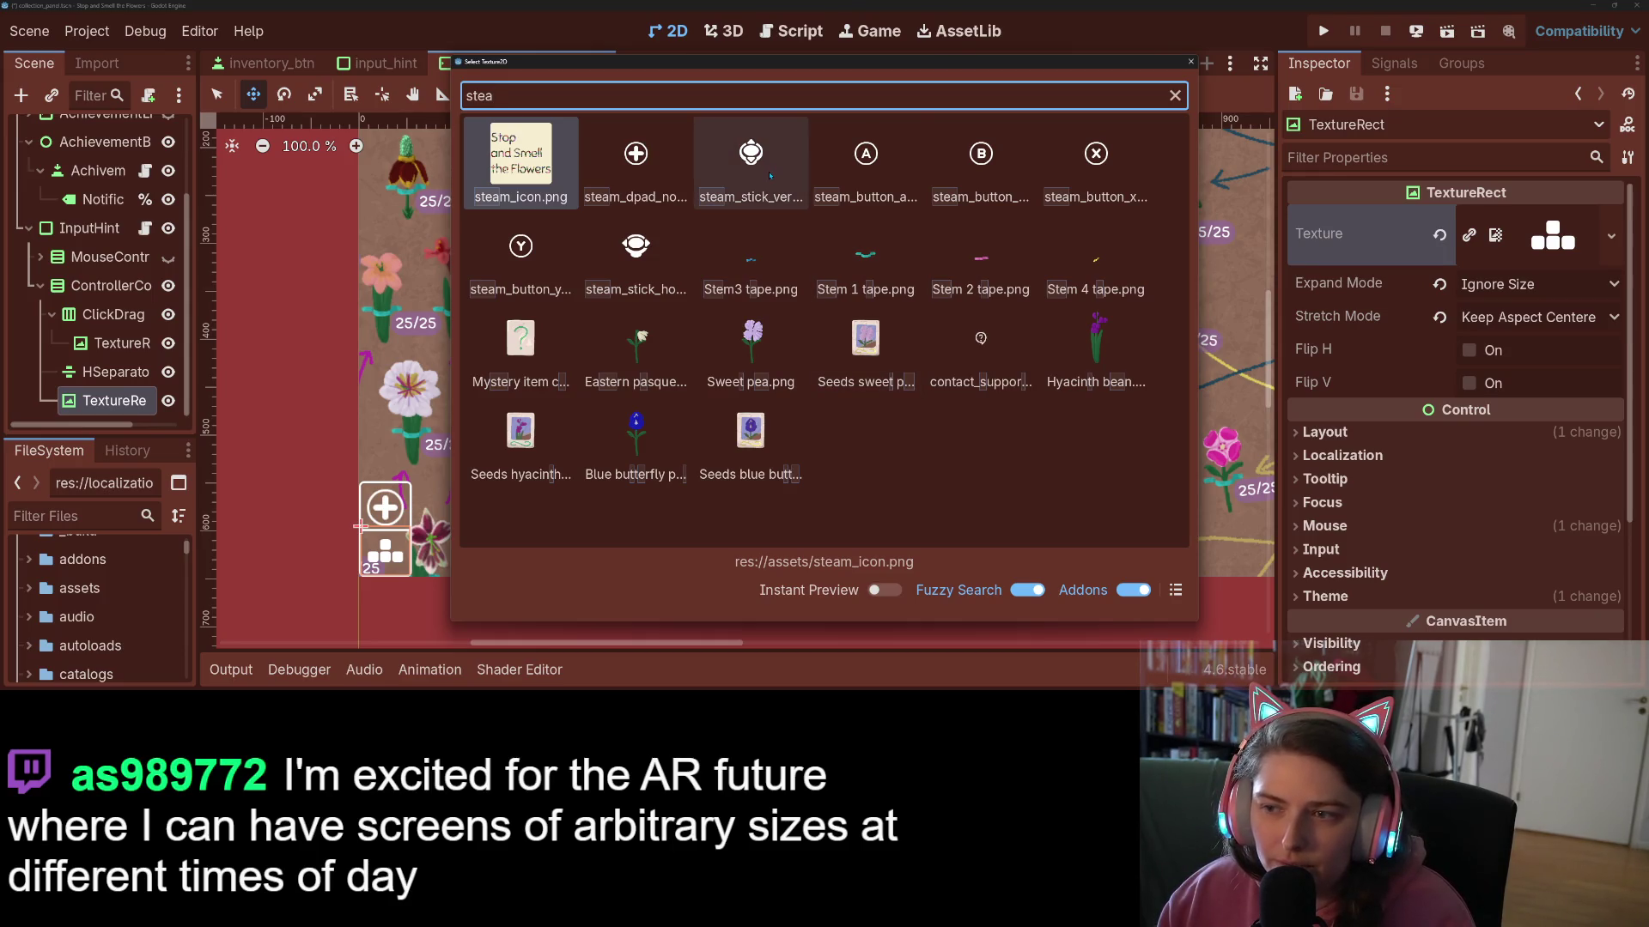
double_click(650, 253)
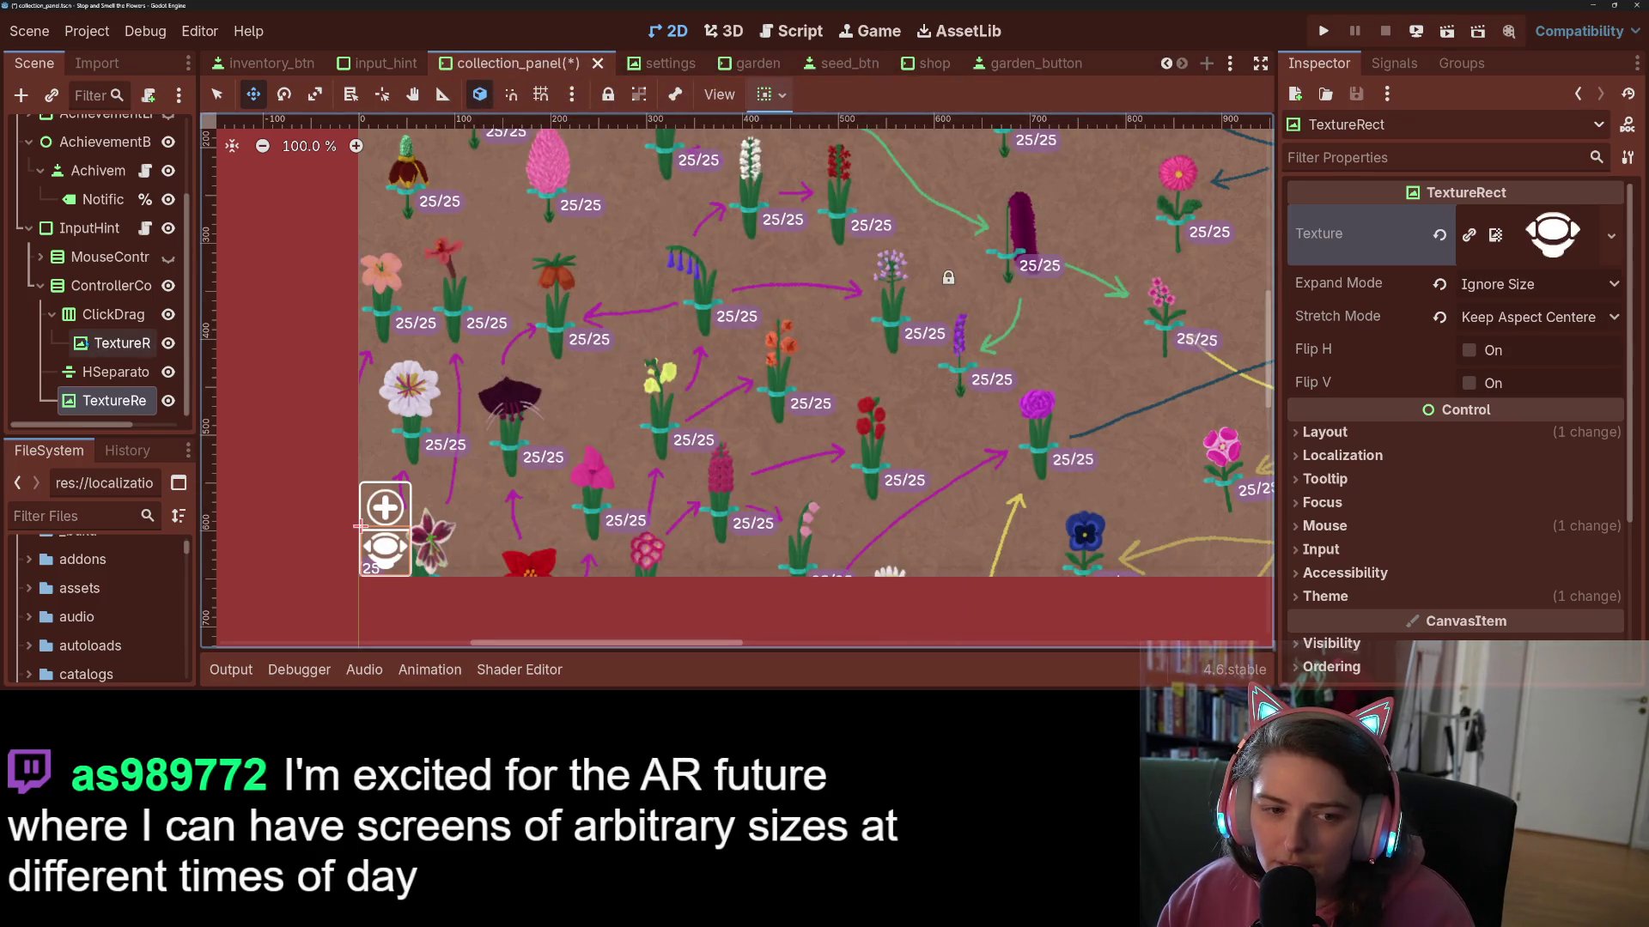
- Move the icon out of ClickDrag and delete the ClickDrag container
left_click_drag(120, 342, 121, 307)
left_click(126, 346)
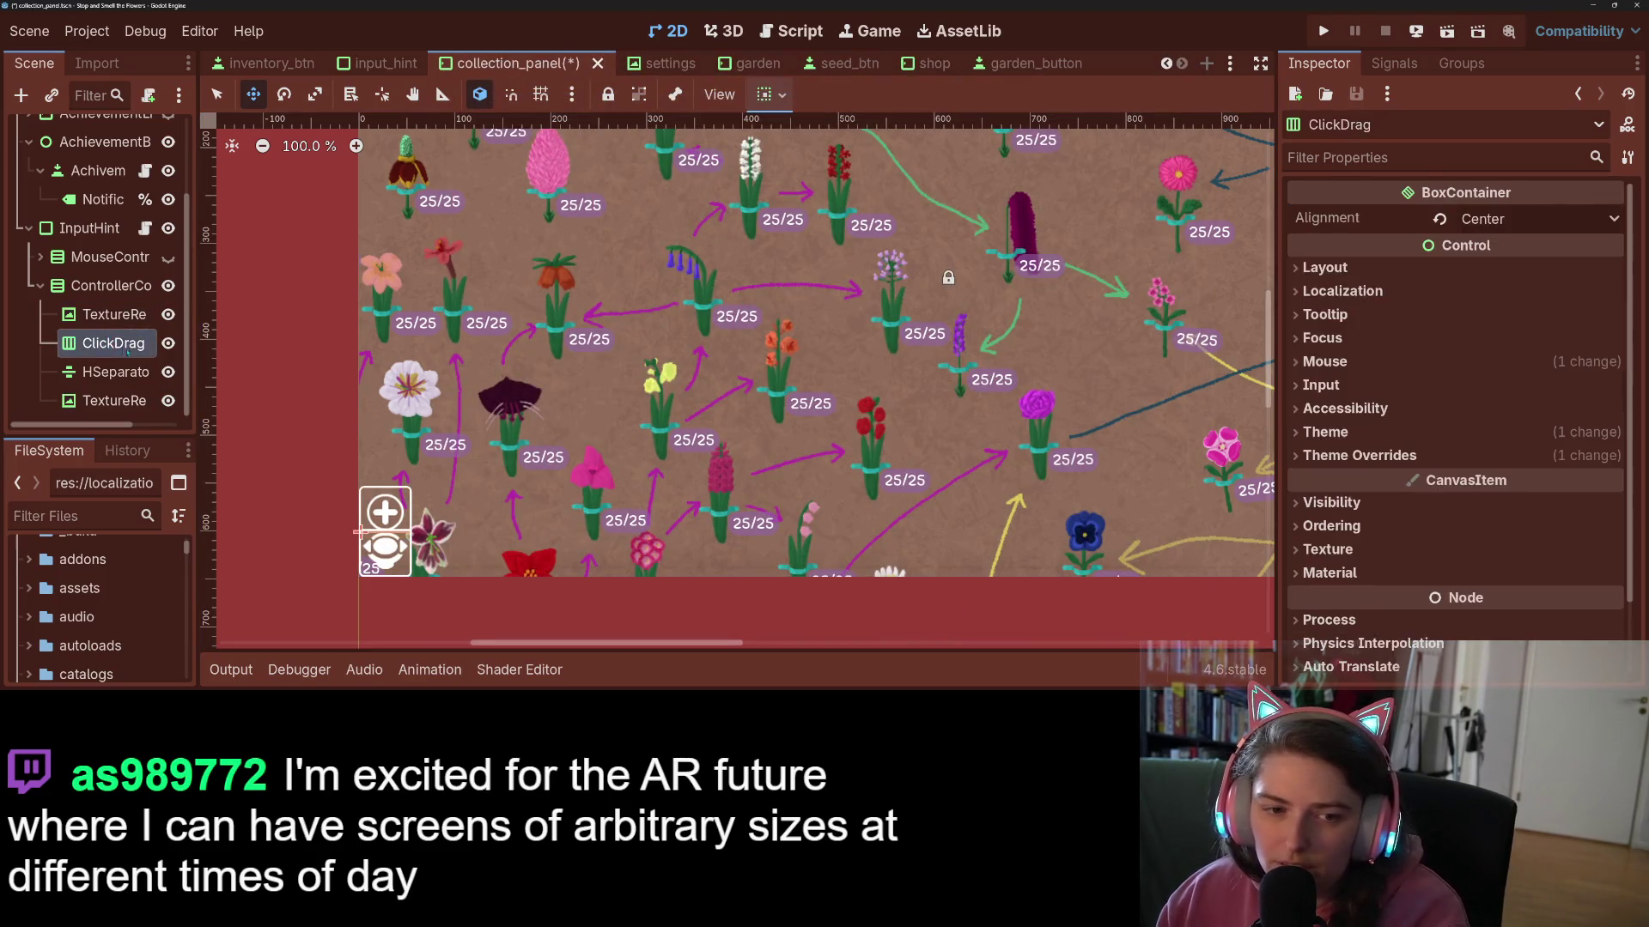
key("Delete")
key("Return")
- Replace the plus icon's texture with a thumbstick image via Quick Load
left_click(112, 315)
left_click(113, 343)
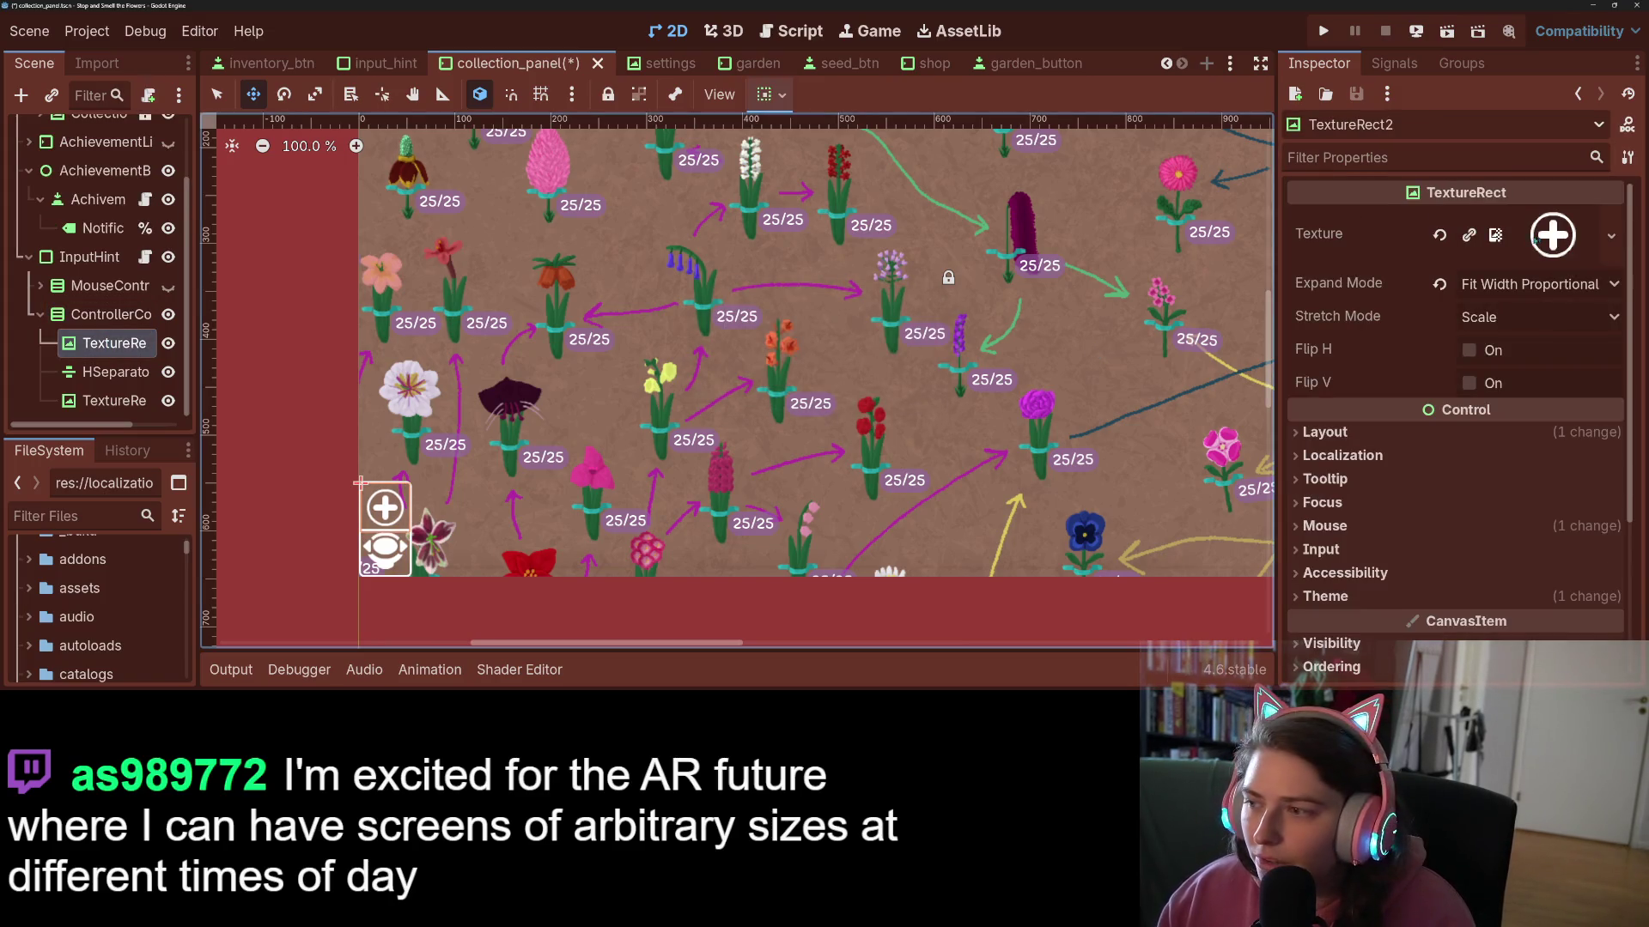
left_click(1611, 235)
left_click(1479, 501)
type("stick")
key("Down")
key("Right")
key("Right")
key("Up")
key("Return")
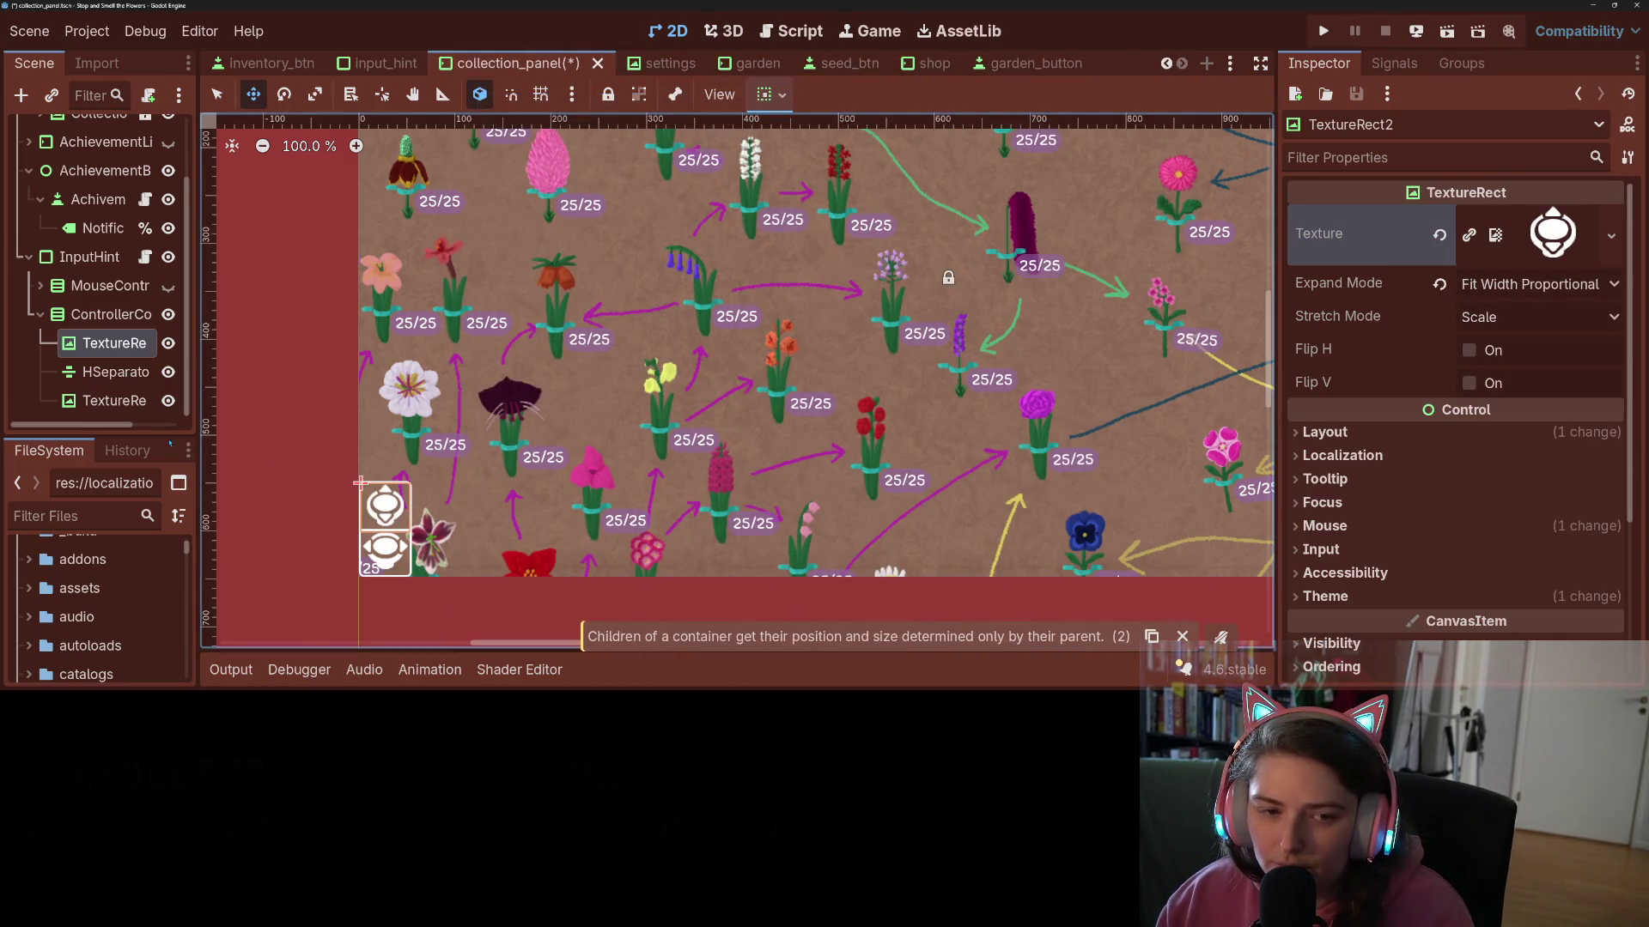
left_click(111, 343)
left_click(89, 257)
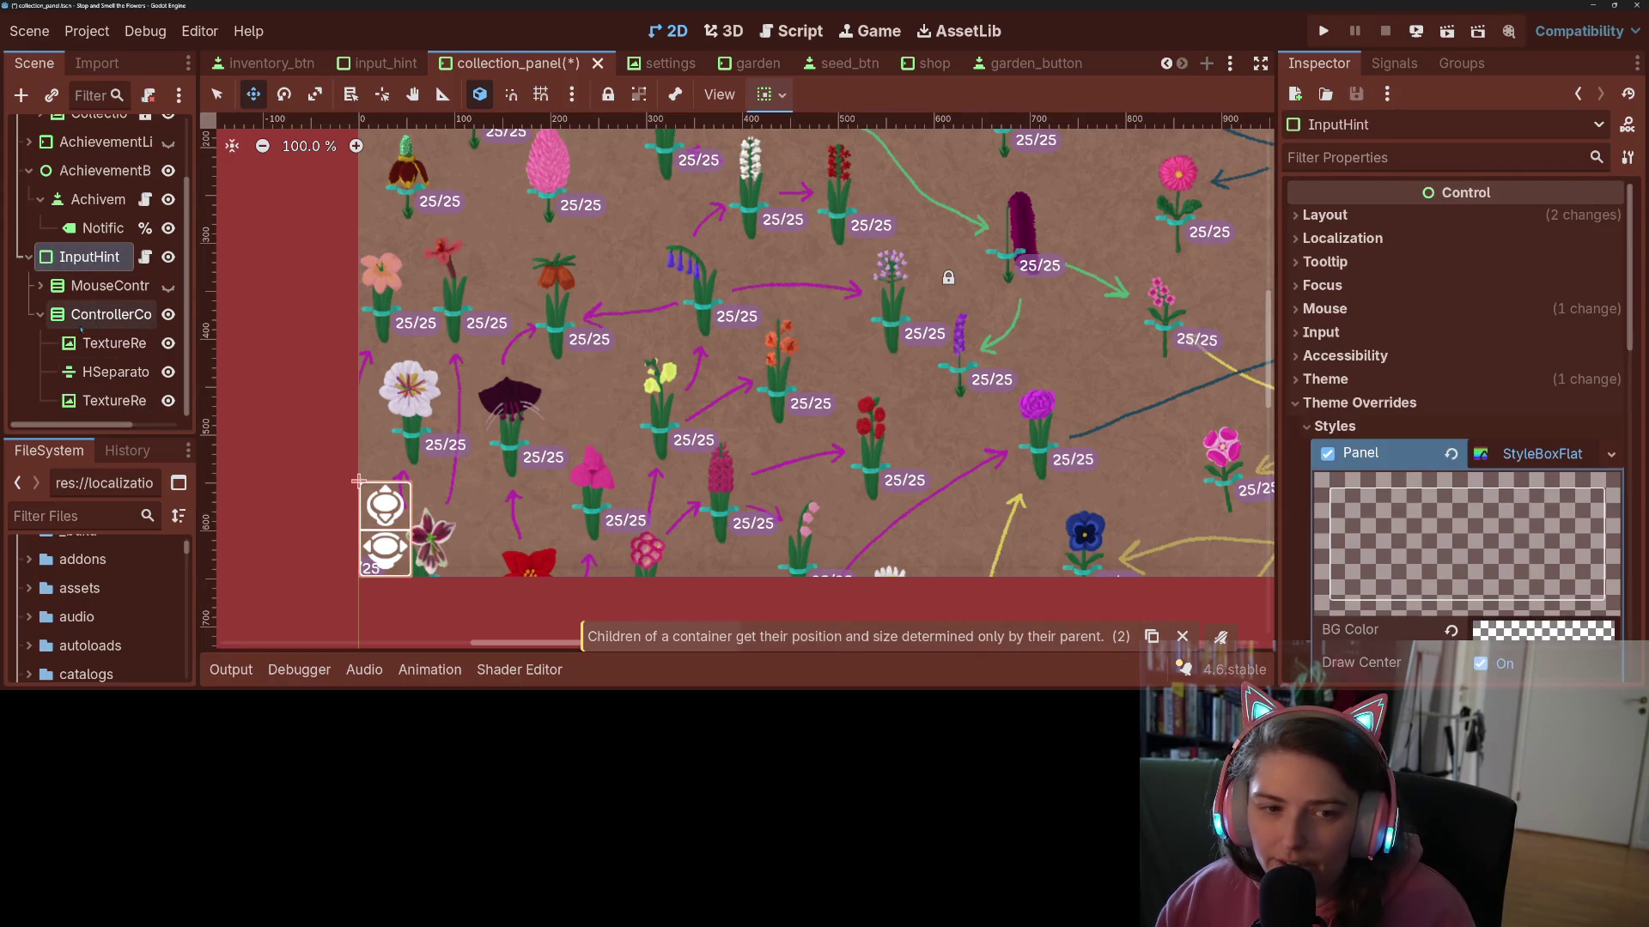
- Hide the HSeparator to preview the layout without it, and save the collection_panel scene
left_click(97, 382)
left_click(169, 372)
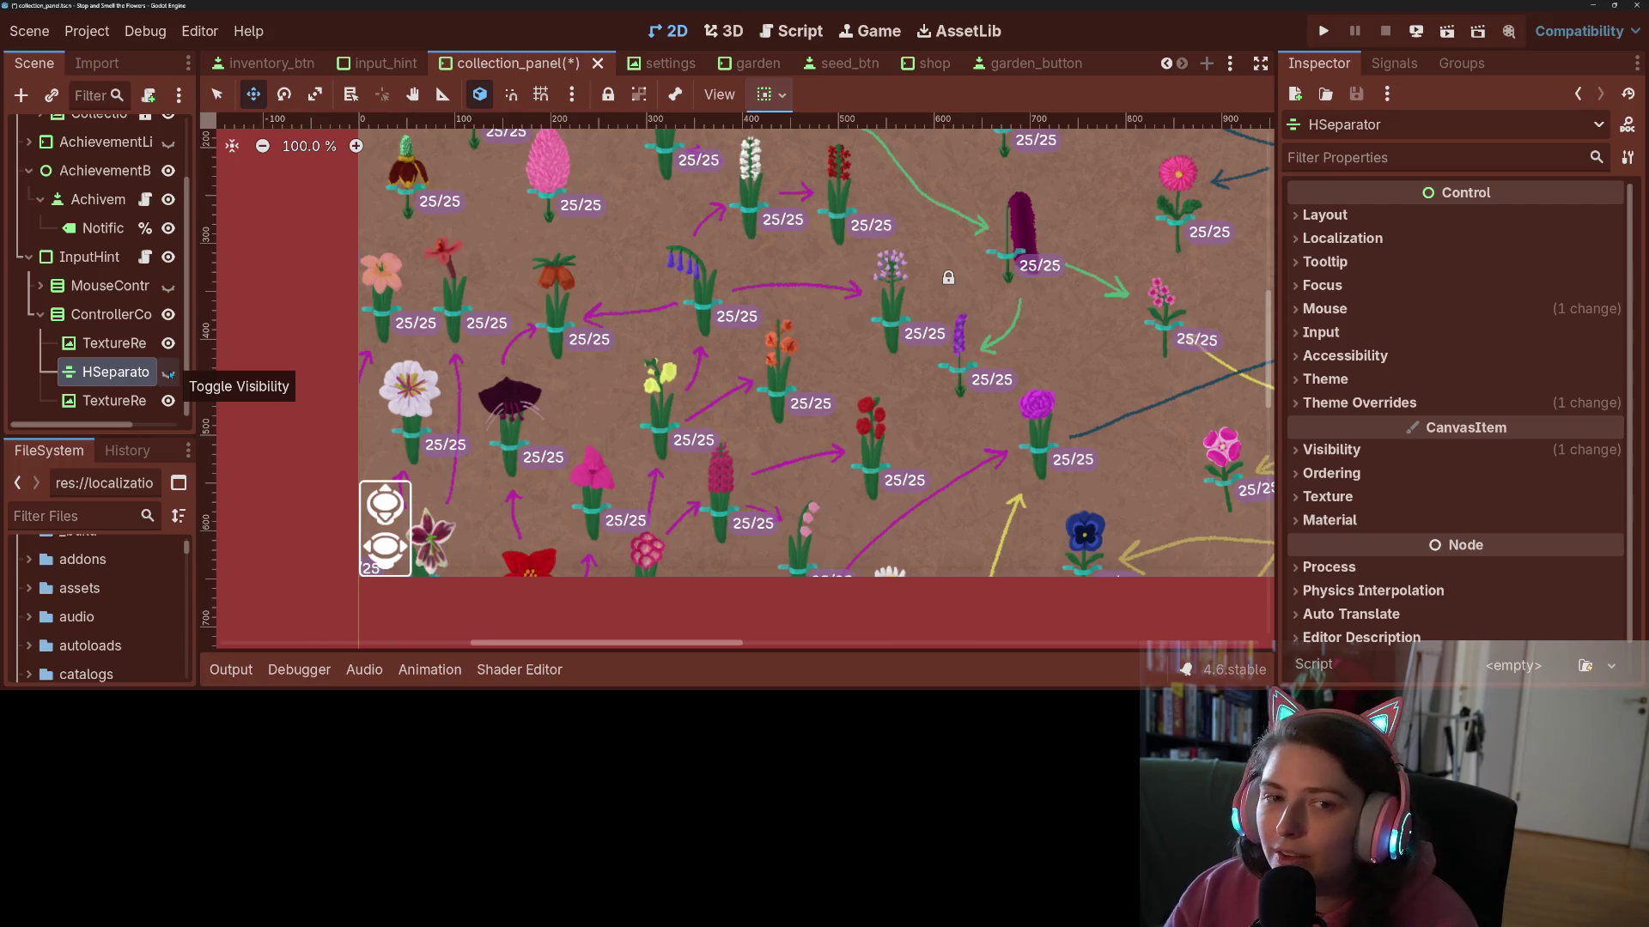
key("ctrl+s")
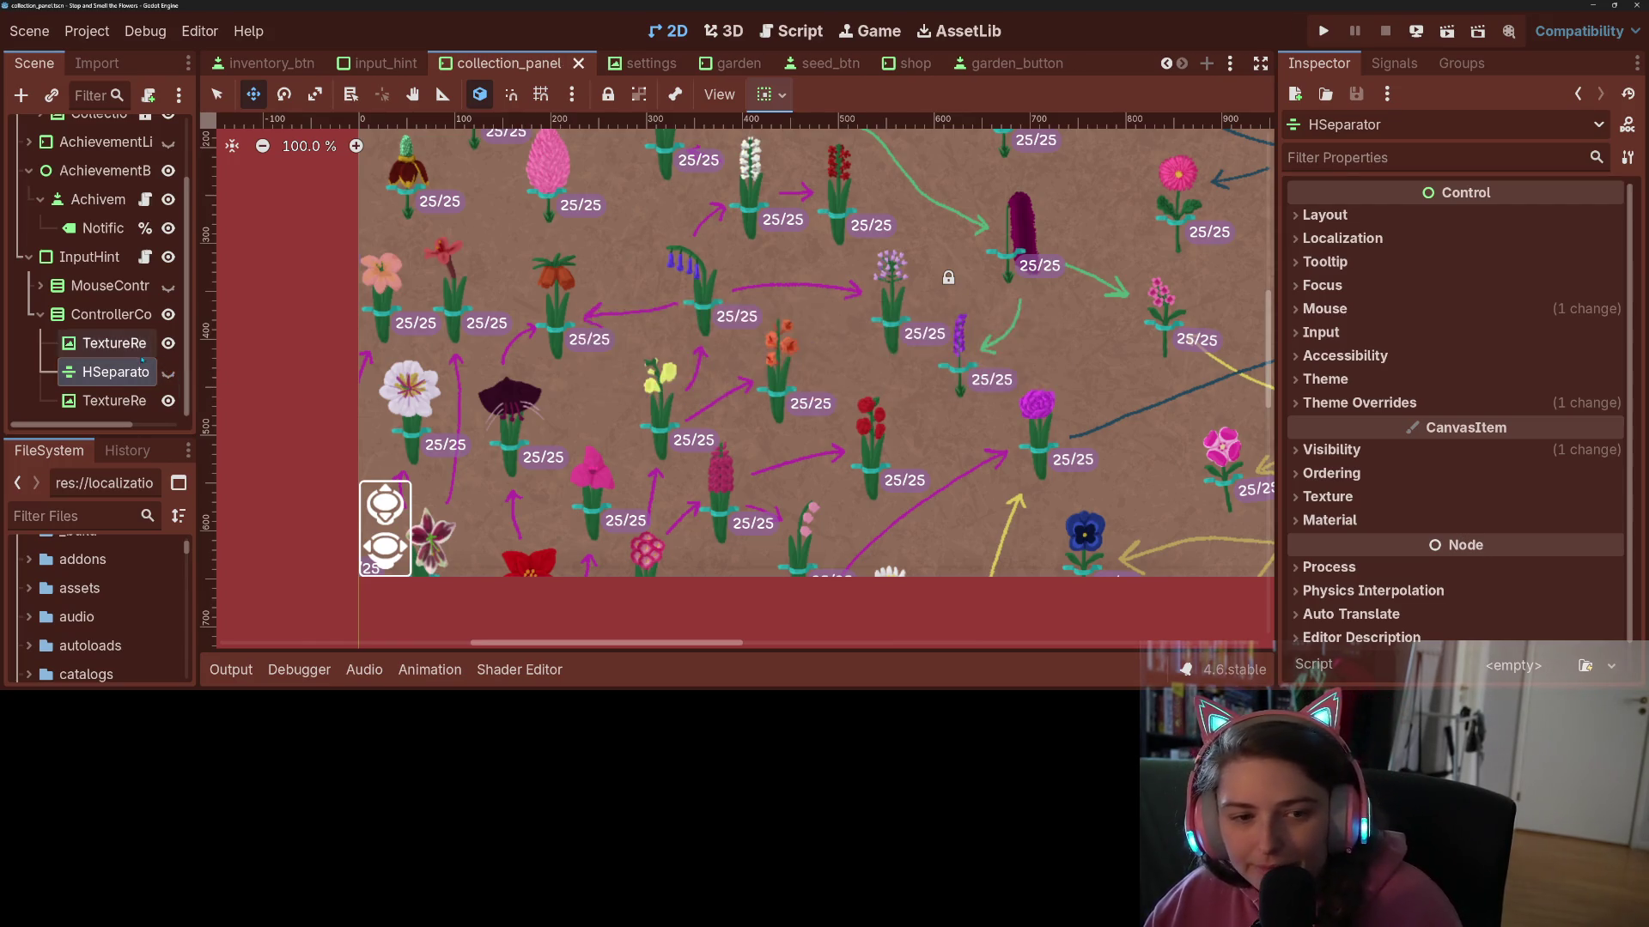
- Change ControllerControls to an HBoxContainer and delete the HSeparator
left_click(104, 316)
right_click(104, 316)
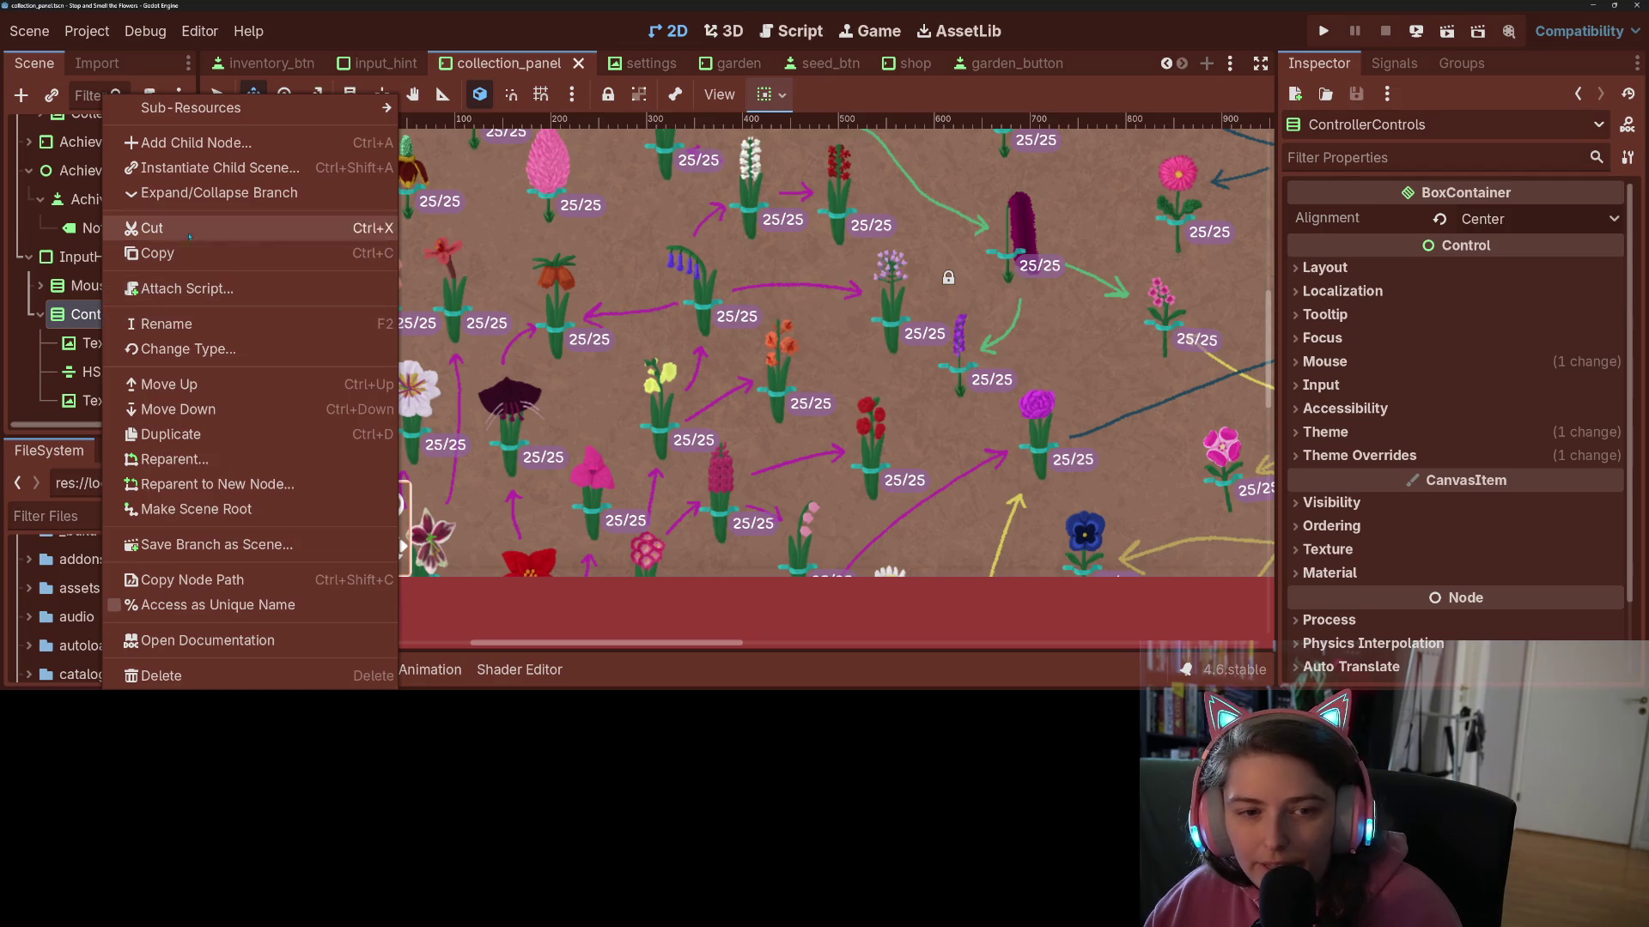
left_click(188, 348)
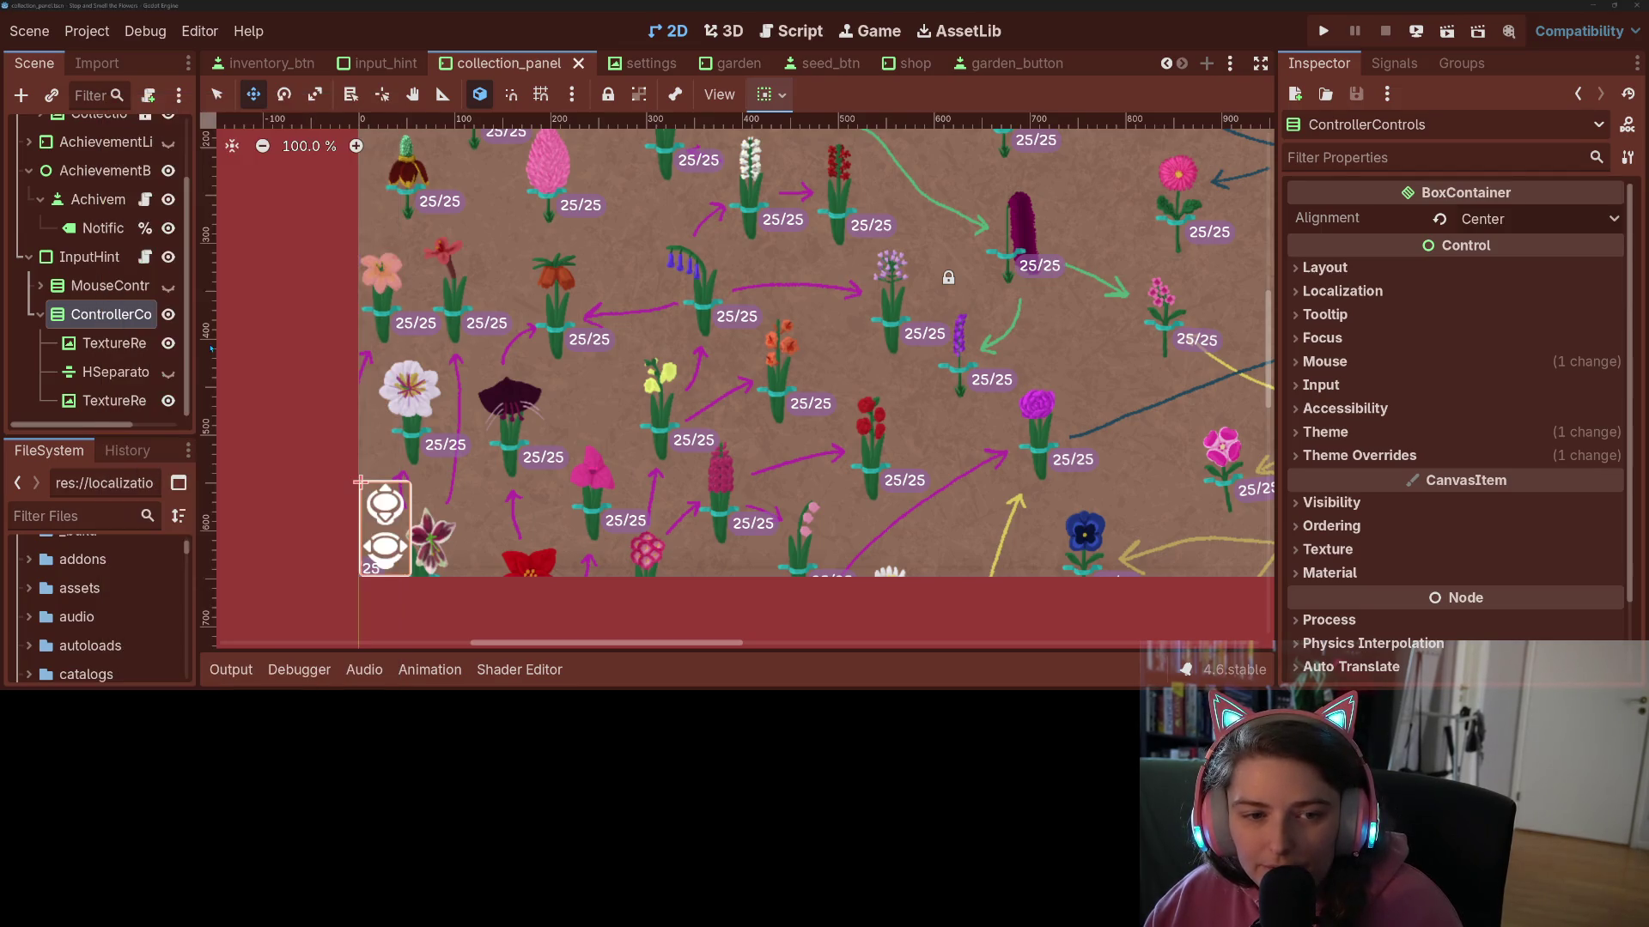
type("hbox")
key("Return")
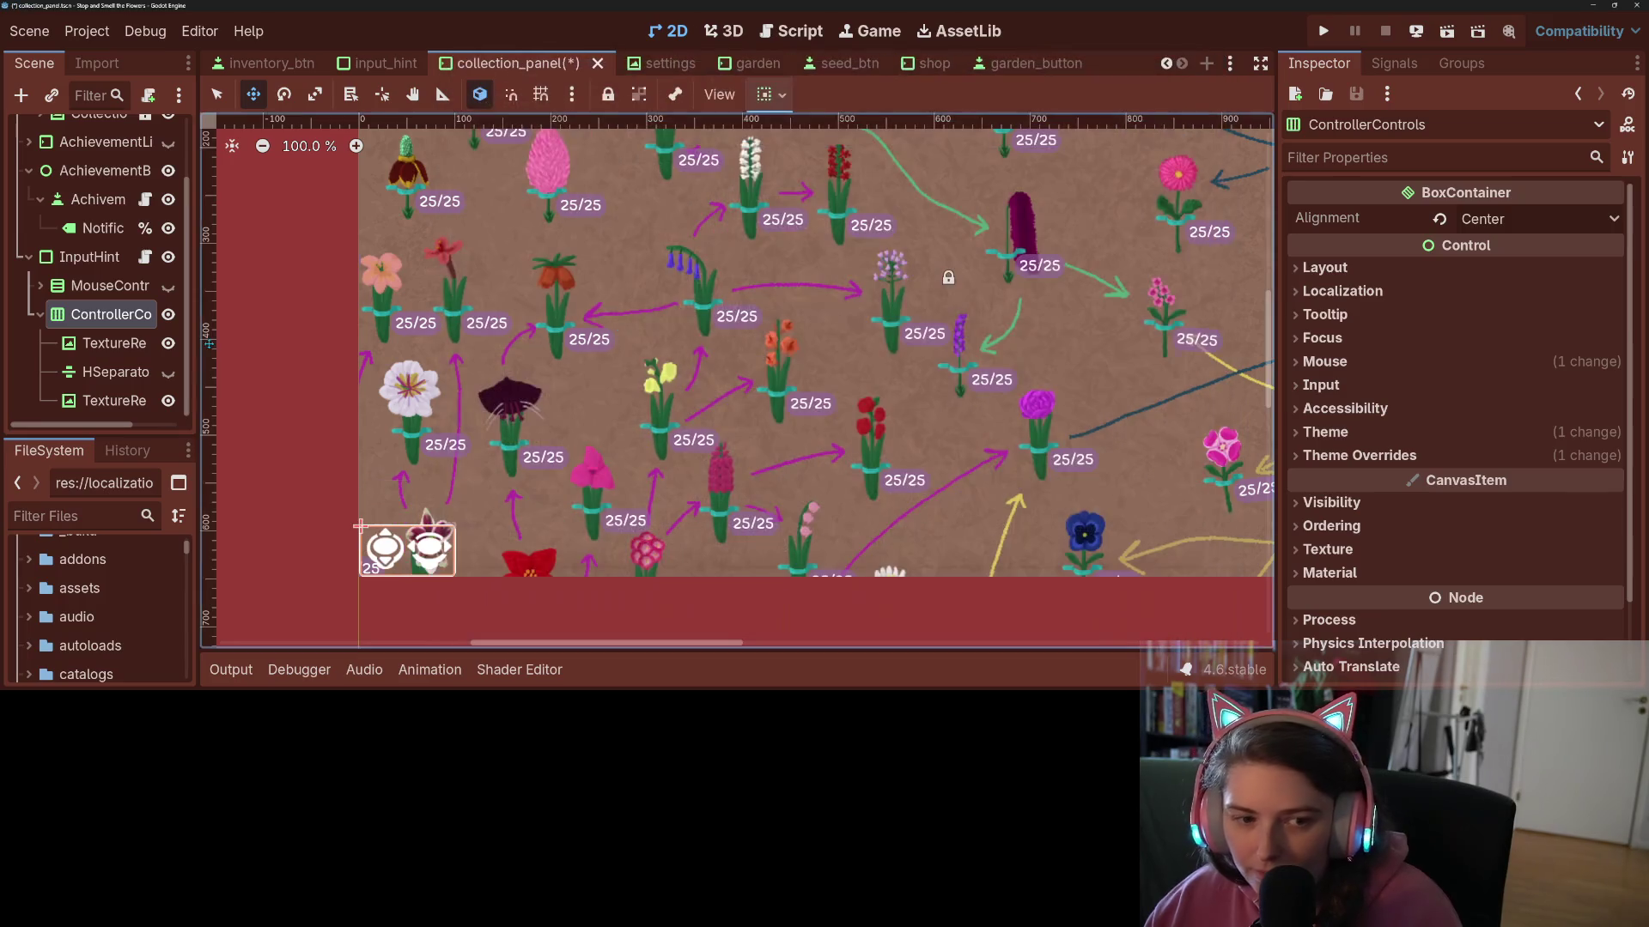
left_click(117, 382)
key("Delete")
key("Return")
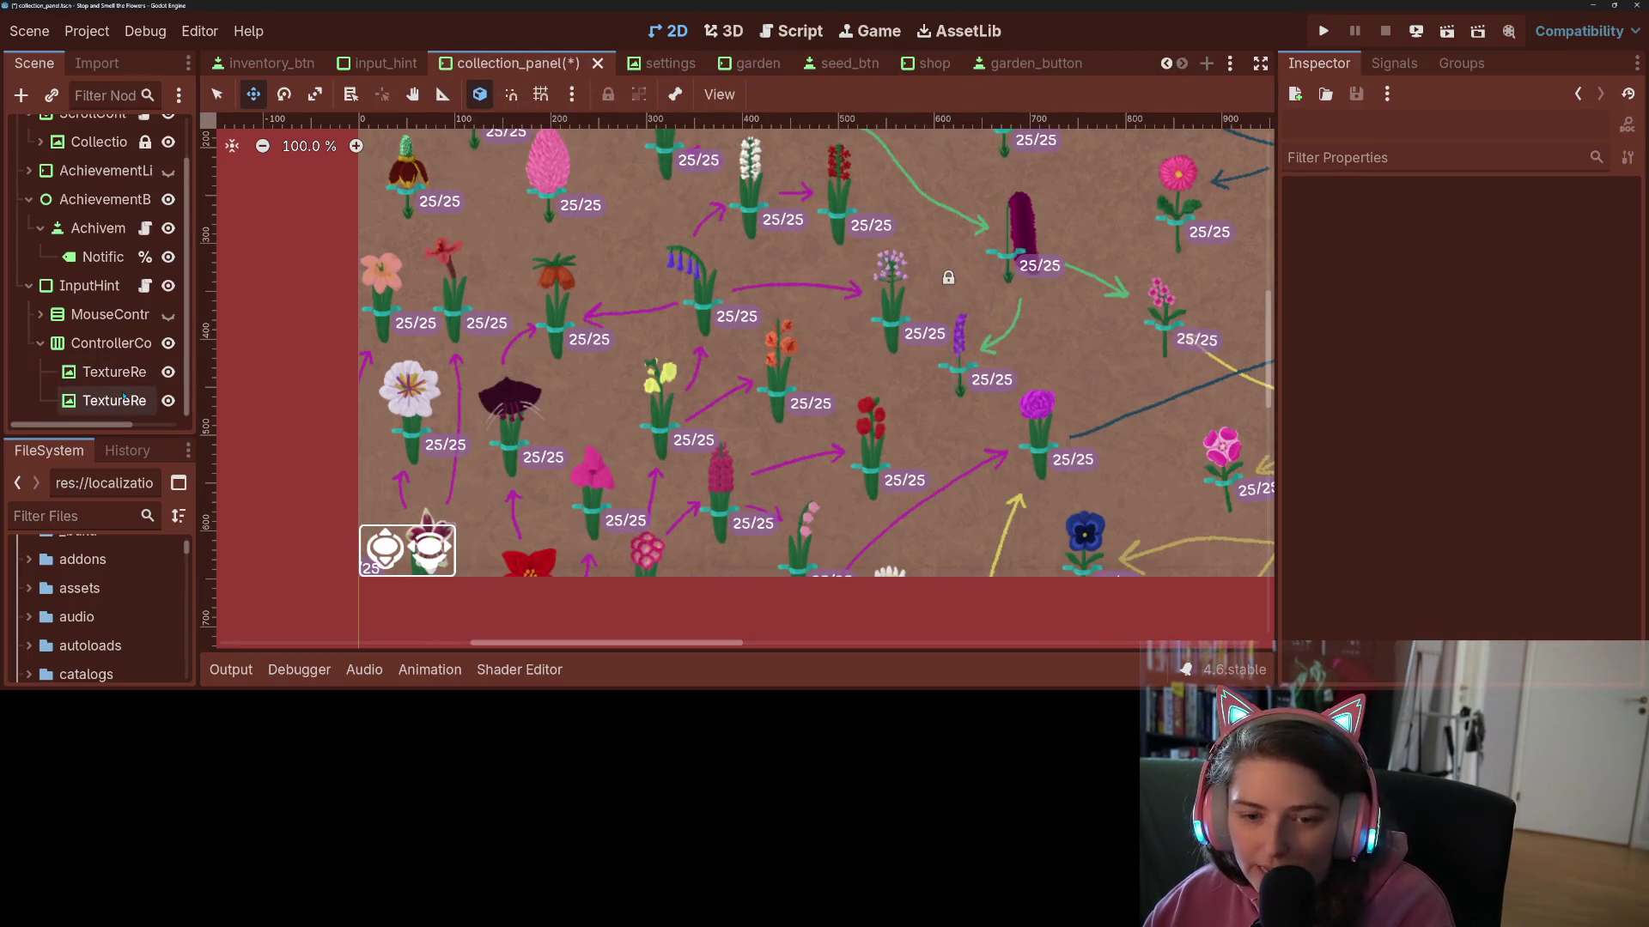
- Toggle MouseControls and ControllerControls visibility to test the hint swap, then open static_input_hint.gd
left_click(118, 344)
left_click(110, 314)
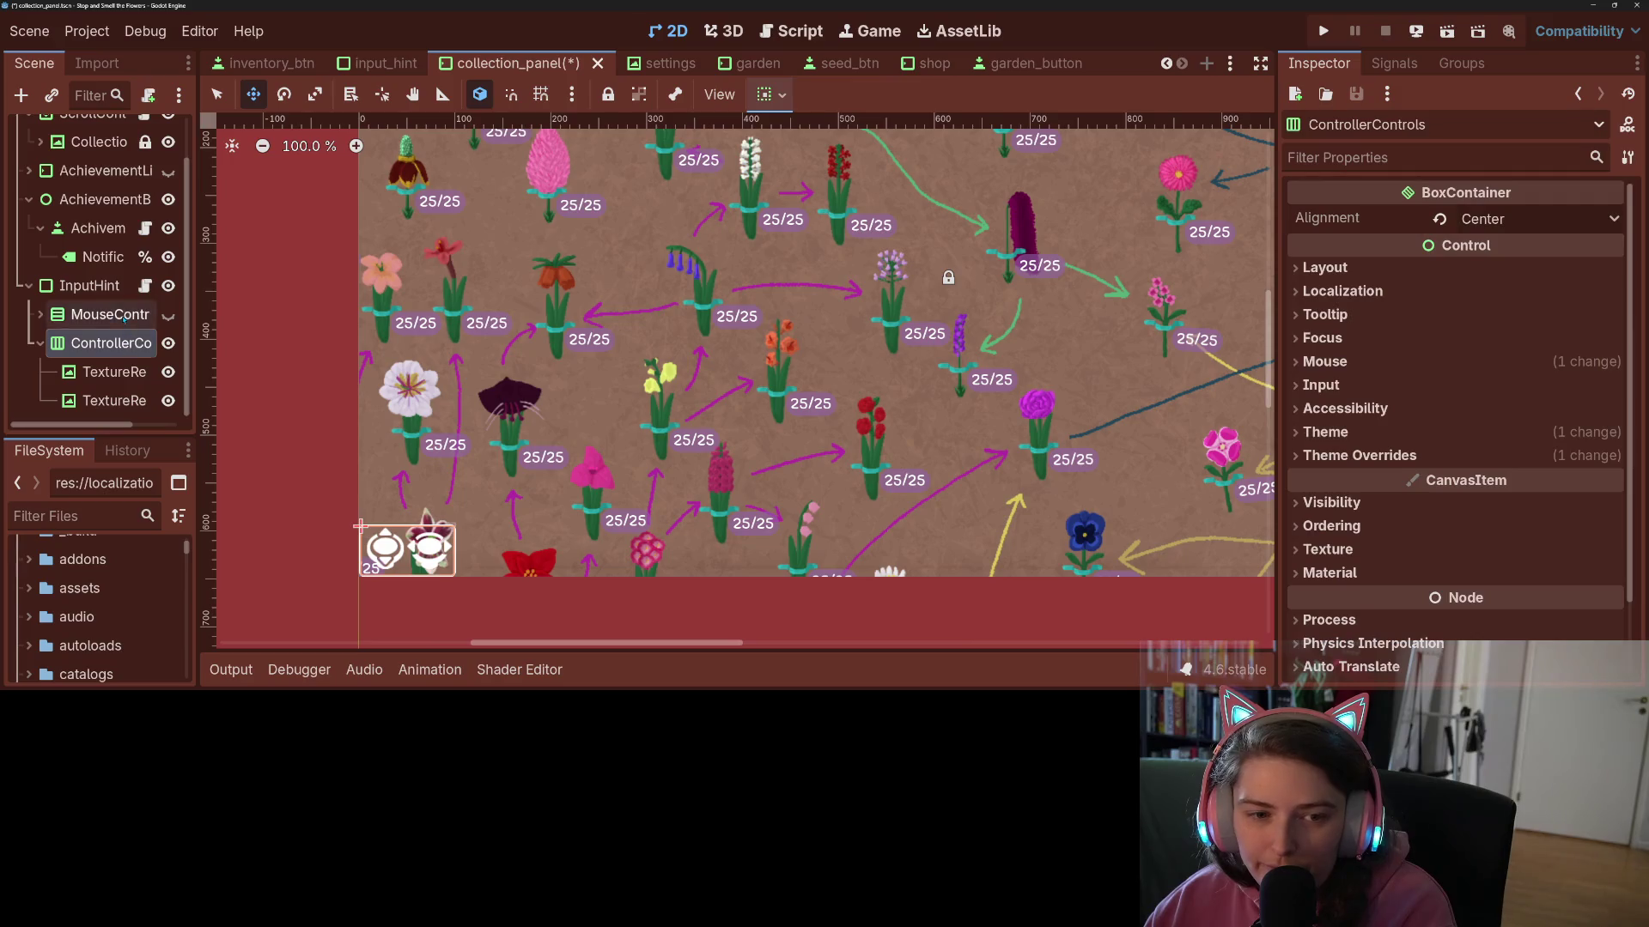
left_click(109, 343)
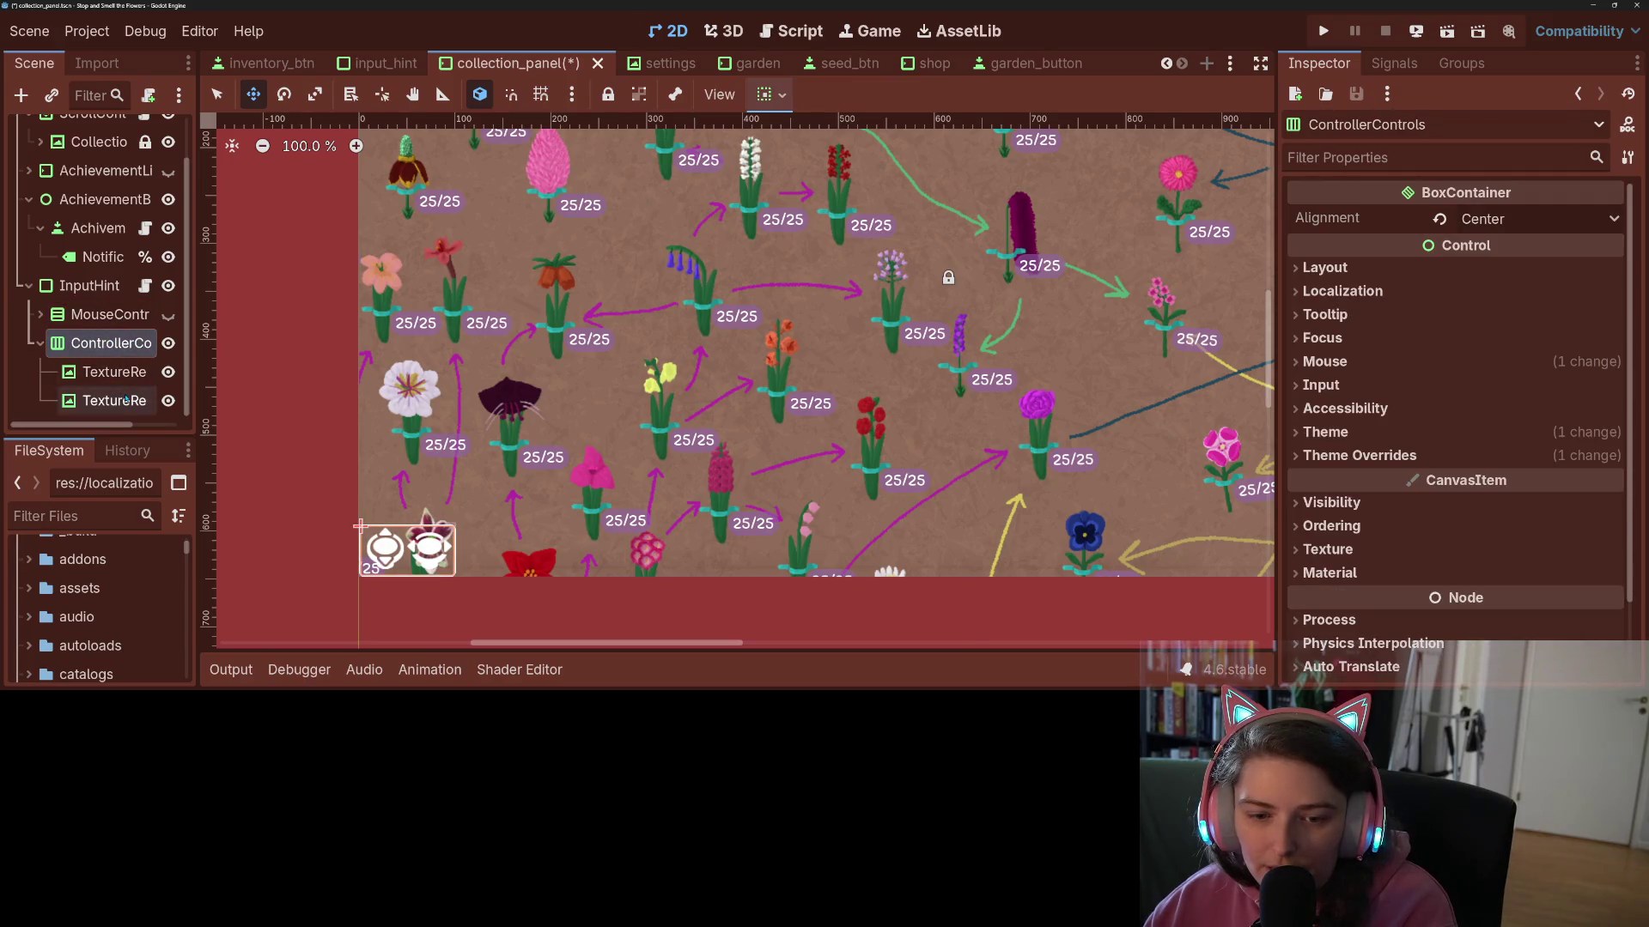
left_click(109, 294)
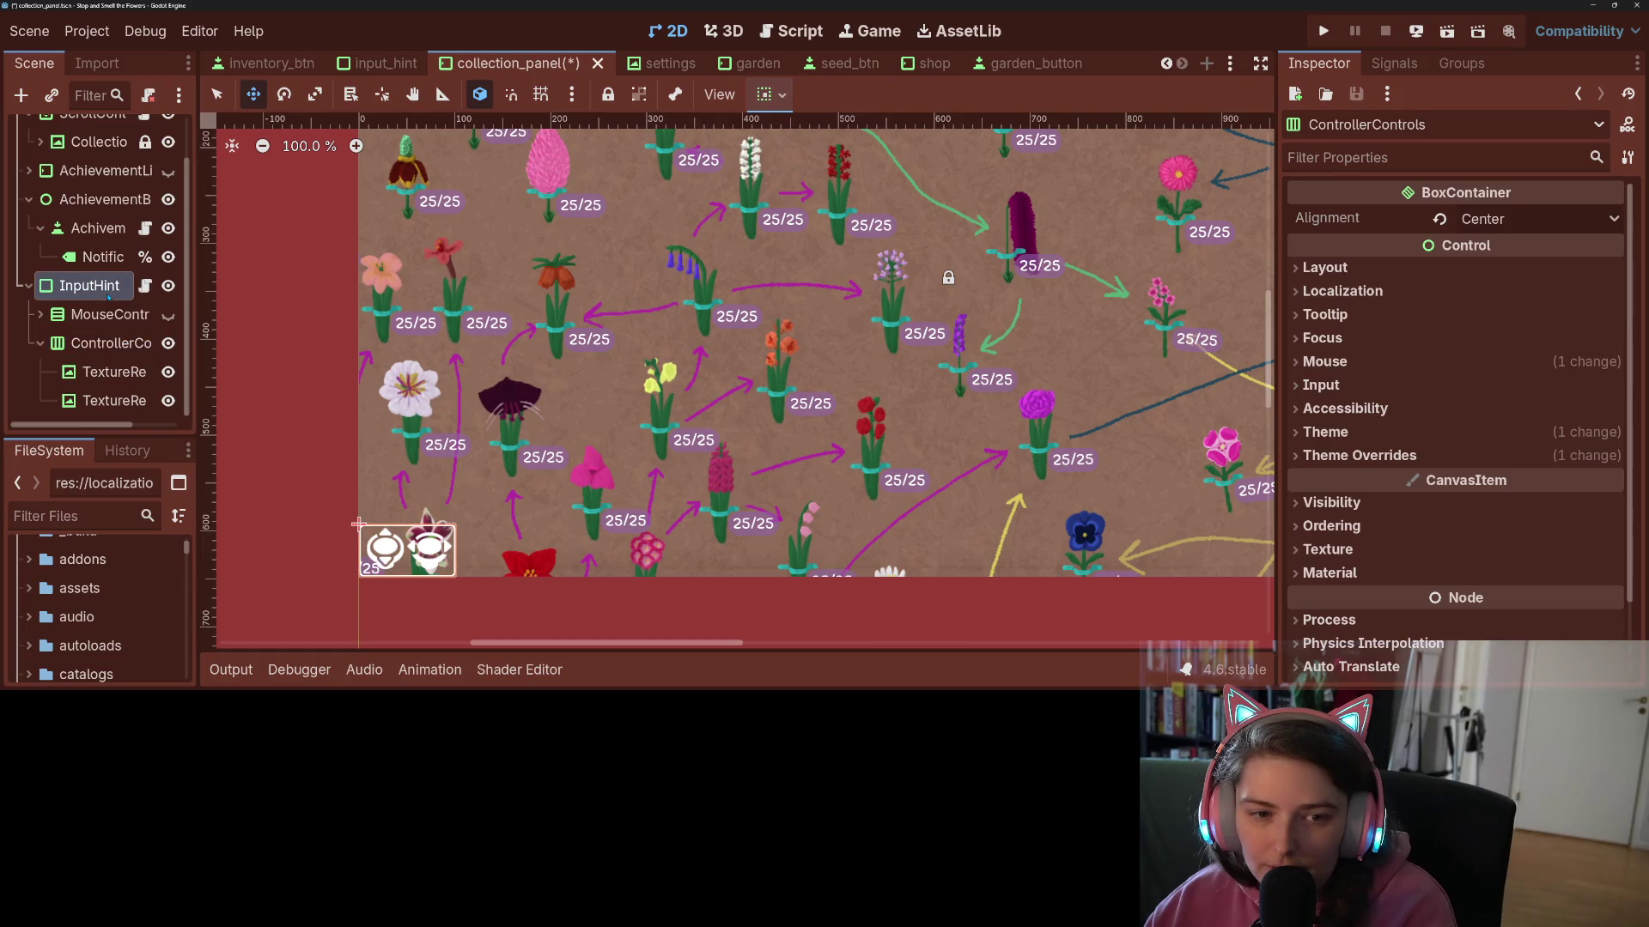
left_click(168, 315)
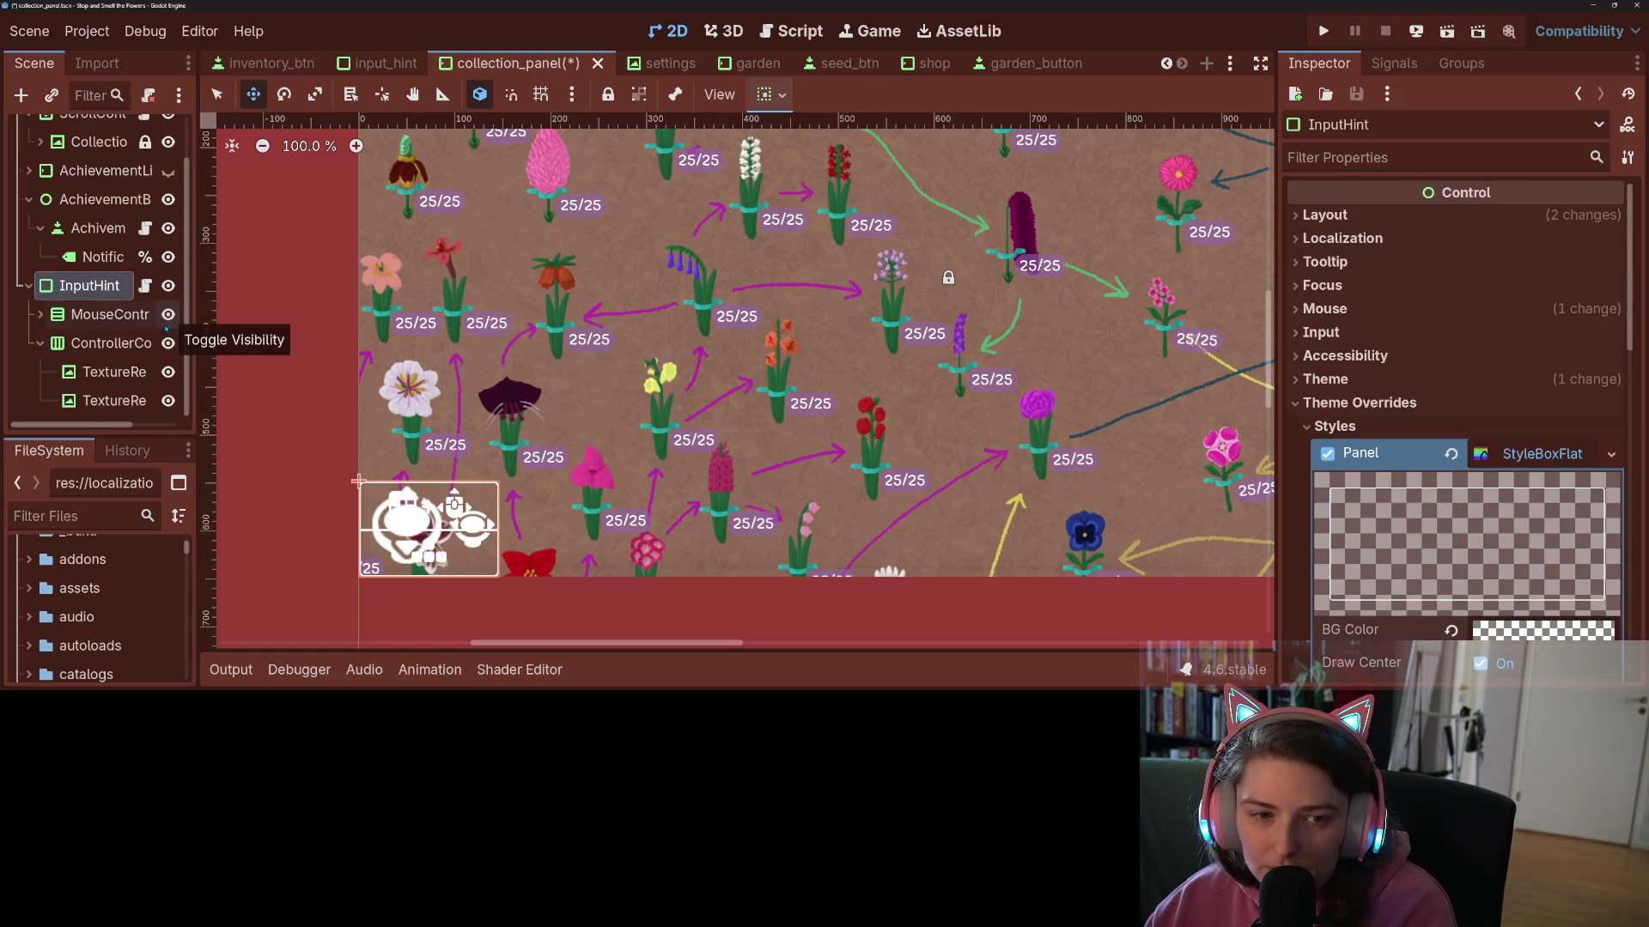
left_click(154, 316)
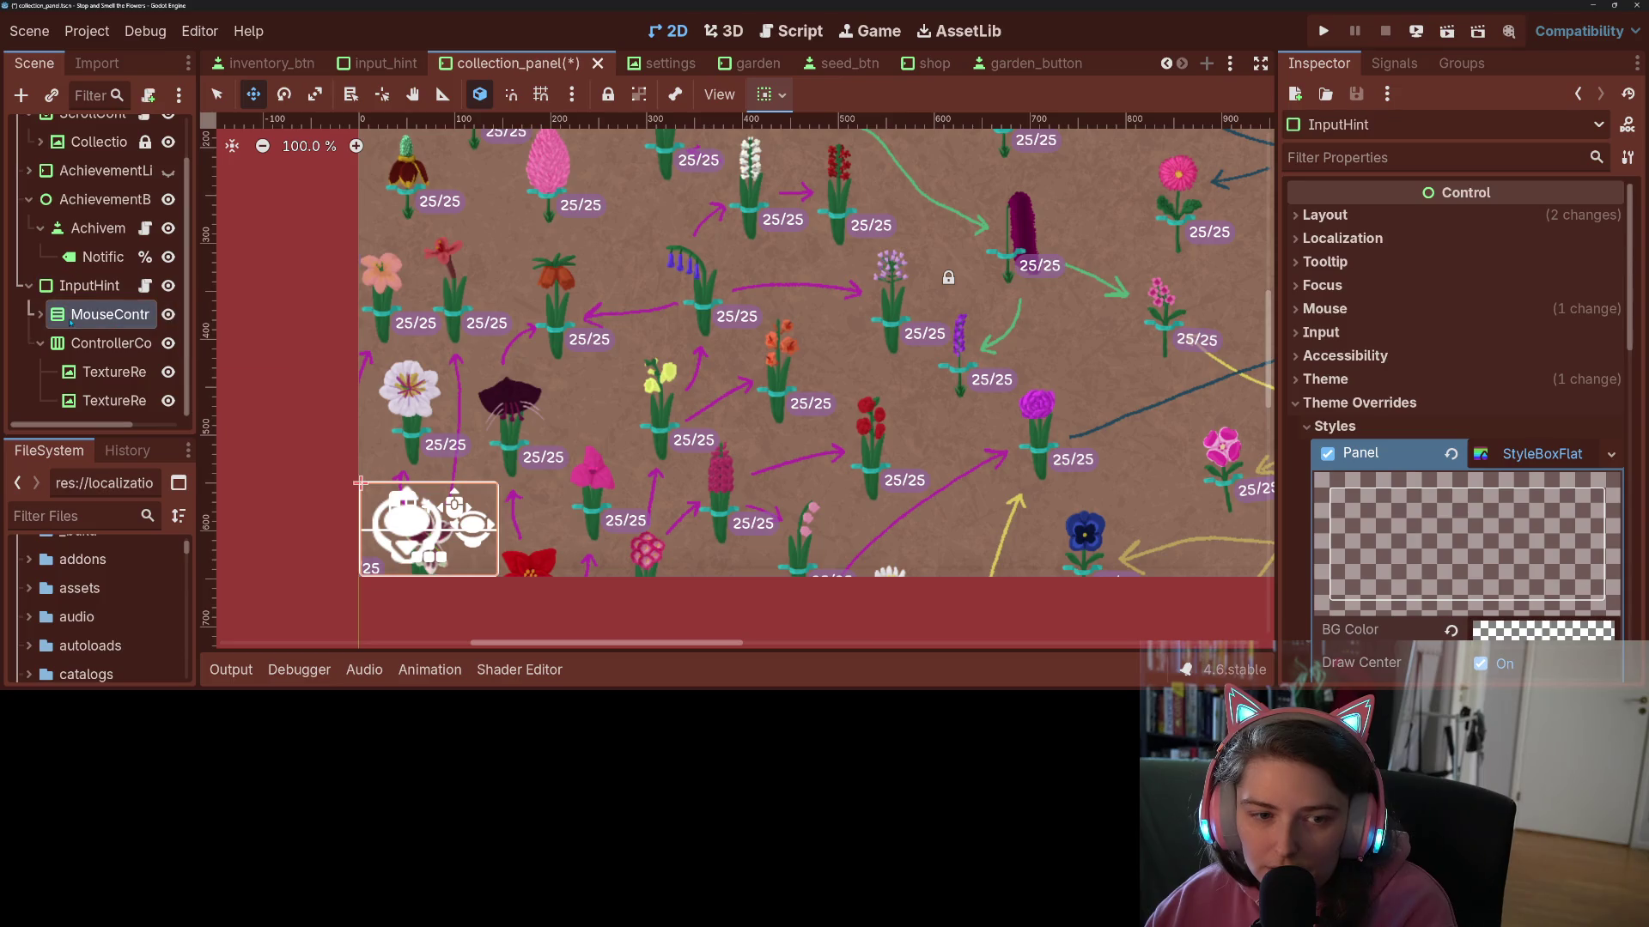
left_click(168, 344)
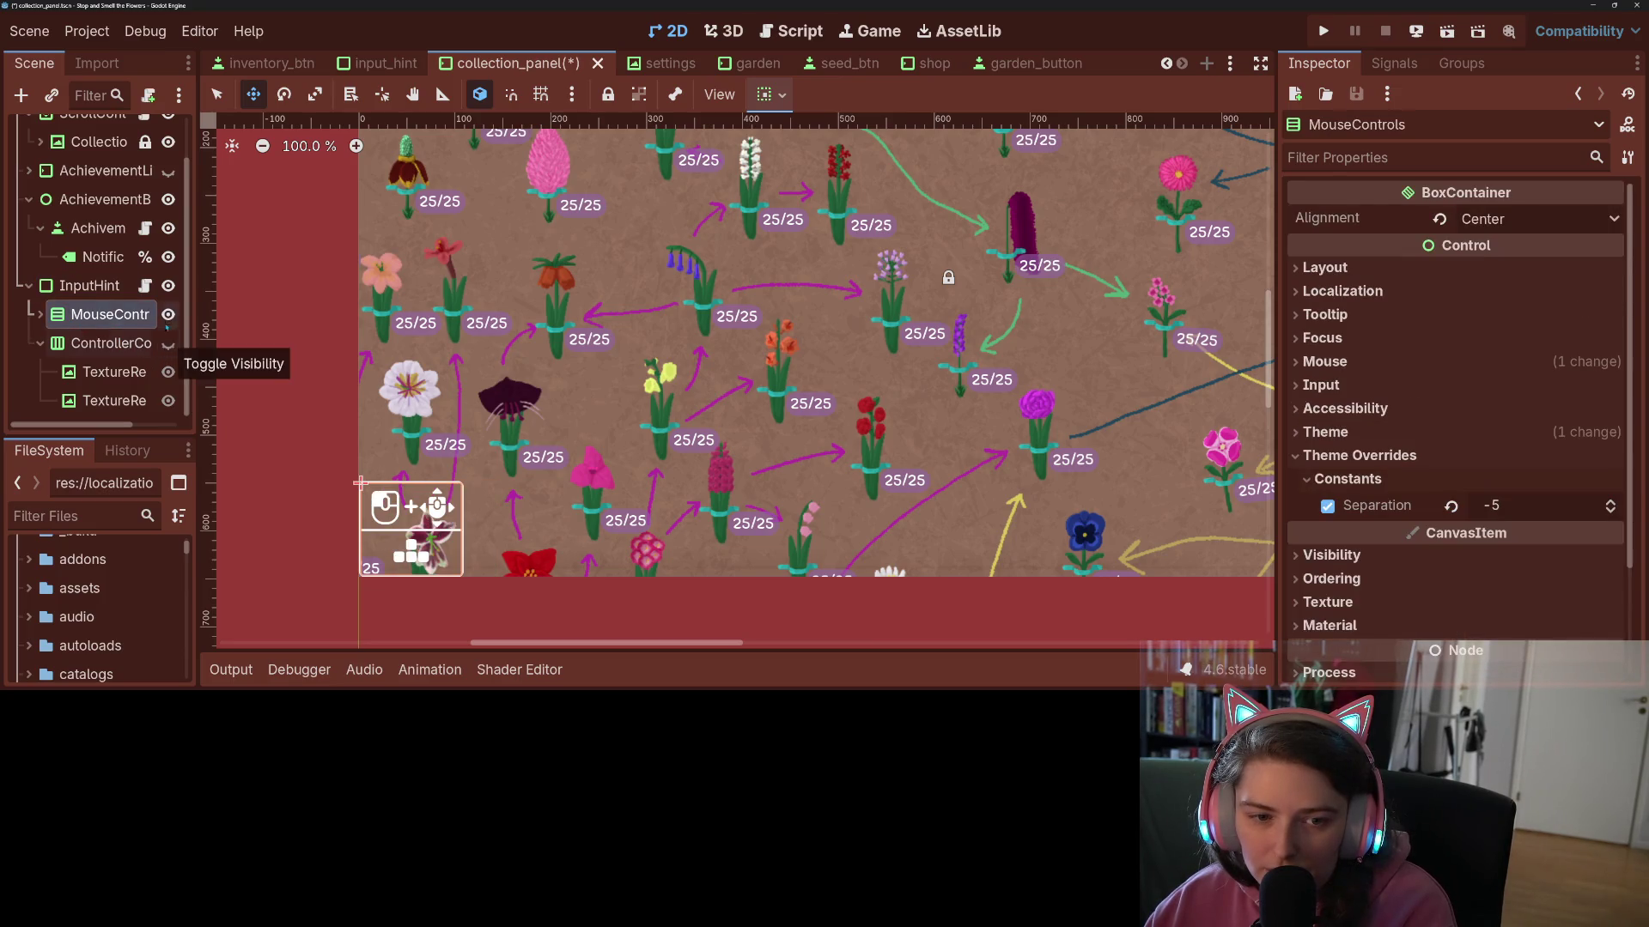
left_click(168, 314)
left_click(168, 343)
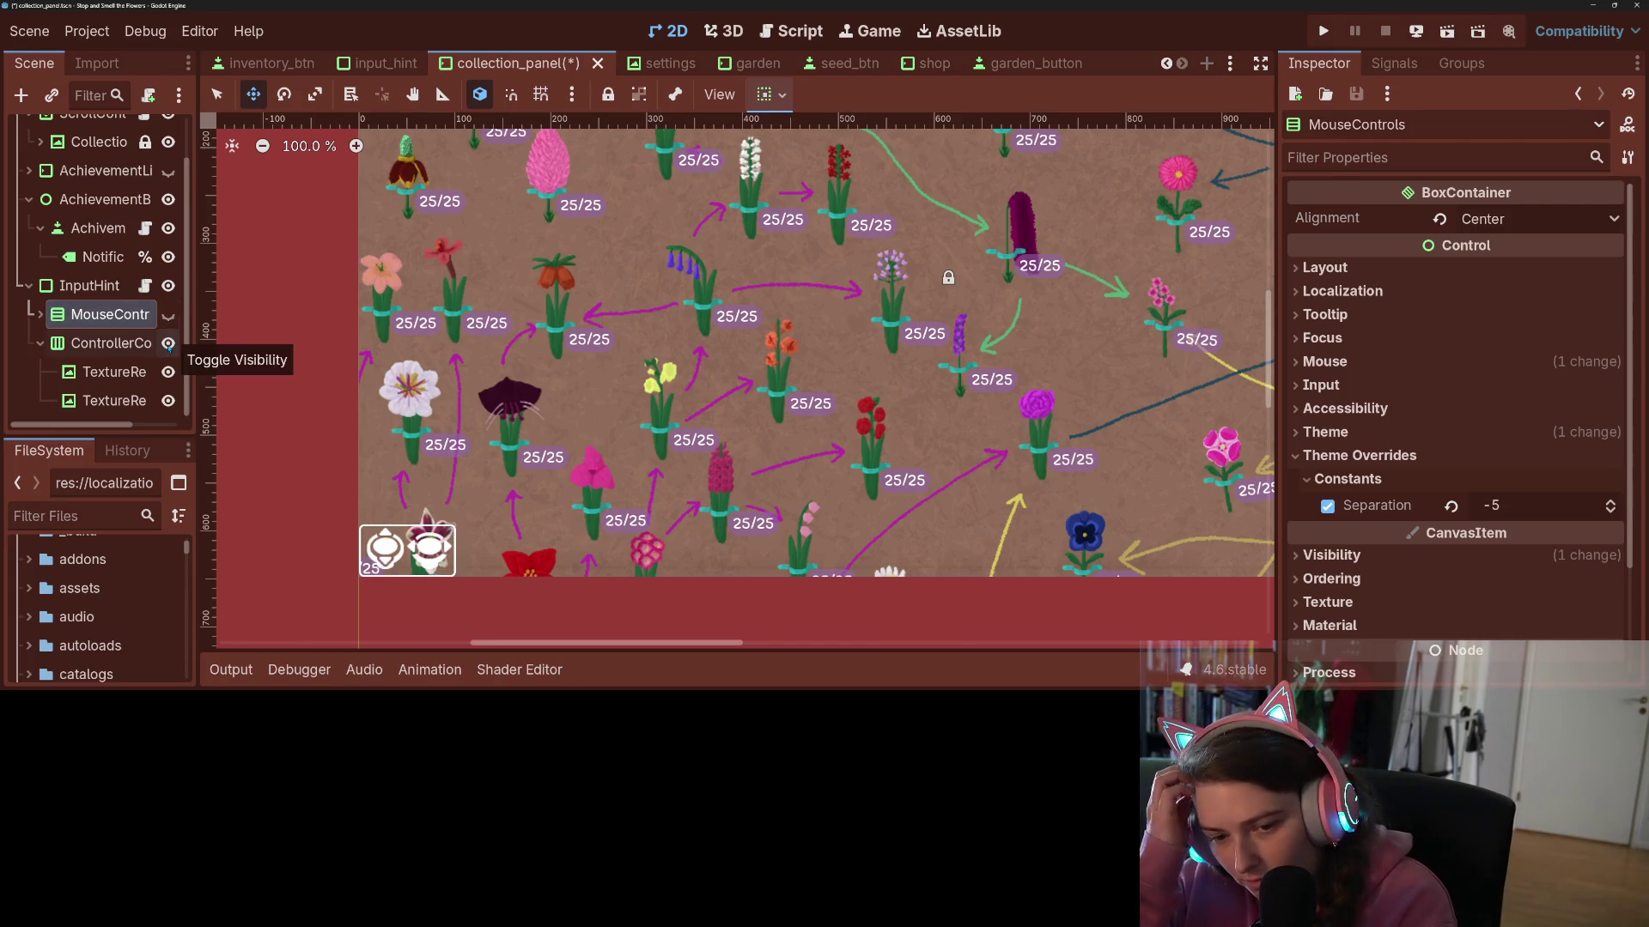
left_click(146, 284)
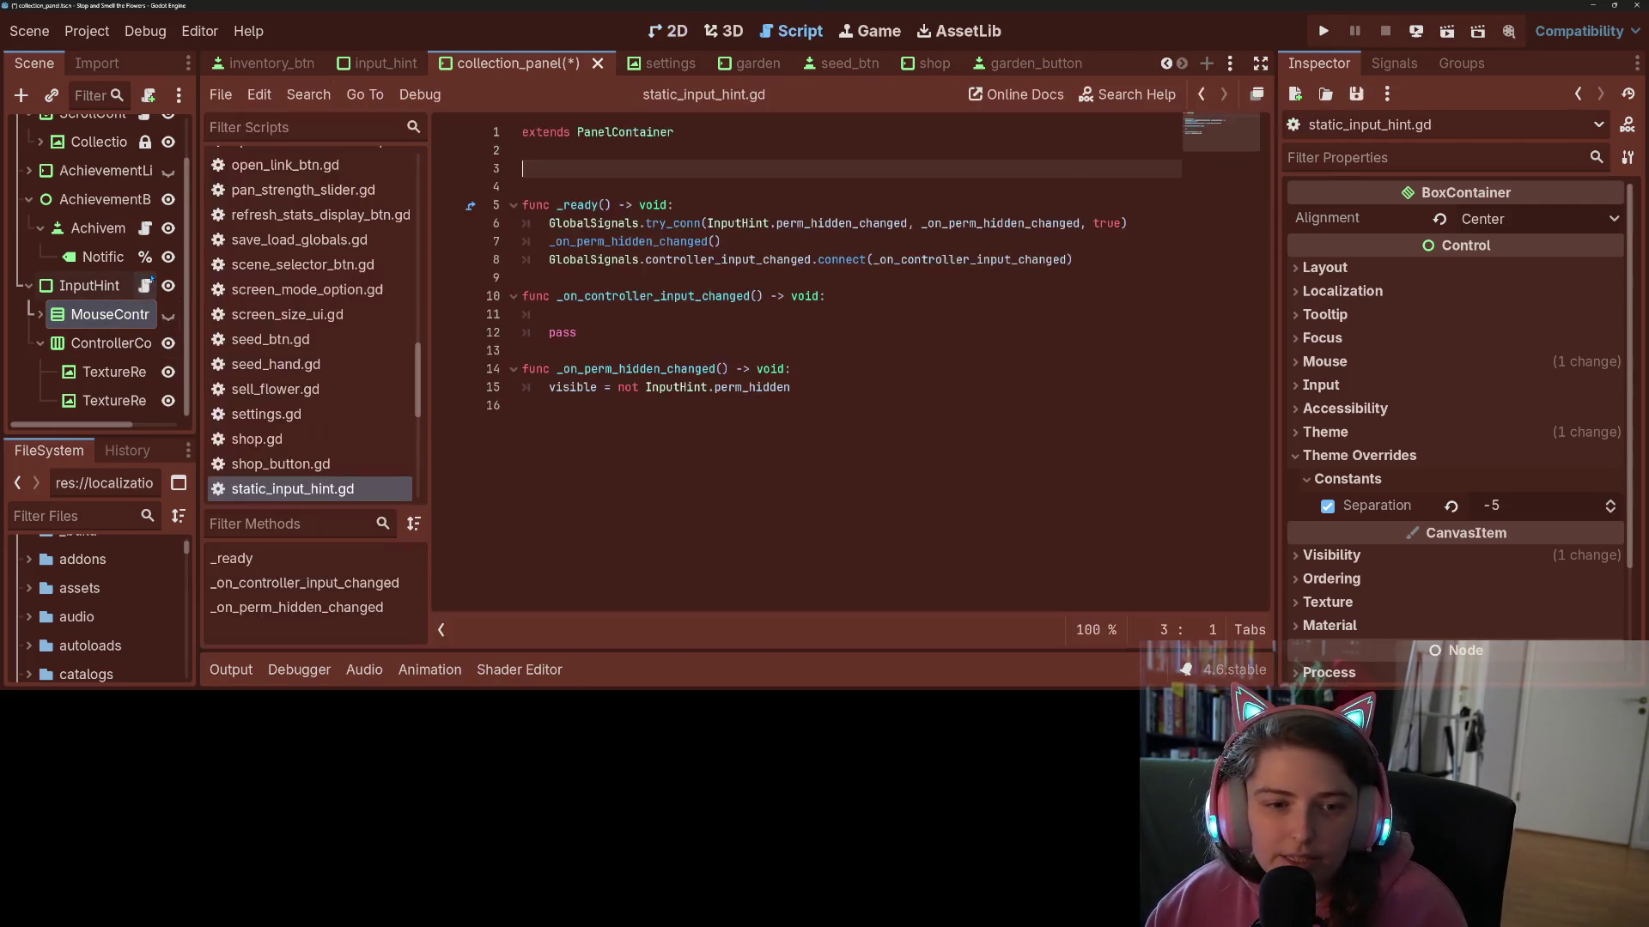
left_click(611, 295)
left_click(610, 314)
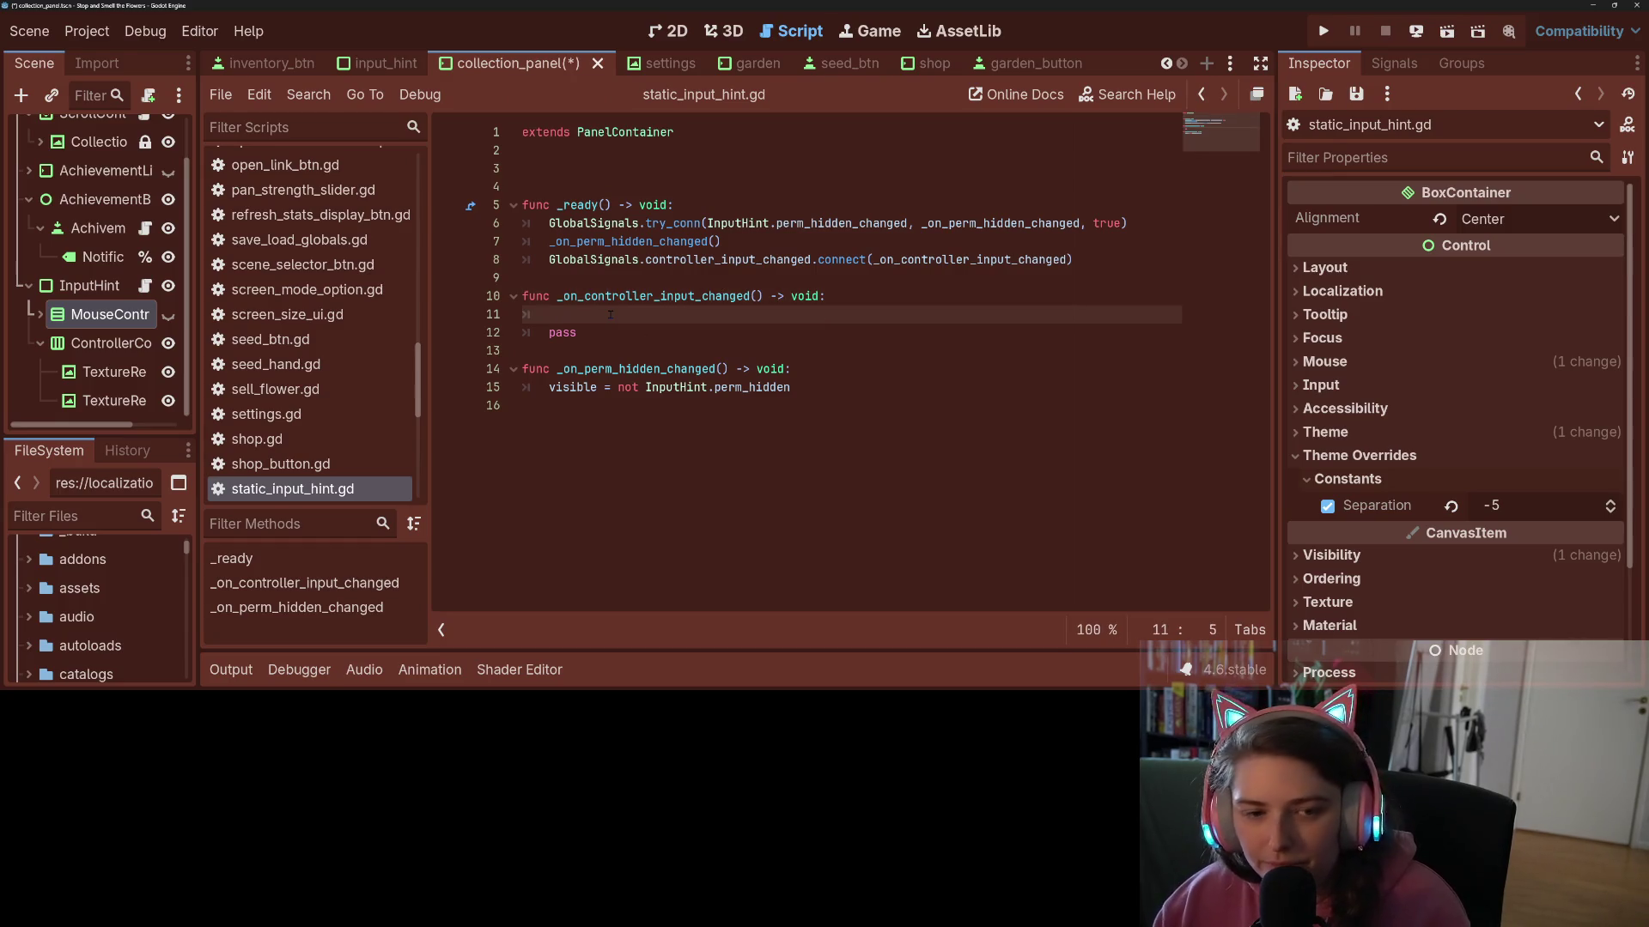
right_click(114, 315)
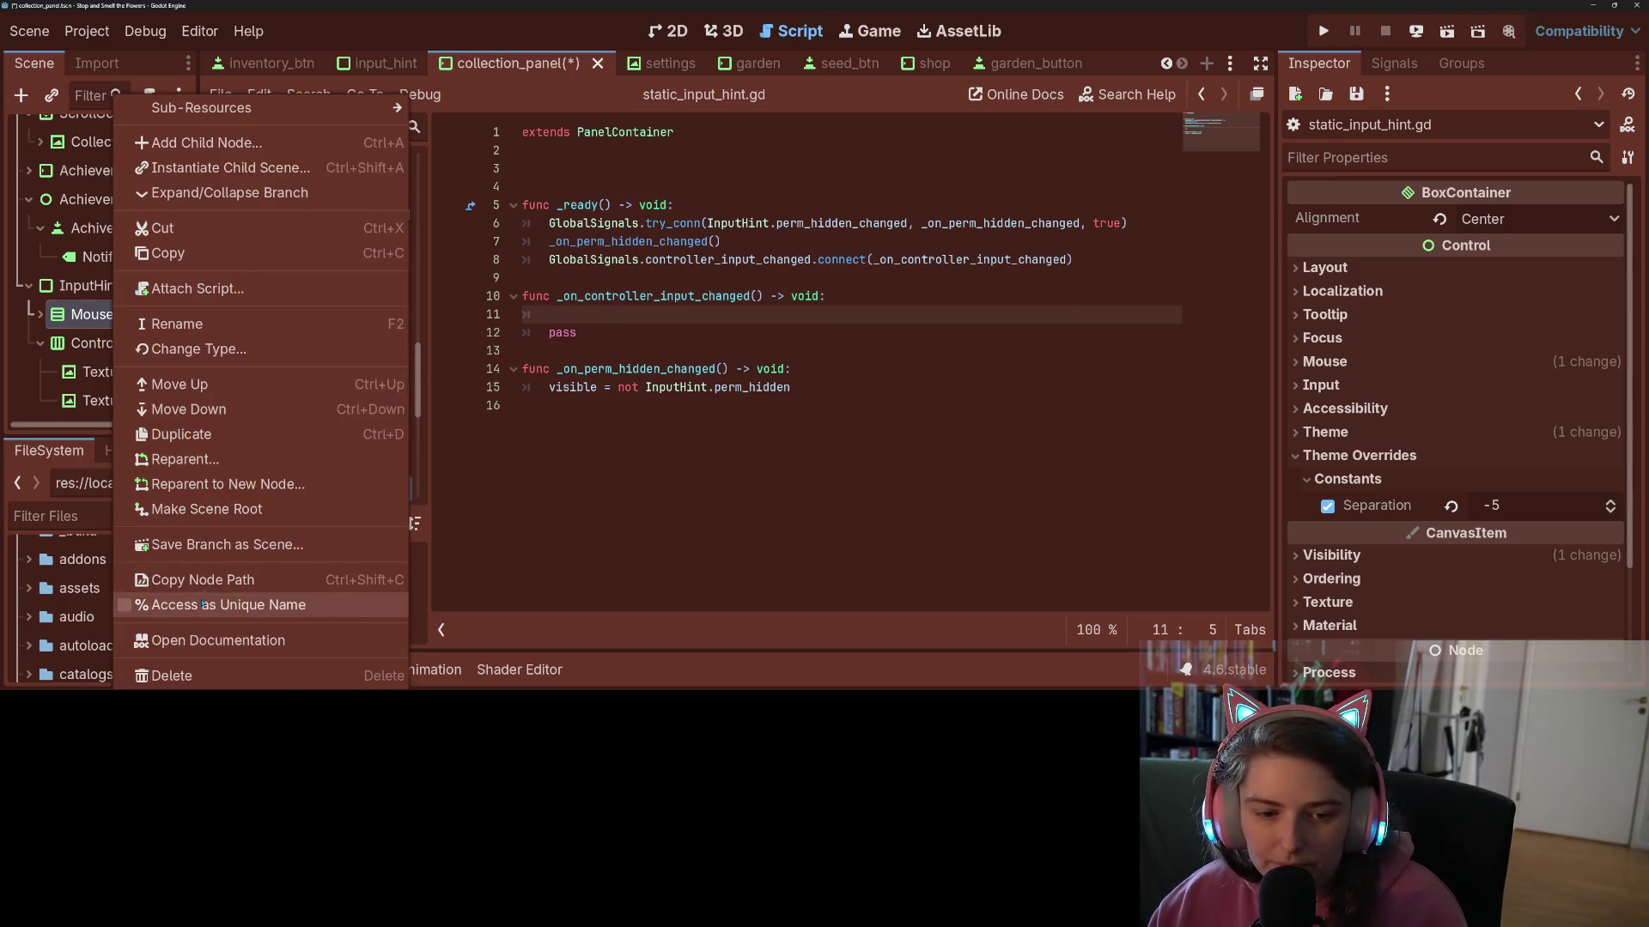
left_click(202, 604)
right_click(121, 342)
left_click(194, 601)
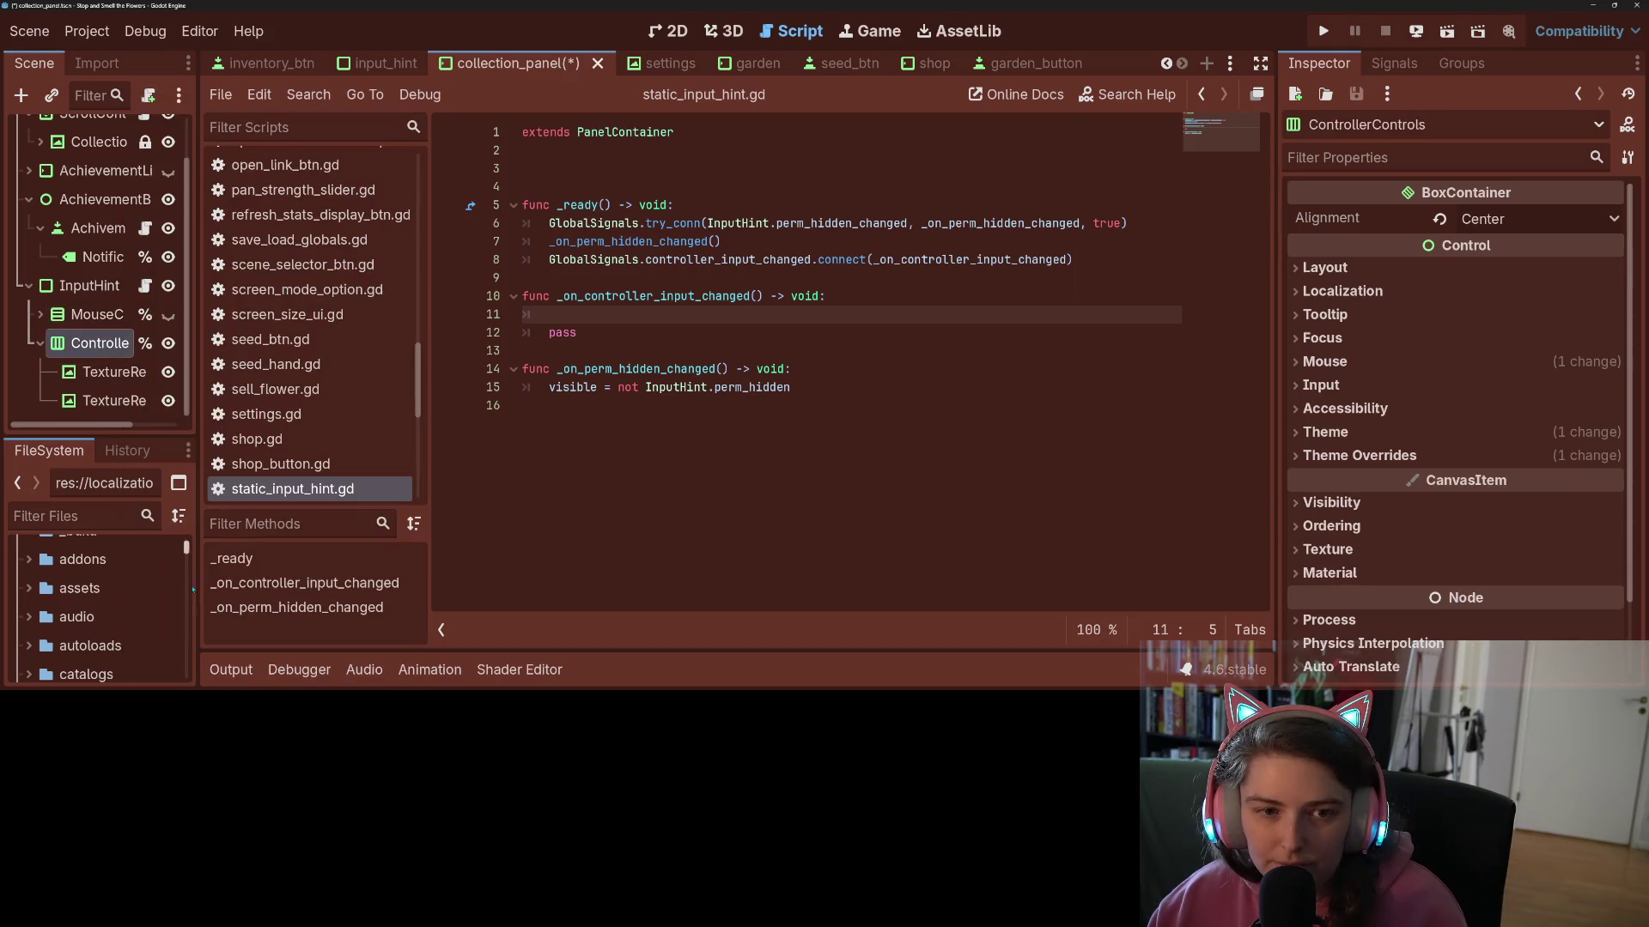
scroll(111, 343, "up", 1)
scroll(112, 343, "down", 1)
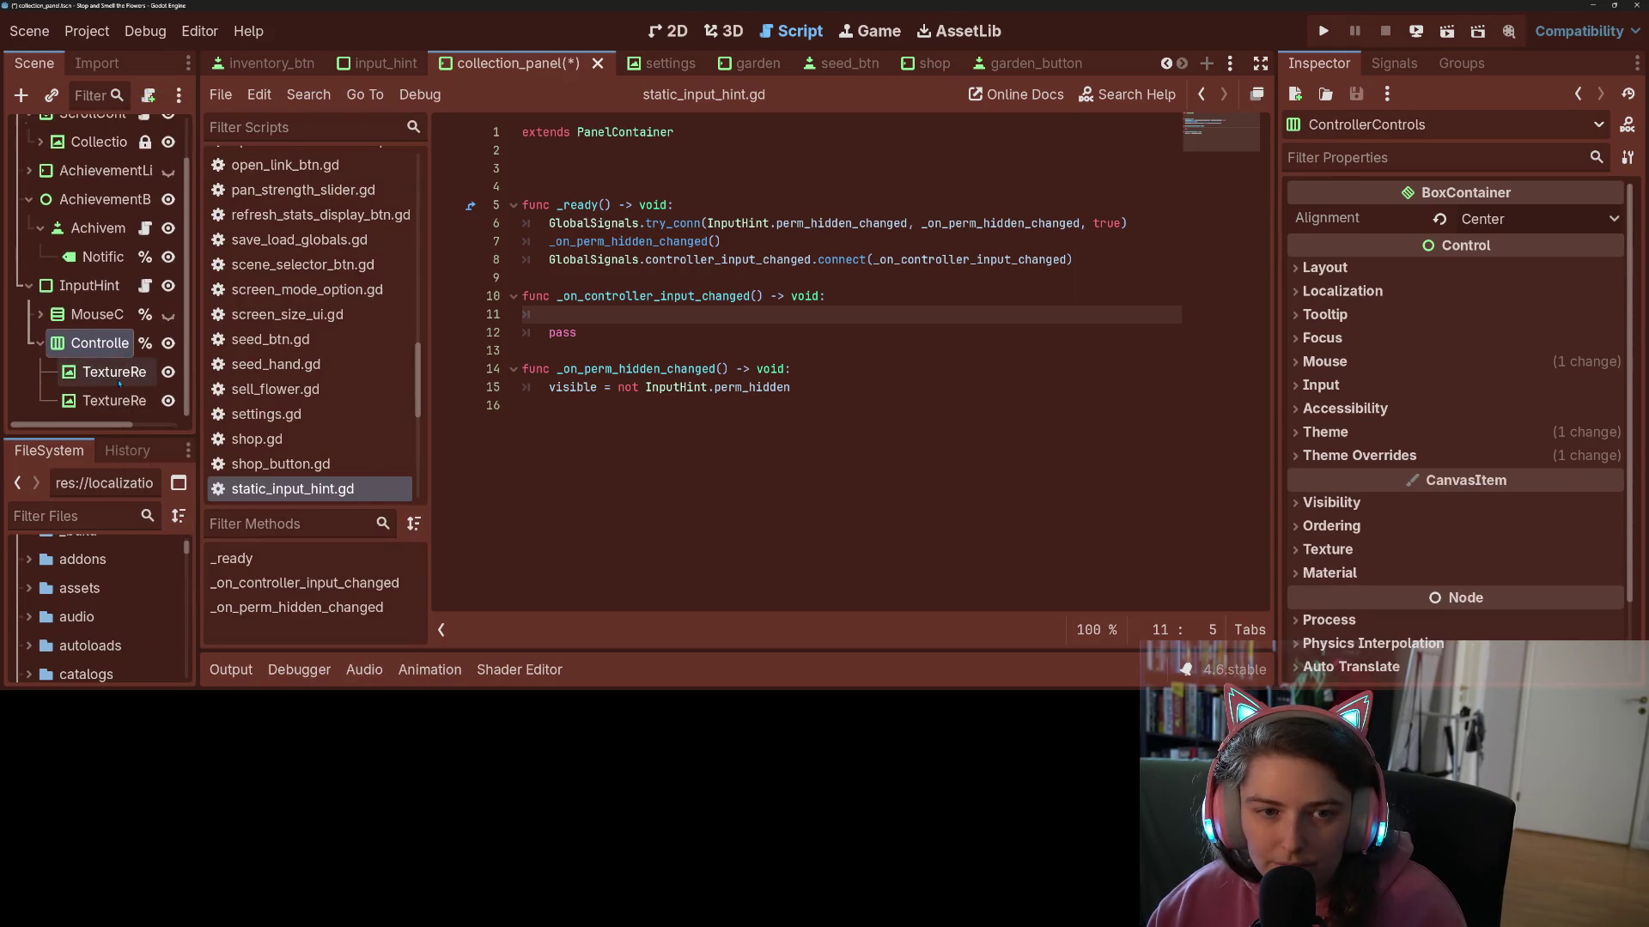
left_click(145, 344)
left_click(747, 380)
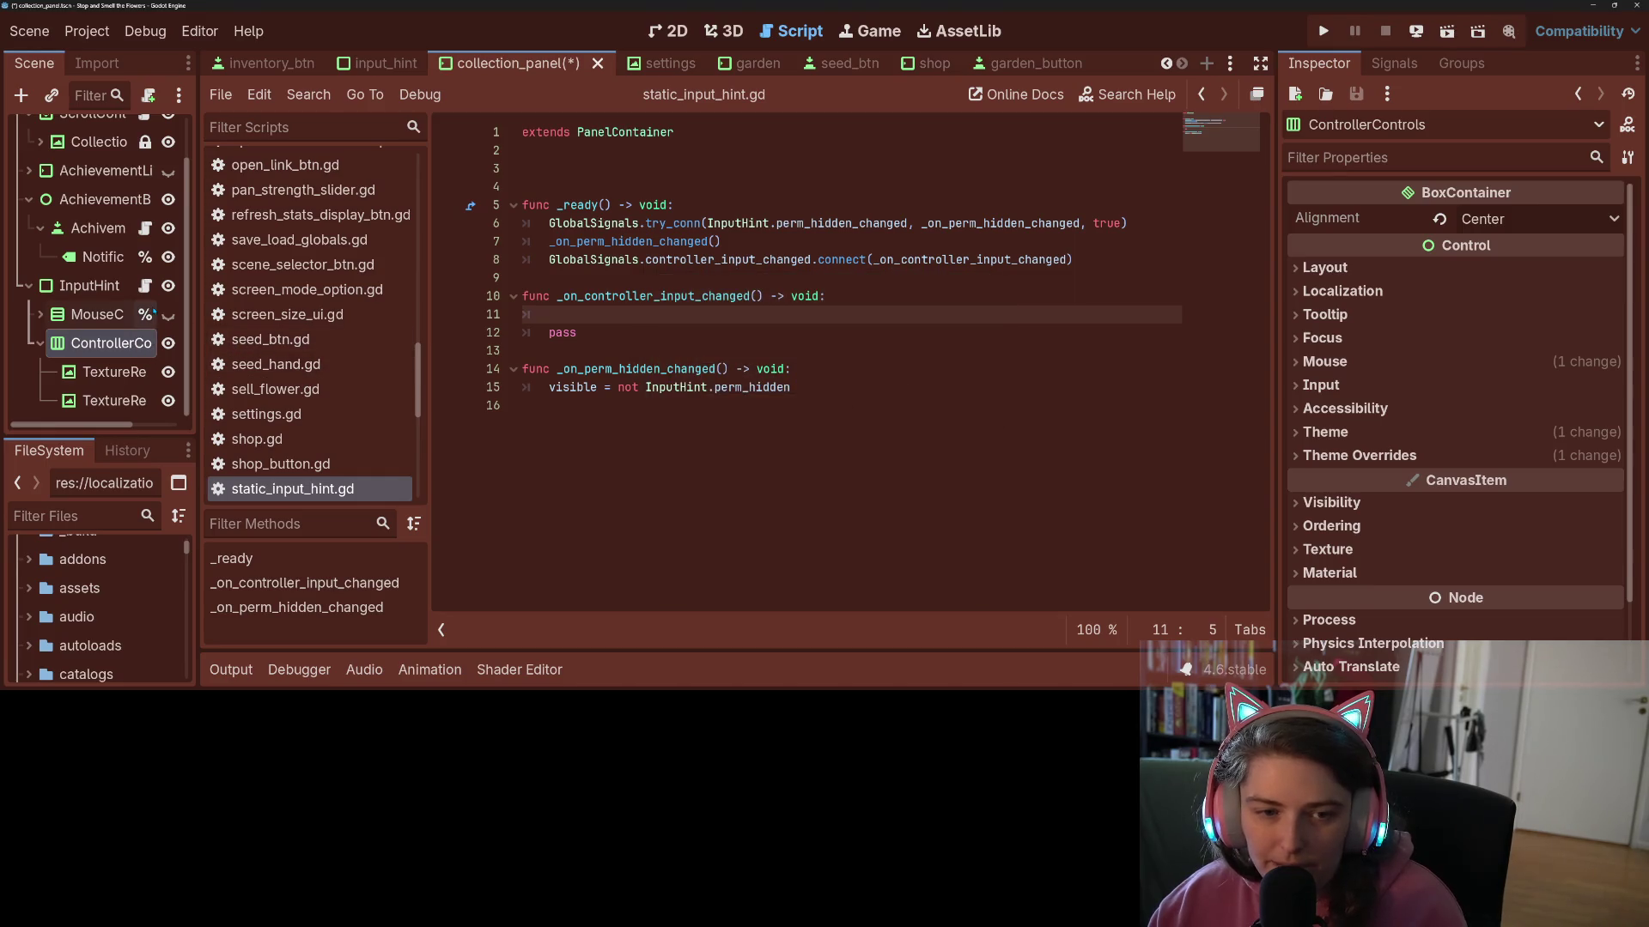
left_click(145, 314)
left_click(751, 378)
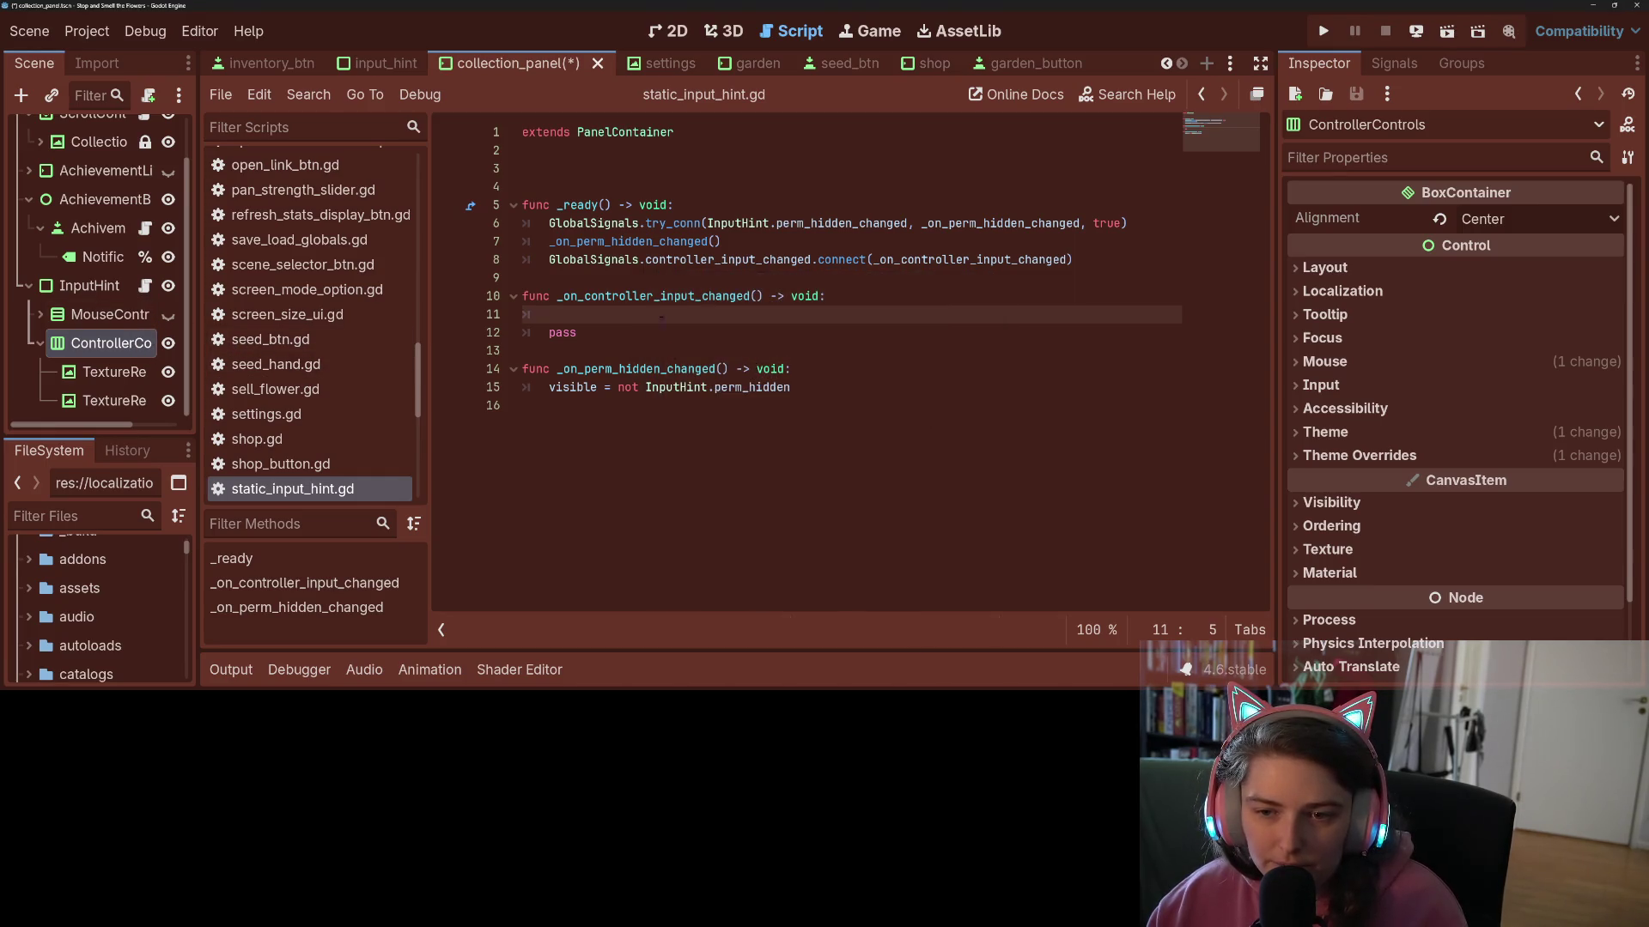
- Start a line in _on_controller_input_changed assigning $MouseControls.visible
type("if")
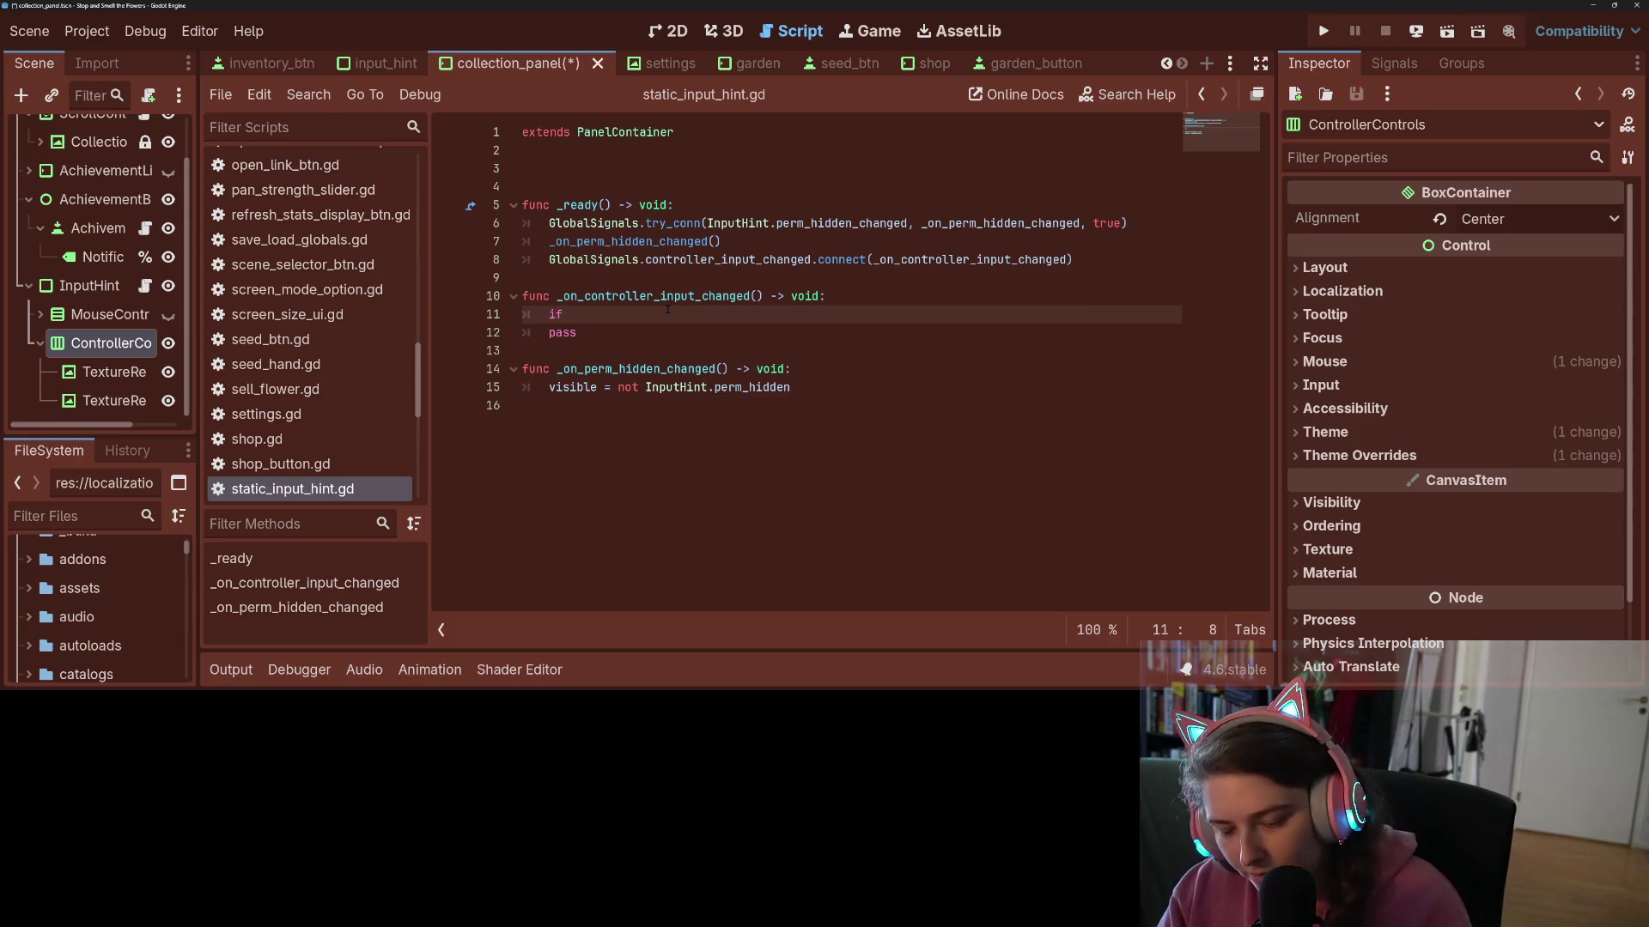
key("BackSpace")
key("BackSpace")
key("BackSpace")
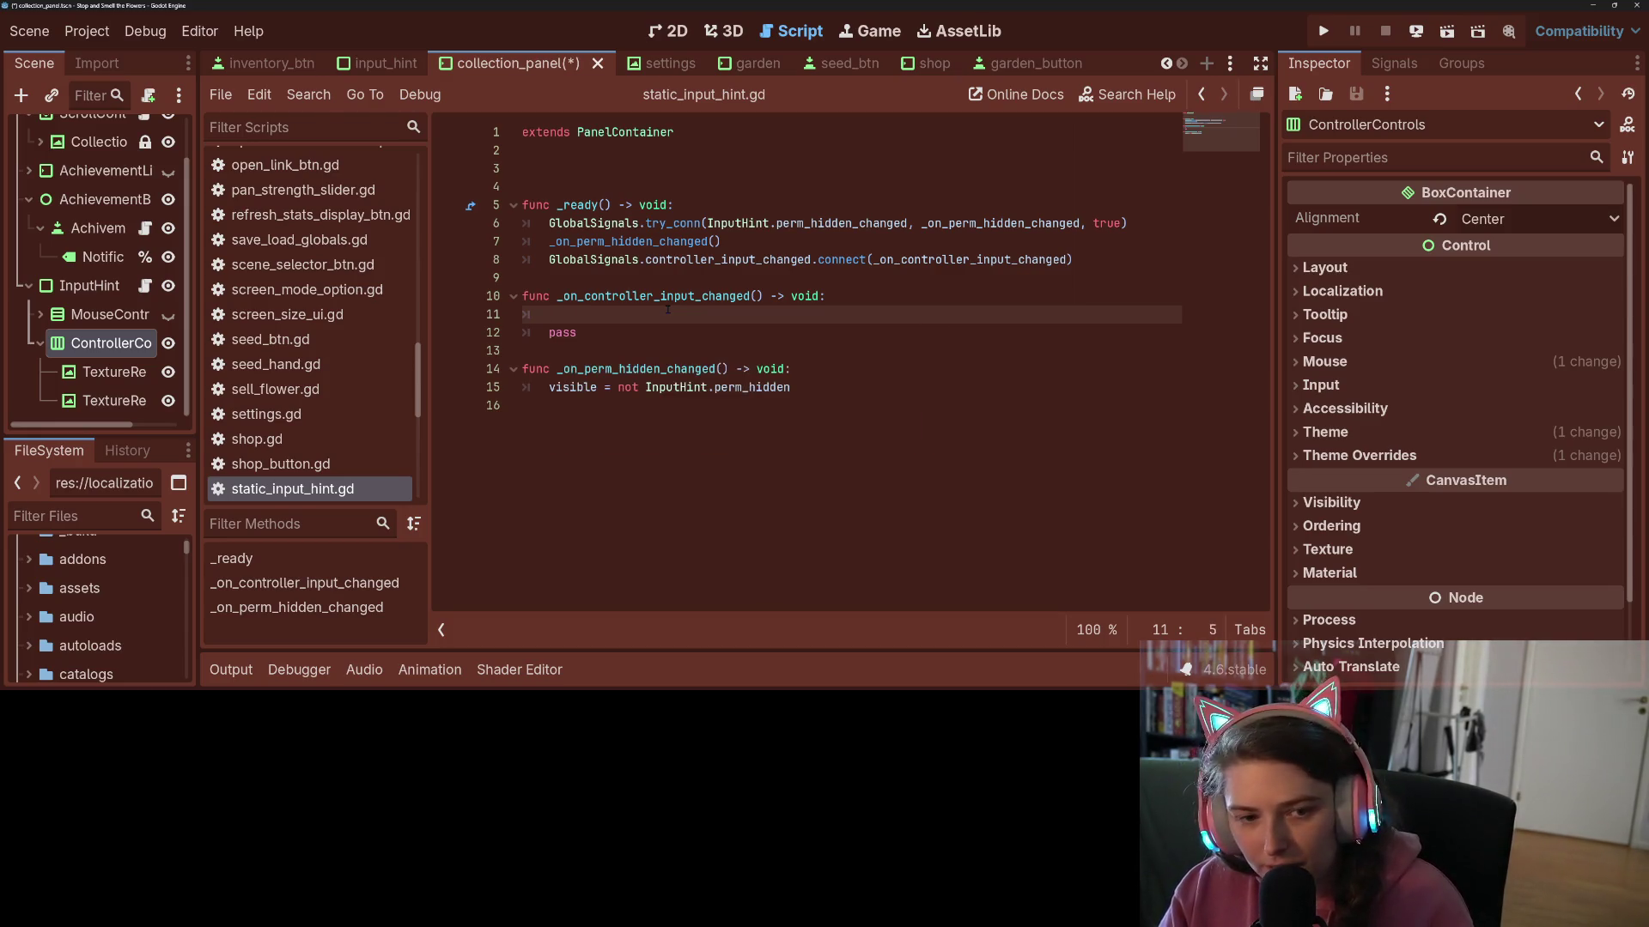
type("$Ma")
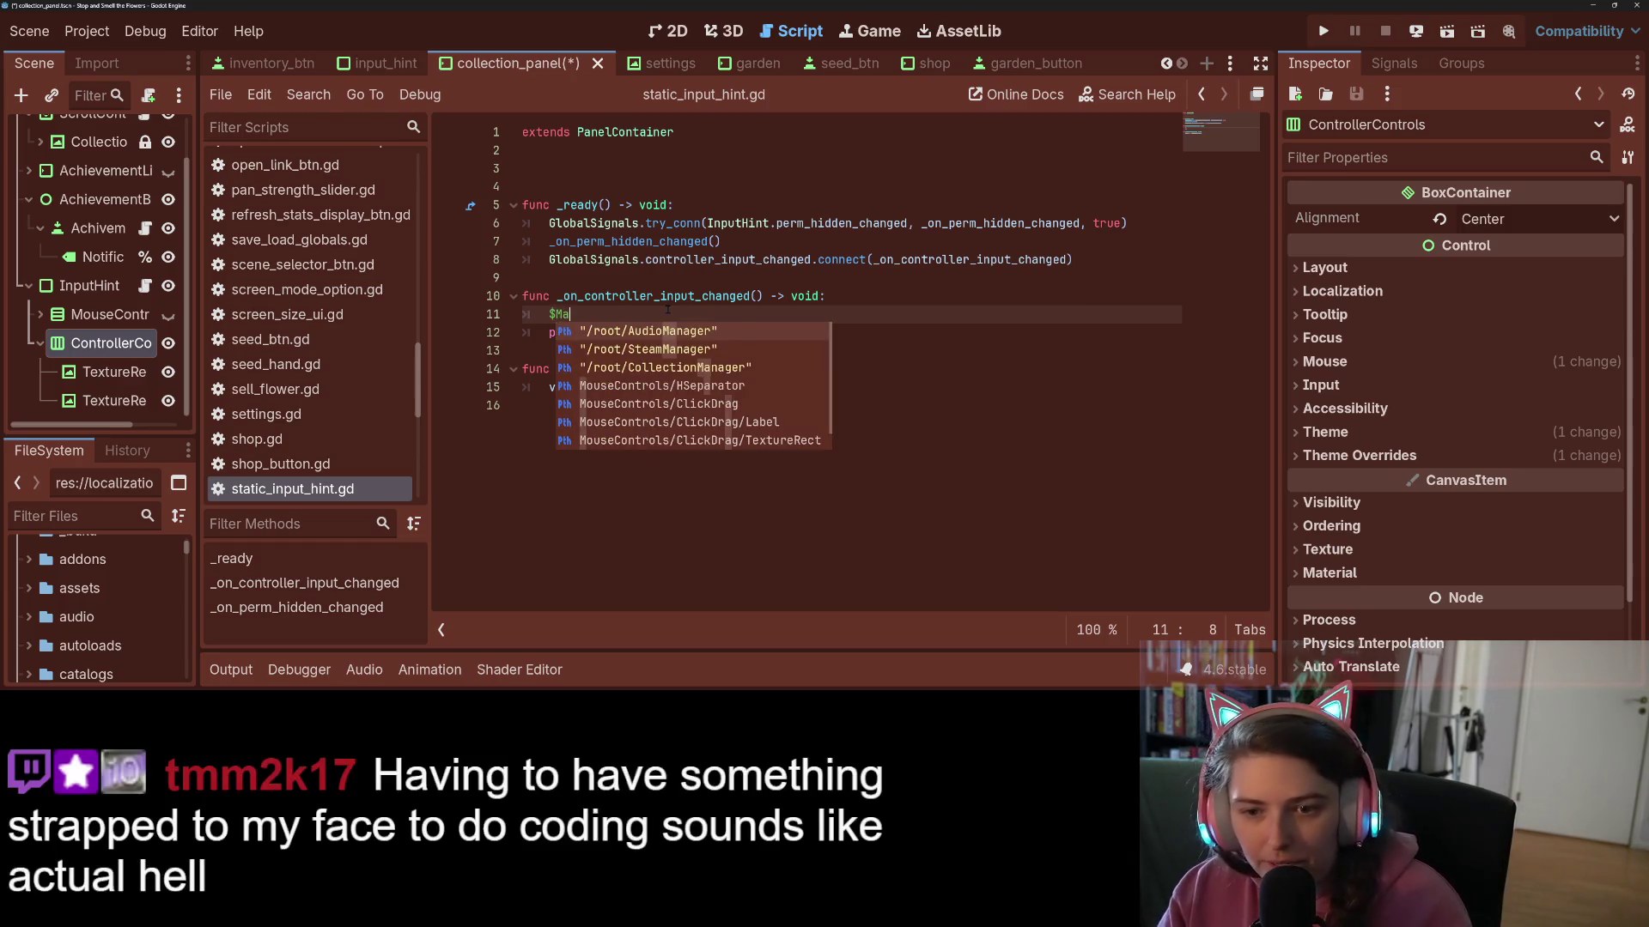
key("Down")
key("Down")
key("Down")
key("Return")
key("BackSpace")
key("BackSpace")
key("BackSpace")
key("BackSpace")
key("BackSpace")
key("BackSpace")
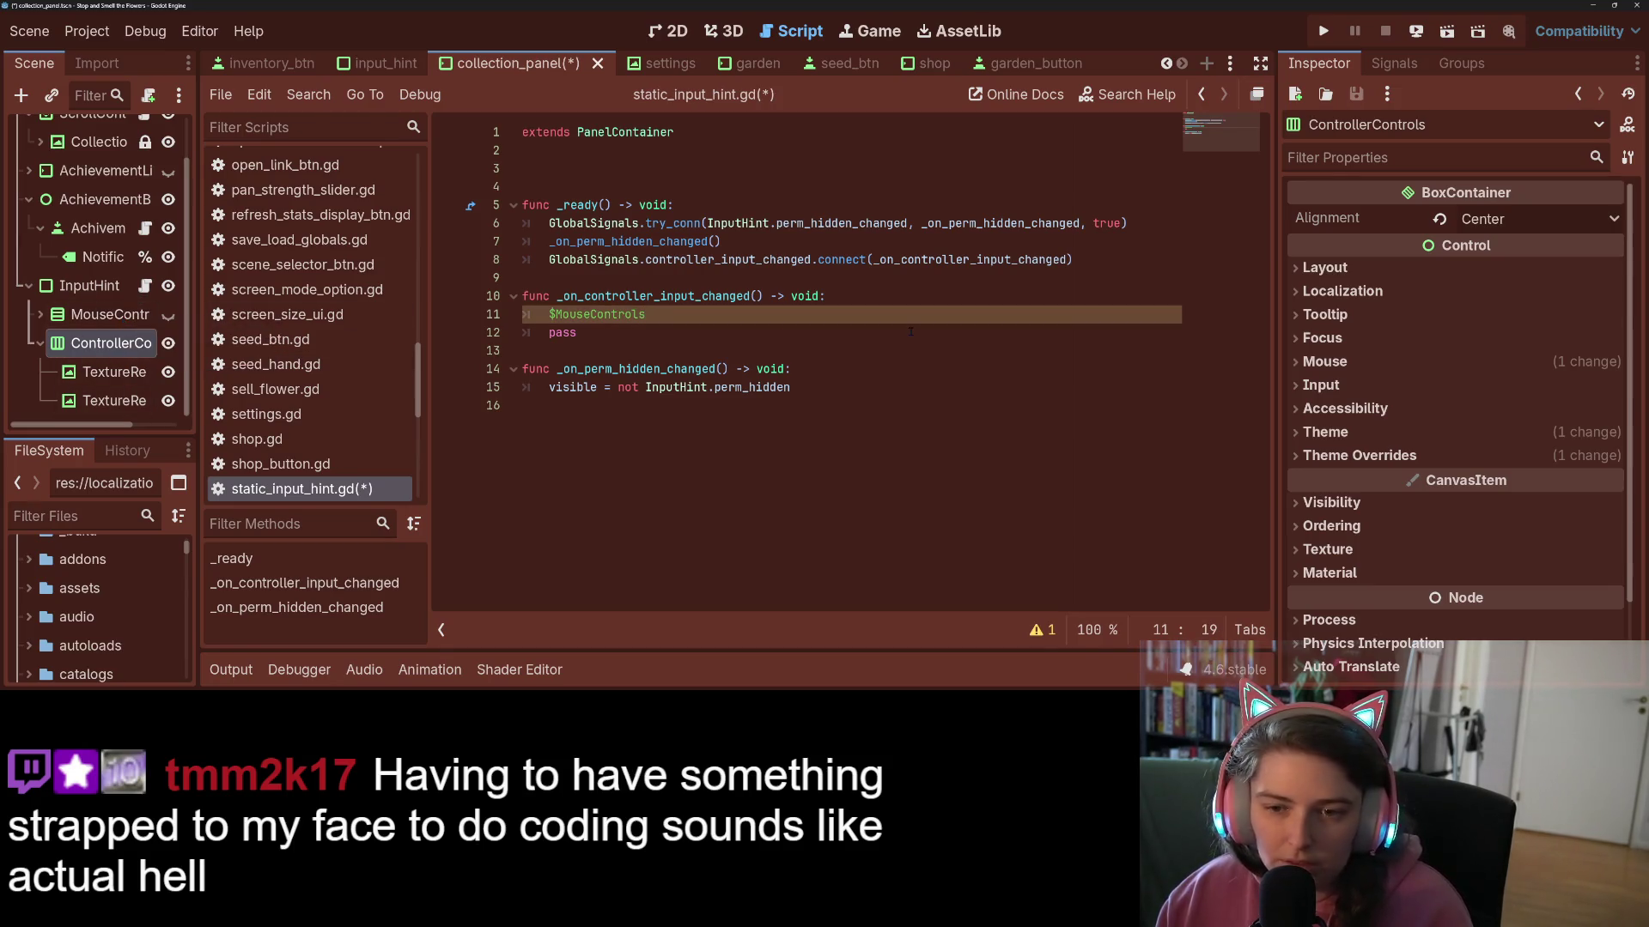
type(".vi=s")
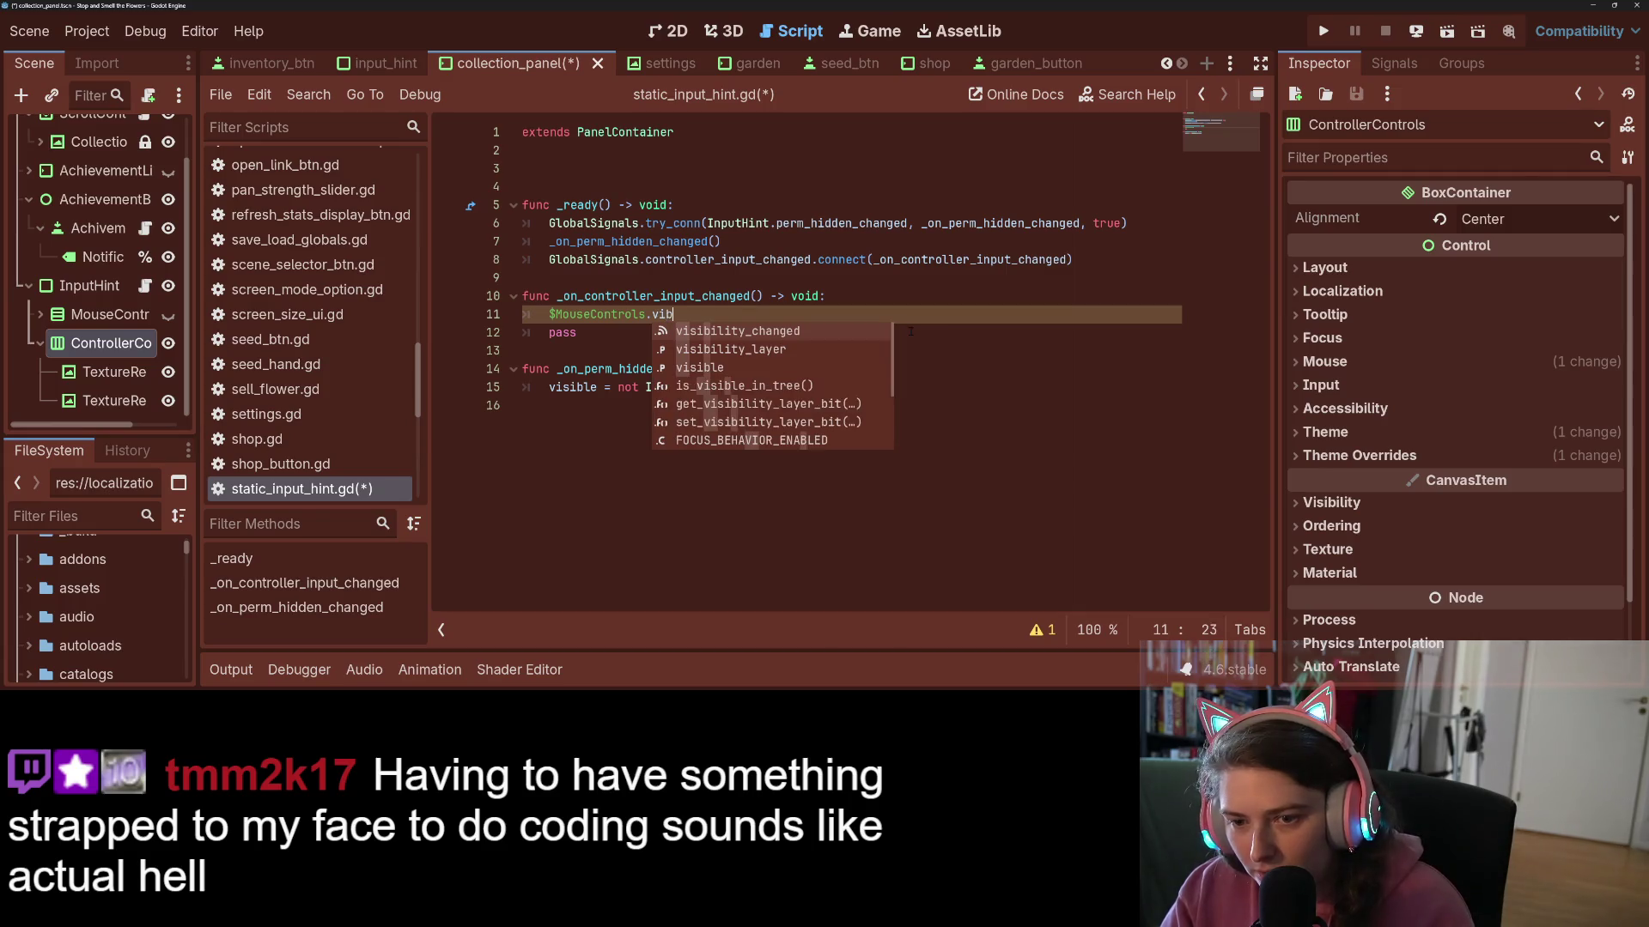
key("BackSpace")
key("BackSpace")
key("Down")
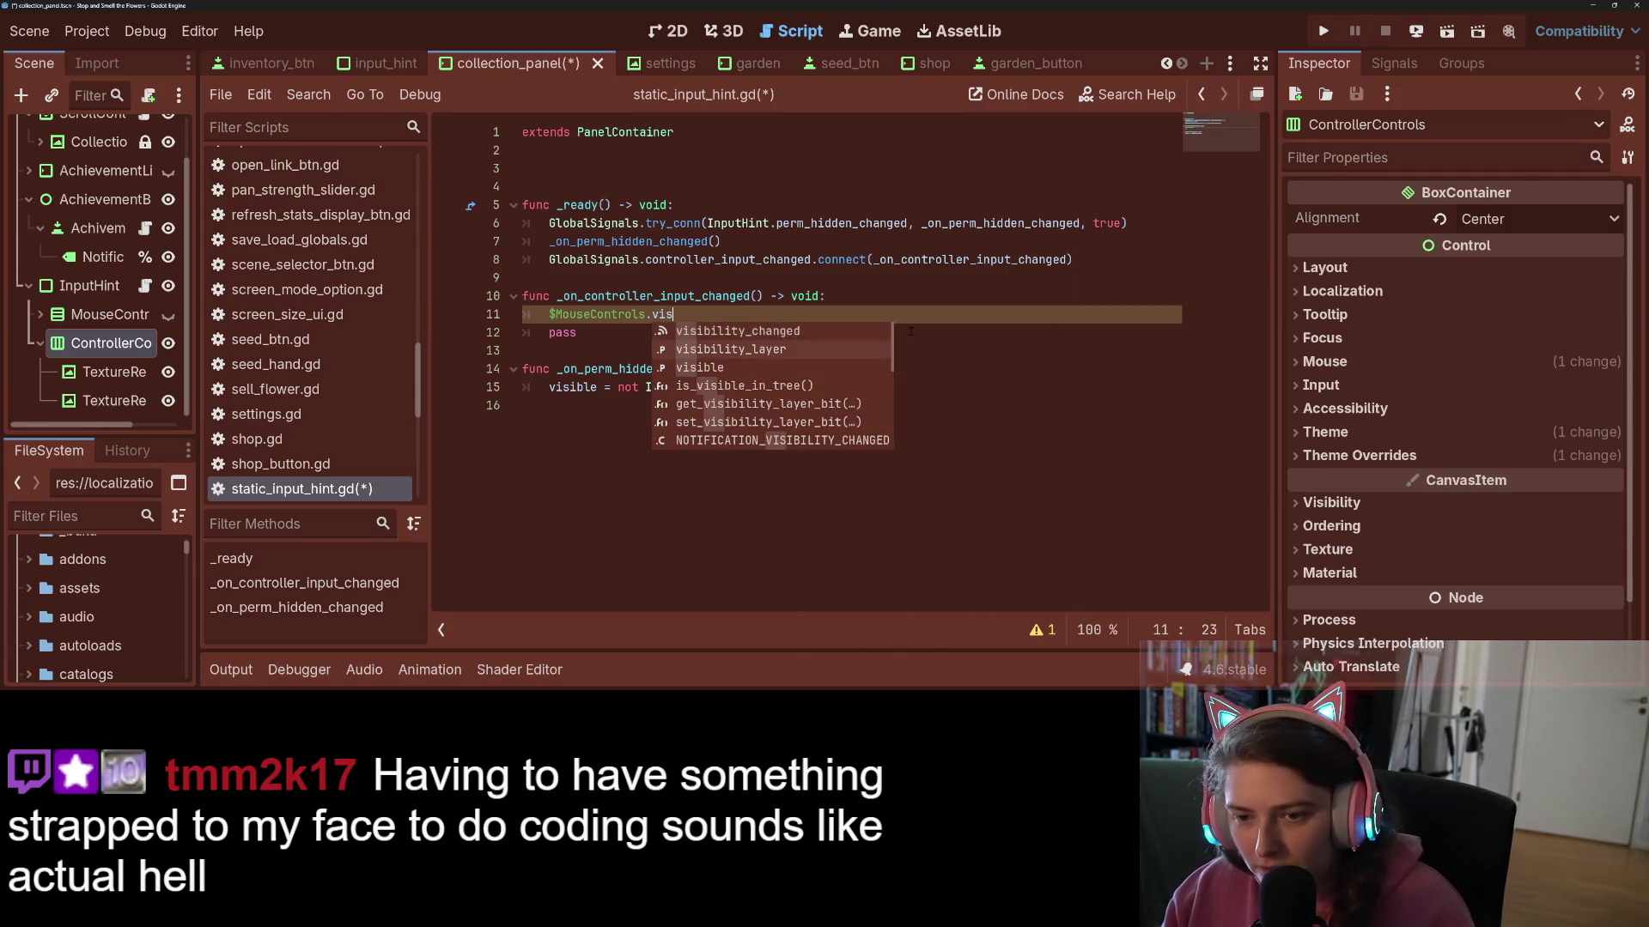
key("Return")
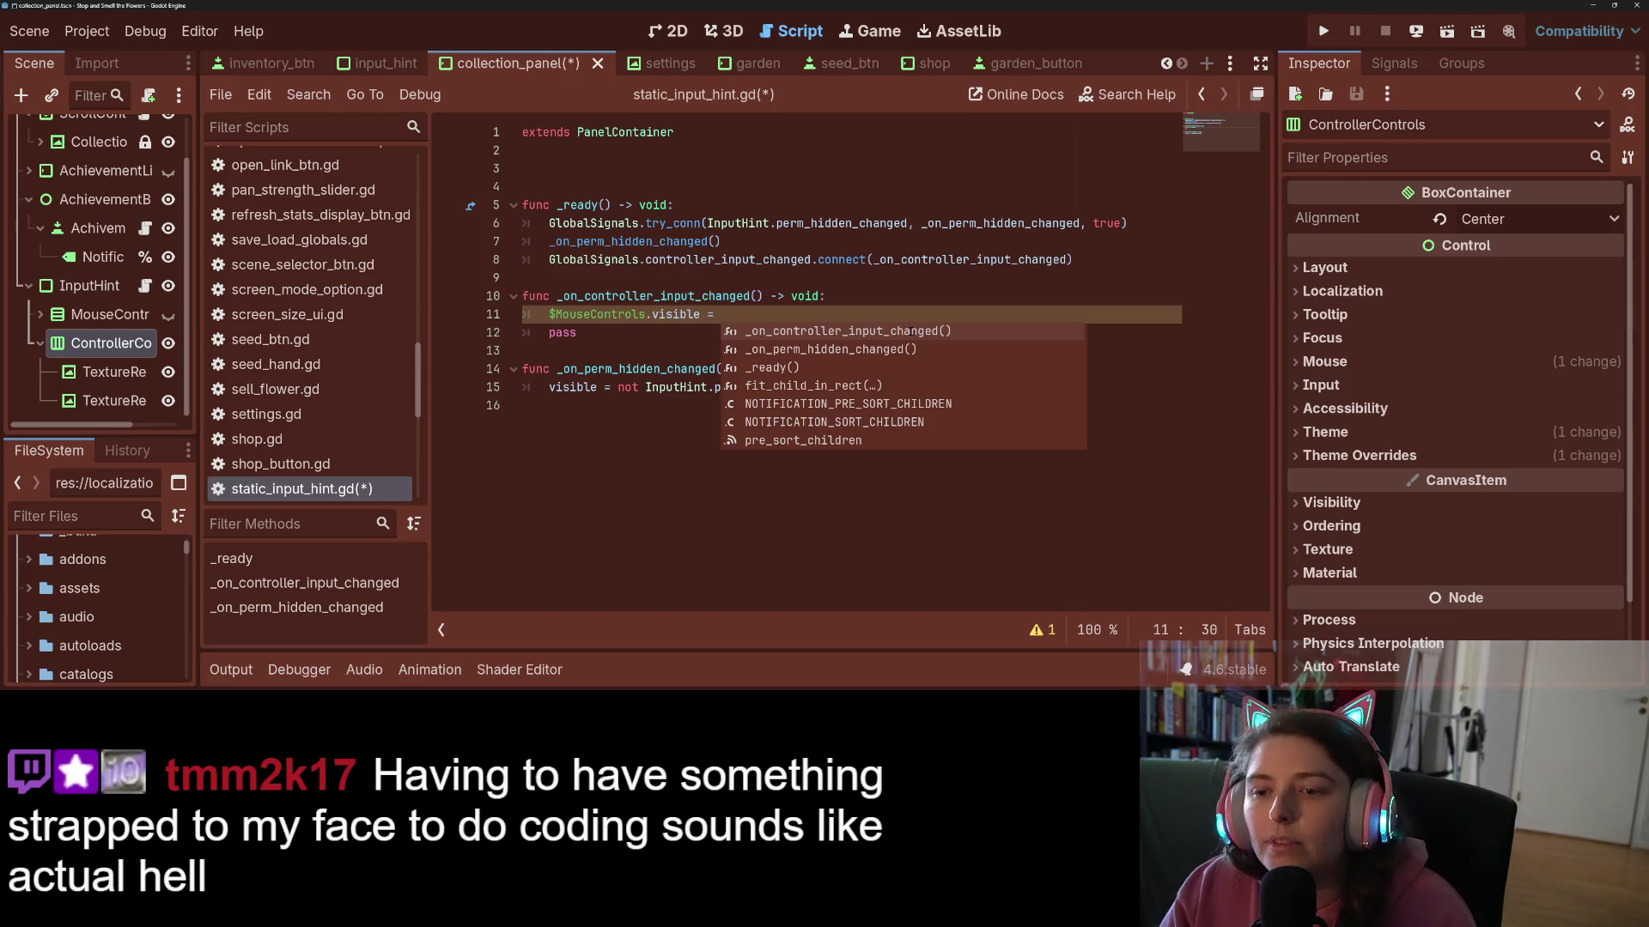
- Set $MouseControls.visible to not GlobalSignals.is_controller_input
type("GlobalSignals")
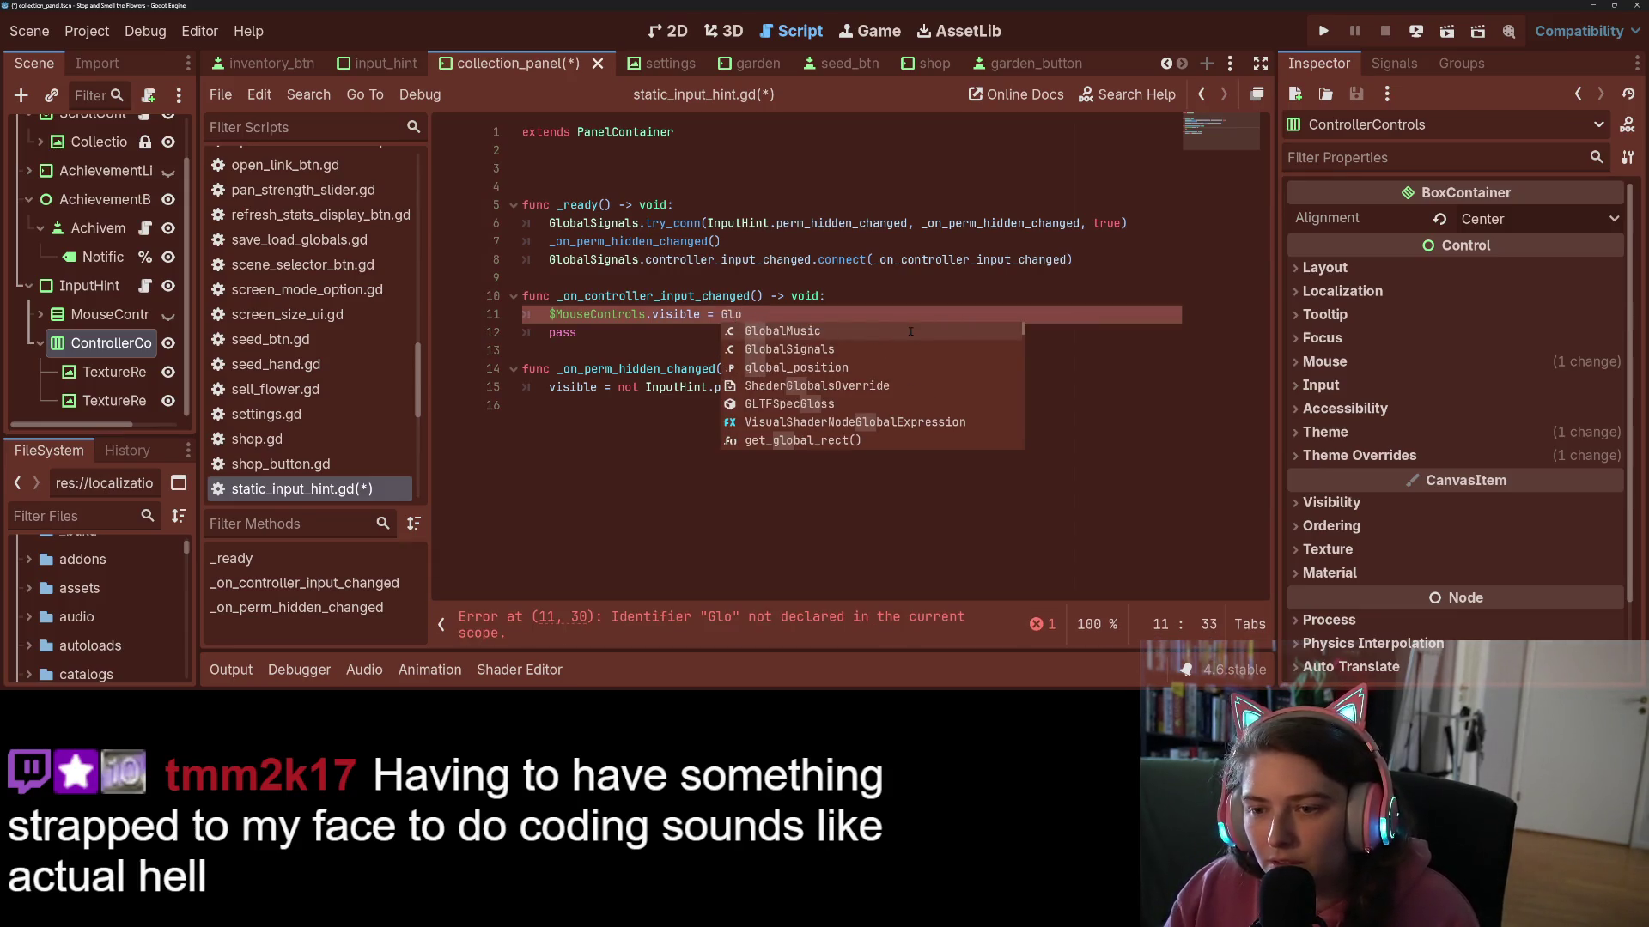
key("Return")
type(".is")
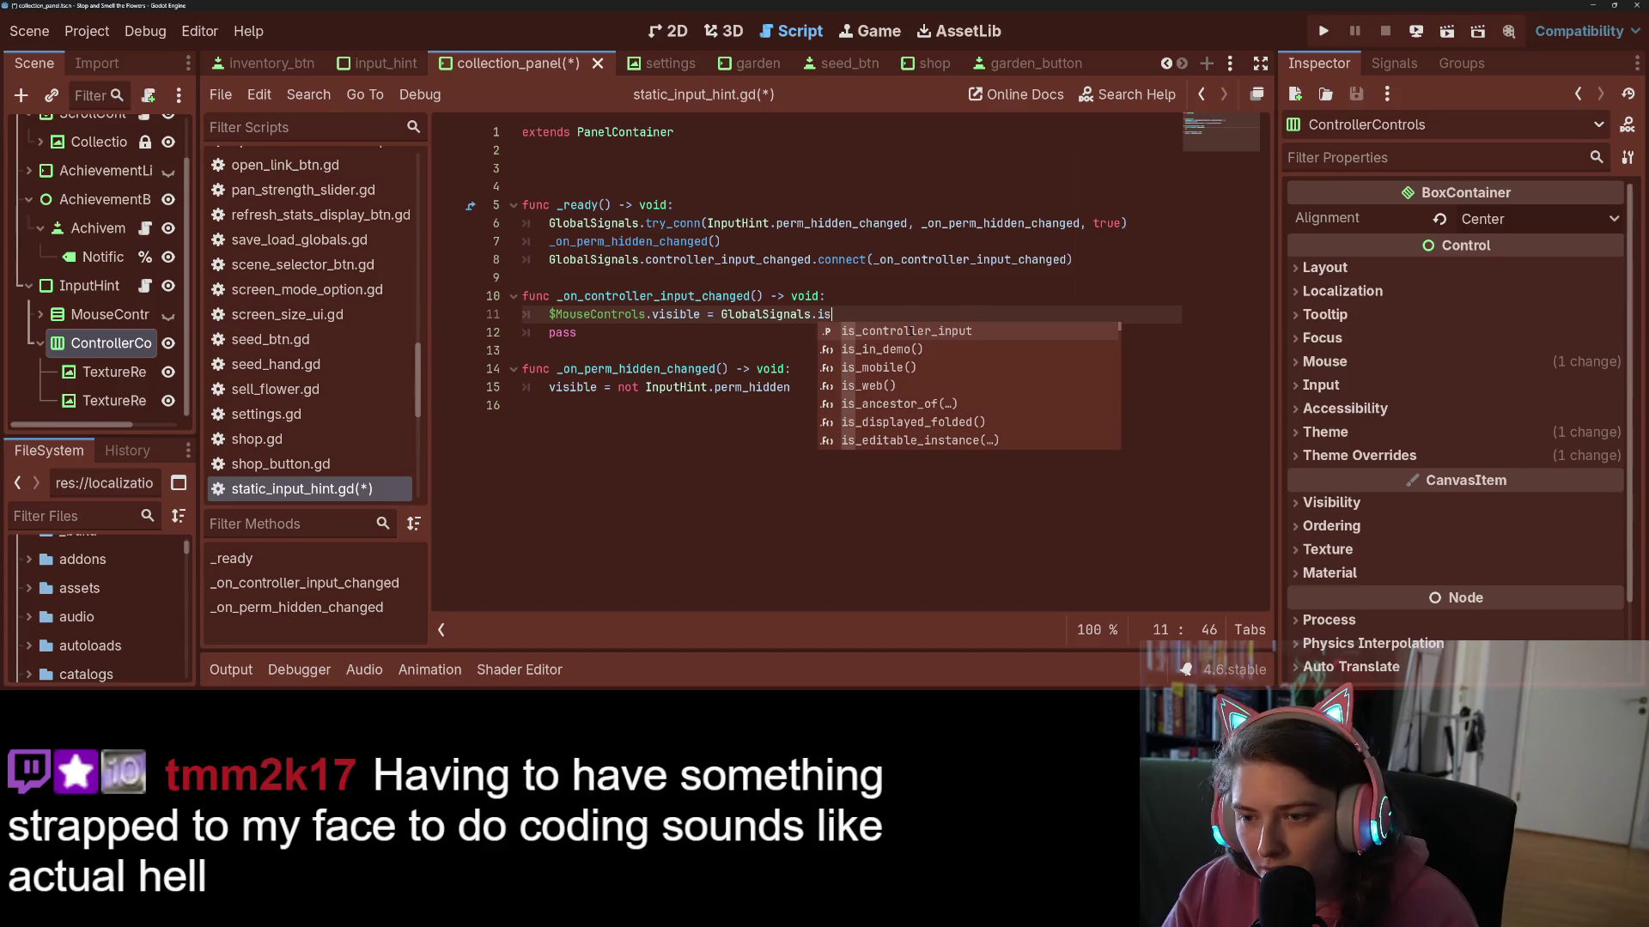
key("Return")
type("not")
- Duplicate the line as $ControllerControls.visible = GlobalSignals.is_controller_input and save
key("ctrl+shift+d")
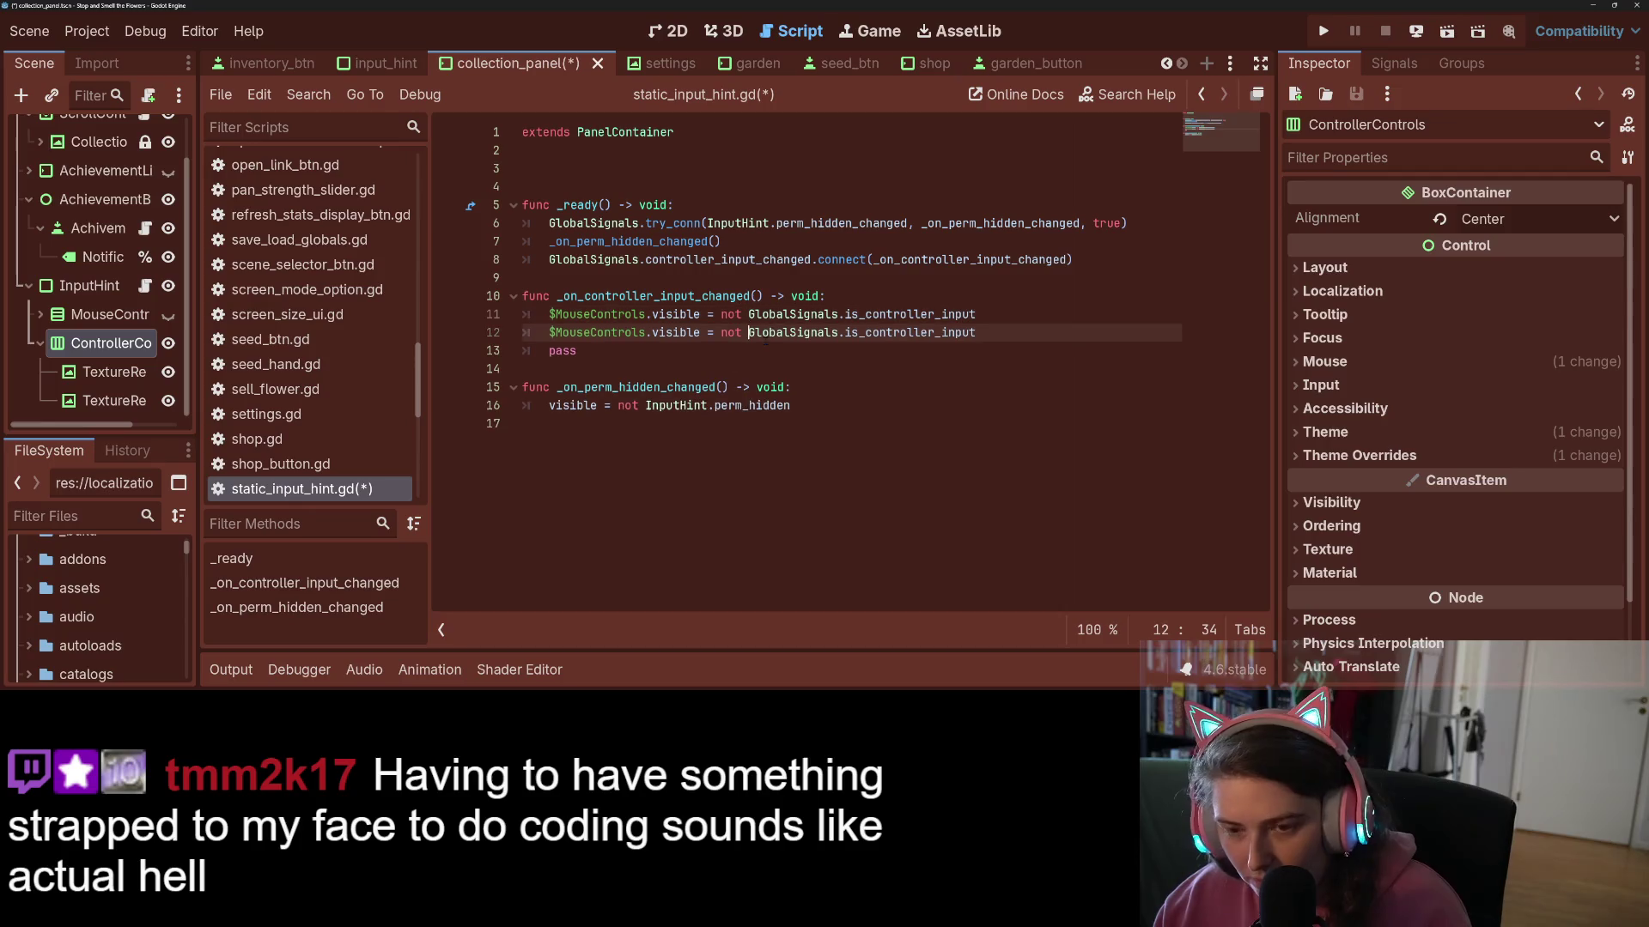
double_click(732, 332)
key("Delete")
key("Delete")
double_click(571, 333)
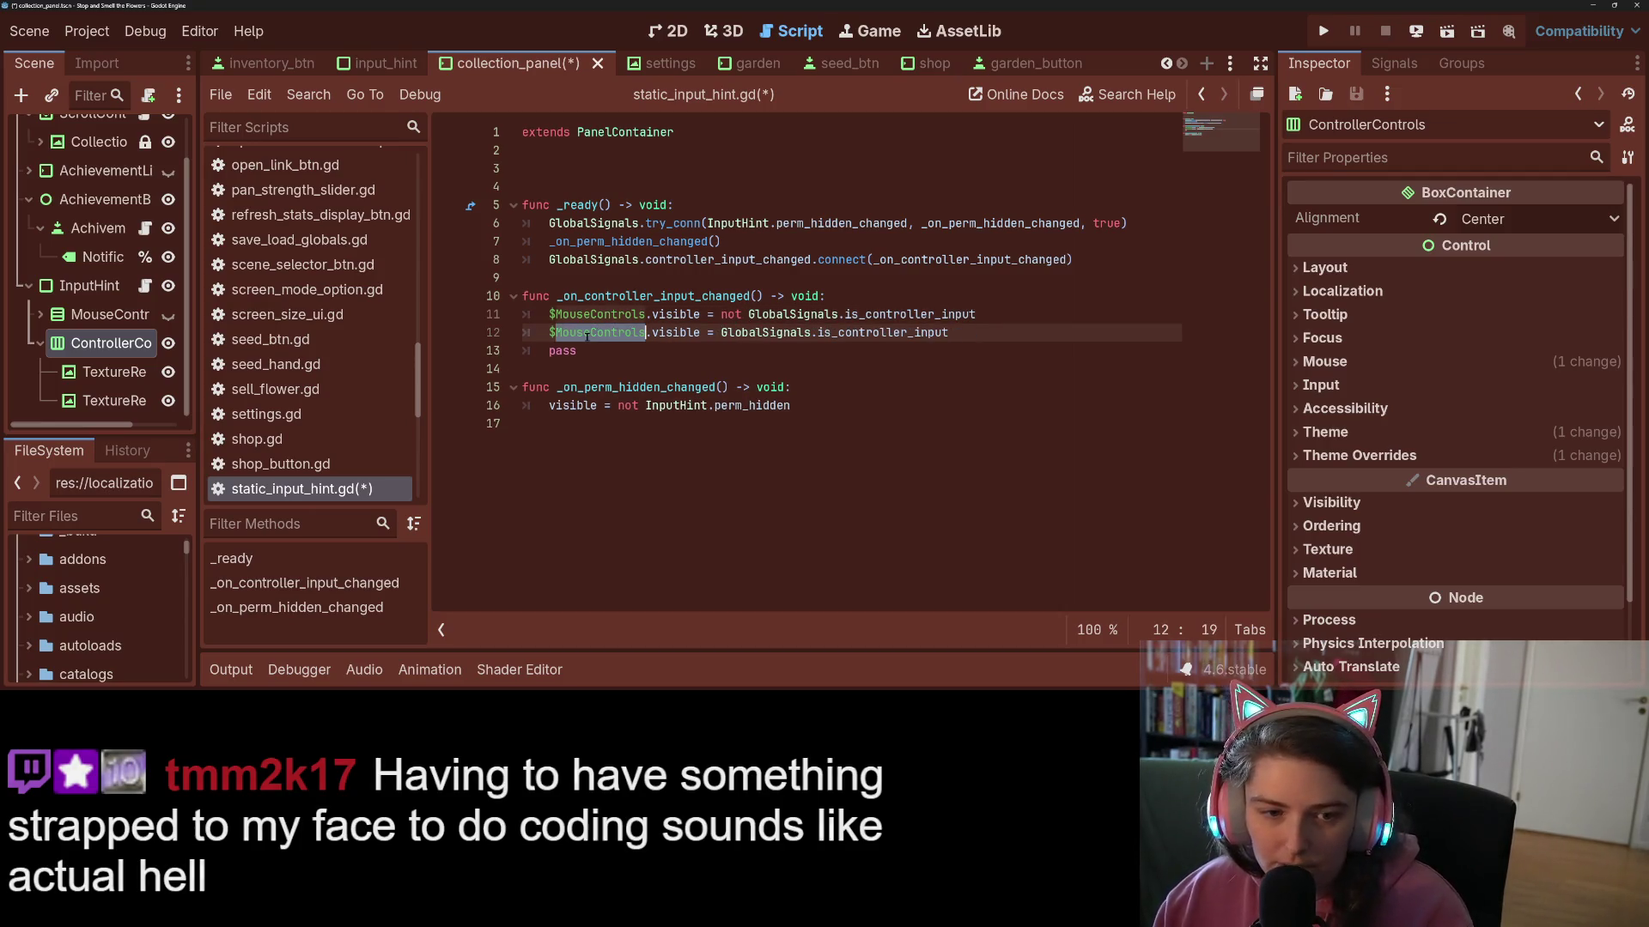
type("Co")
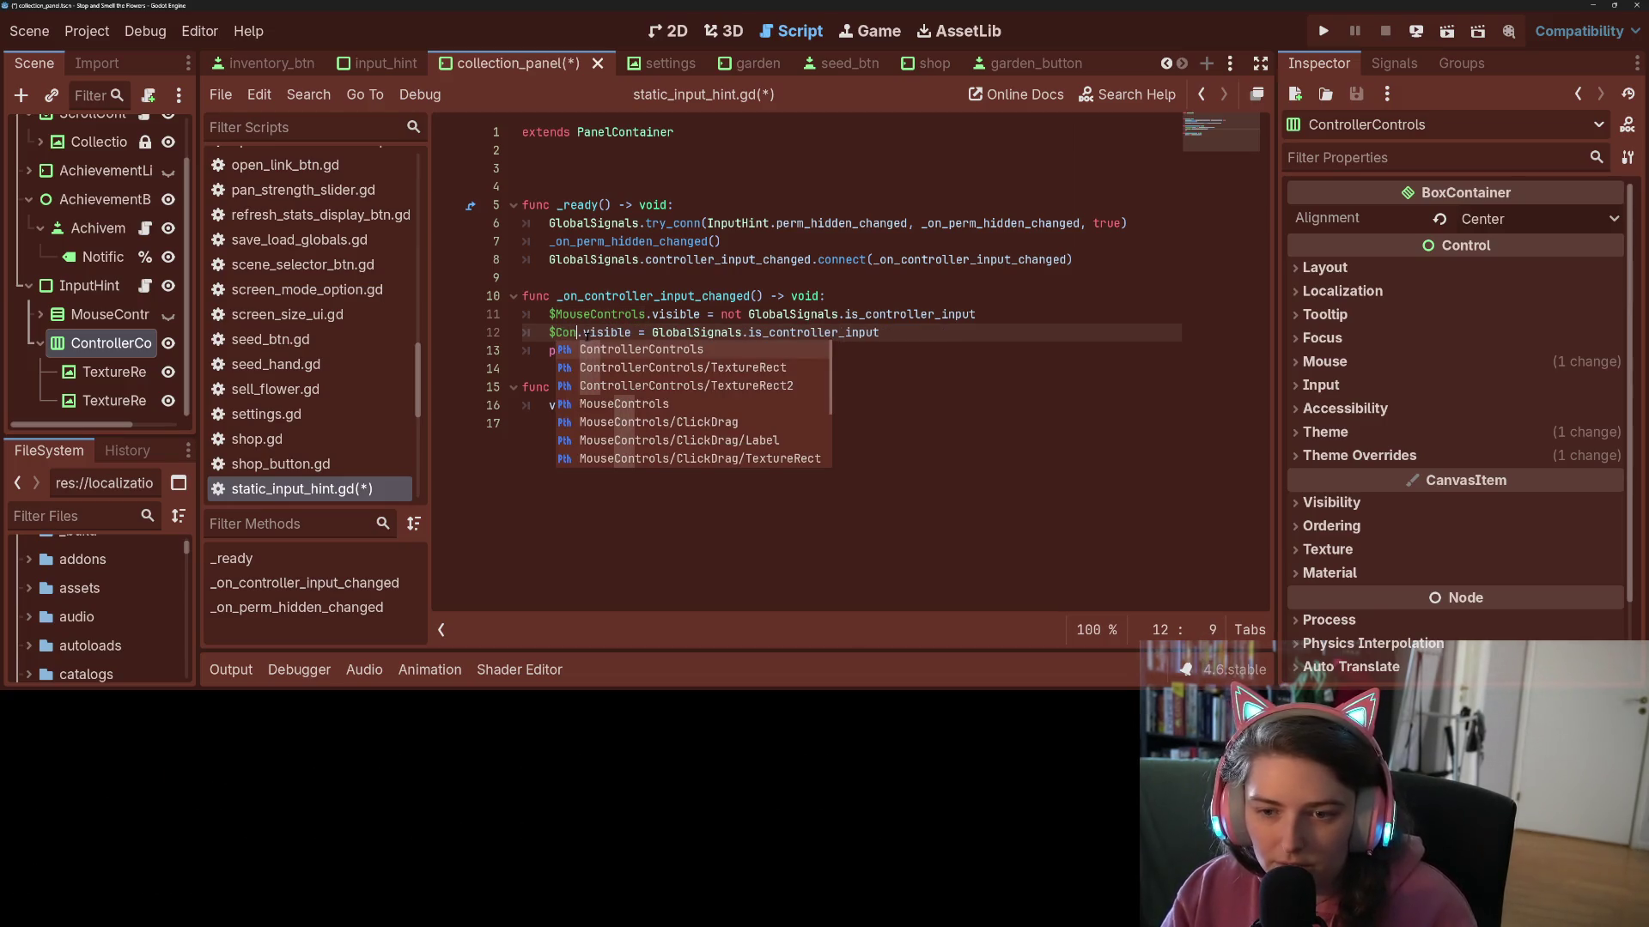
key("Return")
key("ctrl+s")
- Delete the leftover pass line from the handler
left_click(597, 348)
left_click_drag(597, 349, 523, 350)
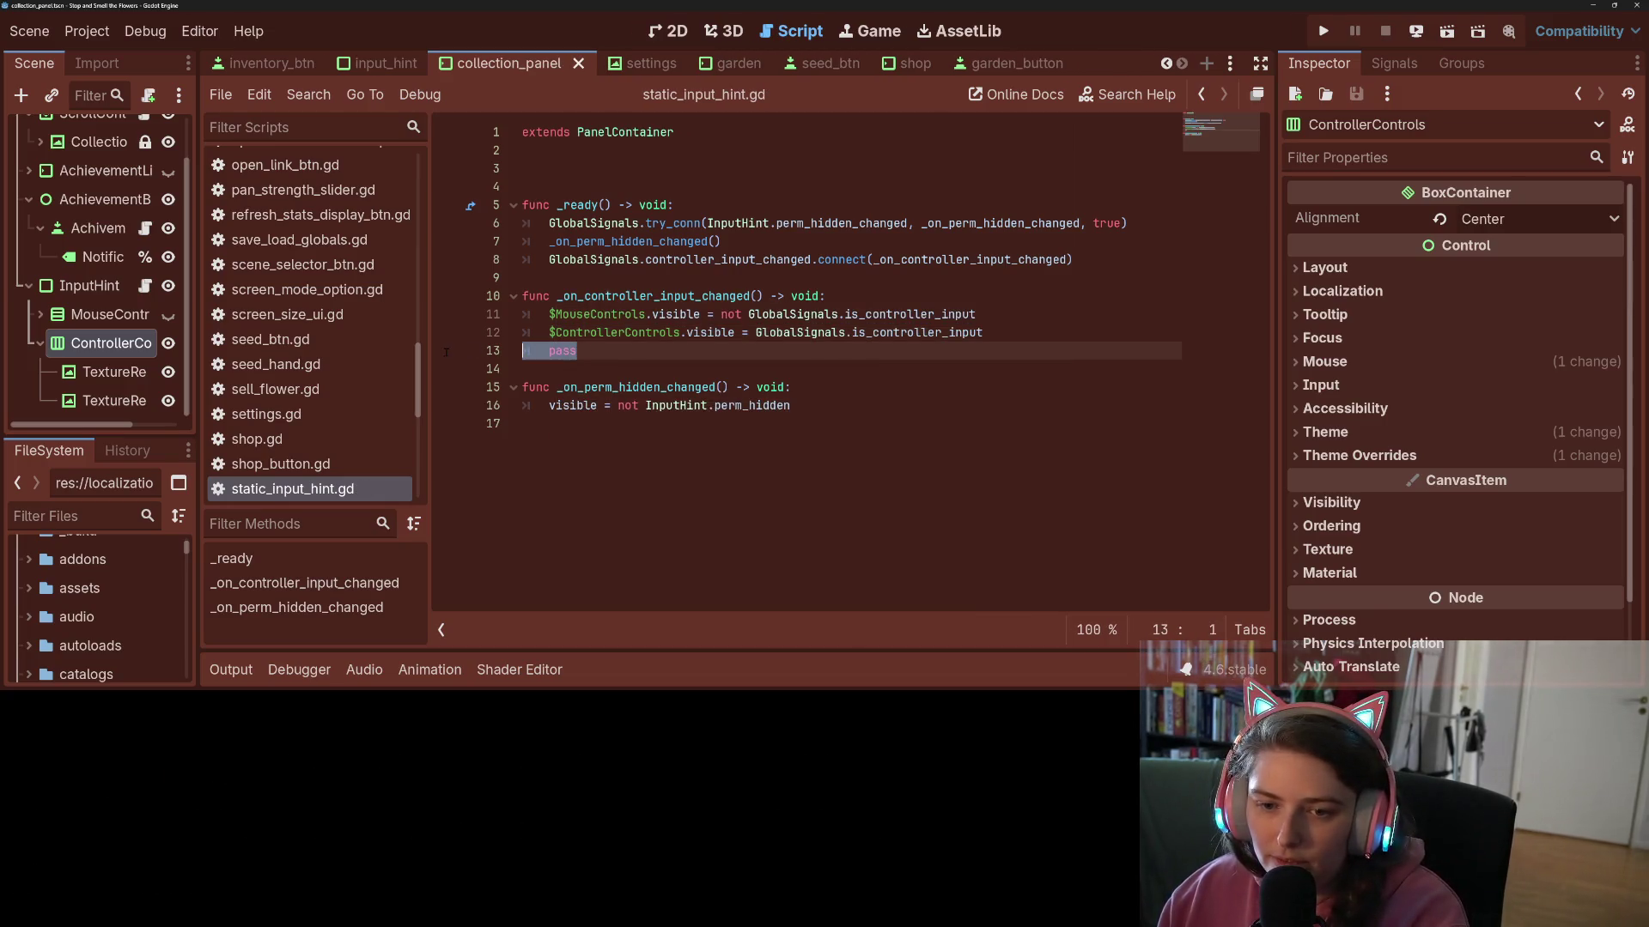
key("BackSpace")
key("BackSpace")
- Save static_input_hint.gd with the pass placeholder removed
key("ctrl+s")
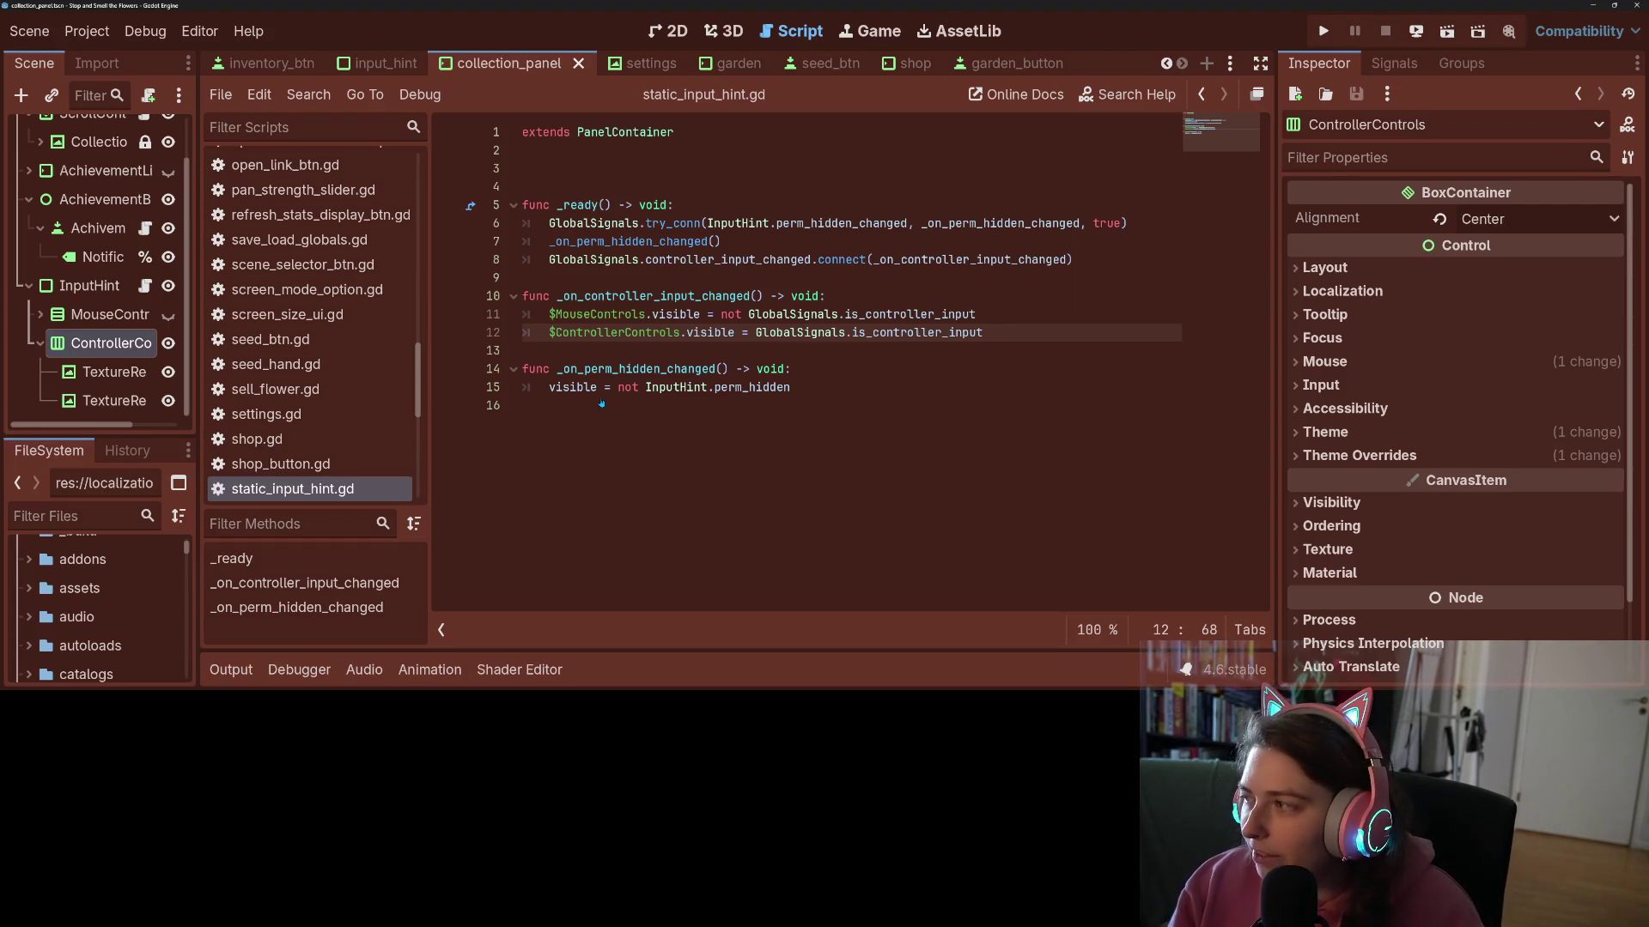
left_click(714, 417)
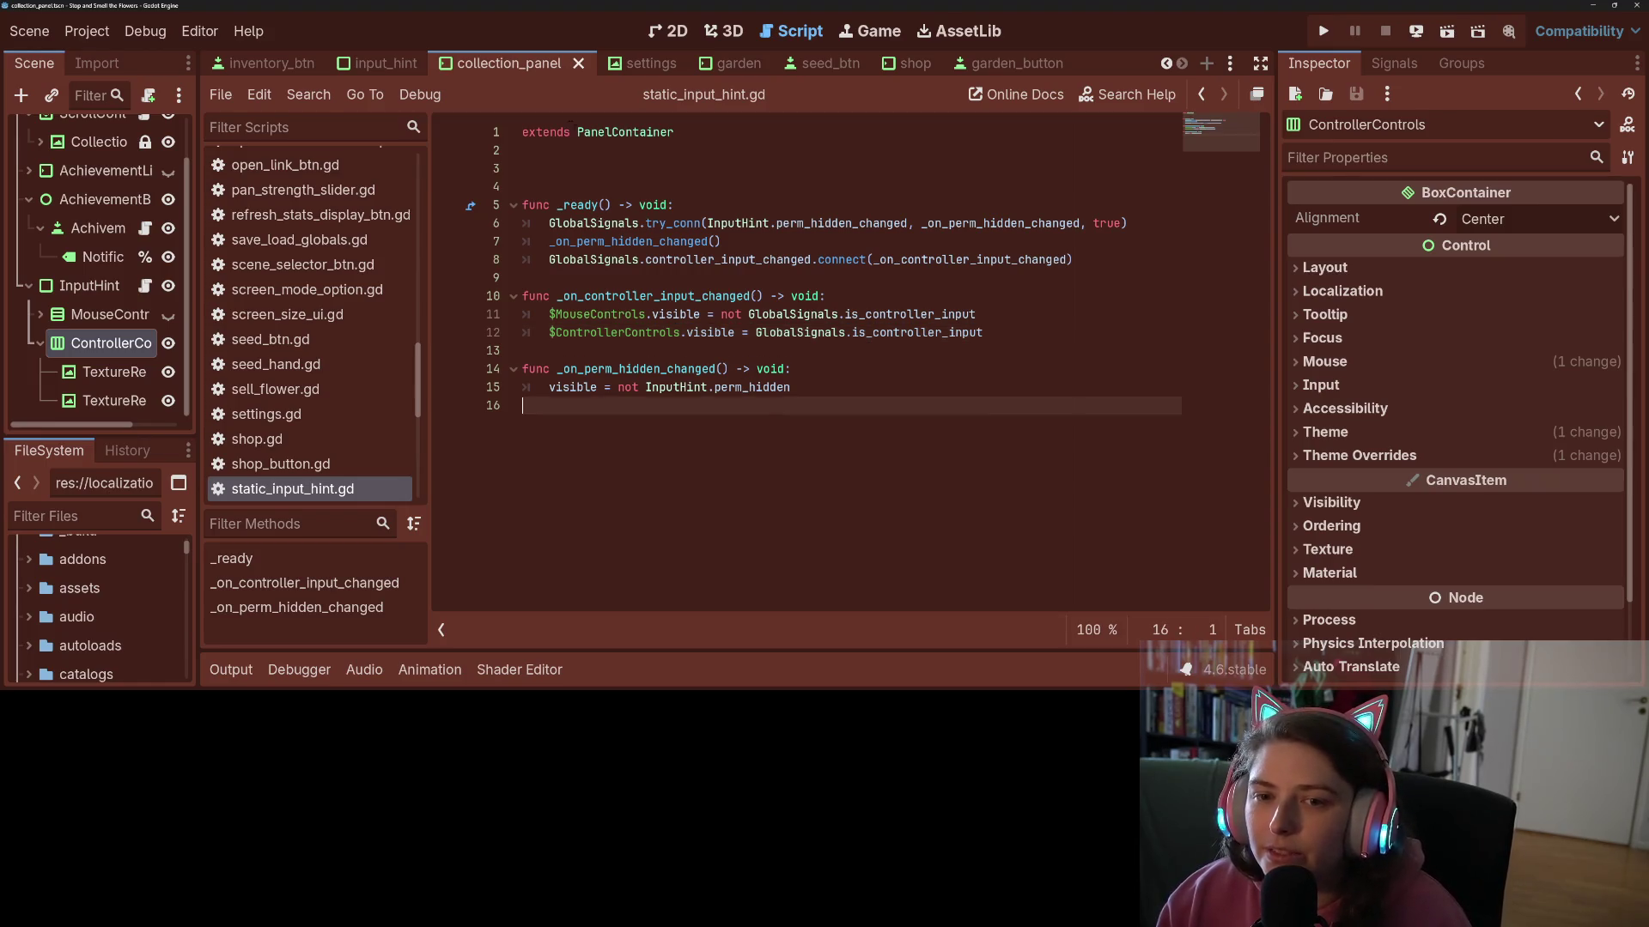
- Remove the blank lines above func _ready, save, and run the game with F5
left_click(601, 169)
key("BackSpace")
key("BackSpace")
key("ctrl+s")
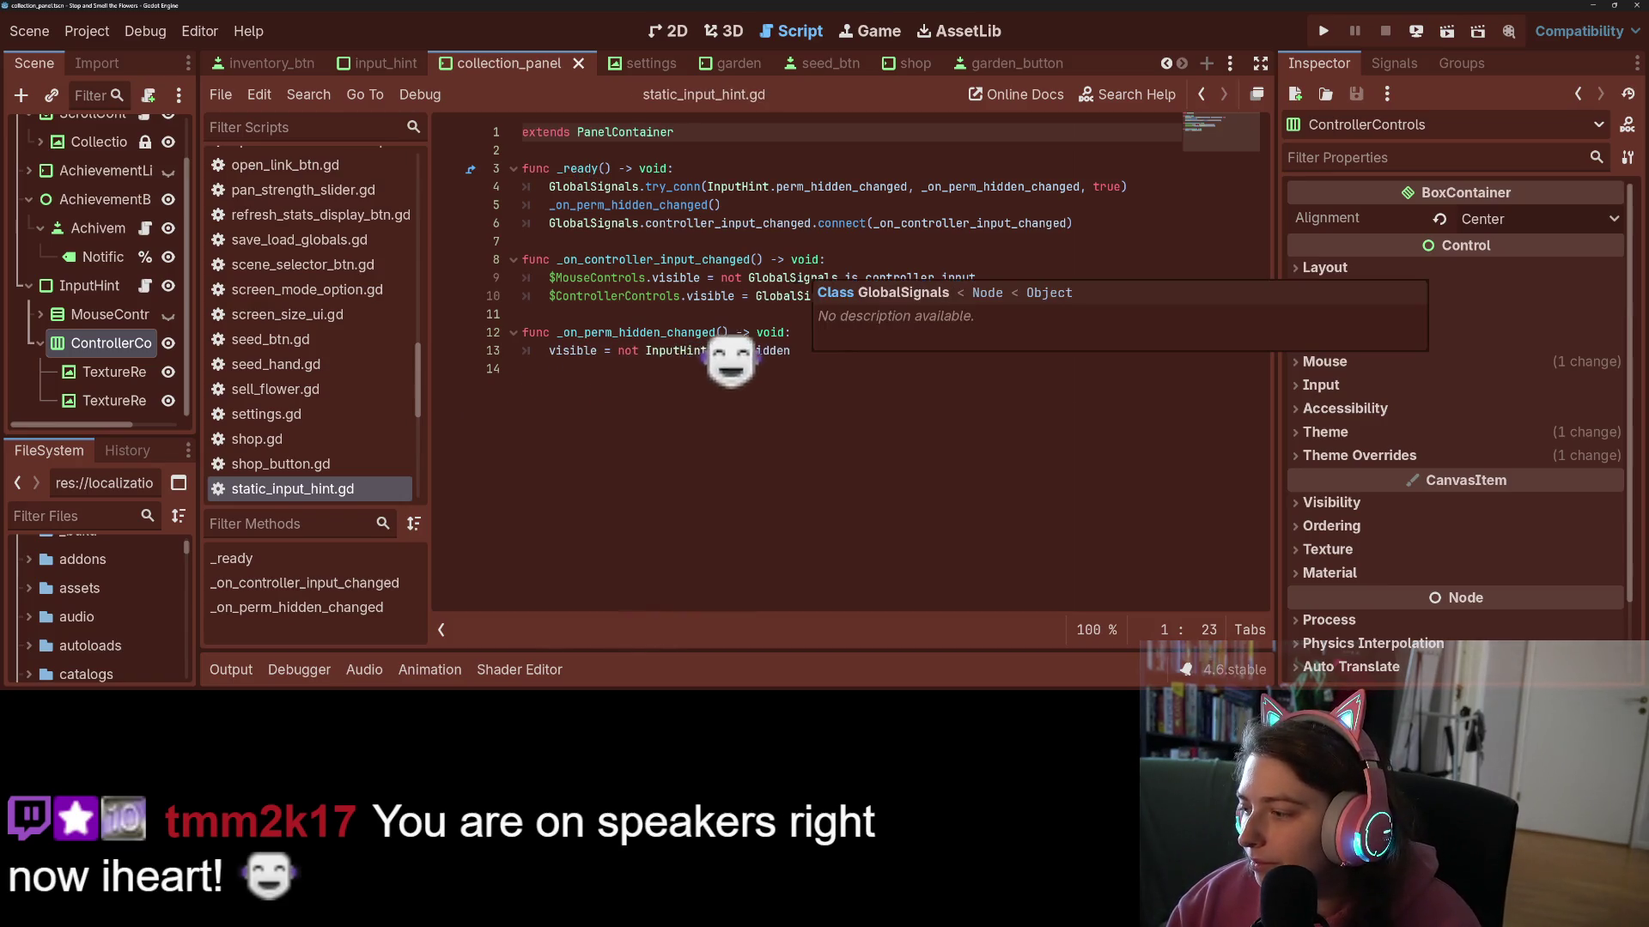
key("F5")
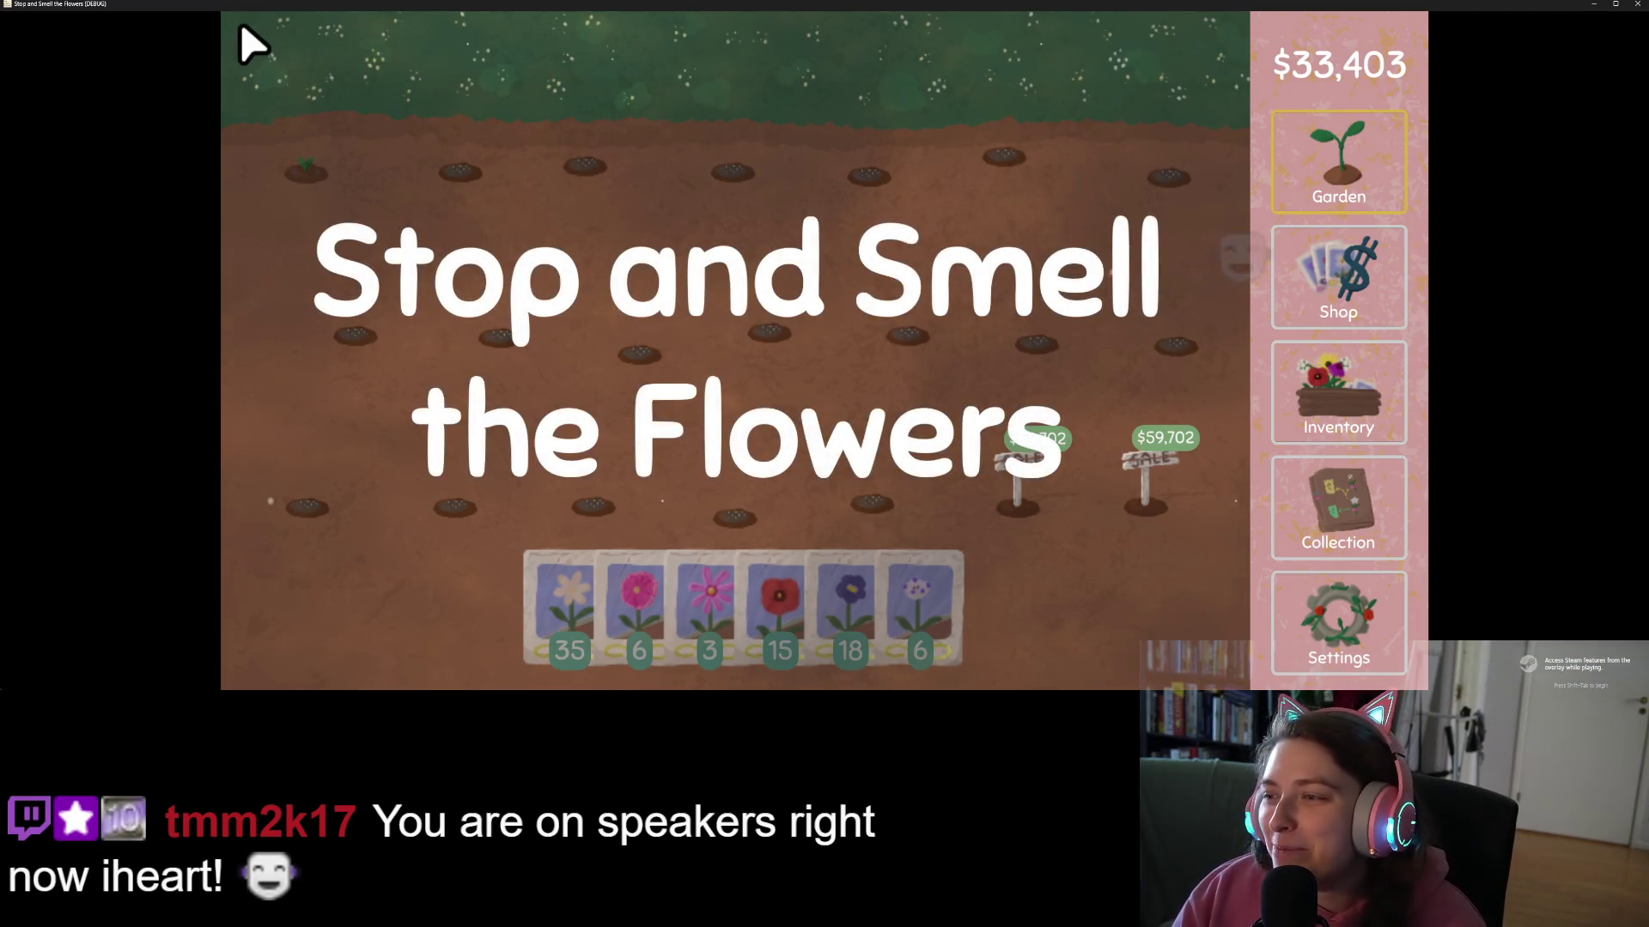
- Open the Collection view and pan around the flower tree with W and A
left_click(1371, 541)
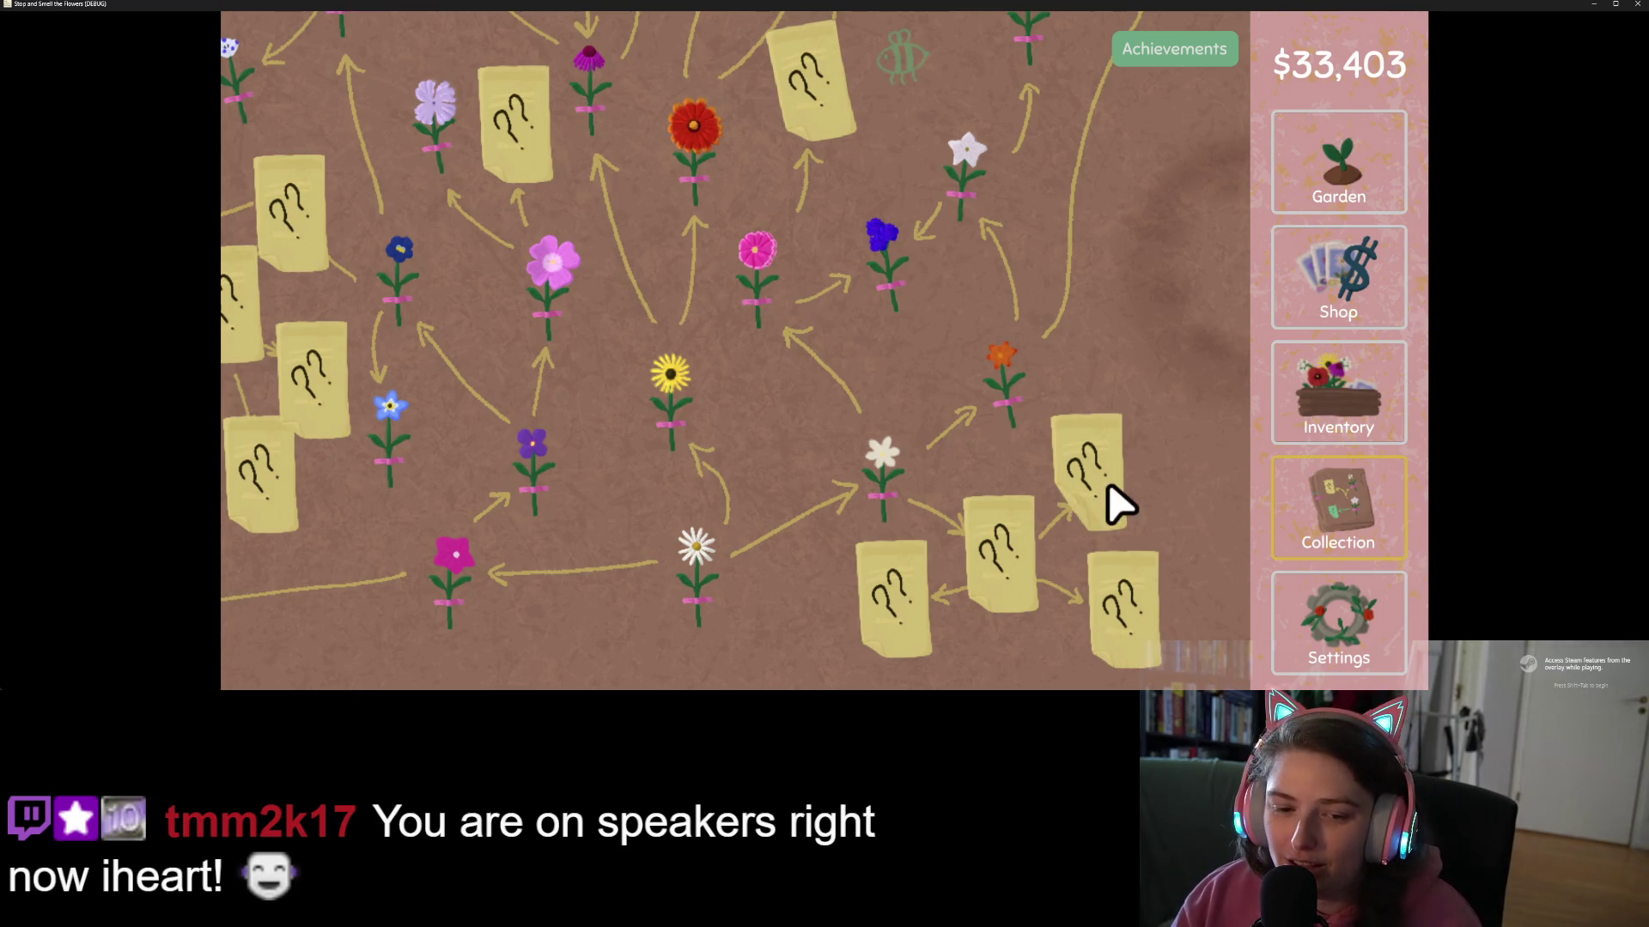
key("w")
key("a")
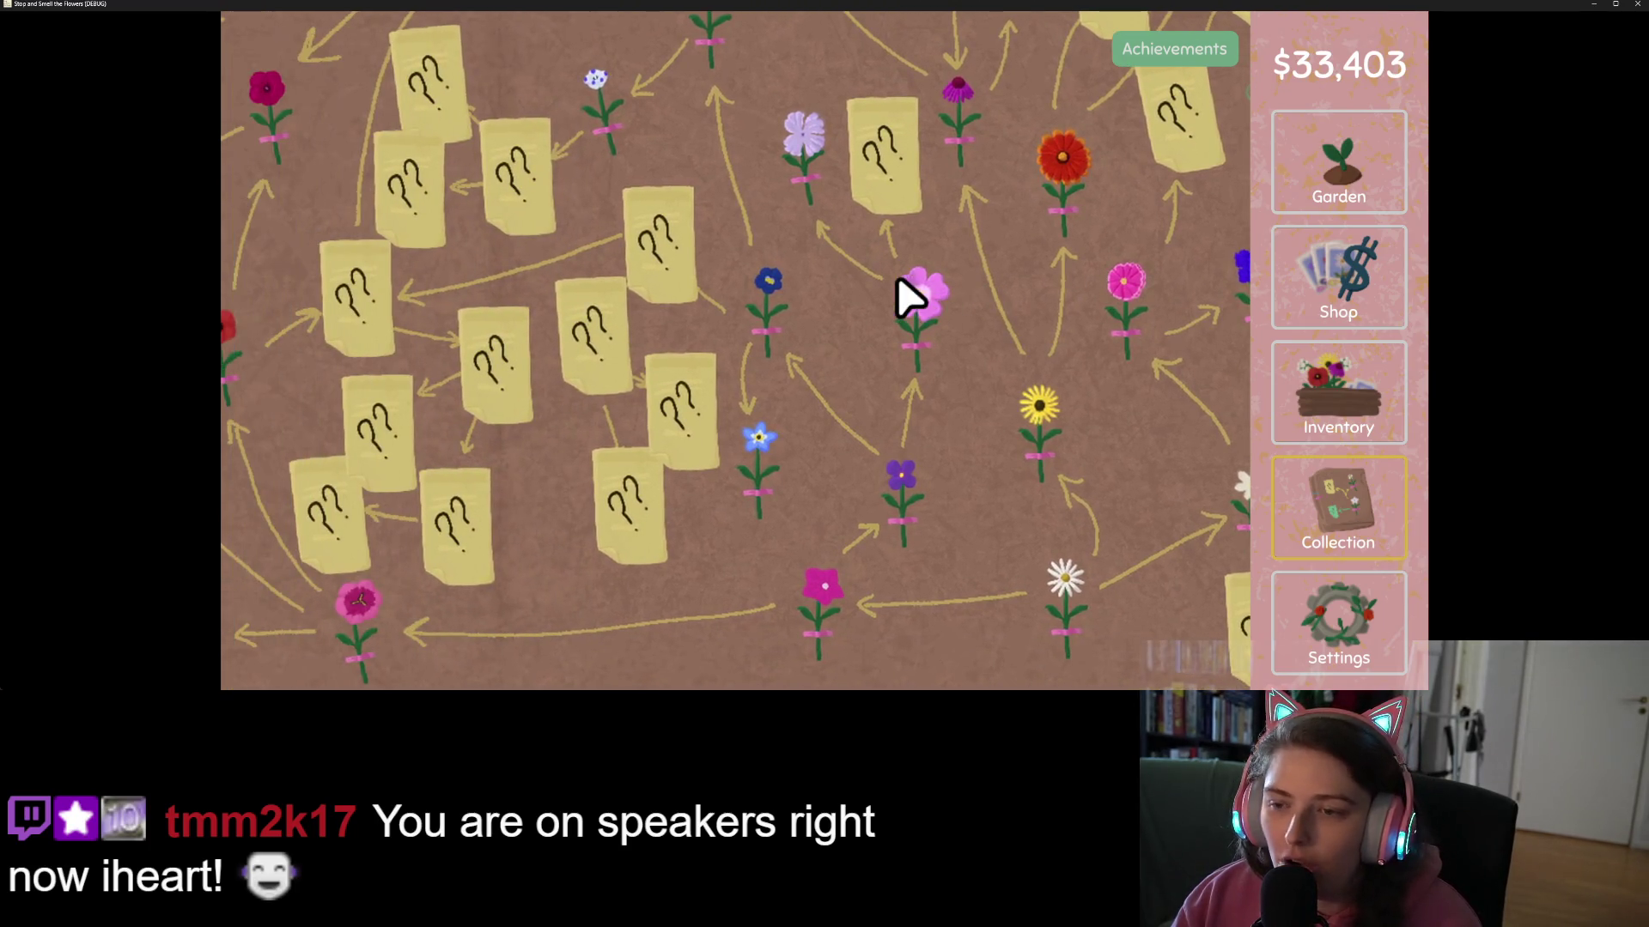
- Turn on tooltips and input hints in the game's controls settings
left_click(1362, 644)
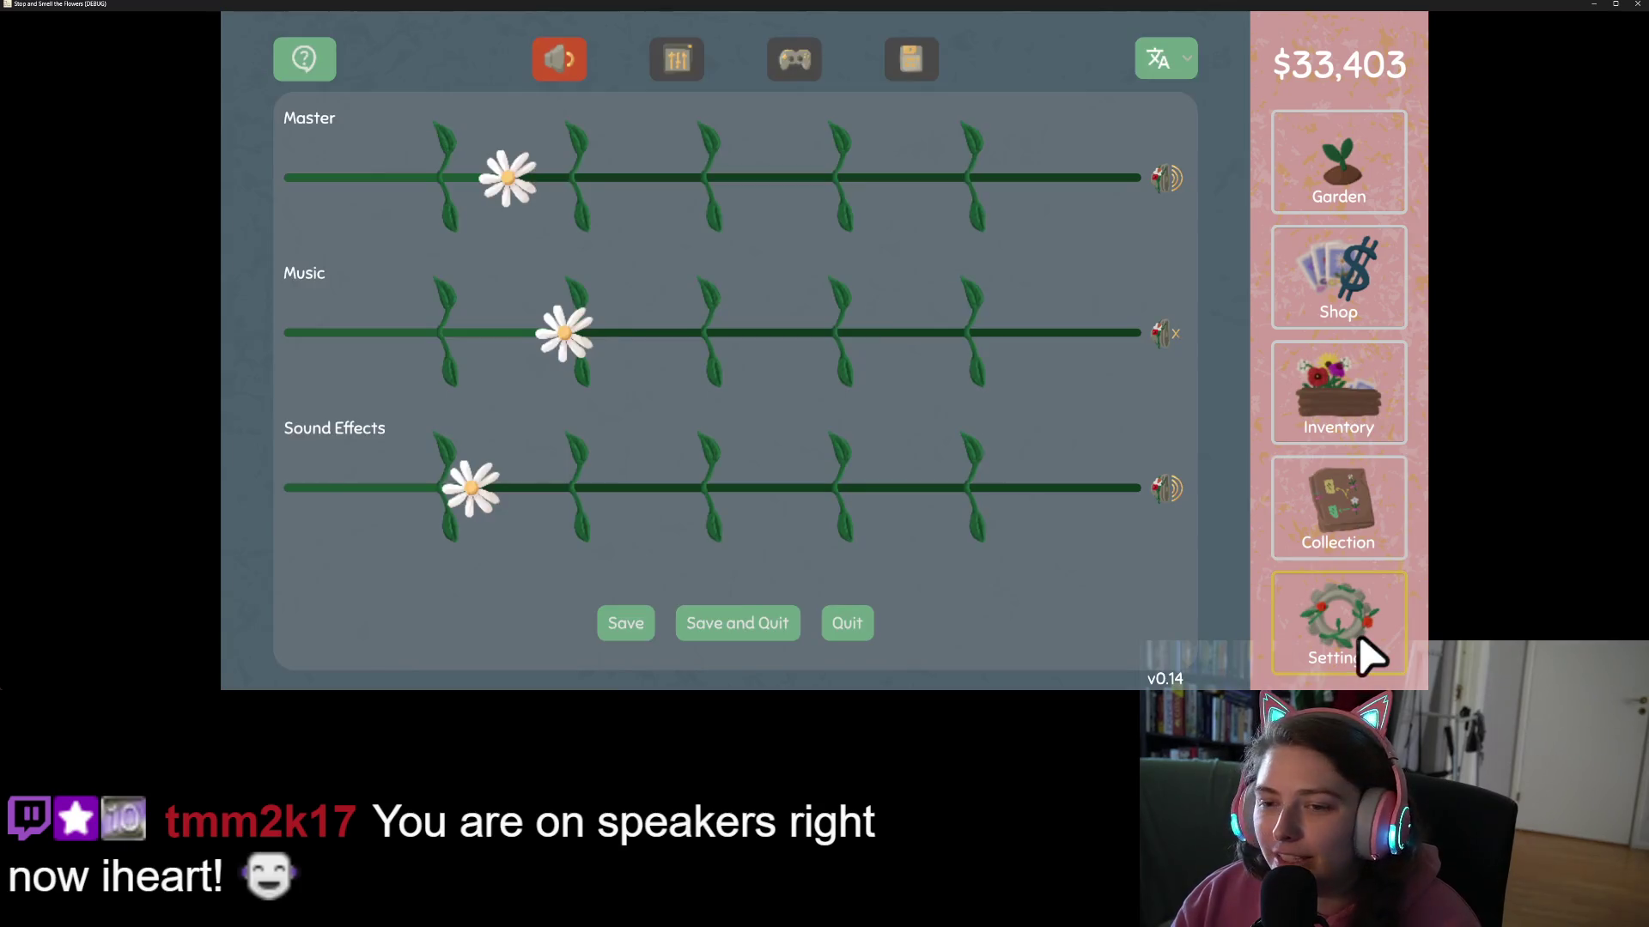
key("Right")
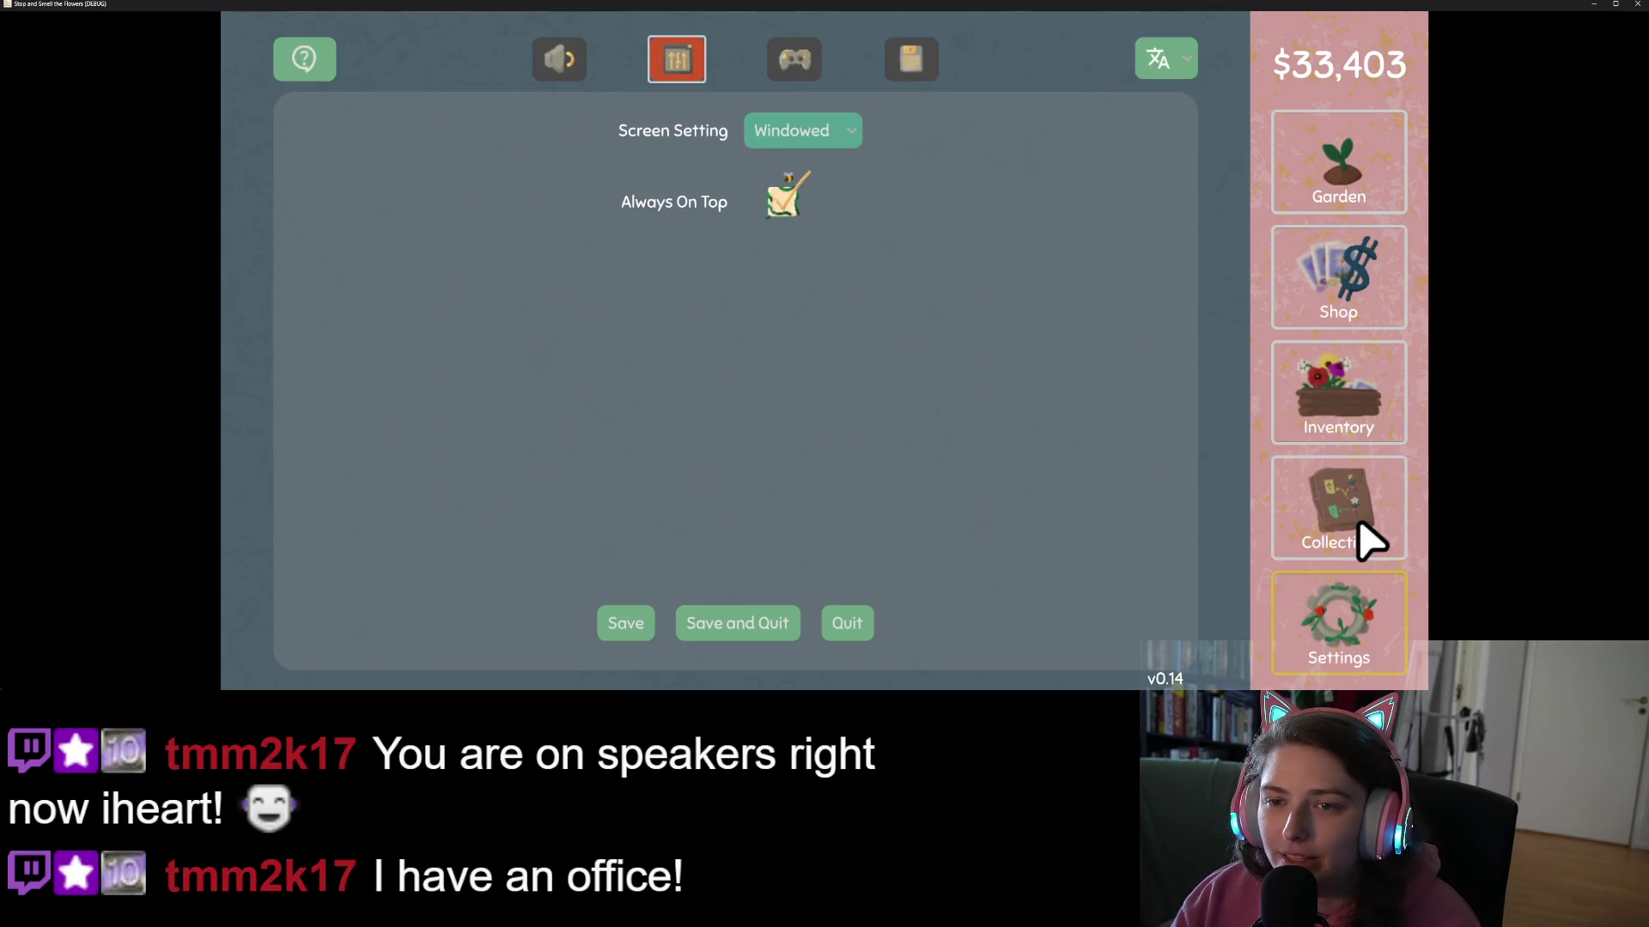
key("Right")
key("Left")
key("Right")
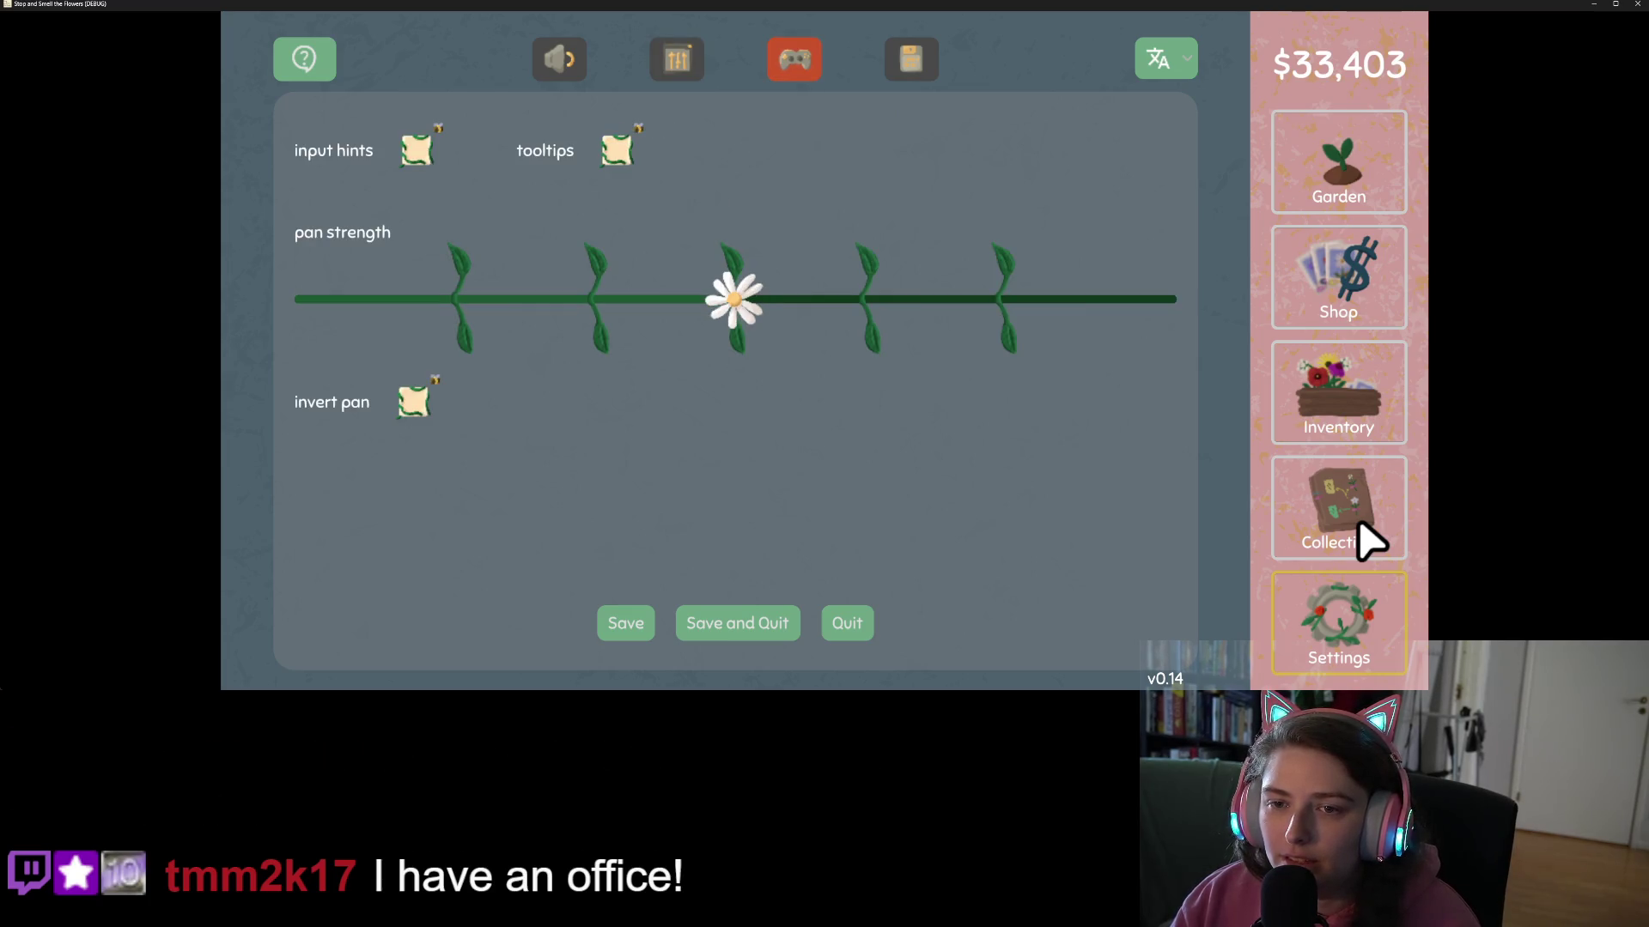
key("space")
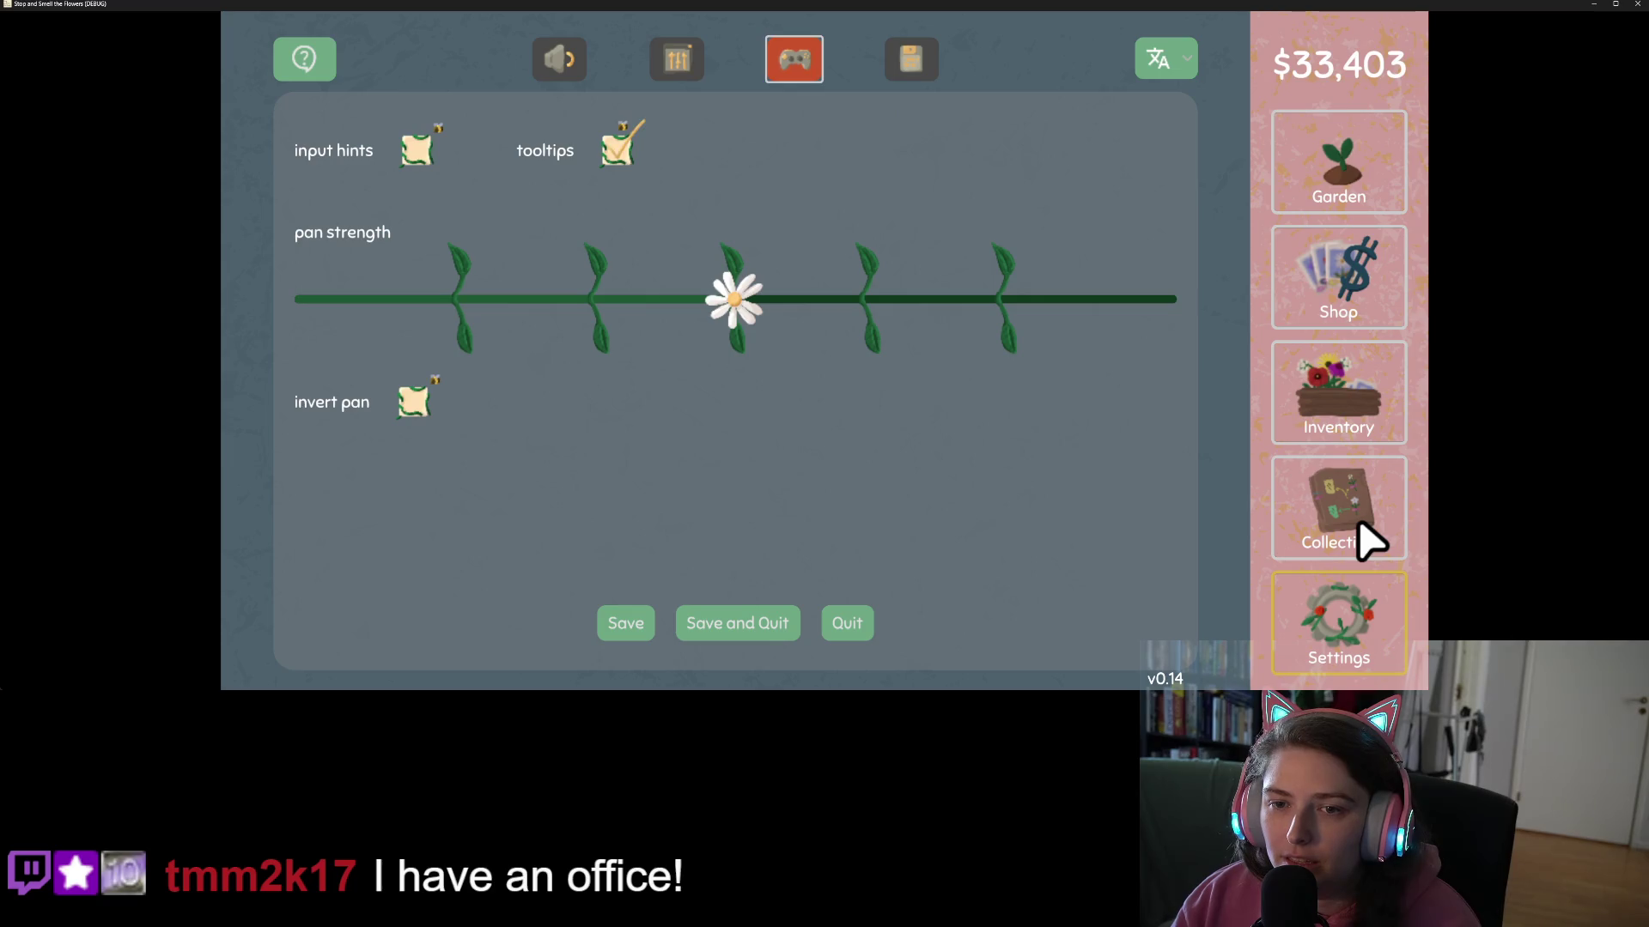
key("Left")
key("Right")
key("Down")
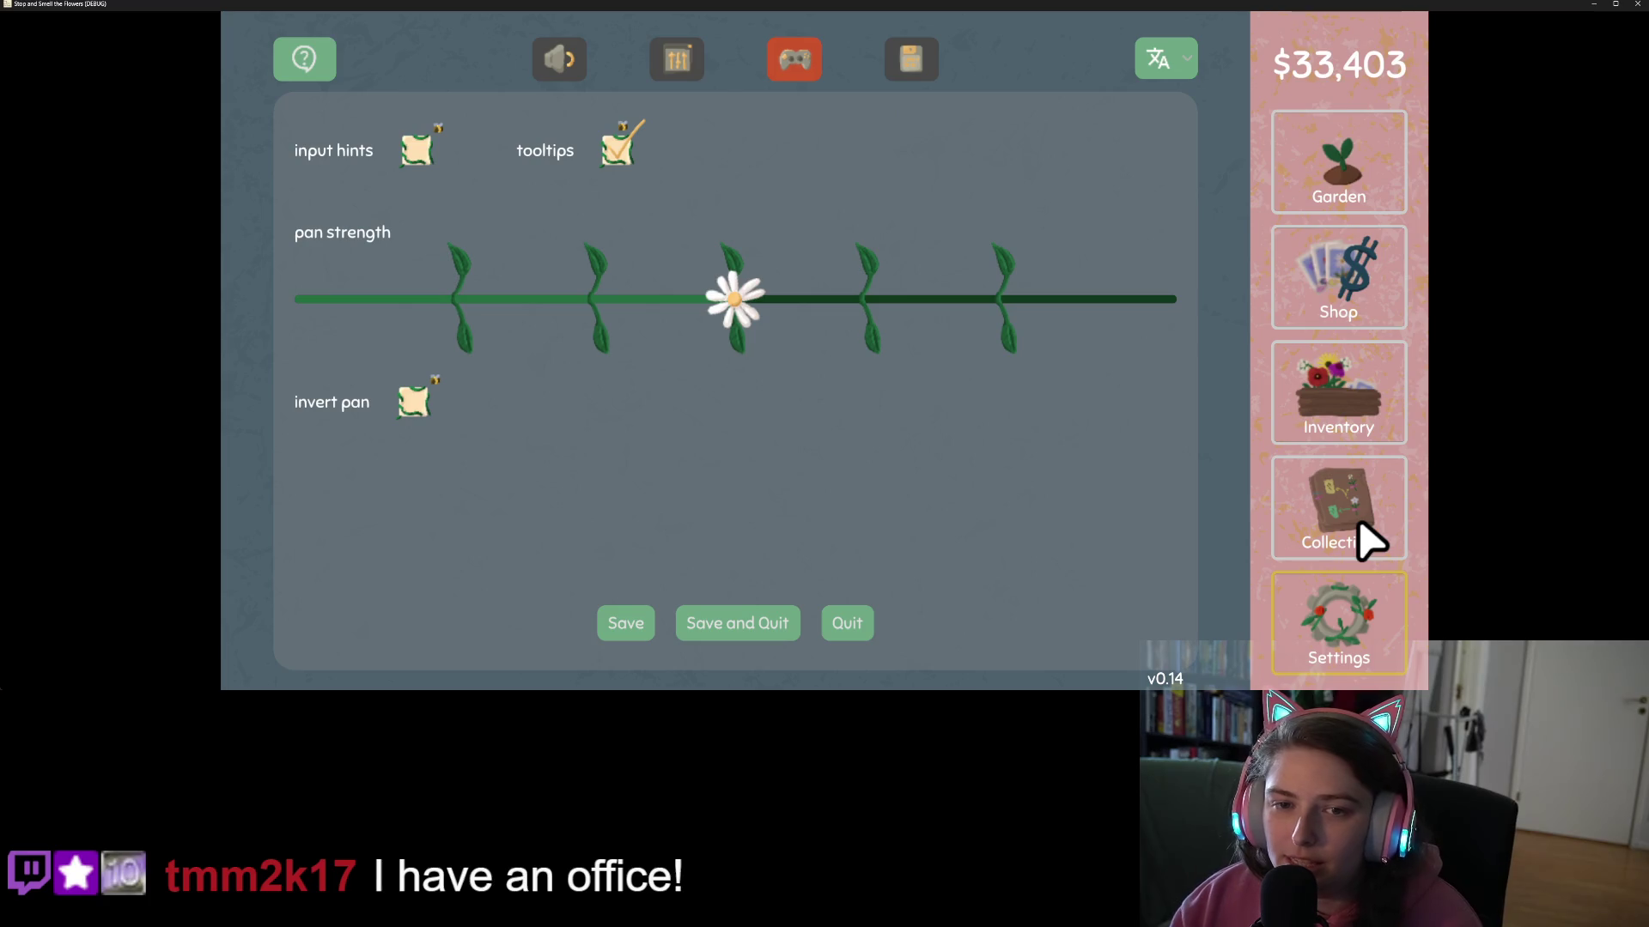
left_click(421, 148)
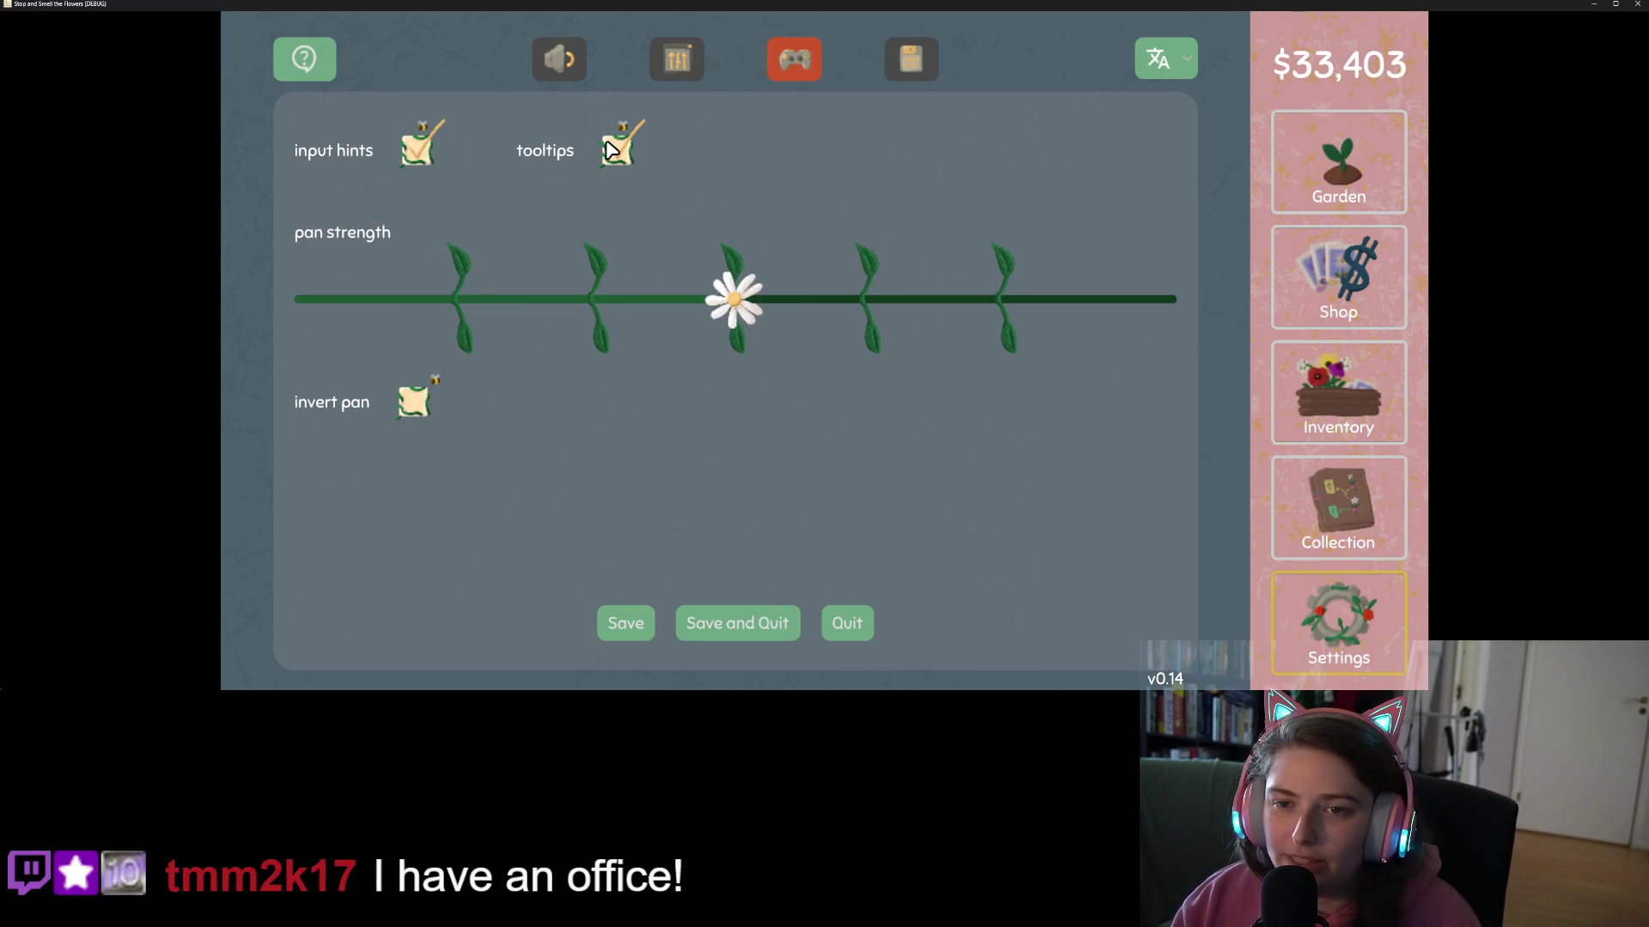
- Pan the Collection board with the controller to check the hints, then quit without saving
left_click(1342, 517)
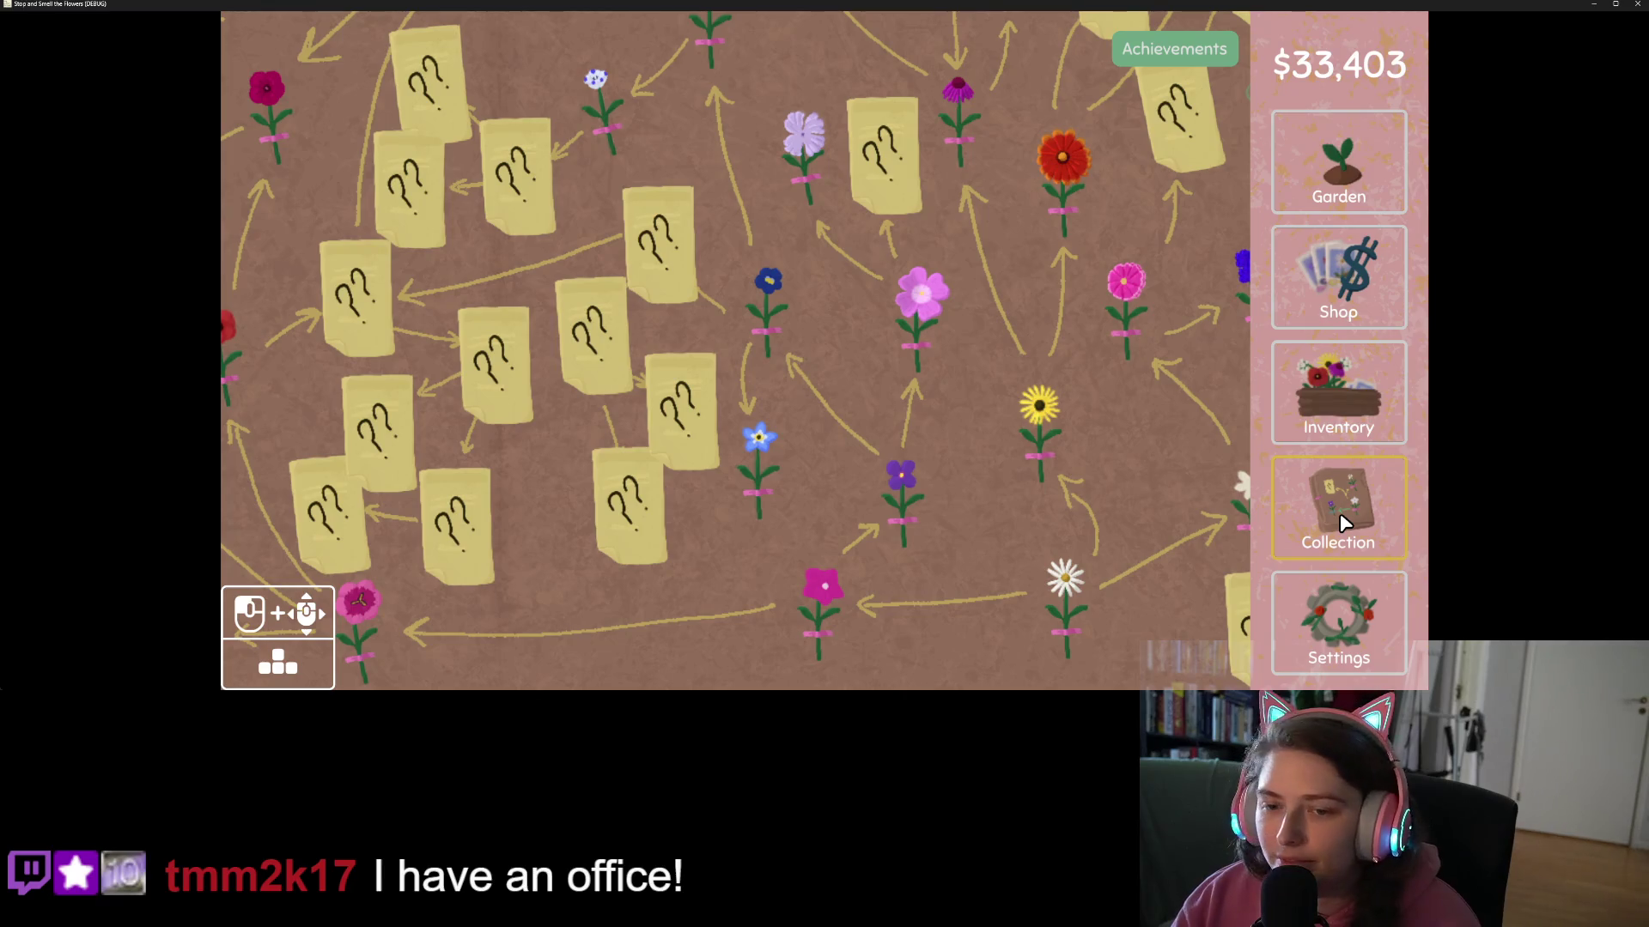
key("Left")
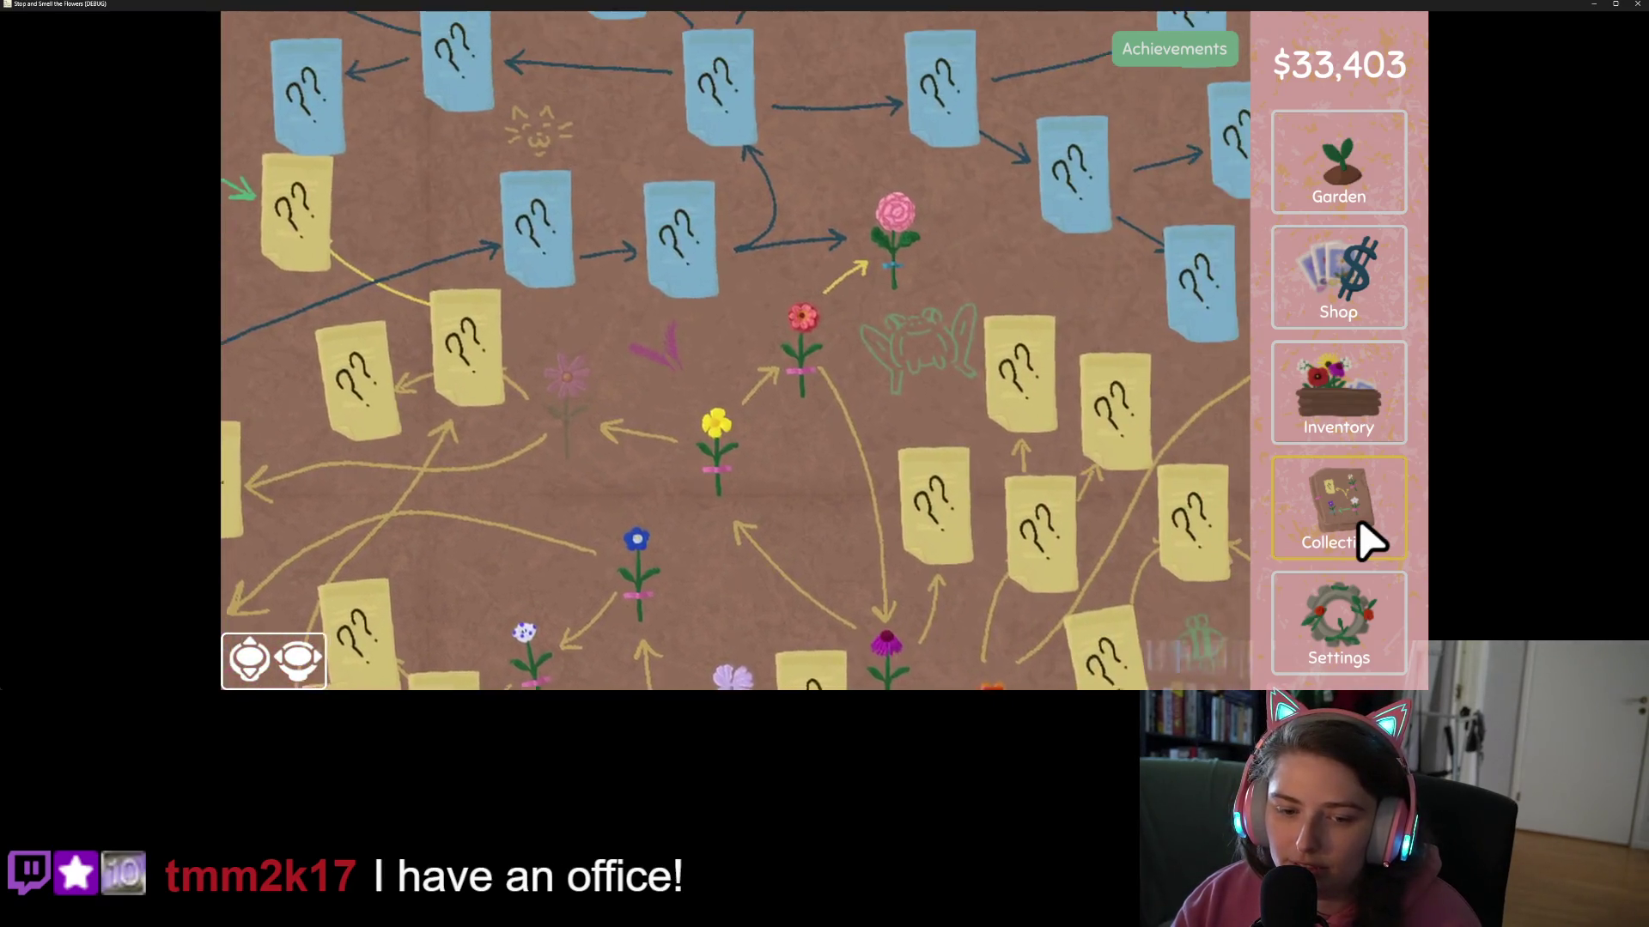
key("Left")
key("Down")
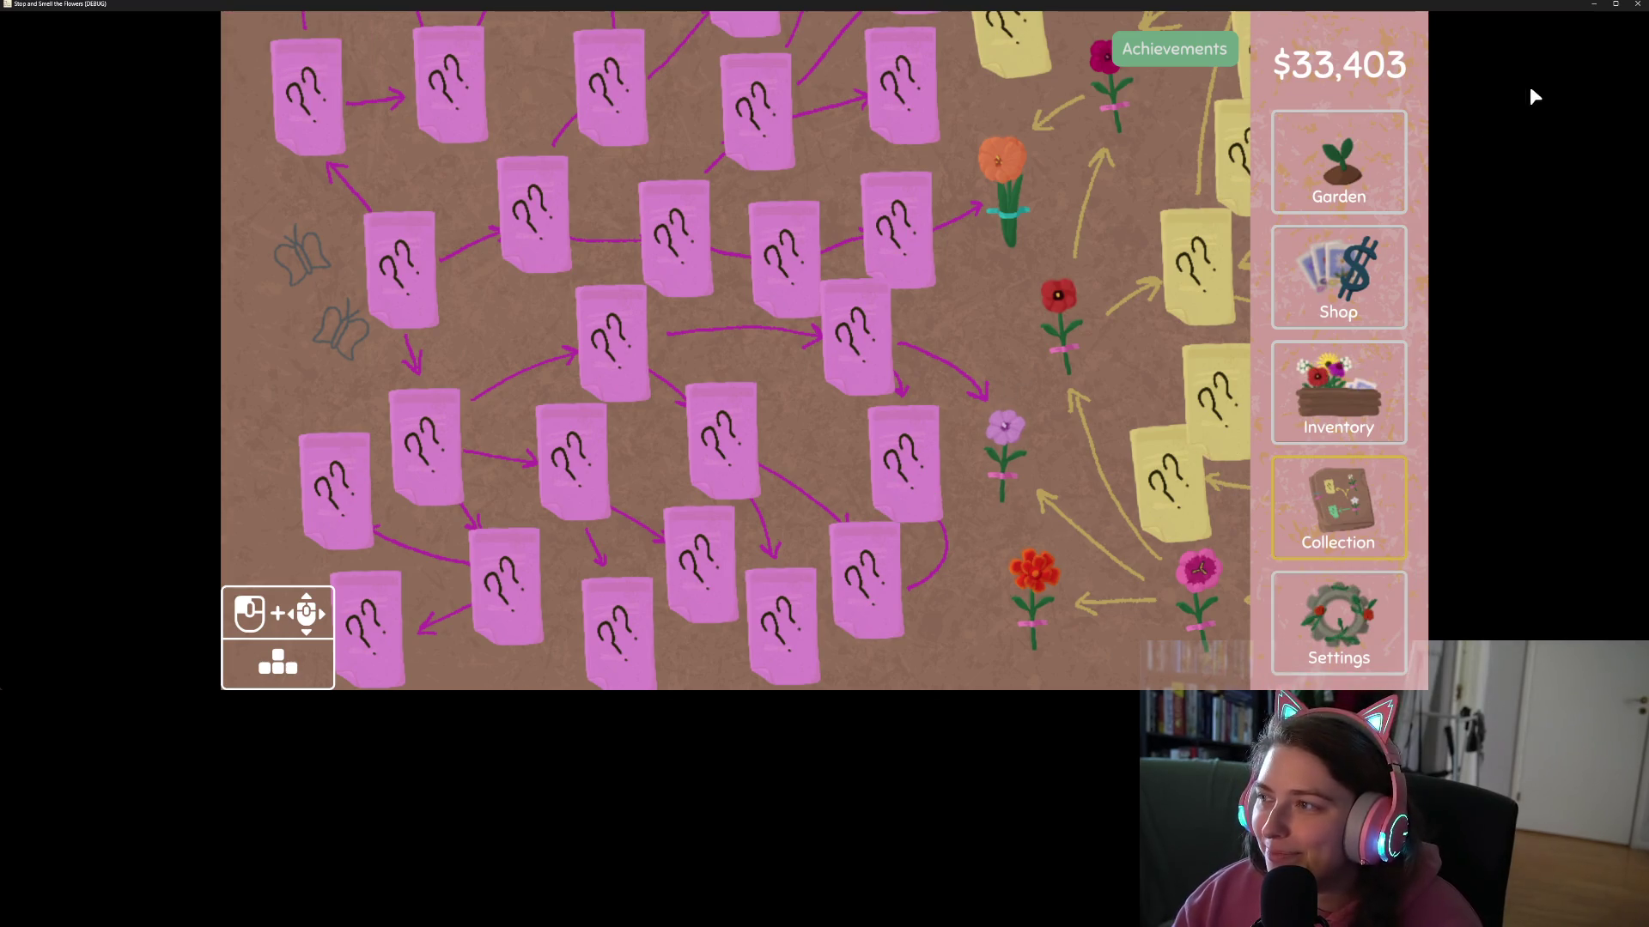
left_click(1636, 3)
left_click(826, 413)
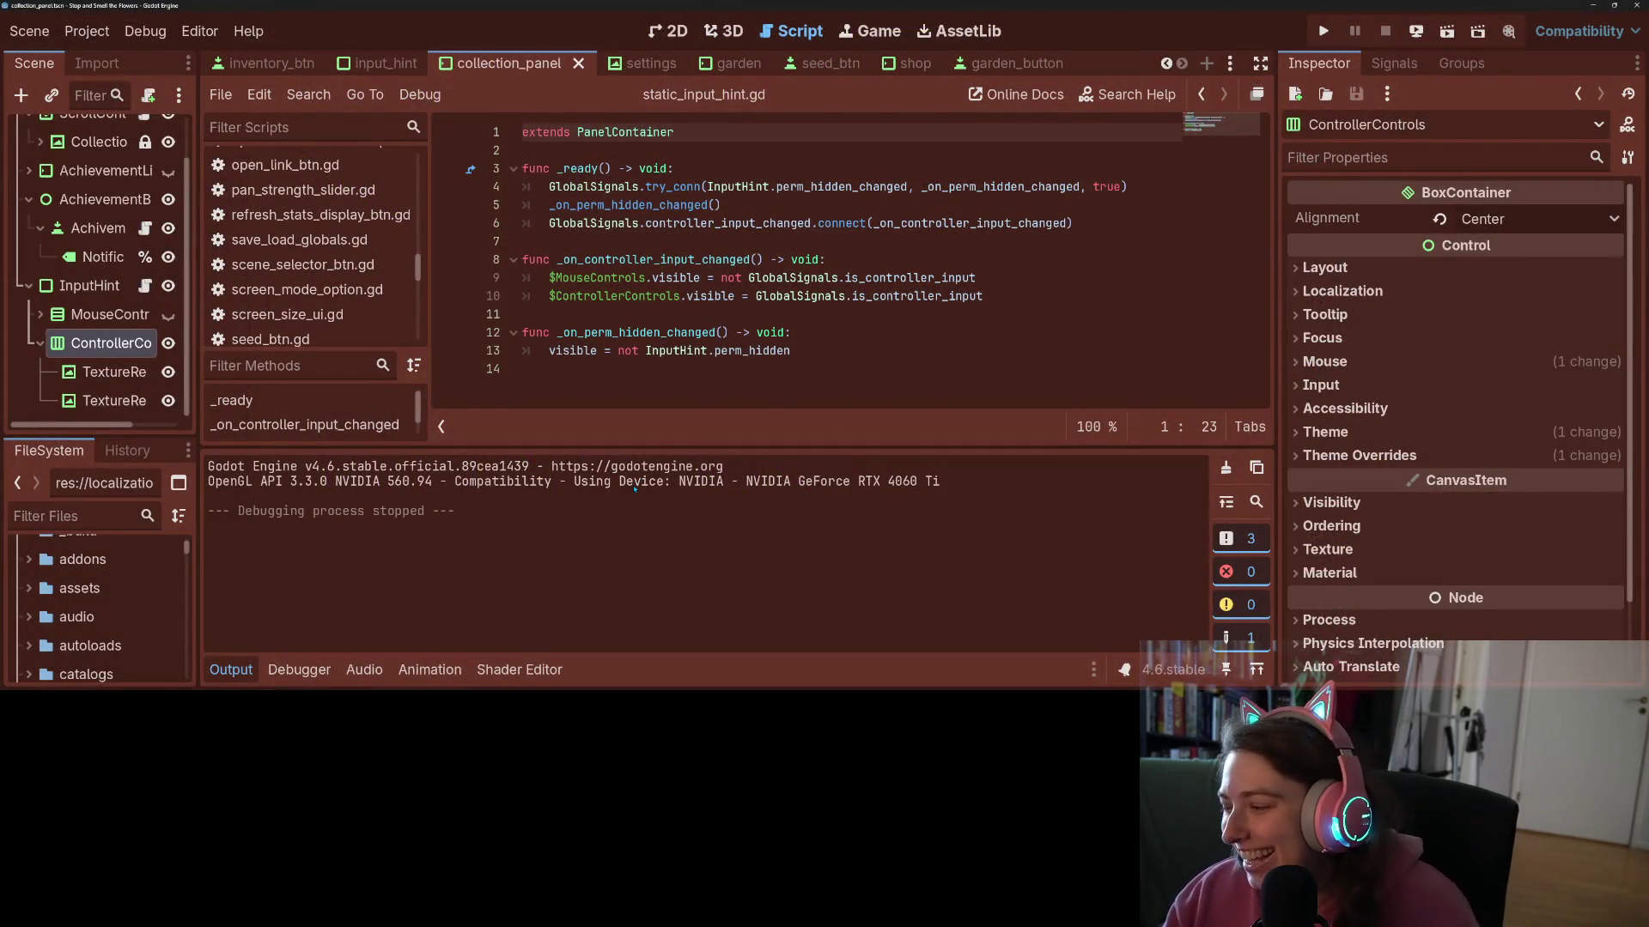
- Expand the script editor to full height and switch over to GitHub Desktop
left_click(230, 669)
left_click(943, 490)
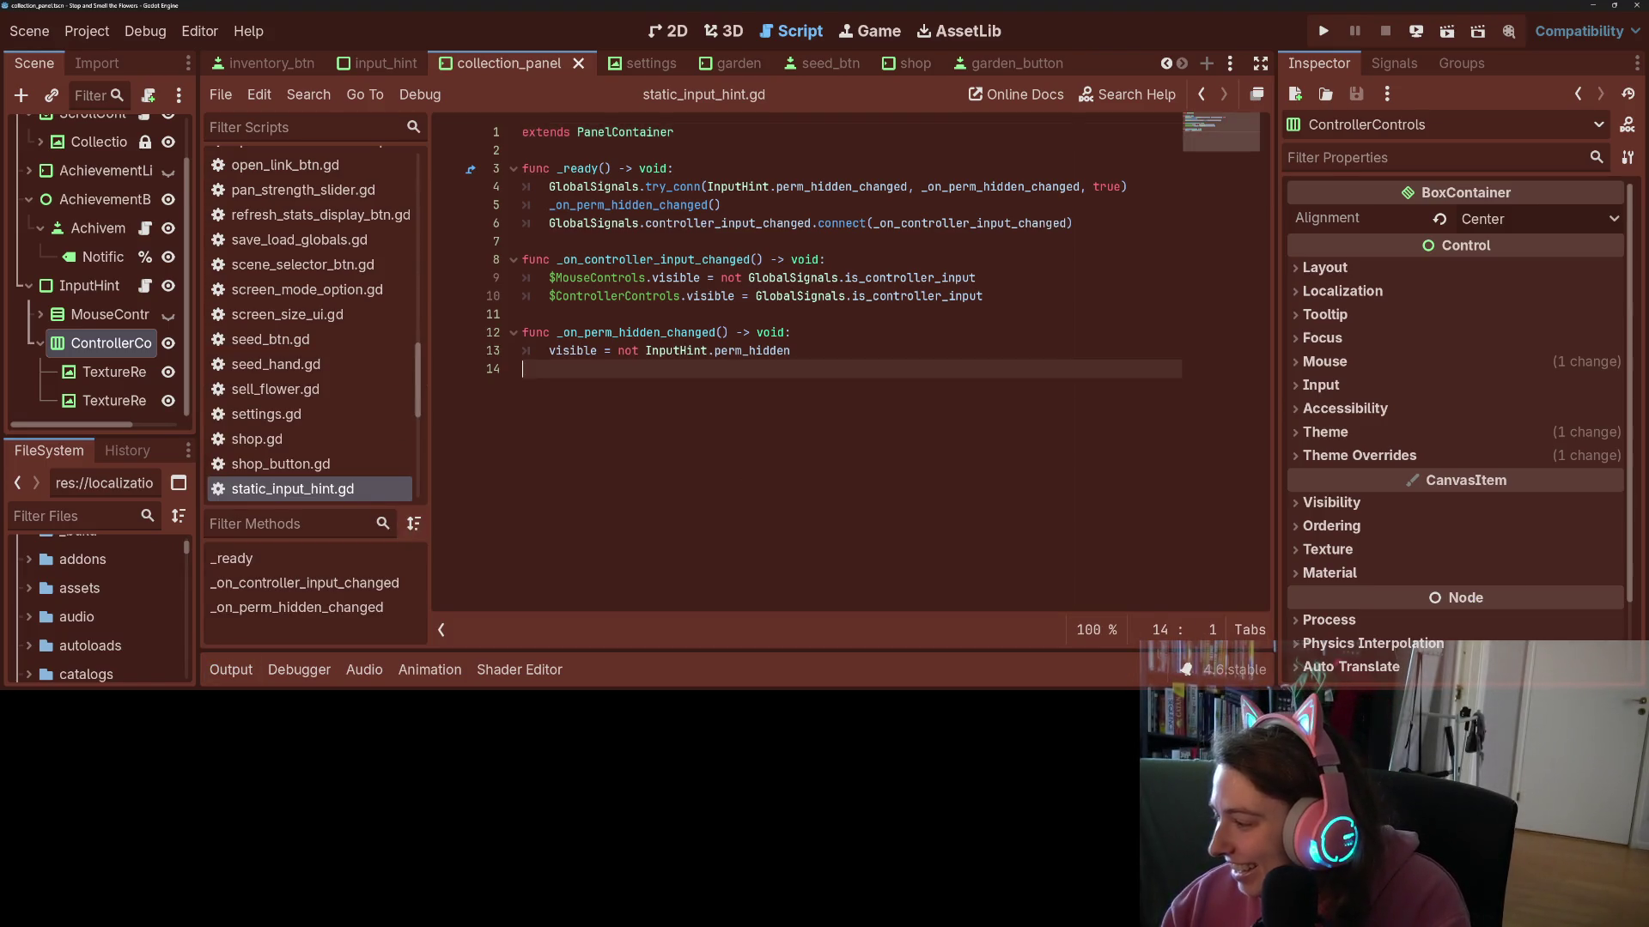
key("alt+Tab")
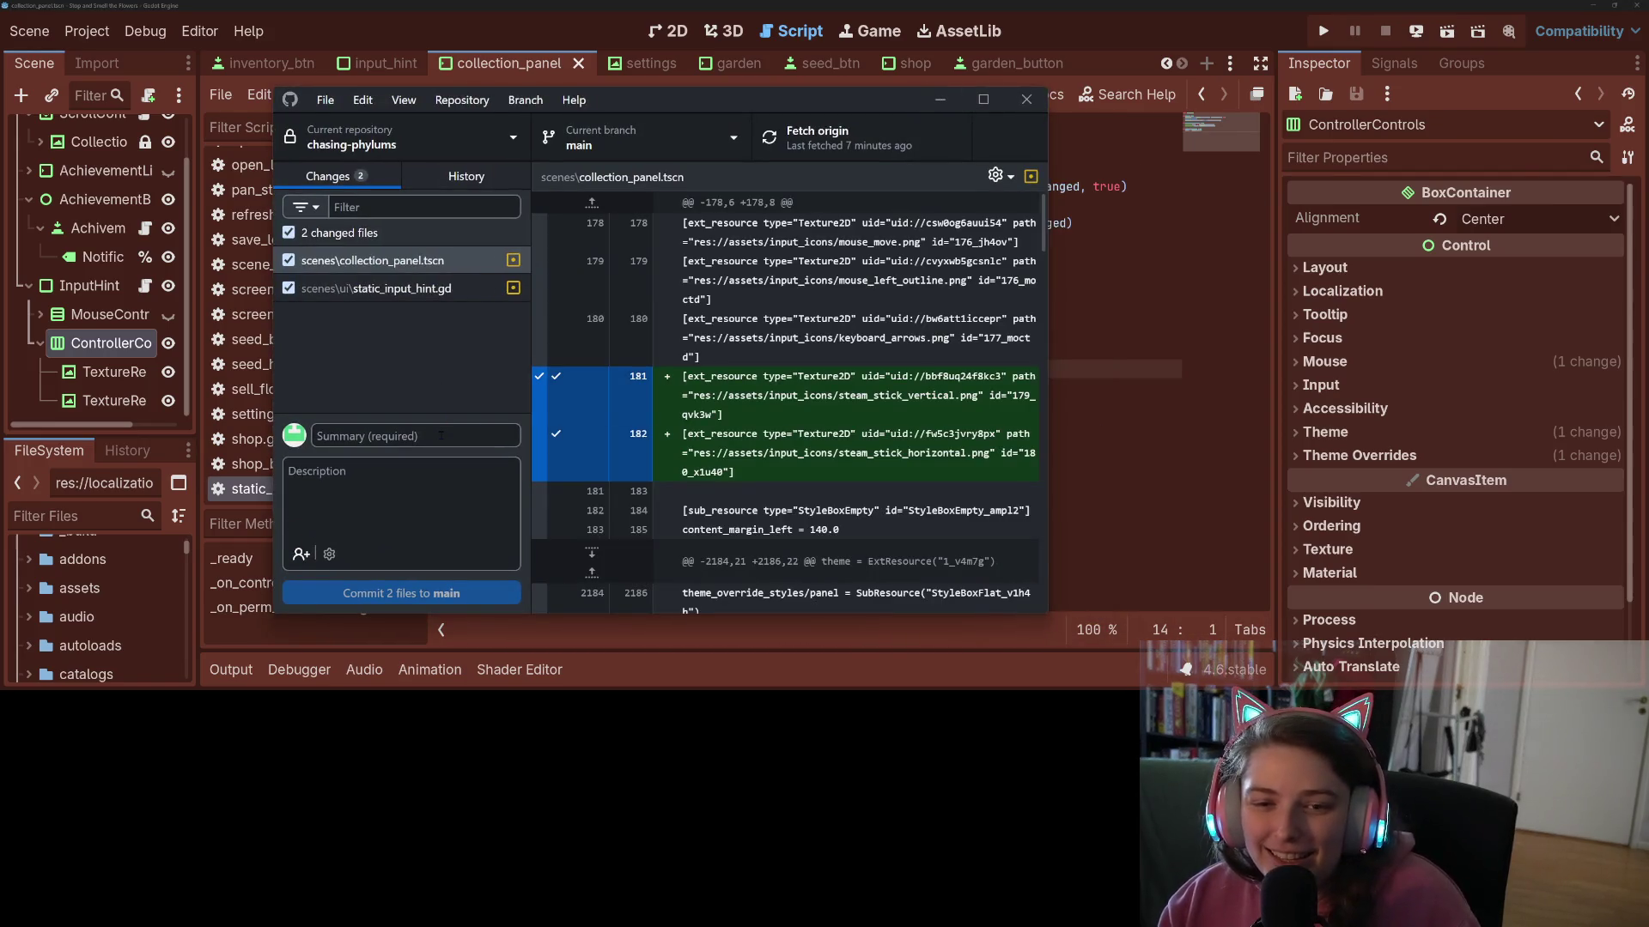
- Review both diffs, commit as 'adds variable input hint for panning in collection map', and push to origin
left_click(420, 290)
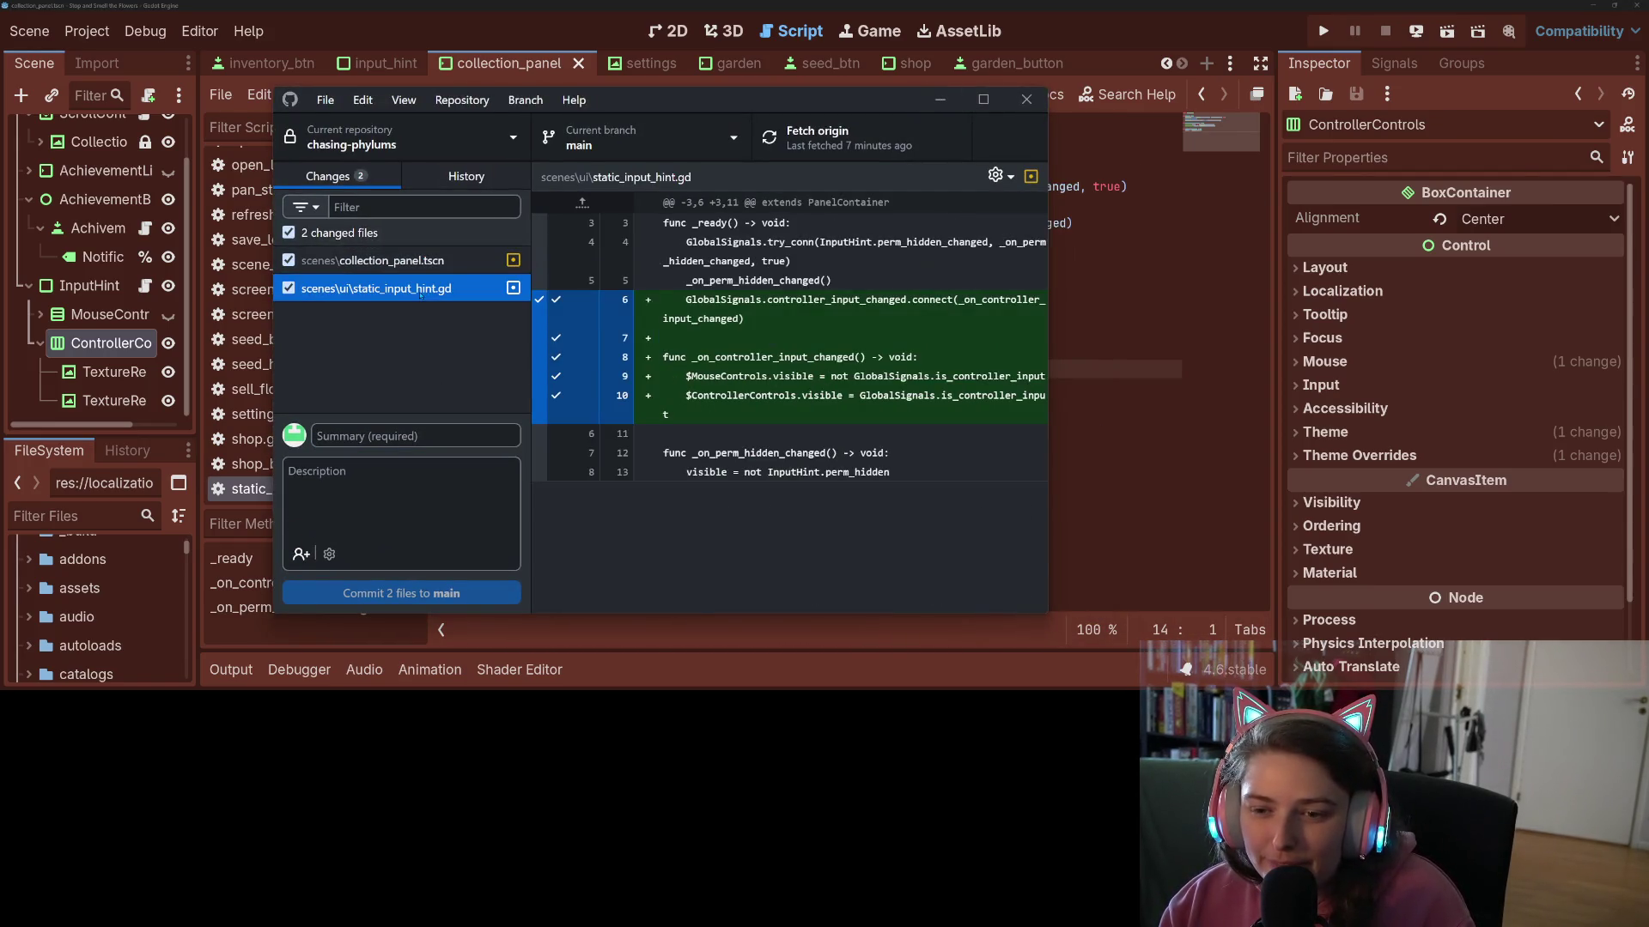
left_click(425, 265)
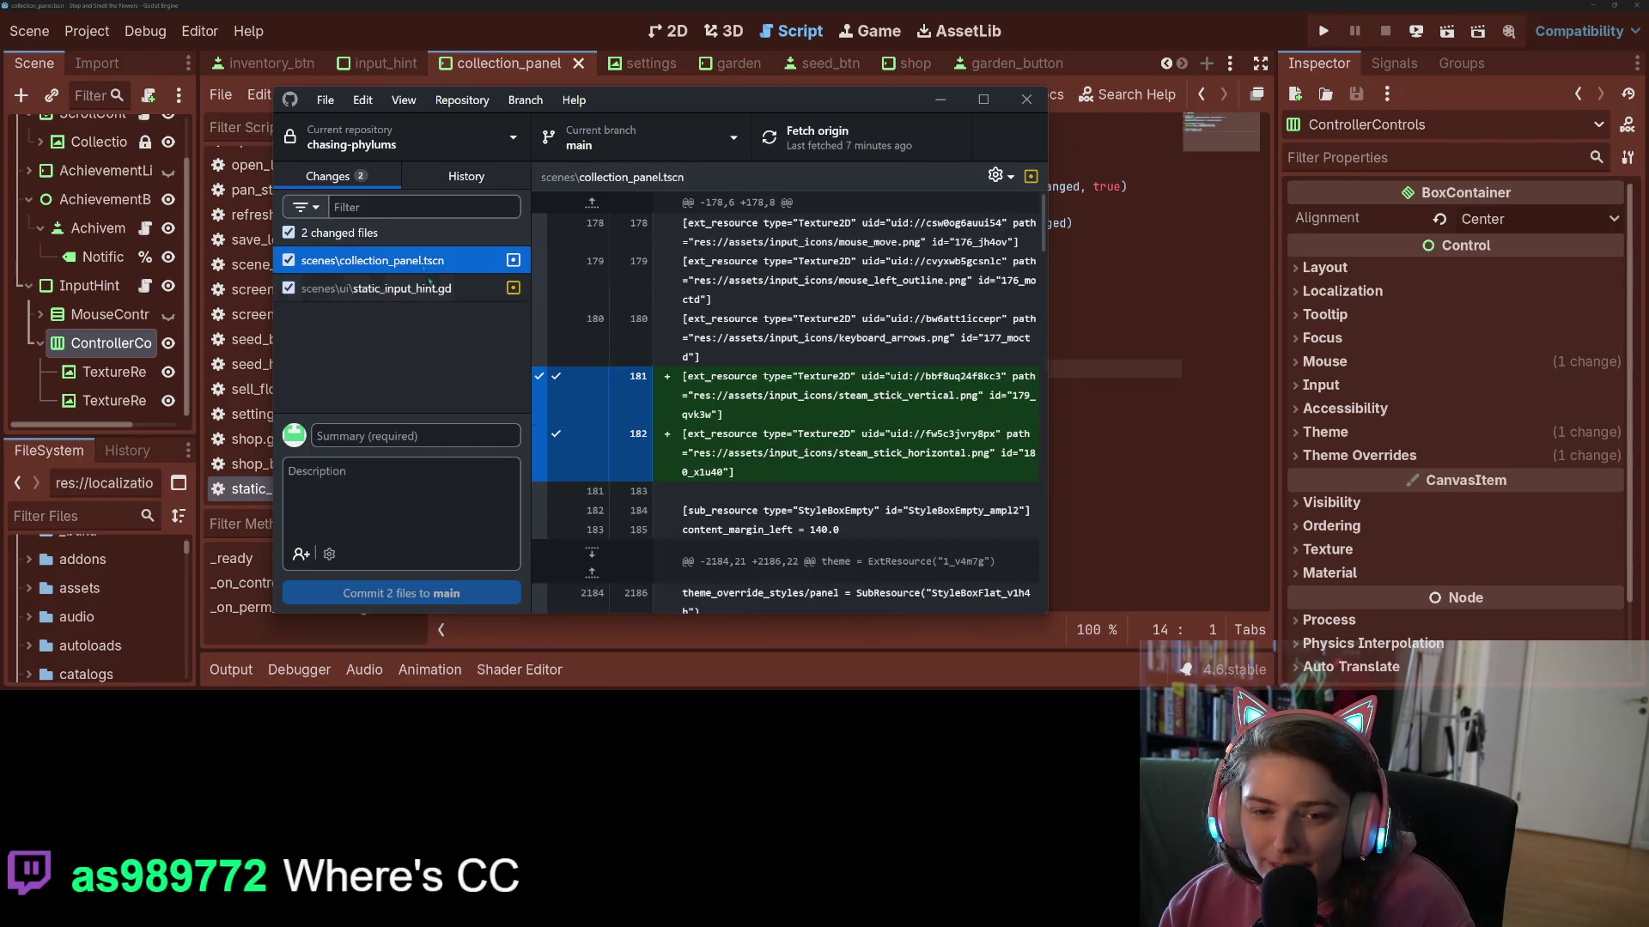
left_click(460, 432)
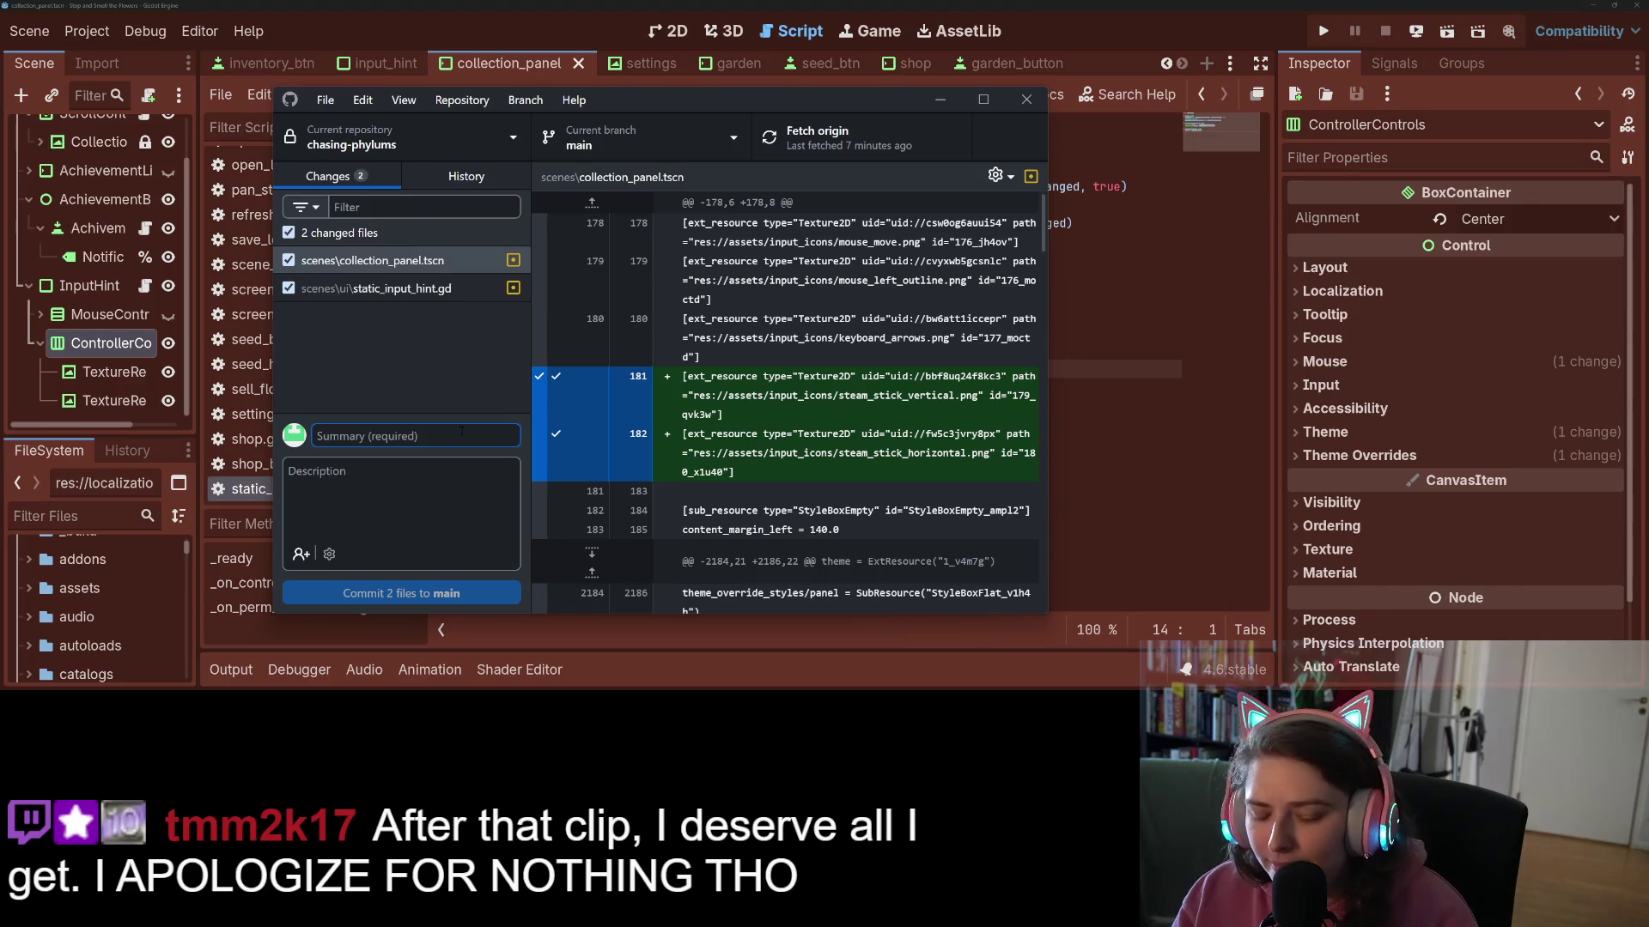
type("adds")
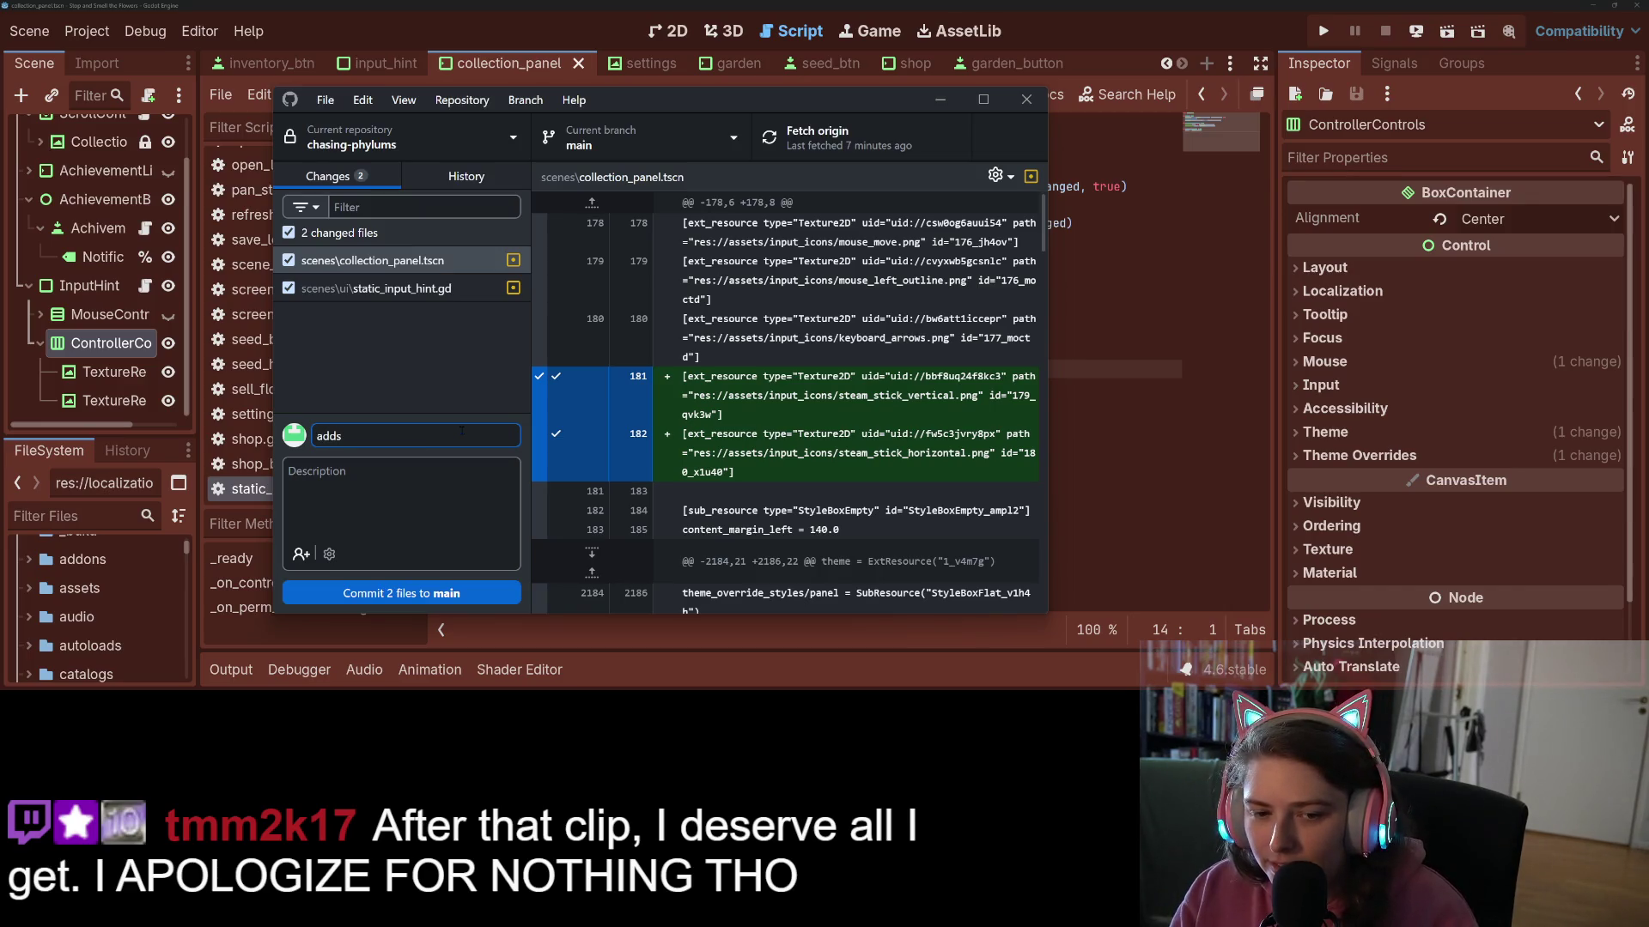
type(" variable input hint")
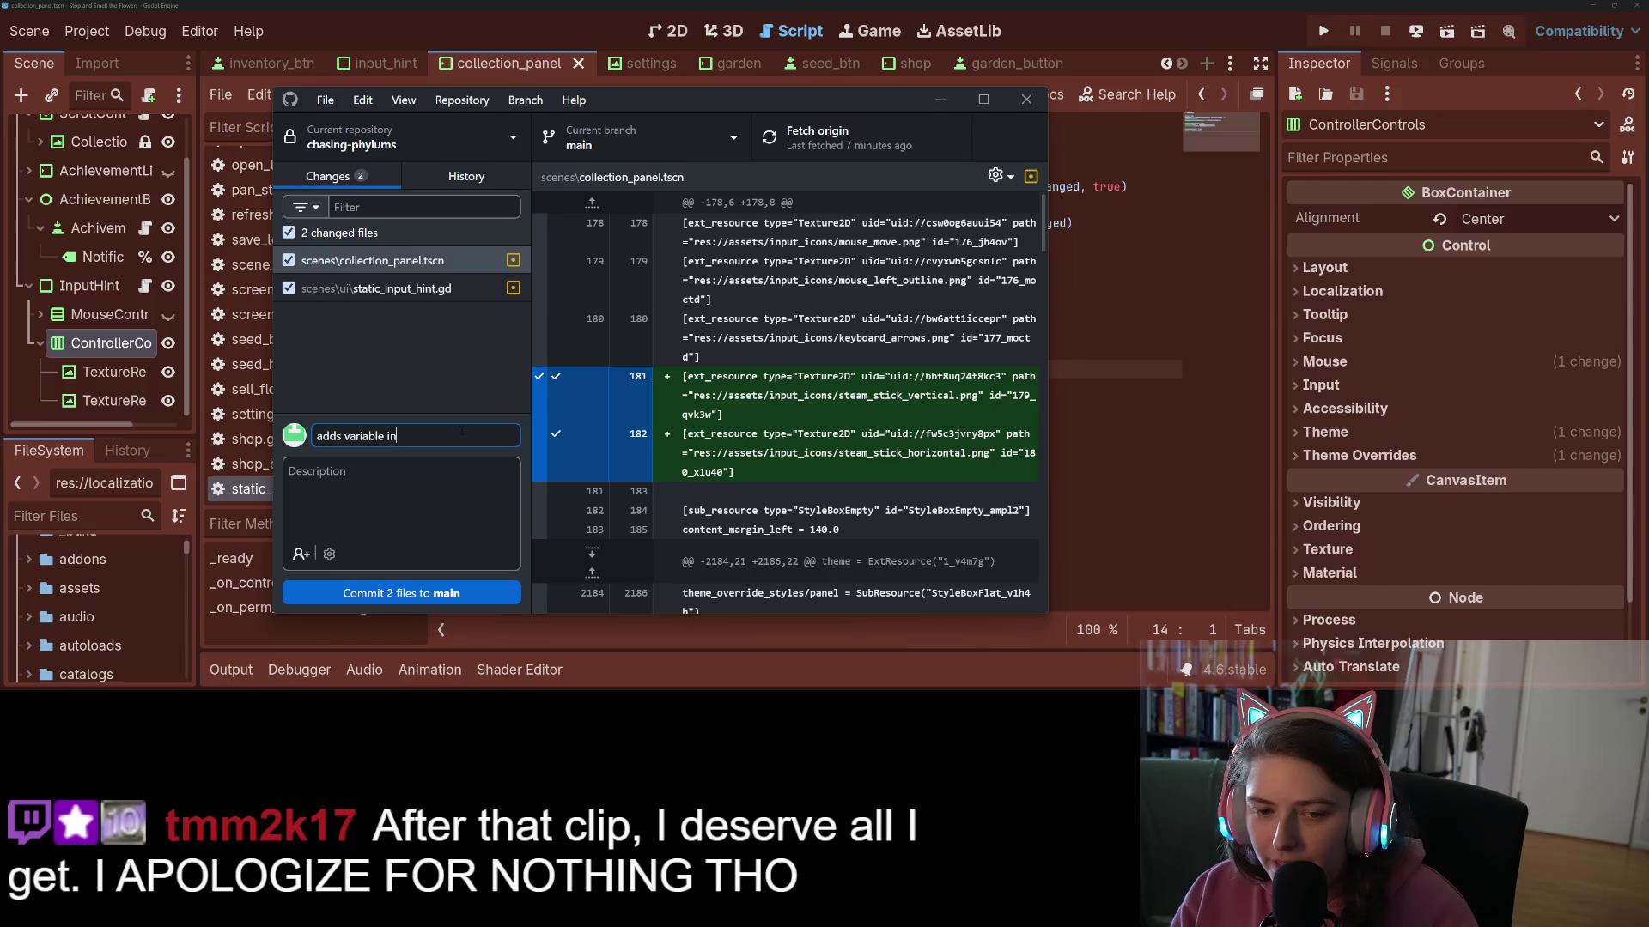
type(" fo")
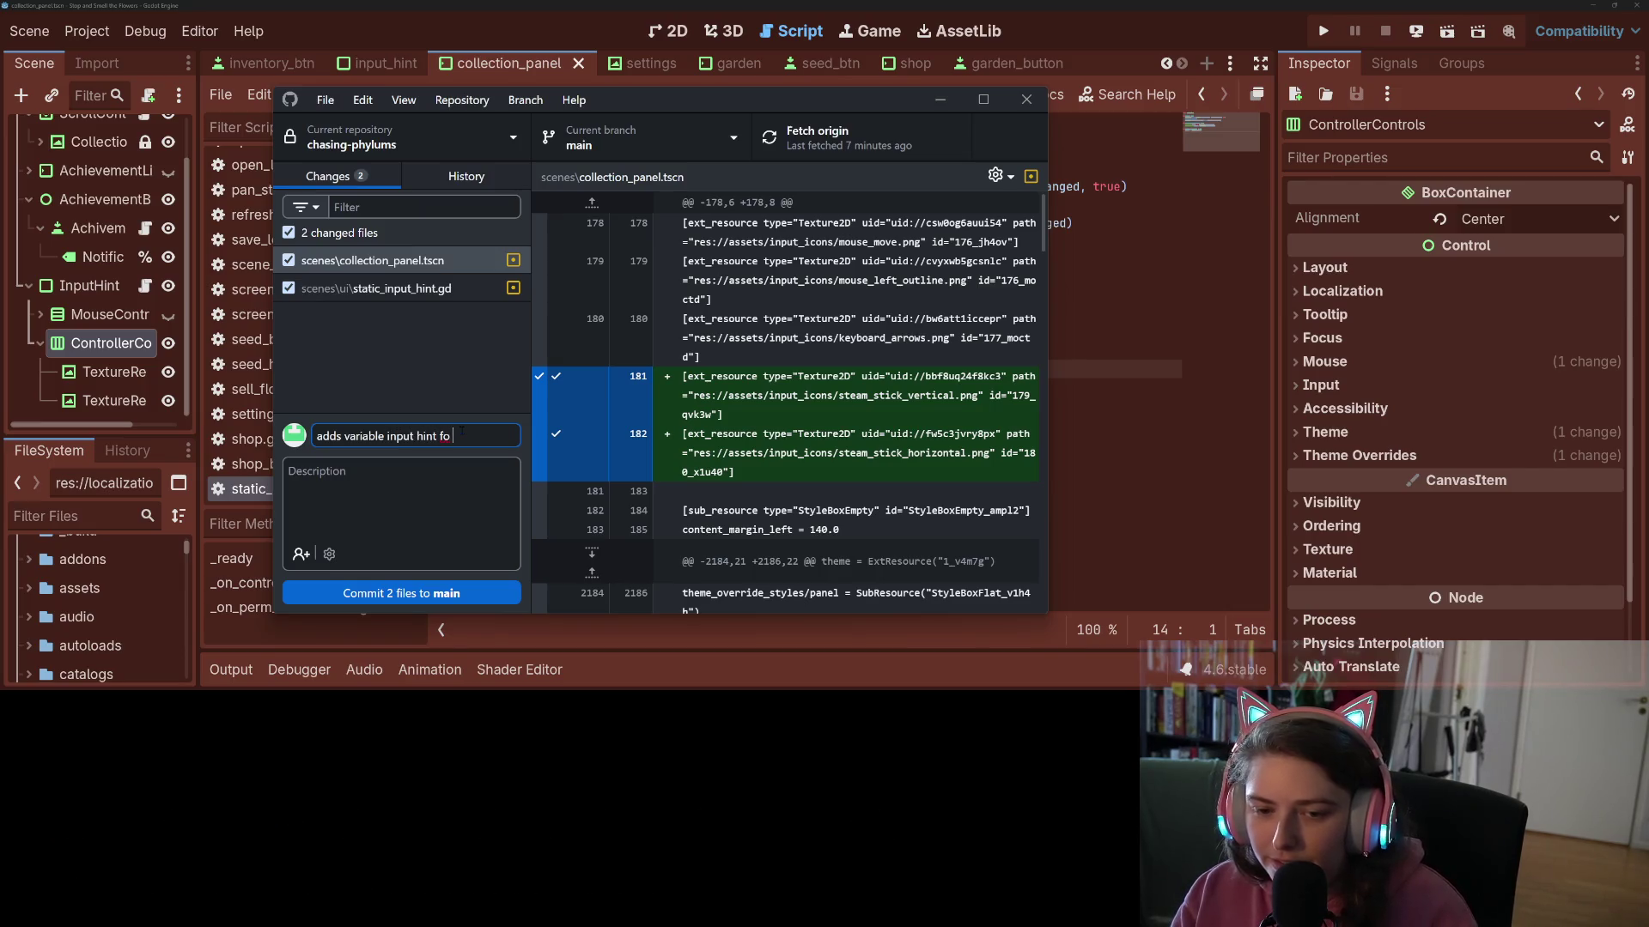
type("r paning")
key("BackSpace")
key("BackSpace")
key("BackSpace")
type("ing ")
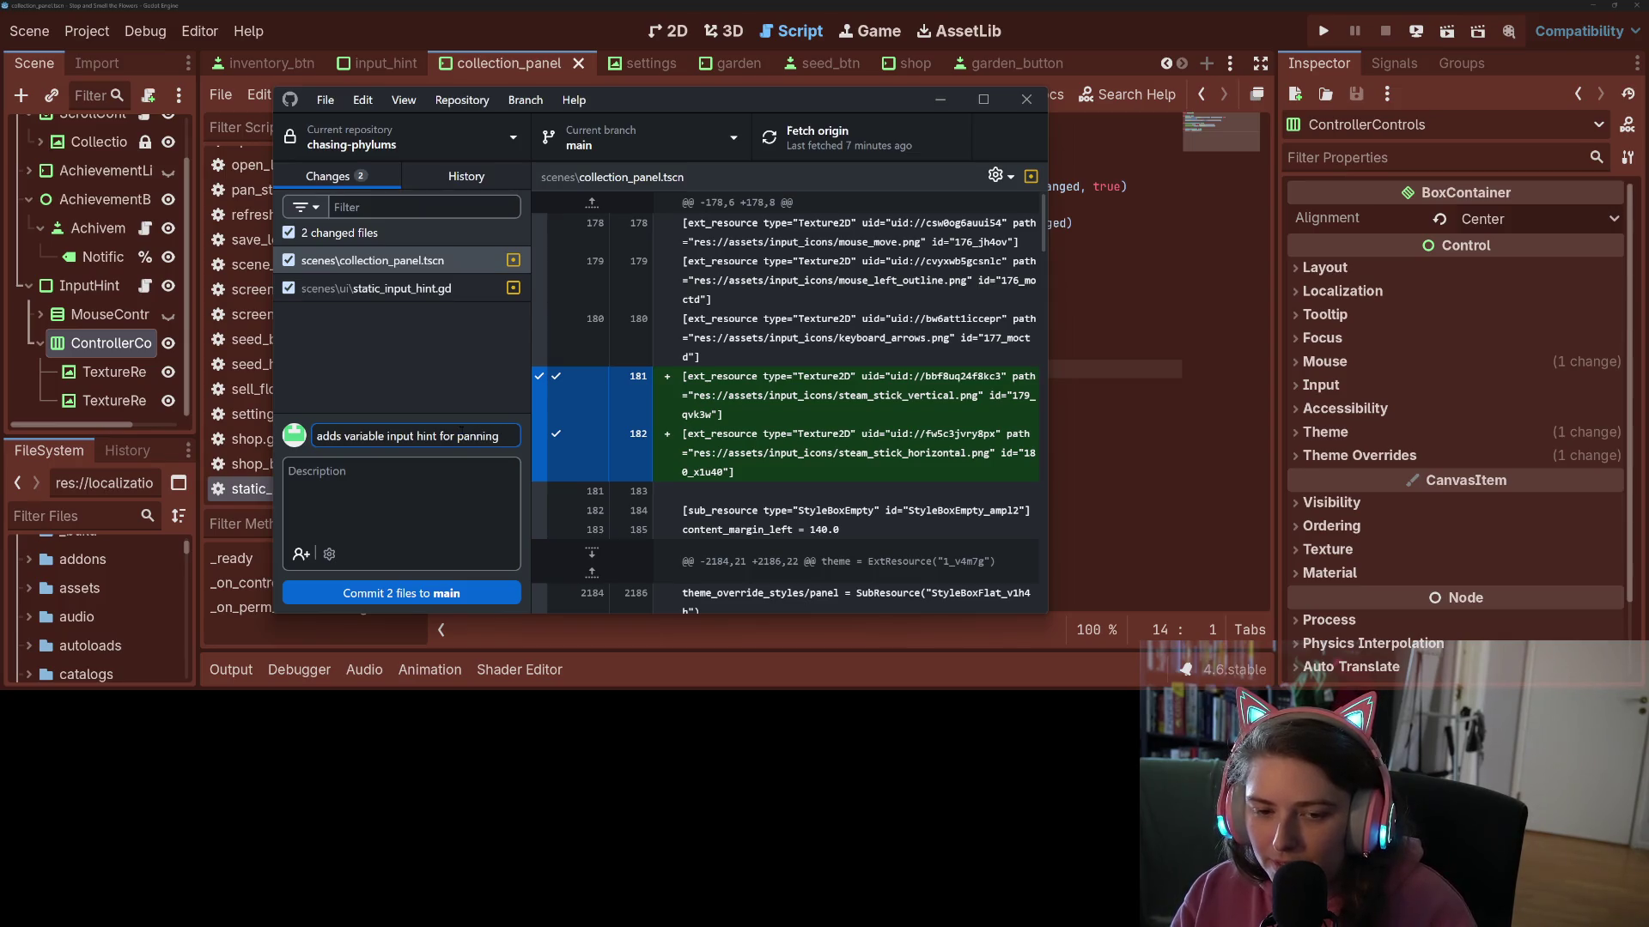
type("in colle")
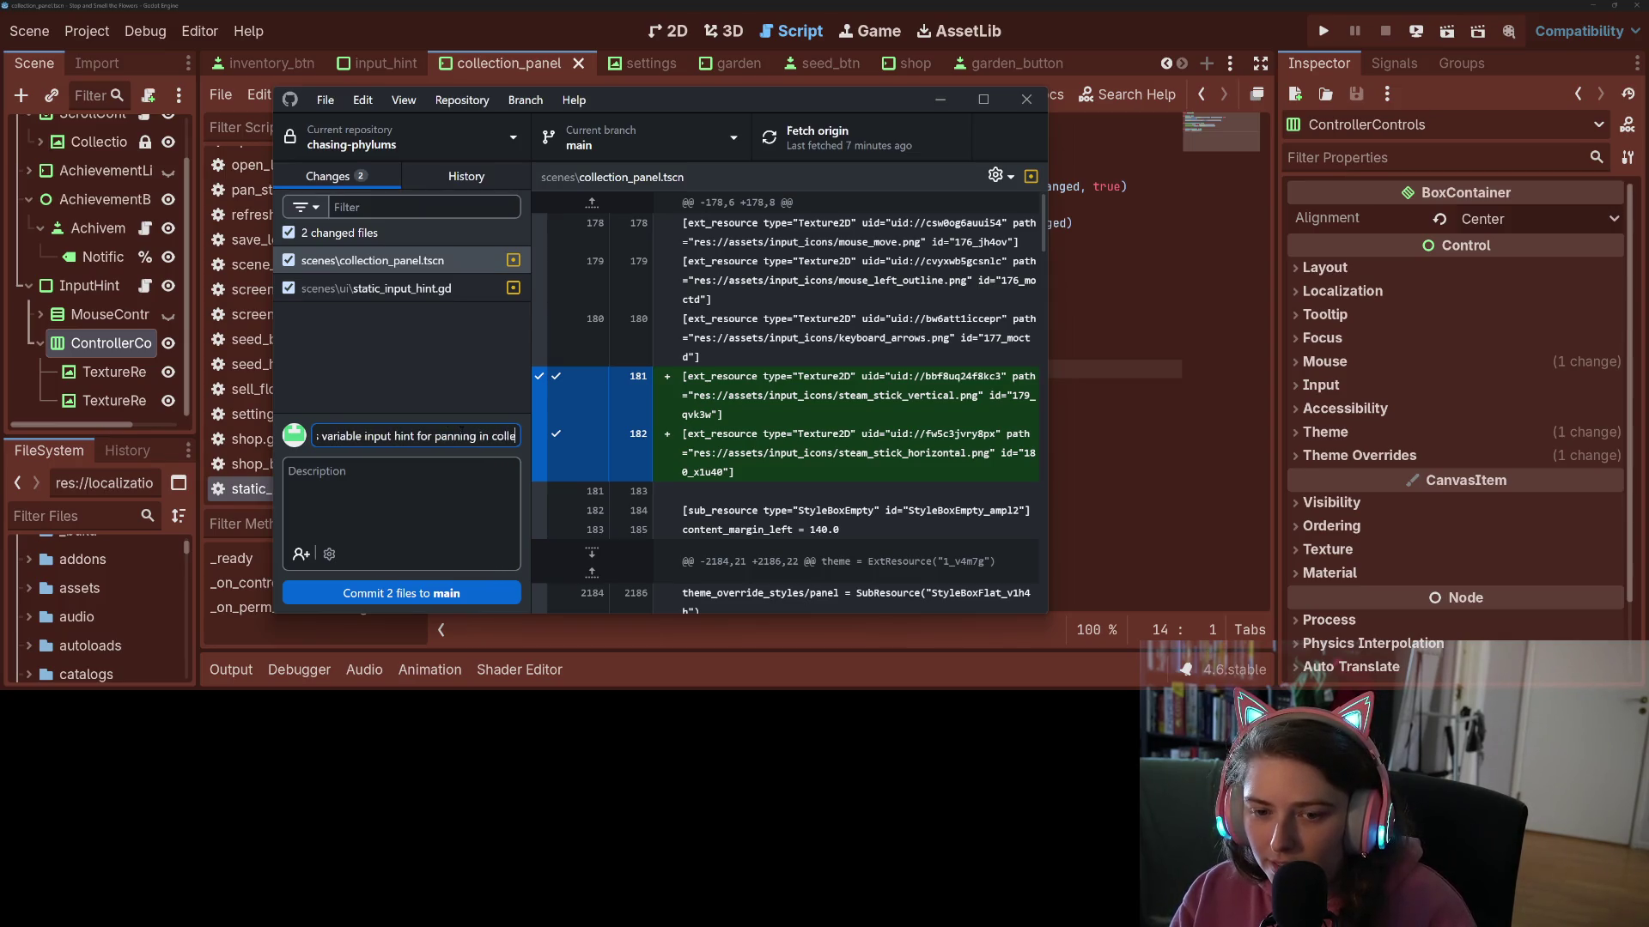
type("ction map")
key("ctrl+Return")
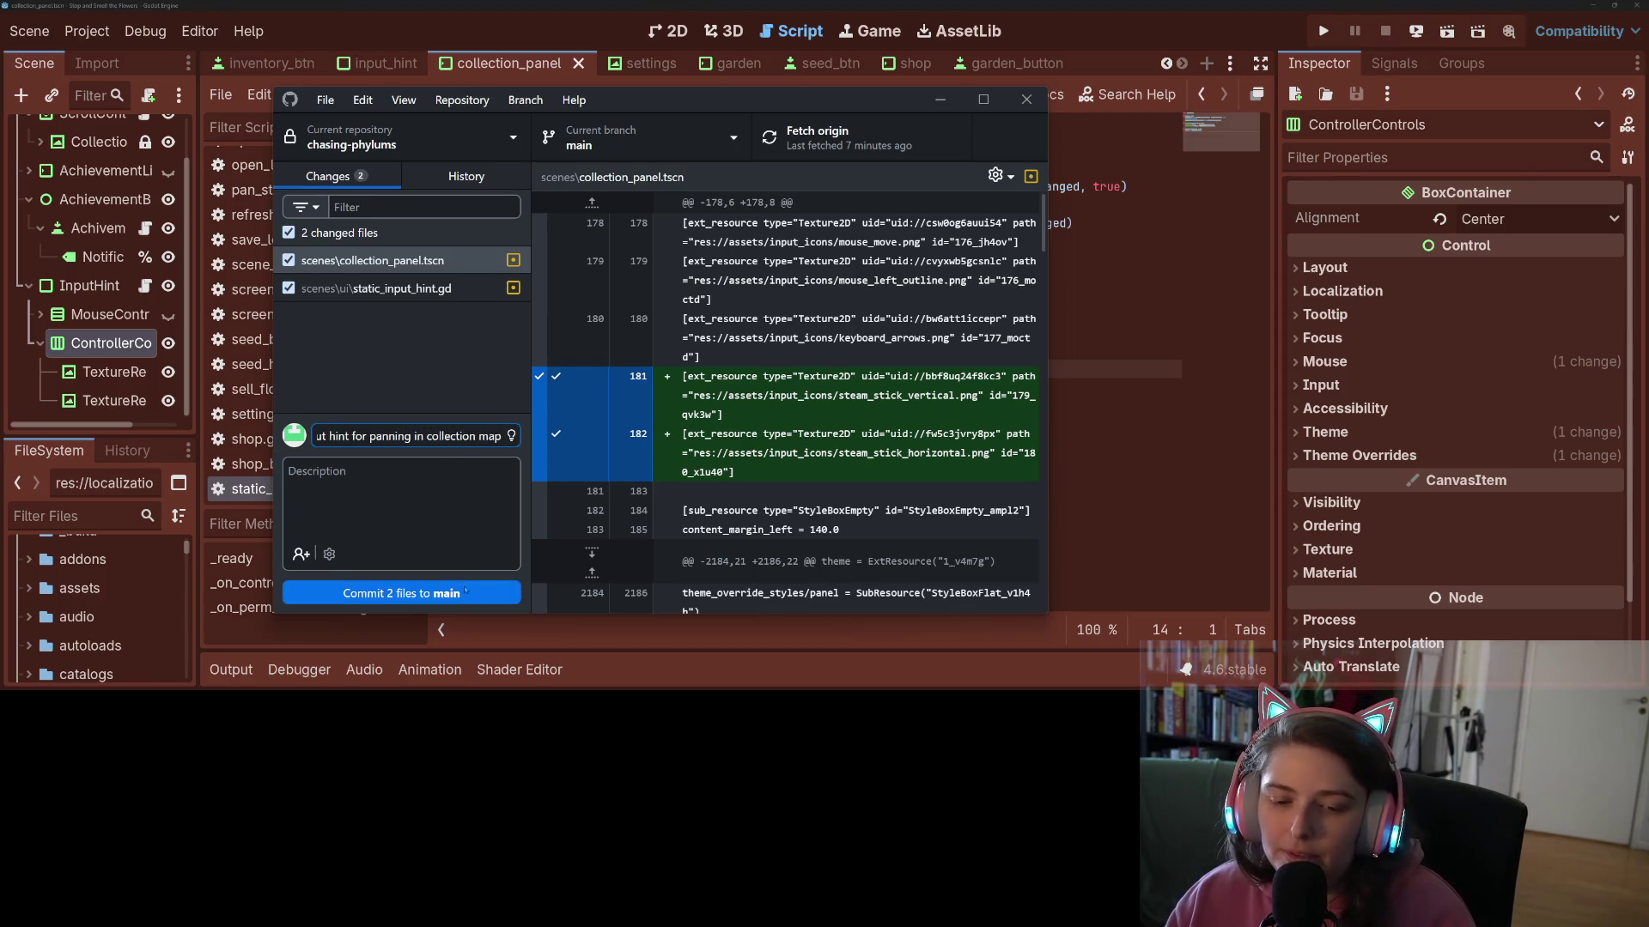
key("ctrl+p")
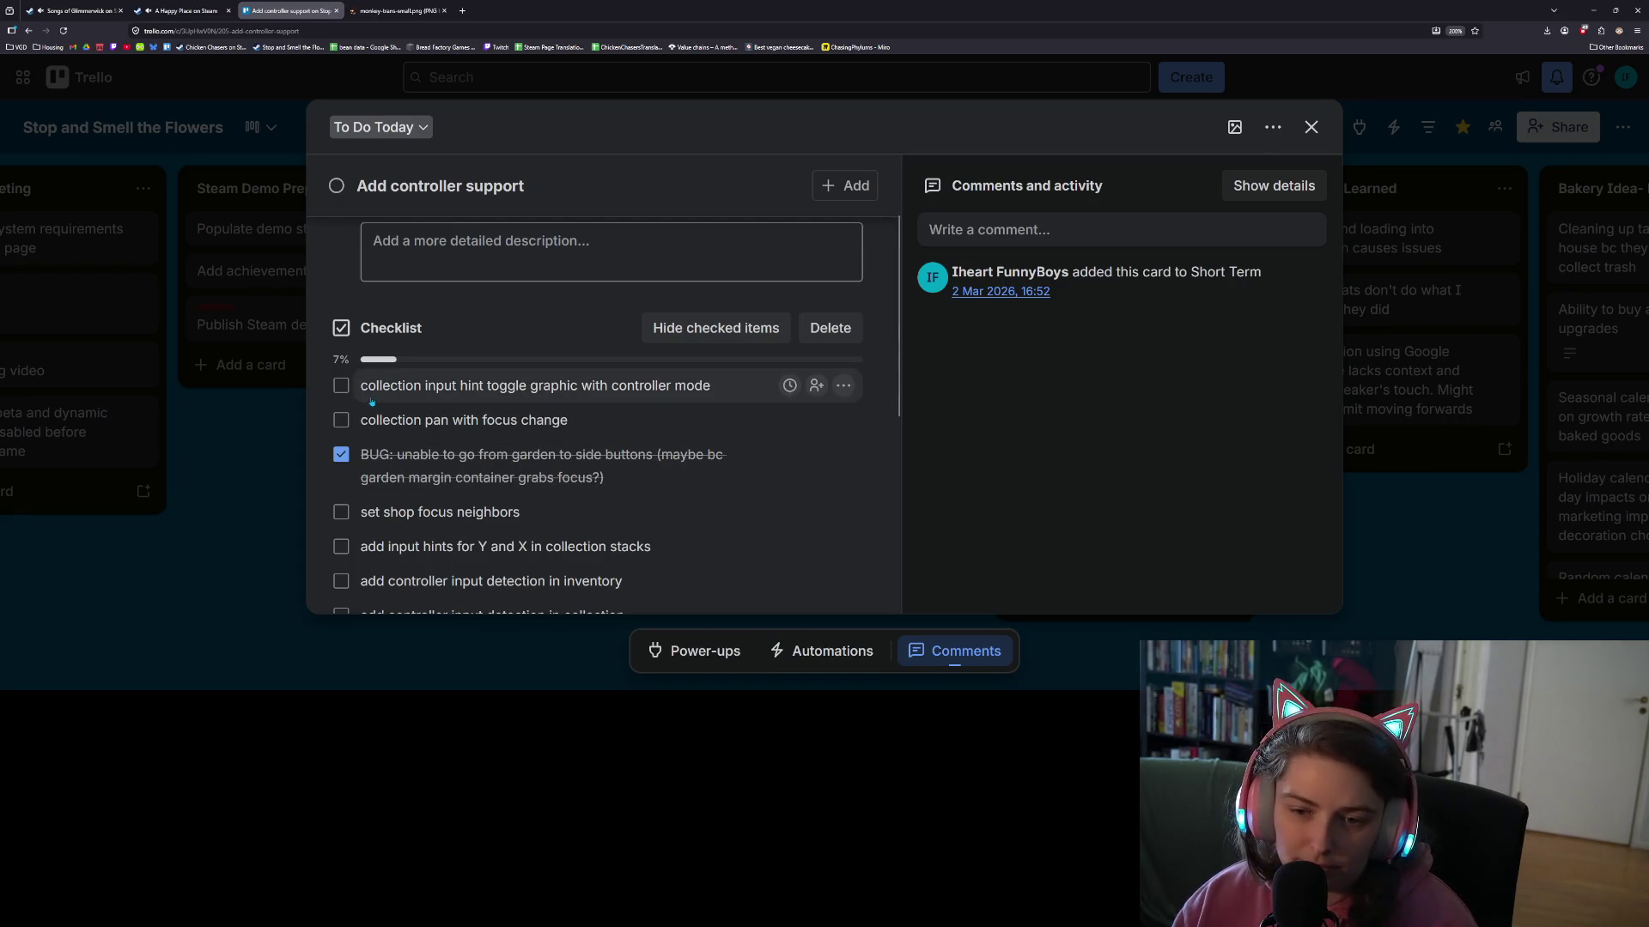
- Check off 'collection input hint toggle graphic with controller mode' and reorder the remaining checklist items
left_click(343, 388)
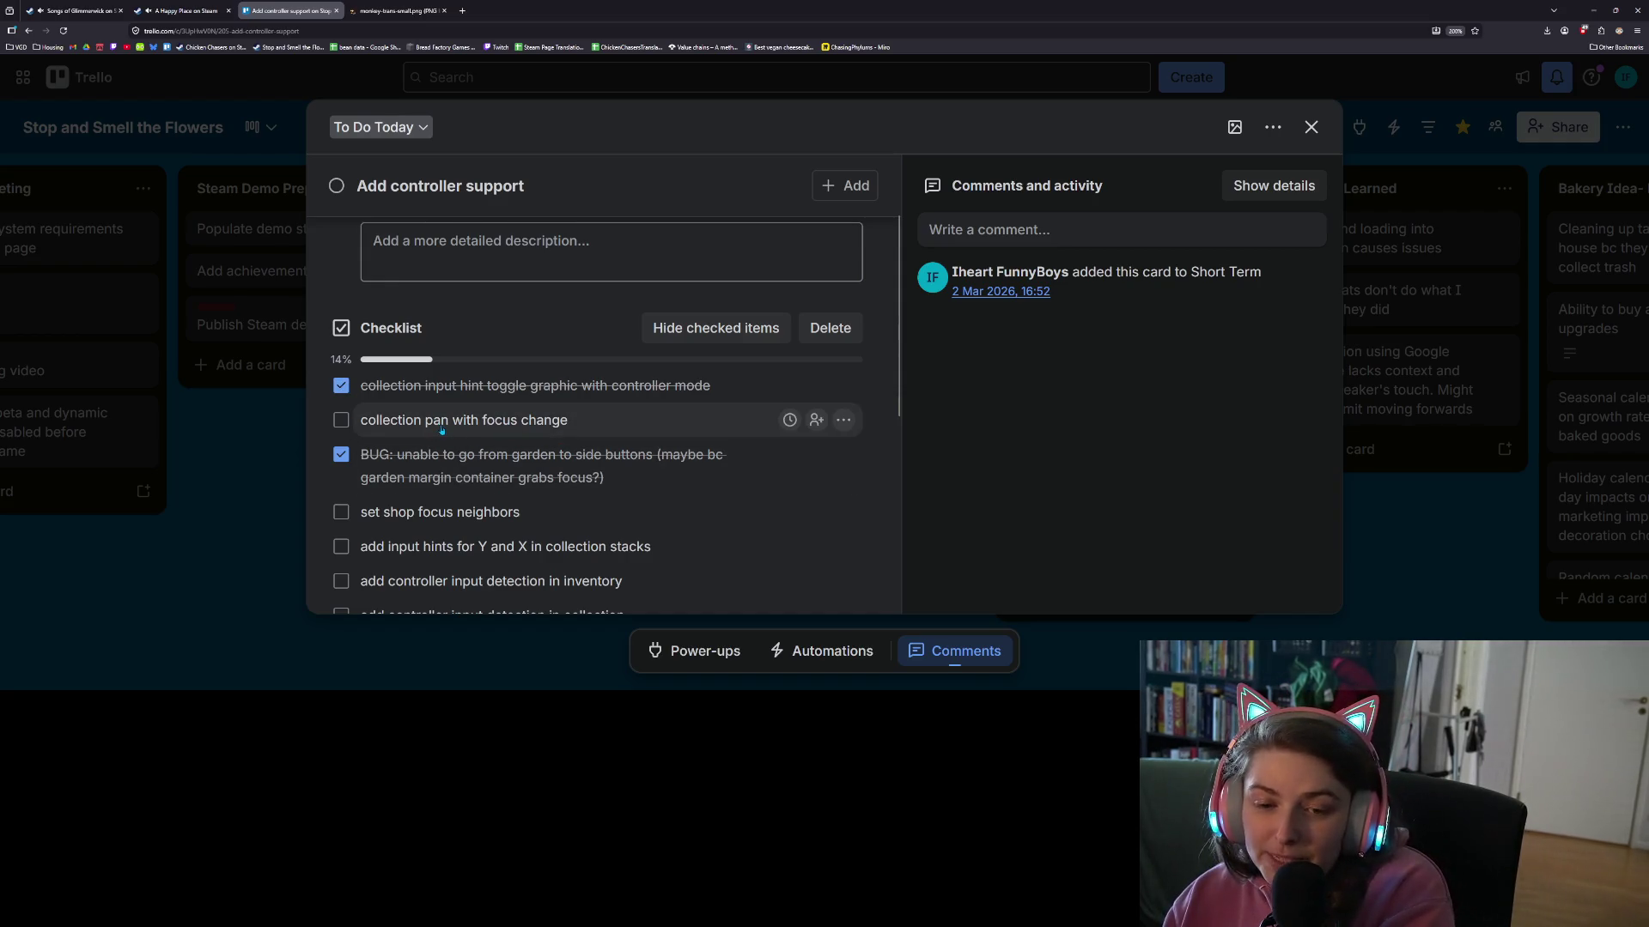
left_click_drag(442, 420, 464, 459)
scroll(463, 459, "down", 3)
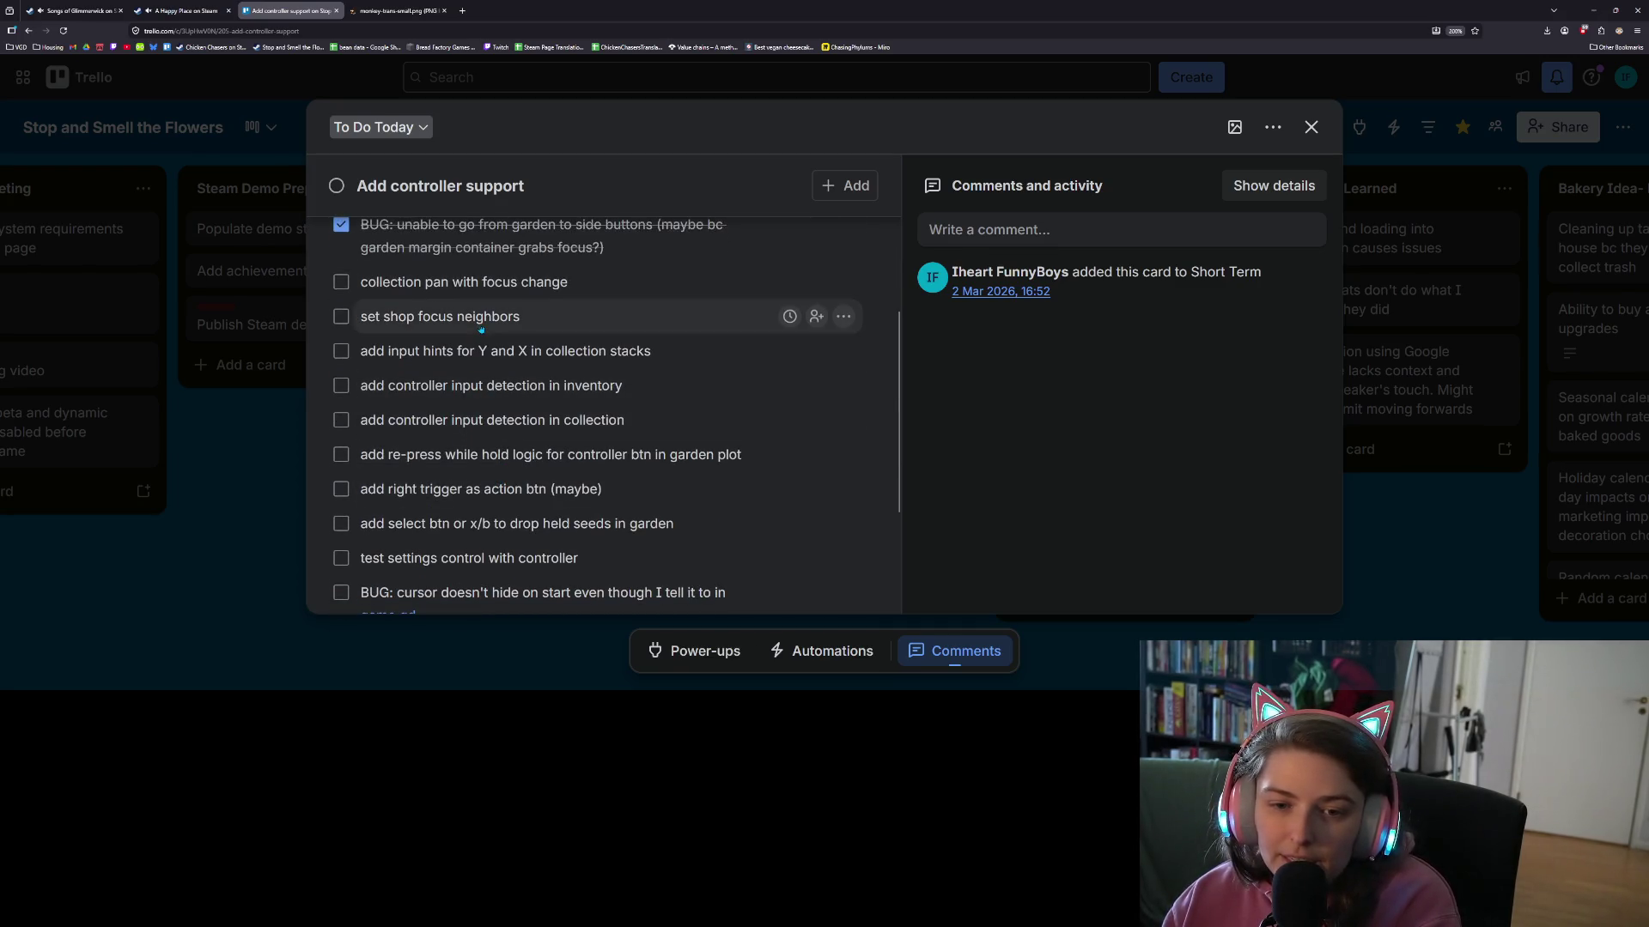
left_click_drag(478, 329, 471, 292)
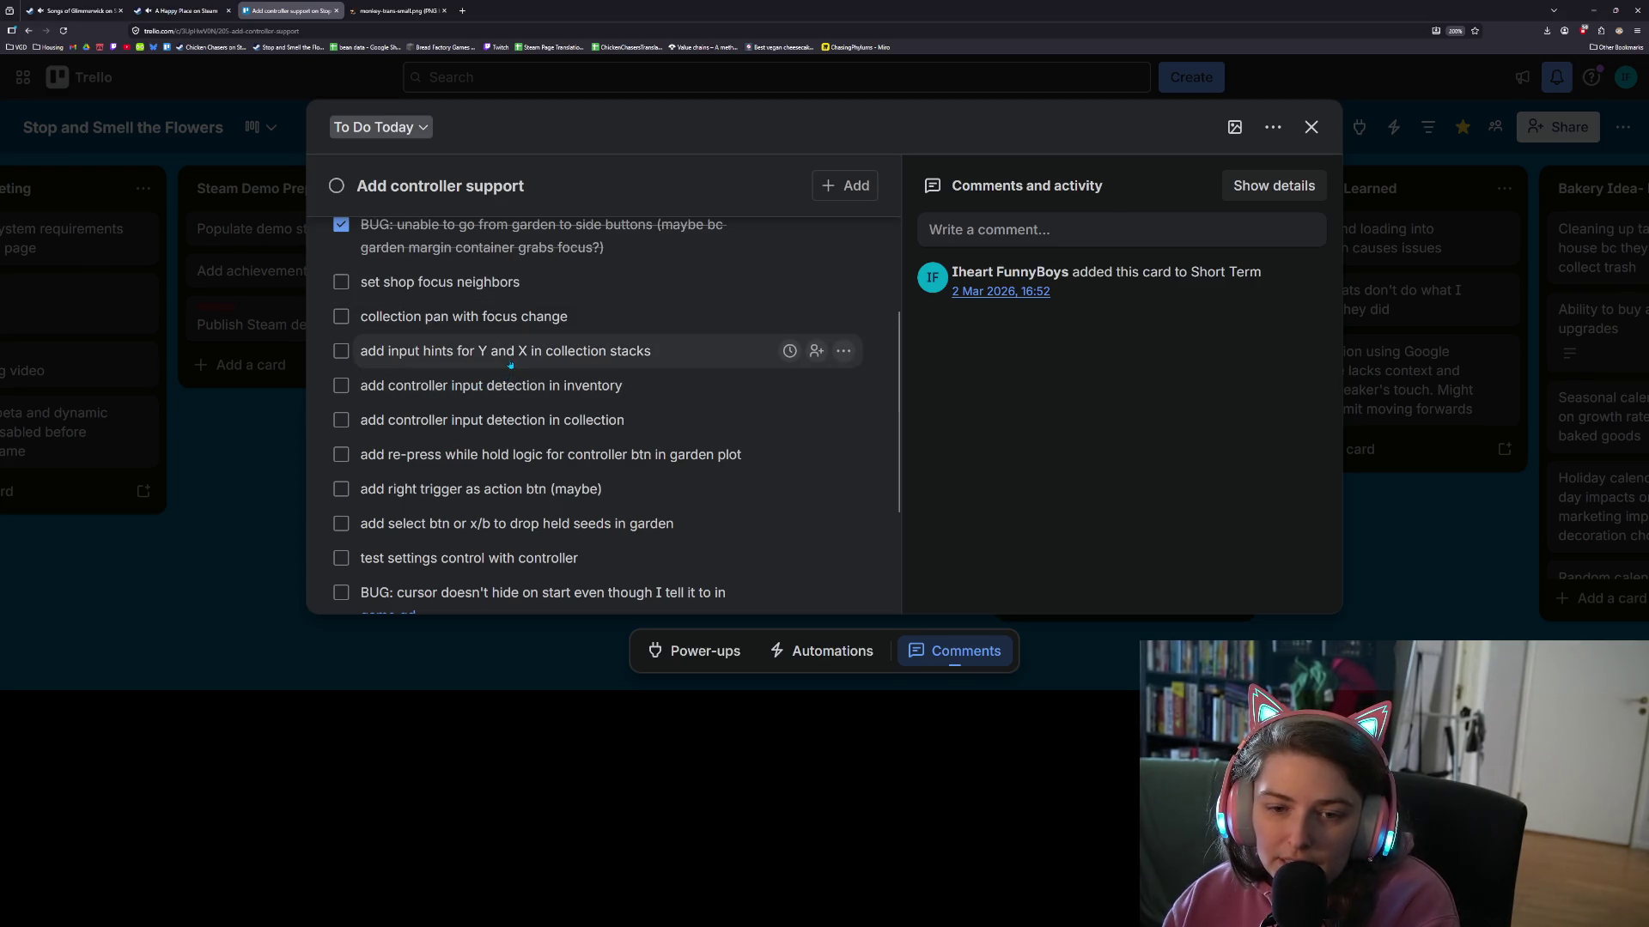
mouse_move(510, 365)
left_mouse_down()
mouse_move(497, 316)
mouse_move(546, 412)
mouse_move(545, 509)
mouse_move(534, 261)
mouse_move(534, 343)
left_mouse_up()
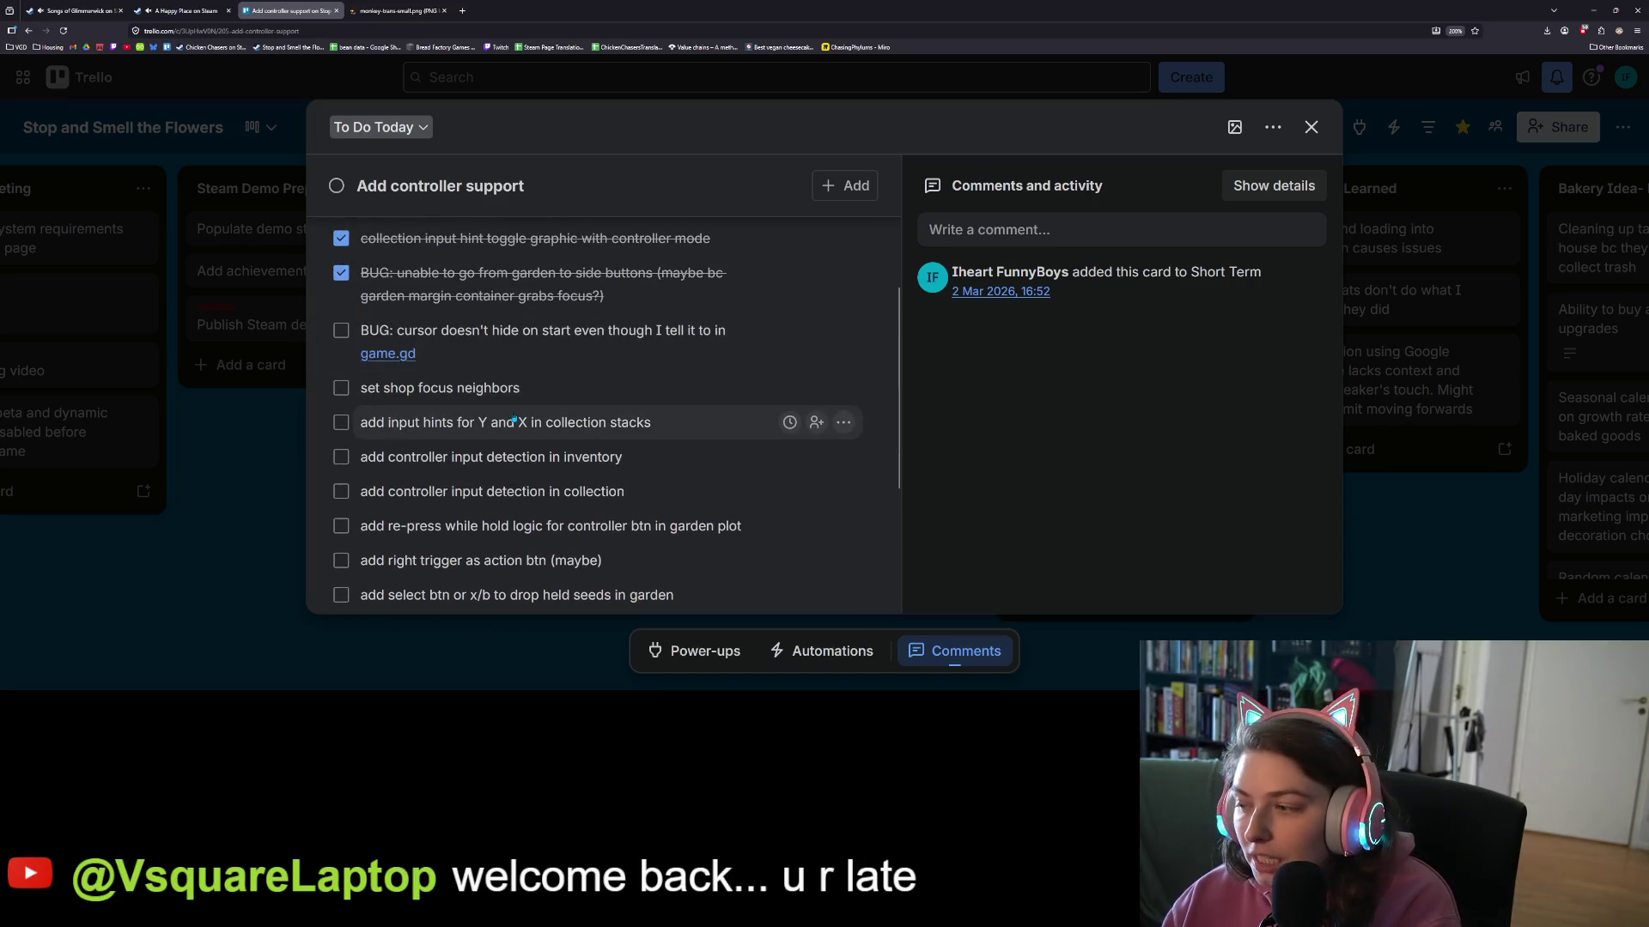
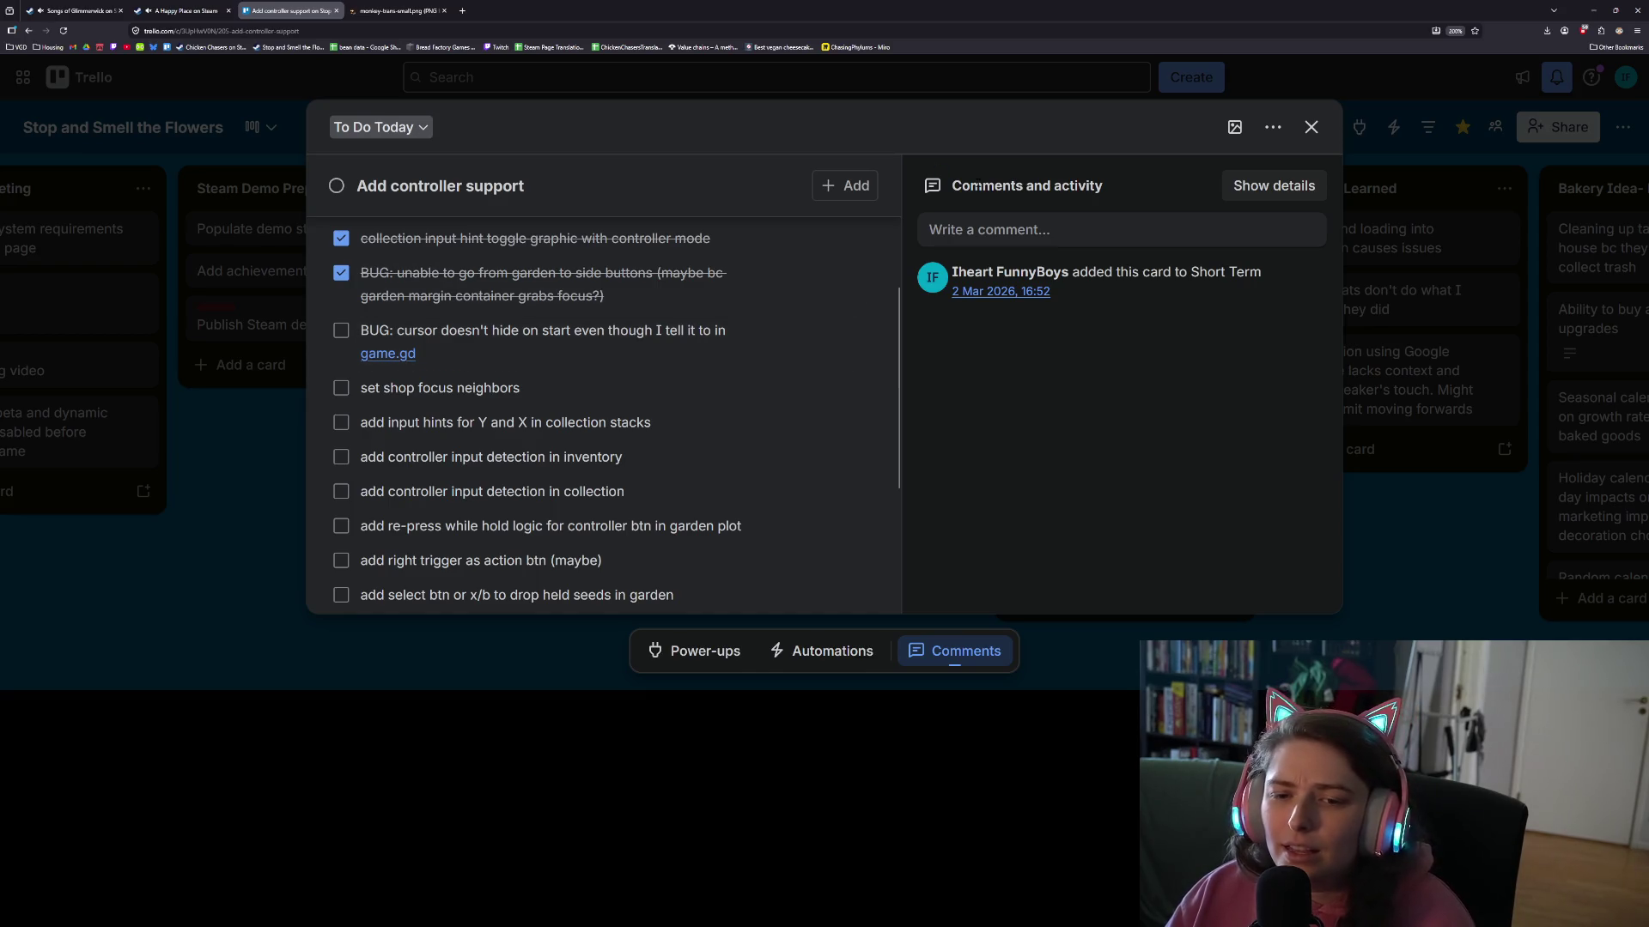
- Minimize the Trello board and bring the Godot editor showing static_input_hint.gd back to the front
left_click(1593, 10)
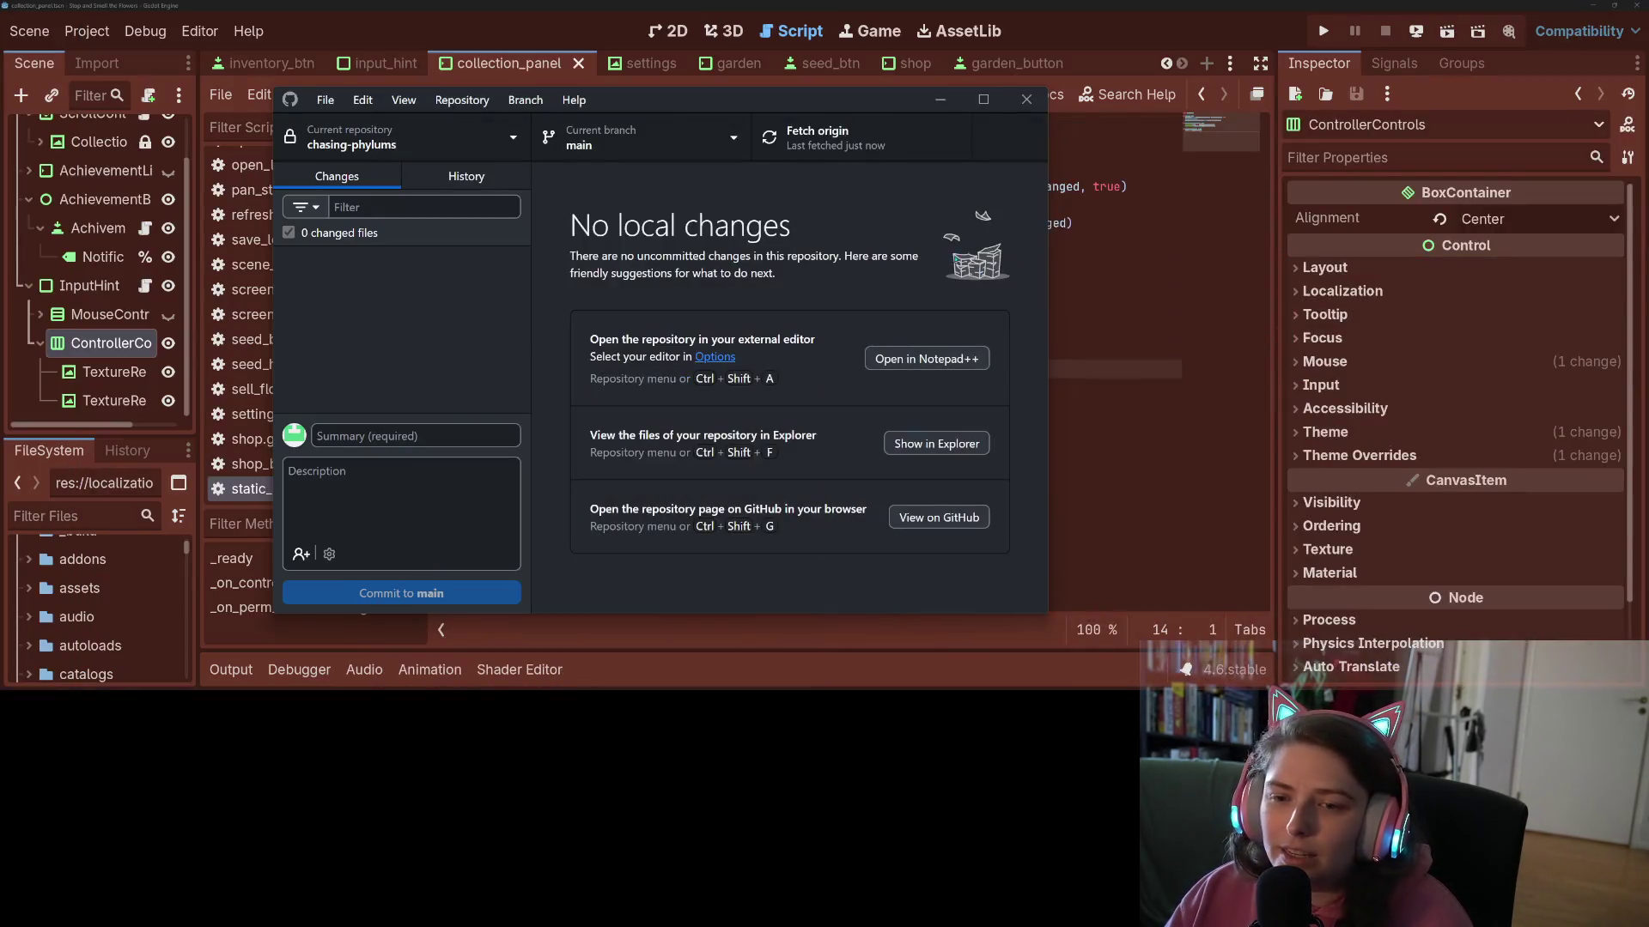
left_click(601, 315)
scroll(309, 326, "up", 5)
scroll(94, 274, "up", 2)
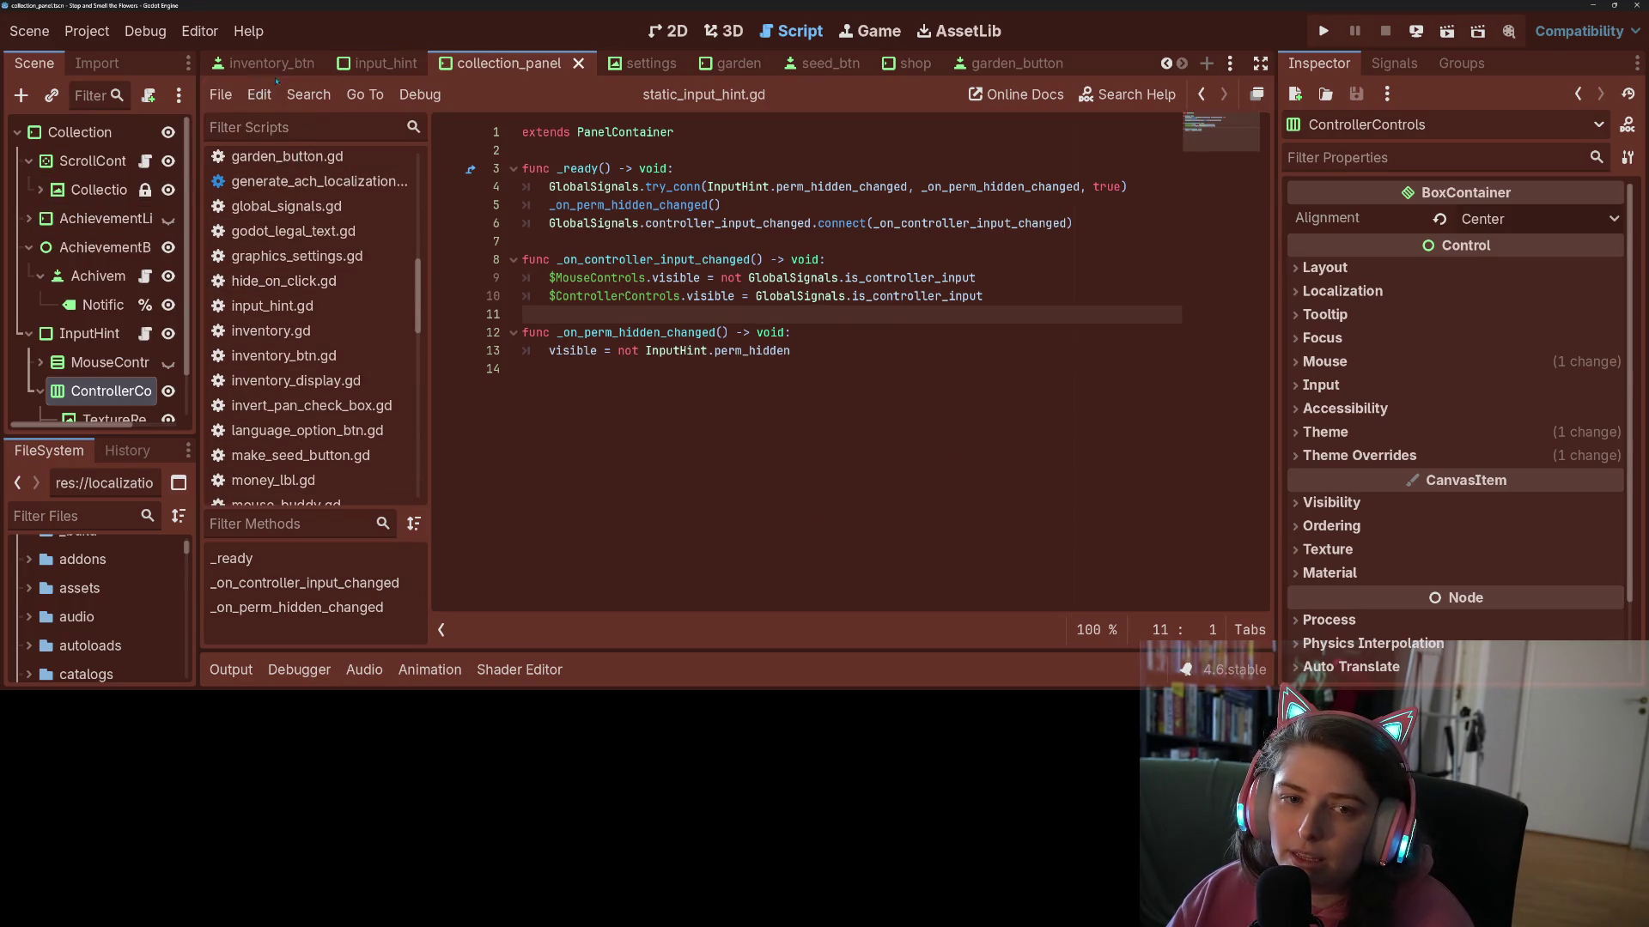
scroll(360, 63, "up", 2)
- Open game.gd from the game scene and search all project files for mouse_mode
left_click(246, 63)
scroll(159, 133, "up", 5)
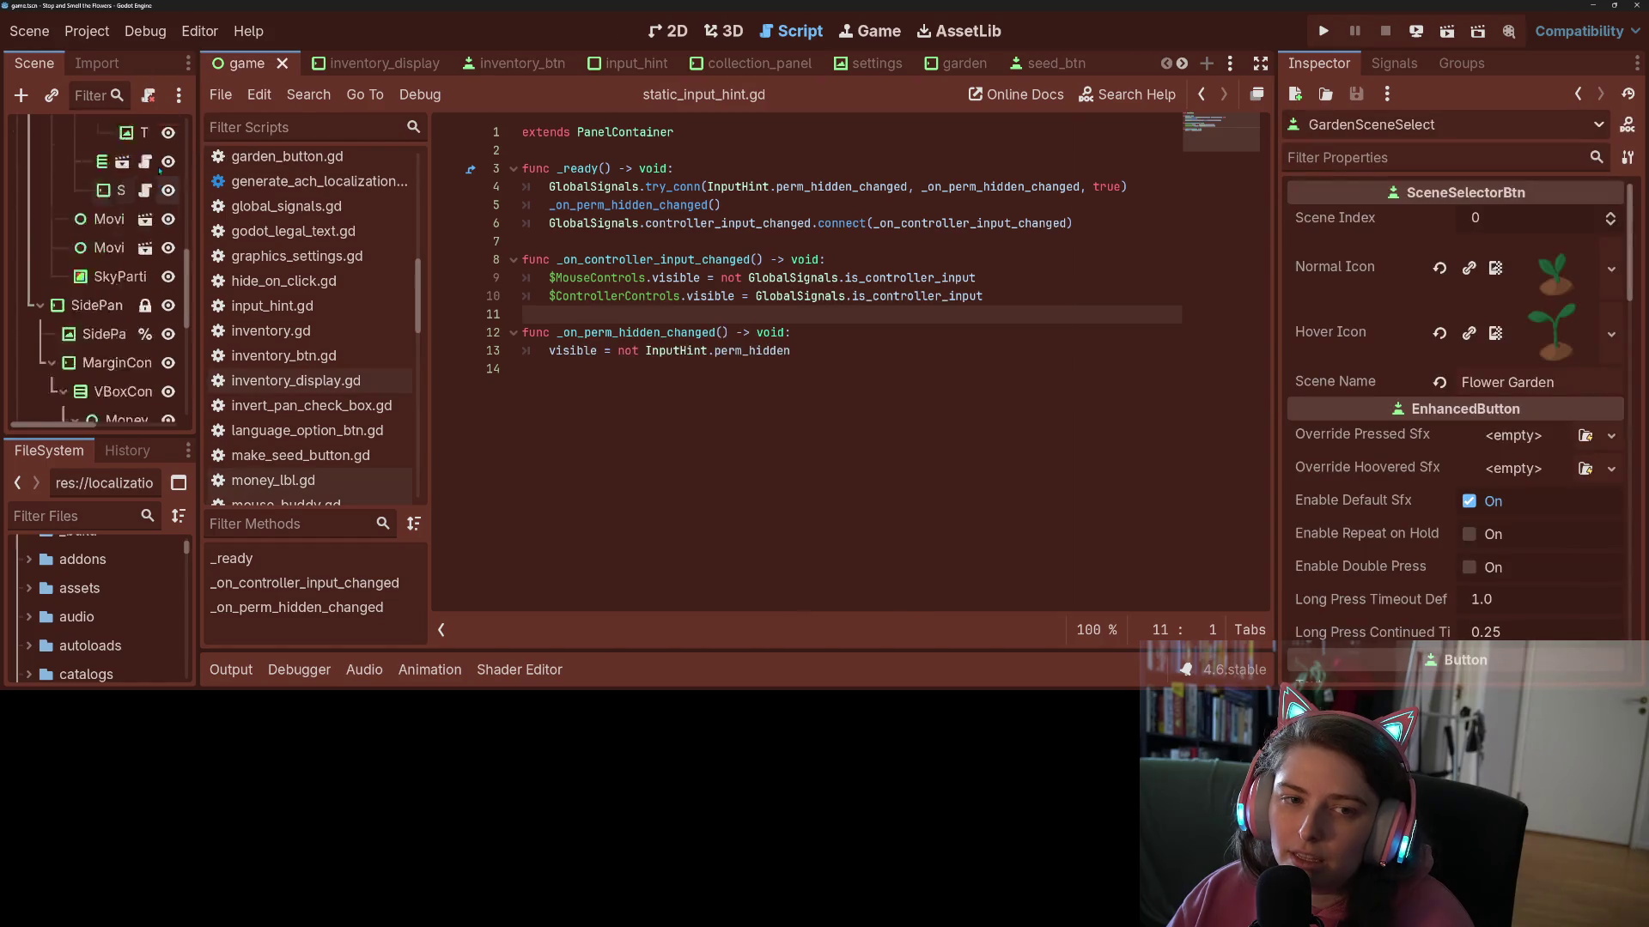
left_click(145, 132)
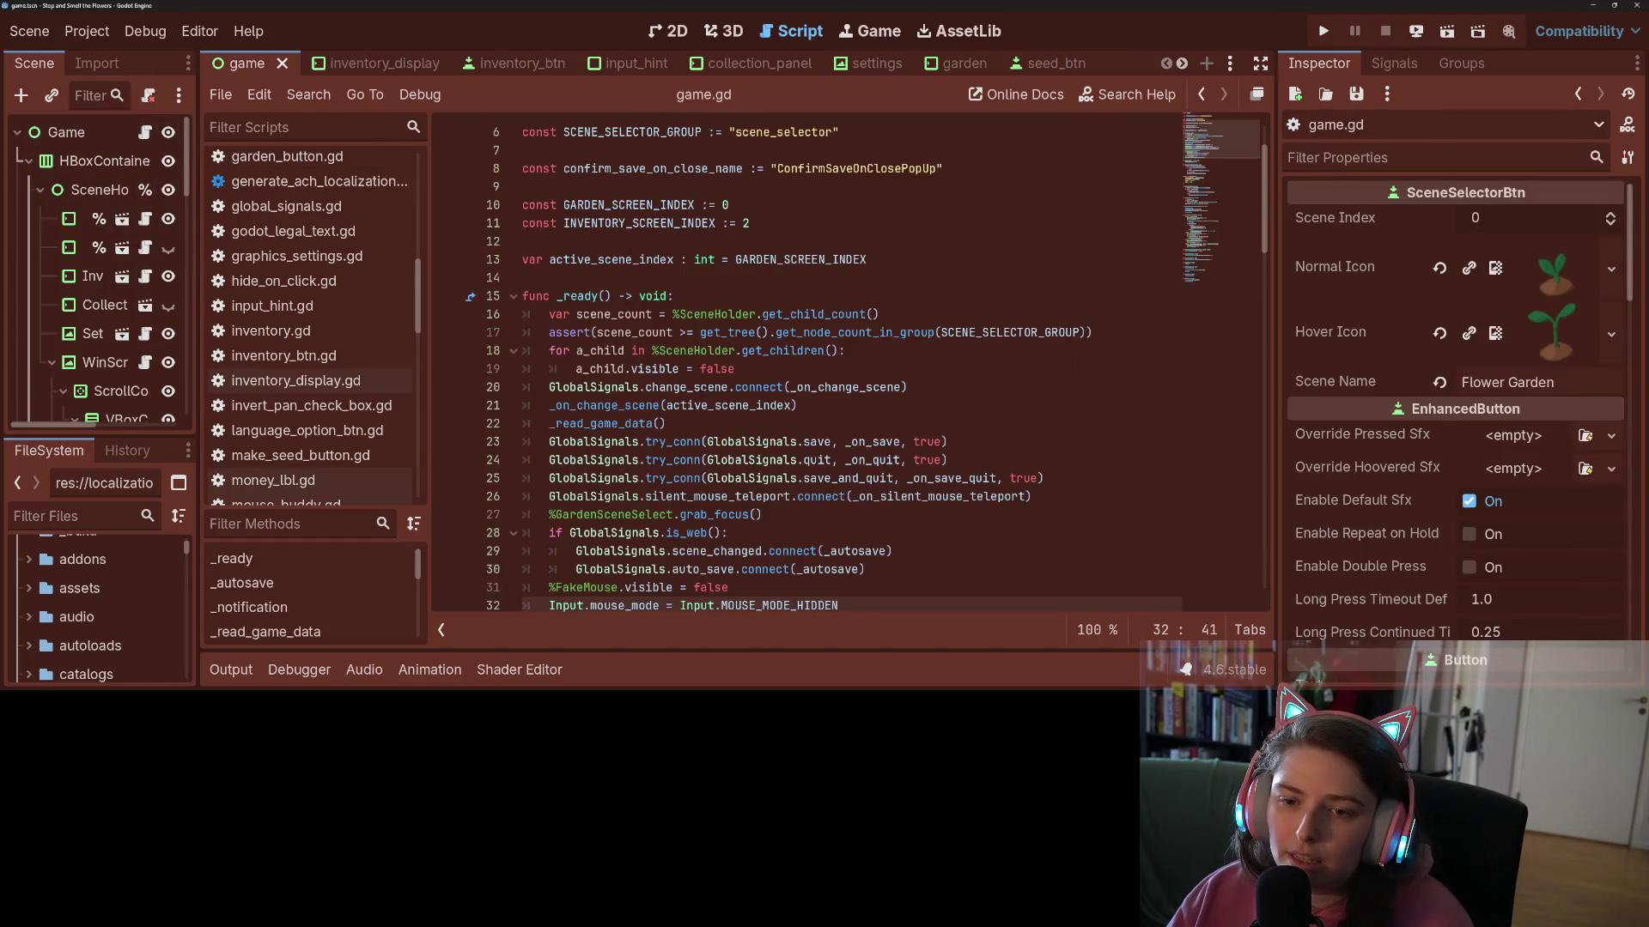
left_click(696, 388)
scroll(773, 404, "down", 4)
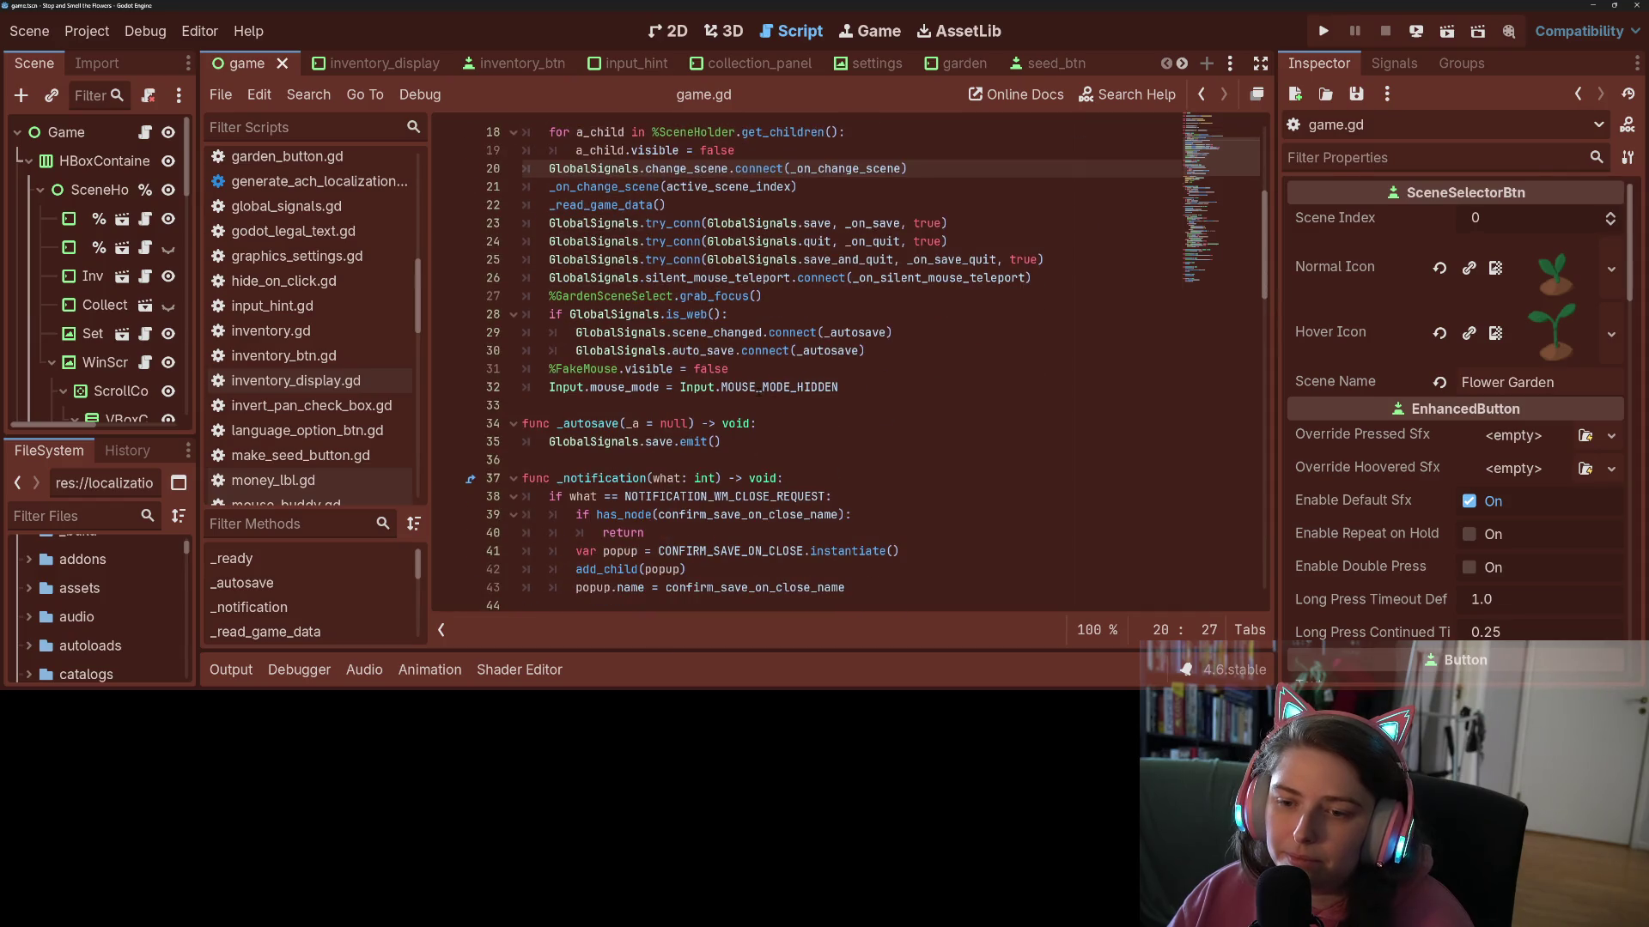
double_click(777, 387)
double_click(625, 387)
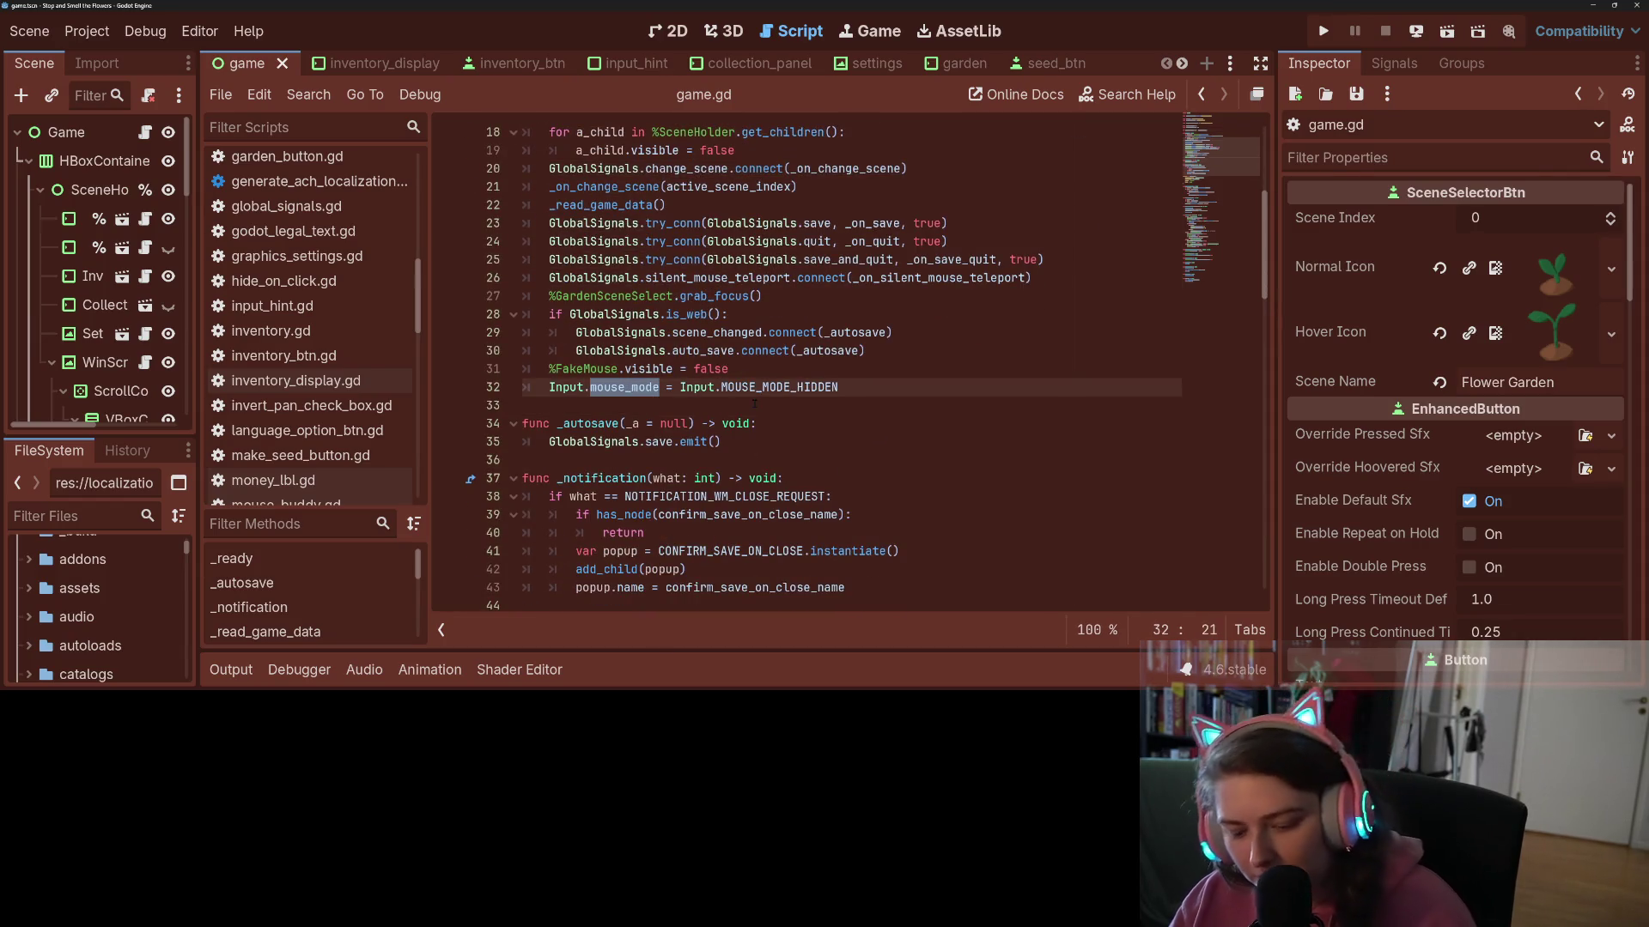
key("ctrl+shift+f")
key("Return")
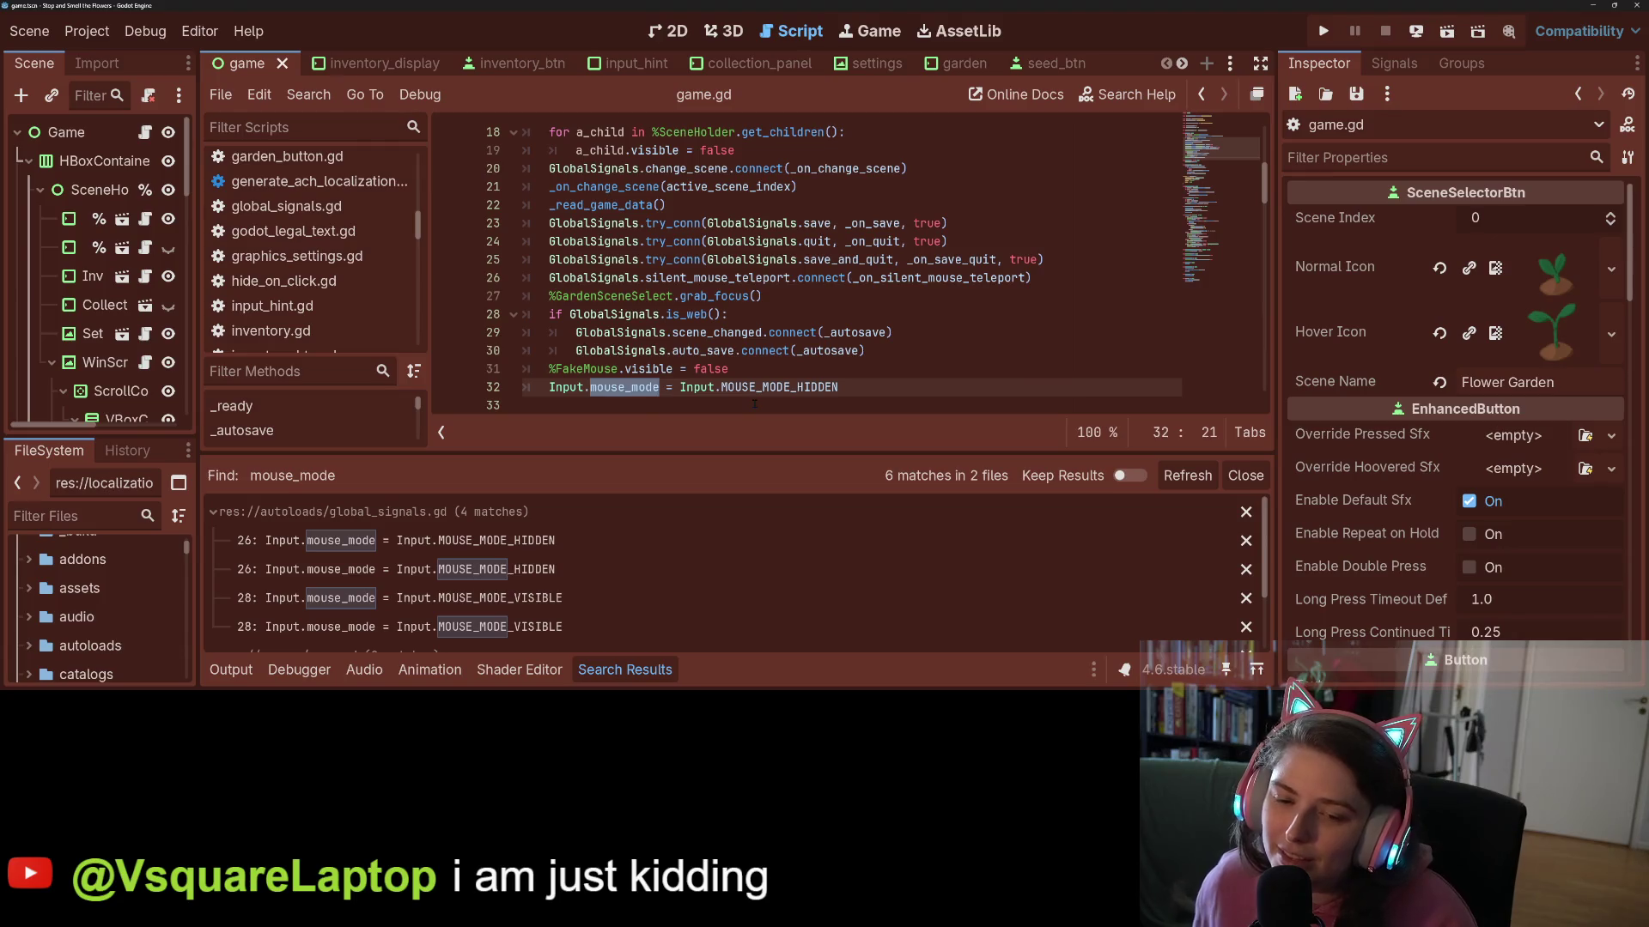
- Open the line-28 mouse_mode match in global_signals.gd and start a project search for is_controller_input
scroll(613, 582, "down", 1)
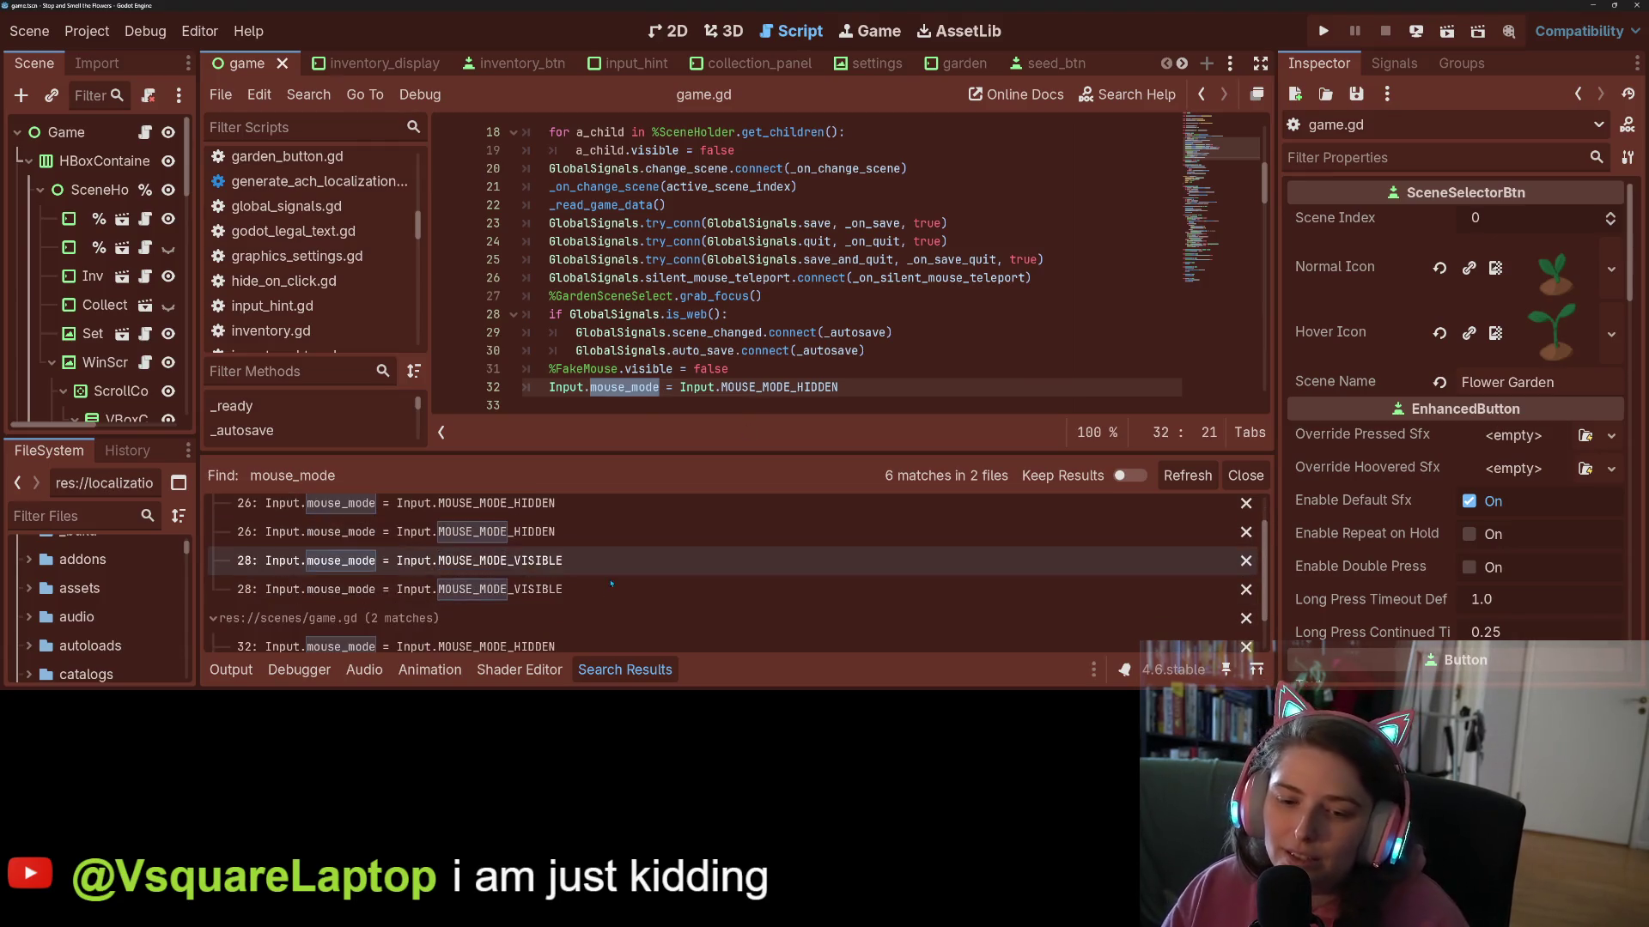
left_click(613, 587)
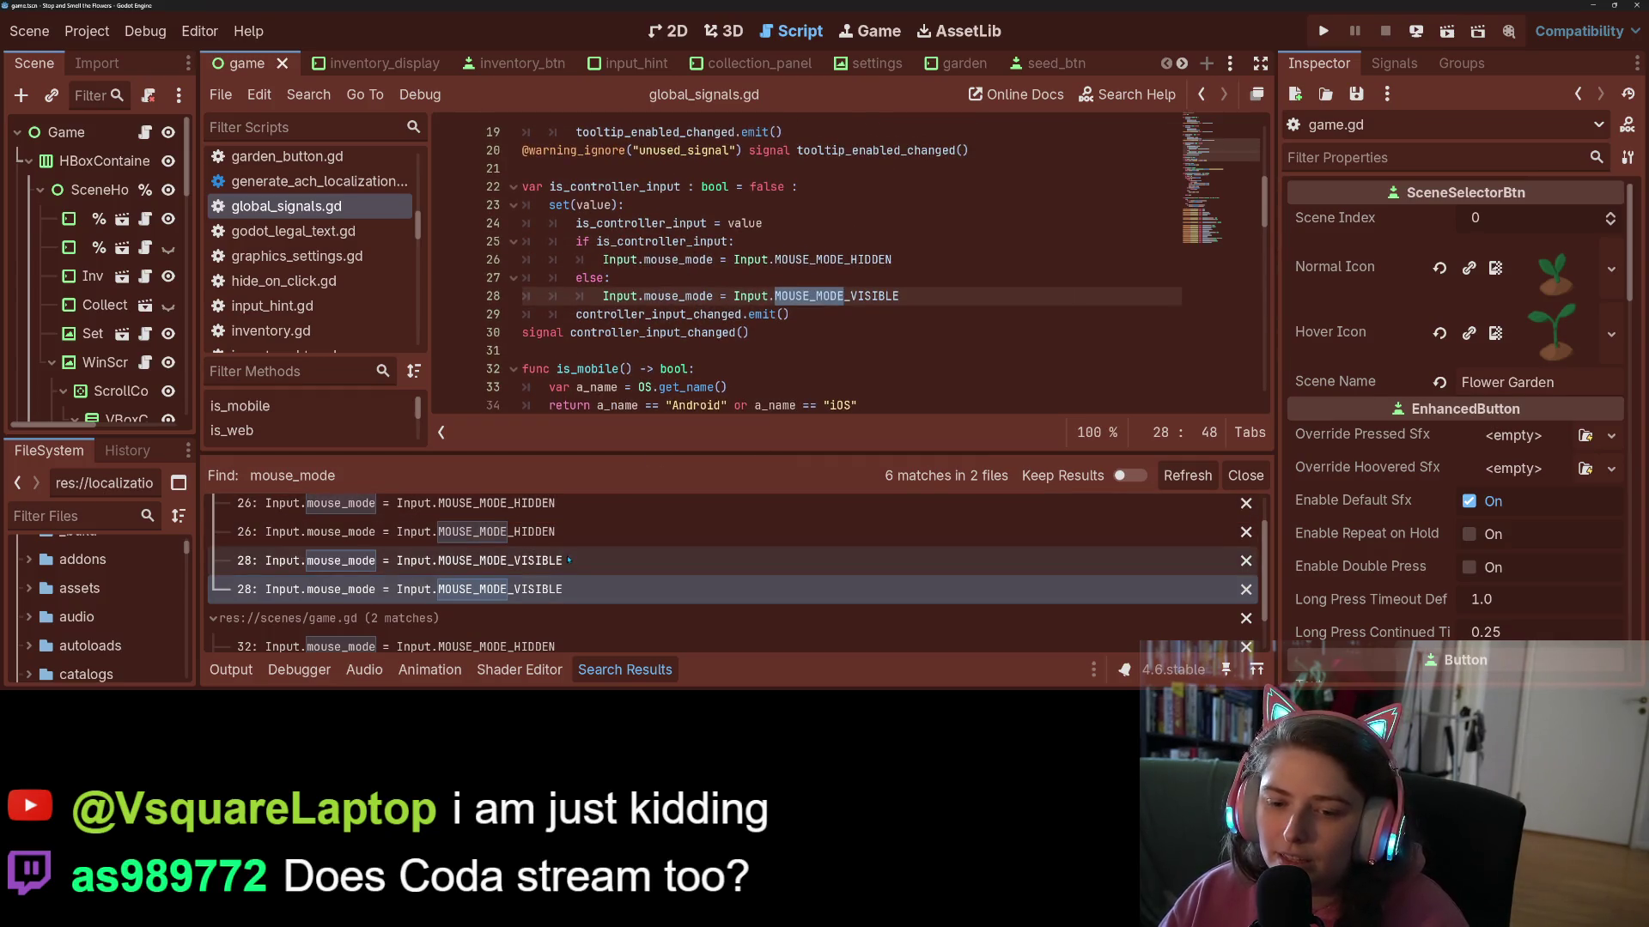
left_click(568, 560)
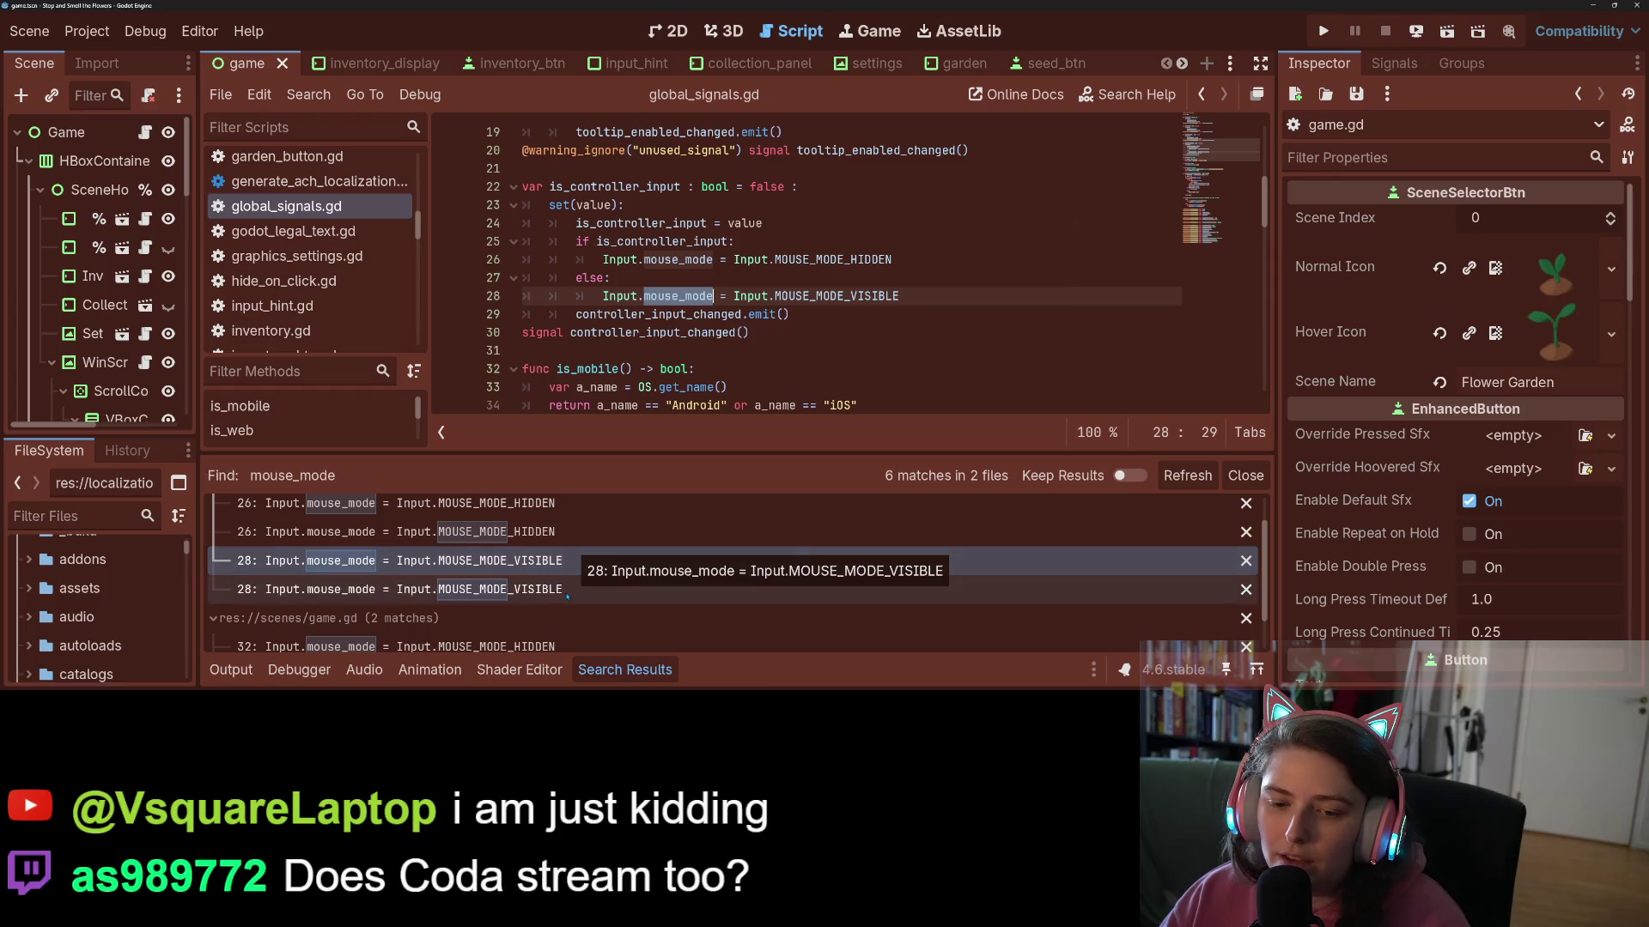
scroll(558, 601, "down", 2)
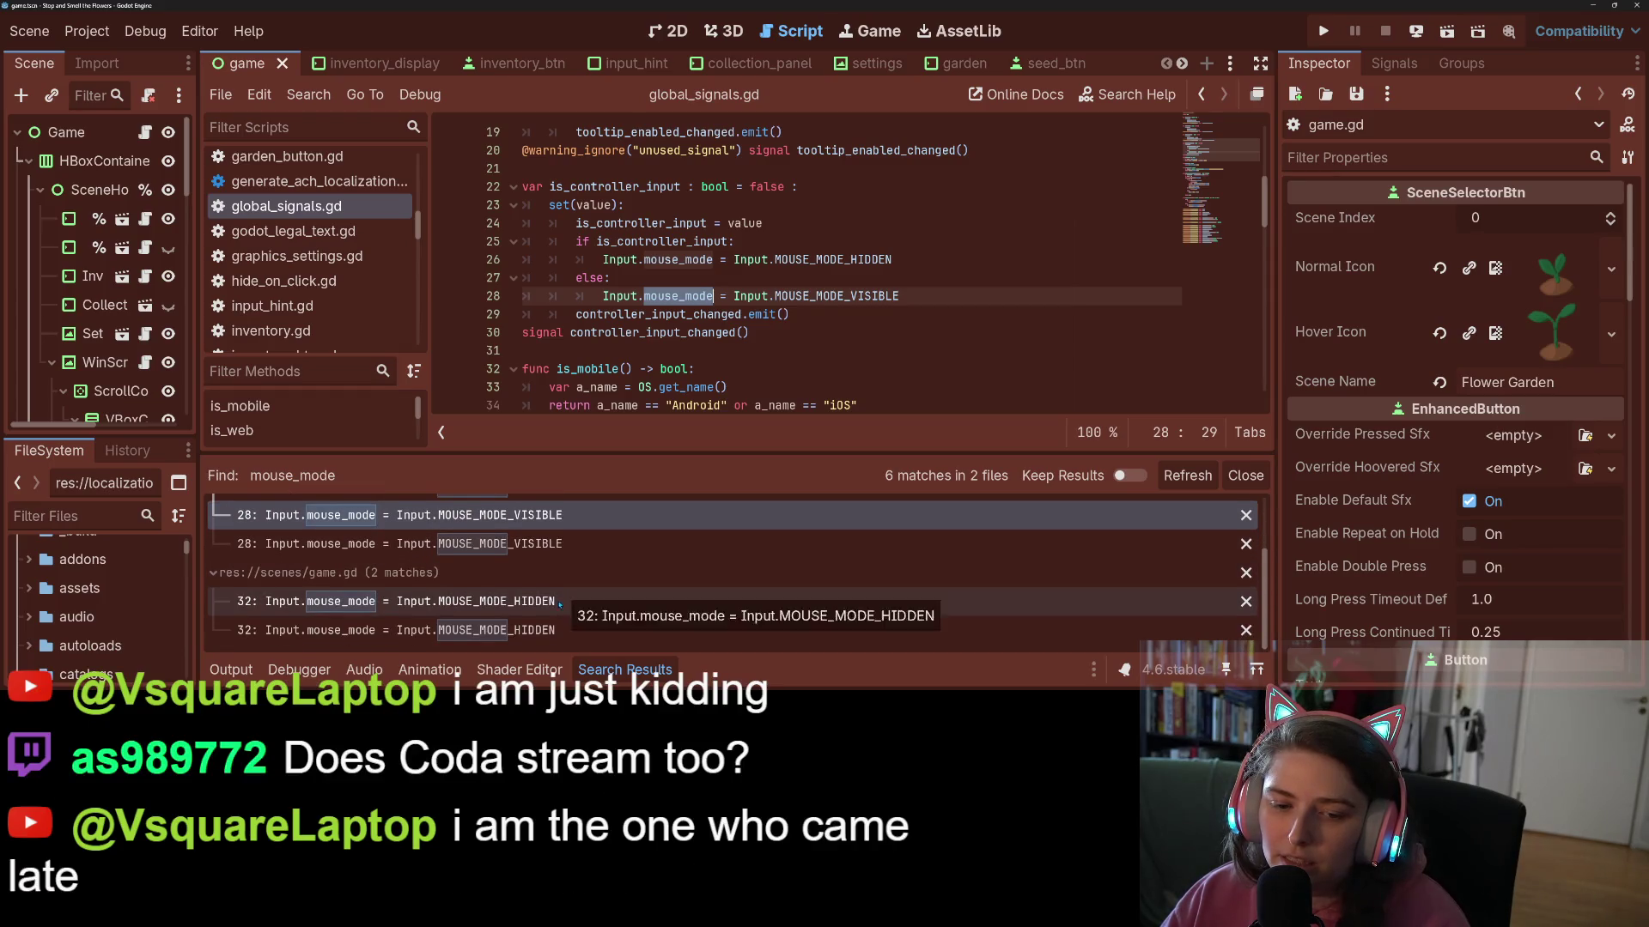
scroll(559, 603, "up", 4)
double_click(614, 186)
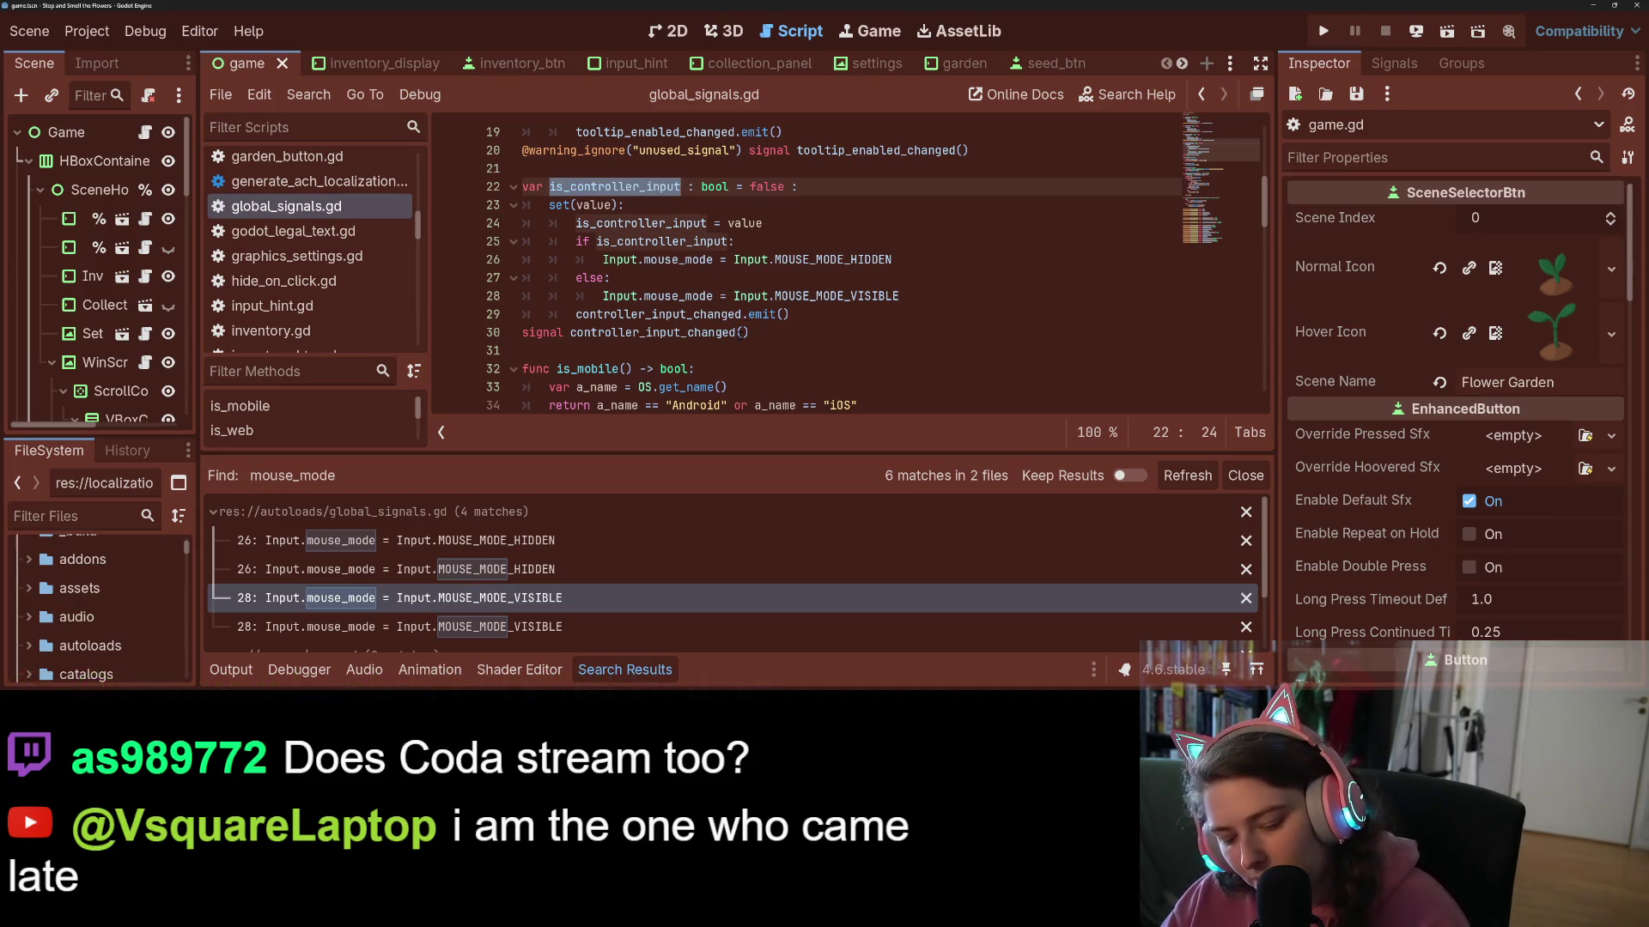
key("ctrl+shift+f")
- Run the is_controller_input search (15 matches, 6 files) and open the line-24 and static_input_hint.gd line-9 matches
left_click(825, 444)
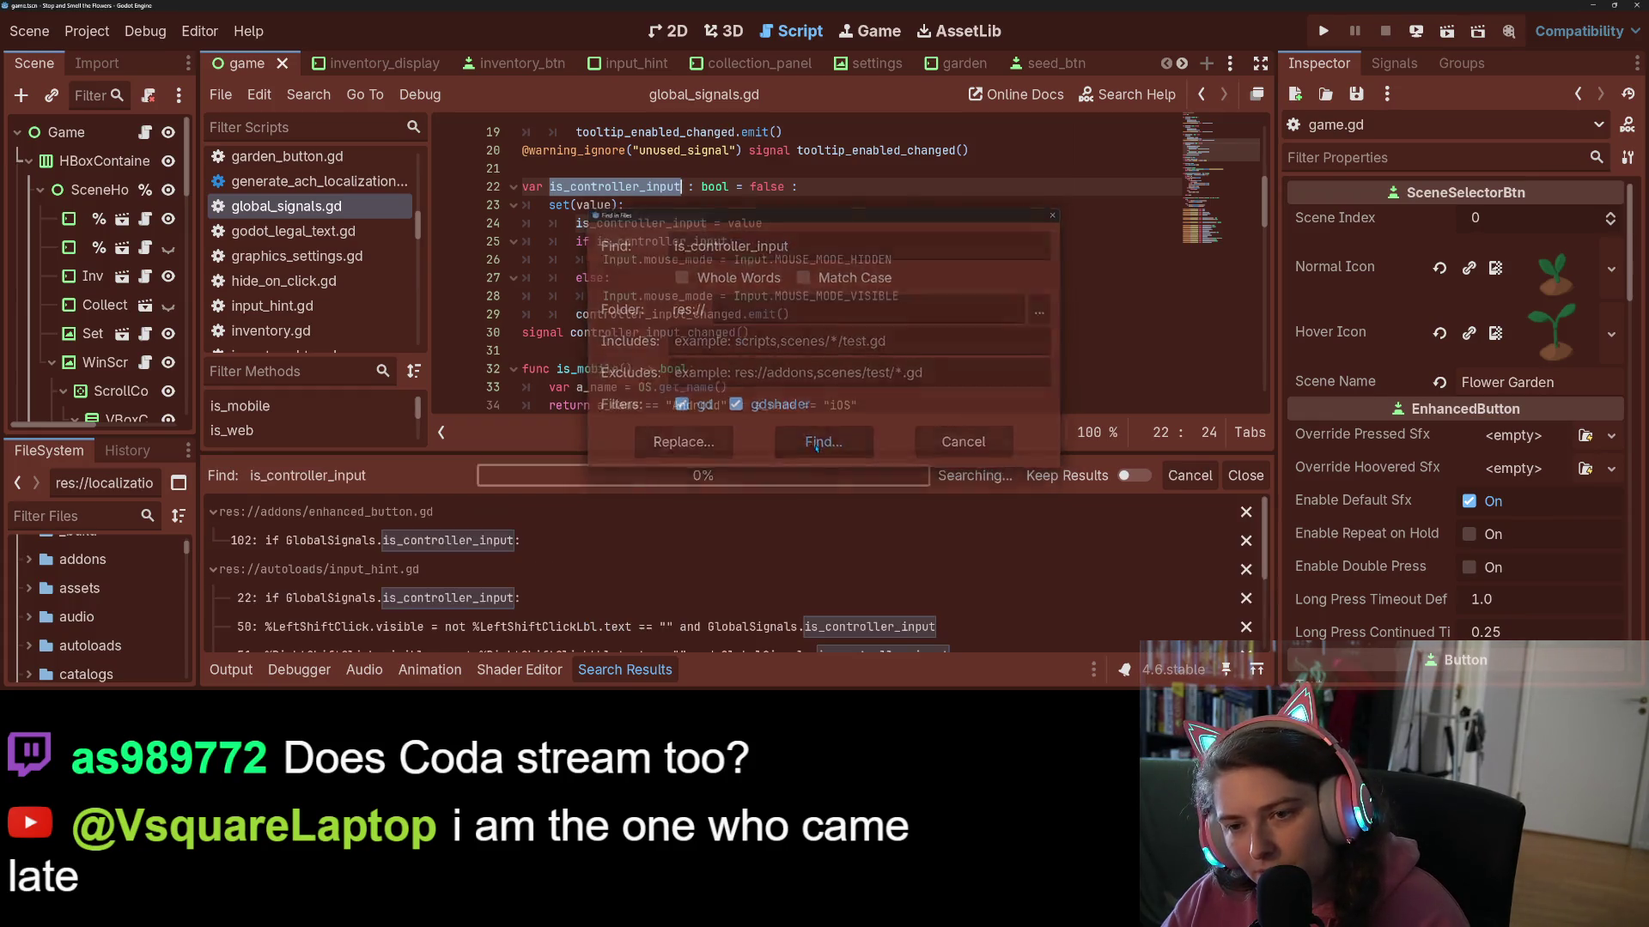
scroll(756, 555, "down", 2)
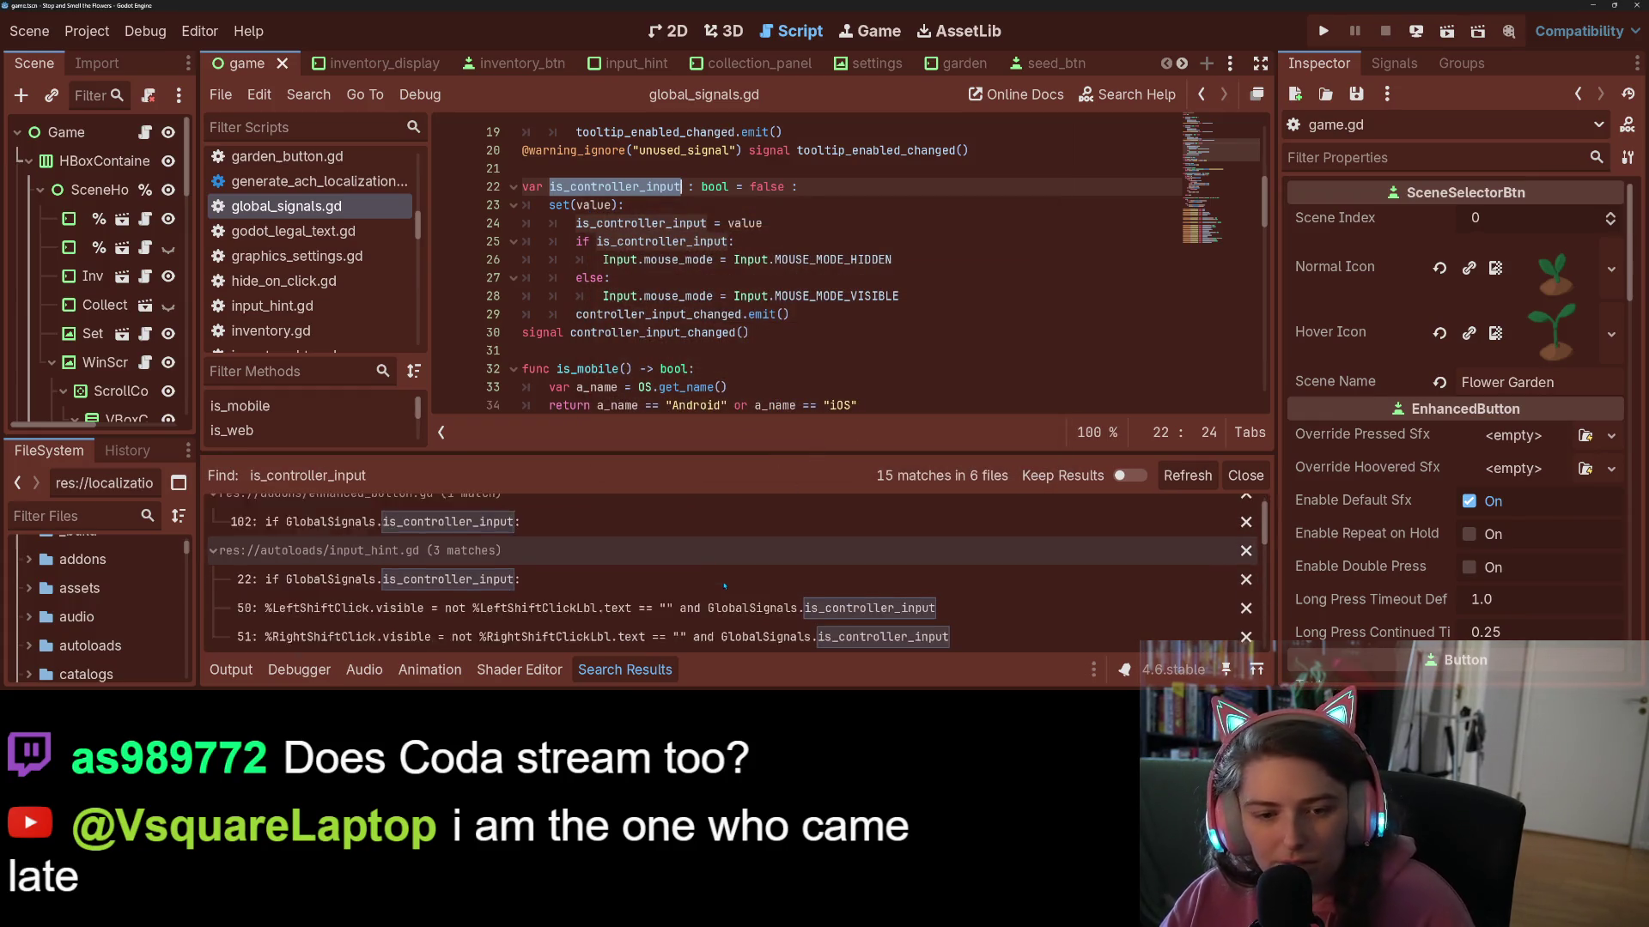
scroll(723, 585, "down", 1)
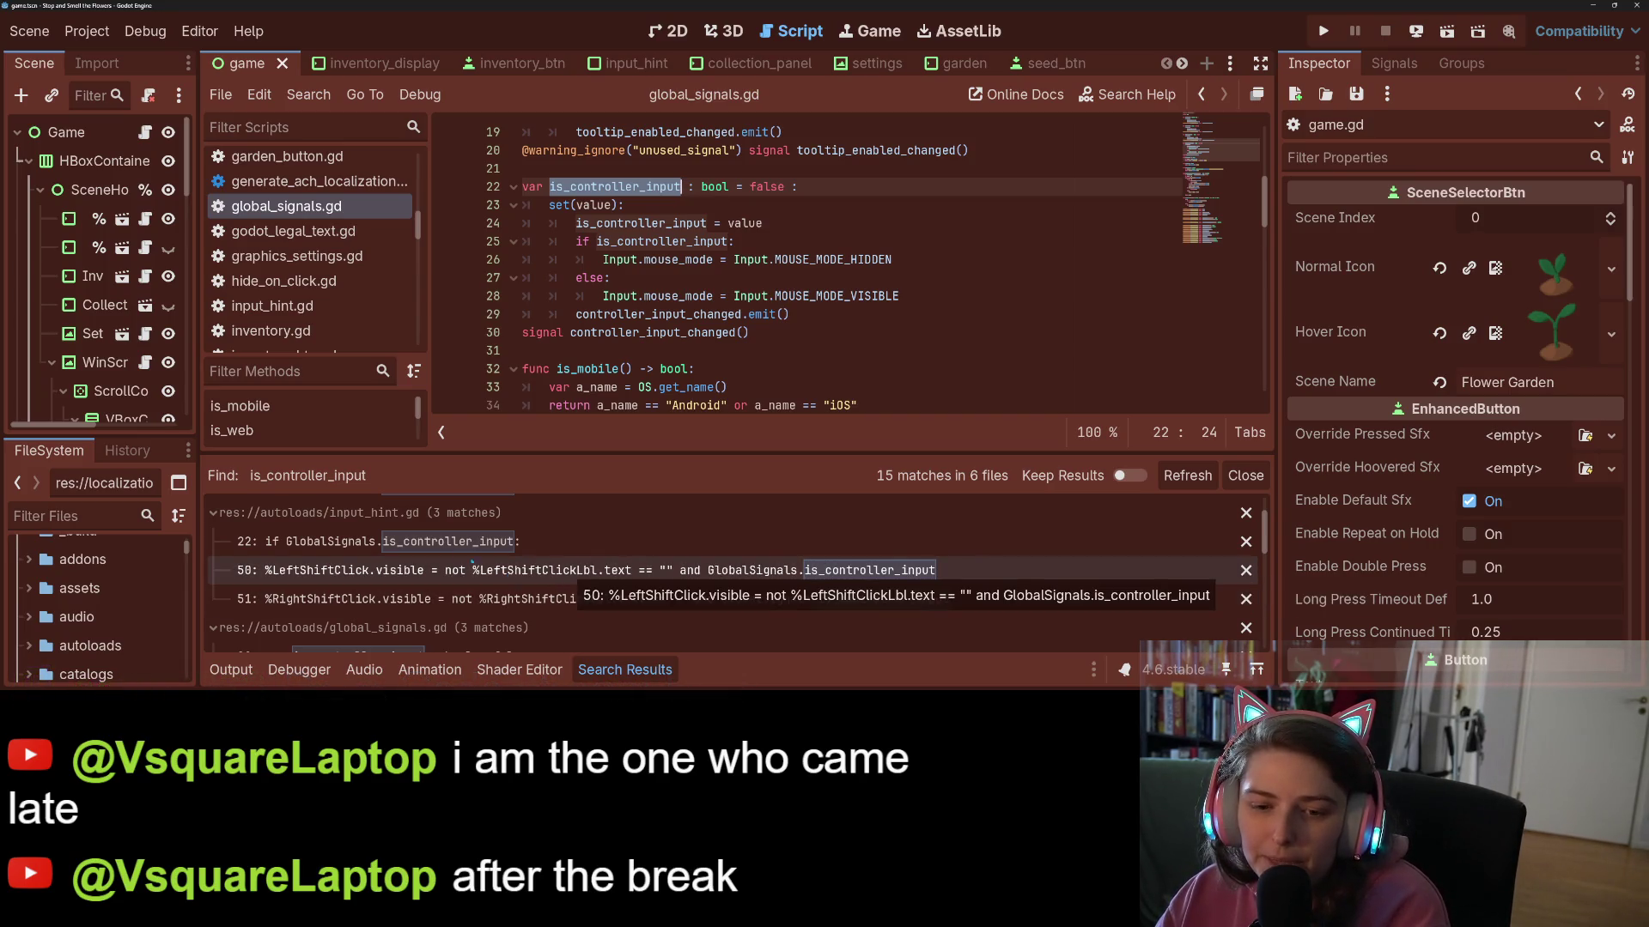
scroll(470, 562, "down", 4)
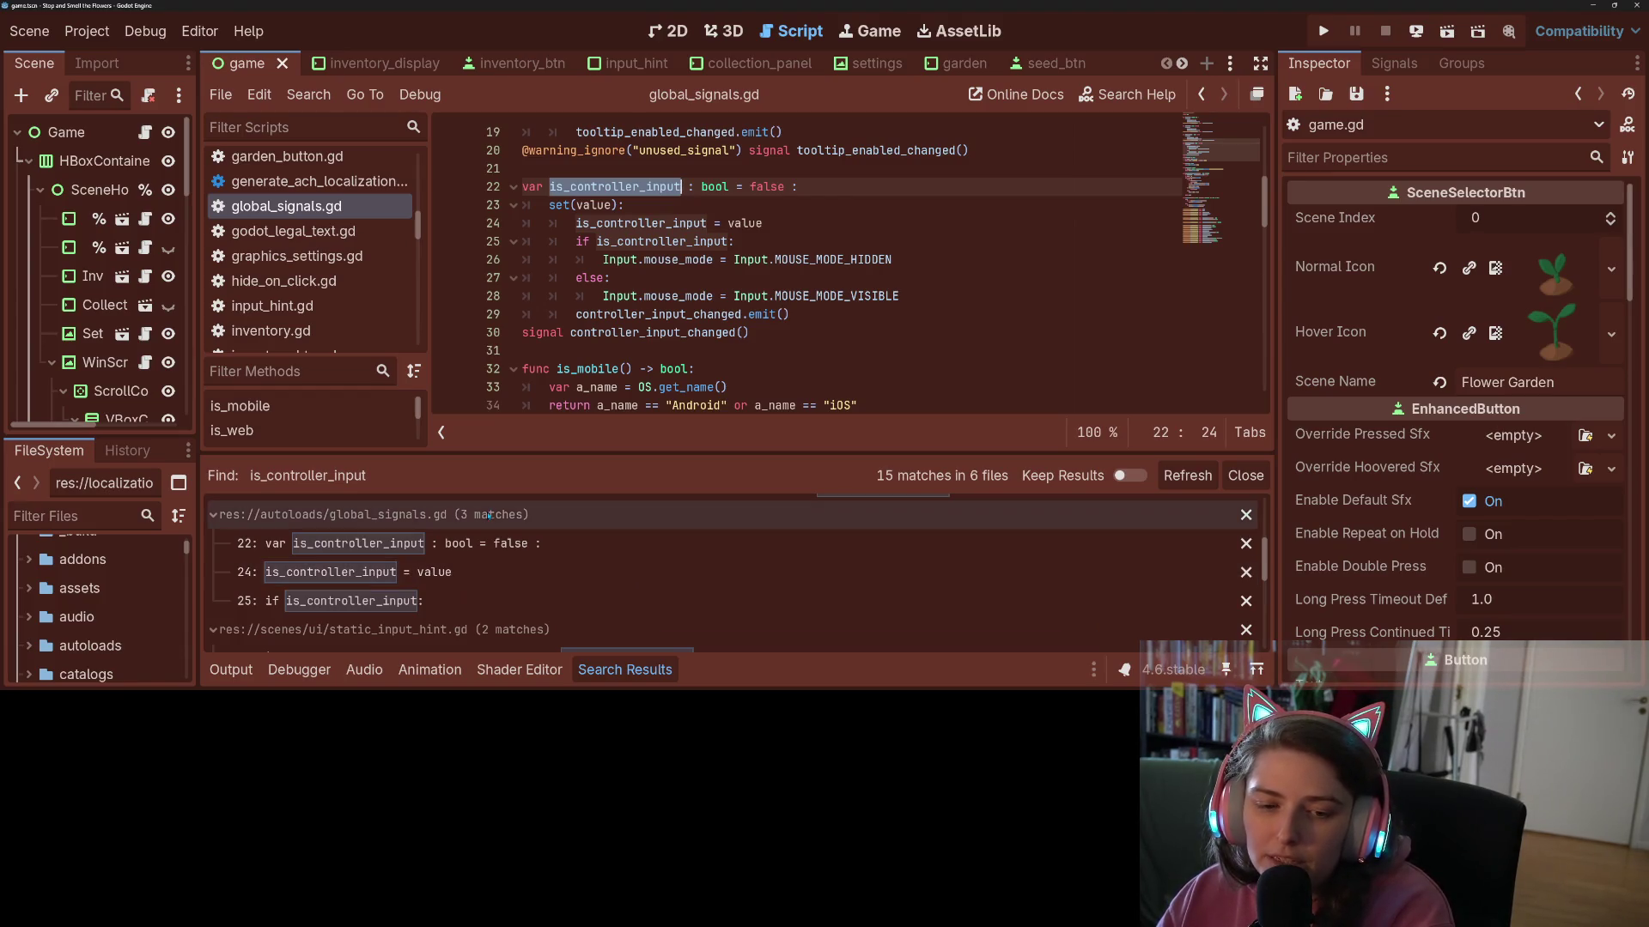
left_click(464, 572)
scroll(461, 597, "down", 1)
scroll(461, 596, "down", 2)
left_click(494, 572)
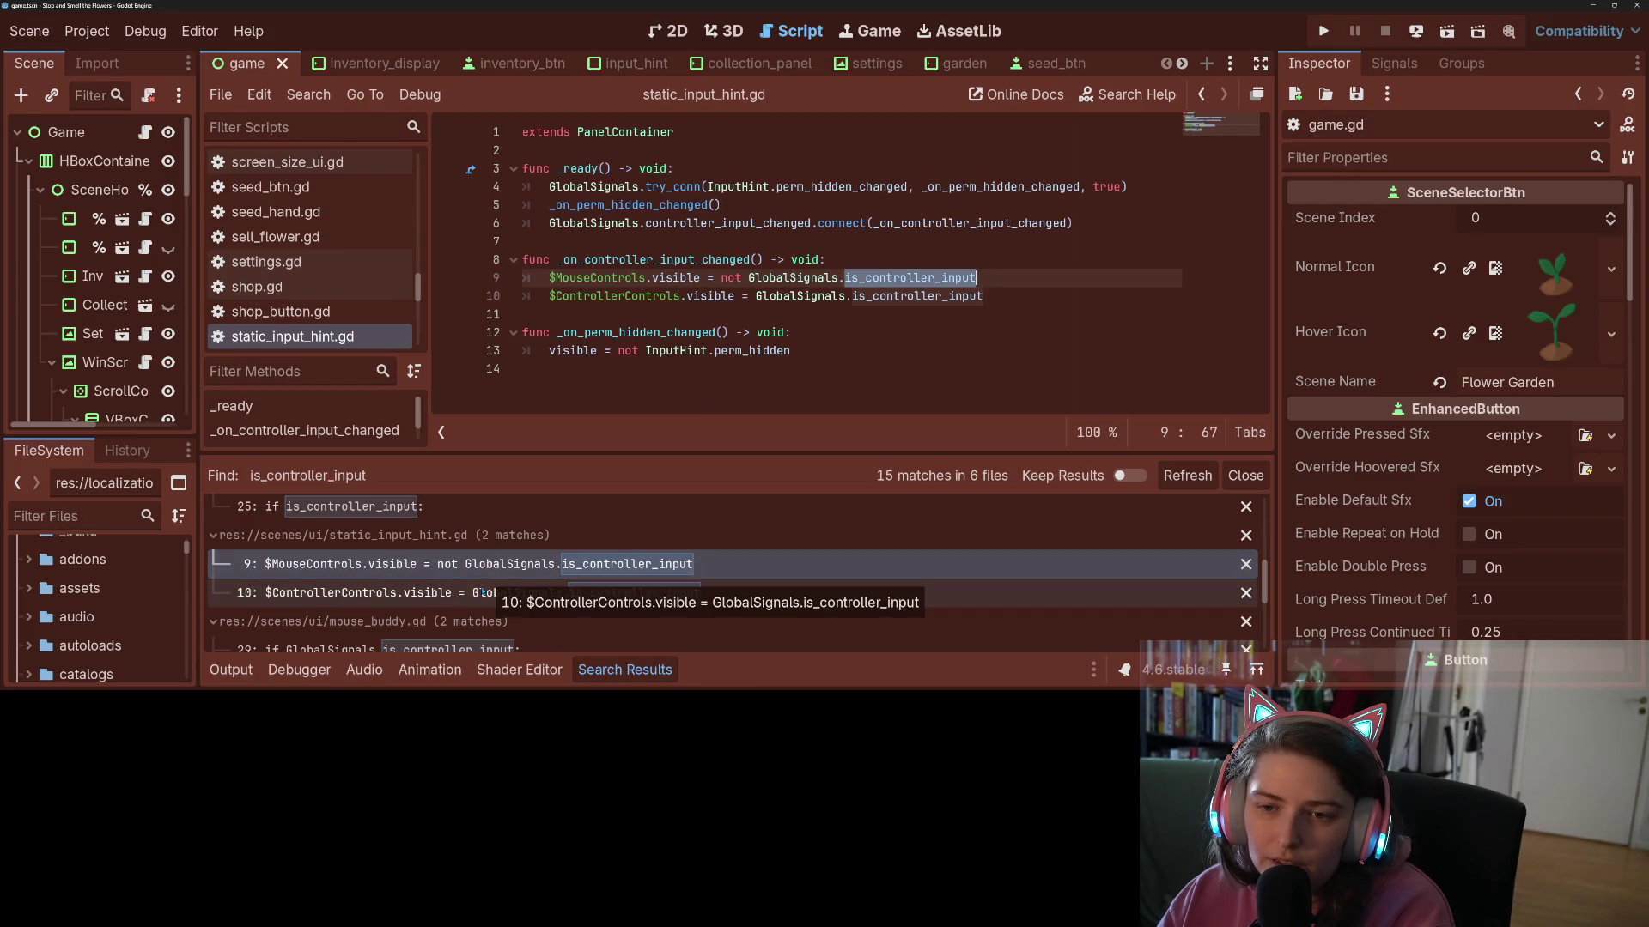
- Review the static_input_hint.gd line-10 match and the game.gd line-74 and line-85 matches
left_click(483, 593)
scroll(484, 590, "down", 5)
scroll(484, 587, "down", 2)
left_click(478, 543)
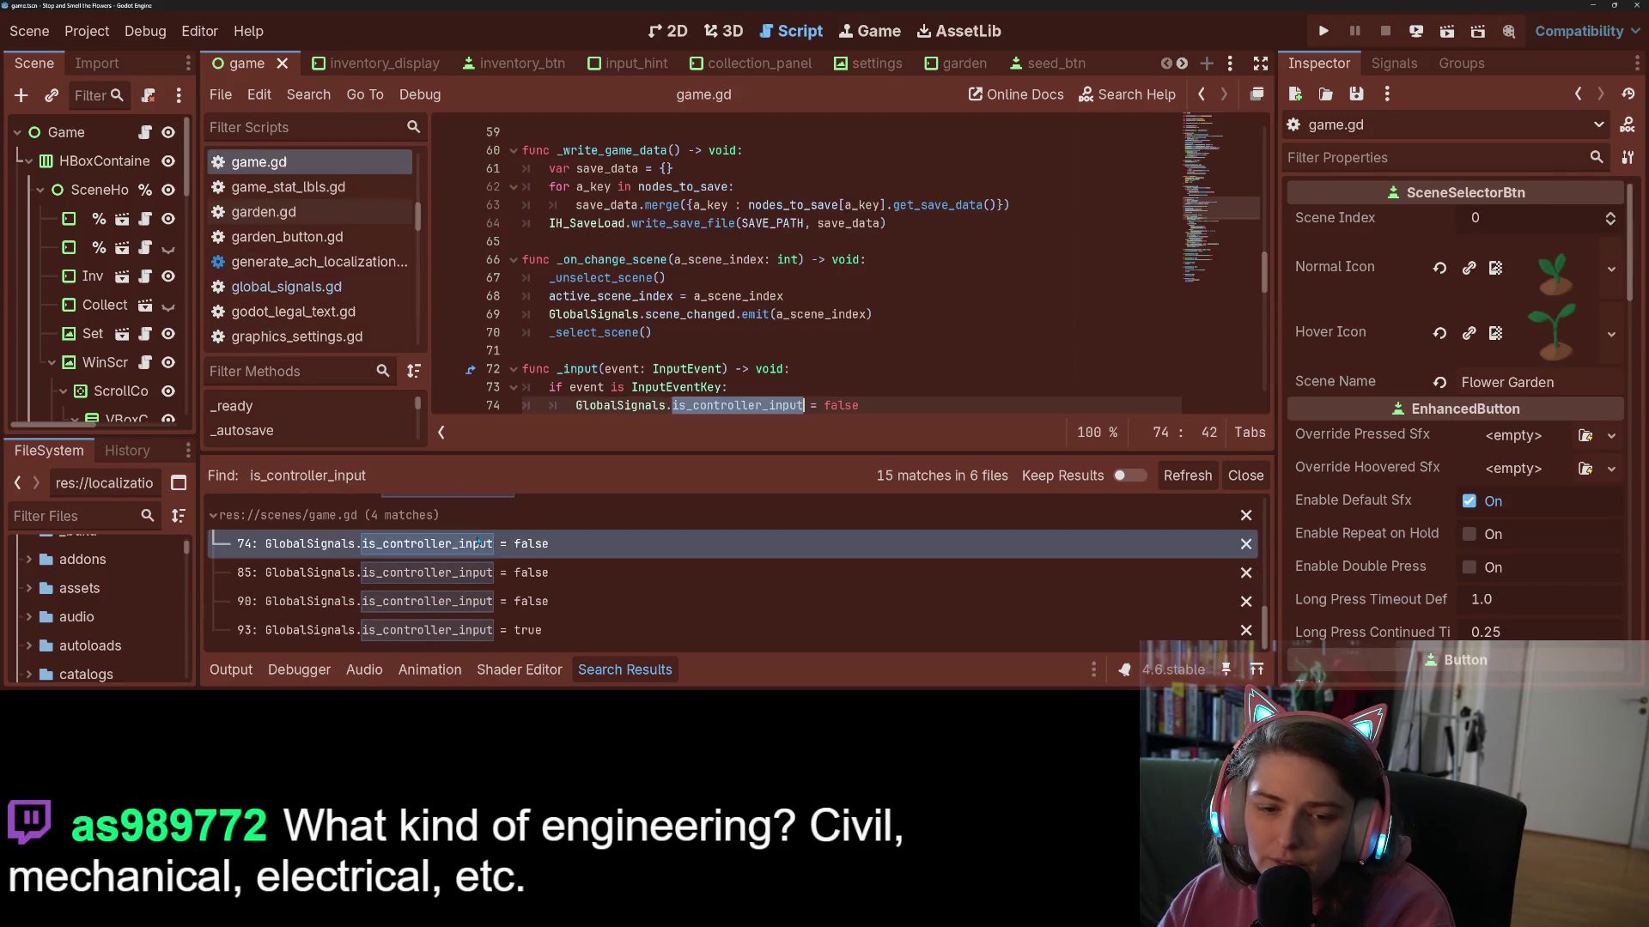
scroll(661, 388, "down", 2)
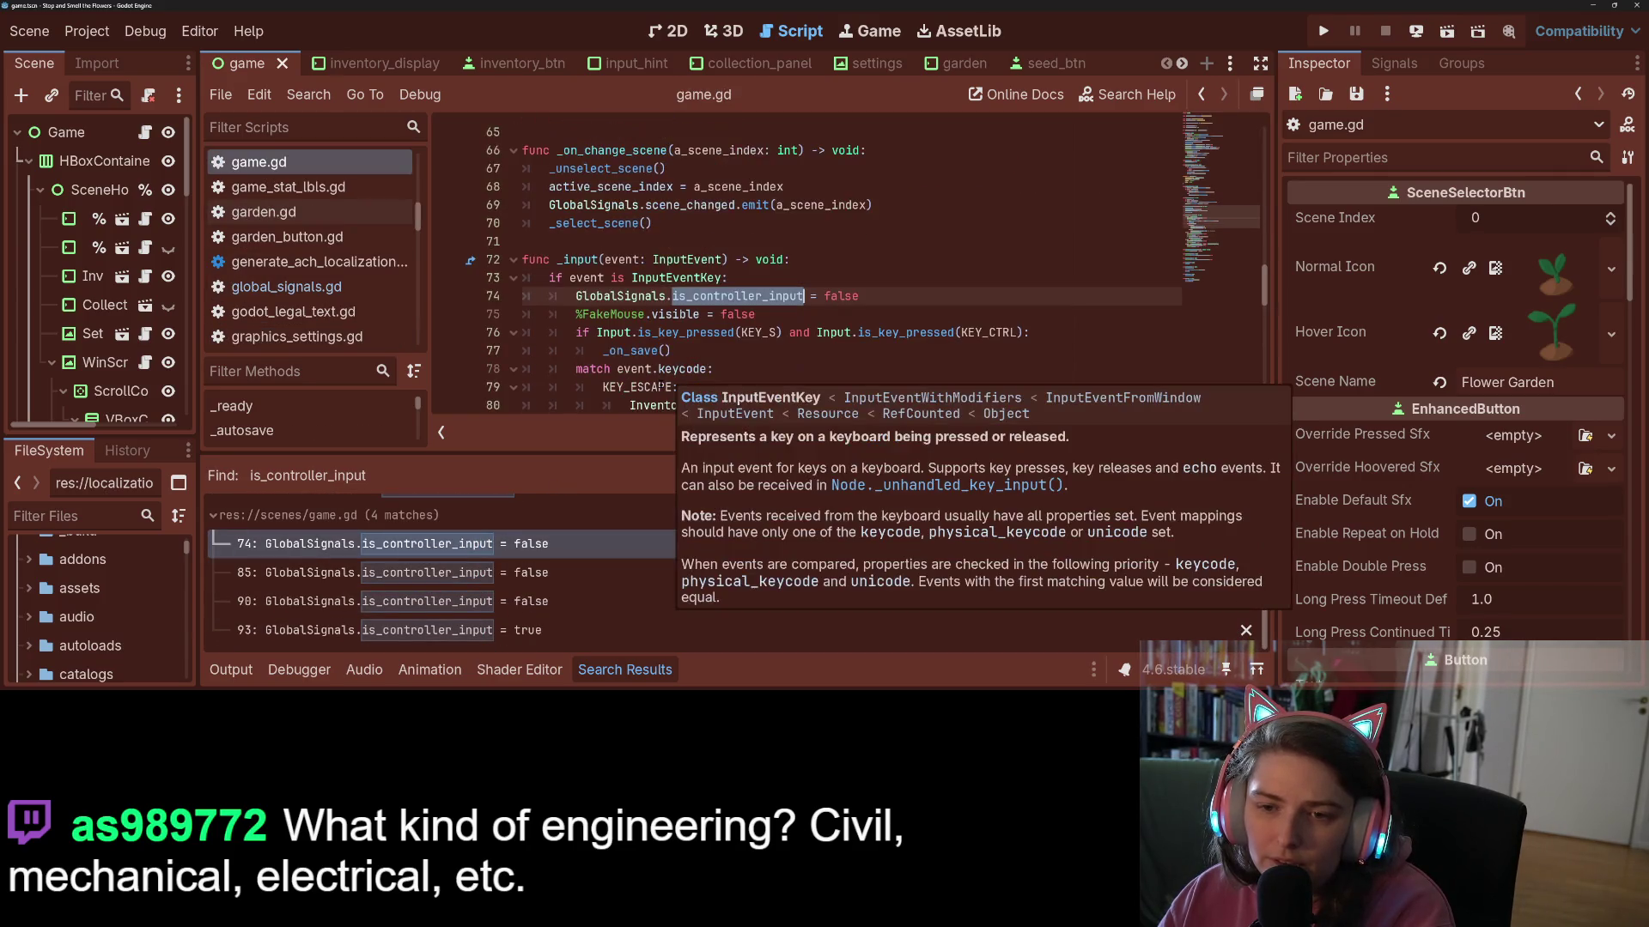
left_click(503, 571)
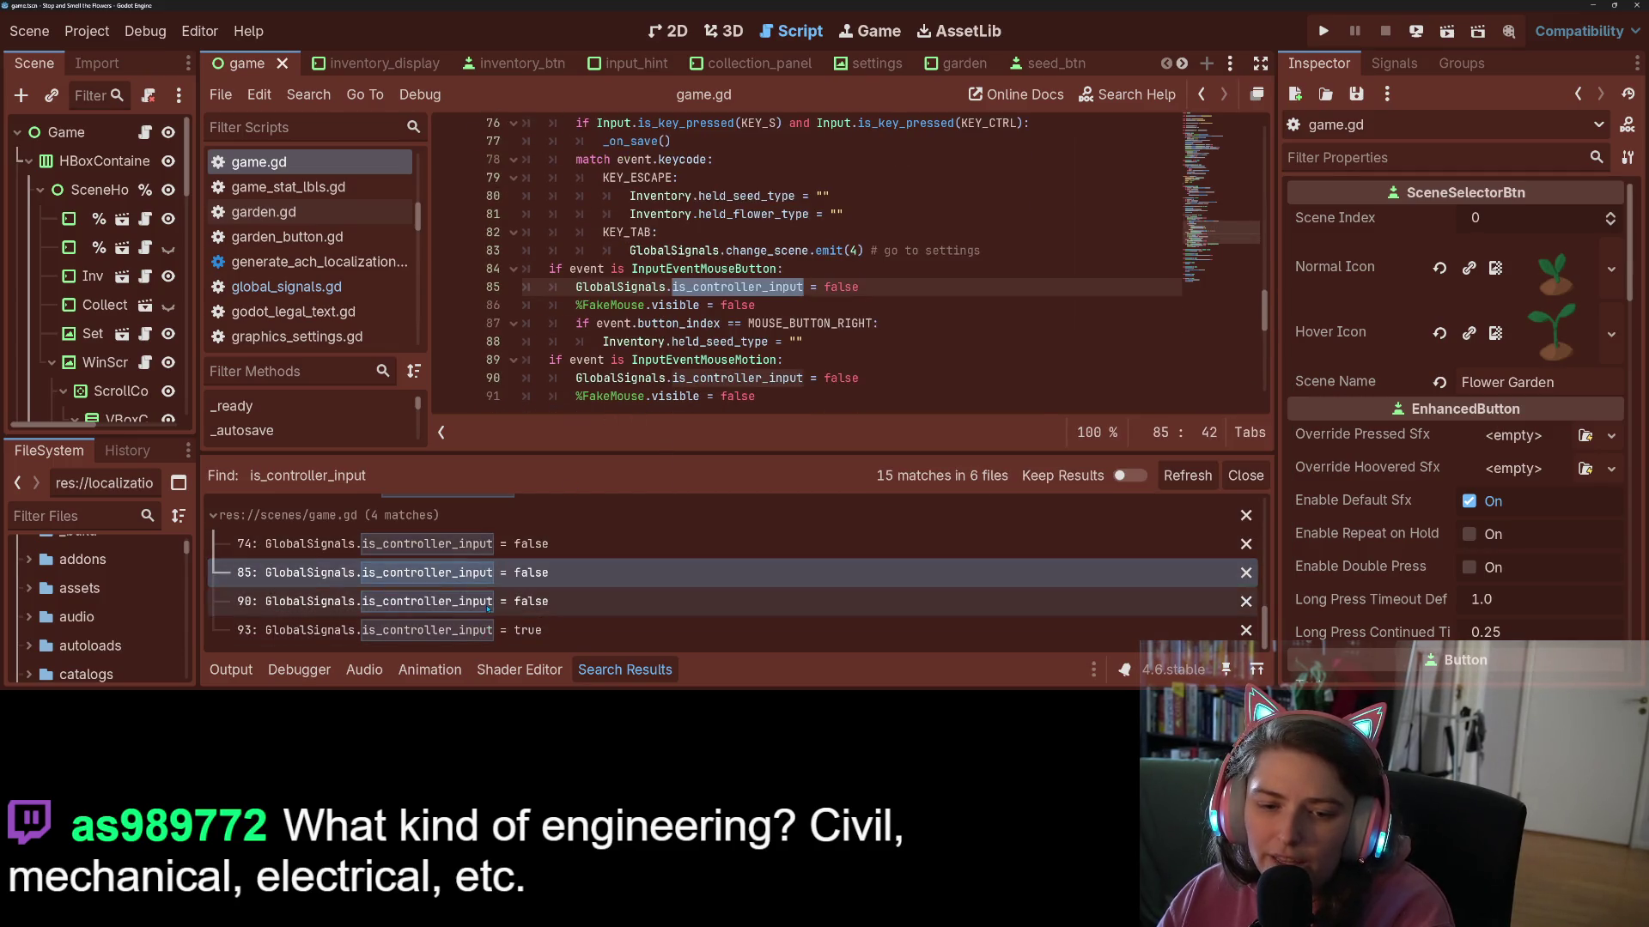
- Step through the game.gd line-90 and line-93 matches, then open enhanced_button.gd at line 102
left_click(488, 608)
key("Down")
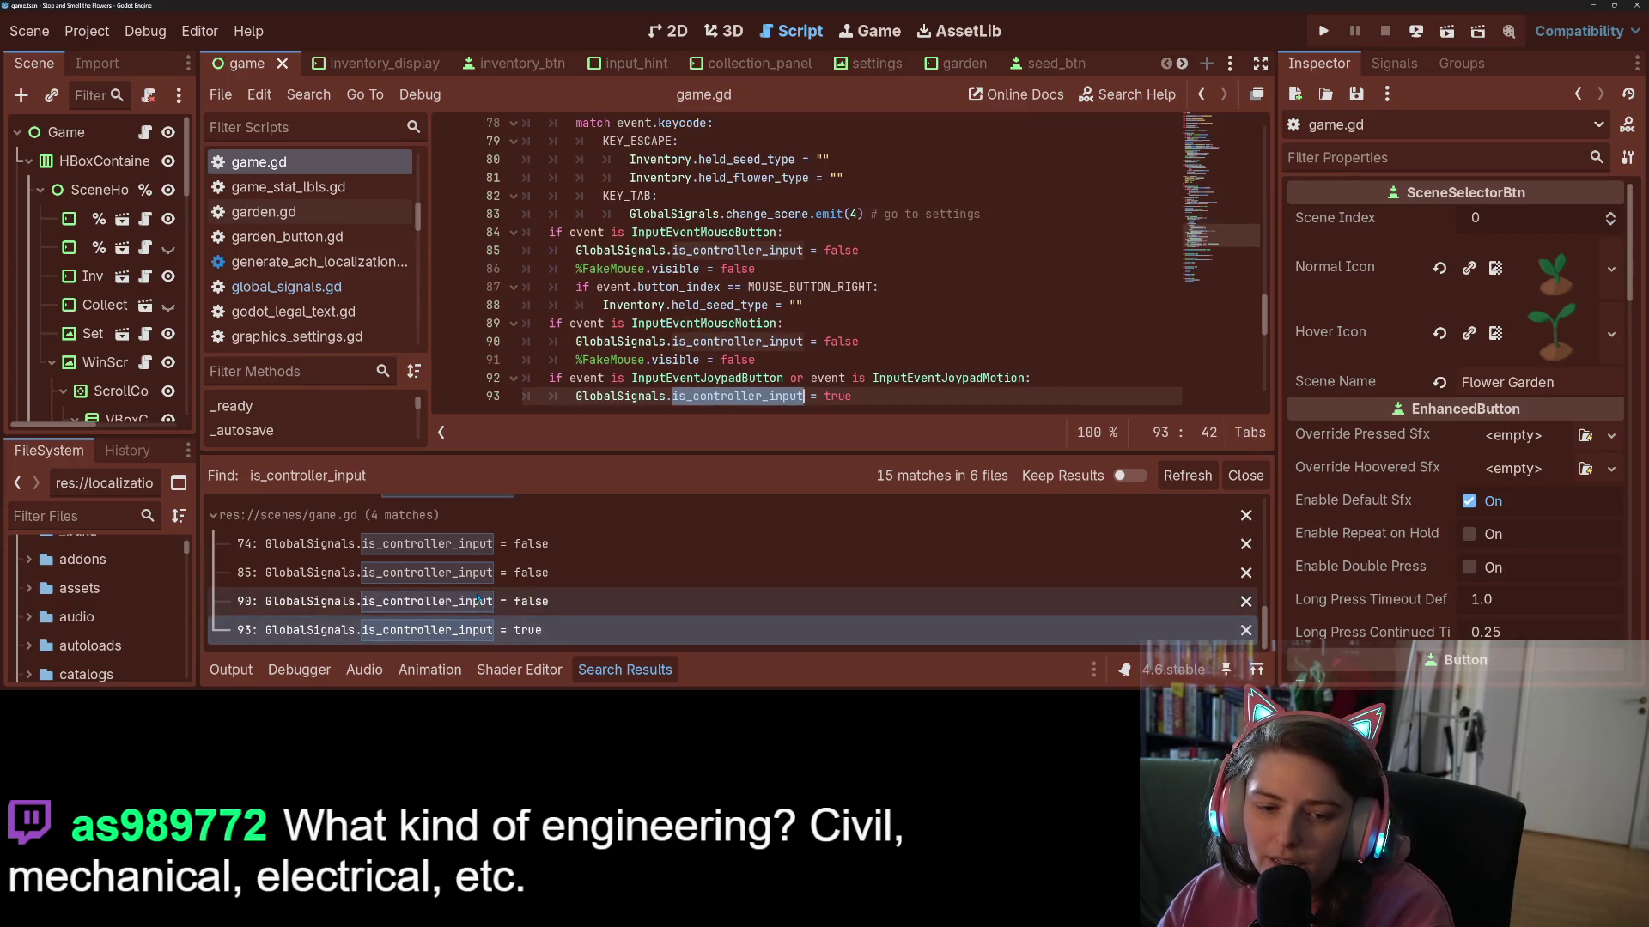
scroll(478, 599, "down", 5)
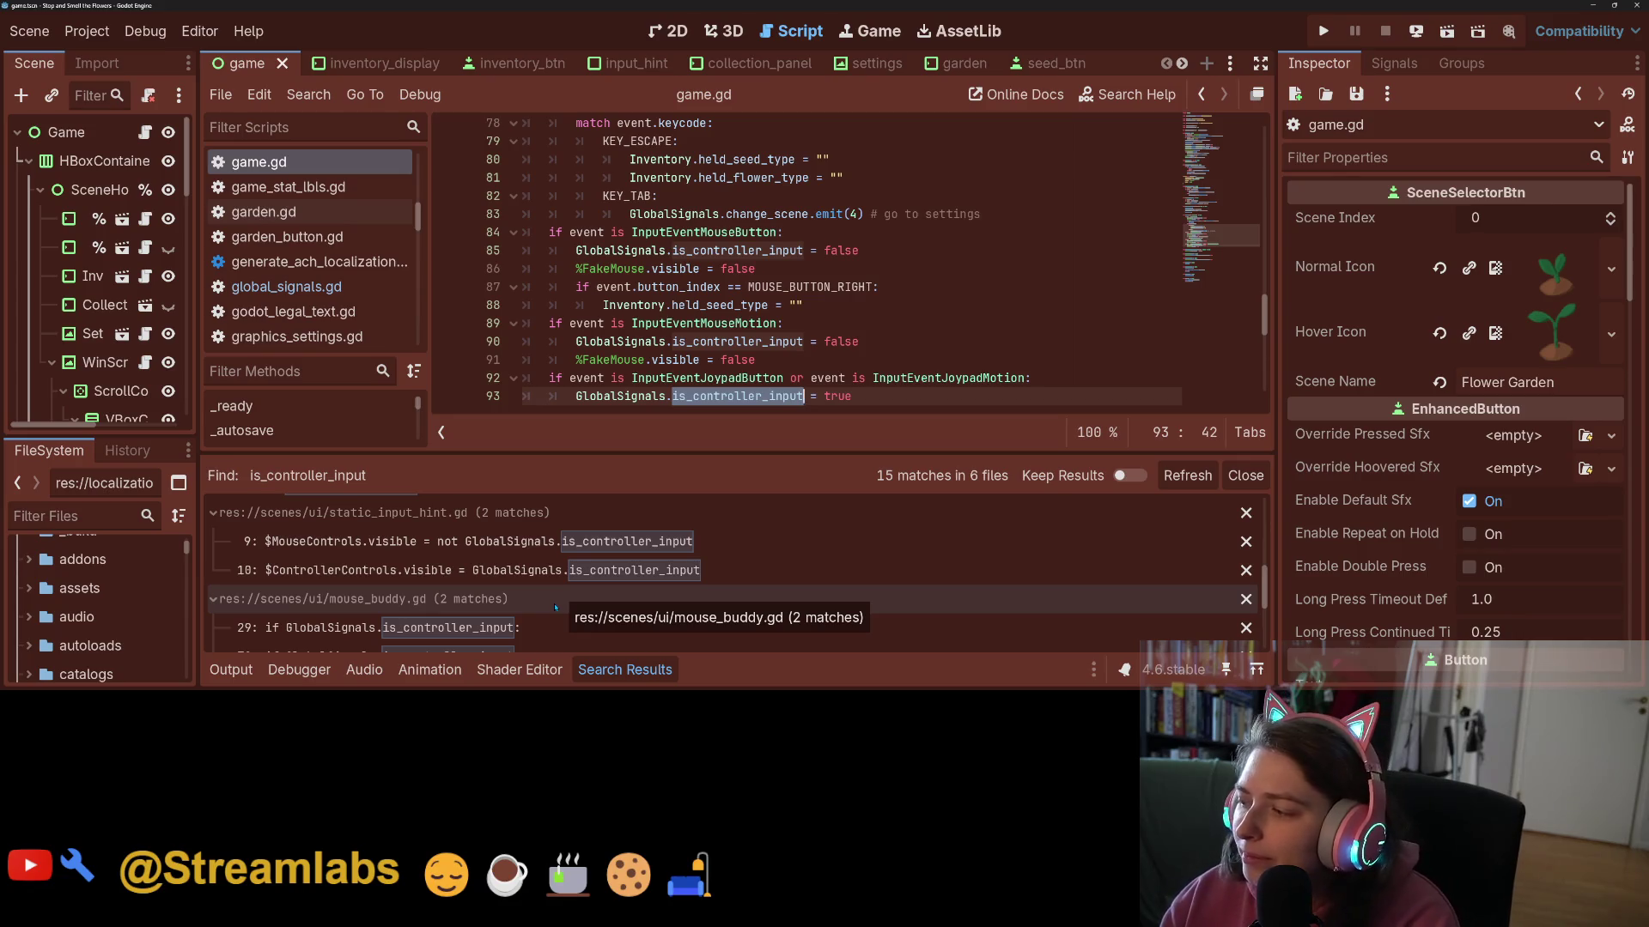
scroll(383, 562, "up", 5)
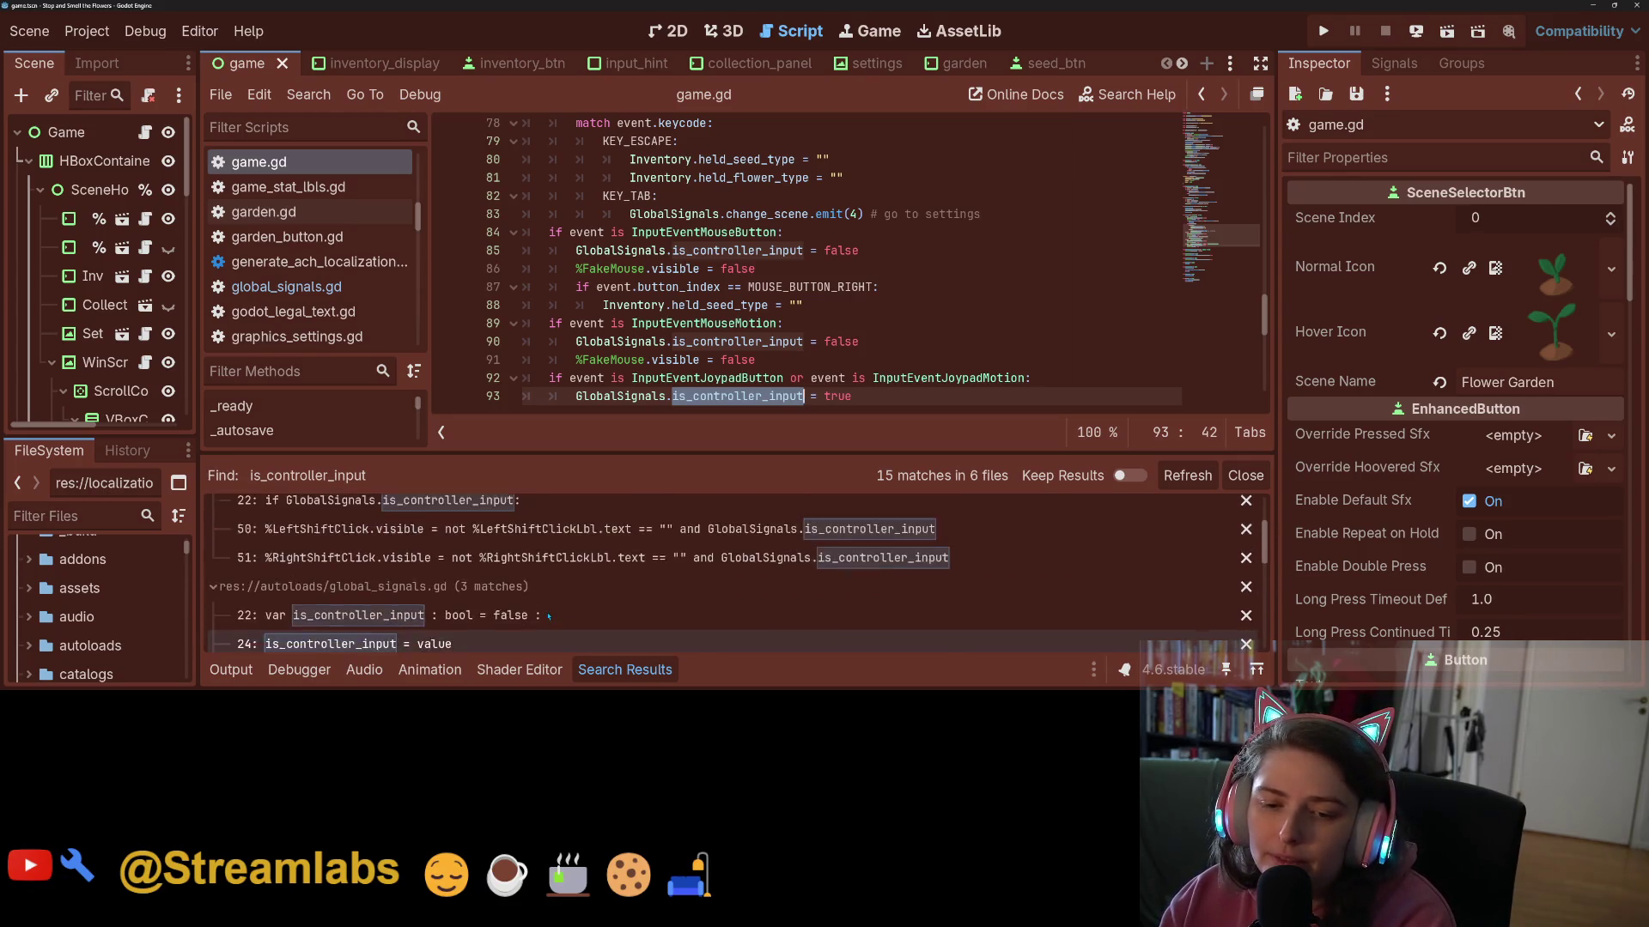
left_click(485, 544)
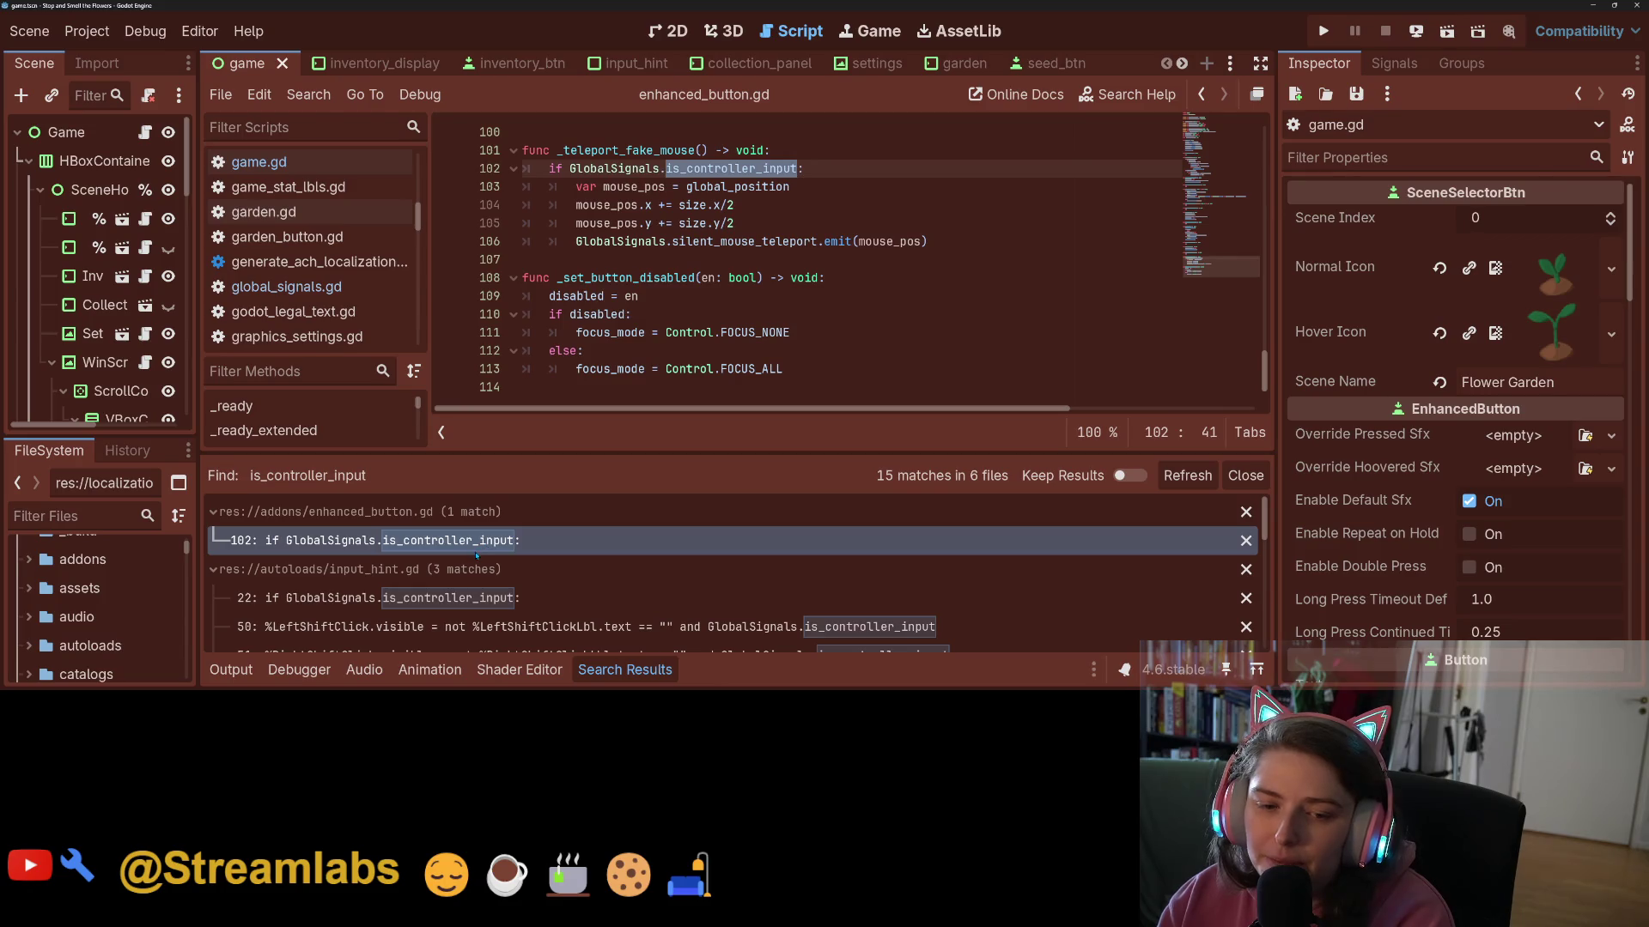
- Check the input_hint.gd line-22 match, then return to game.gd at line 74
left_click(468, 601)
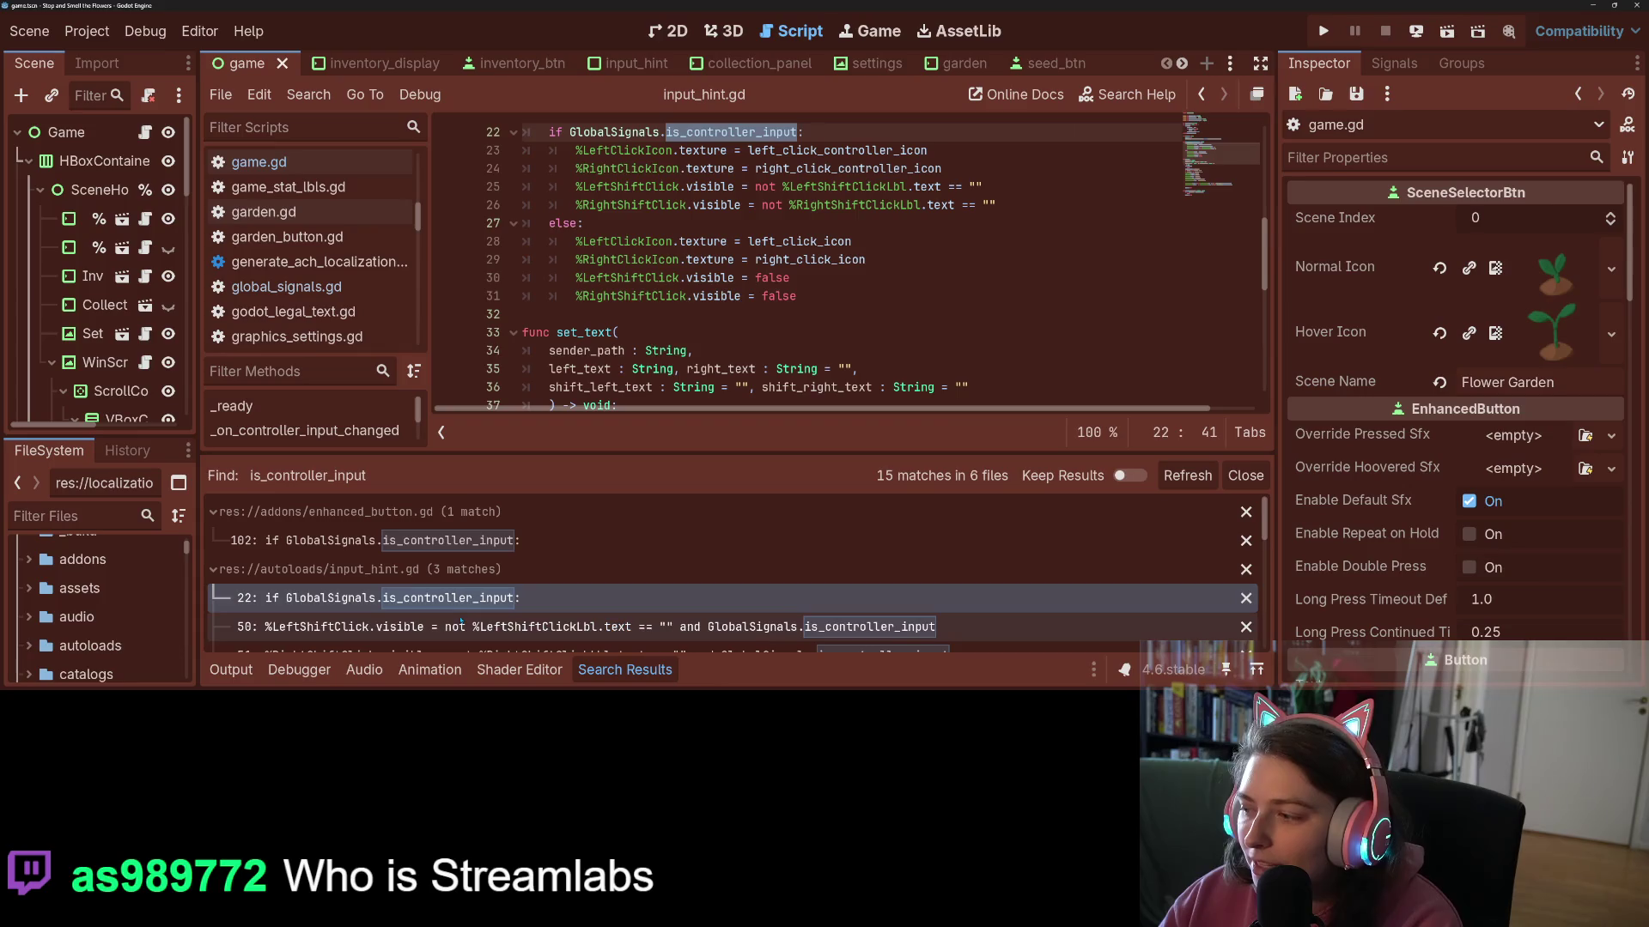
scroll(464, 609, "down", 2)
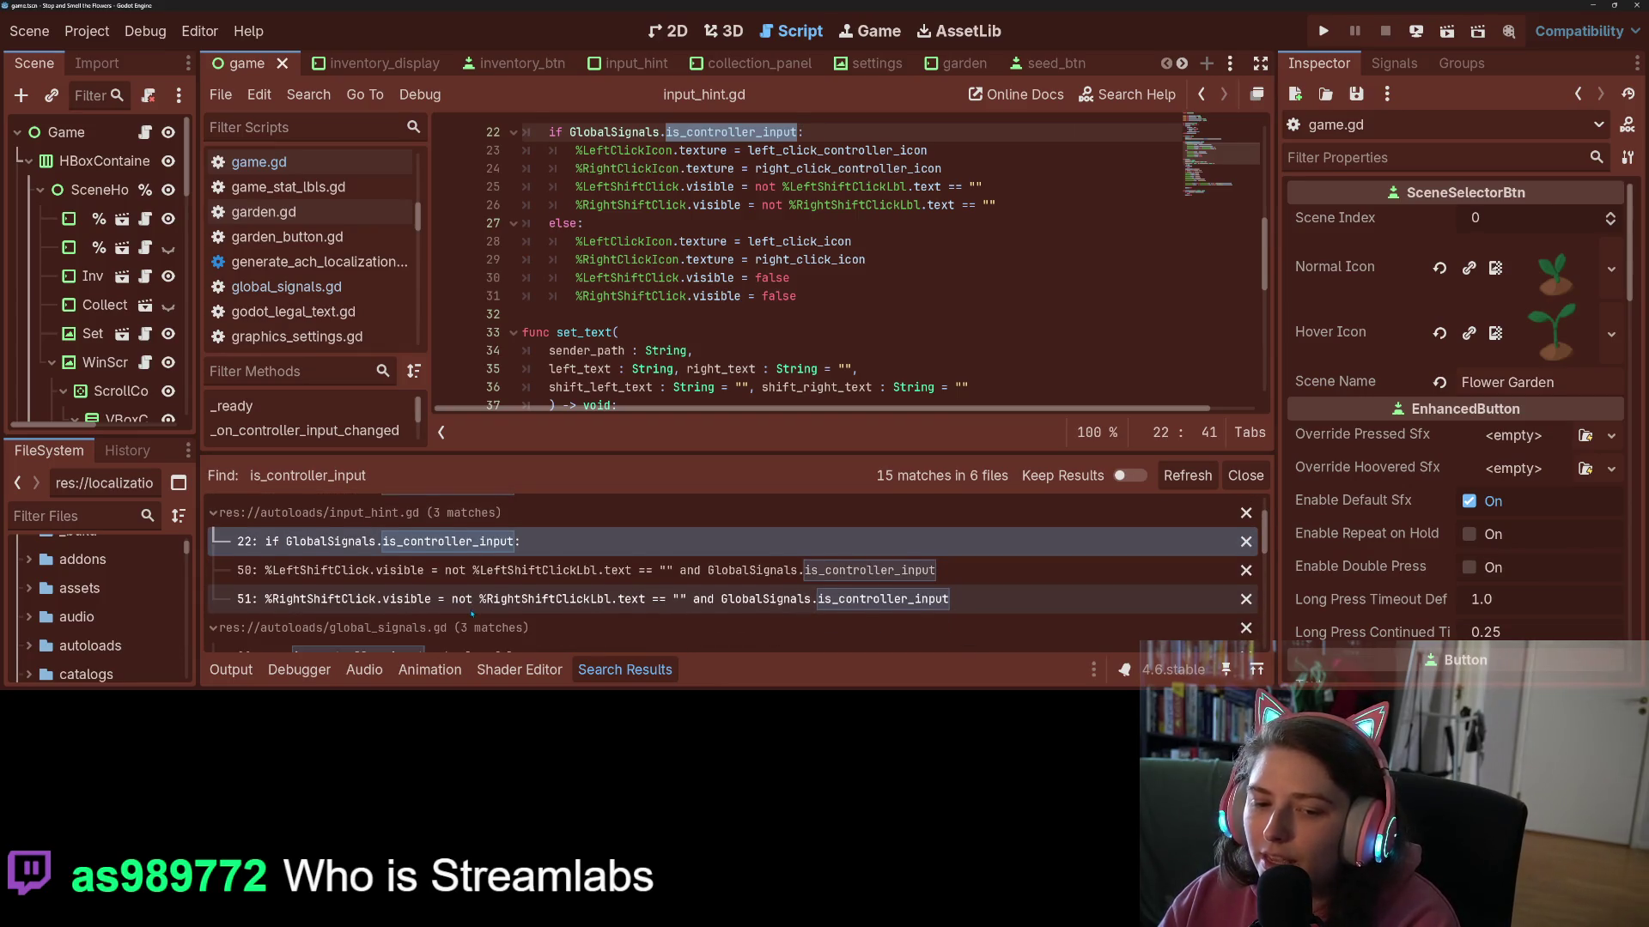
scroll(481, 601, "down", 3)
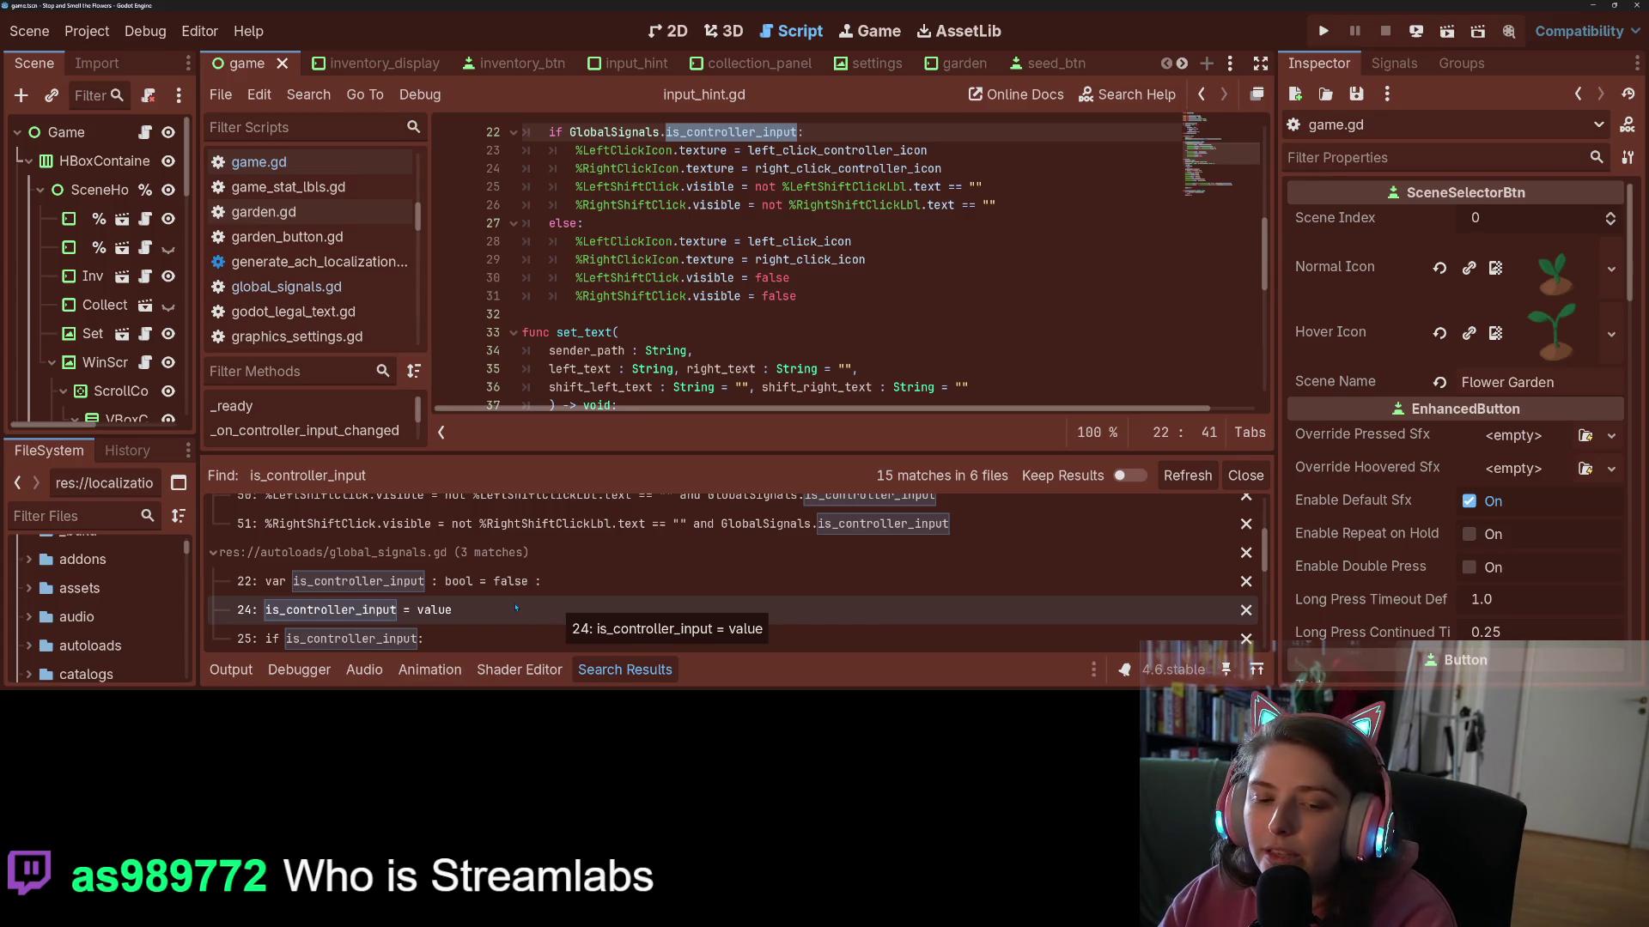
scroll(516, 608, "down", 3)
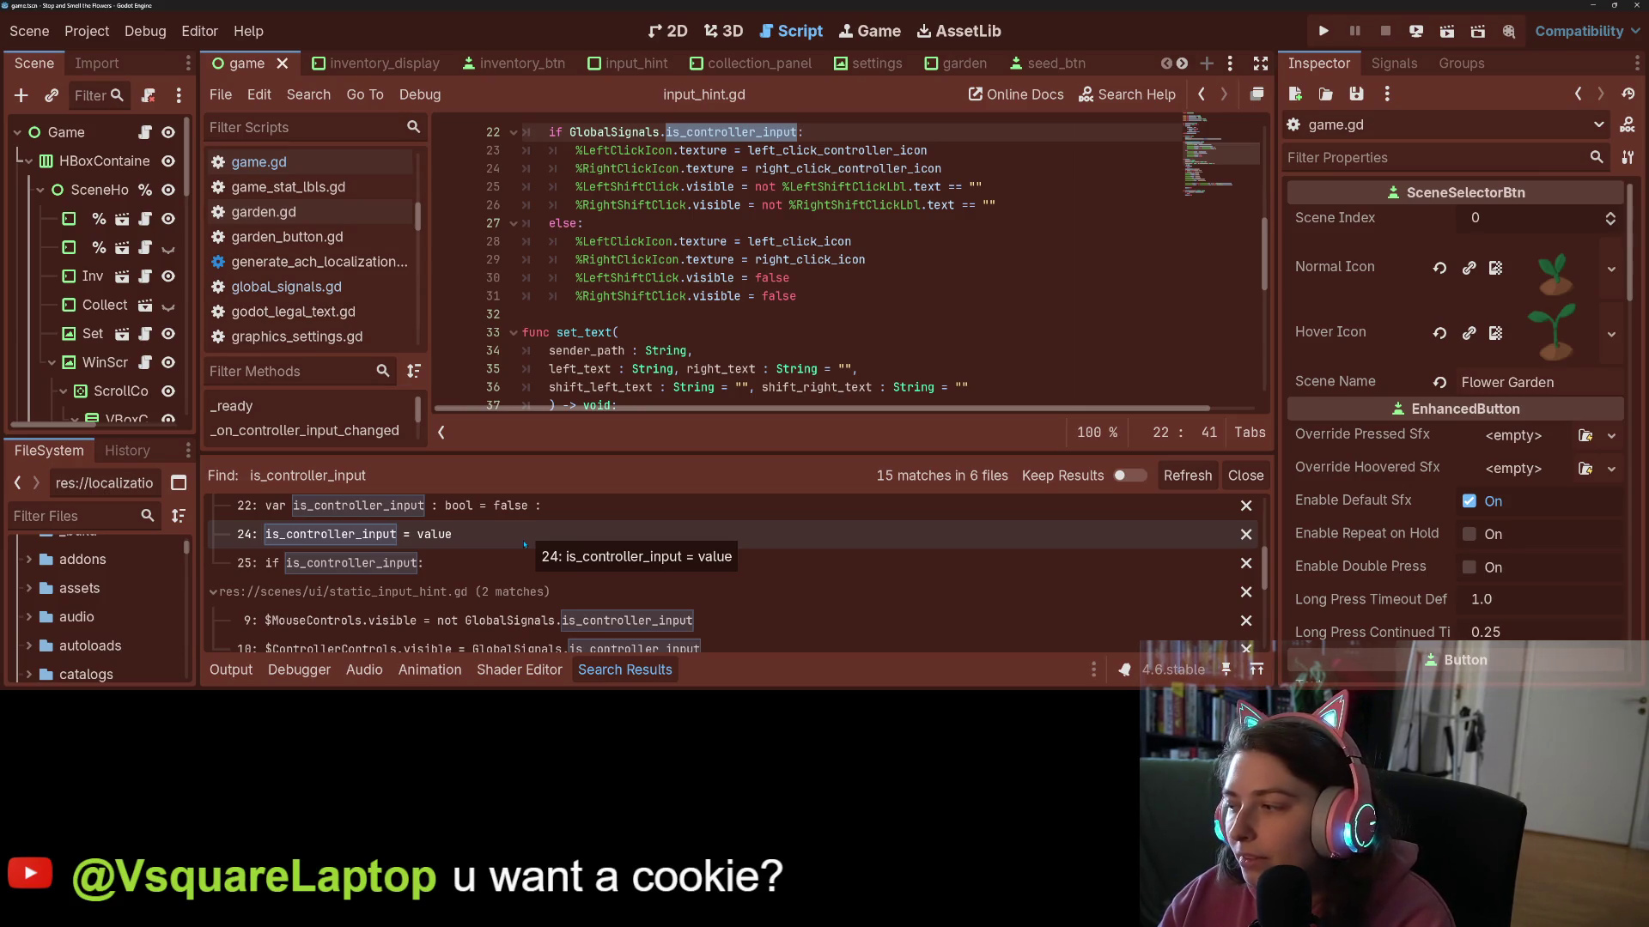
scroll(515, 558, "down", 3)
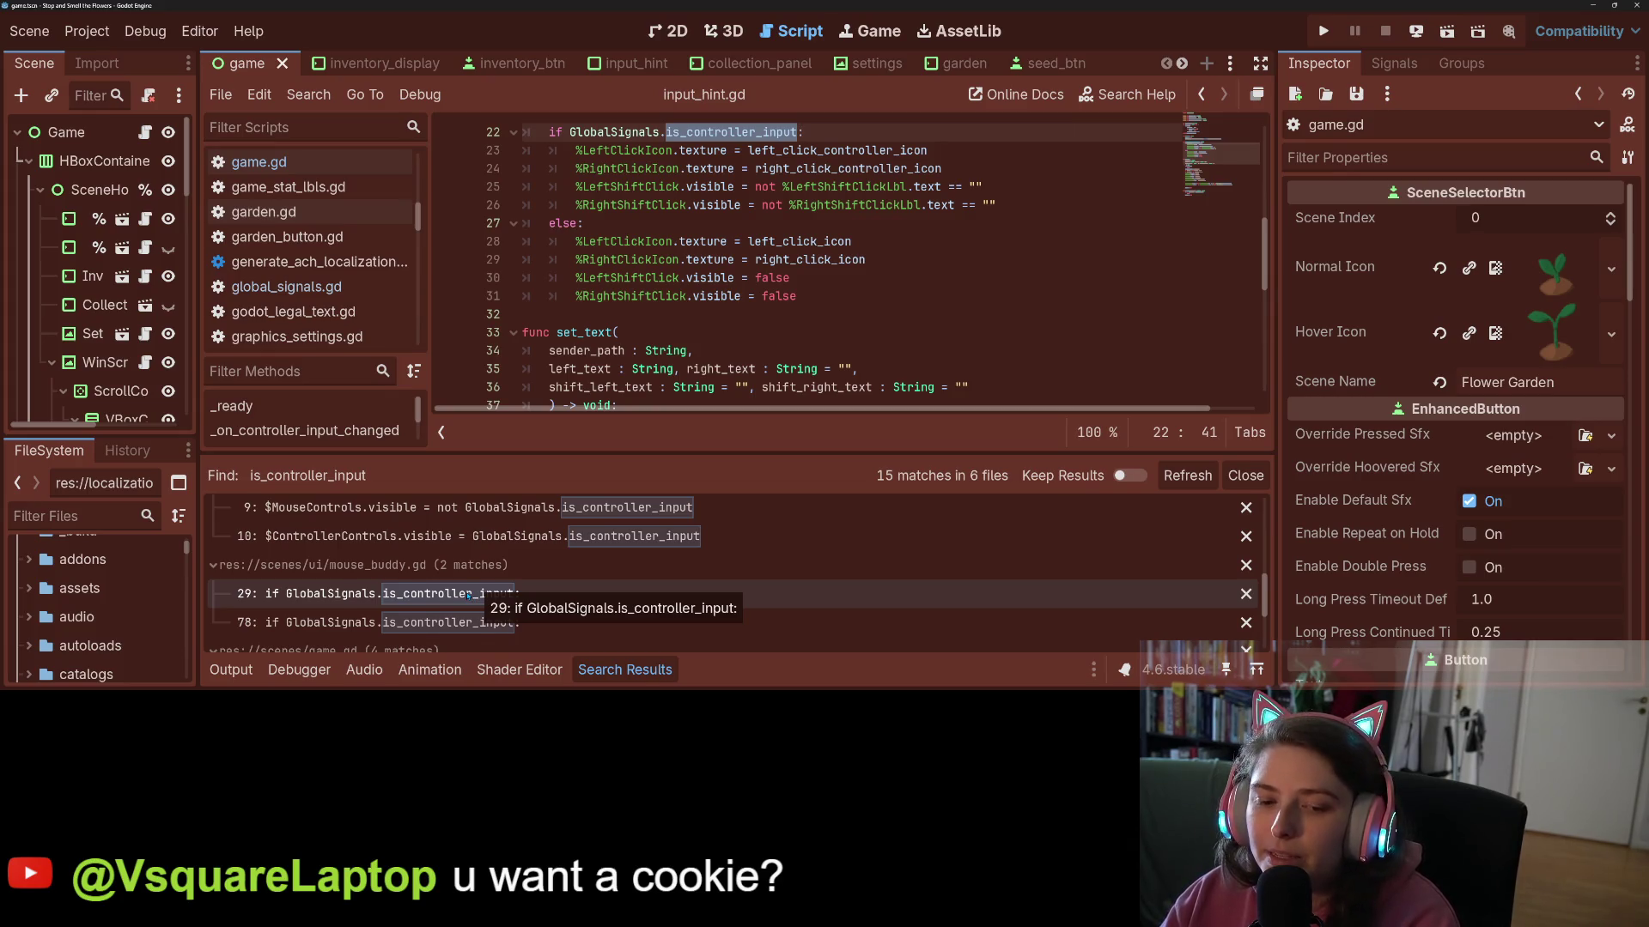
scroll(469, 593, "down", 2)
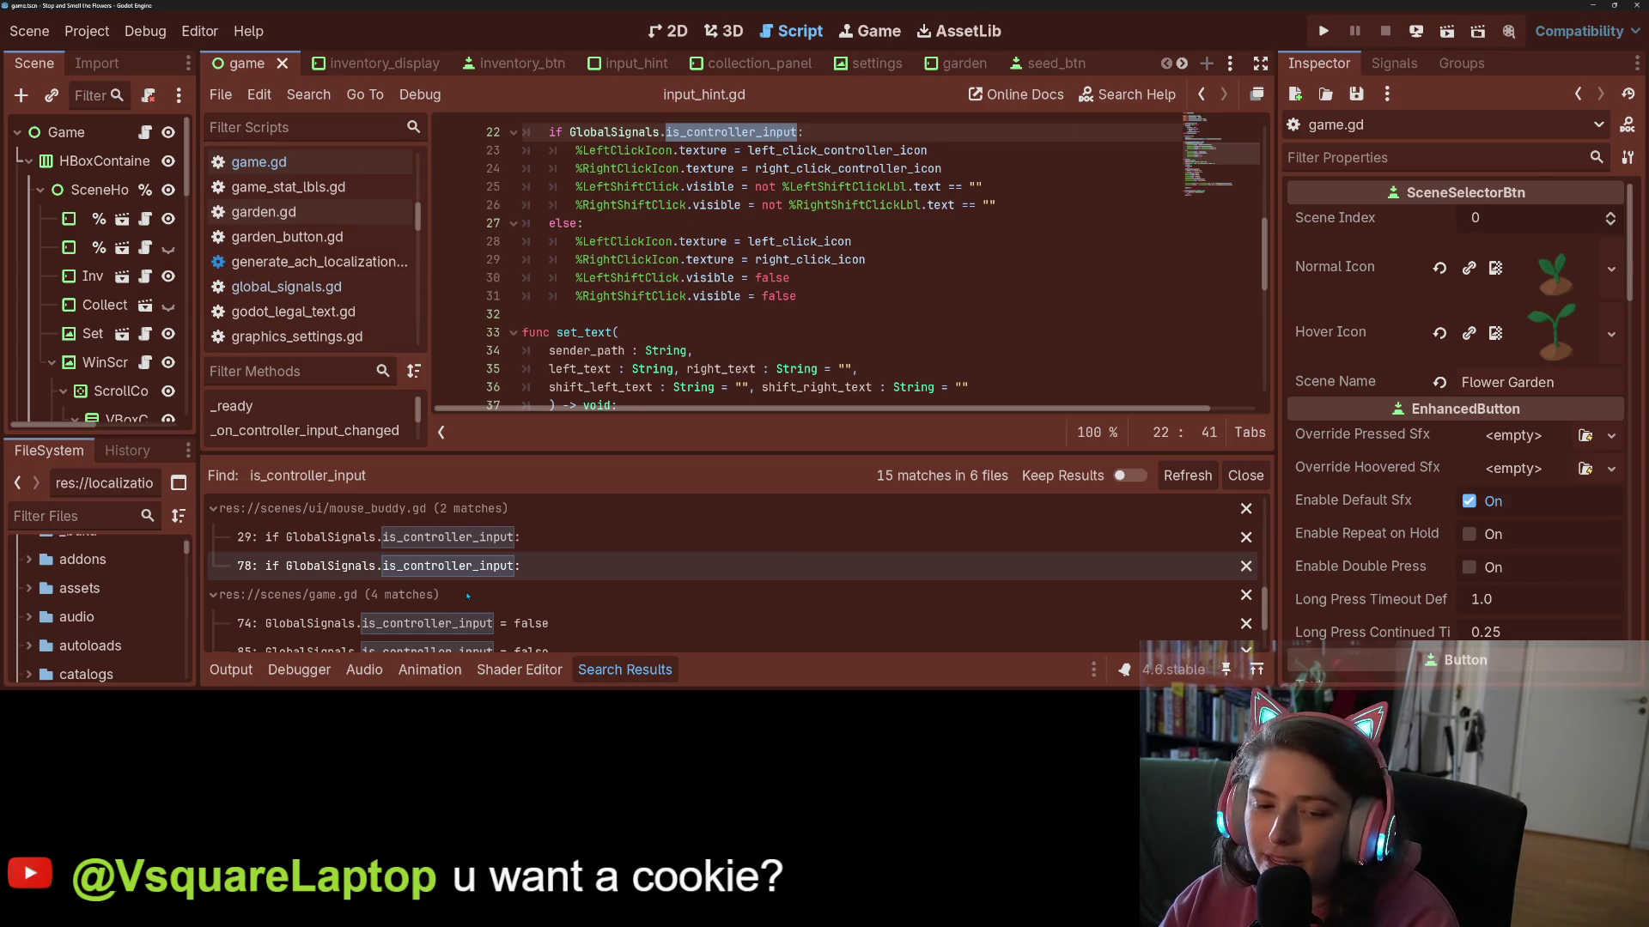
scroll(515, 558, "down", 3)
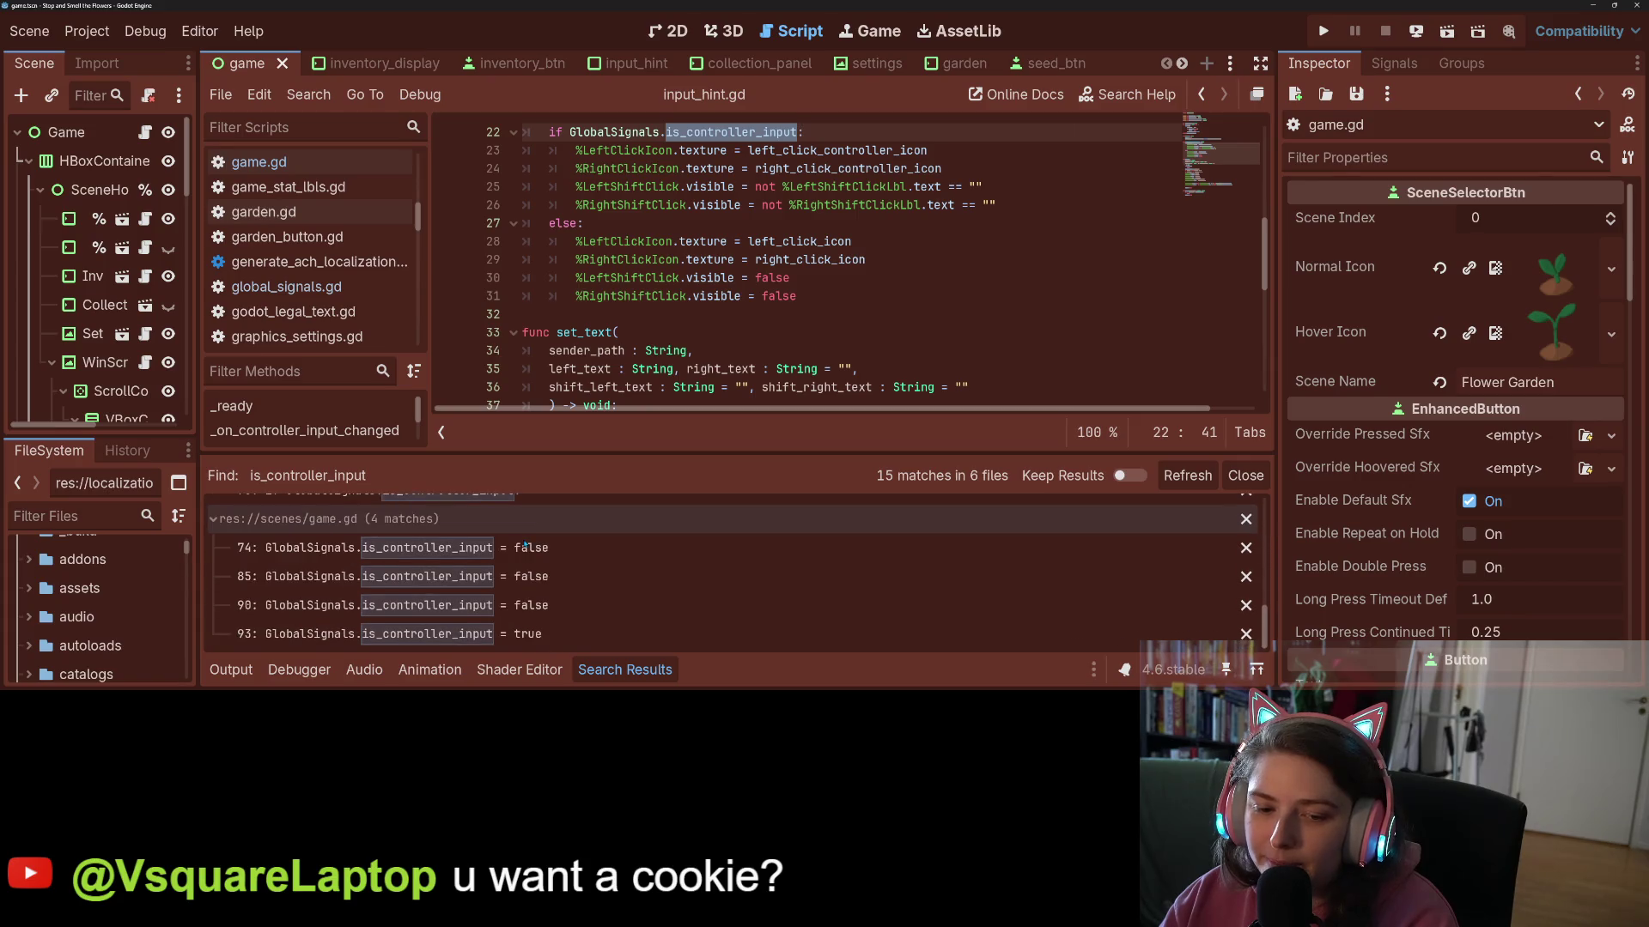
left_click(526, 544)
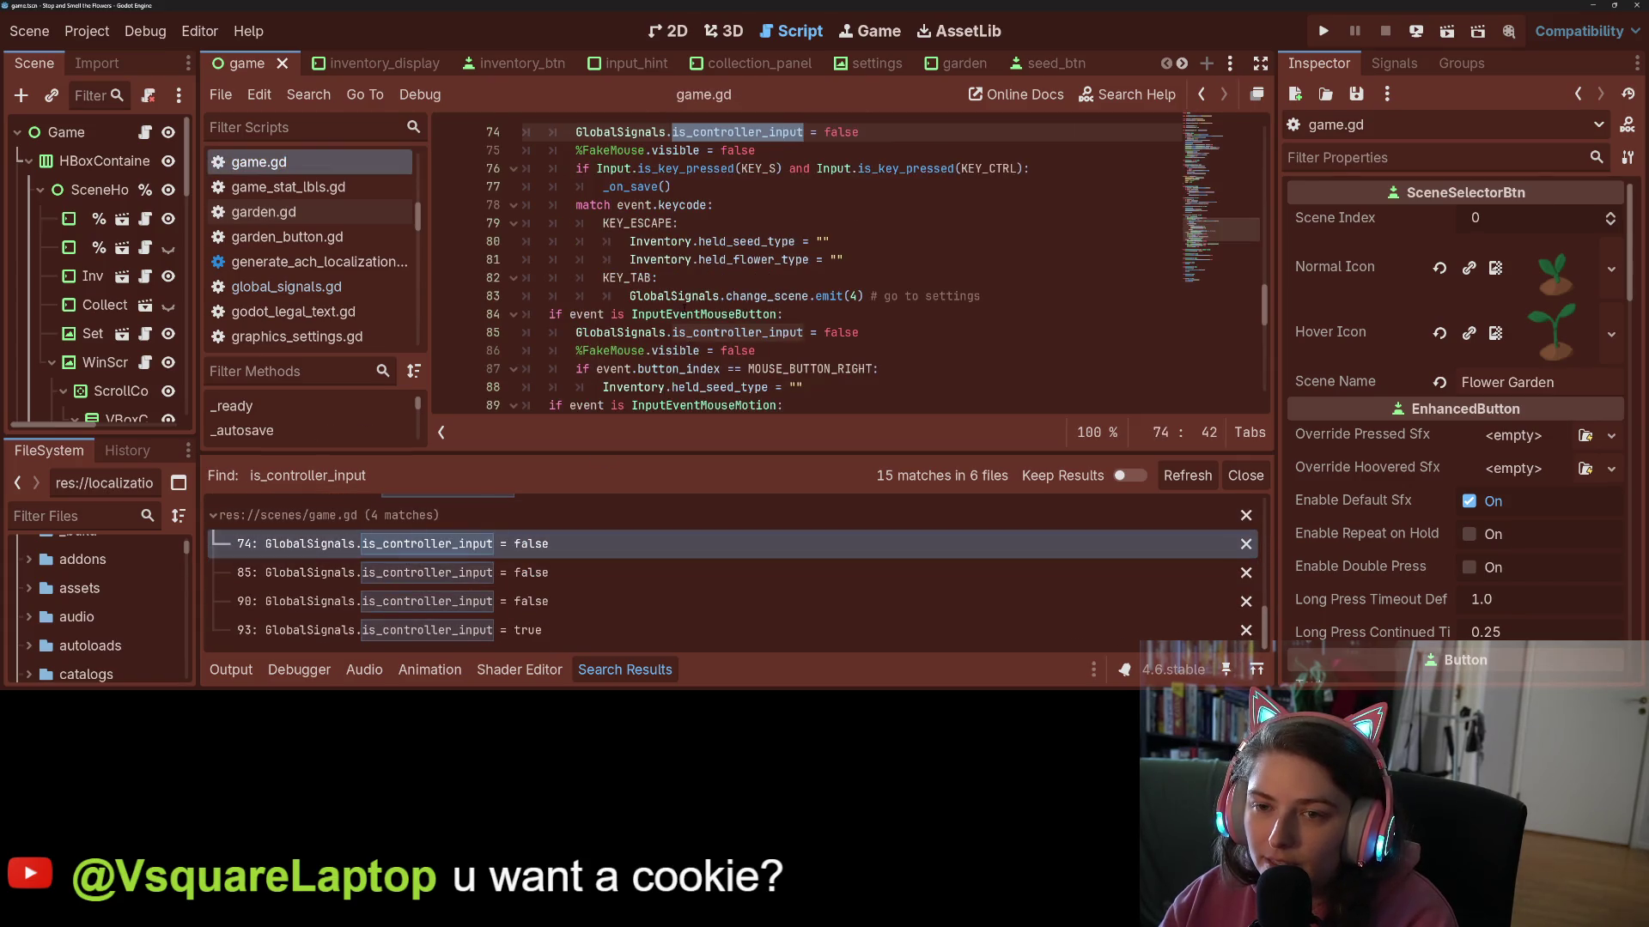
- Read through game.gd's _input function, checking is_controller_input on line 93
scroll(795, 340, "up", 3)
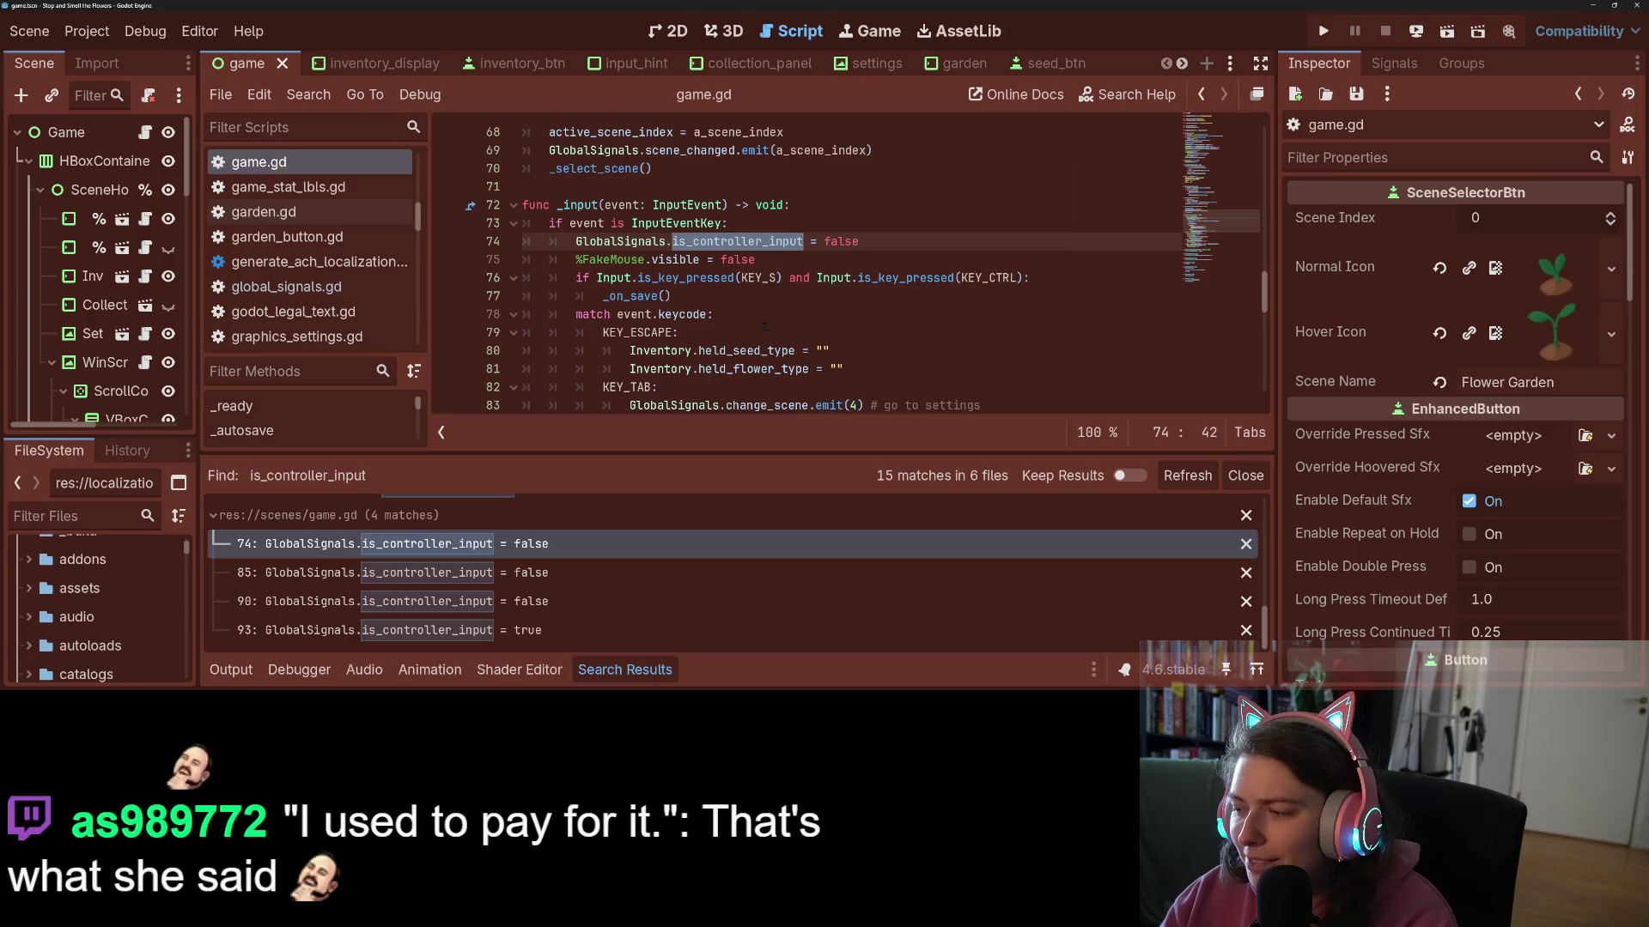
scroll(765, 325, "down", 4)
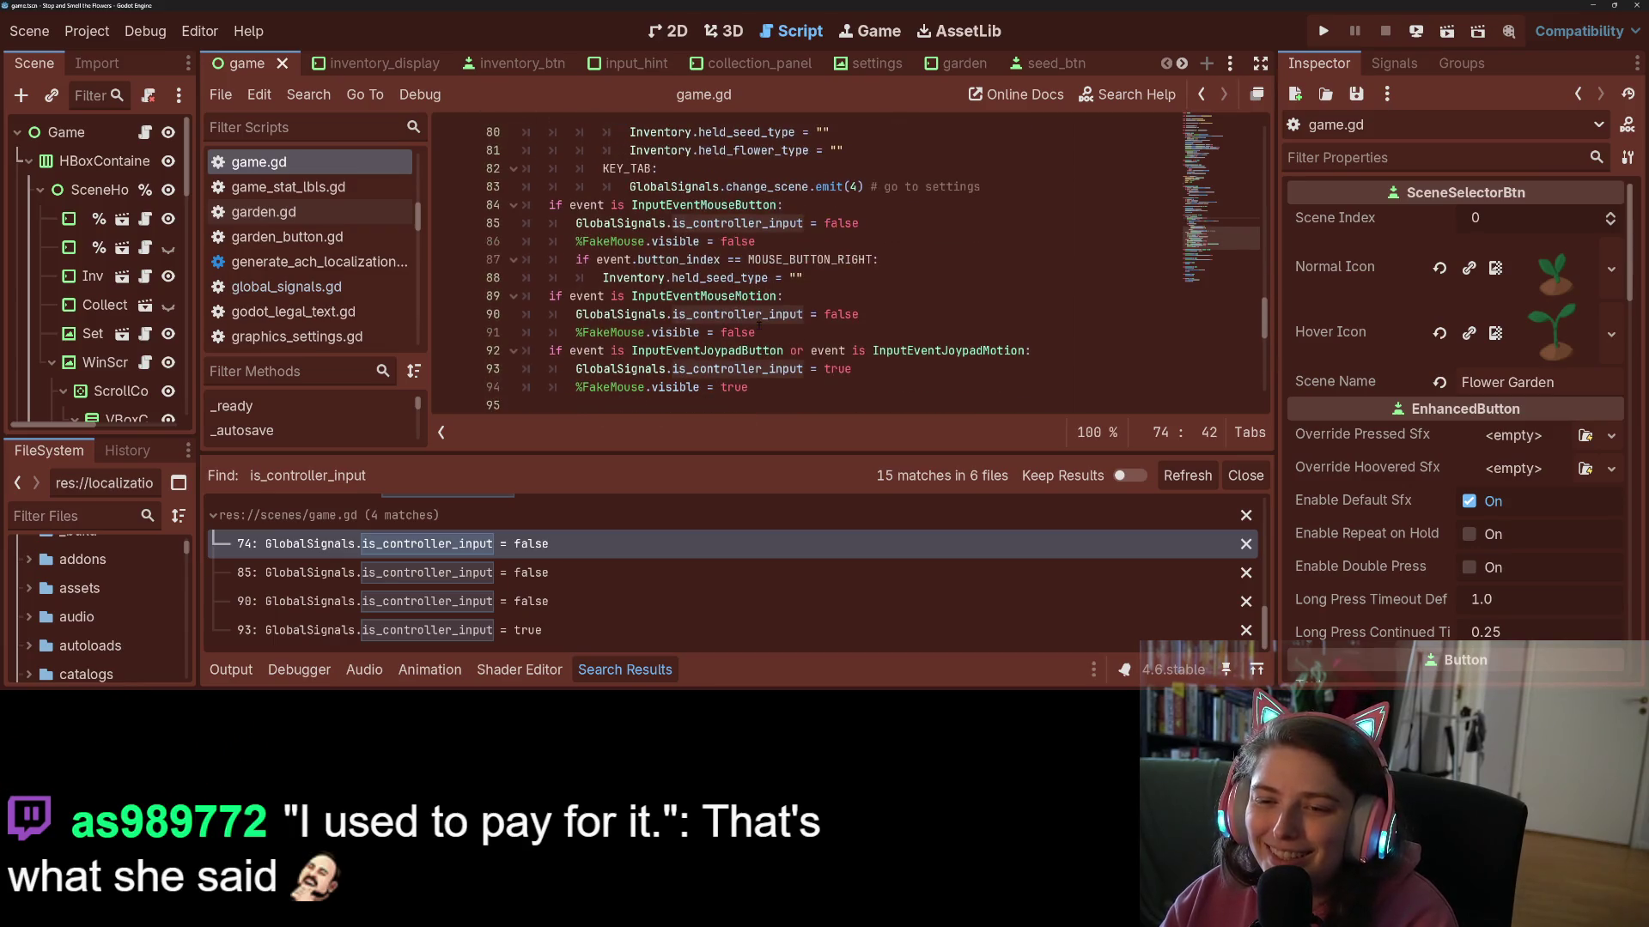
mouse_move(755, 316)
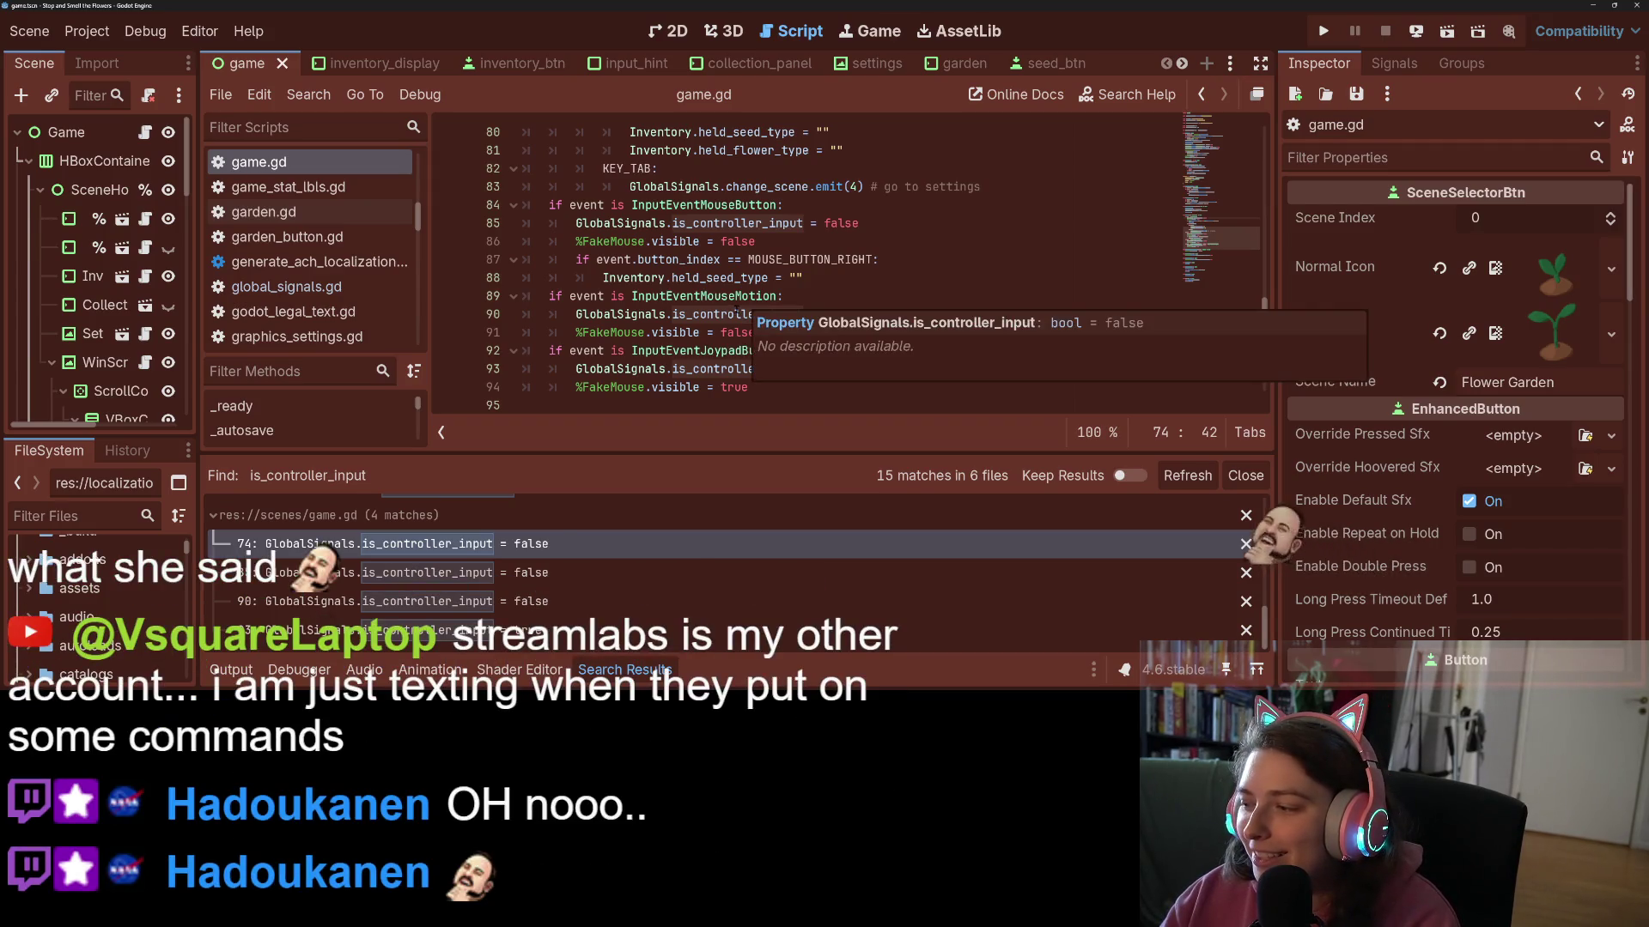
scroll(824, 347, "down", 1)
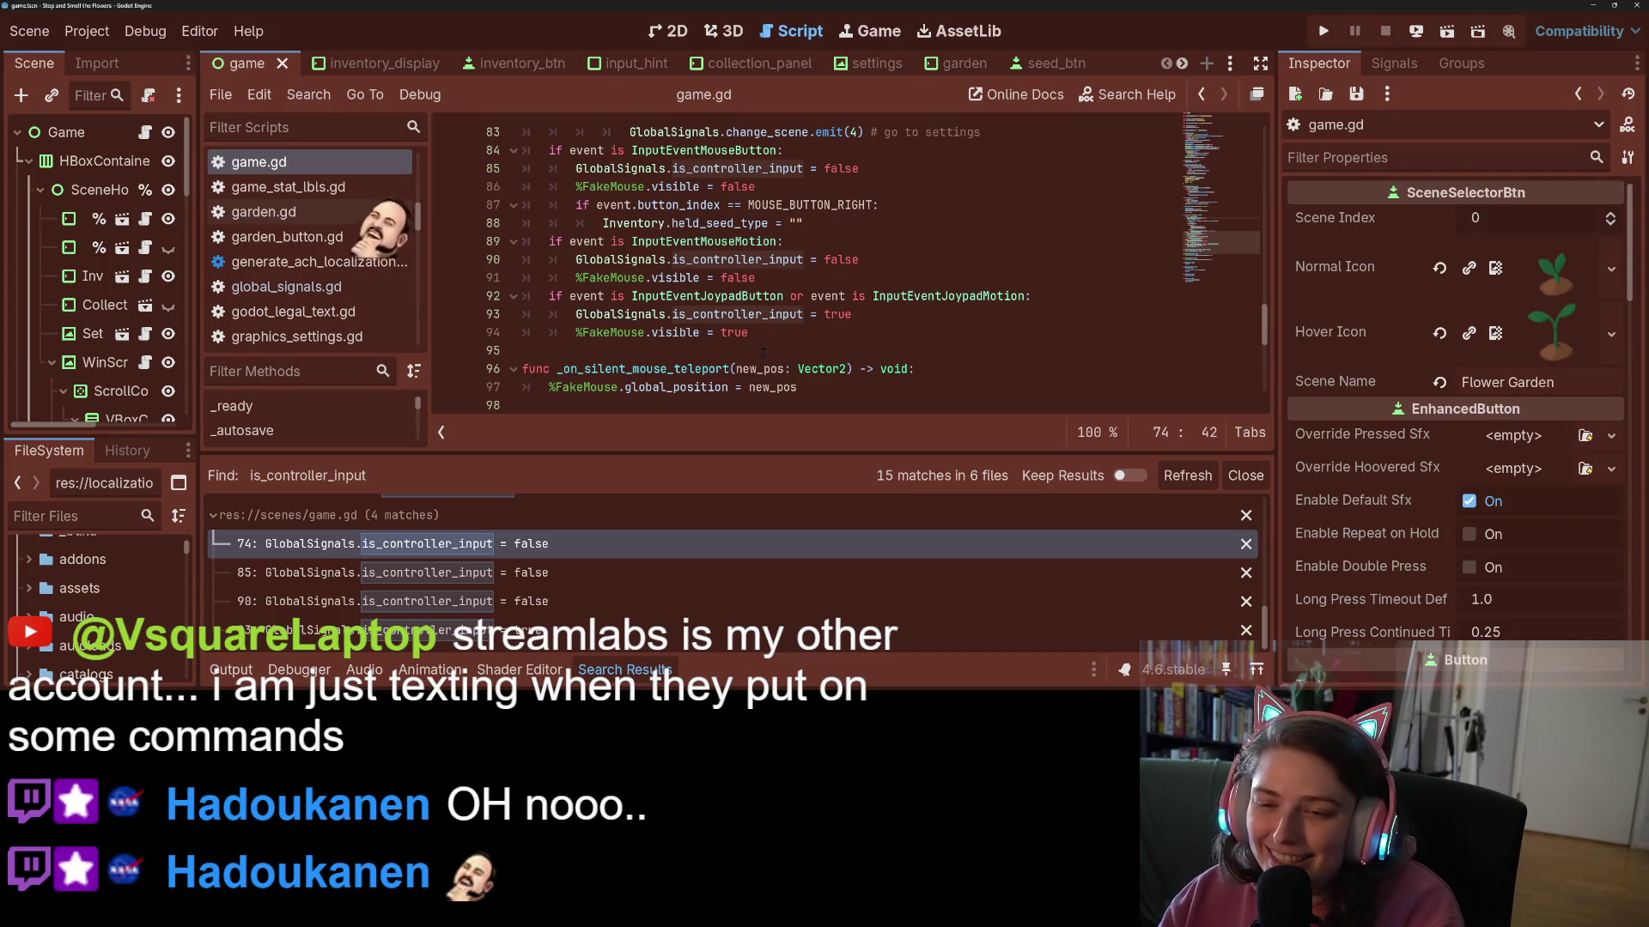
double_click(738, 314)
scroll(740, 369, "up", 1)
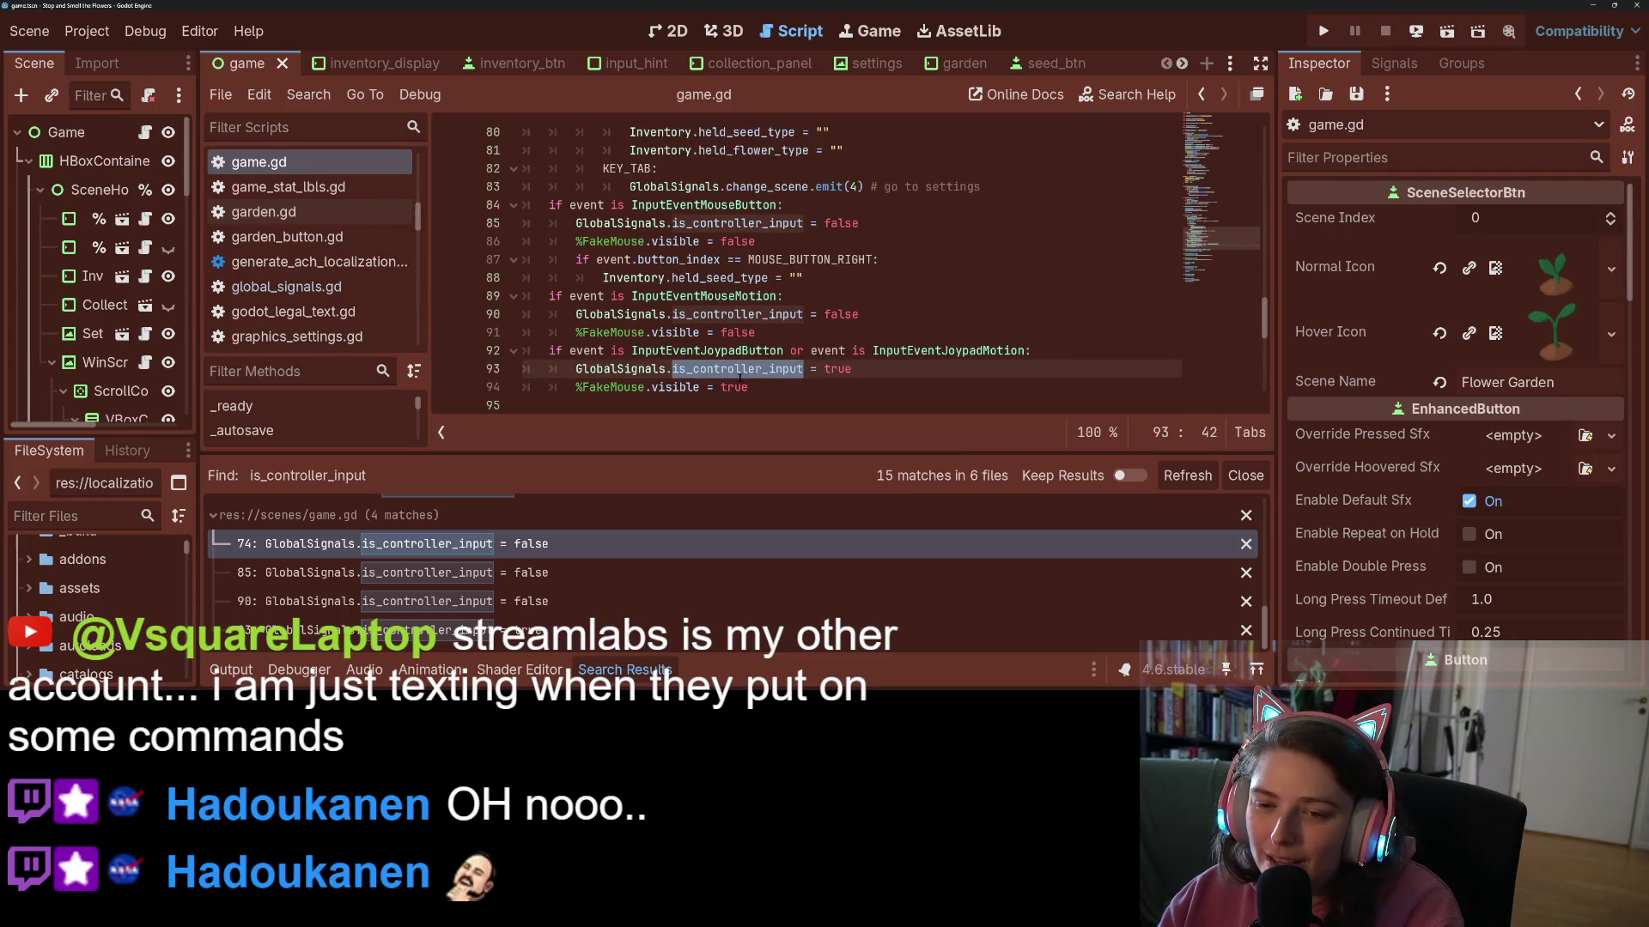
left_click(656, 388)
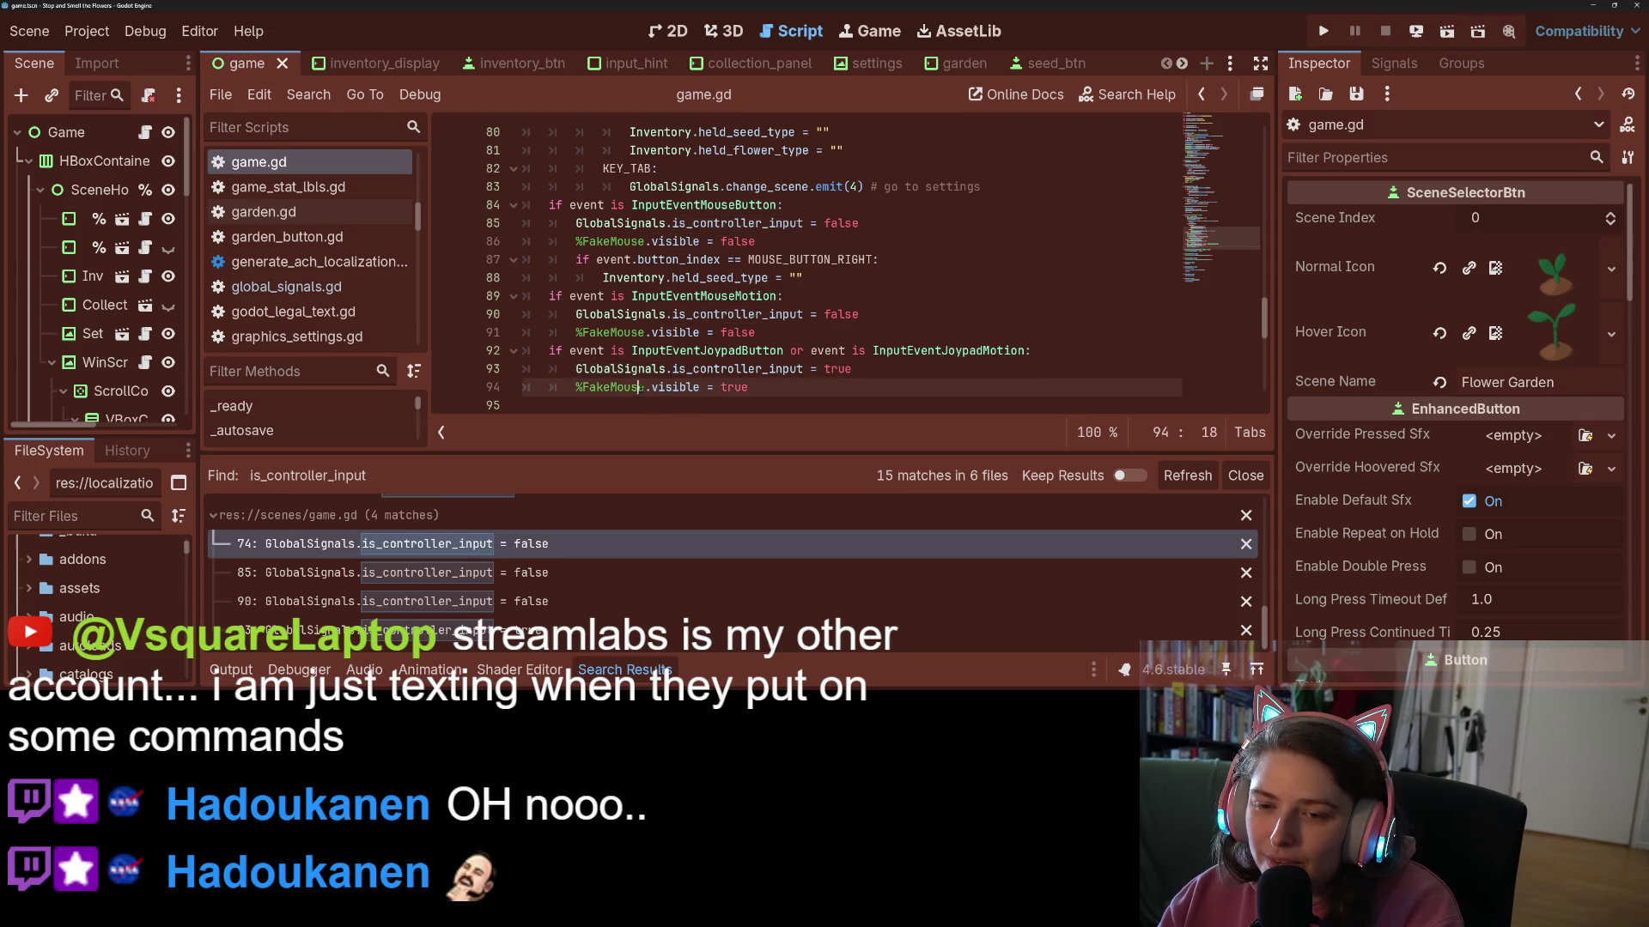
- Review the setup code and the MOUSE_MODE_HIDDEN mouse-mode line 32
scroll(656, 388, "up", 6)
scroll(830, 320, "up", 3)
scroll(730, 361, "down", 5)
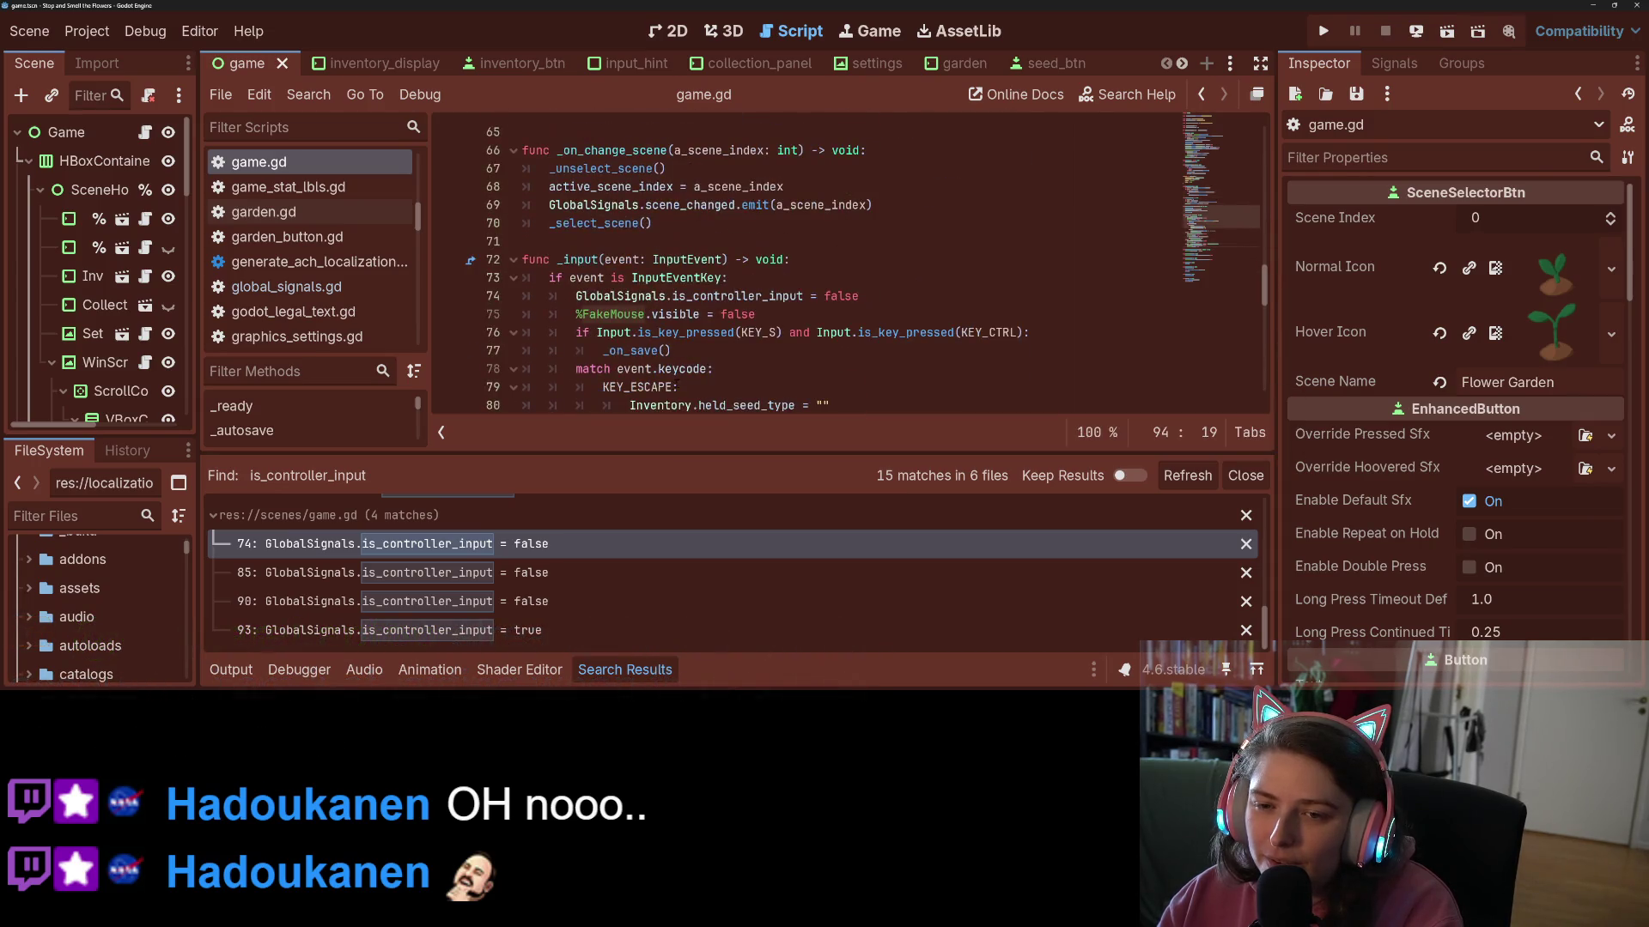
scroll(680, 380, "down", 1)
scroll(680, 380, "up", 2)
scroll(680, 379, "down", 1)
scroll(680, 380, "up", 13)
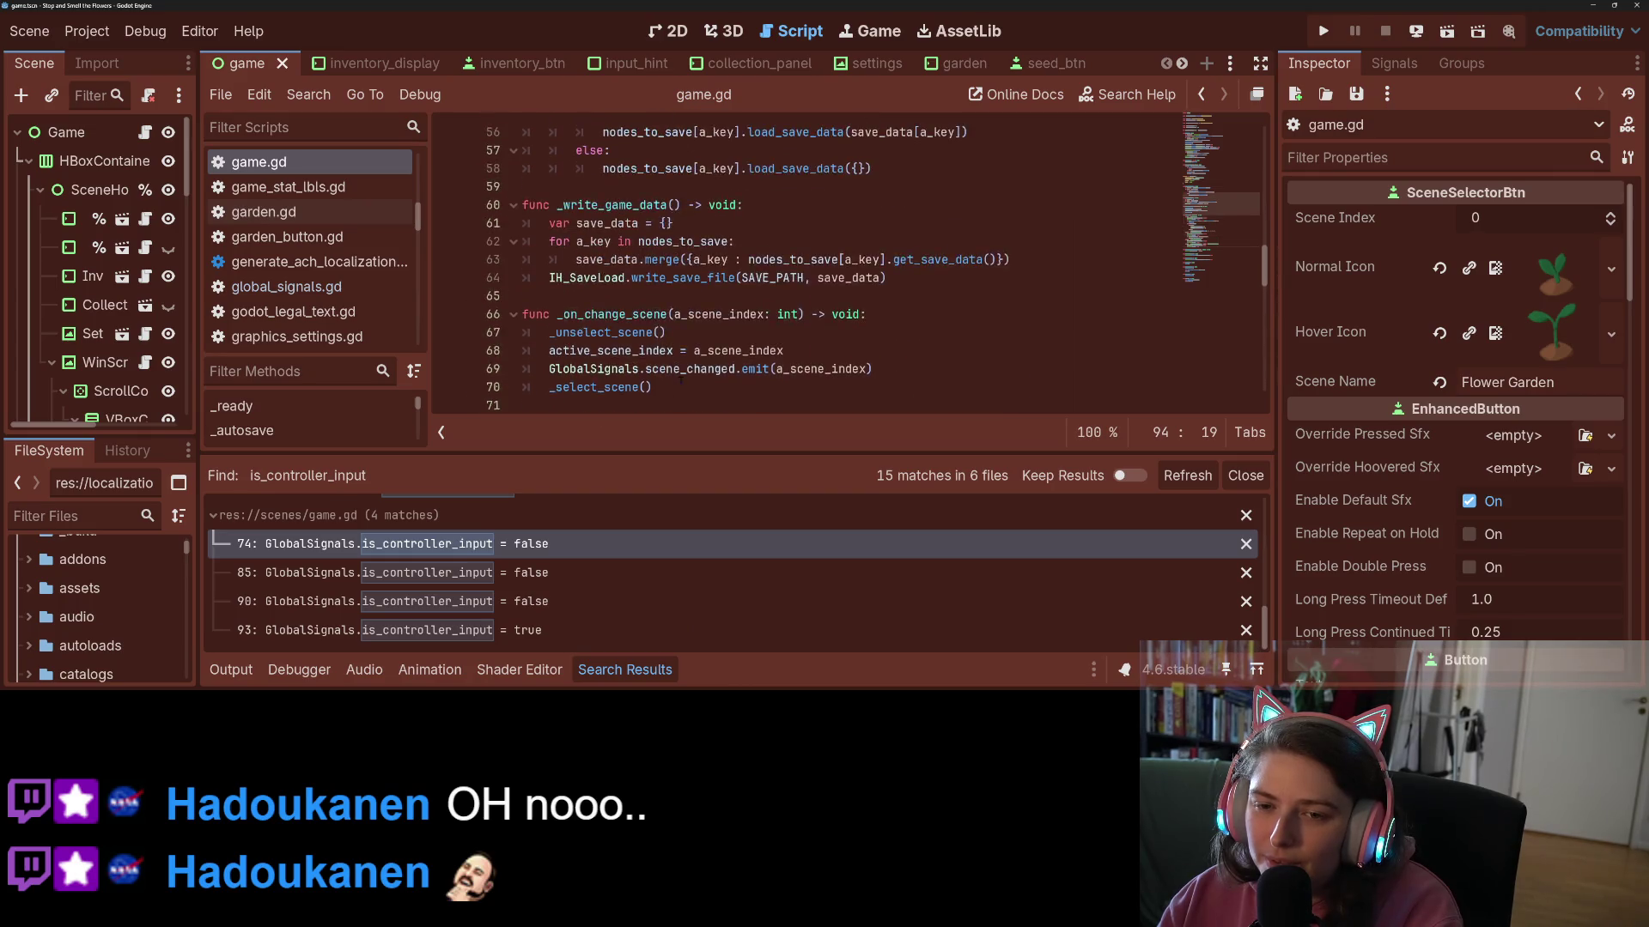
scroll(680, 380, "up", 3)
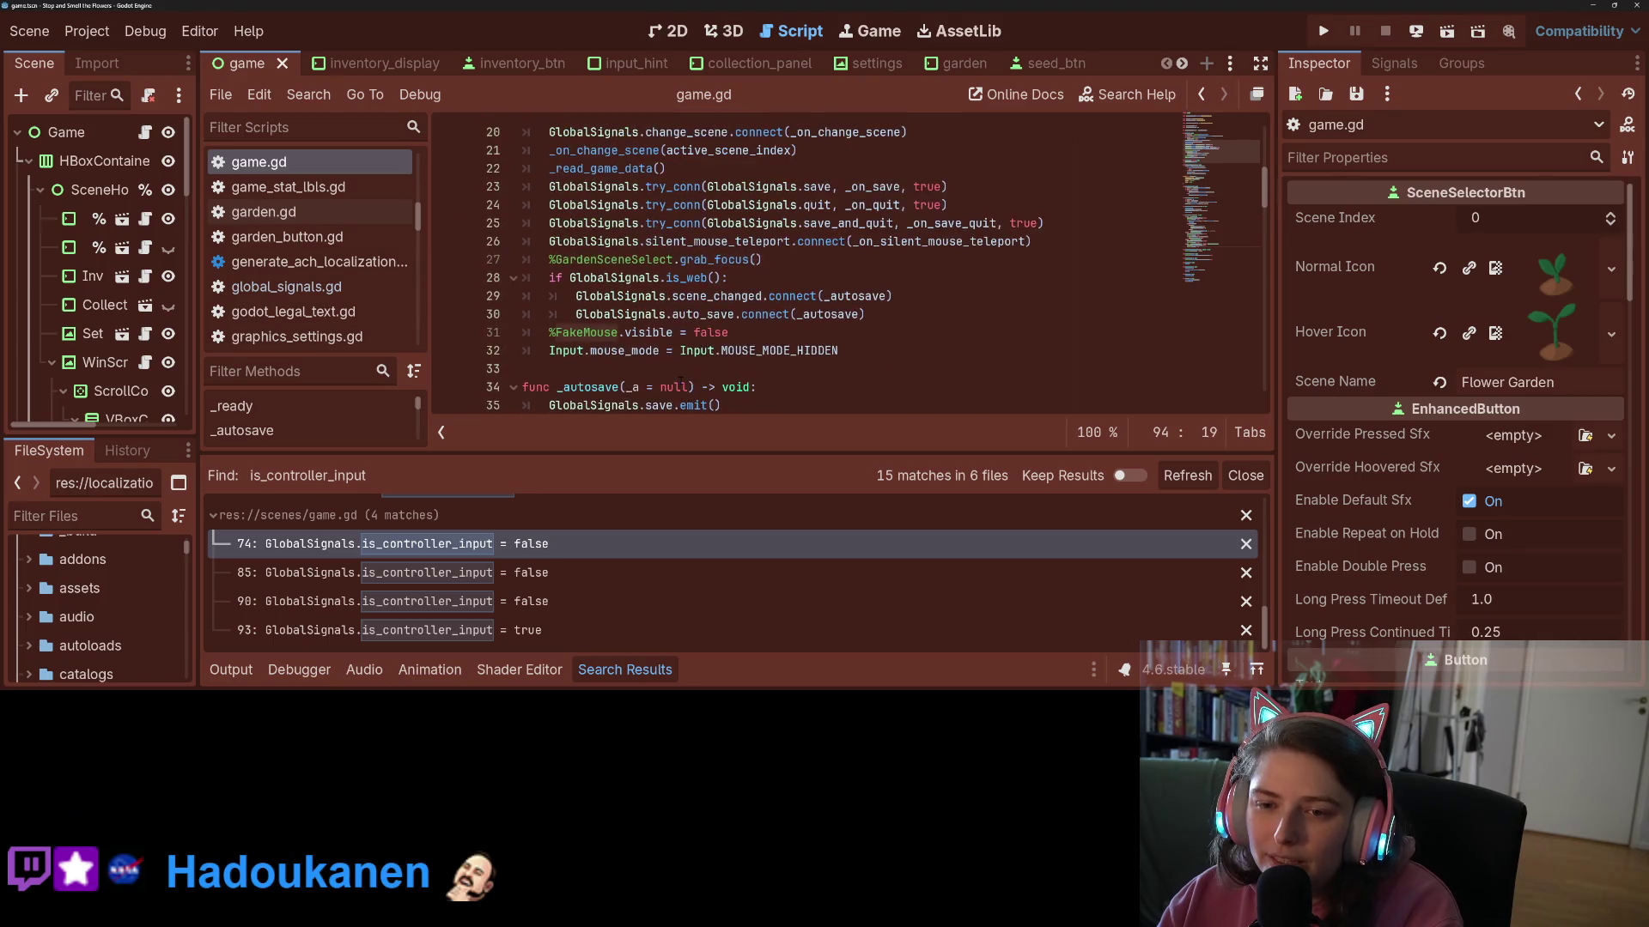
left_click(889, 296)
left_click(890, 344)
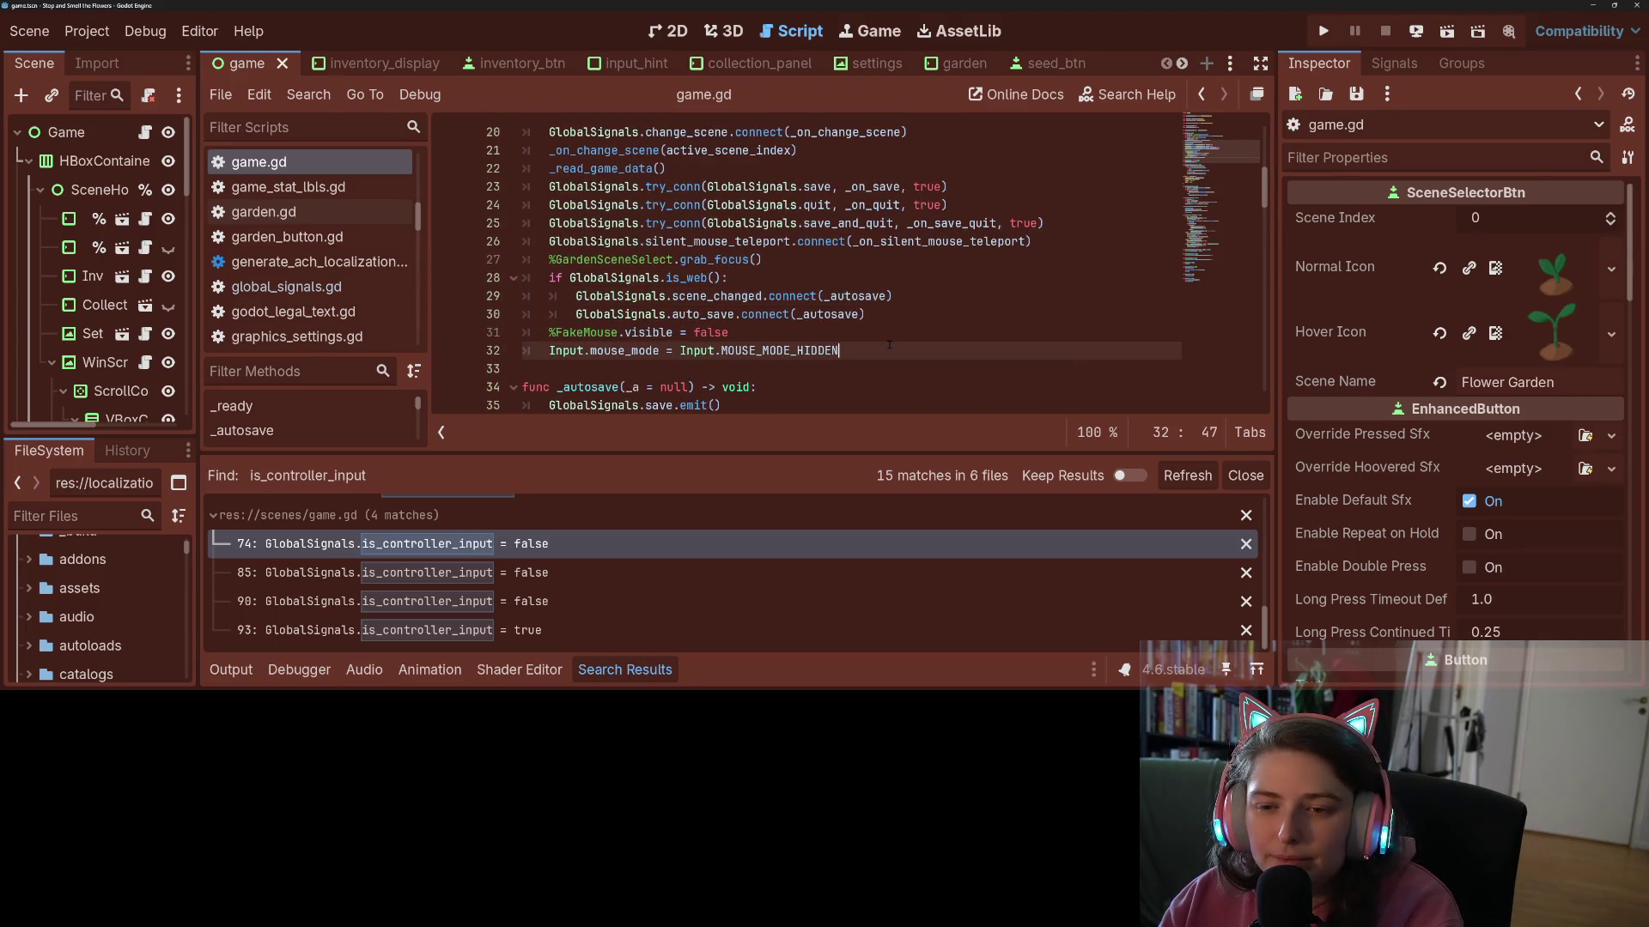
left_click_drag(842, 350, 539, 345)
left_click(719, 350)
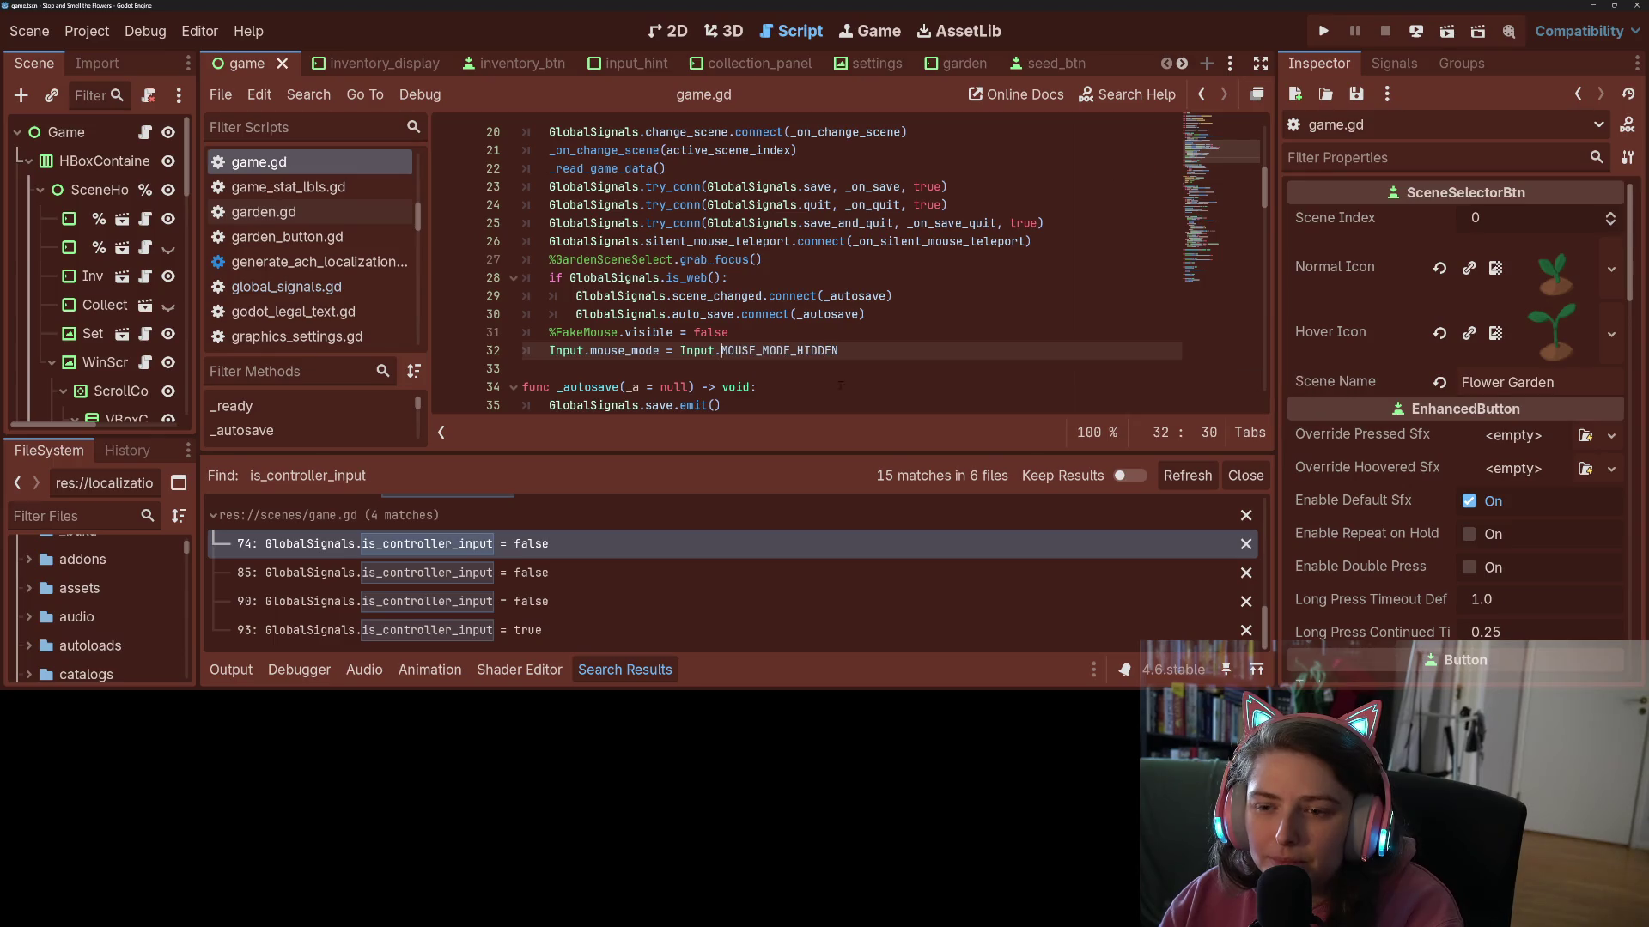
- Add a breakpoint on line 73, the InputEventKey check in _input
scroll(850, 266, "down", 13)
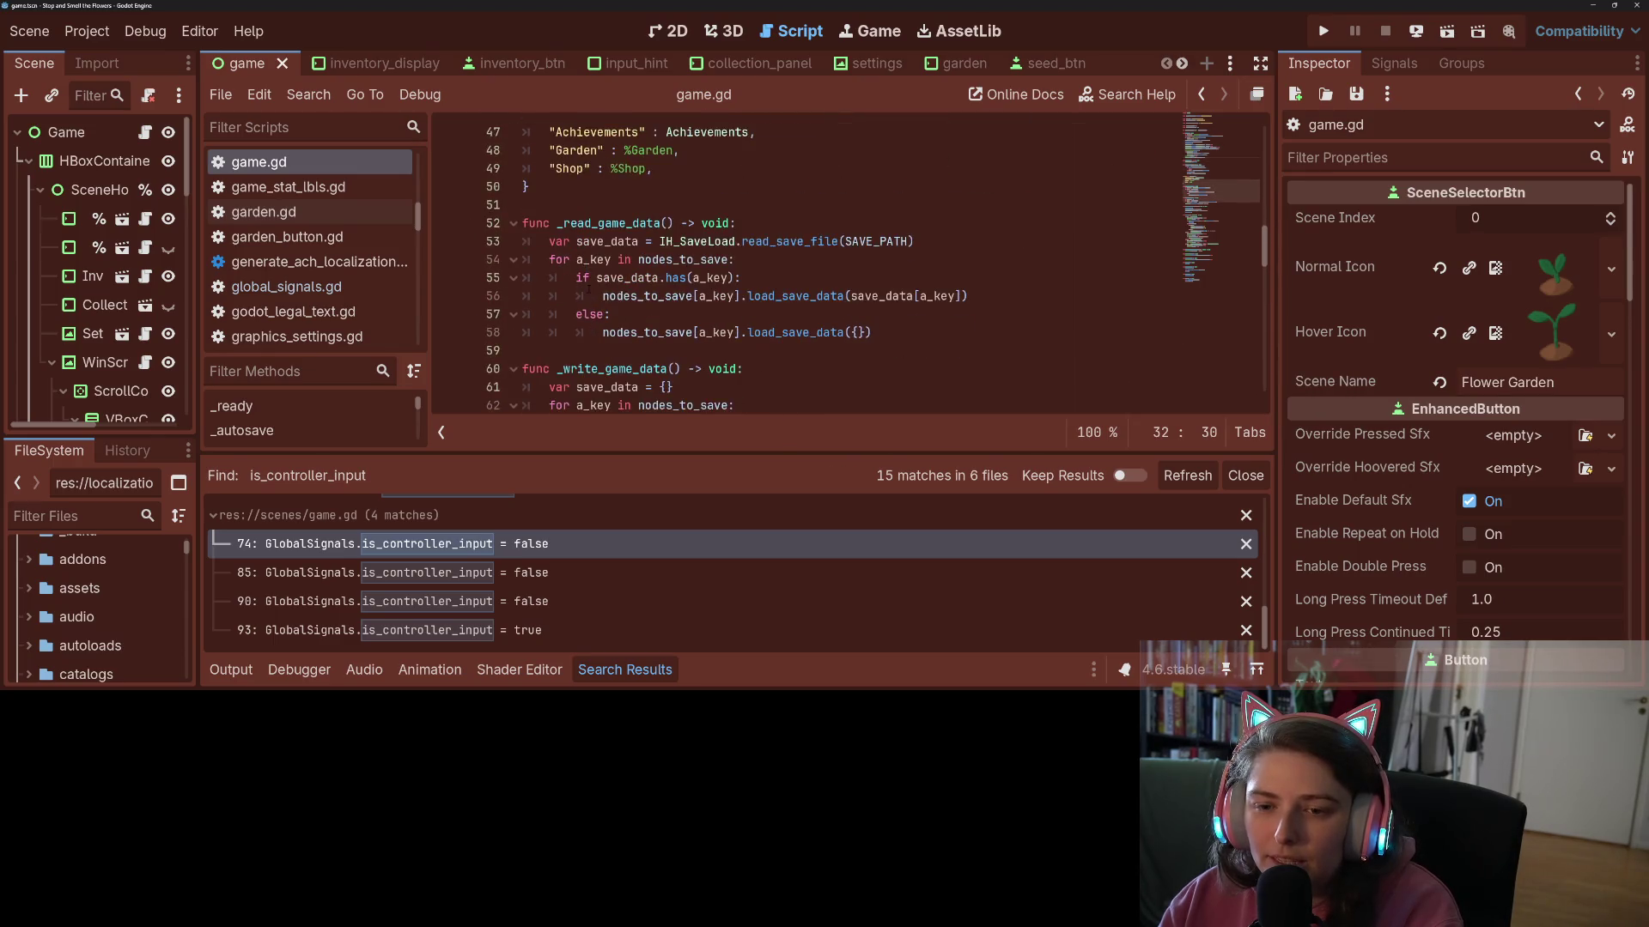
scroll(851, 266, "down", 3)
left_click(451, 223)
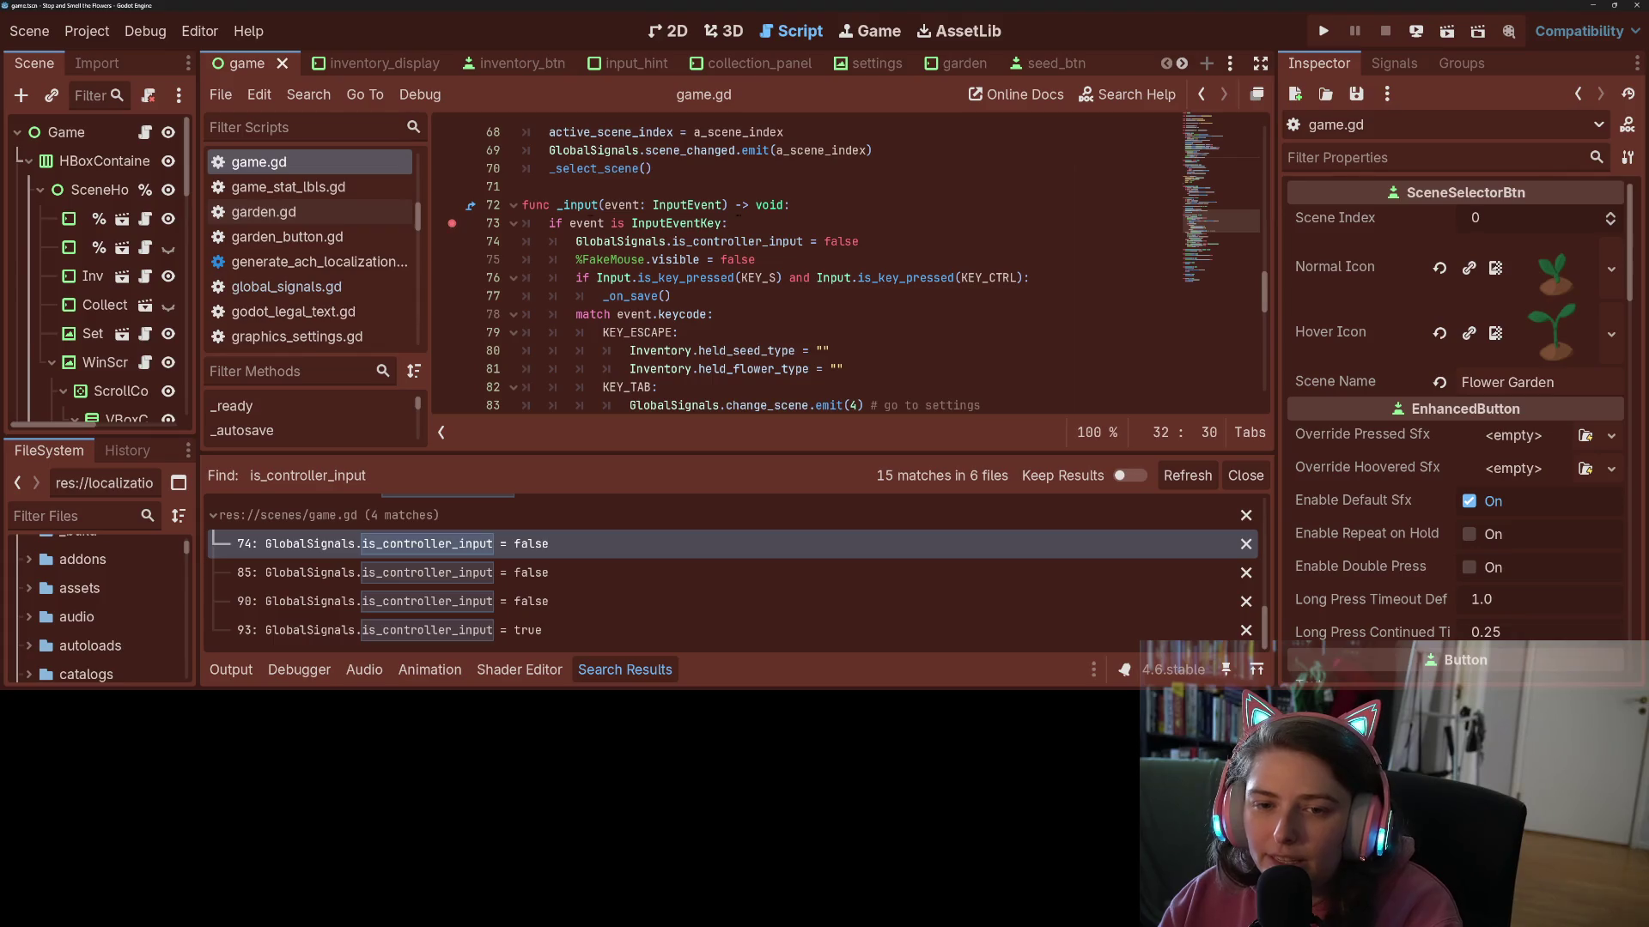
- Run the project, let it break at line 73, then resume execution
left_click(1325, 33)
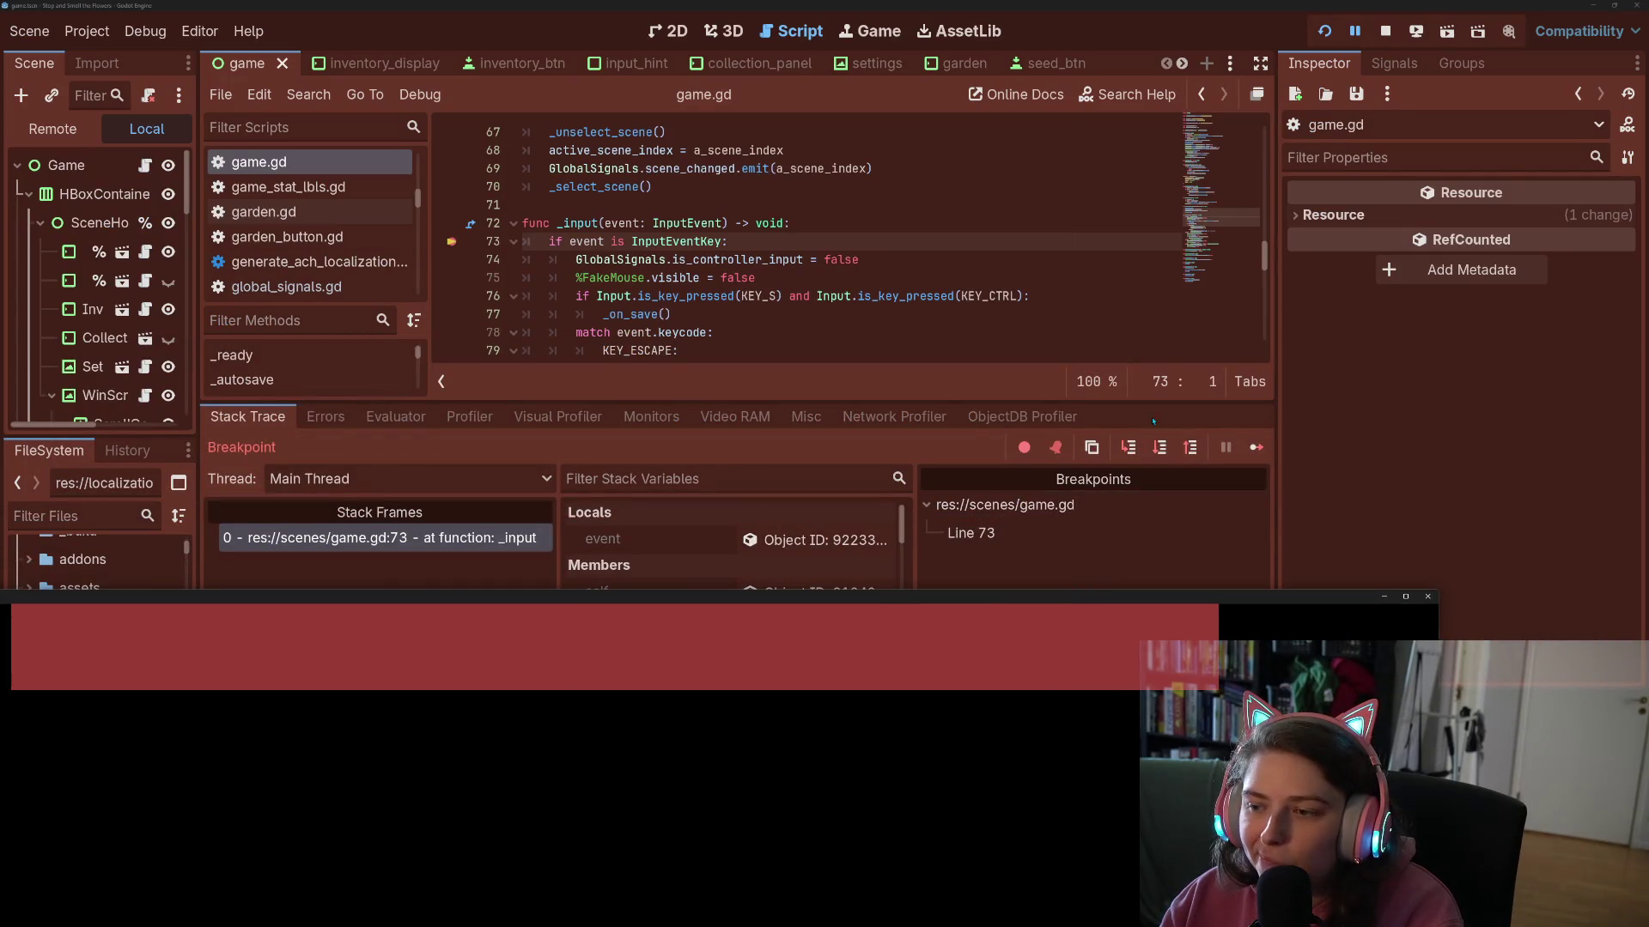
left_click(1255, 447)
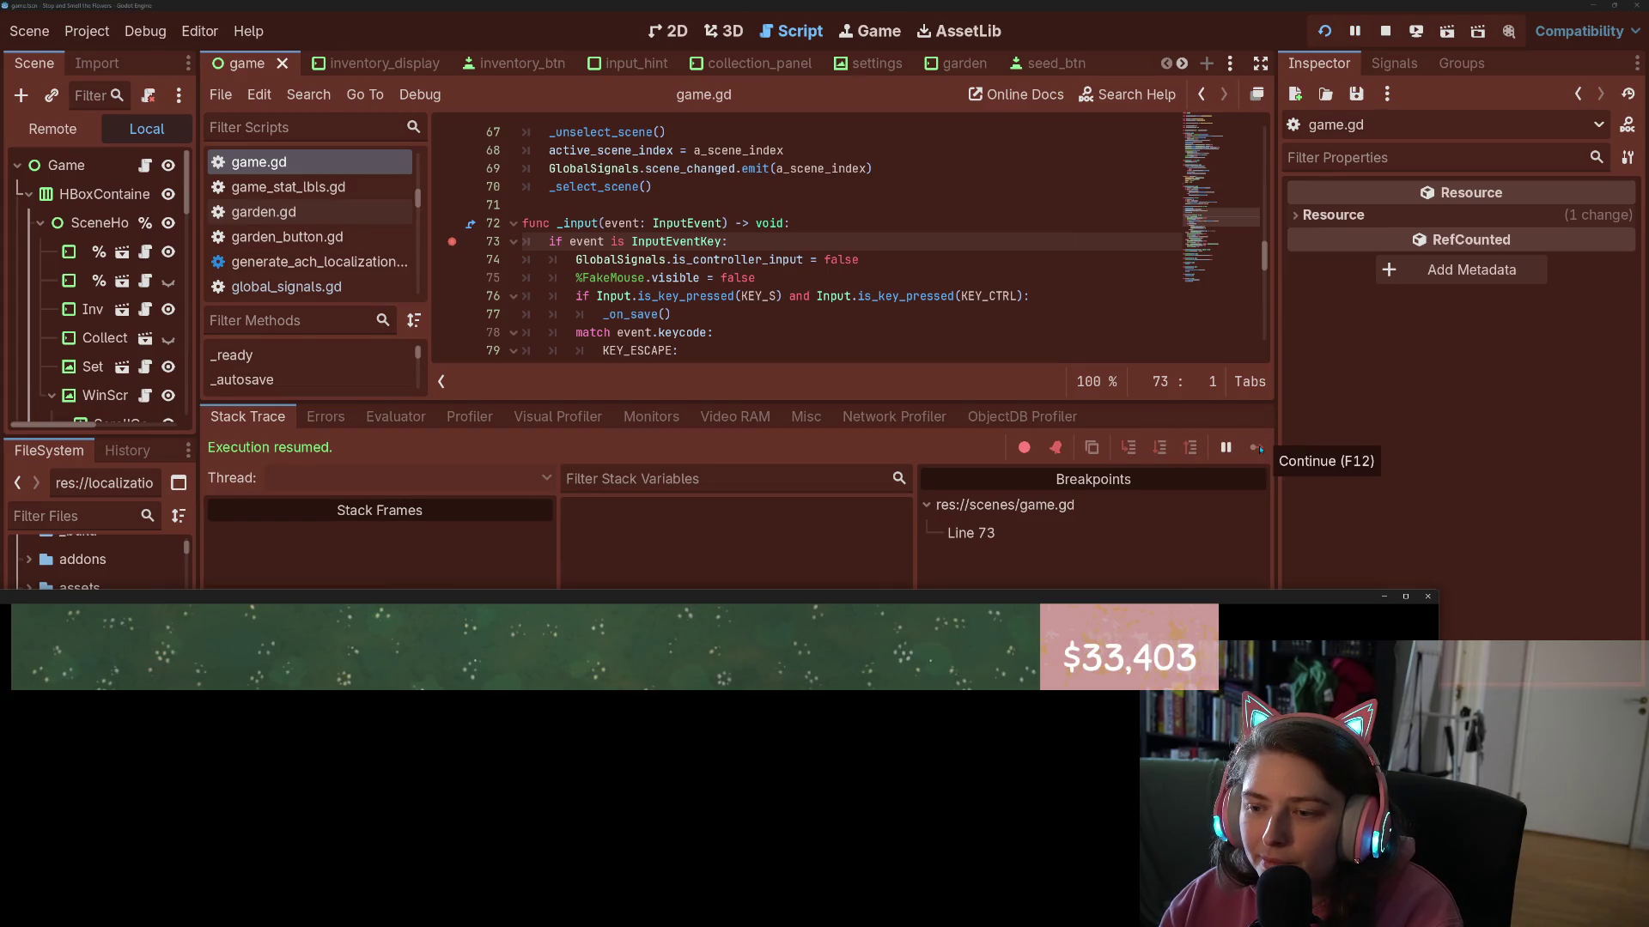
left_click(1037, 320)
scroll(762, 332, "down", 3)
scroll(762, 332, "down", 2)
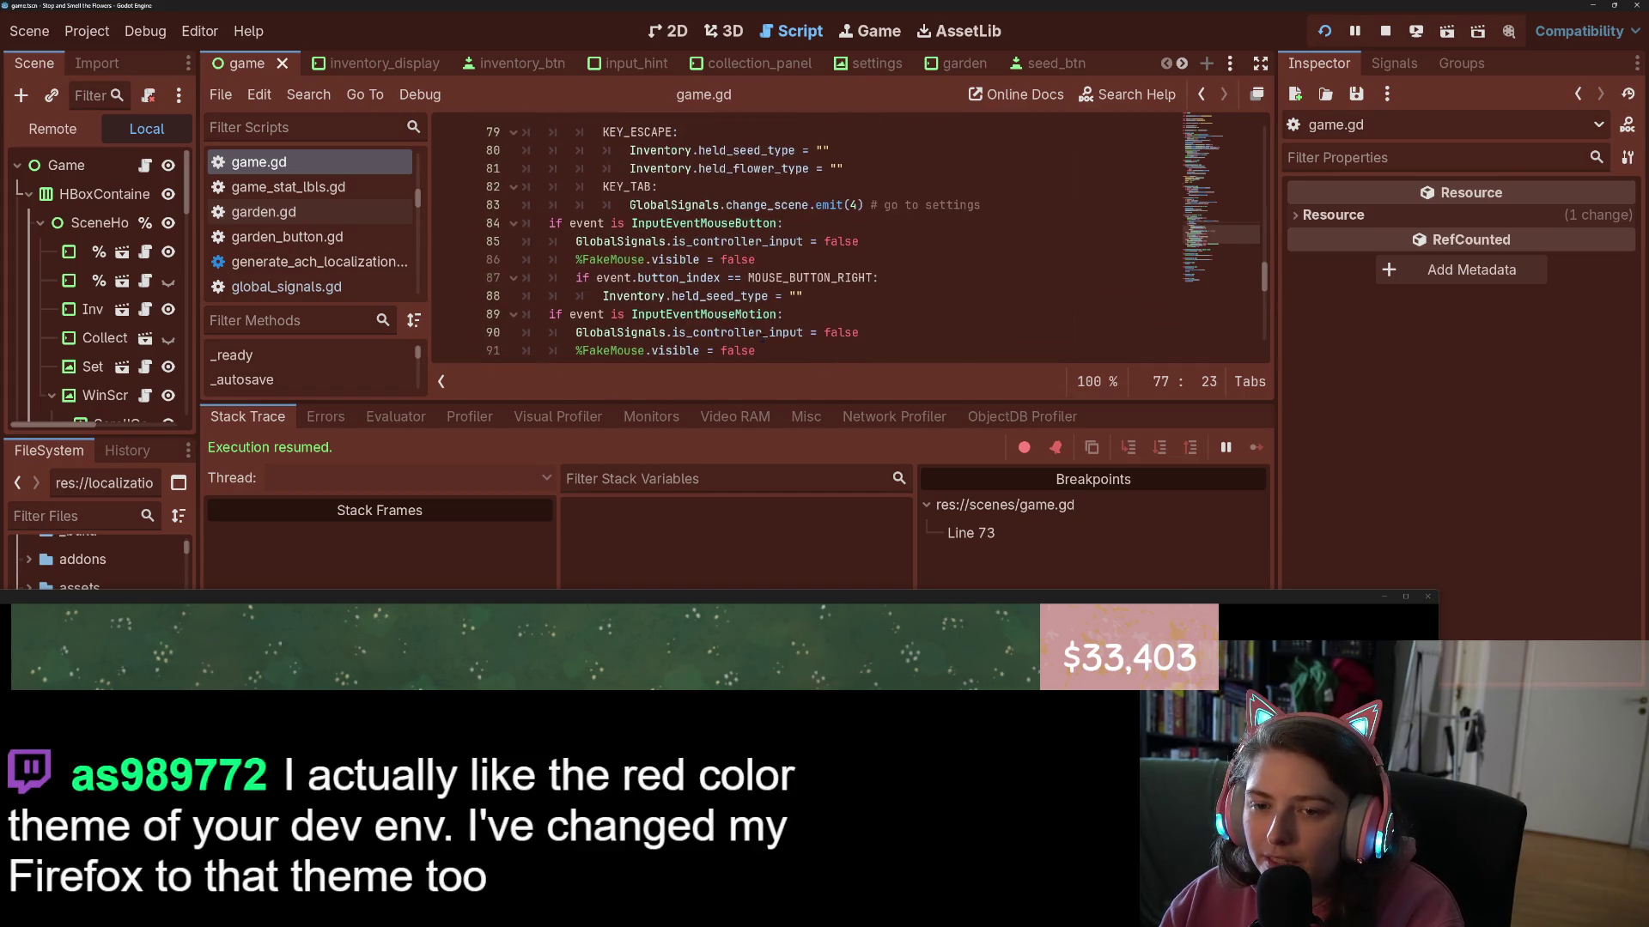
scroll(762, 333, "up", 5)
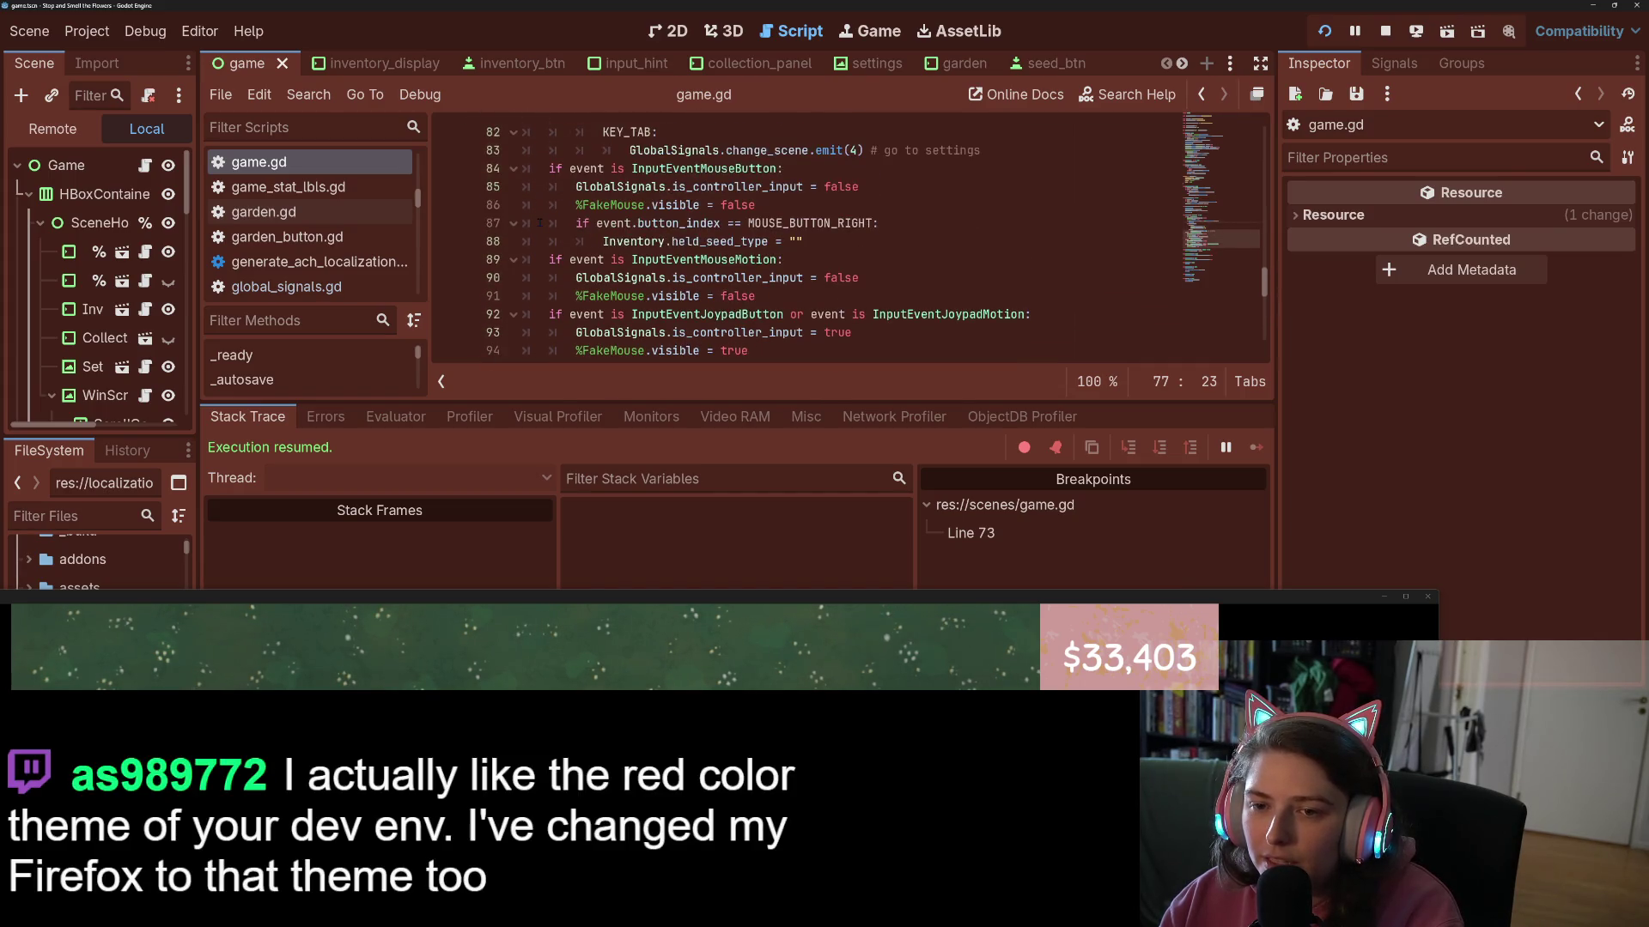
scroll(763, 332, "down", 6)
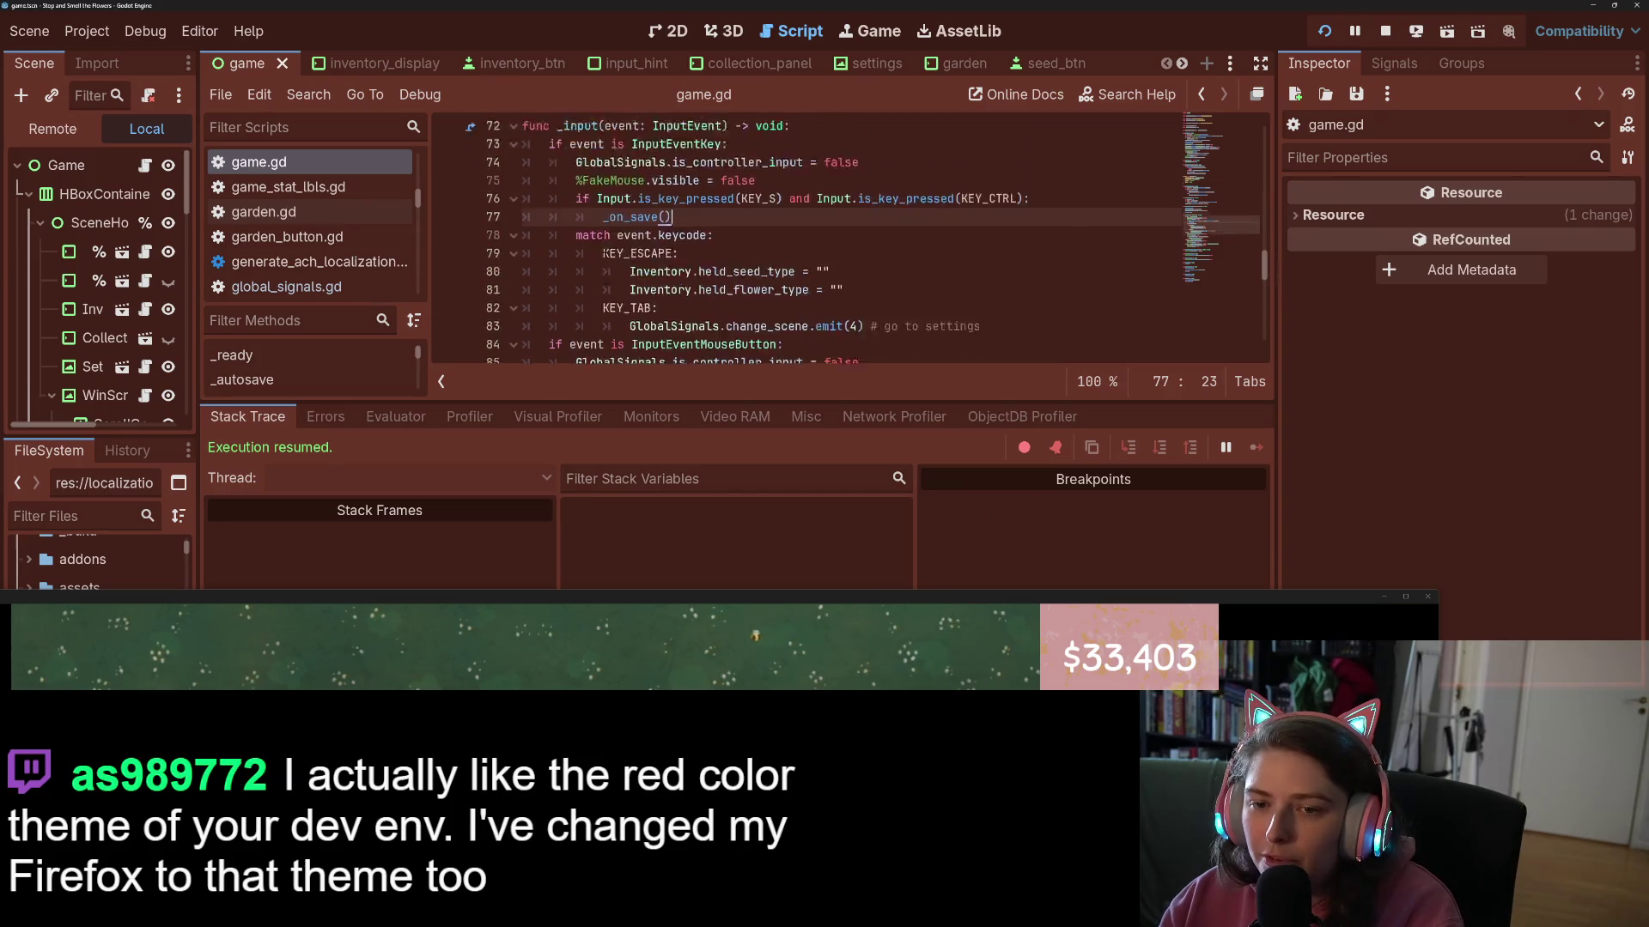
- Set a breakpoint on line 90 and restart the game until it pauses in the mouse-motion branch
left_click(448, 223)
left_click(1385, 31)
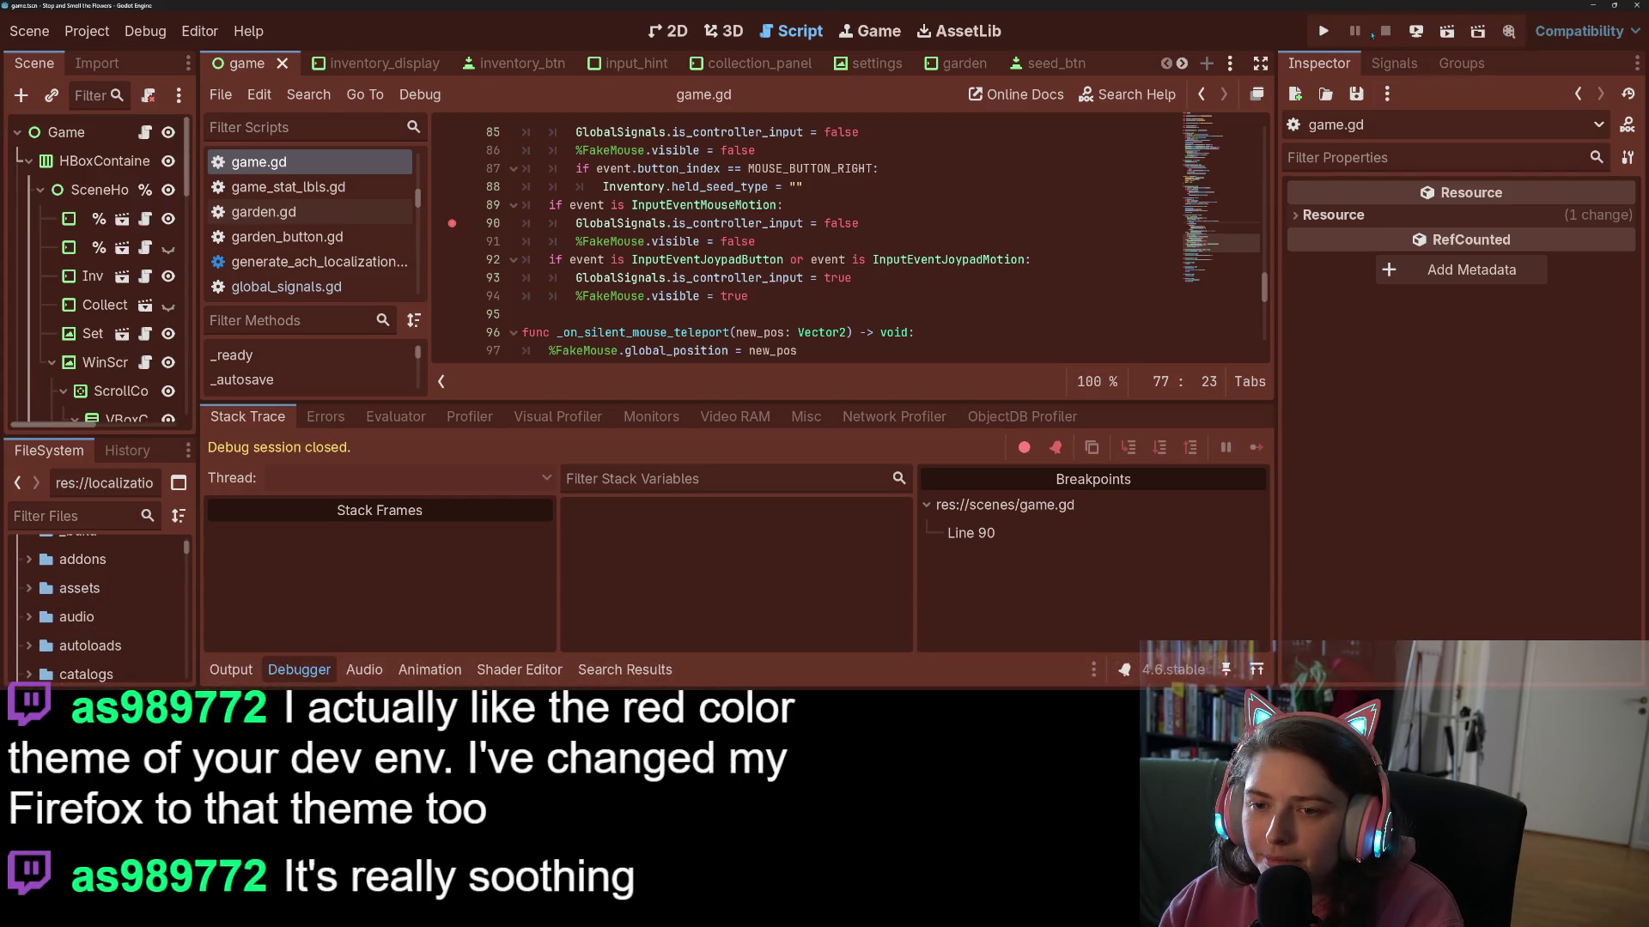
left_click(1323, 31)
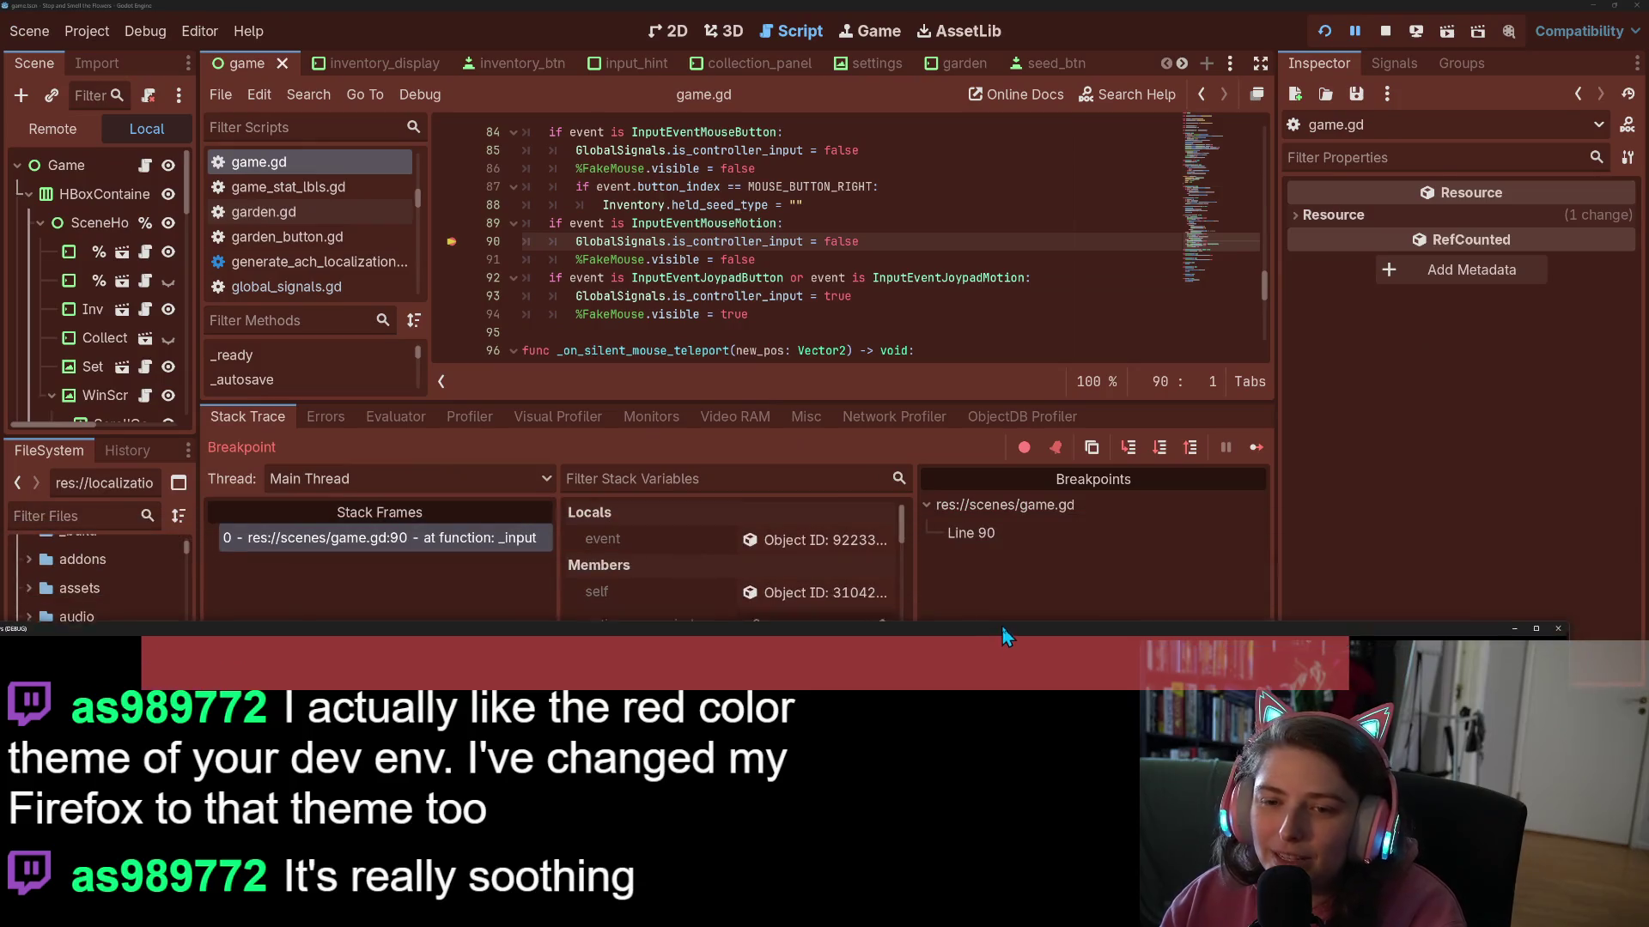
left_click_drag(1003, 629, 1003, 516)
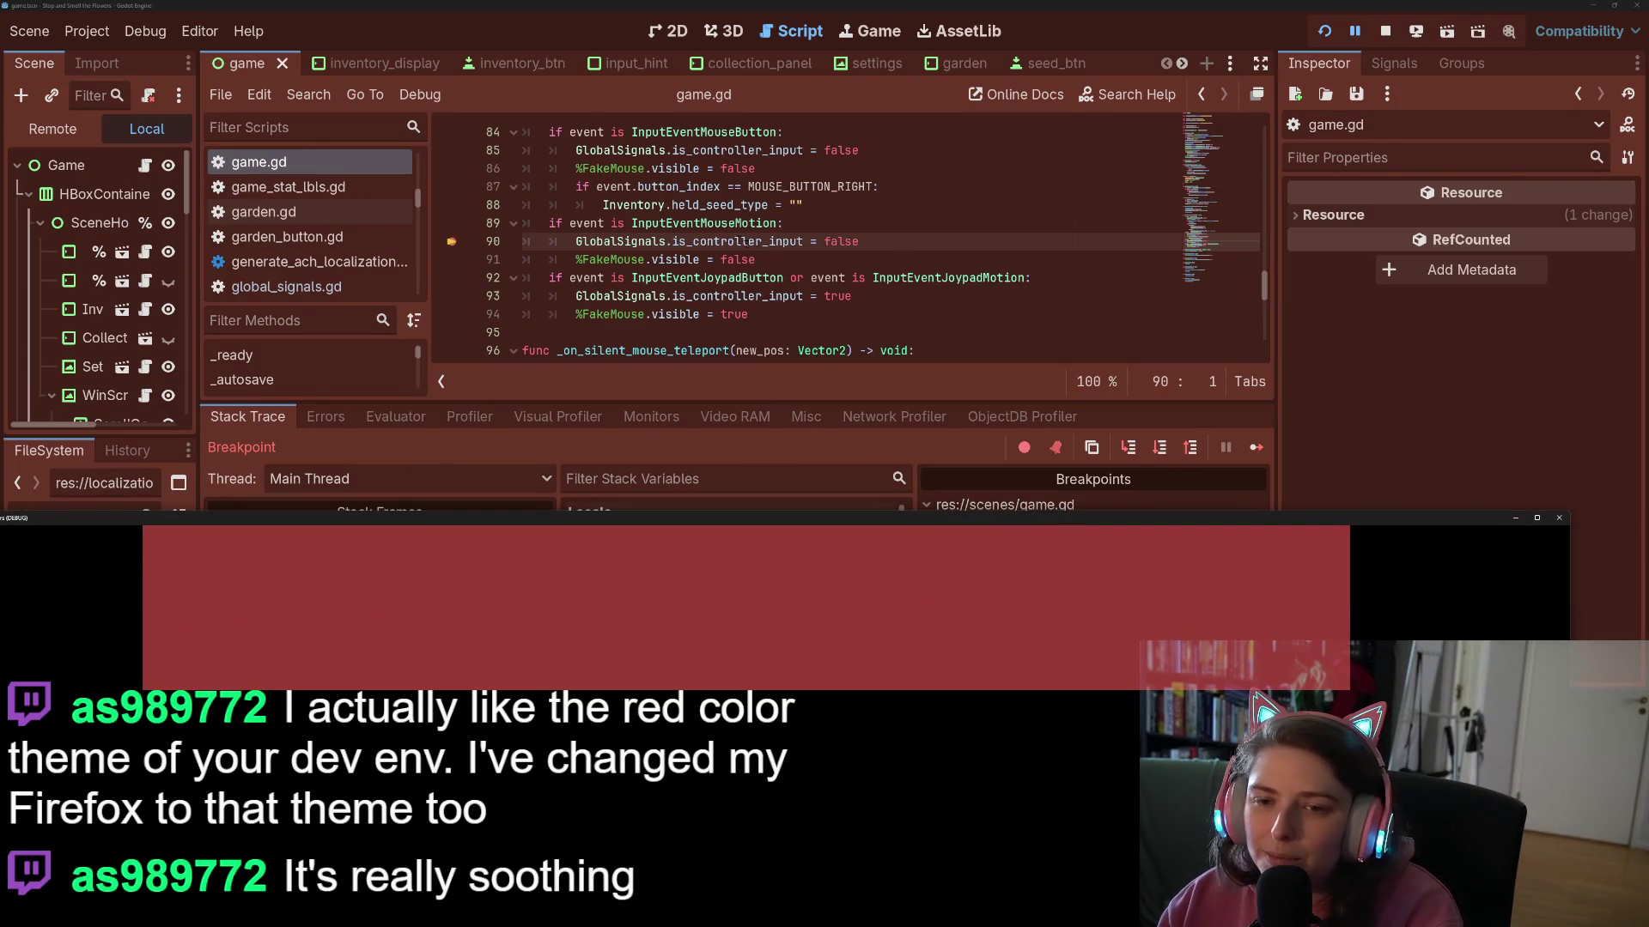
left_click(1558, 518)
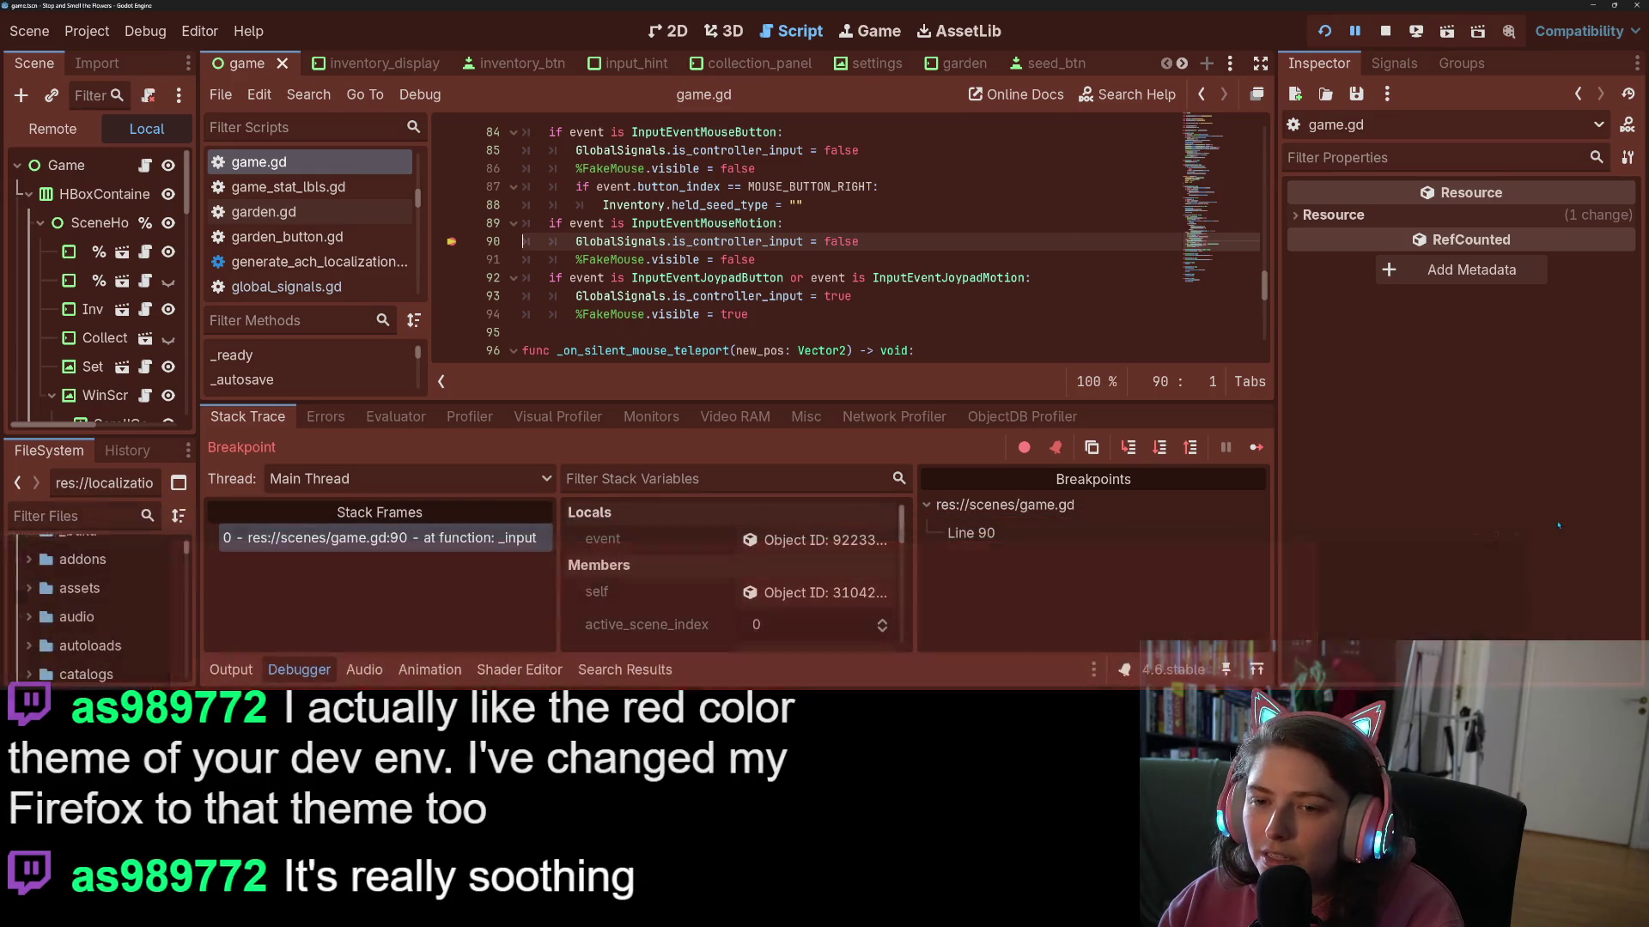
- Inspect lines 91–92 while paused, stop the game and remove the line-90 breakpoint
mouse_move(785, 241)
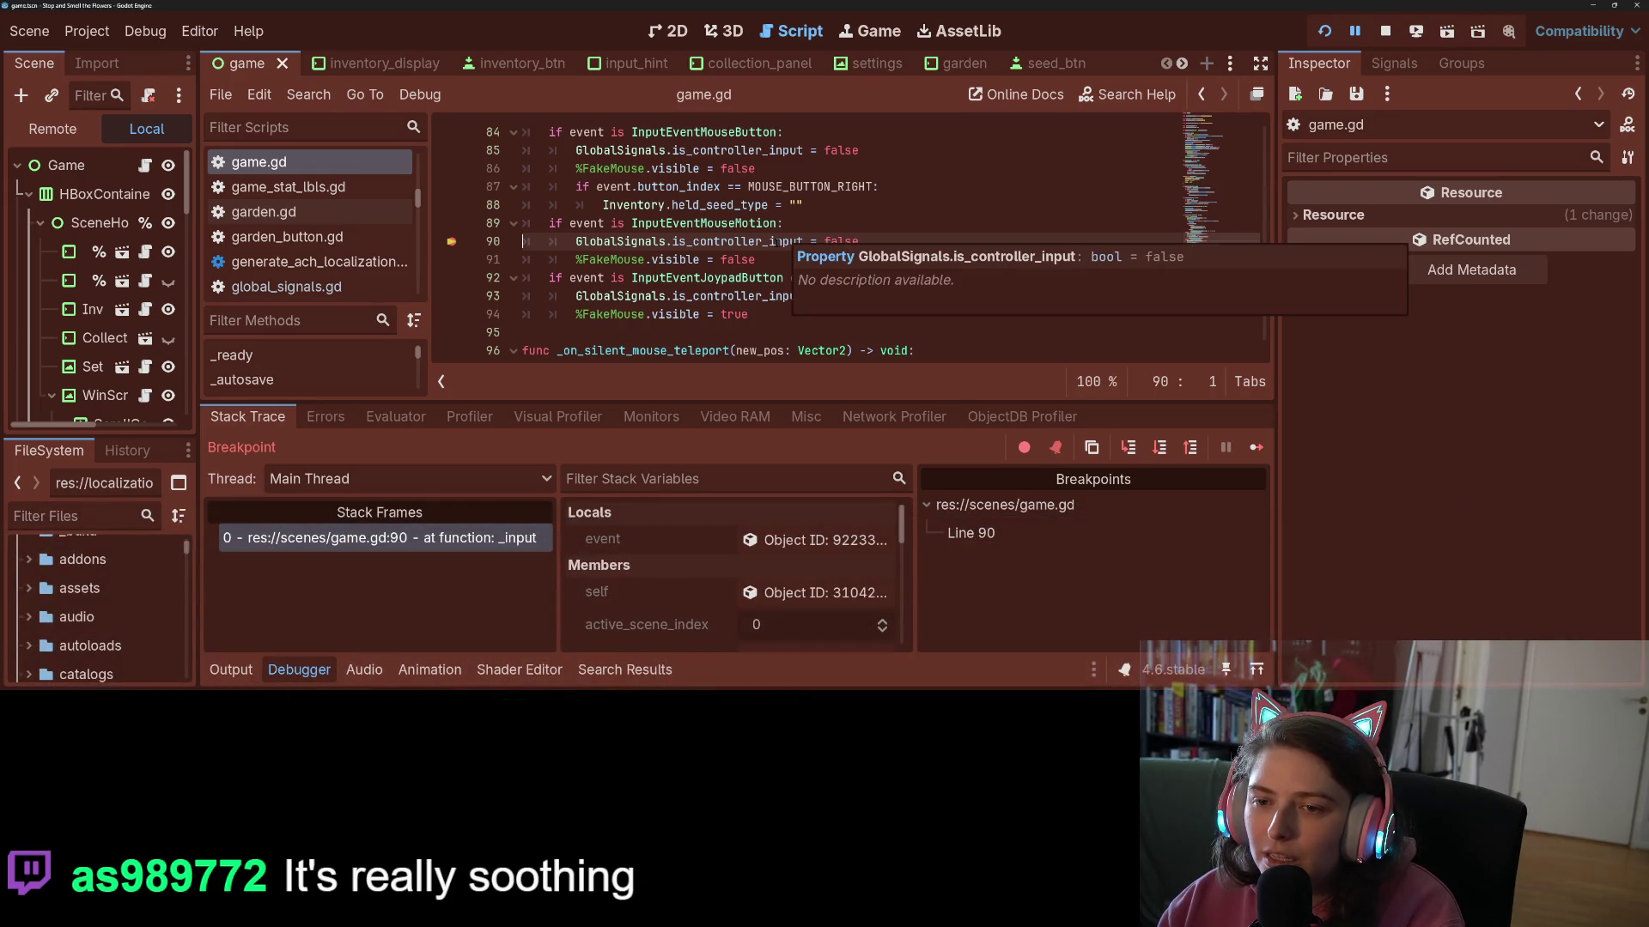
left_click(674, 260)
left_click(832, 277)
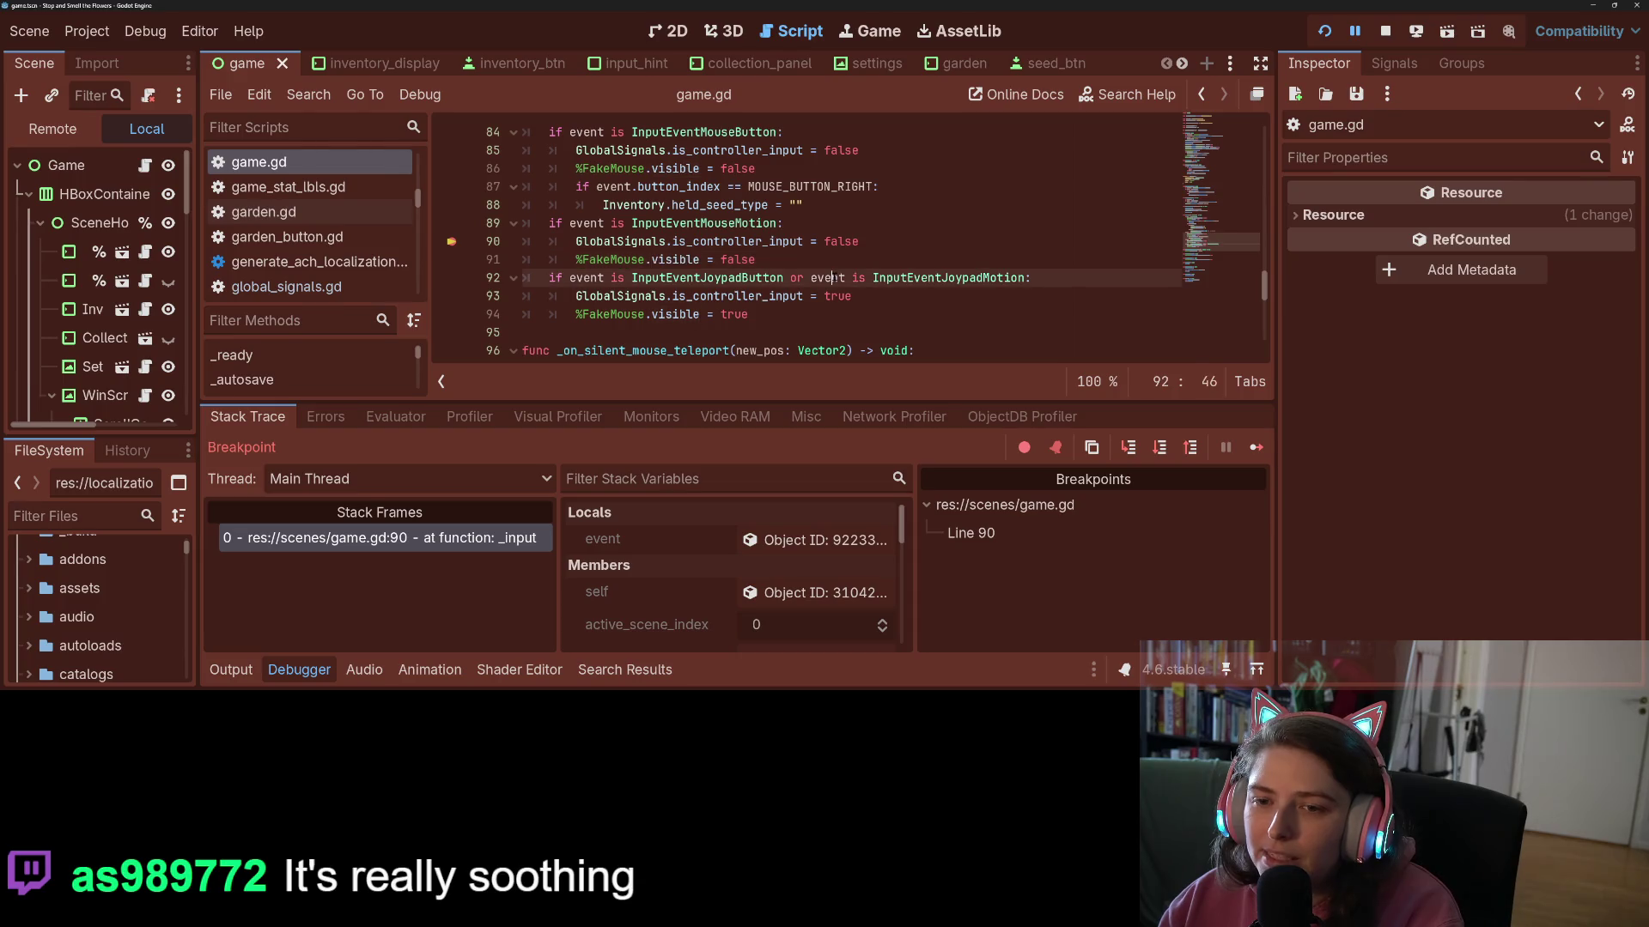
left_click(1385, 31)
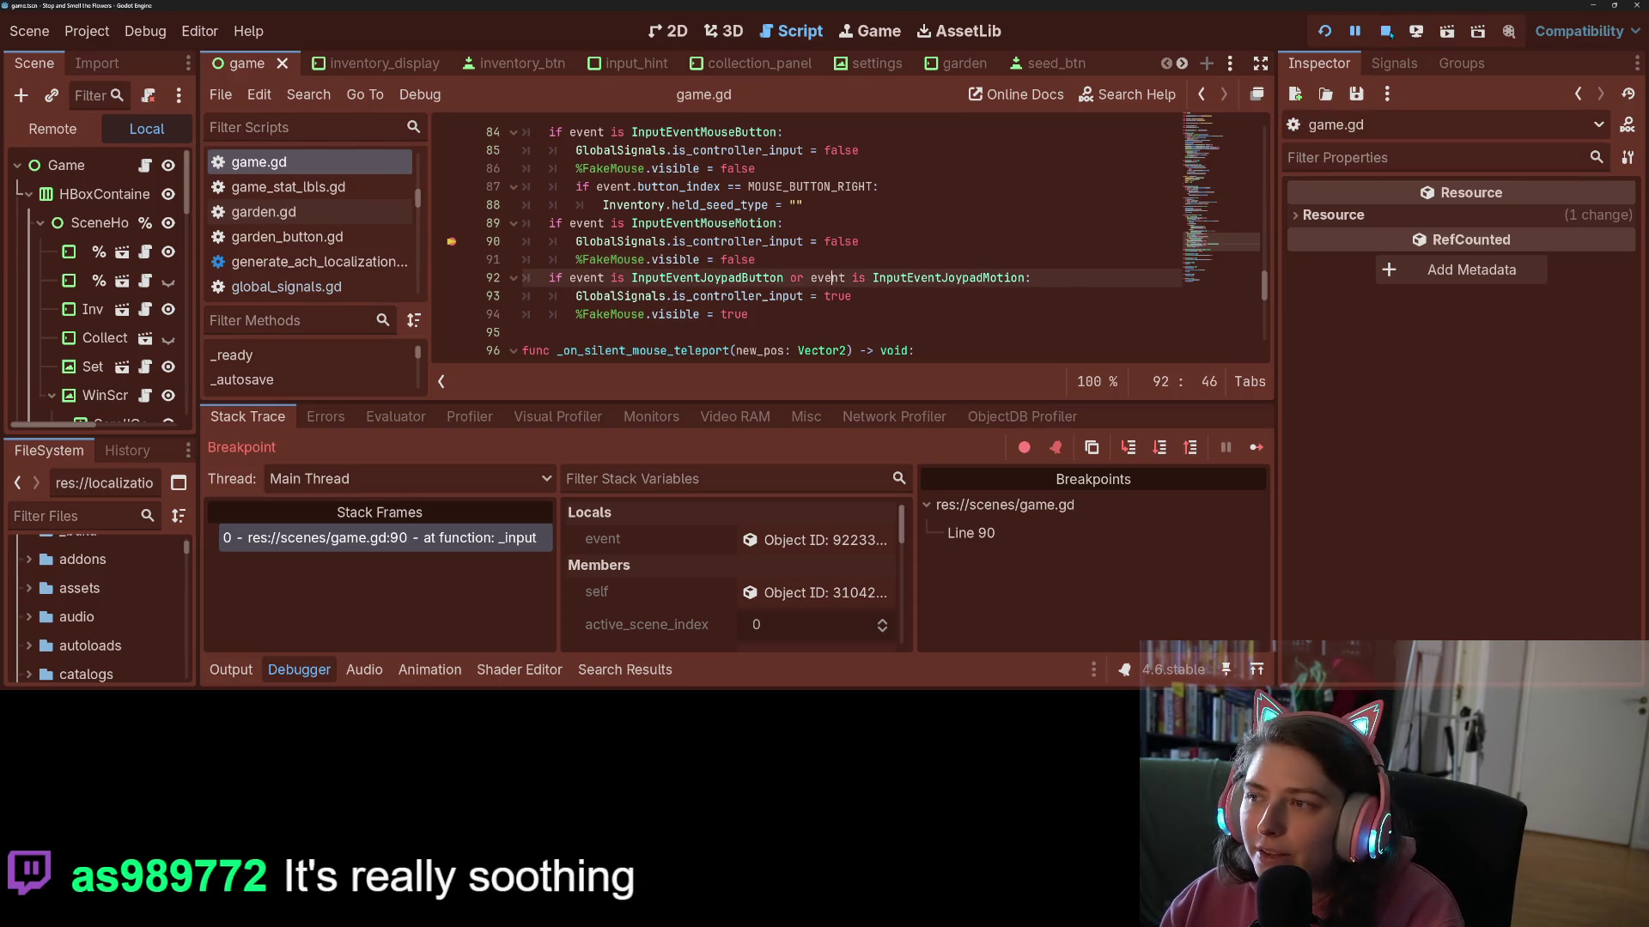
left_click(452, 242)
double_click(604, 241)
left_click(696, 260)
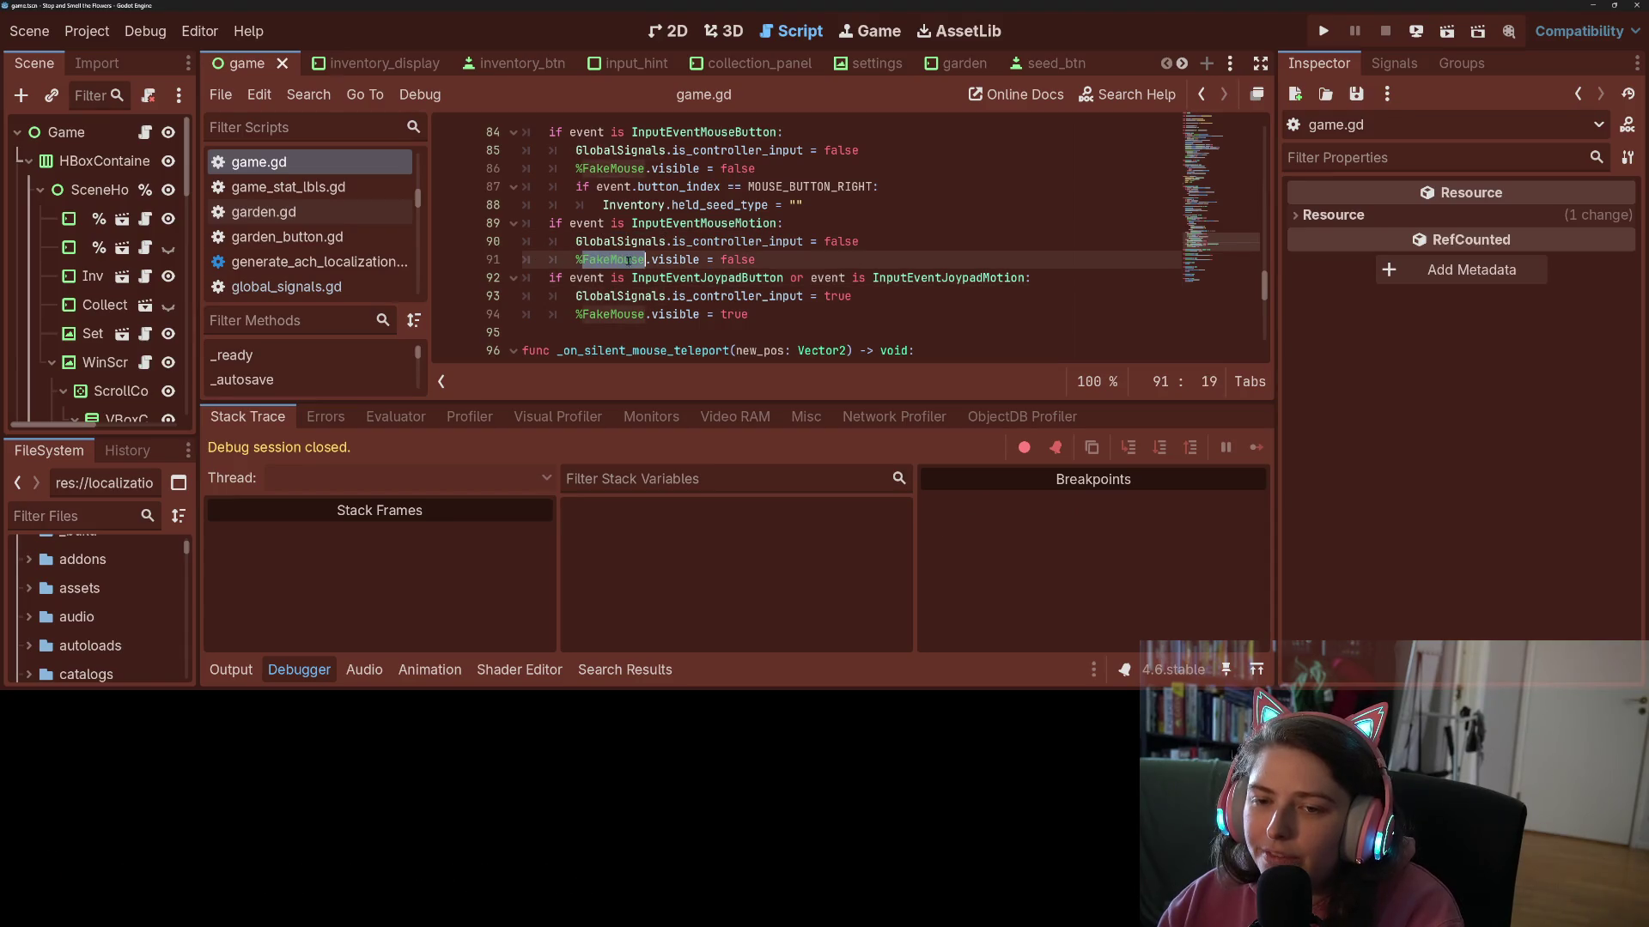
- Inspect is_controller_input on line 90, then launch the game without breakpoints for playtesting
left_click(687, 241)
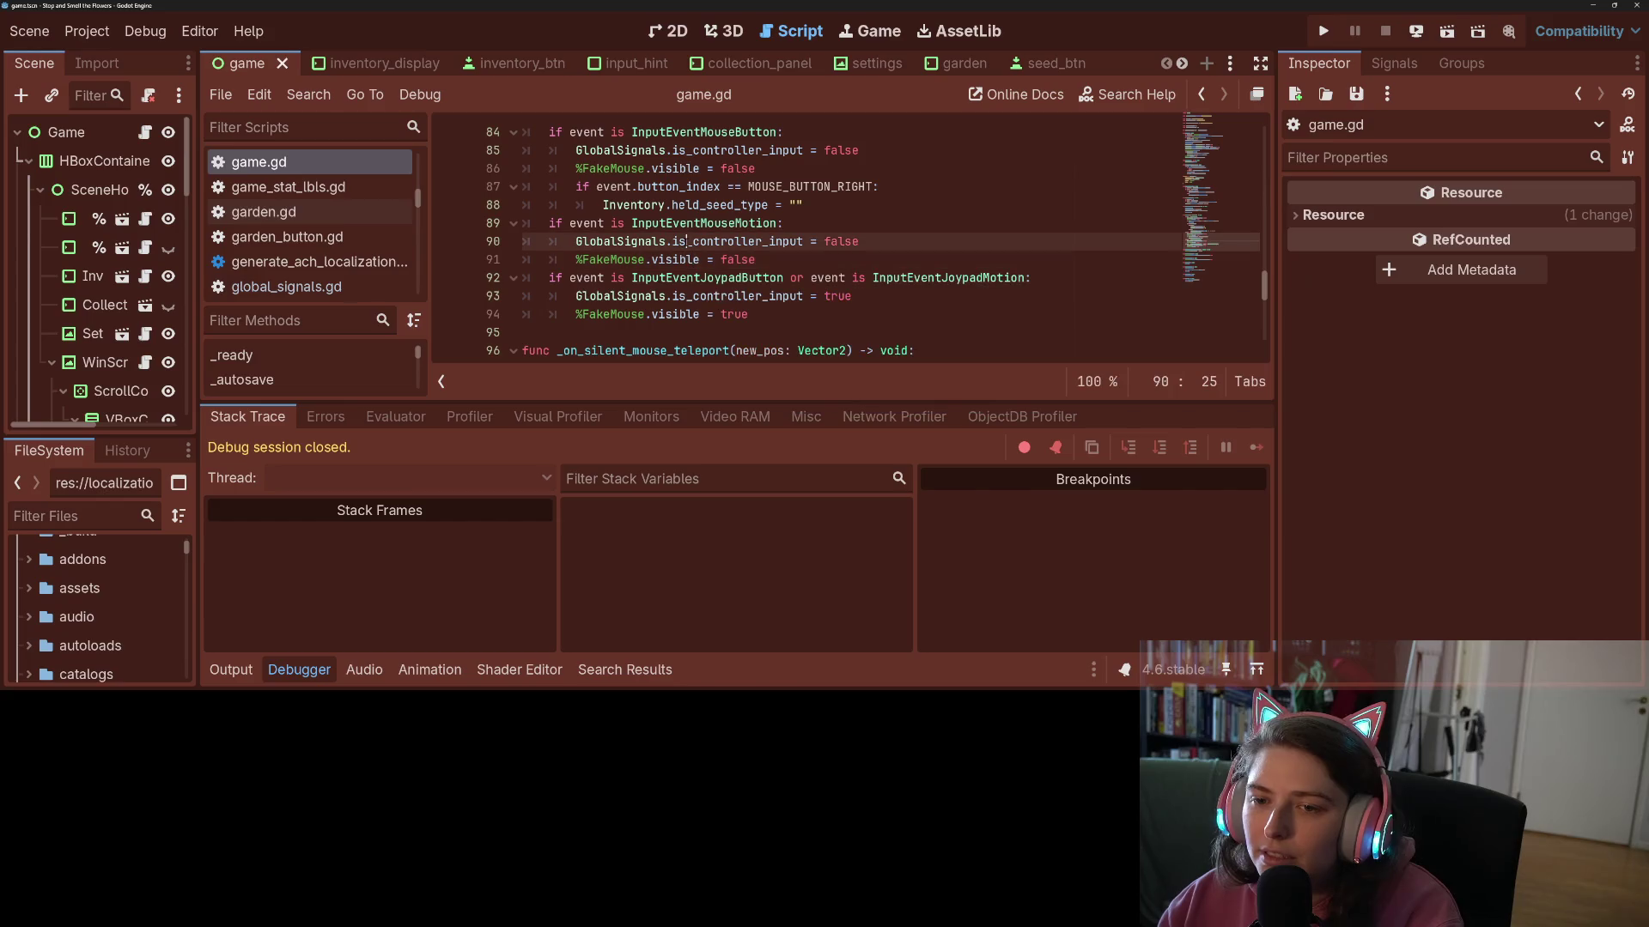
double_click(706, 241)
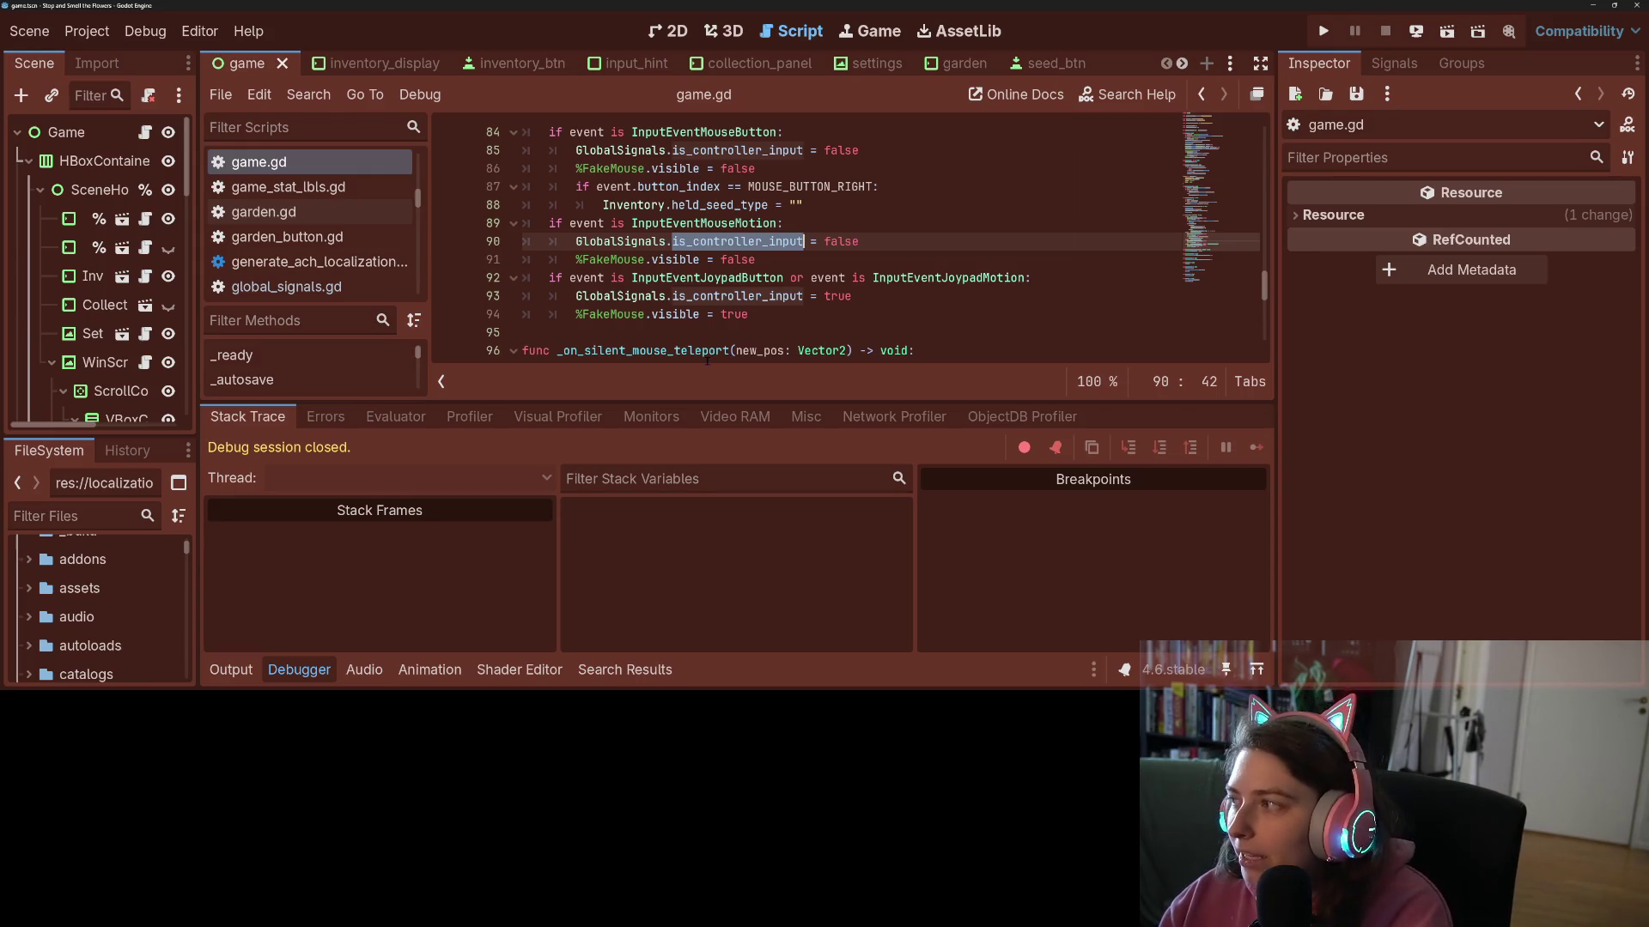
mouse_move(706, 360)
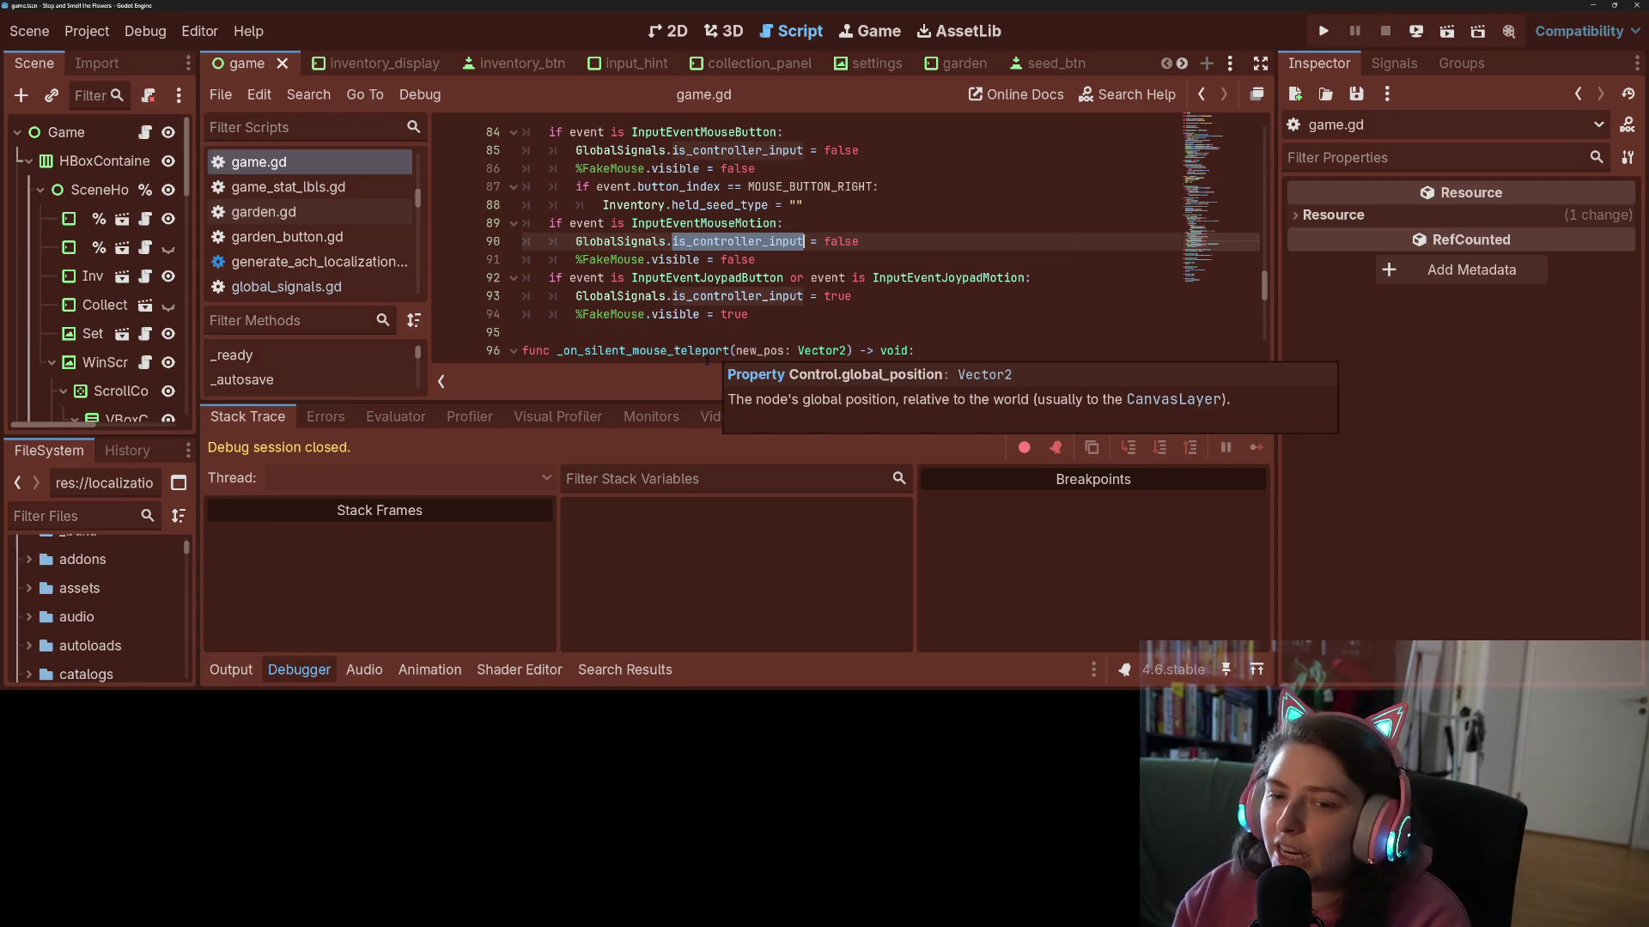
left_click(1331, 36)
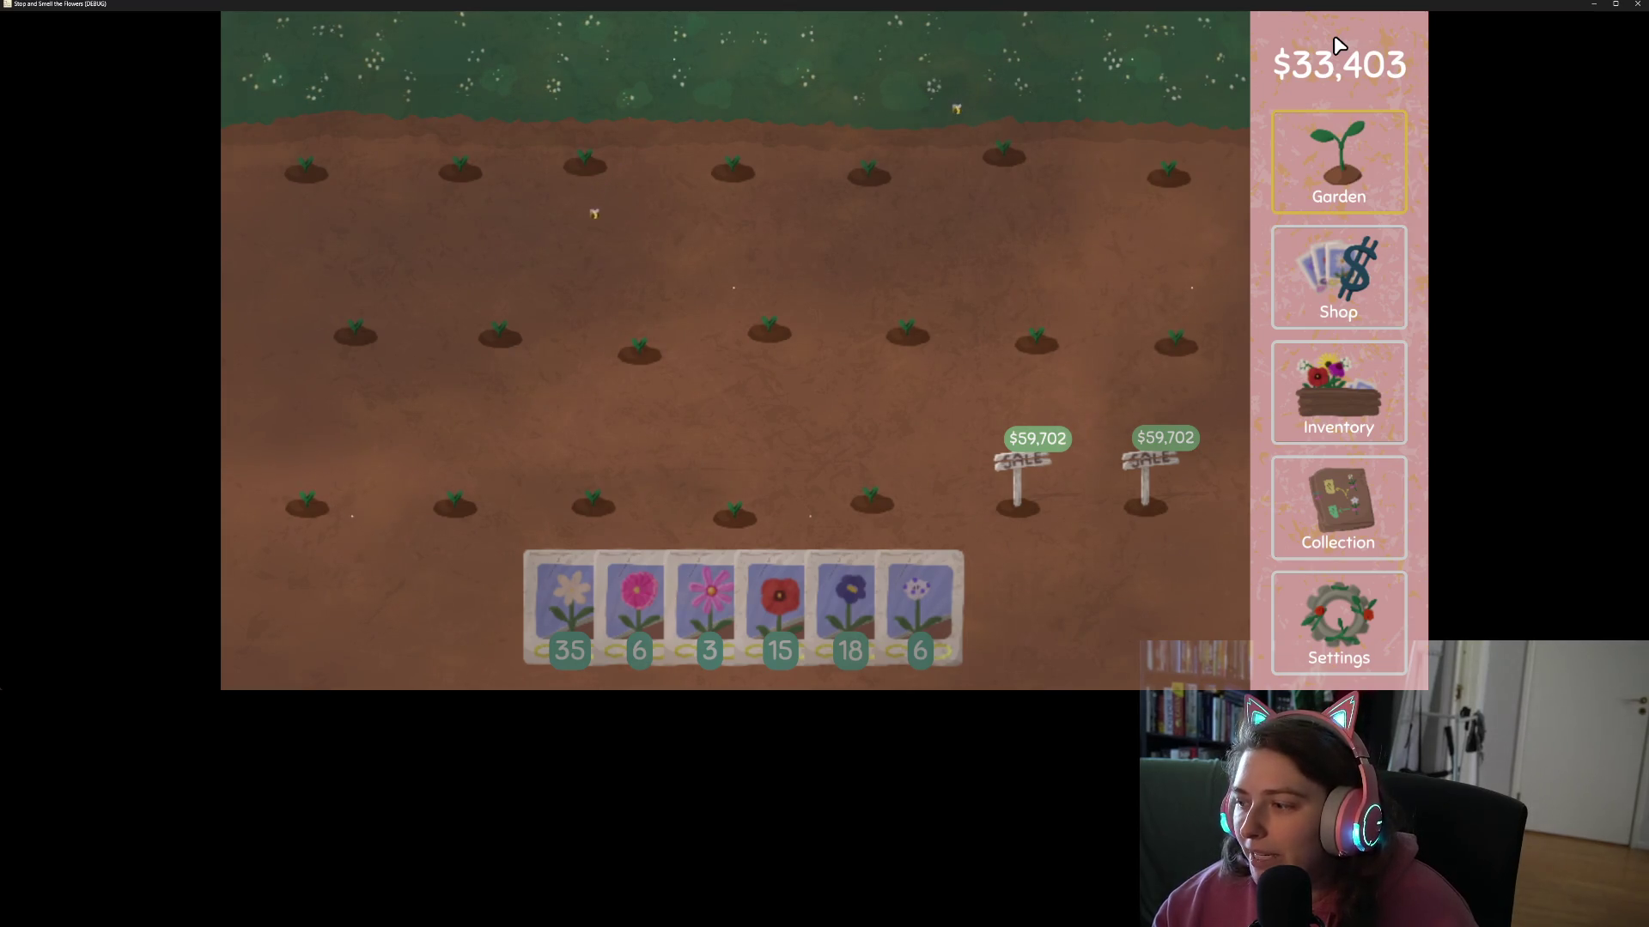
- Quit the game without saving and open the Export dialog from the Project menu
left_click(1637, 4)
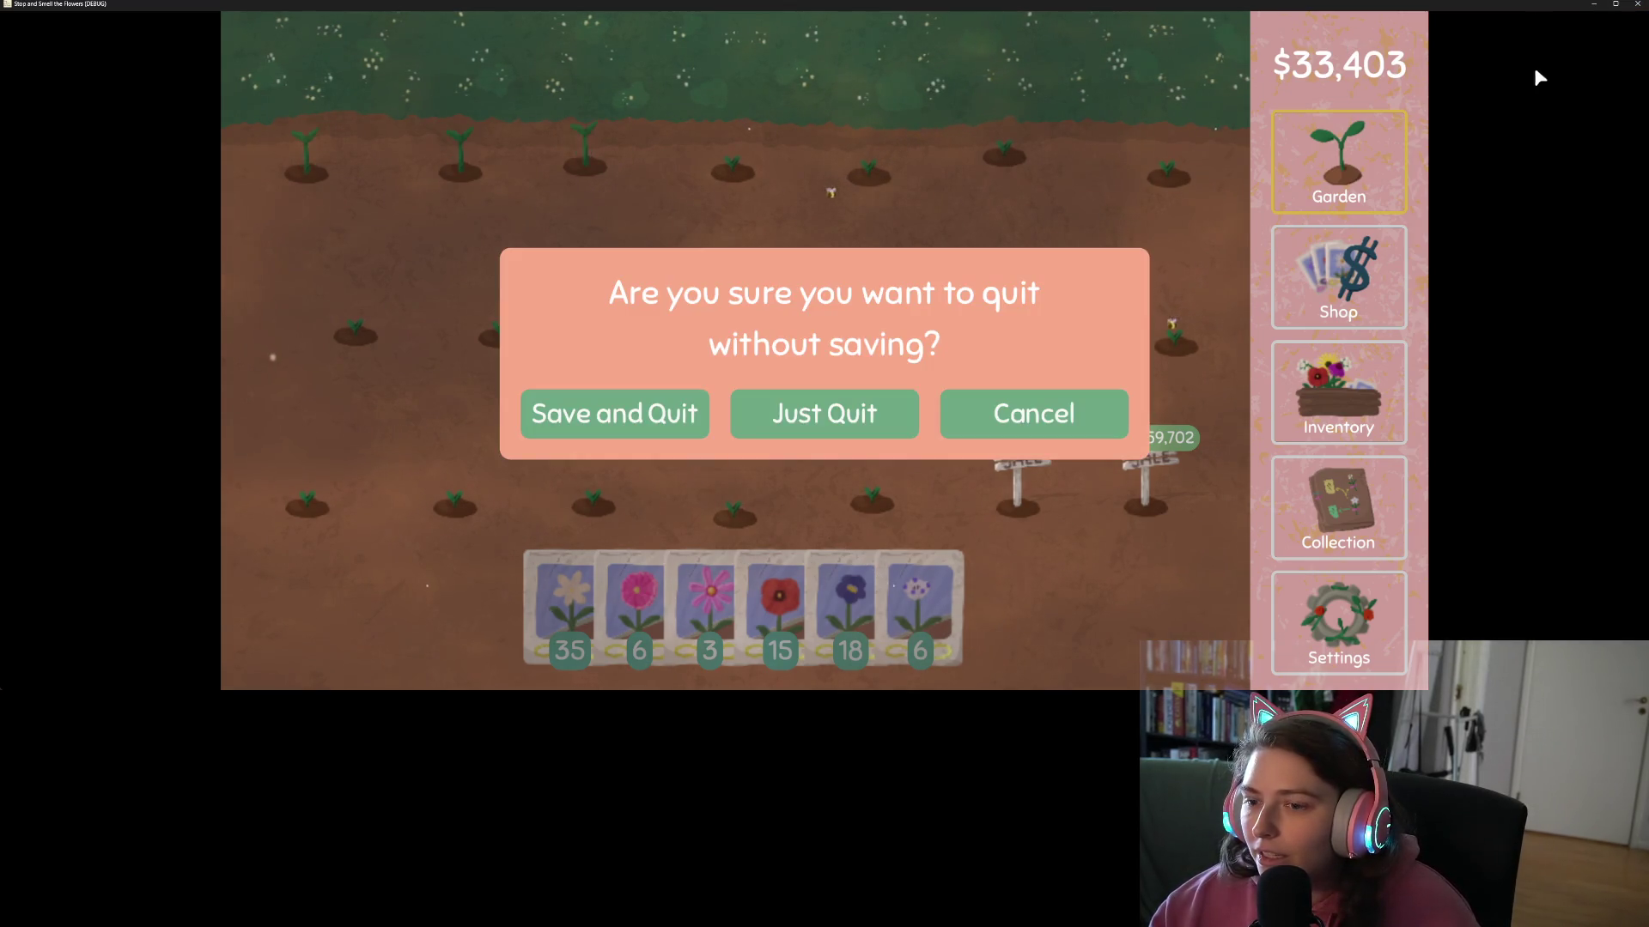
left_click(773, 421)
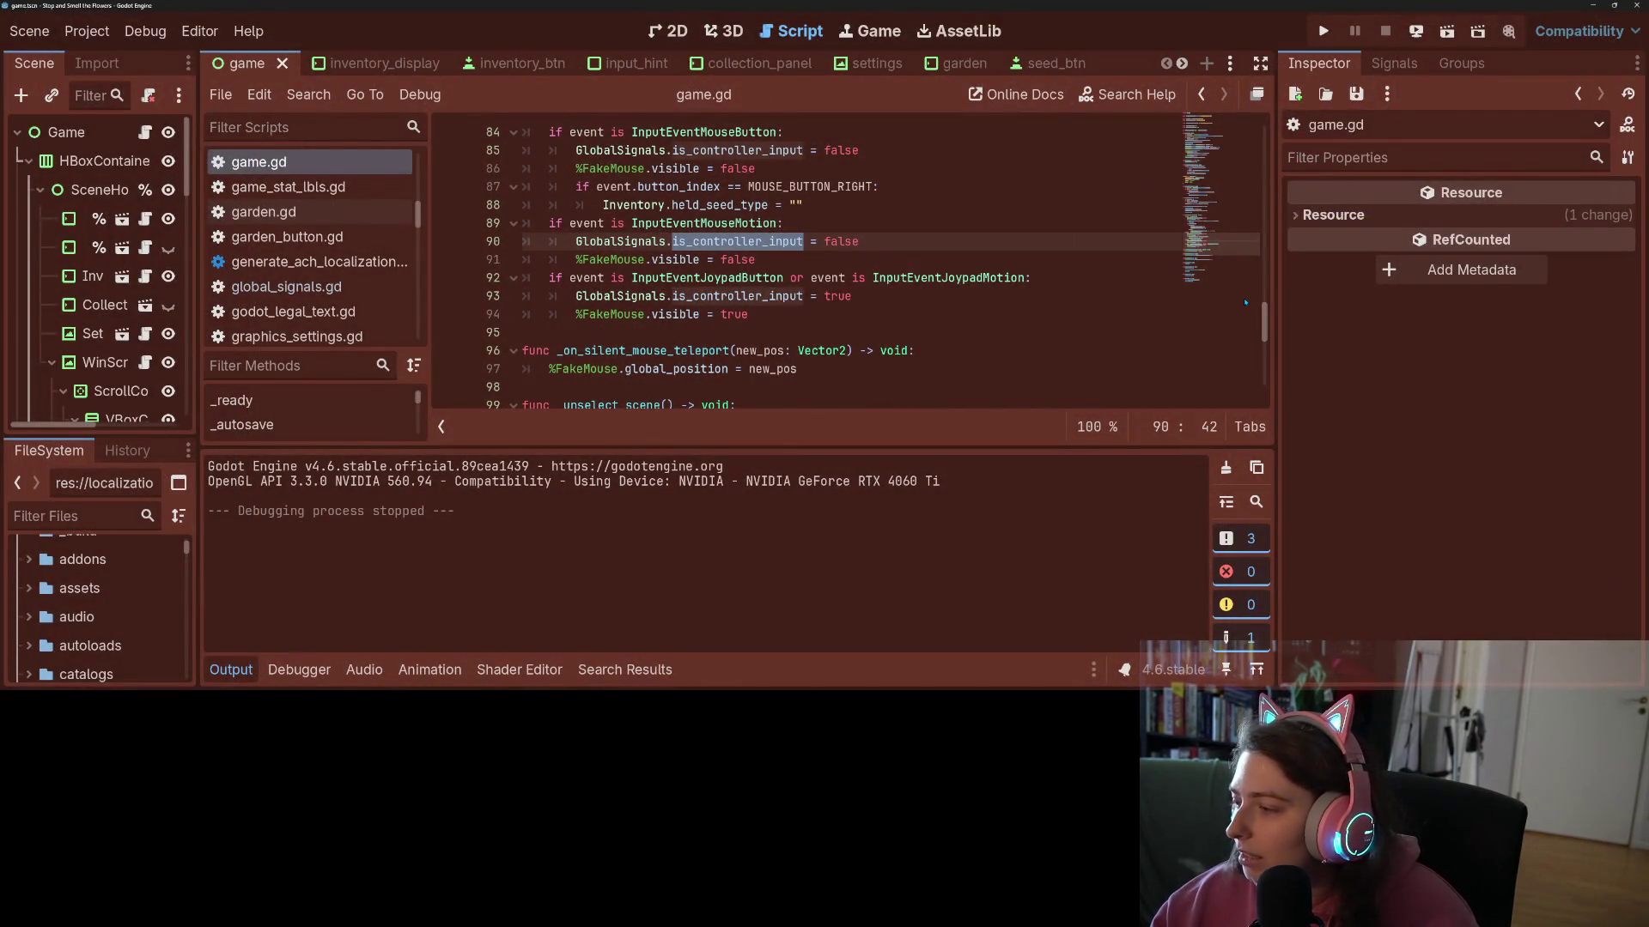
left_click(29, 31)
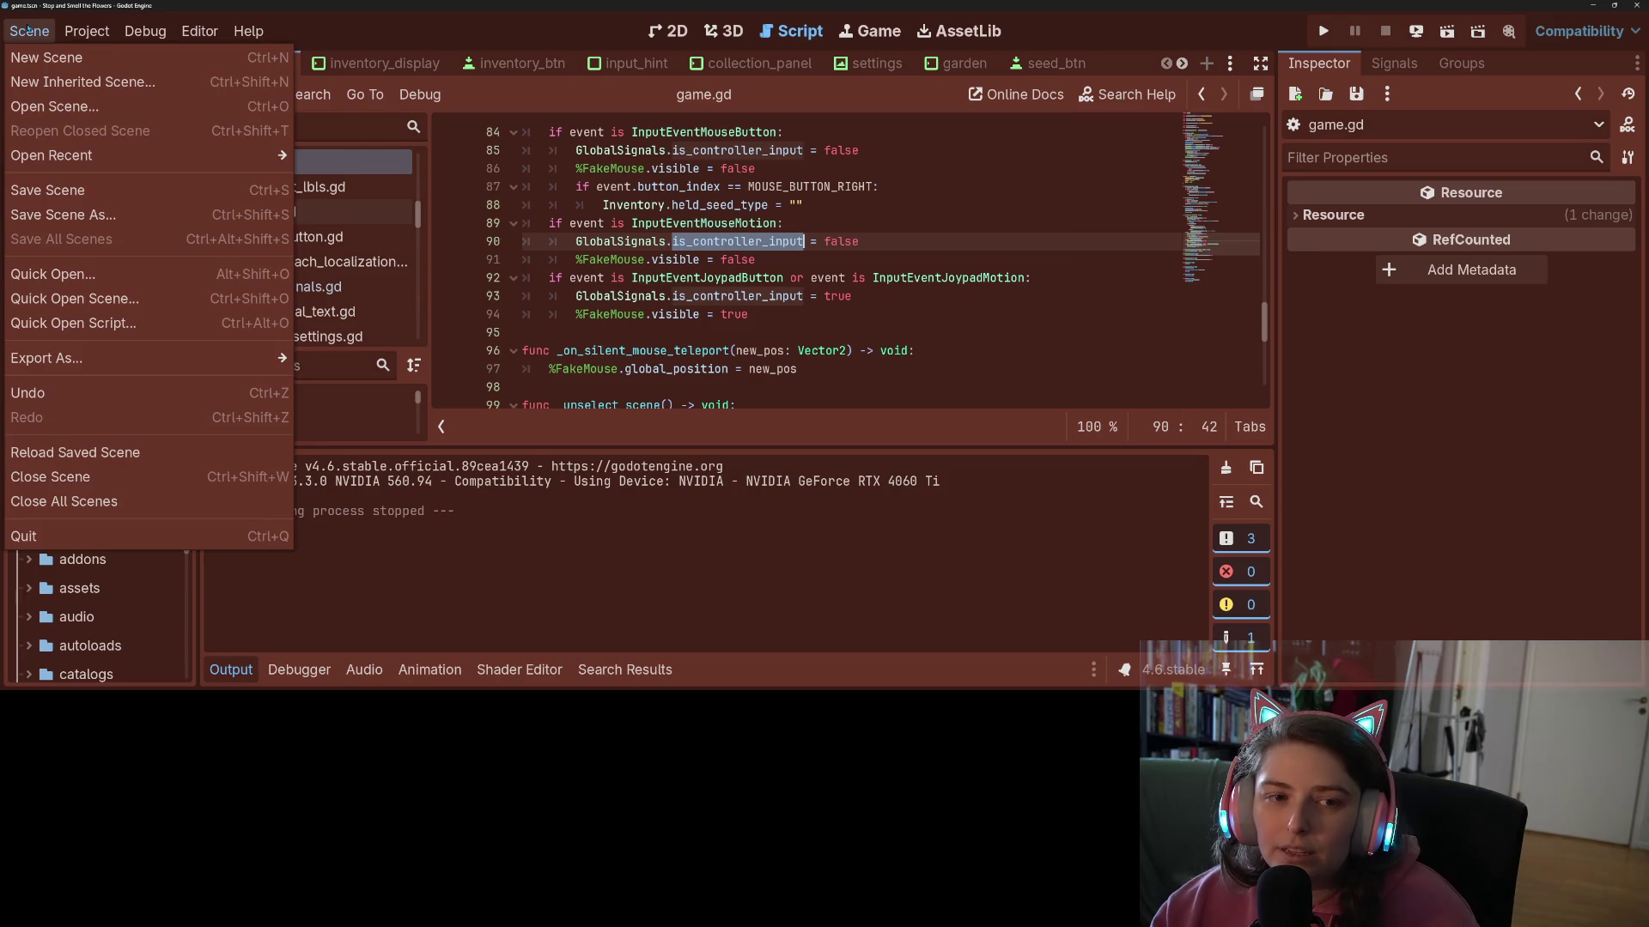
left_click(88, 31)
left_click(91, 152)
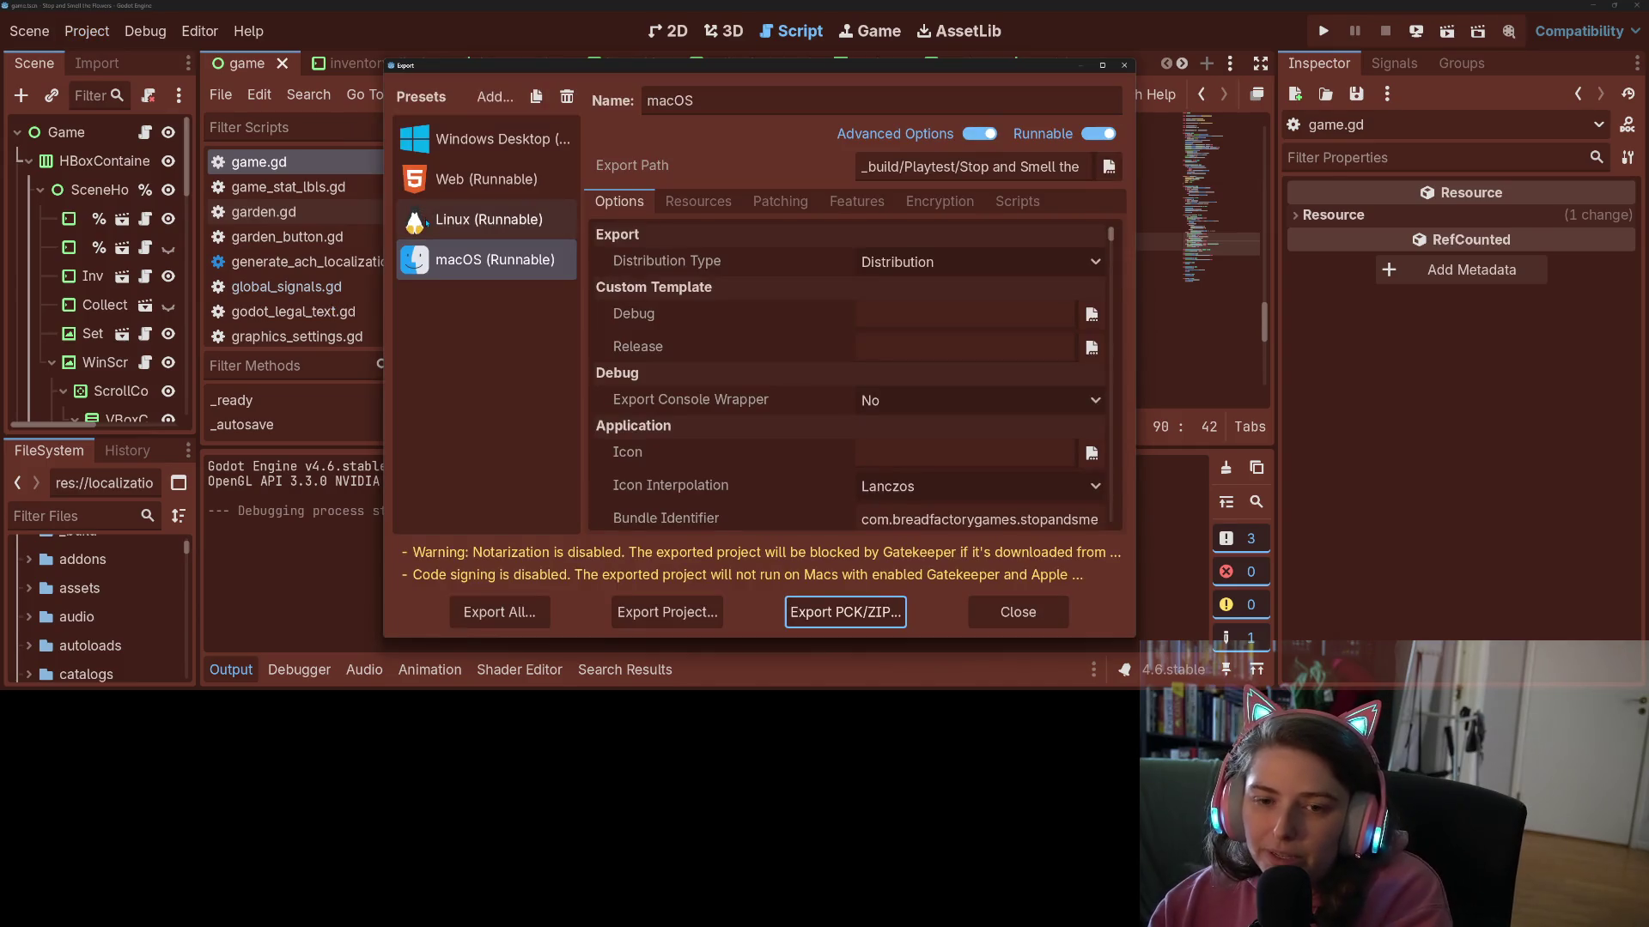
- Export Windows Desktop as 'Stop and Smell the Flowers.exe' to Playtest, overwriting it, then minimize Godot
left_click(501, 180)
left_click(494, 139)
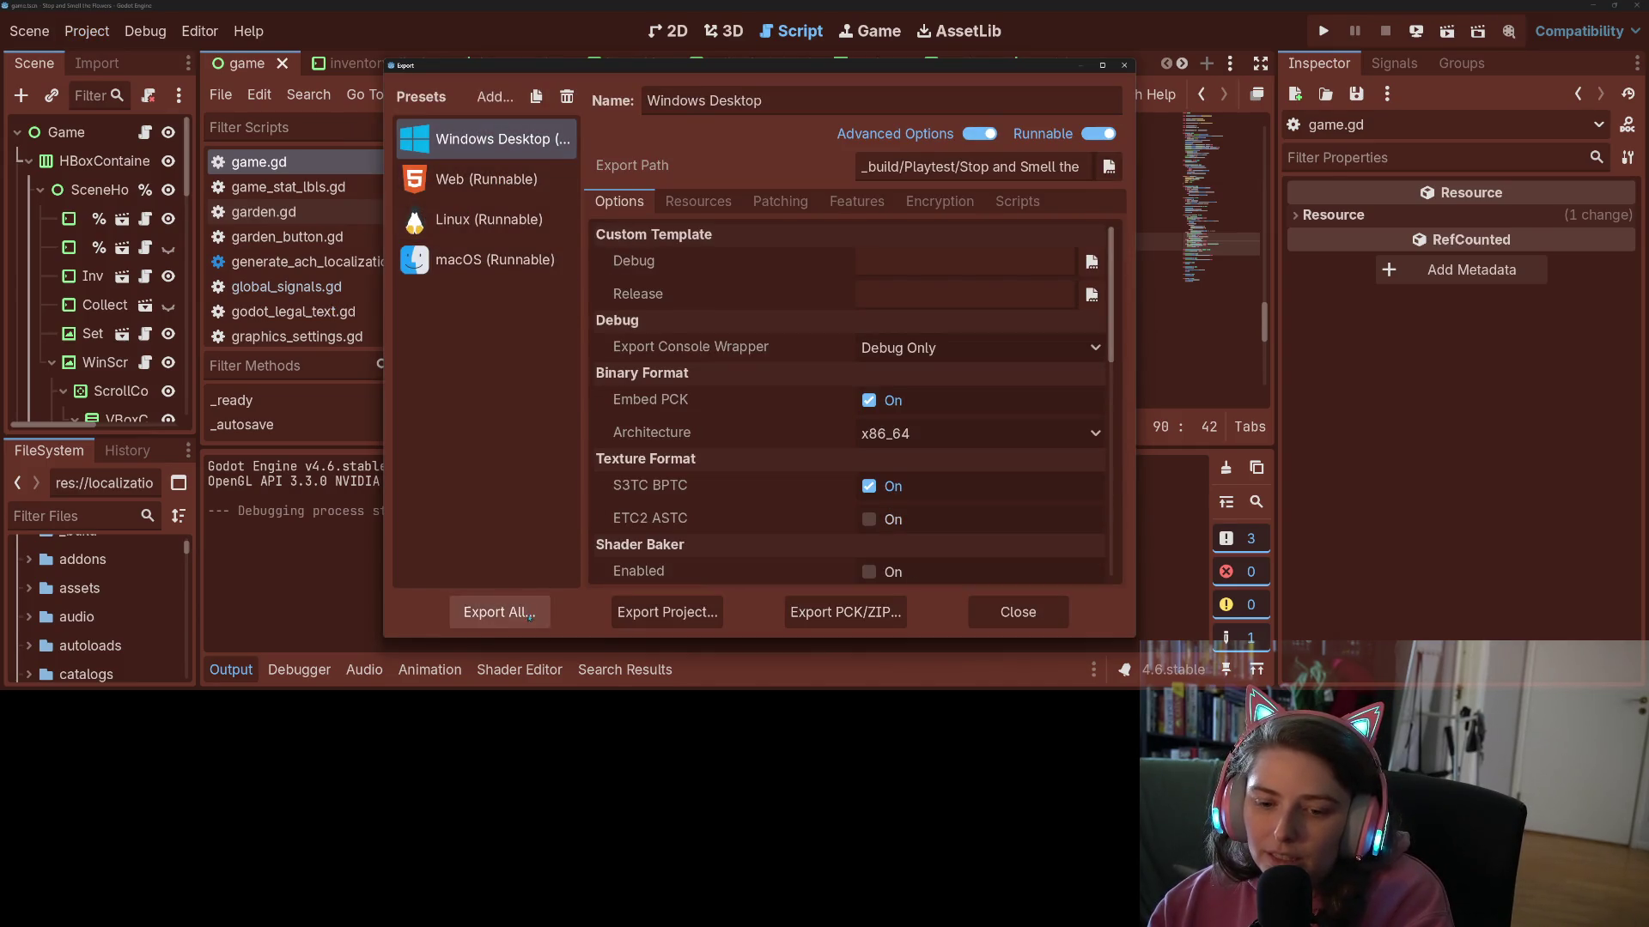
left_click(666, 611)
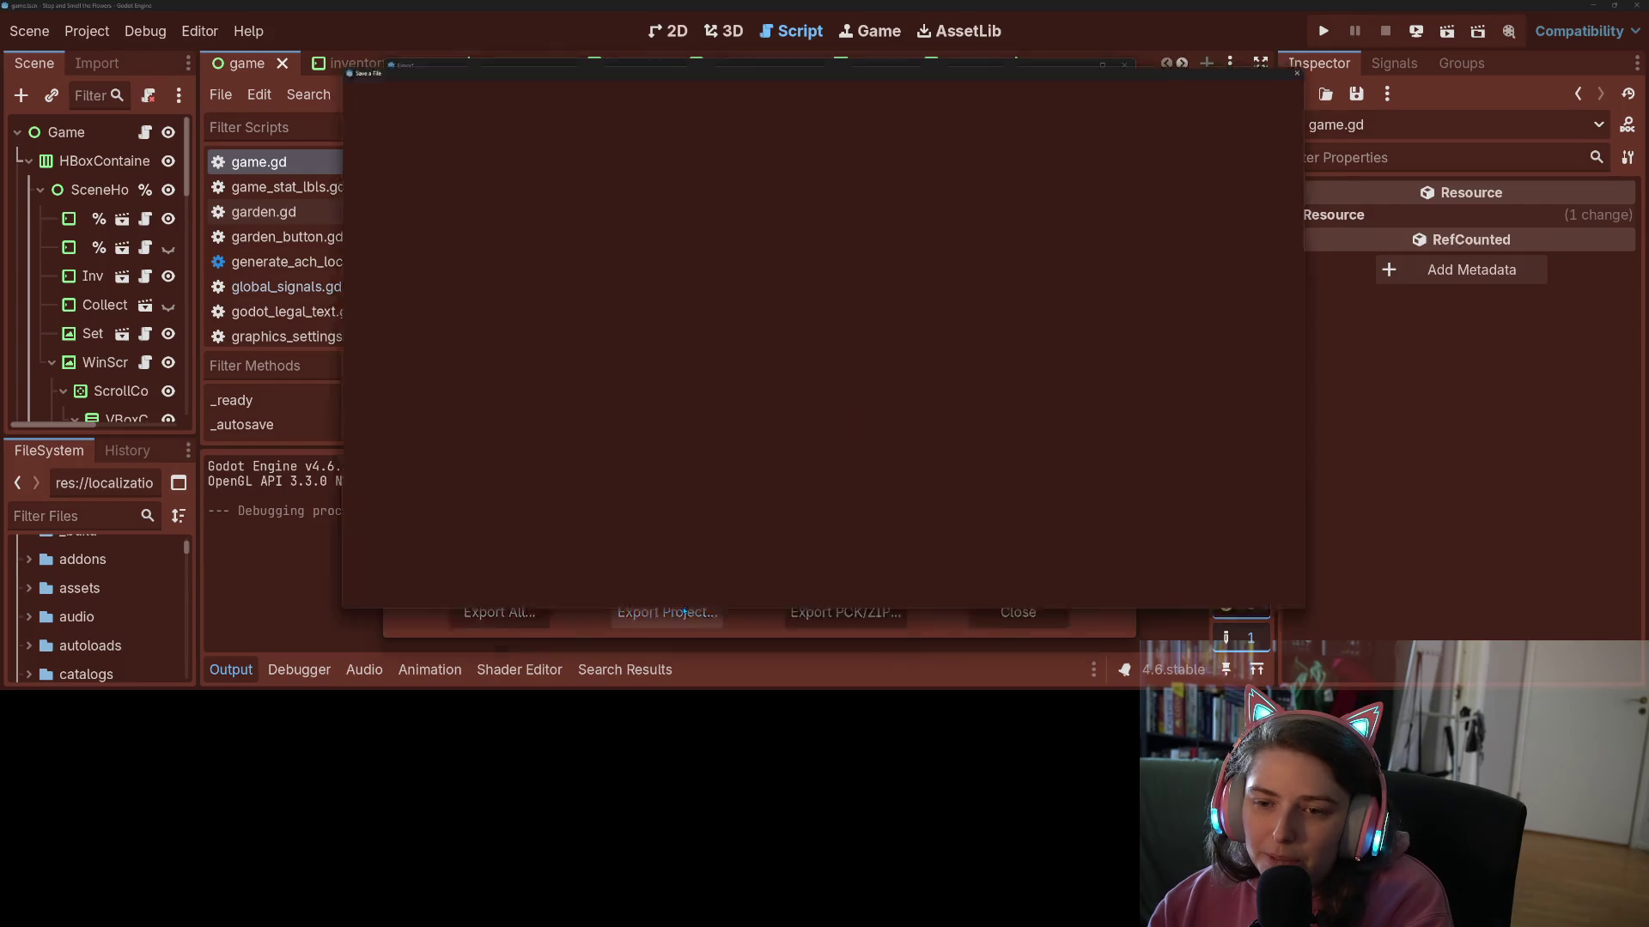
left_click(641, 596)
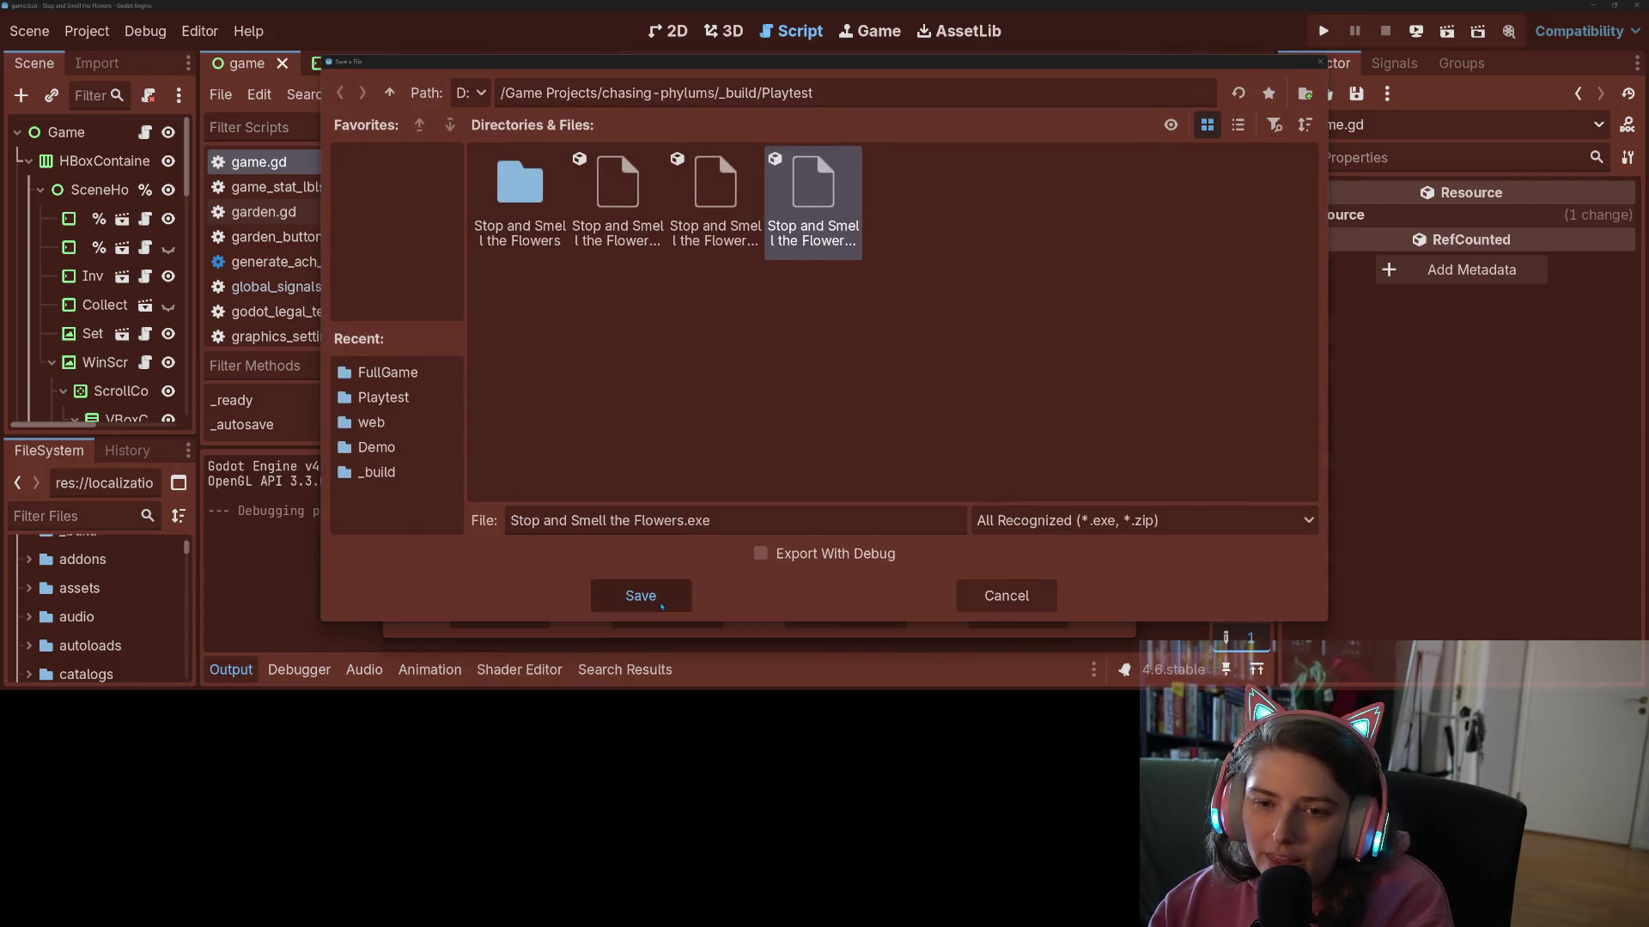
left_click(736, 367)
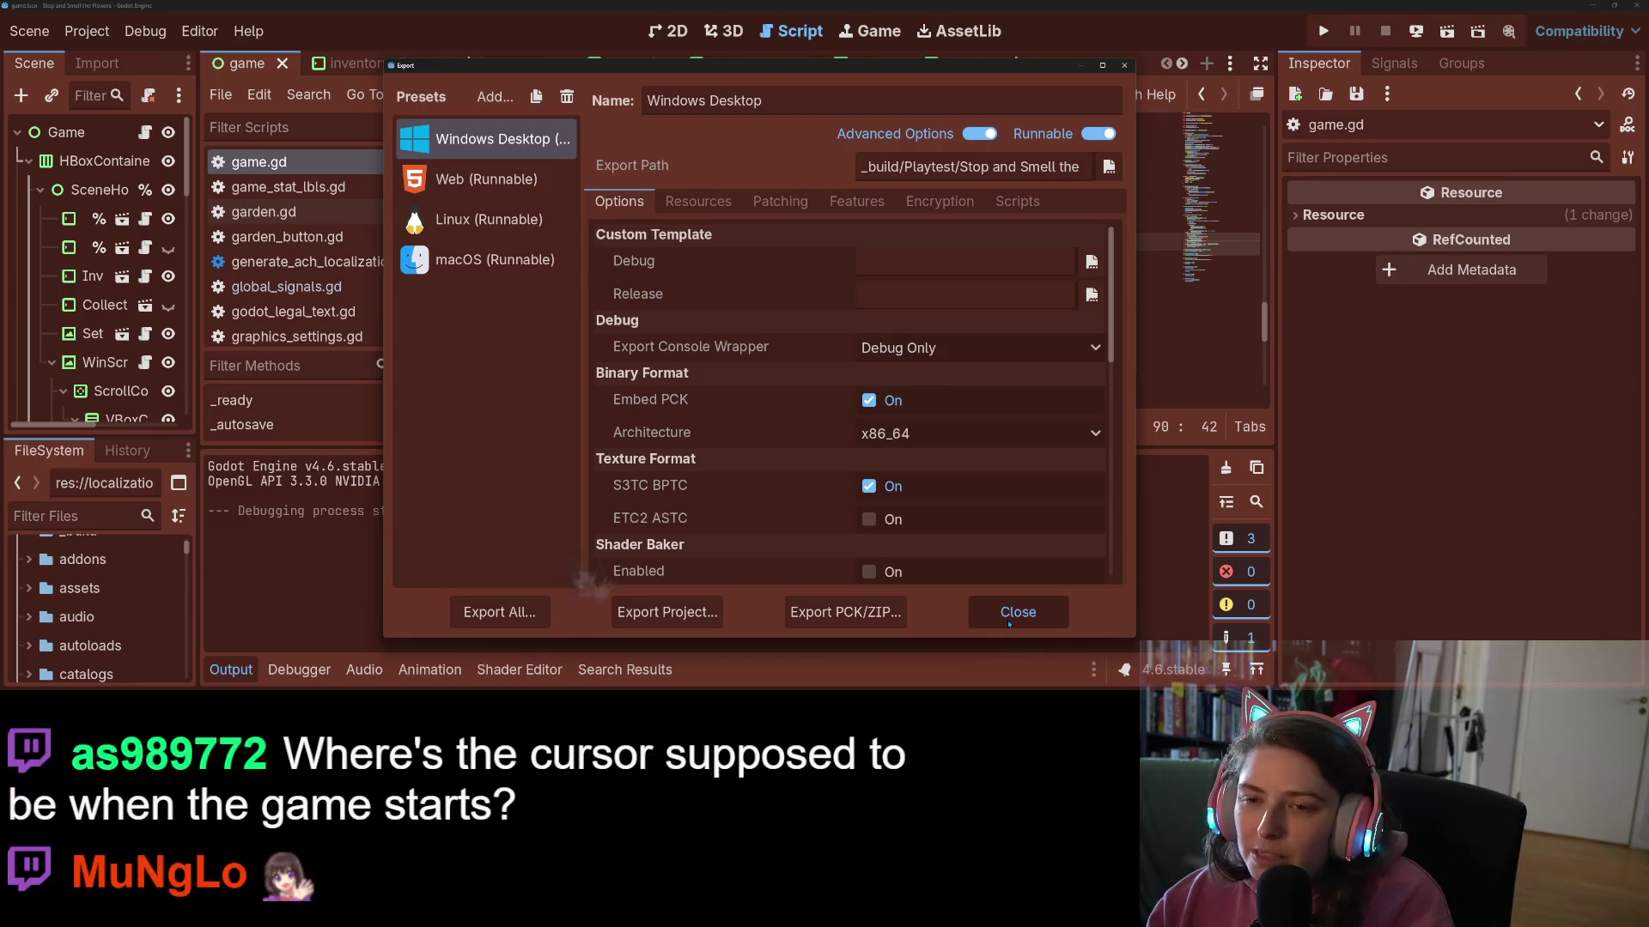
left_click(1016, 613)
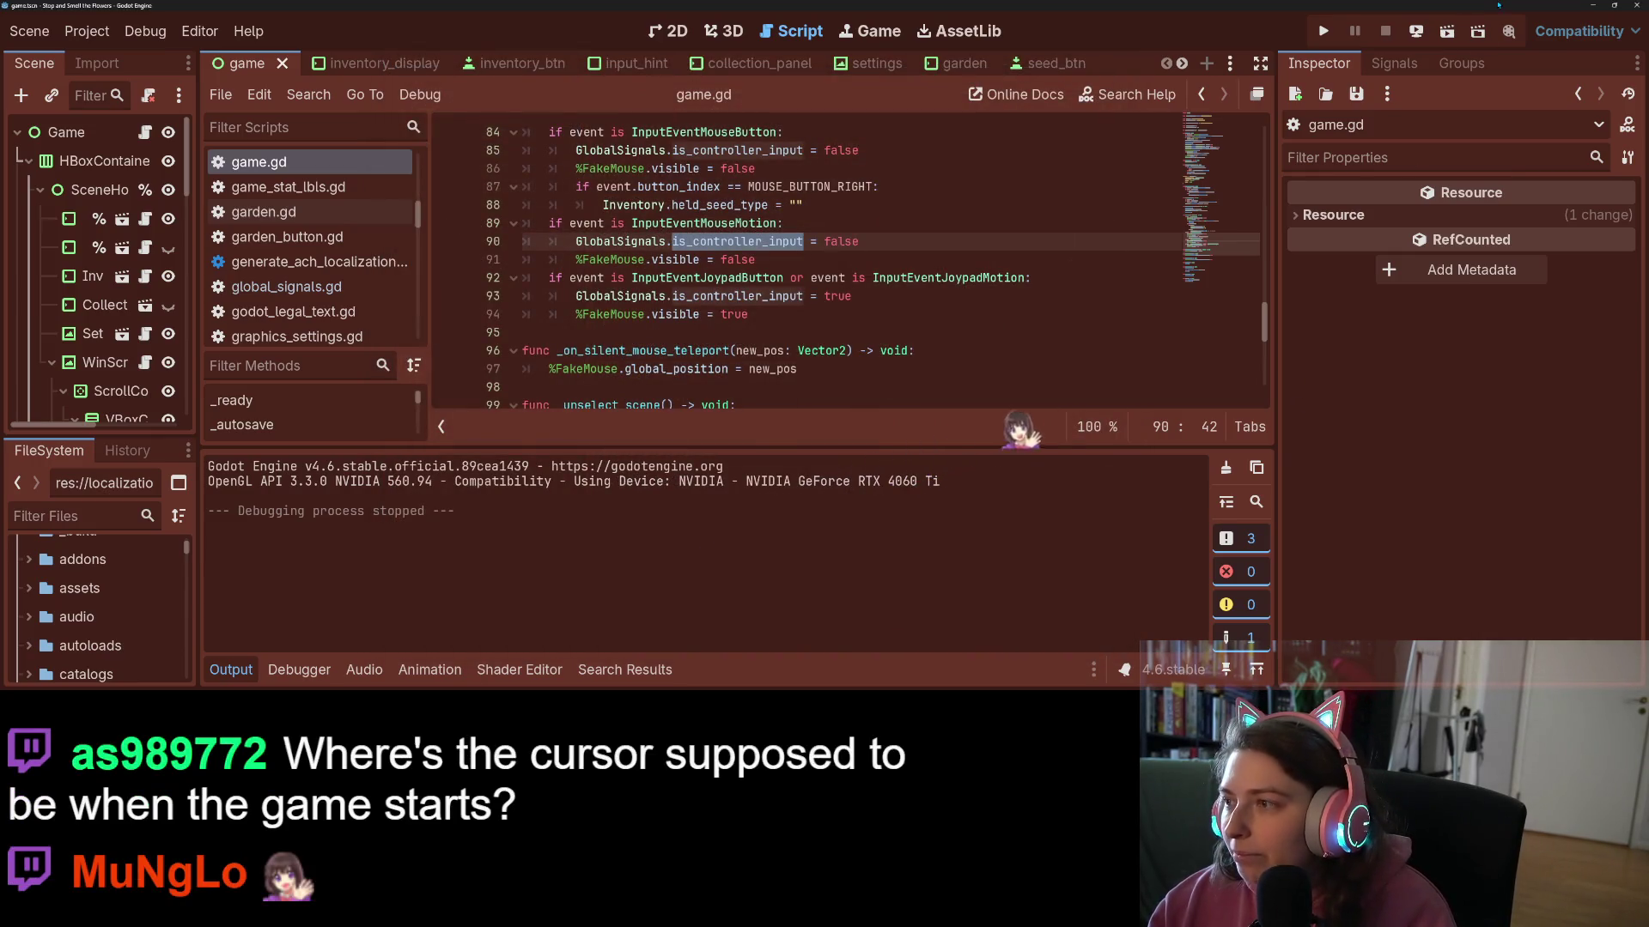
double_click(1588, 4)
left_click(1622, 36)
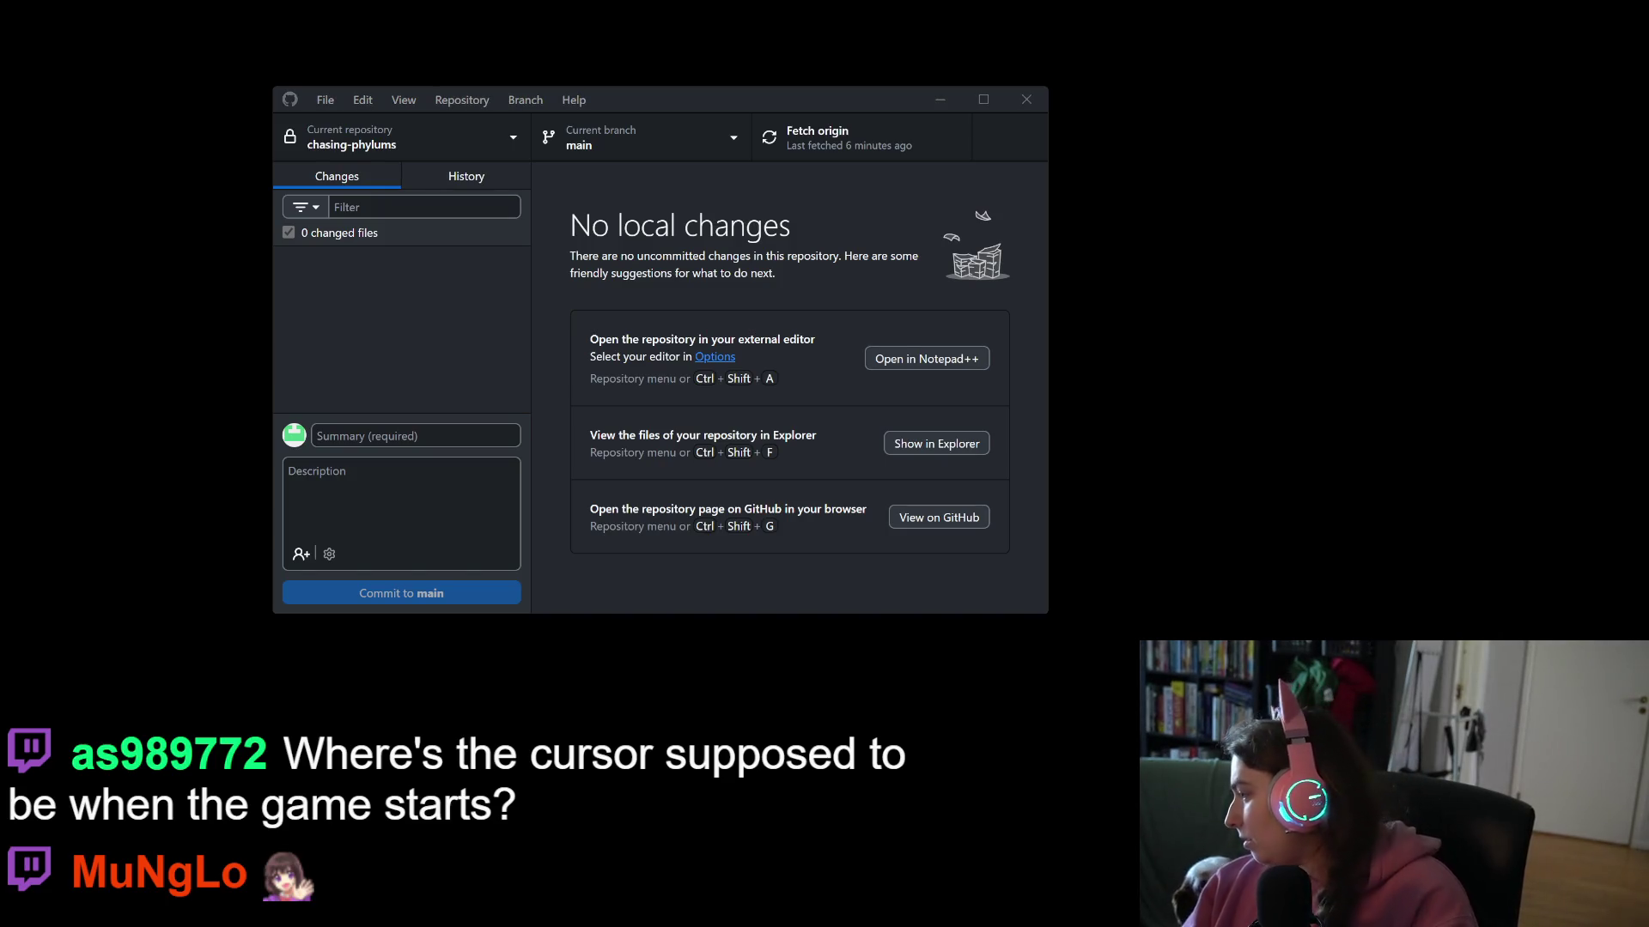
- Bring up File Explorer at the Game Projects folder on D: and scroll through its project folders
key("alt+Tab")
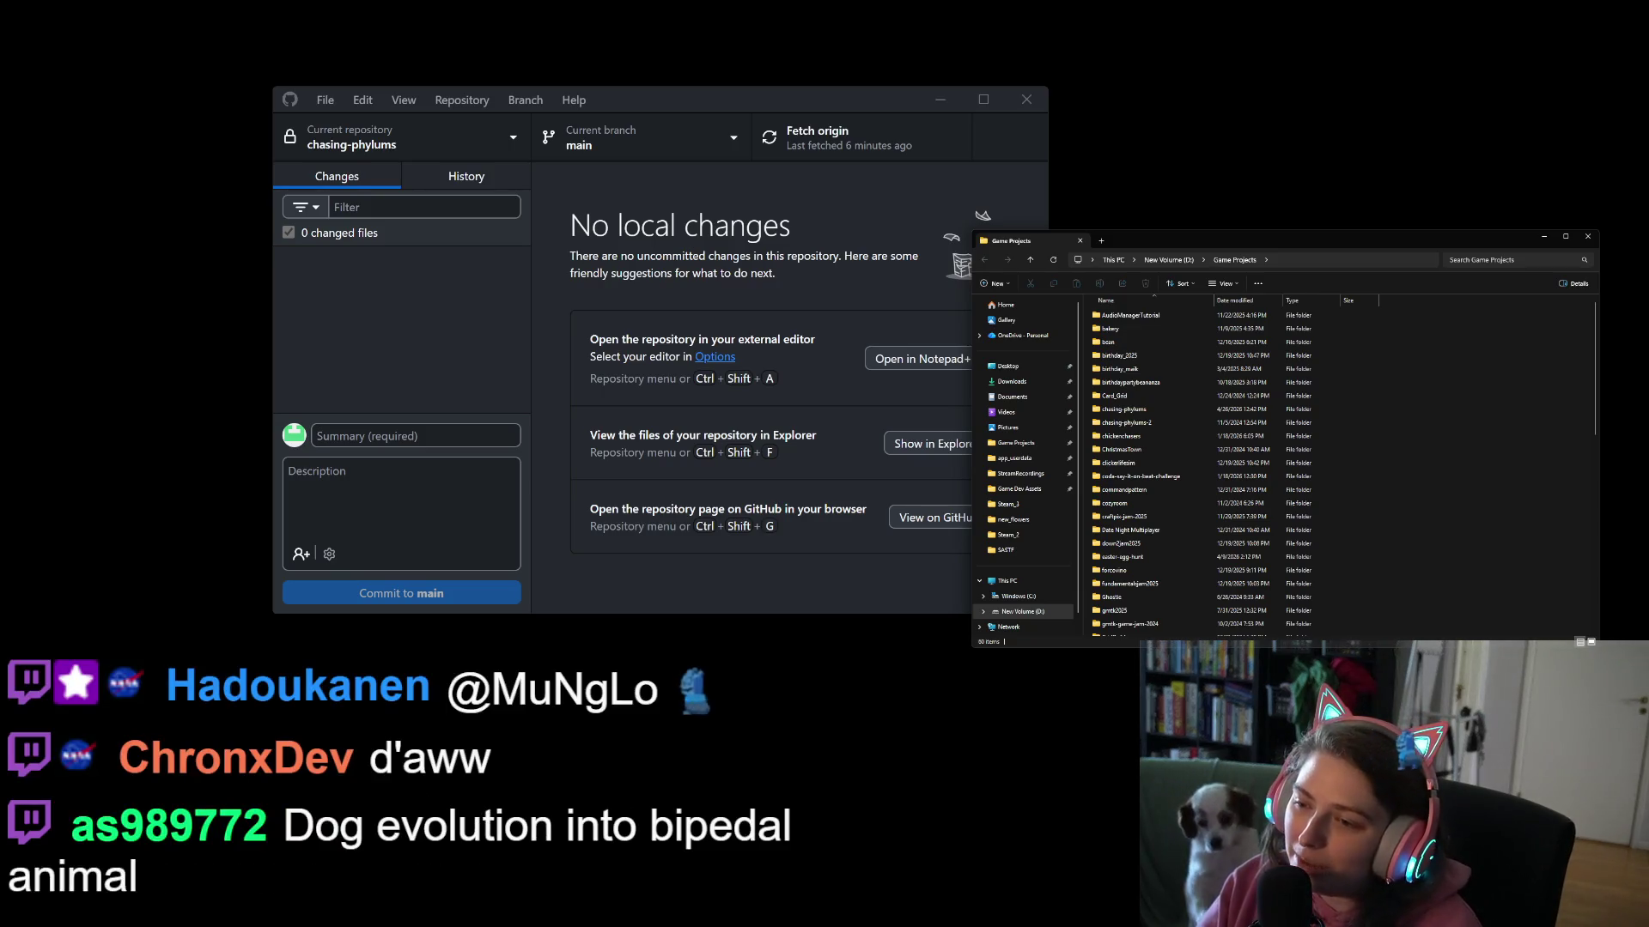
scroll(1222, 499, "down", 1)
scroll(1222, 500, "down", 15)
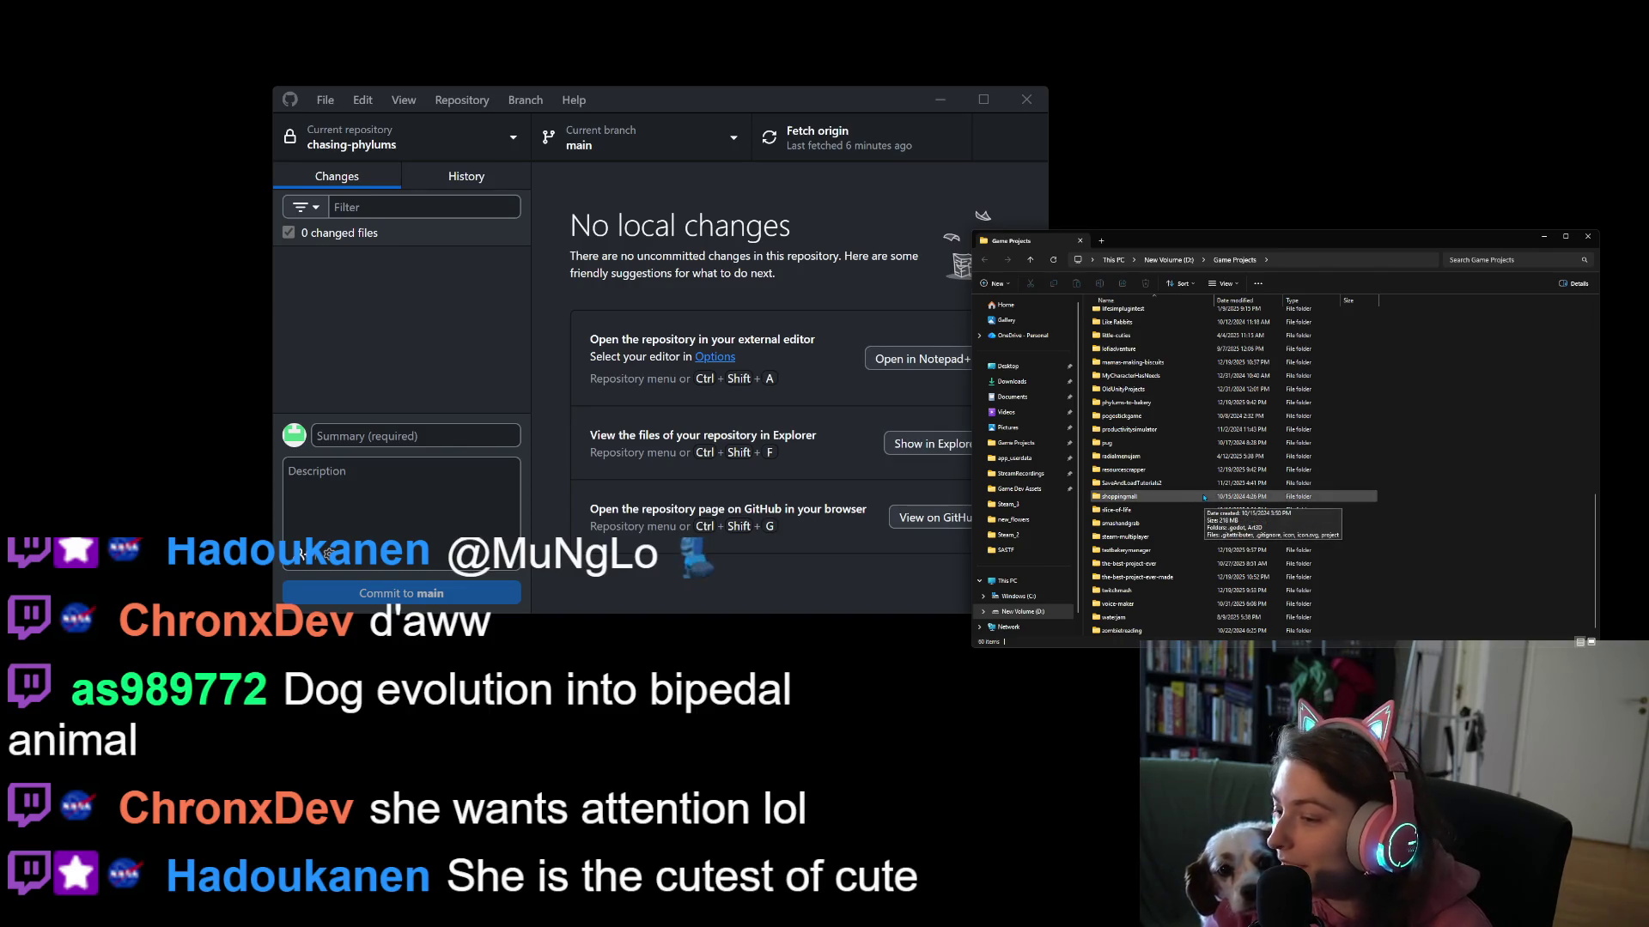
scroll(1206, 505, "up", 10)
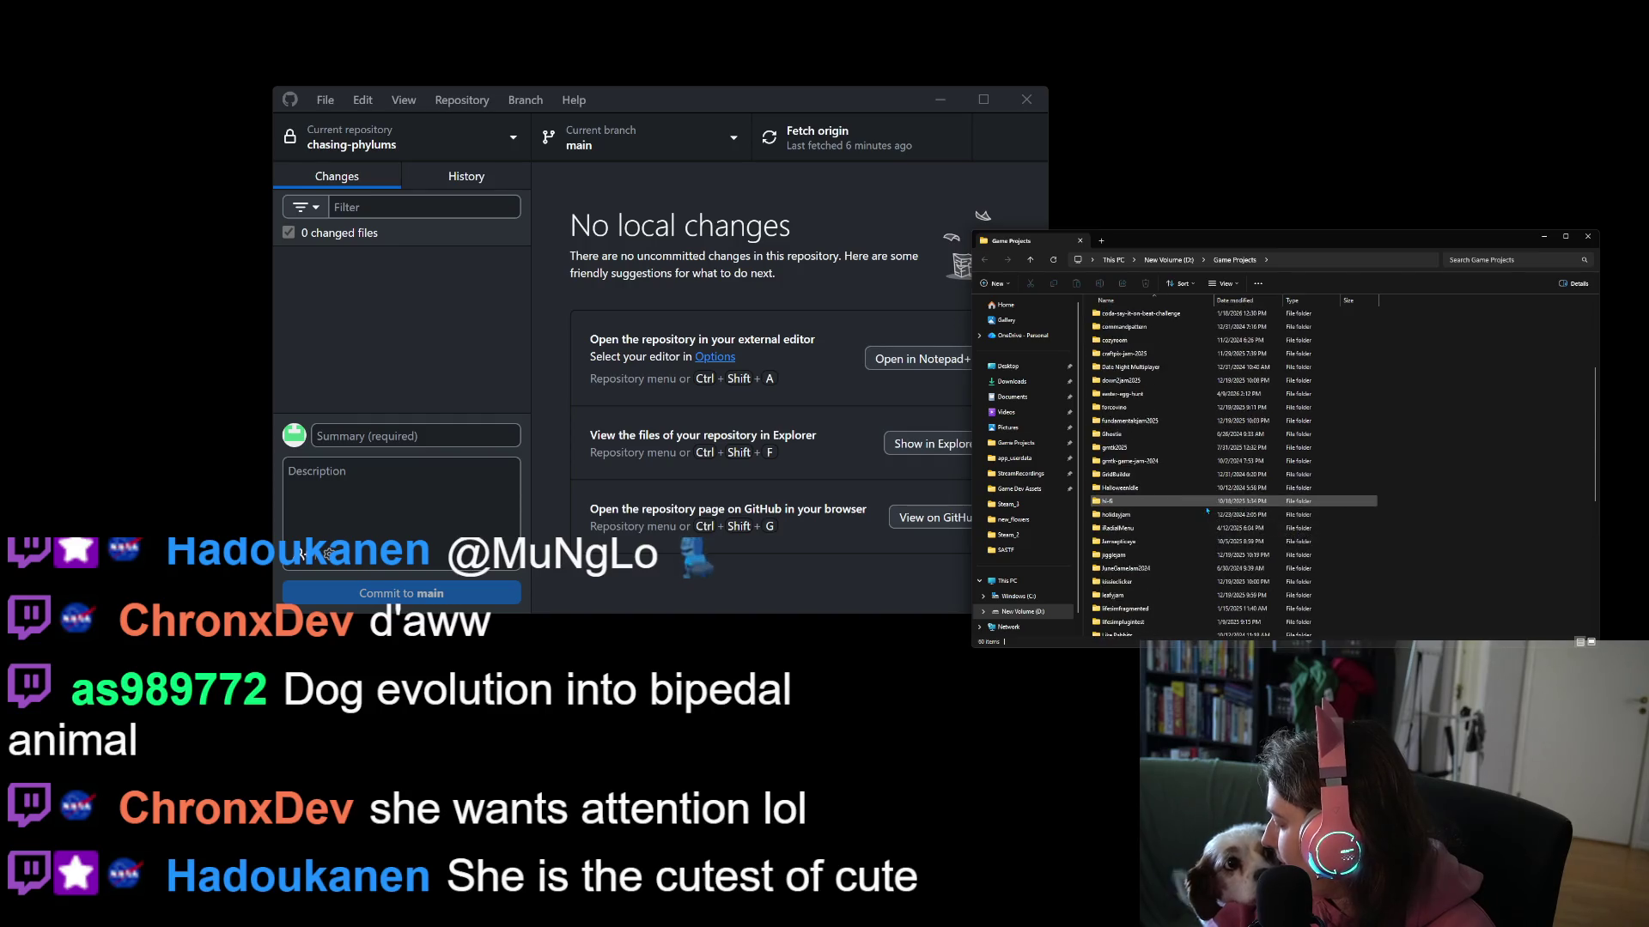
- Go into chasing-phylums > _build > Playtest and pick the Stop and Smell the Flowers executable
double_click(1120, 408)
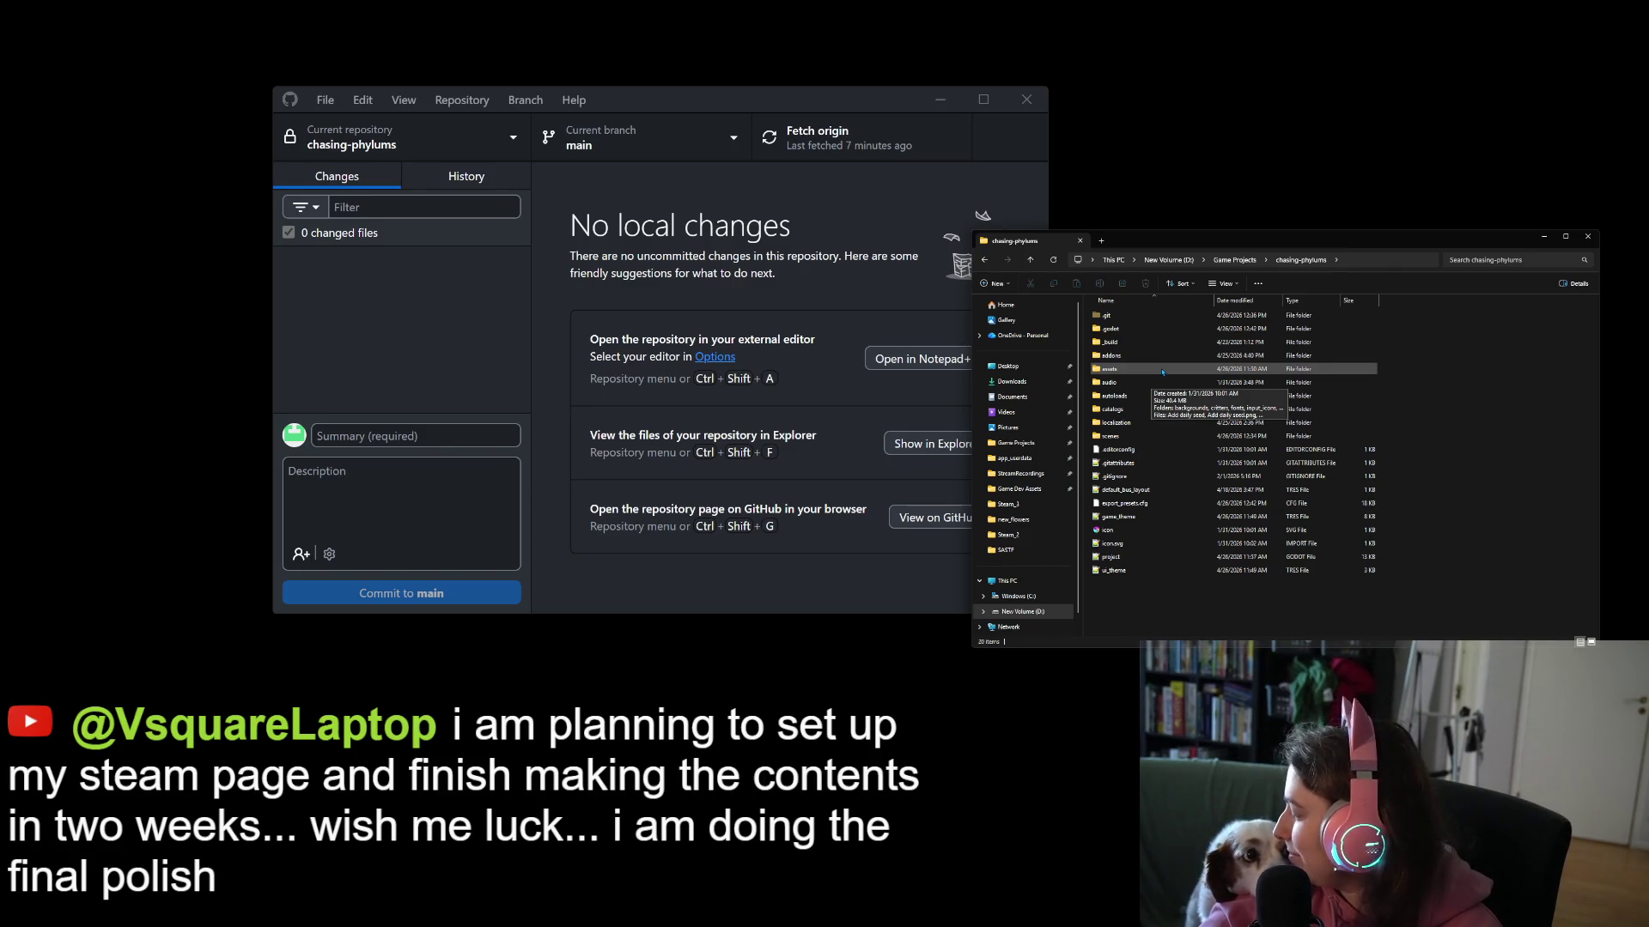
double_click(1124, 341)
double_click(1124, 342)
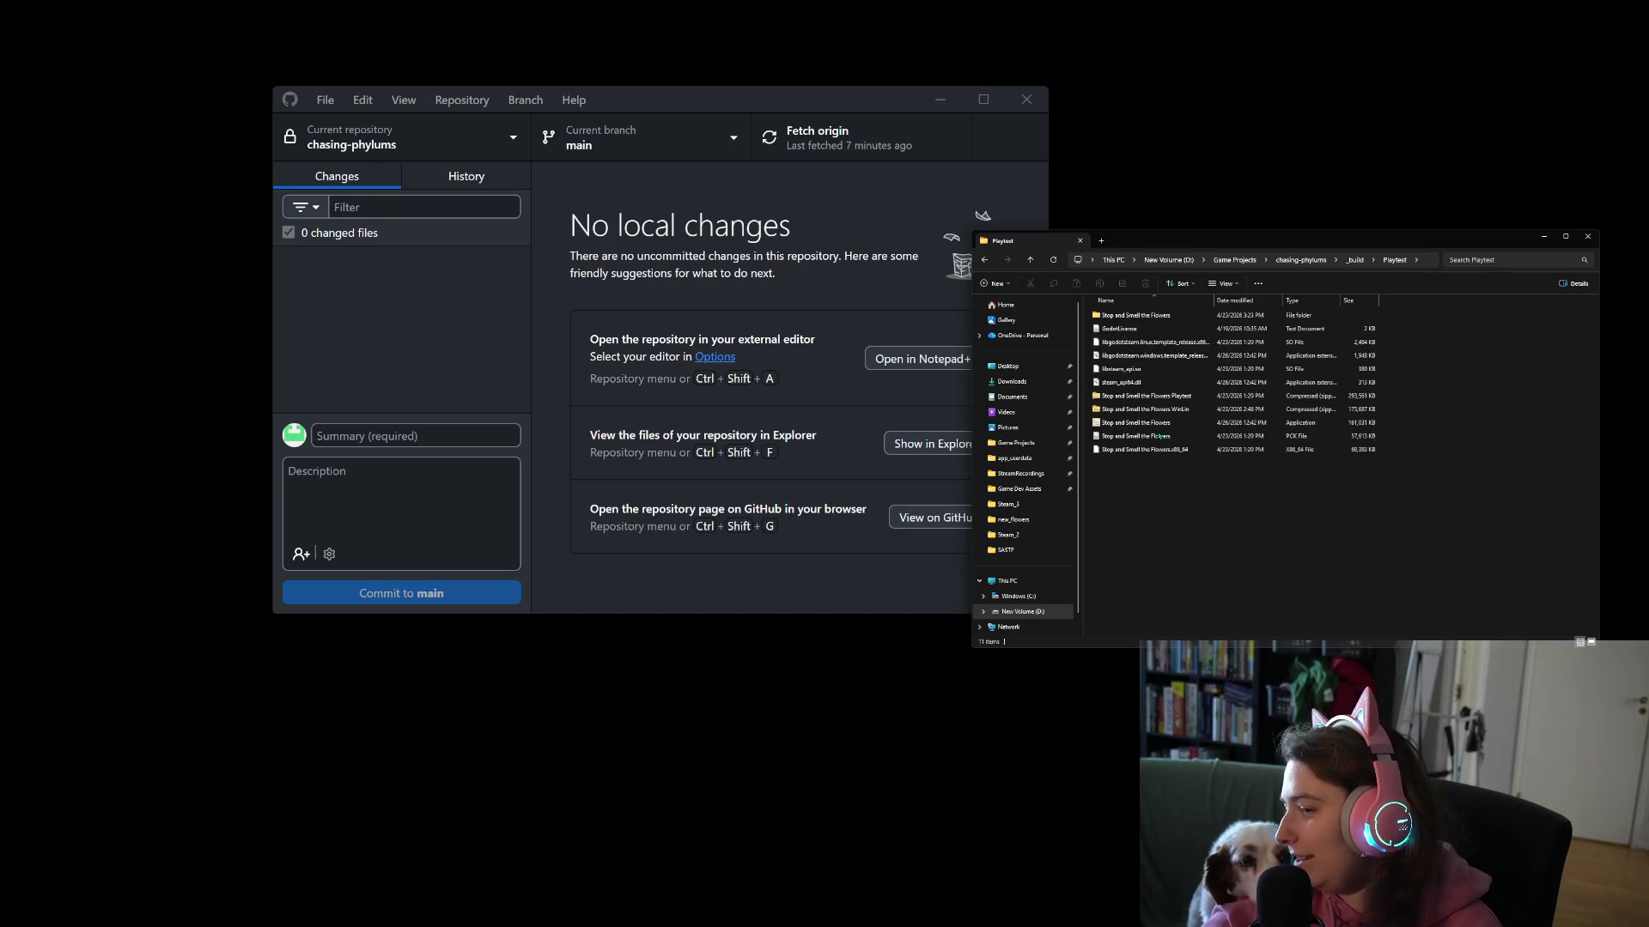
left_click(1244, 424)
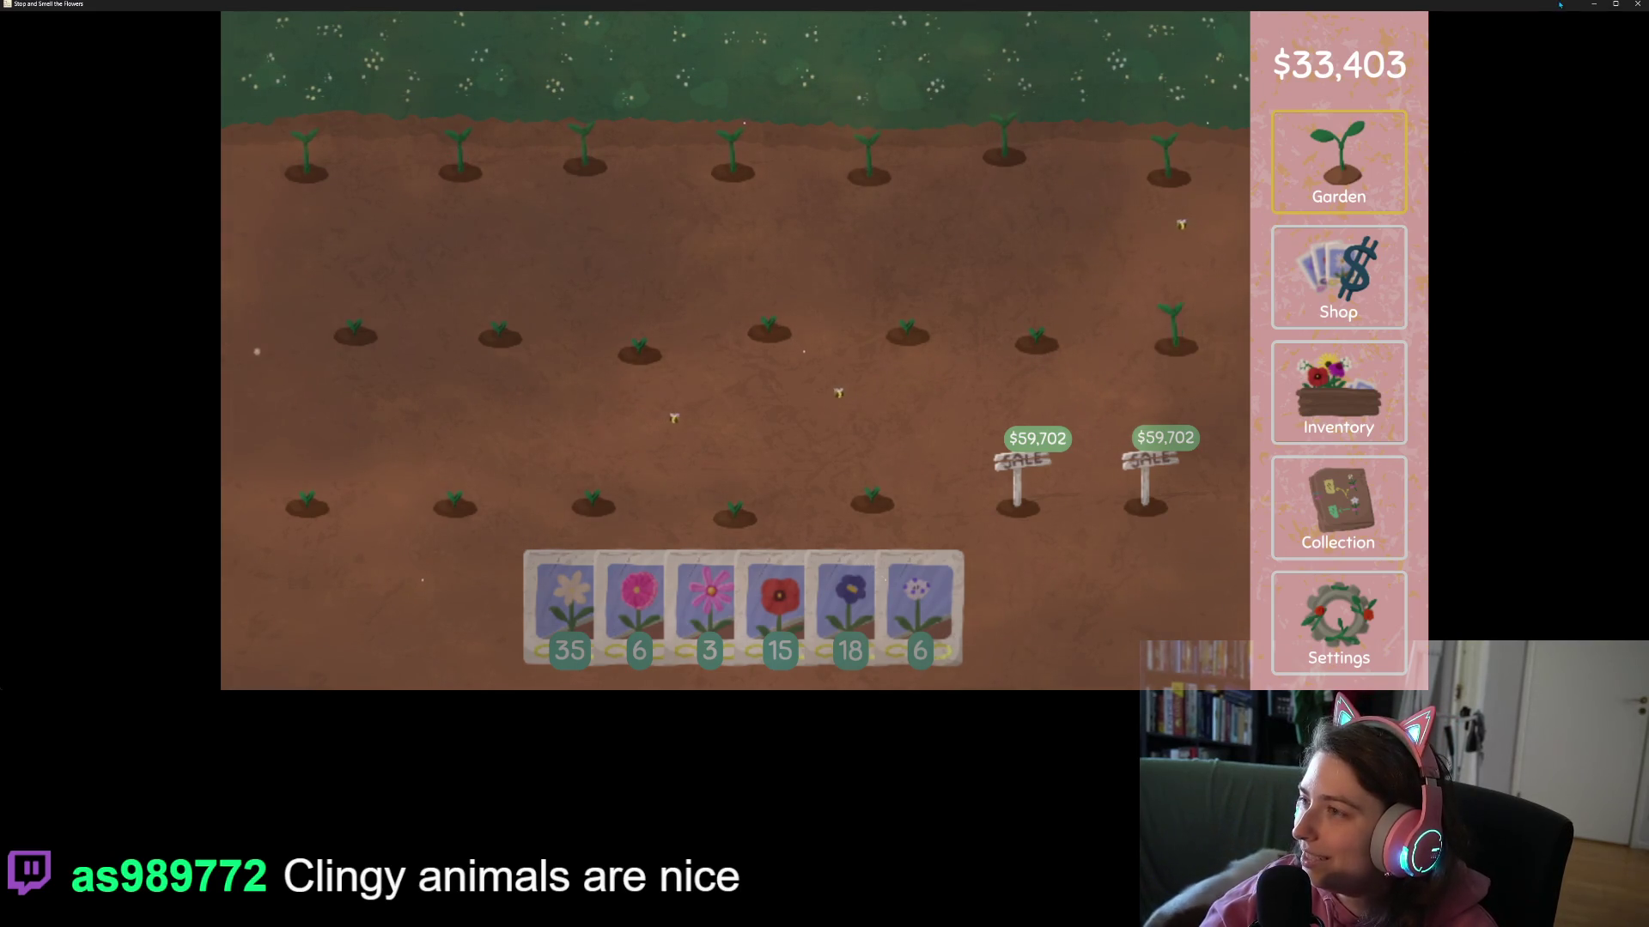
- Close the running game with Just Quit, deselect the executable, and return to the Godot editor
left_click(1638, 4)
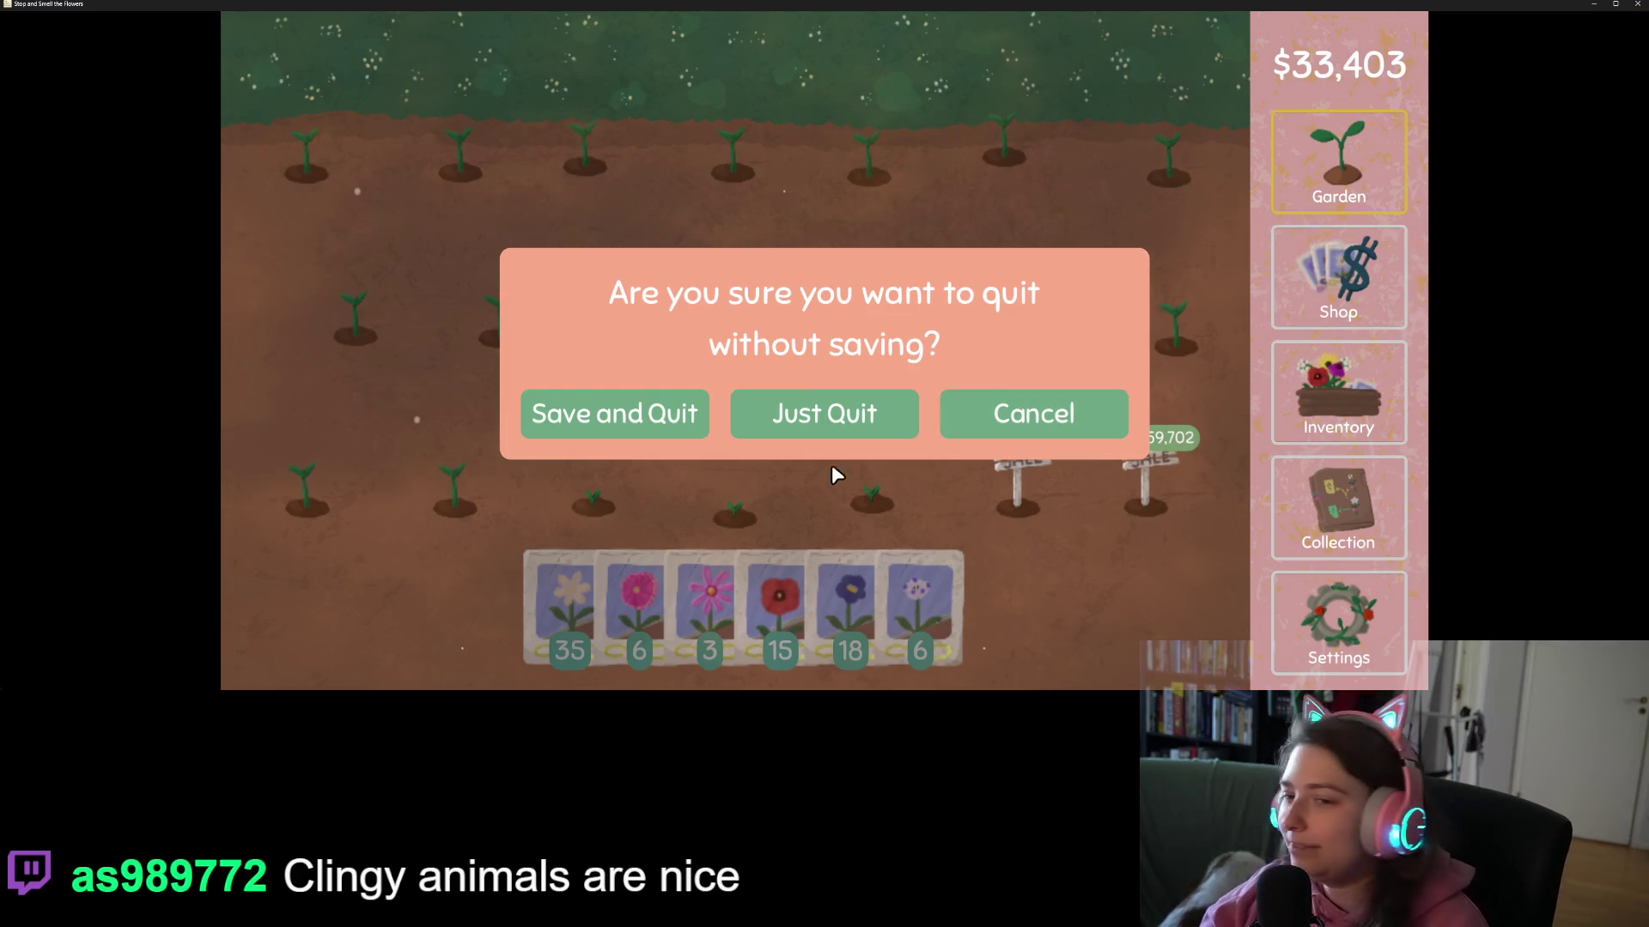
left_click(783, 415)
left_click(1279, 533)
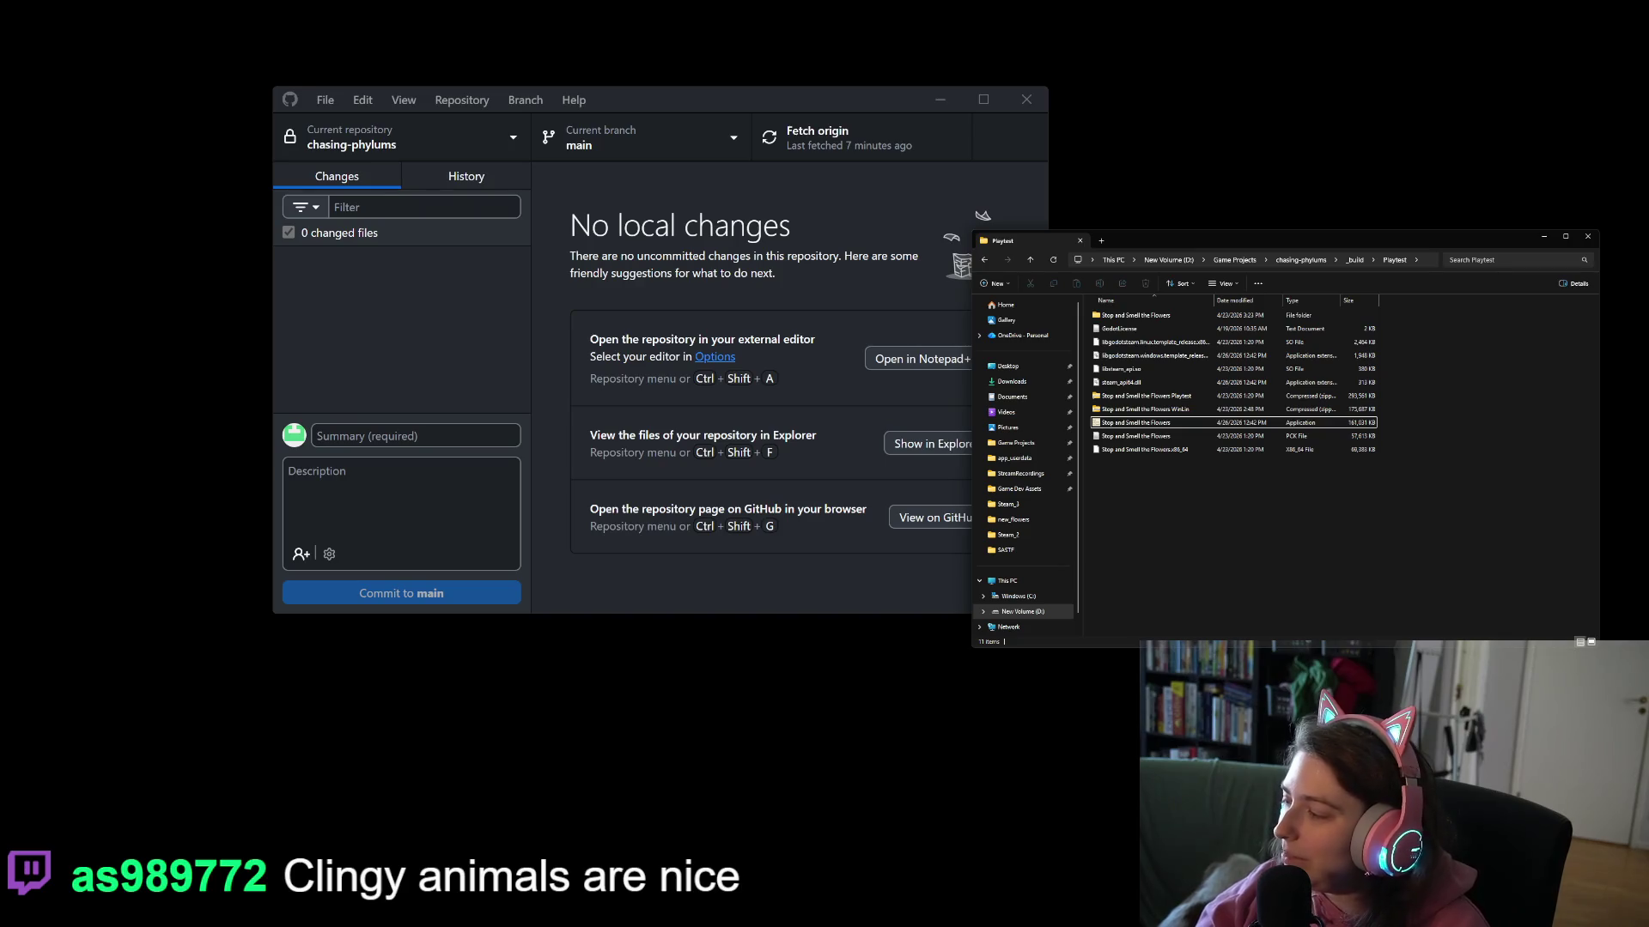
key("alt+Tab")
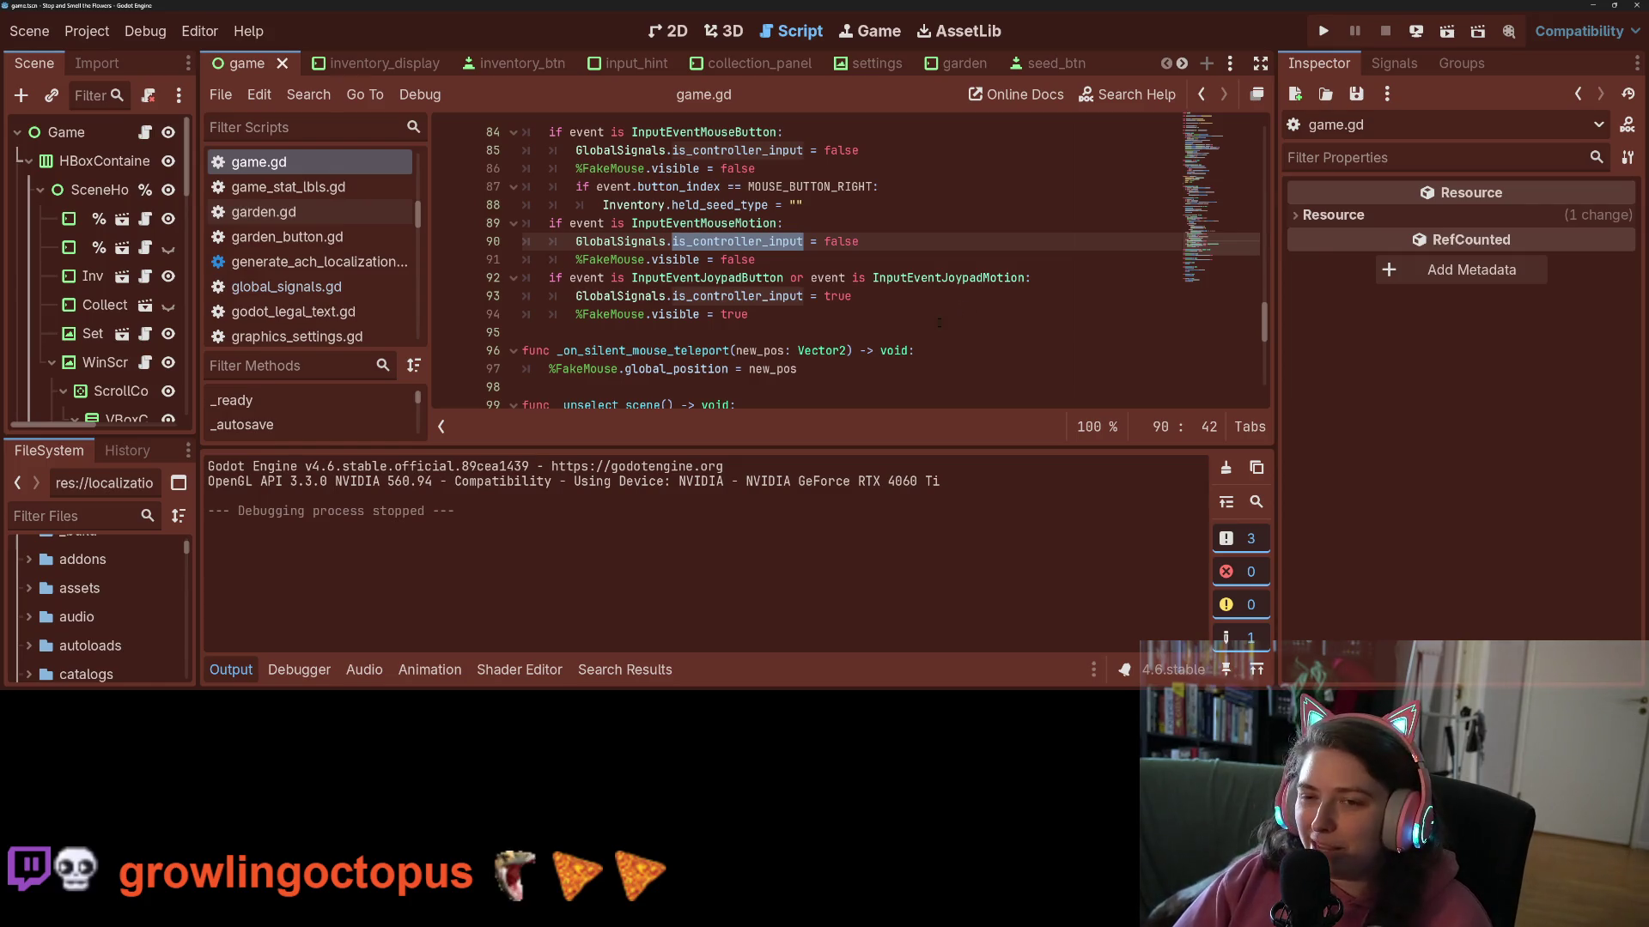
- Collapse Godot's Output panel so game.gd shows more lines
left_click(247, 670)
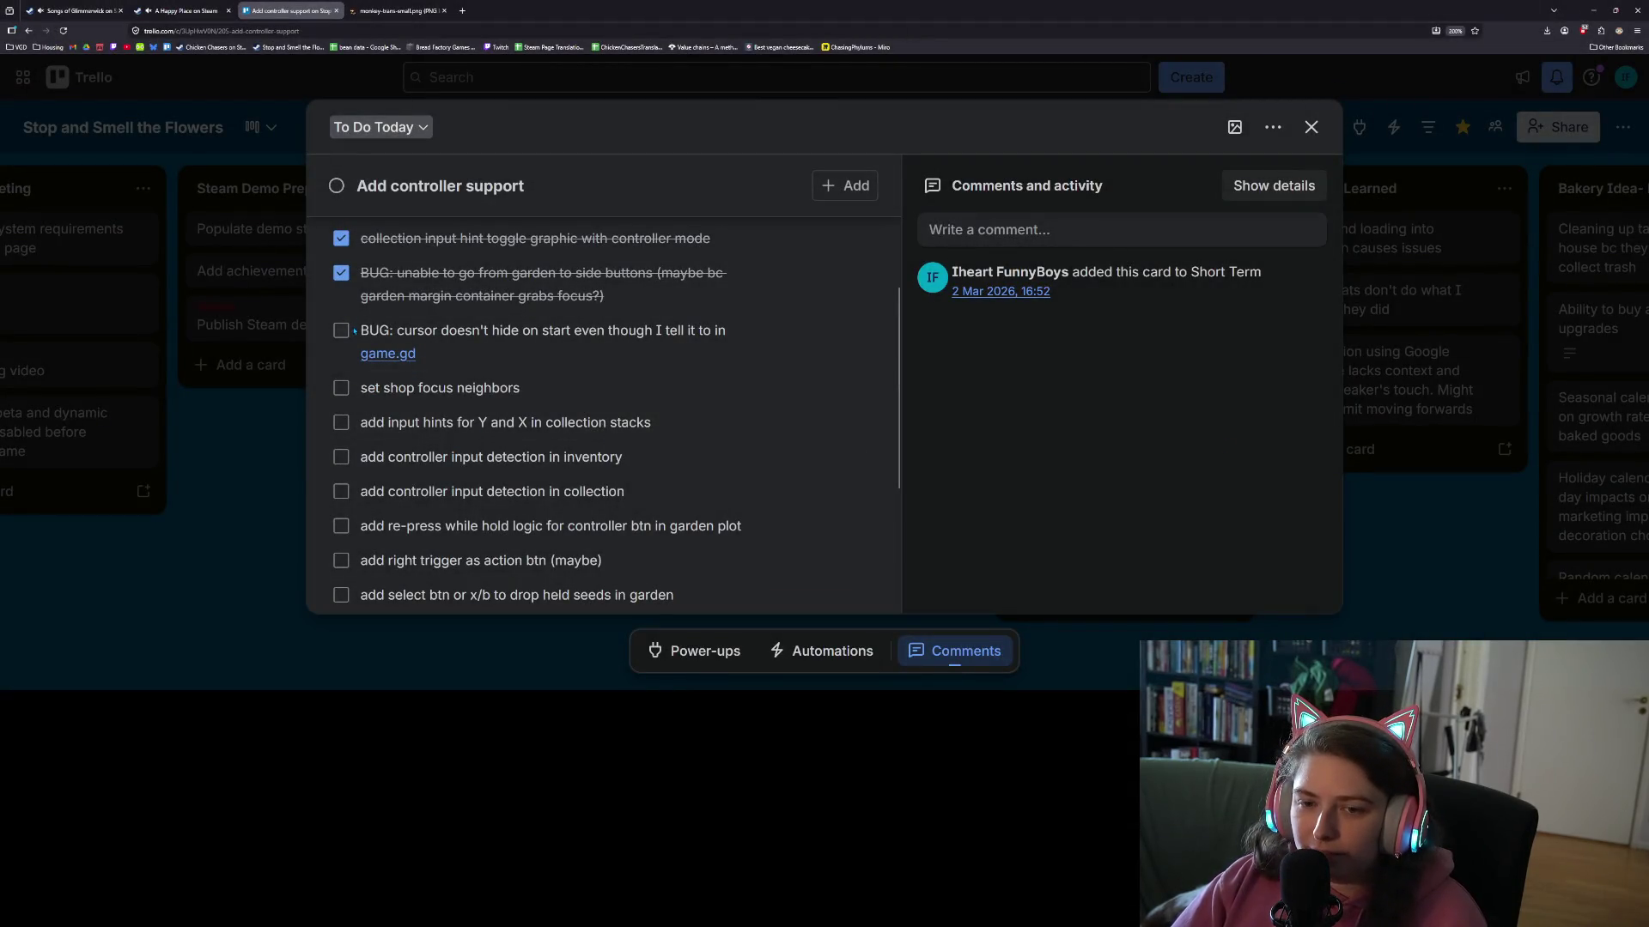
- Tick off the cursor-hiding bug item on the Trello checklist
left_click(347, 333)
- Append '[won't fix, caused by input call after ready from mouse move]' to the bug item and save
left_click(498, 358)
type("[")
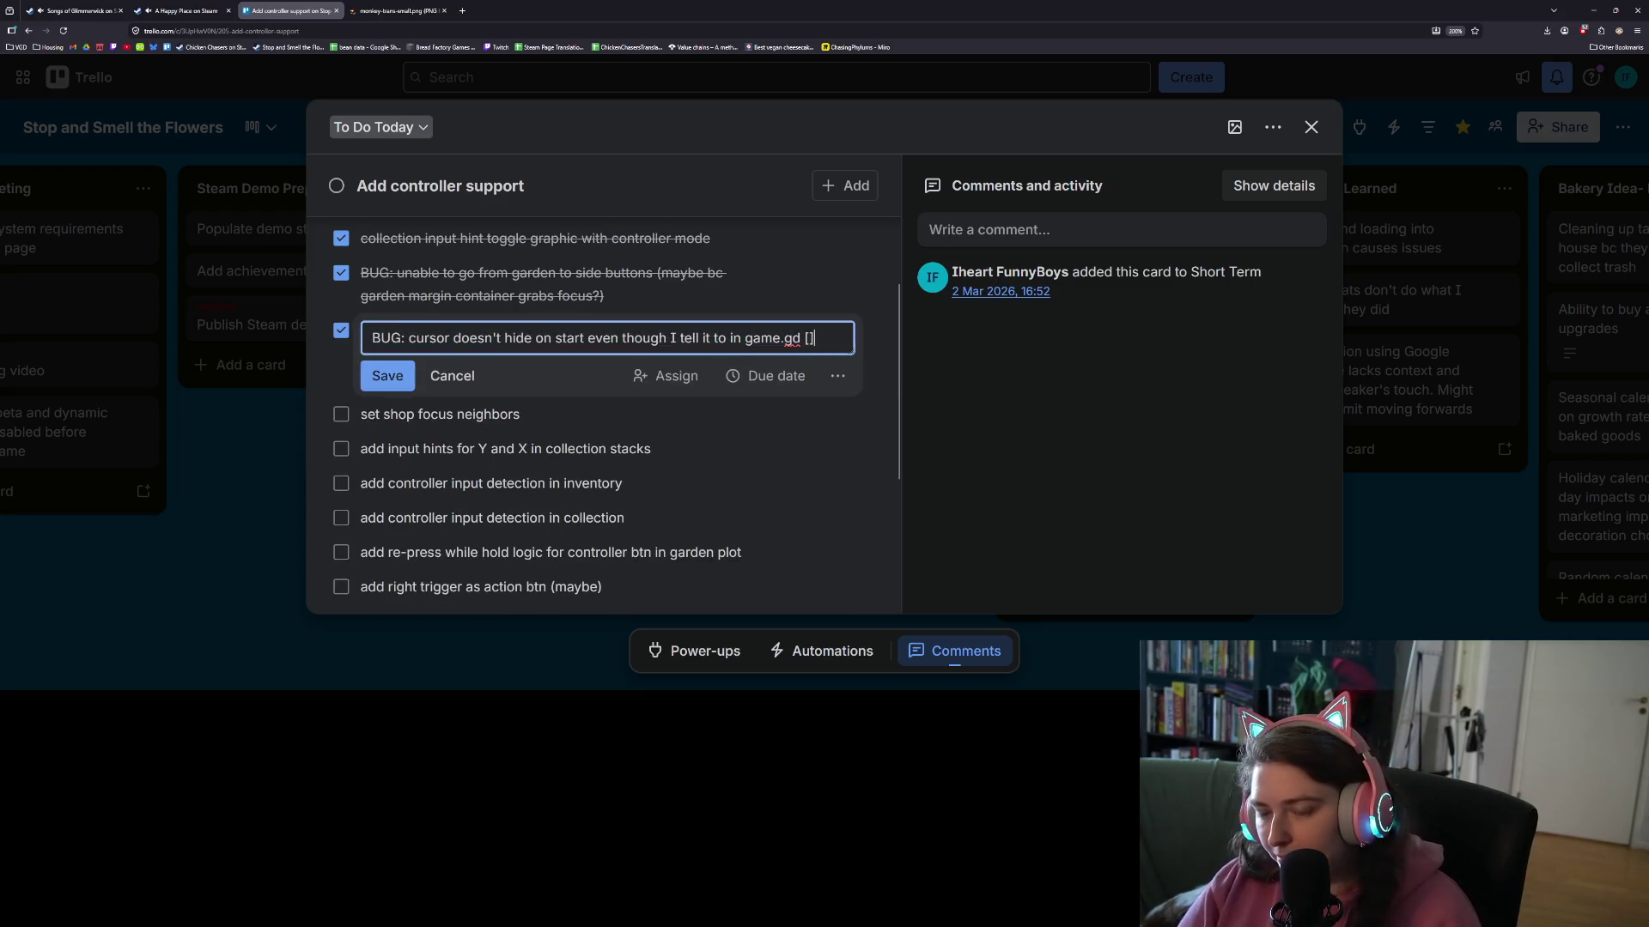
type("won't fix")
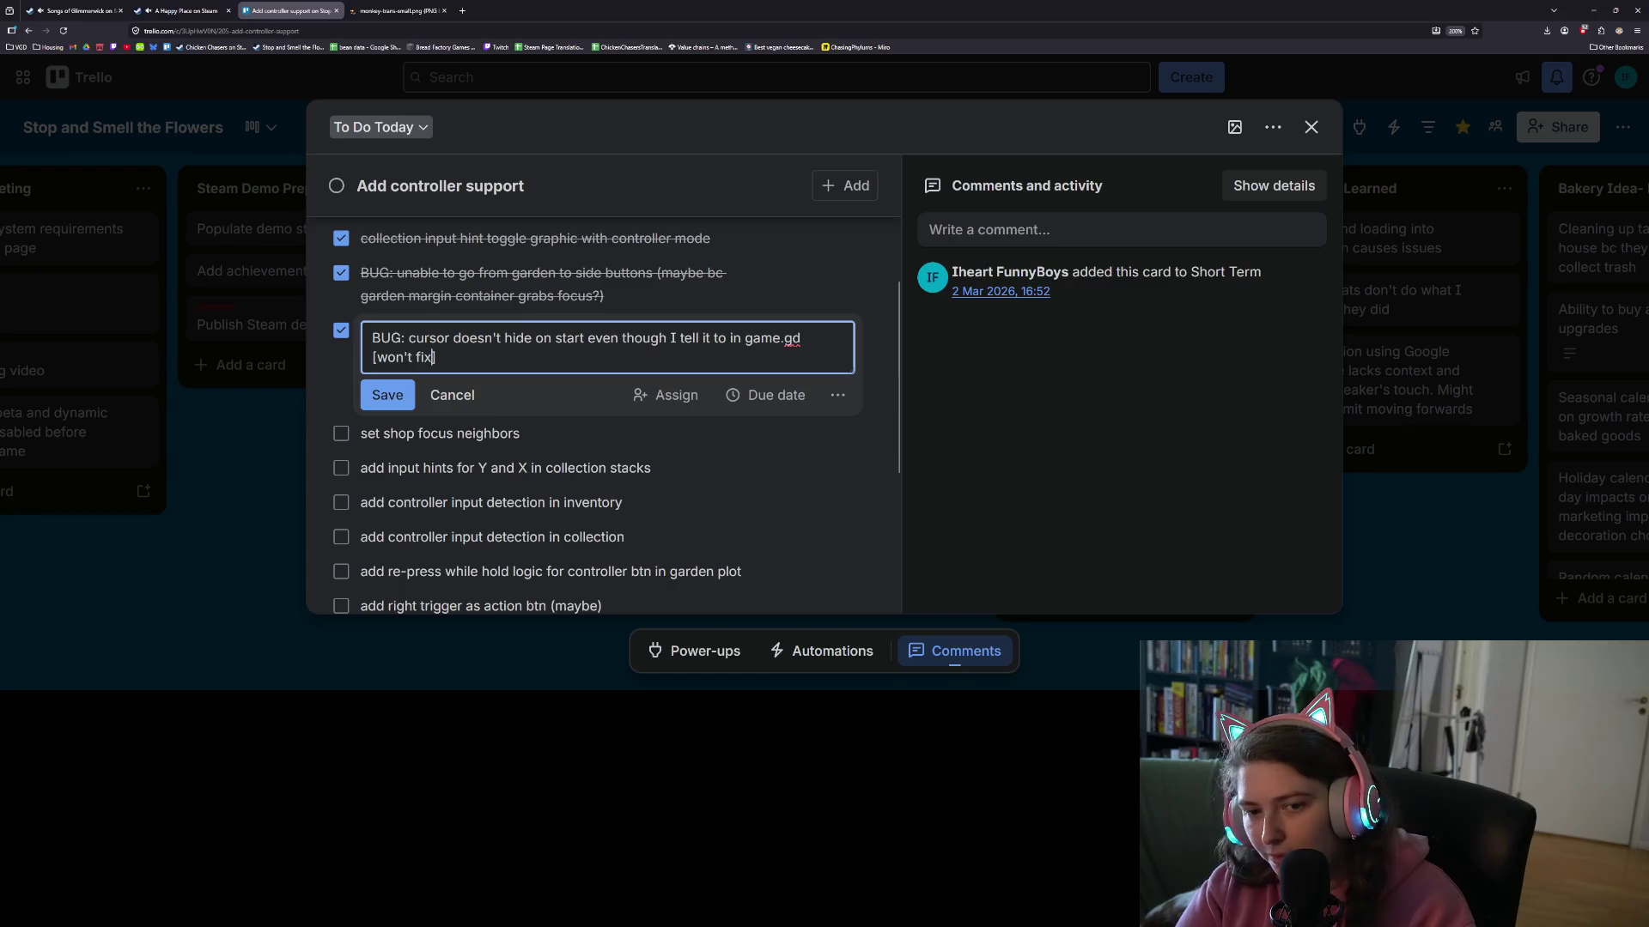
type(", c")
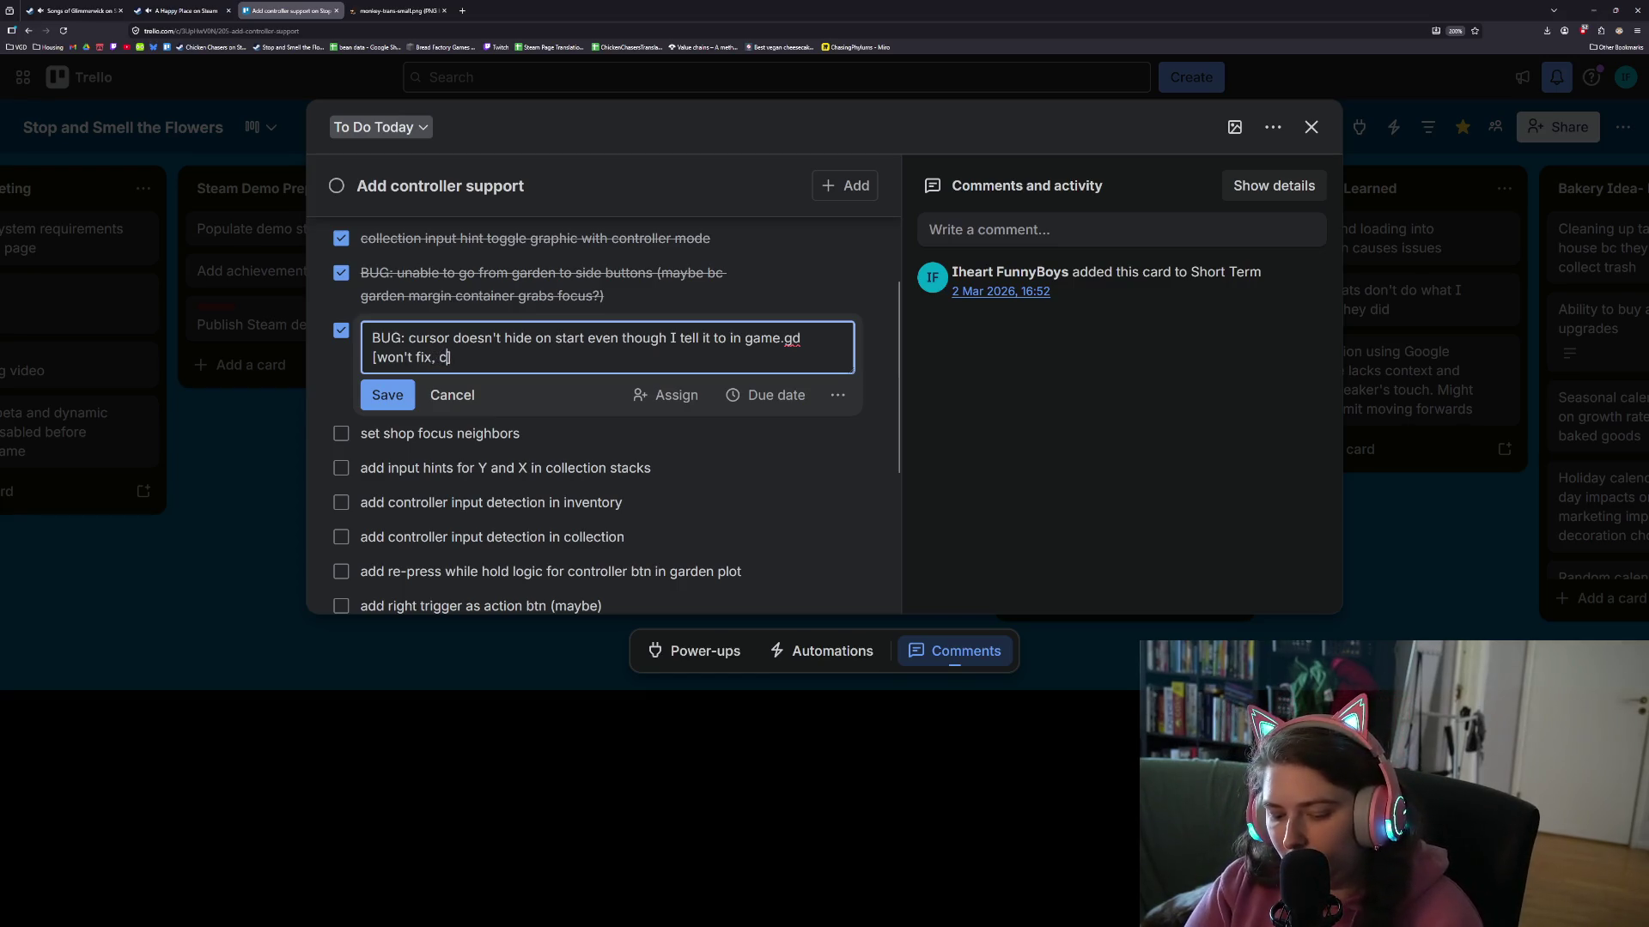
type("aused m")
key("BackSpace")
type("by input call ")
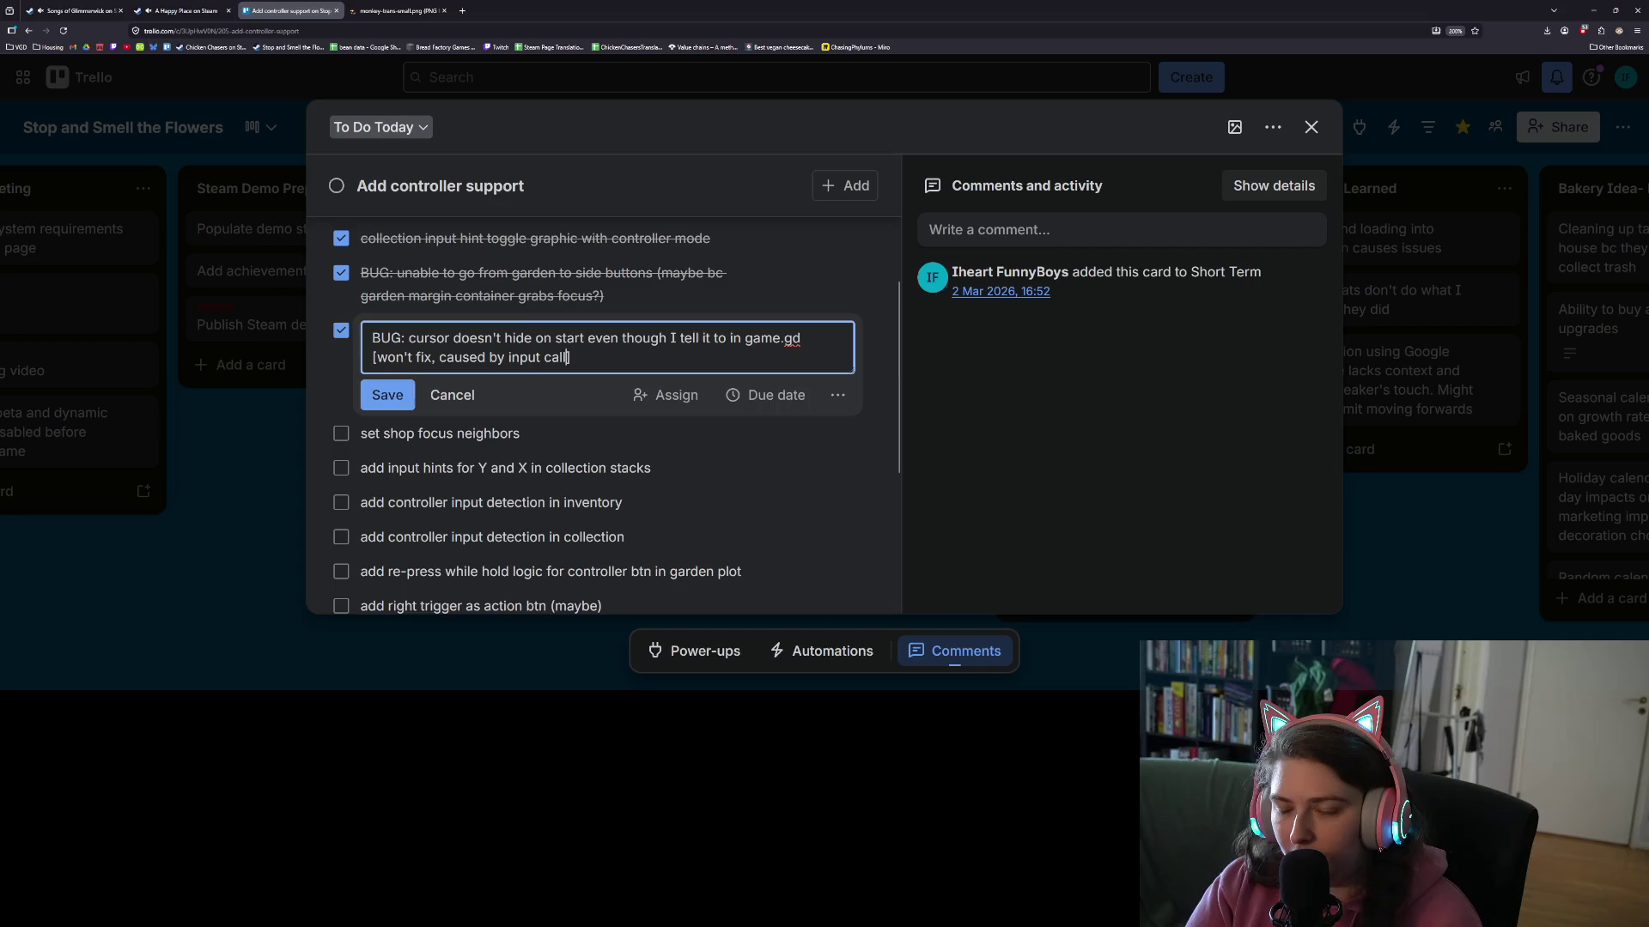
type("af")
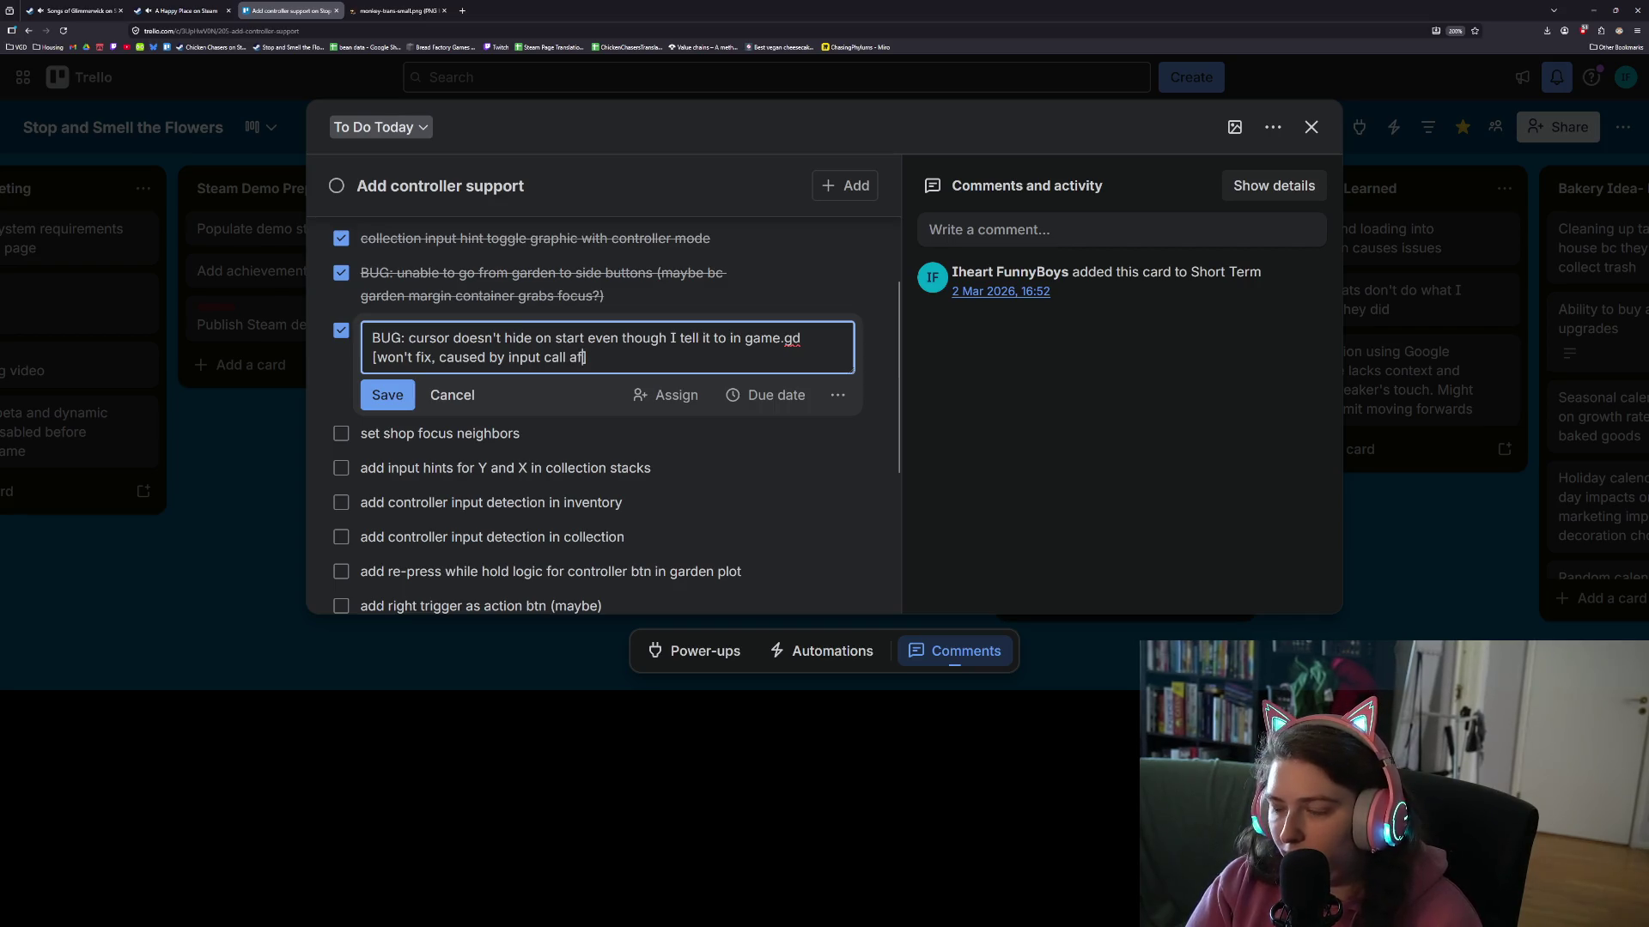
type("ter ready from mouse mov")
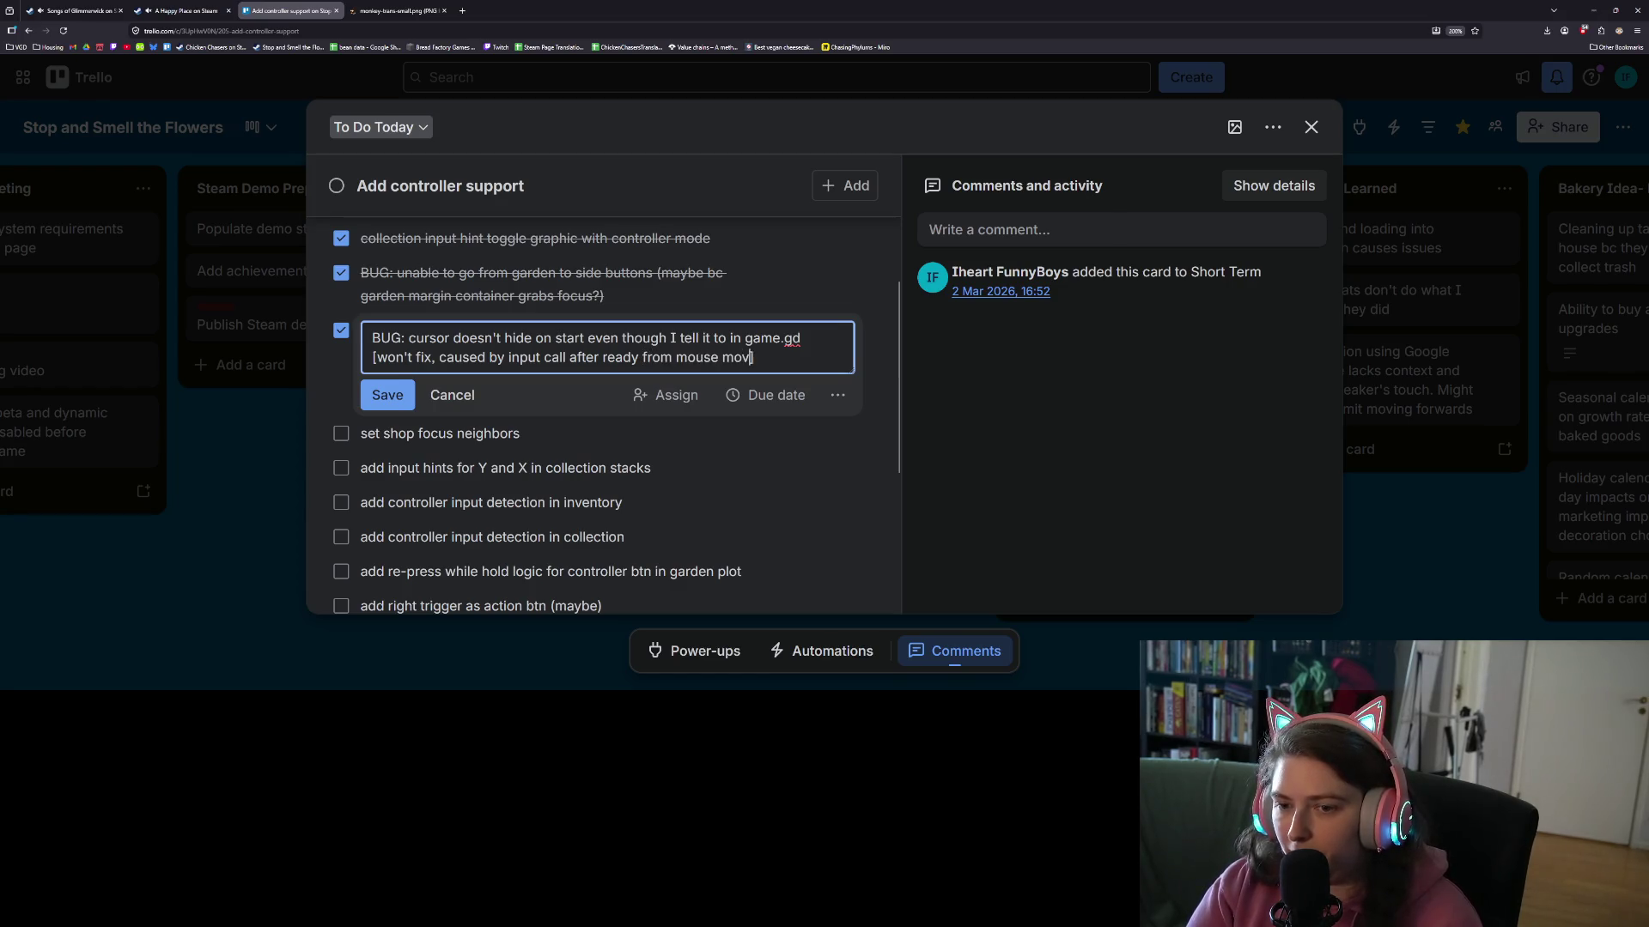
type("e]")
key("Return")
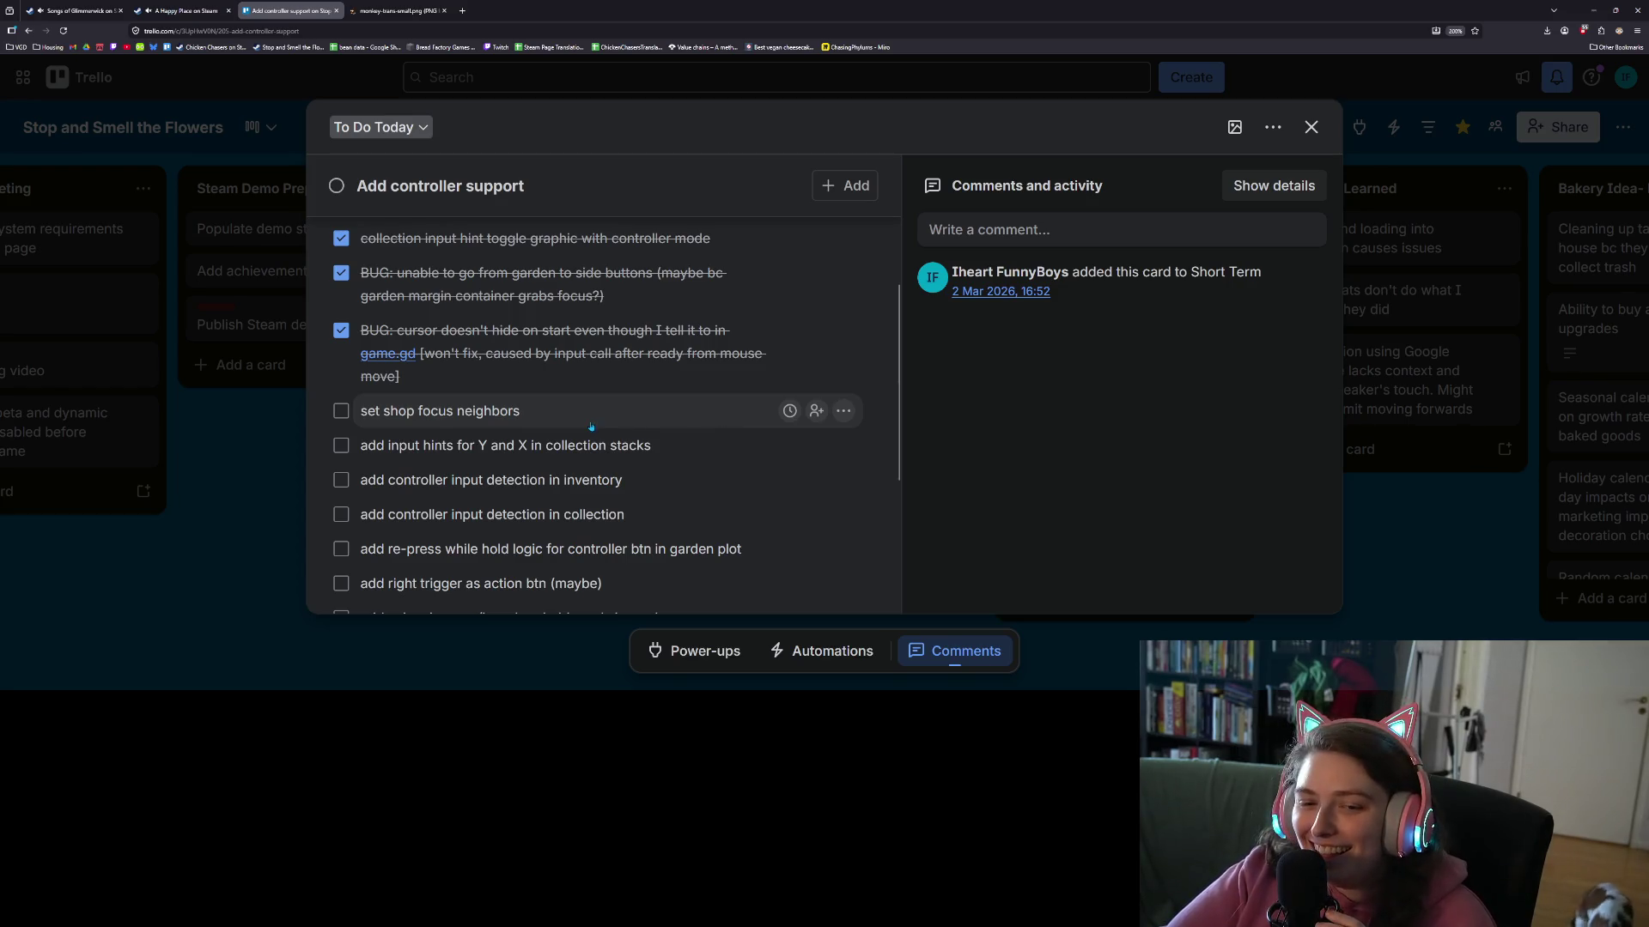
scroll(590, 426, "up", 5)
scroll(466, 251, "down", 6)
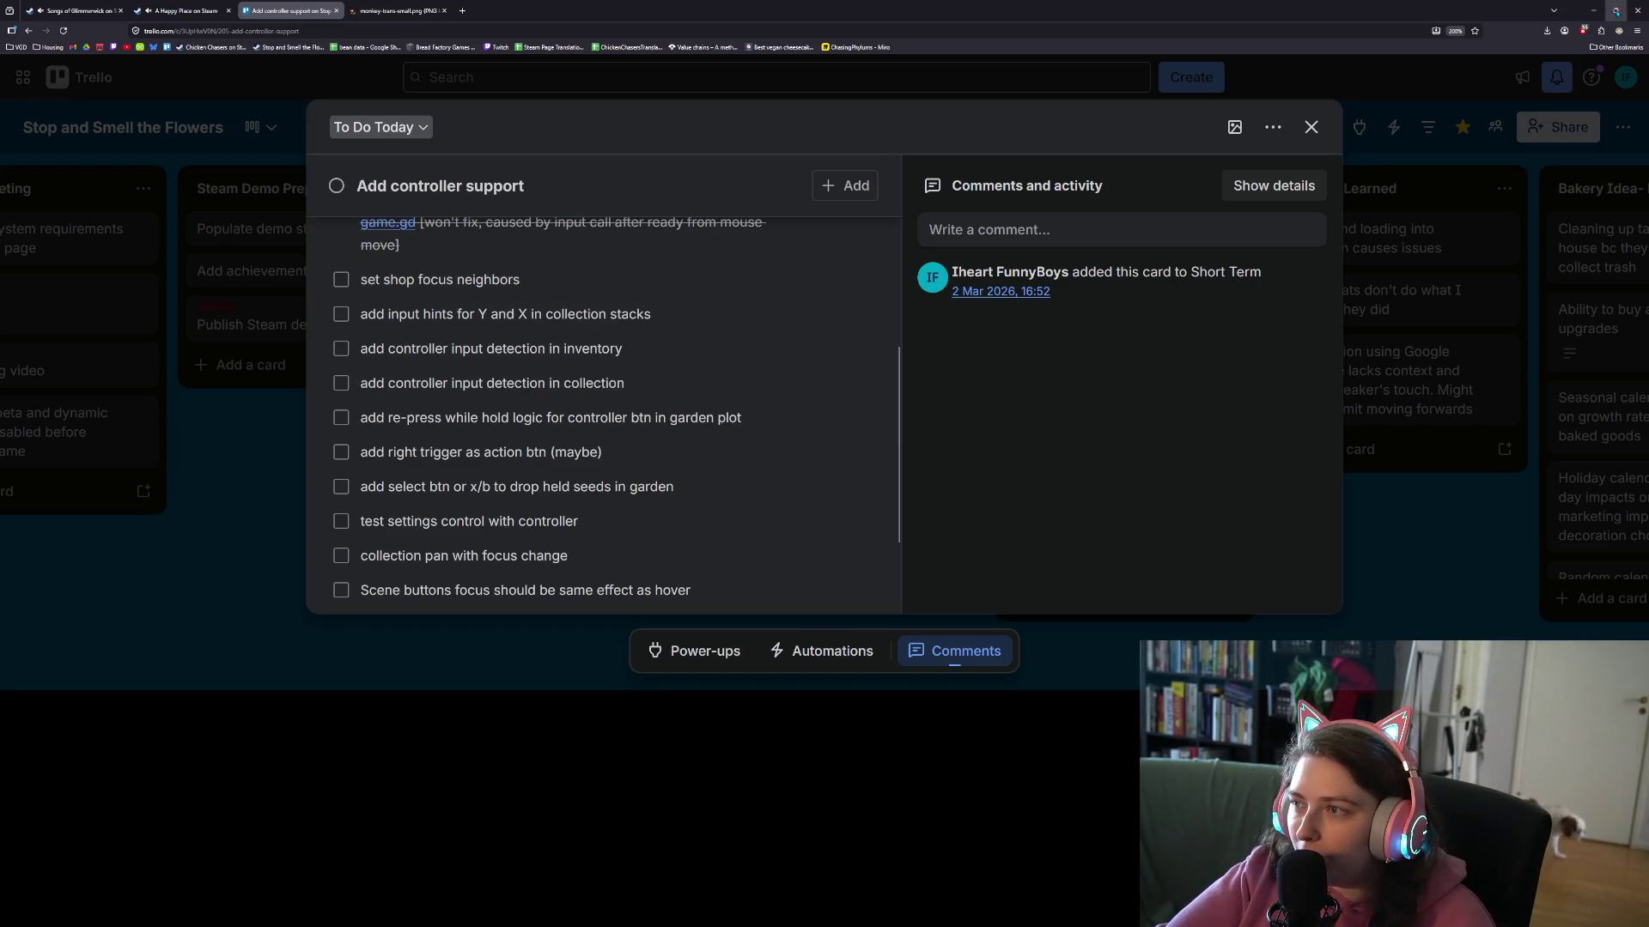
left_click(1593, 10)
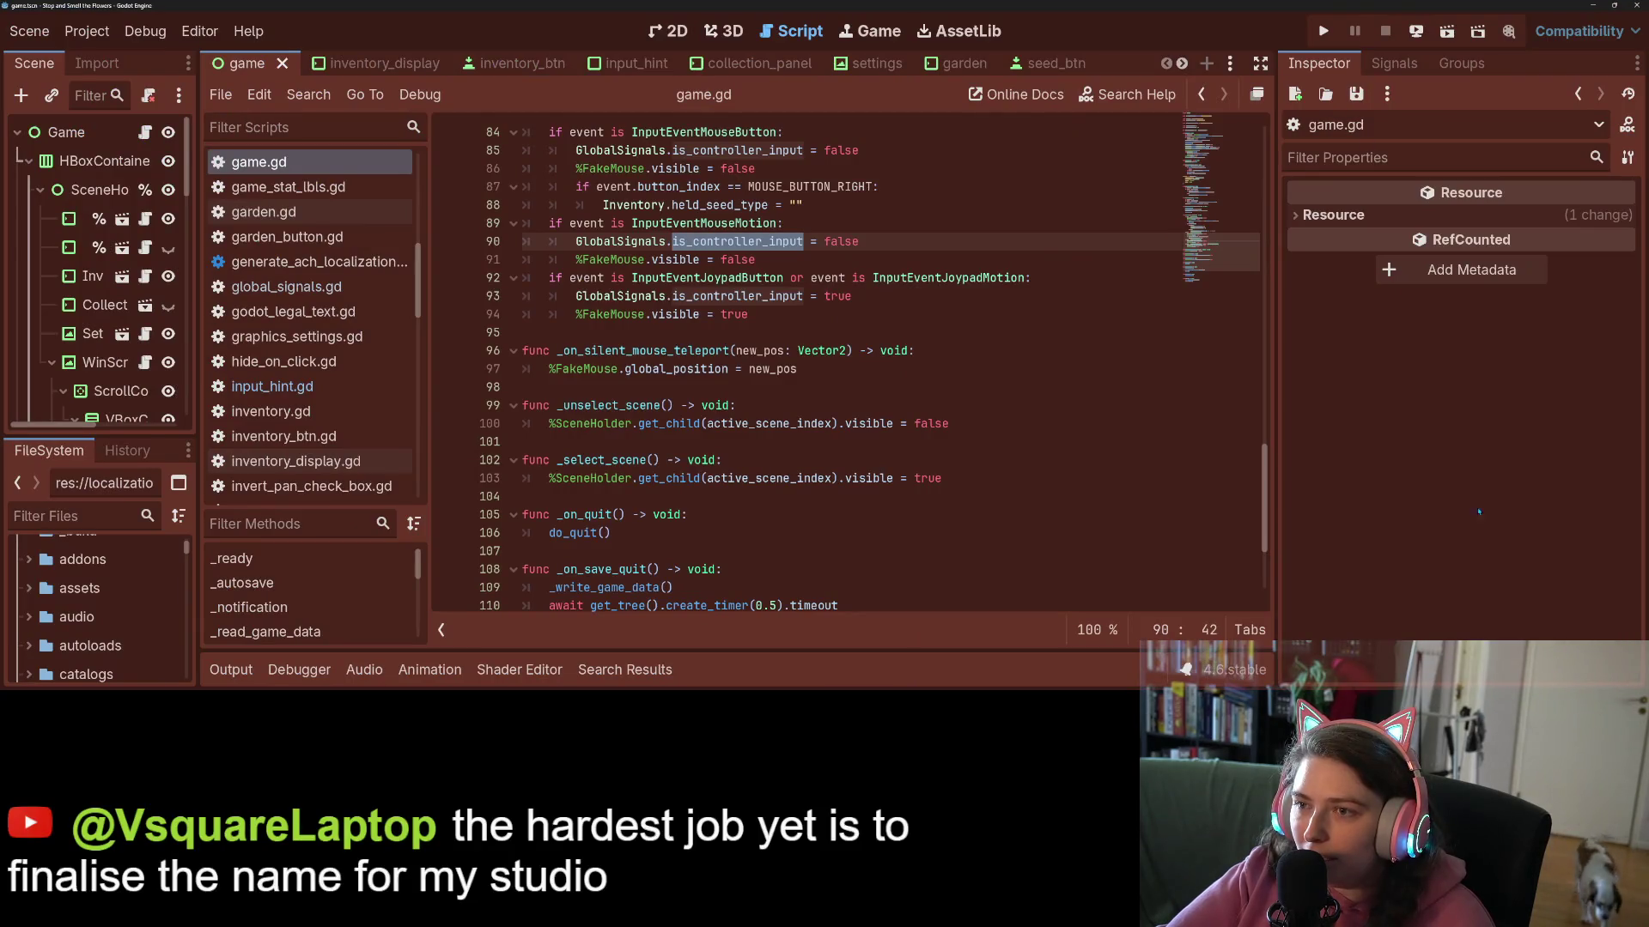
key("alt+Tab")
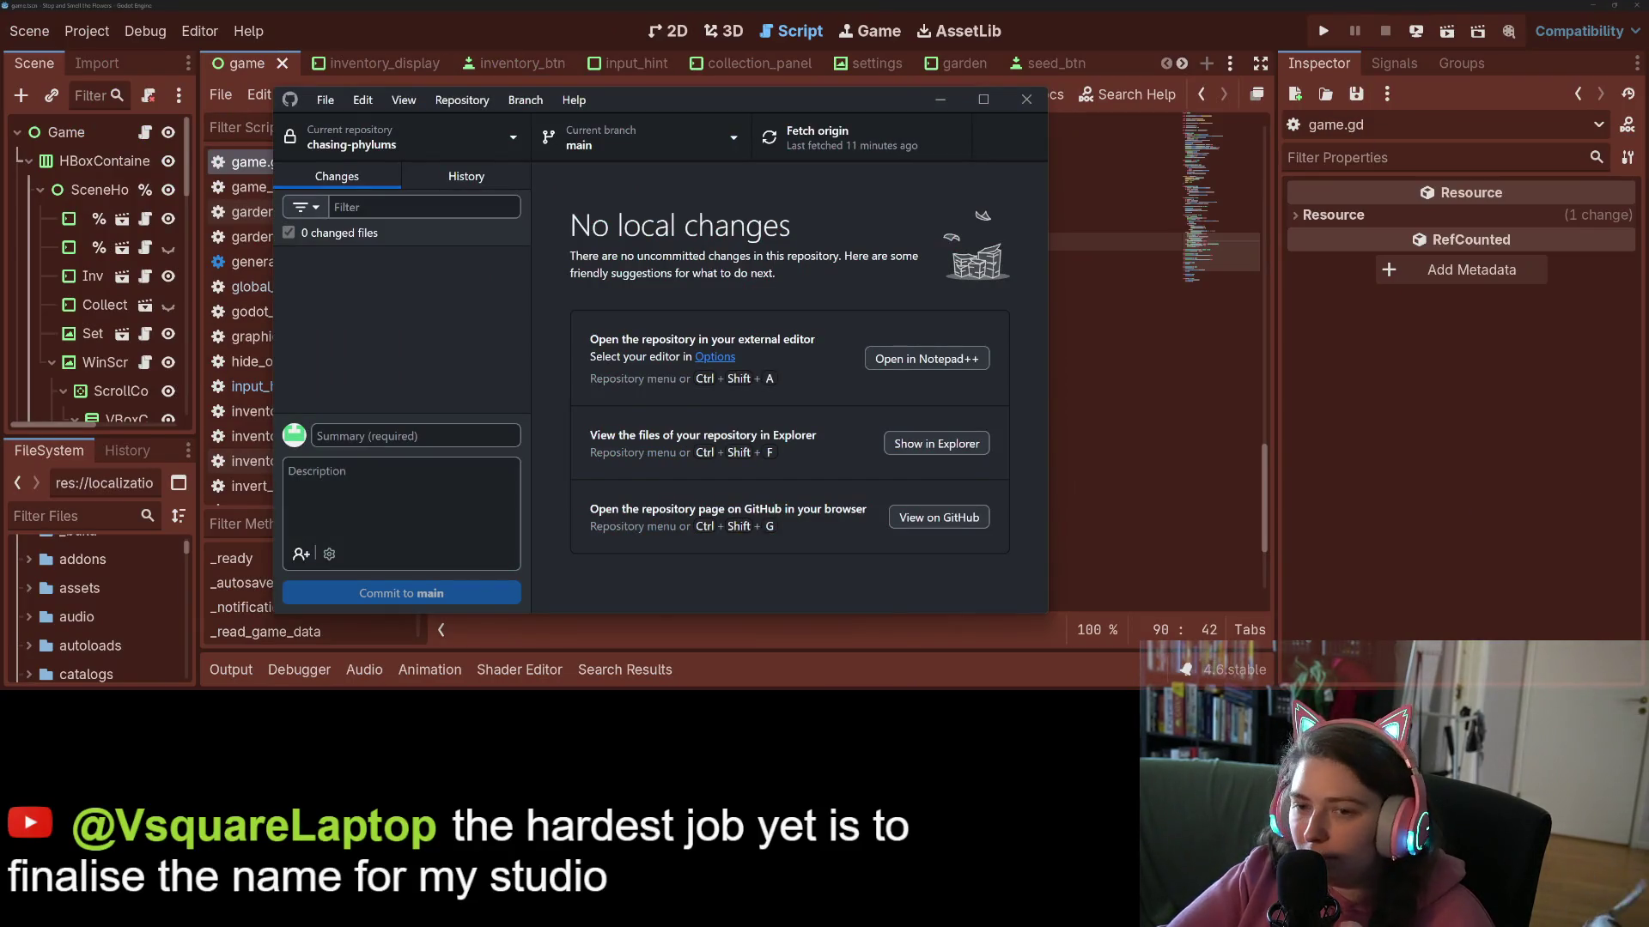
key("alt+Tab")
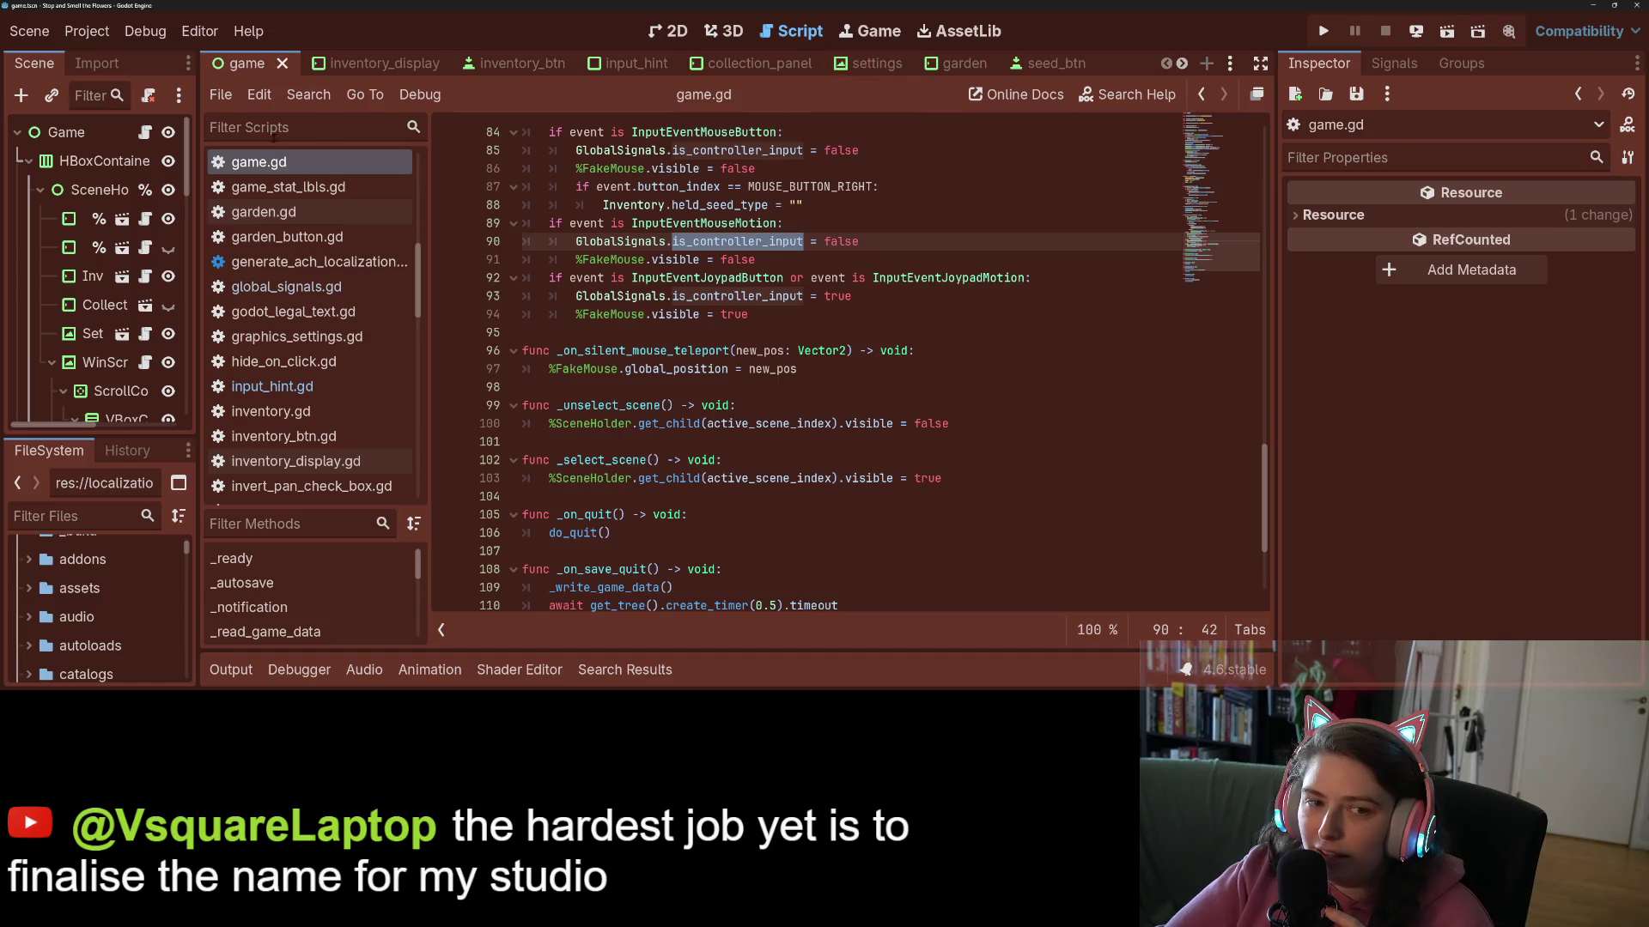
left_click_drag(198, 369, 301, 369)
- Open shop.tscn in 2D, unhide the Shop node, zoom in, save the scene, and pause the music
left_click(225, 248)
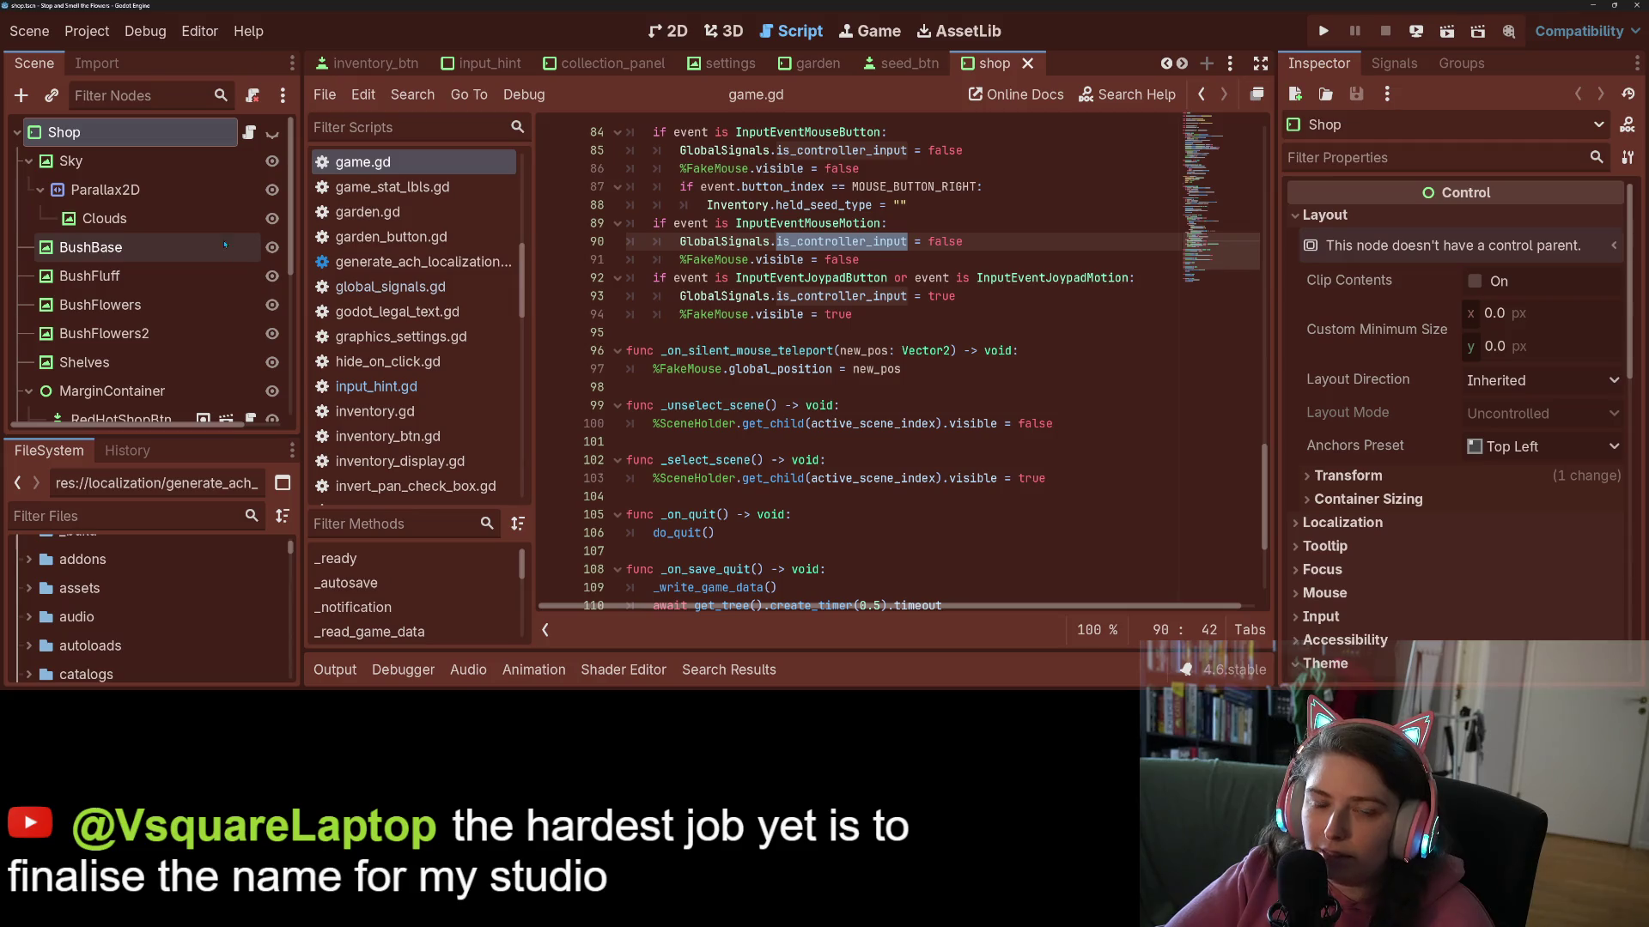
left_click(676, 31)
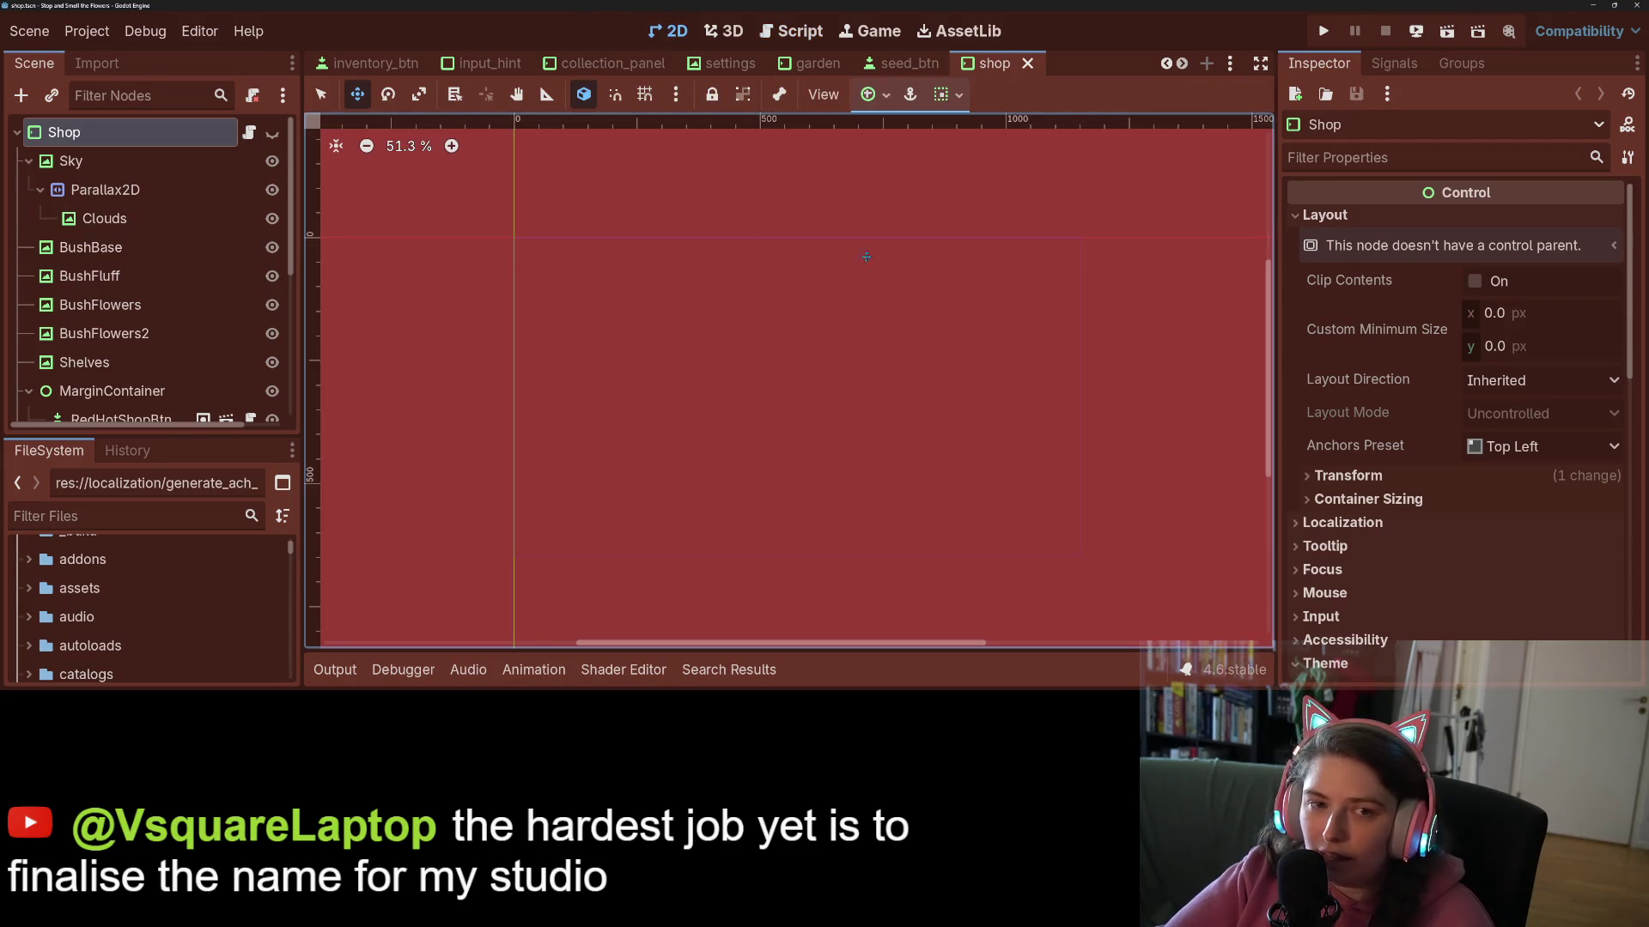
left_click(272, 132)
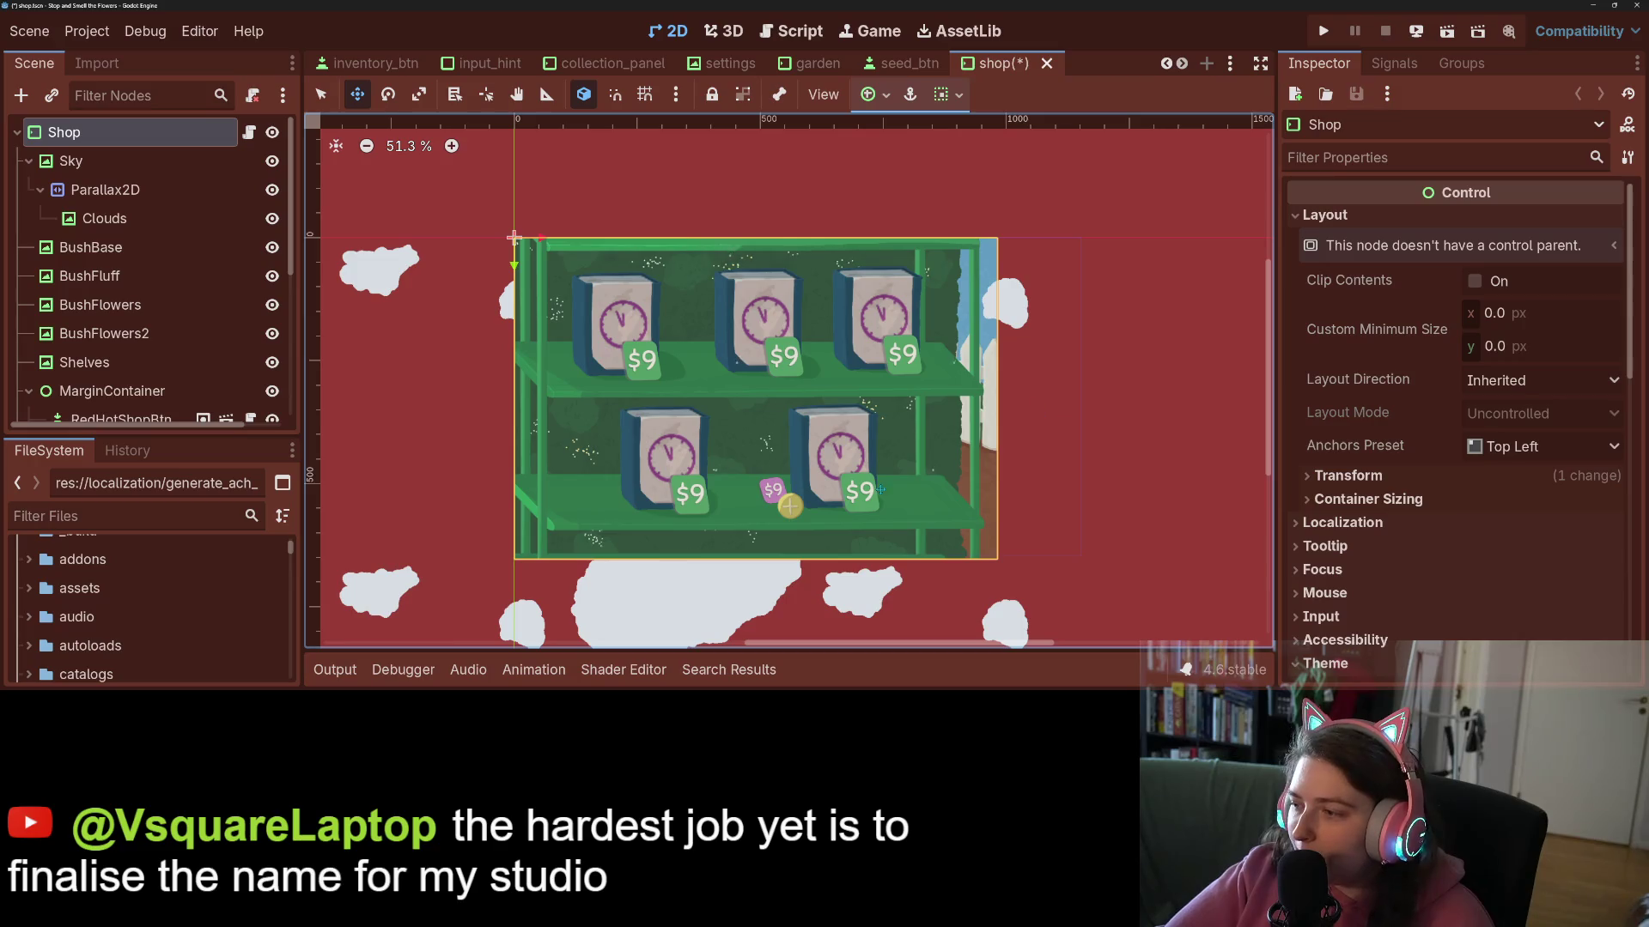
scroll(858, 494, "up", 3)
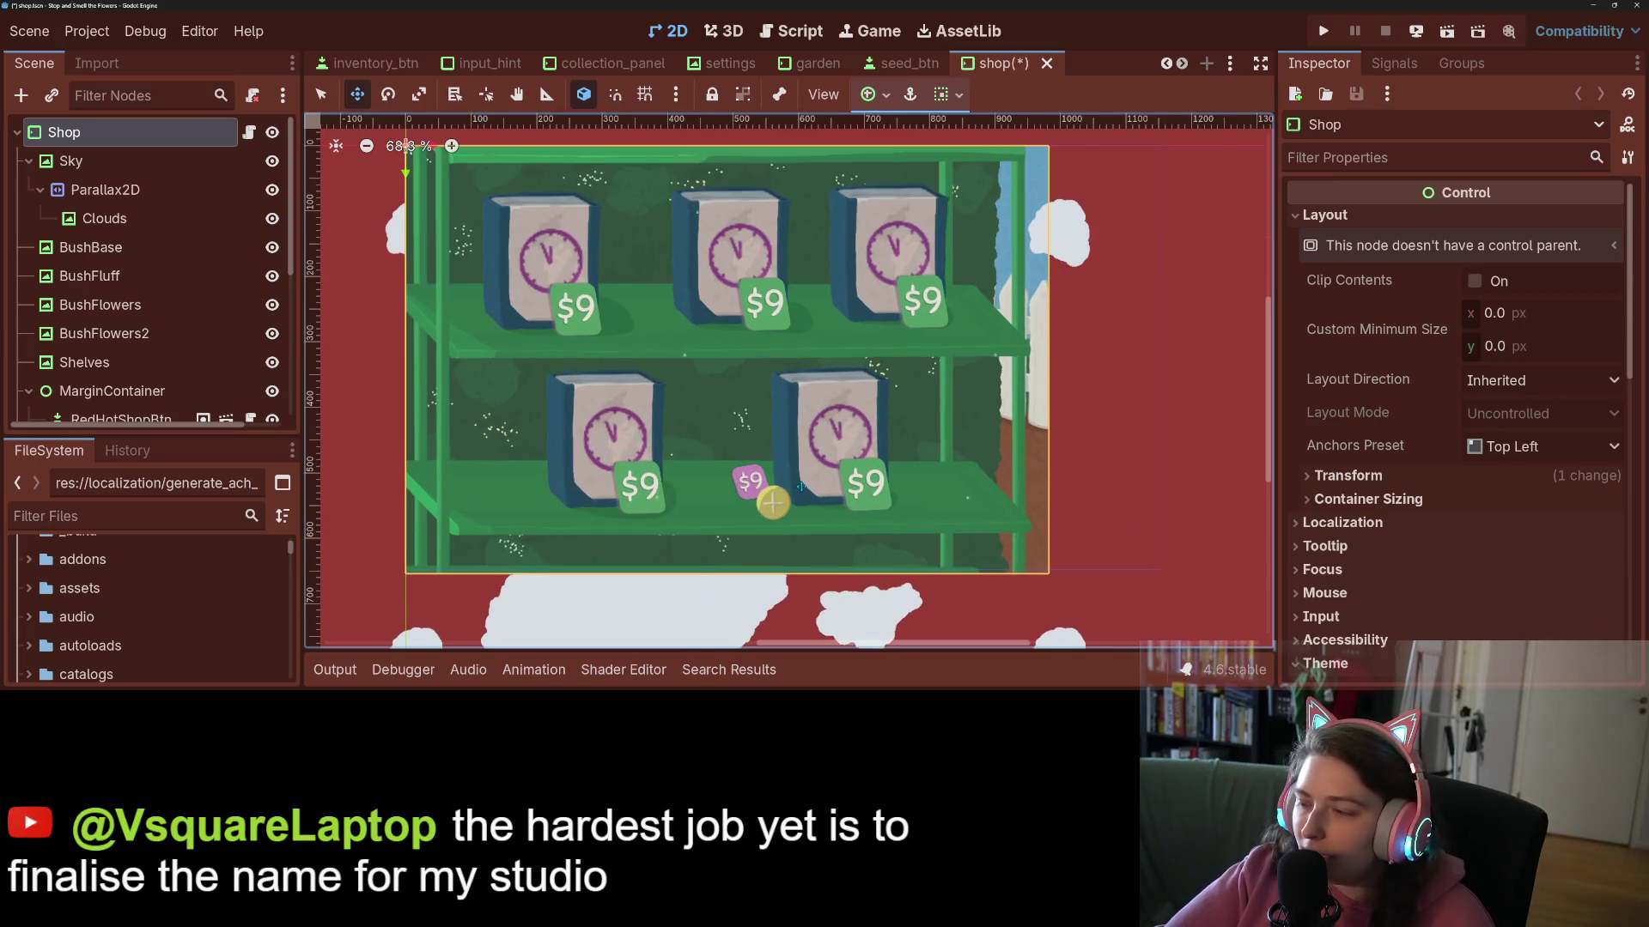
scroll(800, 486, "up", 1)
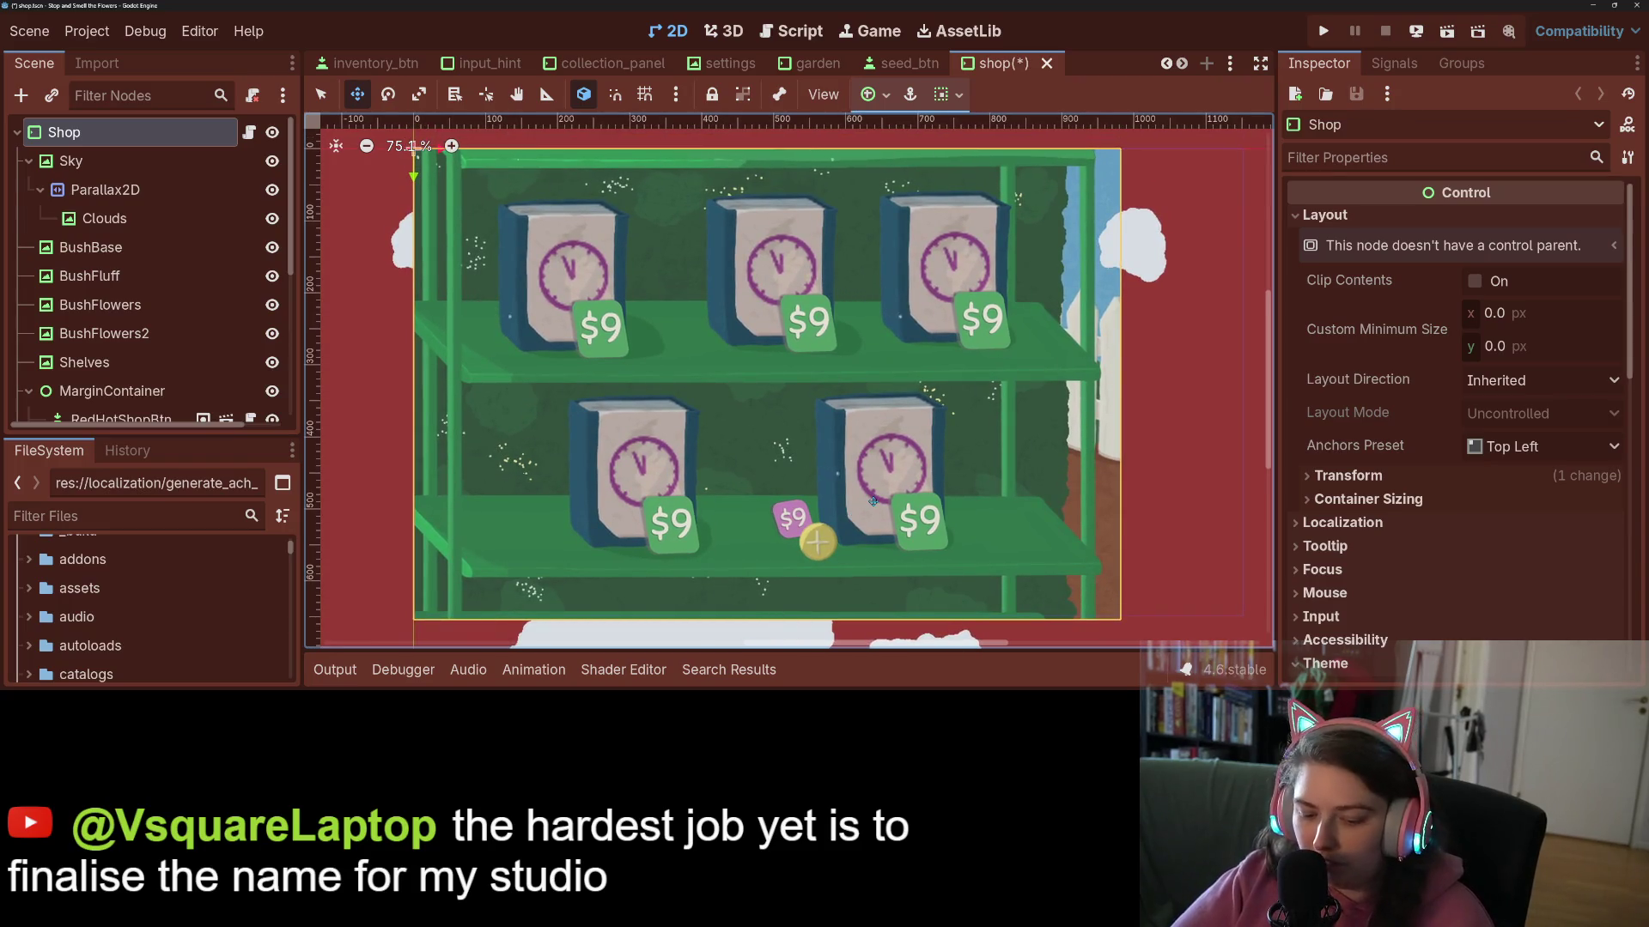
key("ctrl+s")
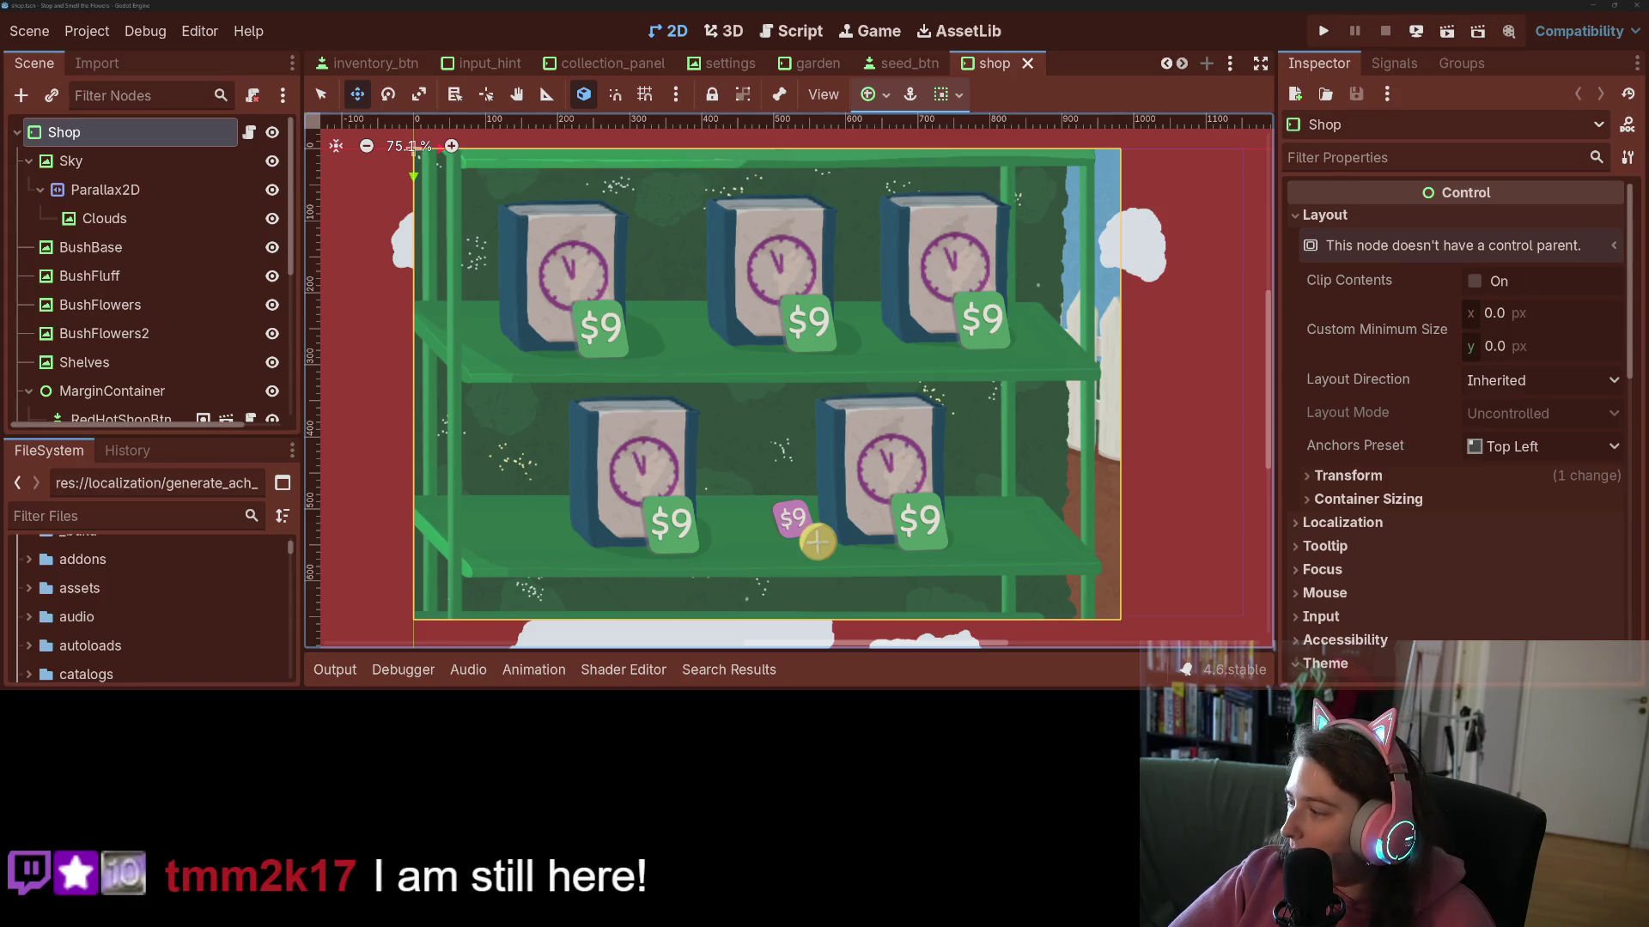
left_click(1442, 637)
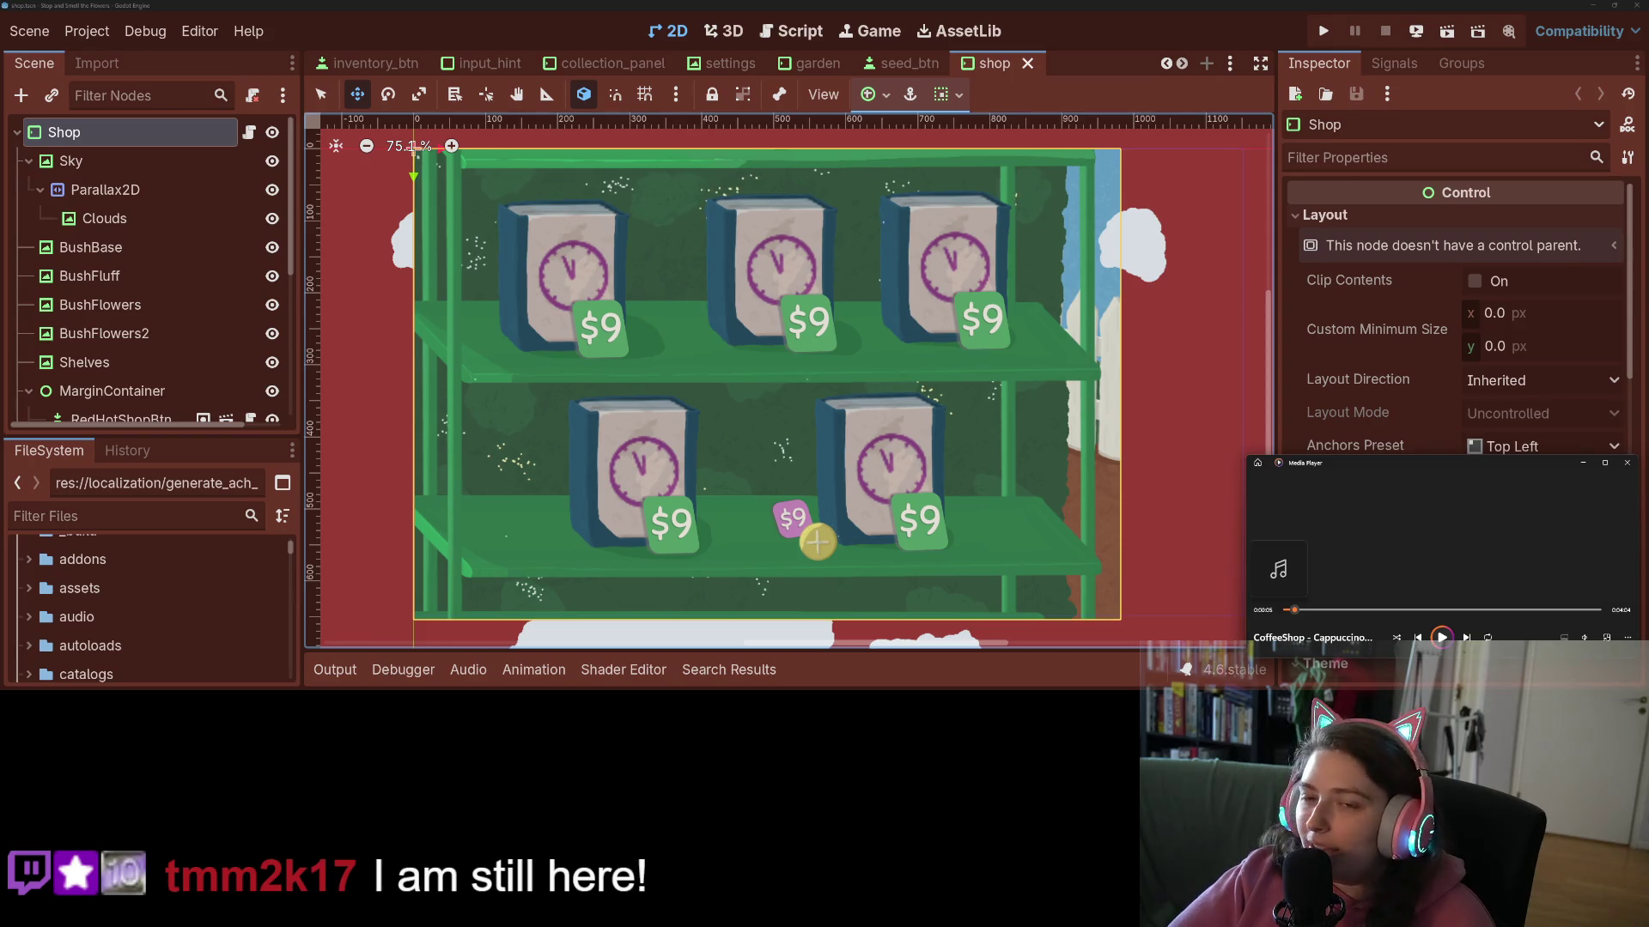
- Switch over to the Godot editor with the Hexery project
key("F5")
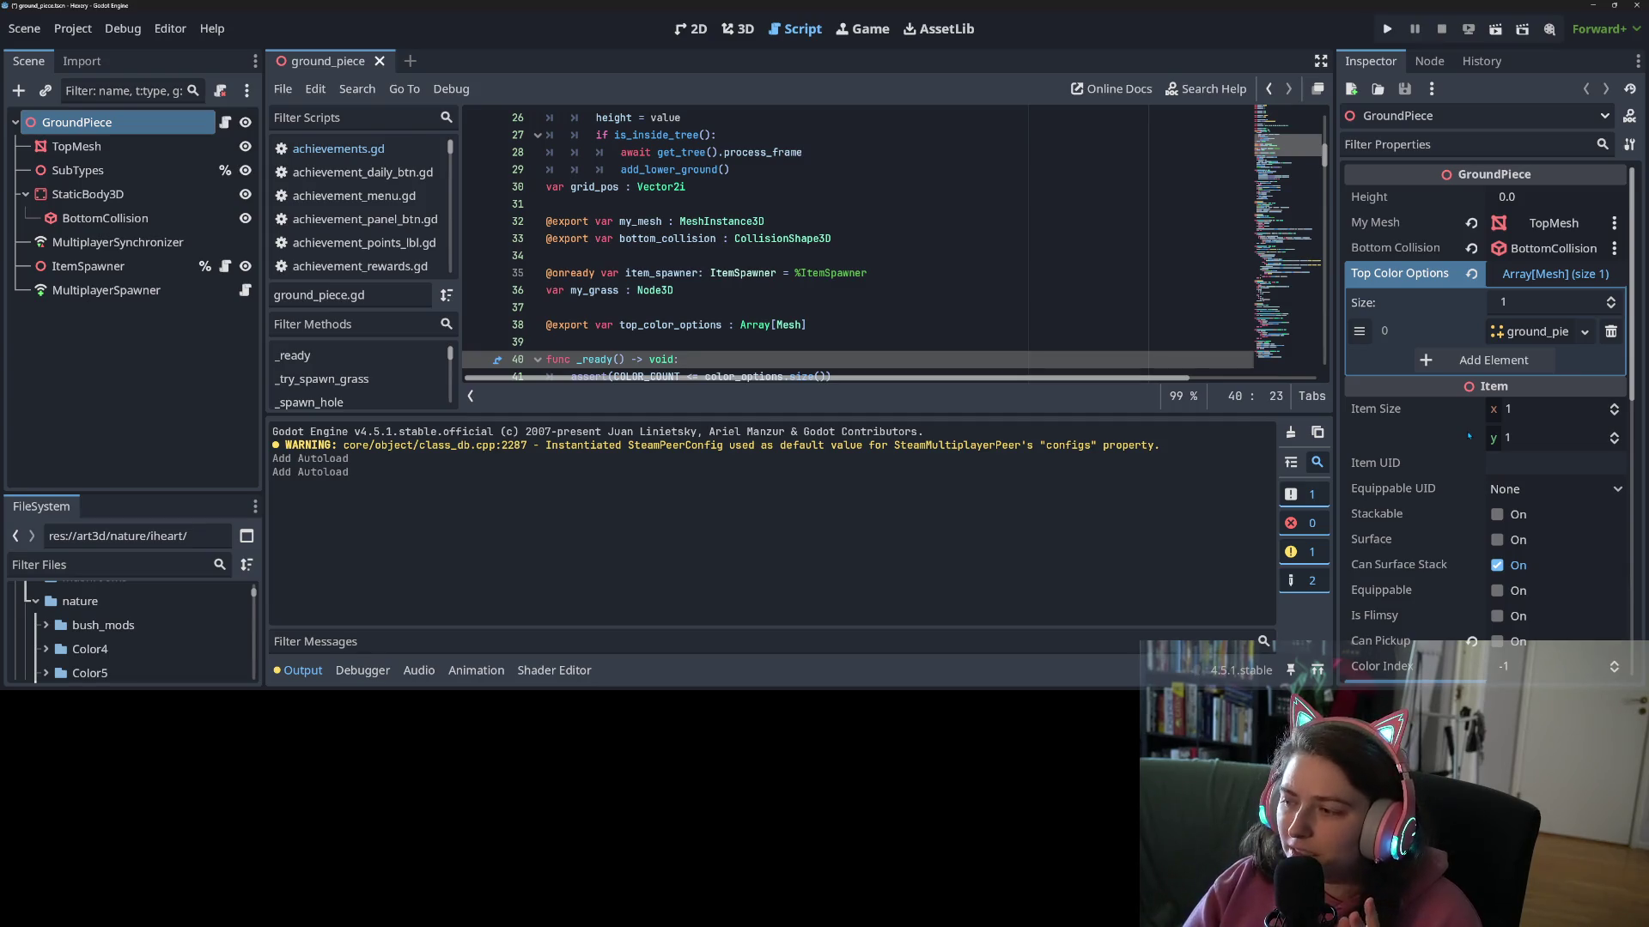
- Hide the Output log, confirm Debug > Customize Run Instances with OK, and run Hexery
left_click(302, 670)
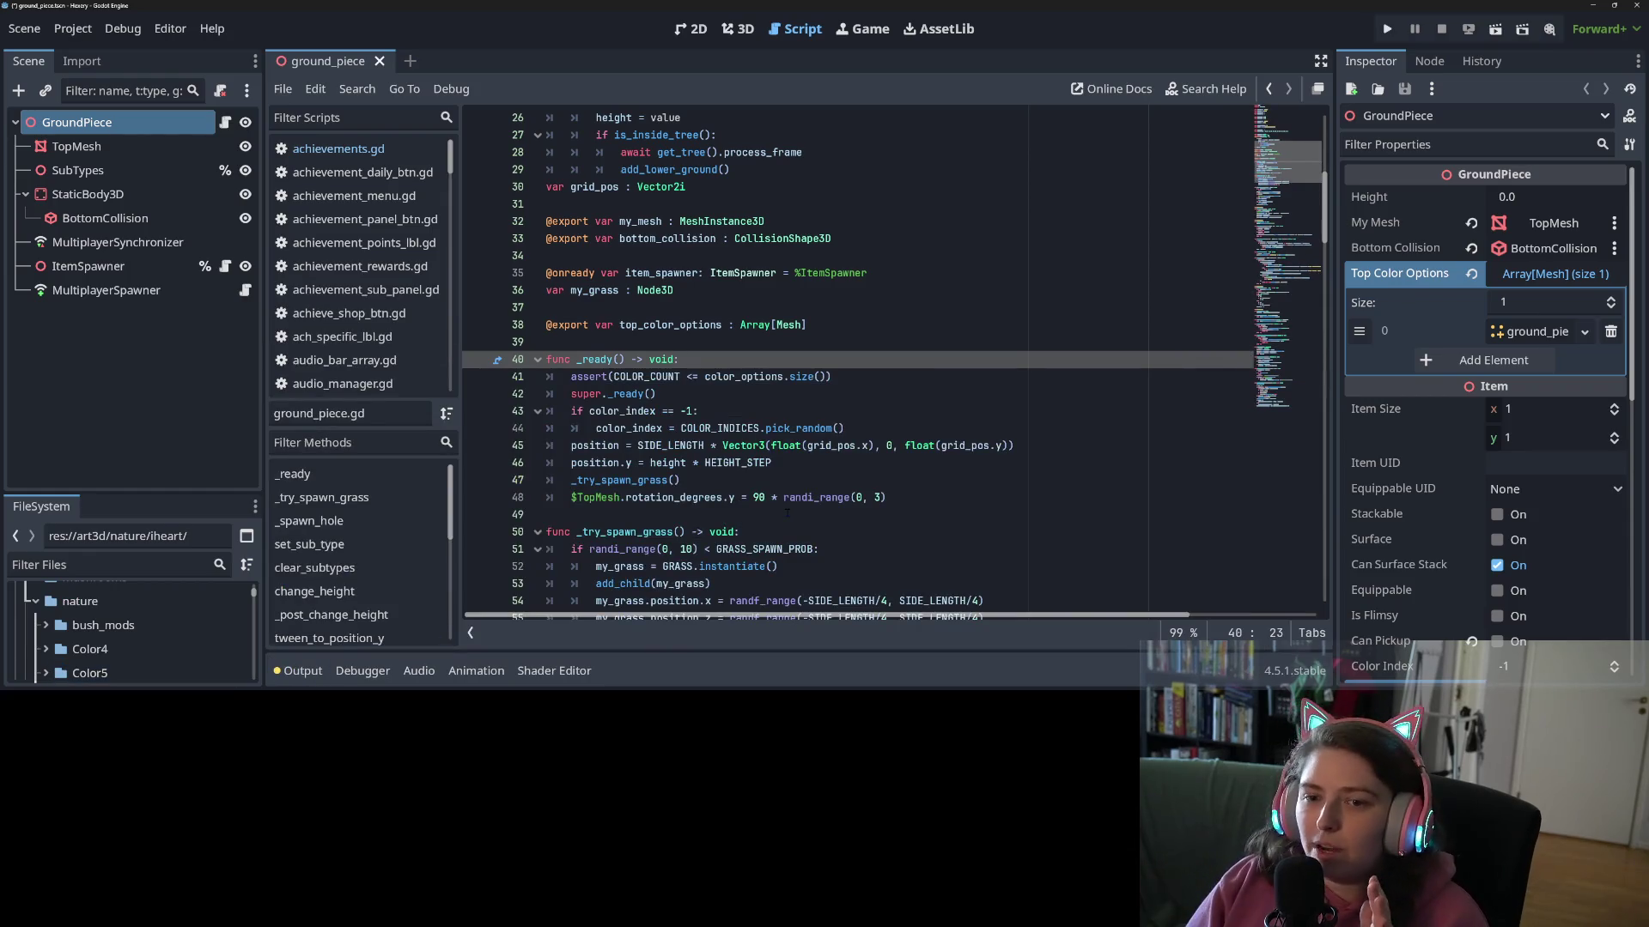
left_click(110, 31)
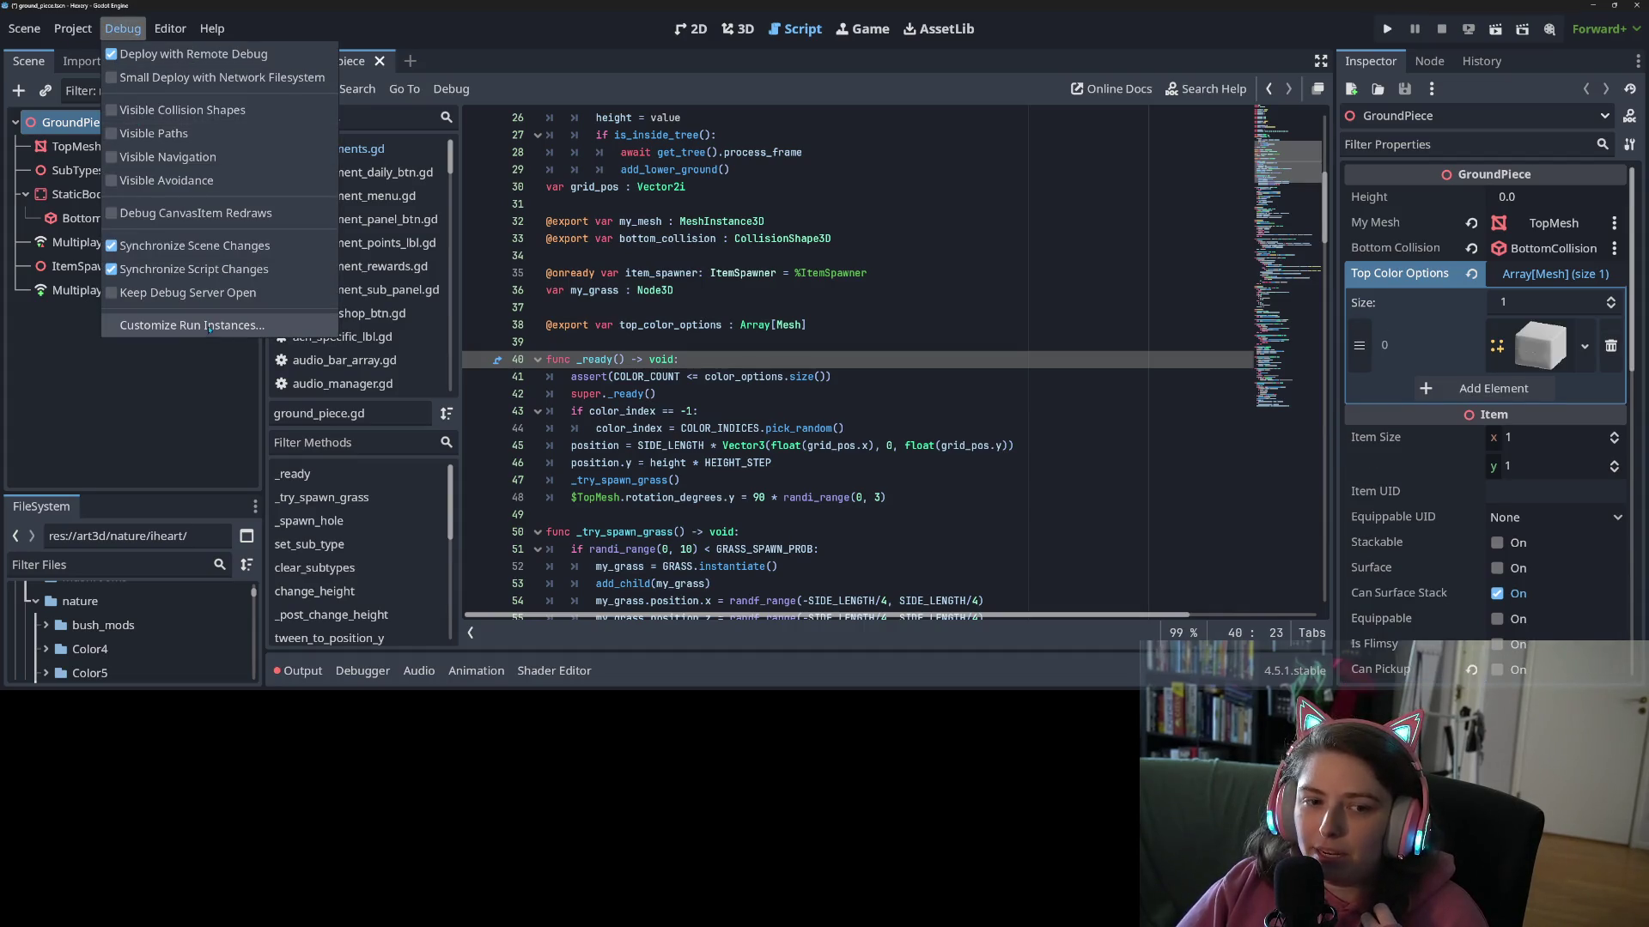
left_click(217, 325)
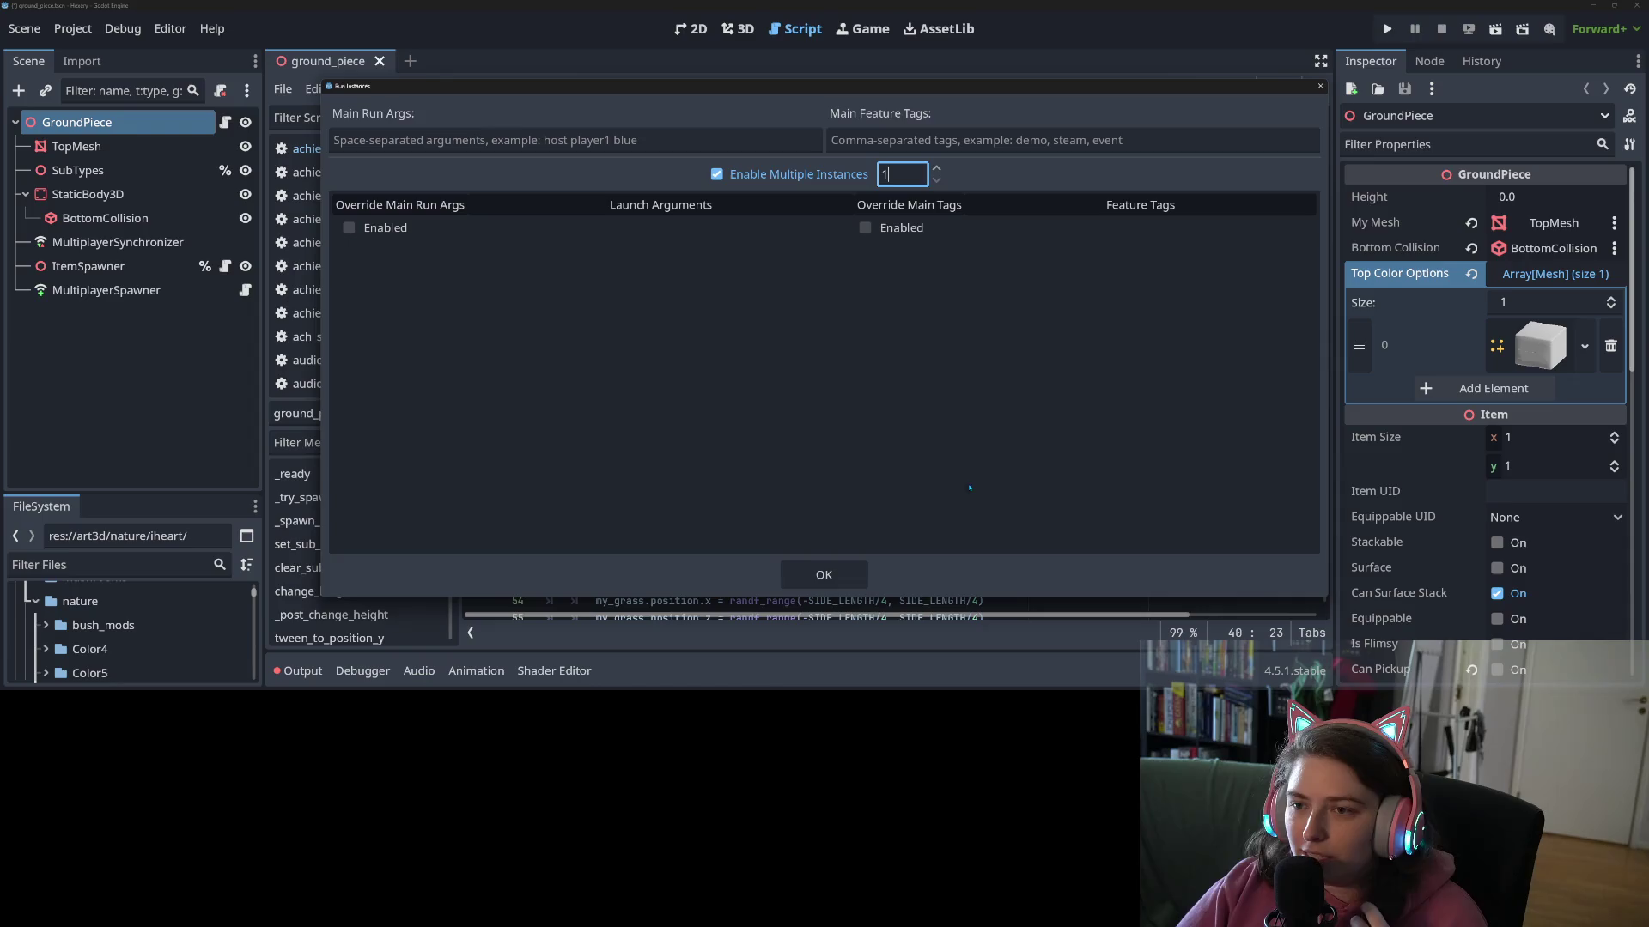
left_click(824, 575)
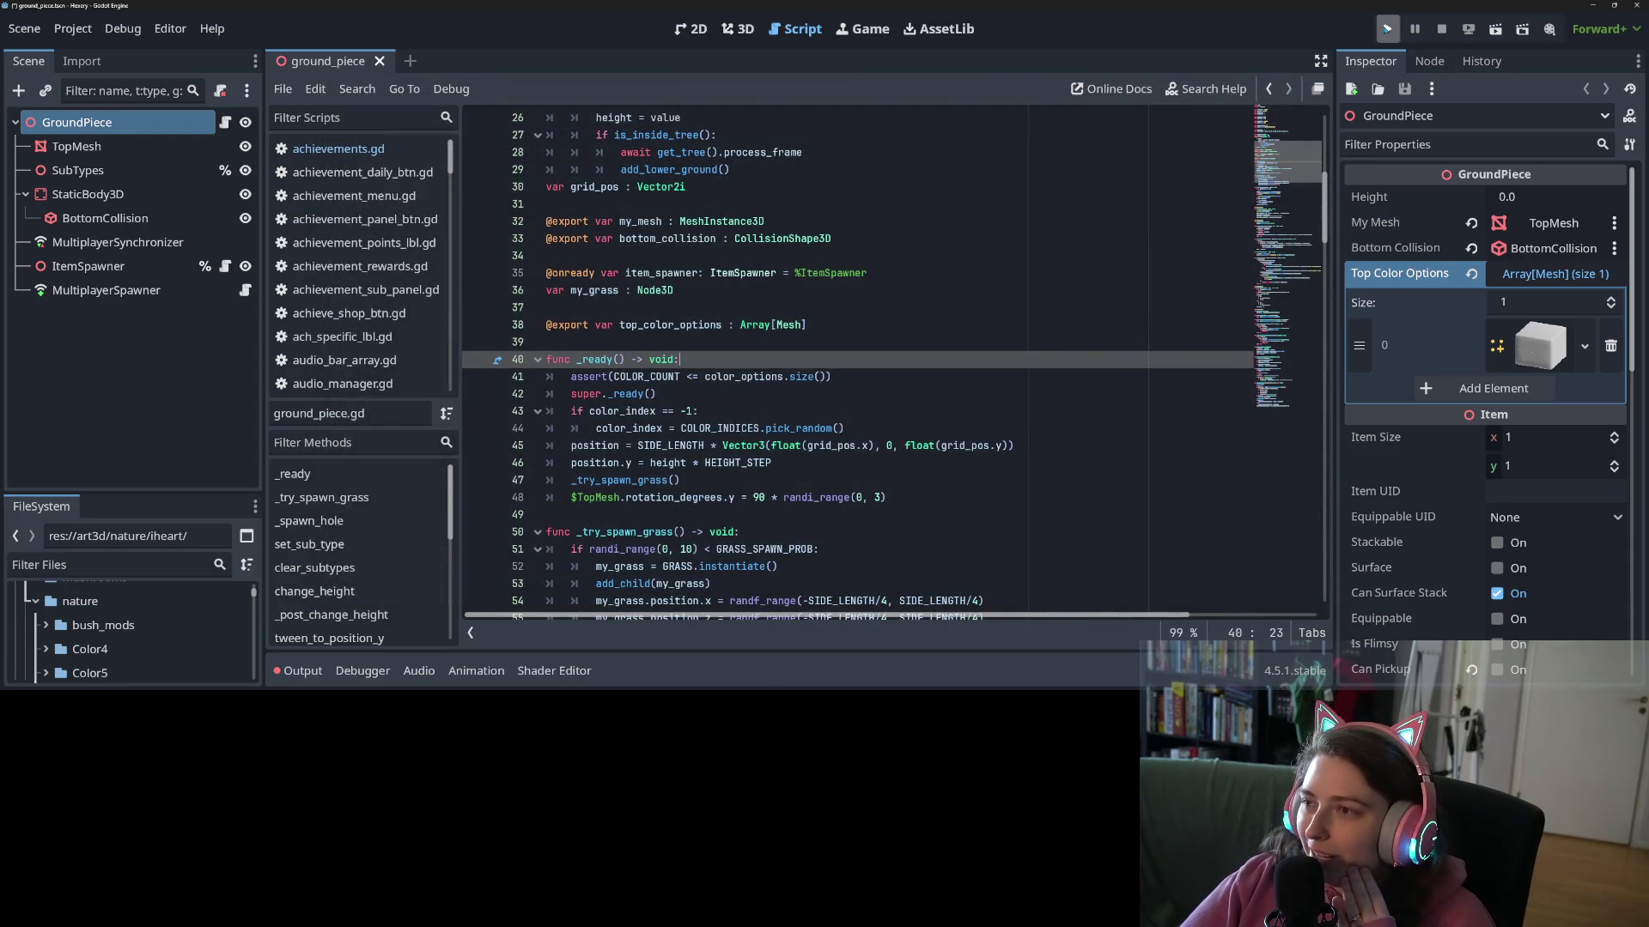
left_click(1387, 28)
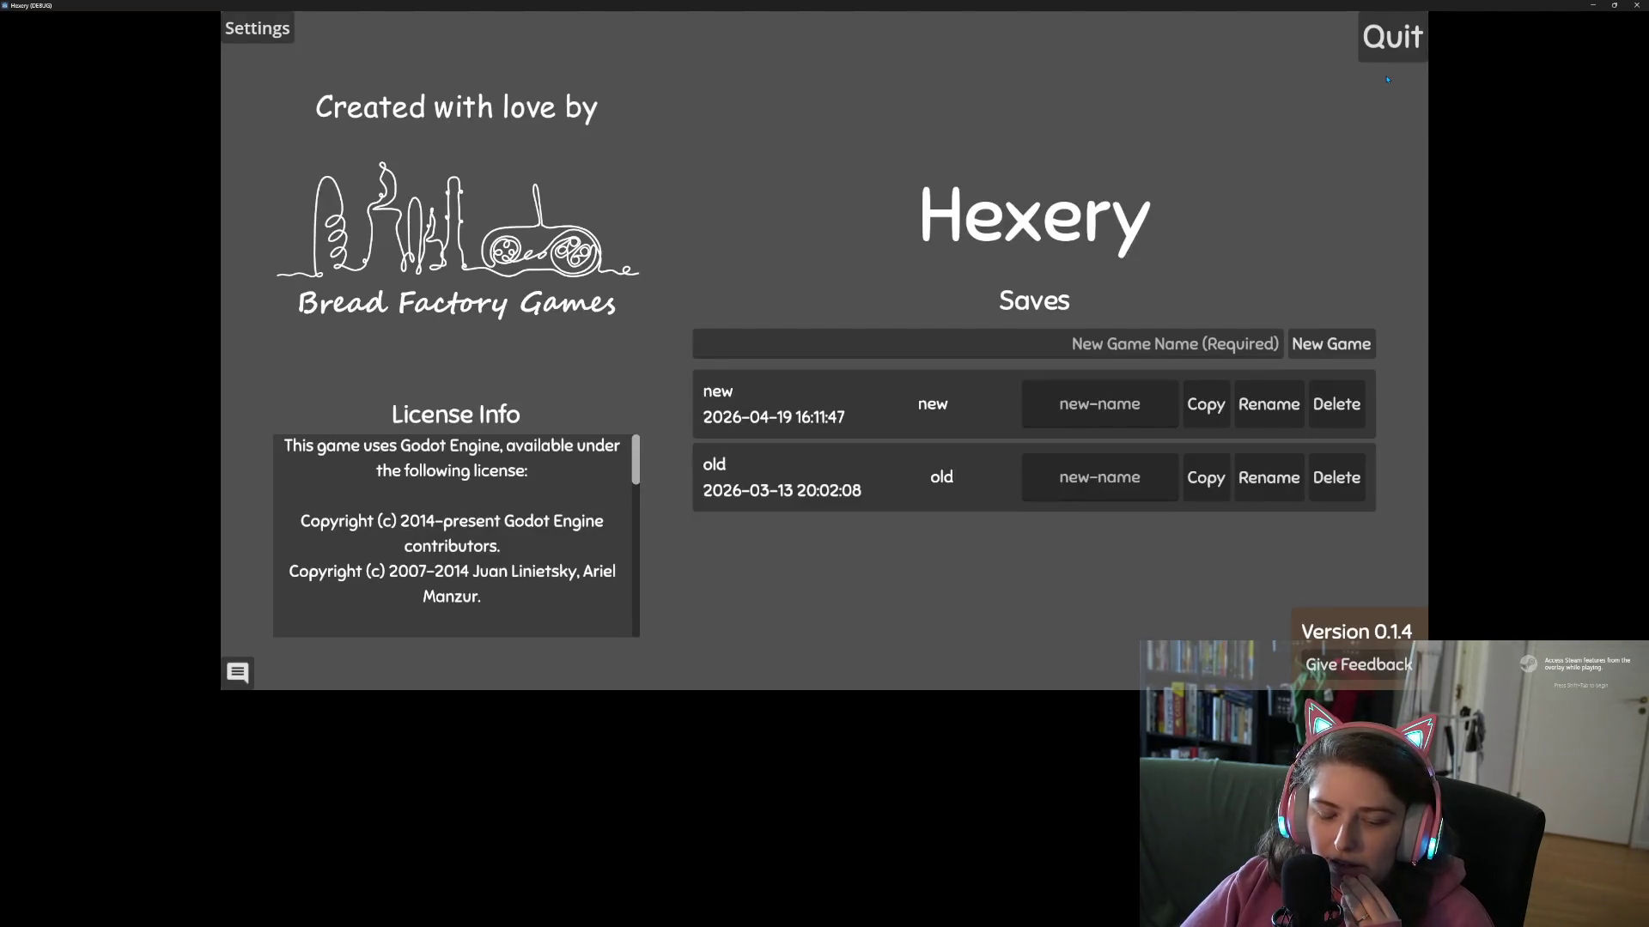
- Load the 'new' save, check the audio settings from the pause menu, and resume play
left_click(951, 407)
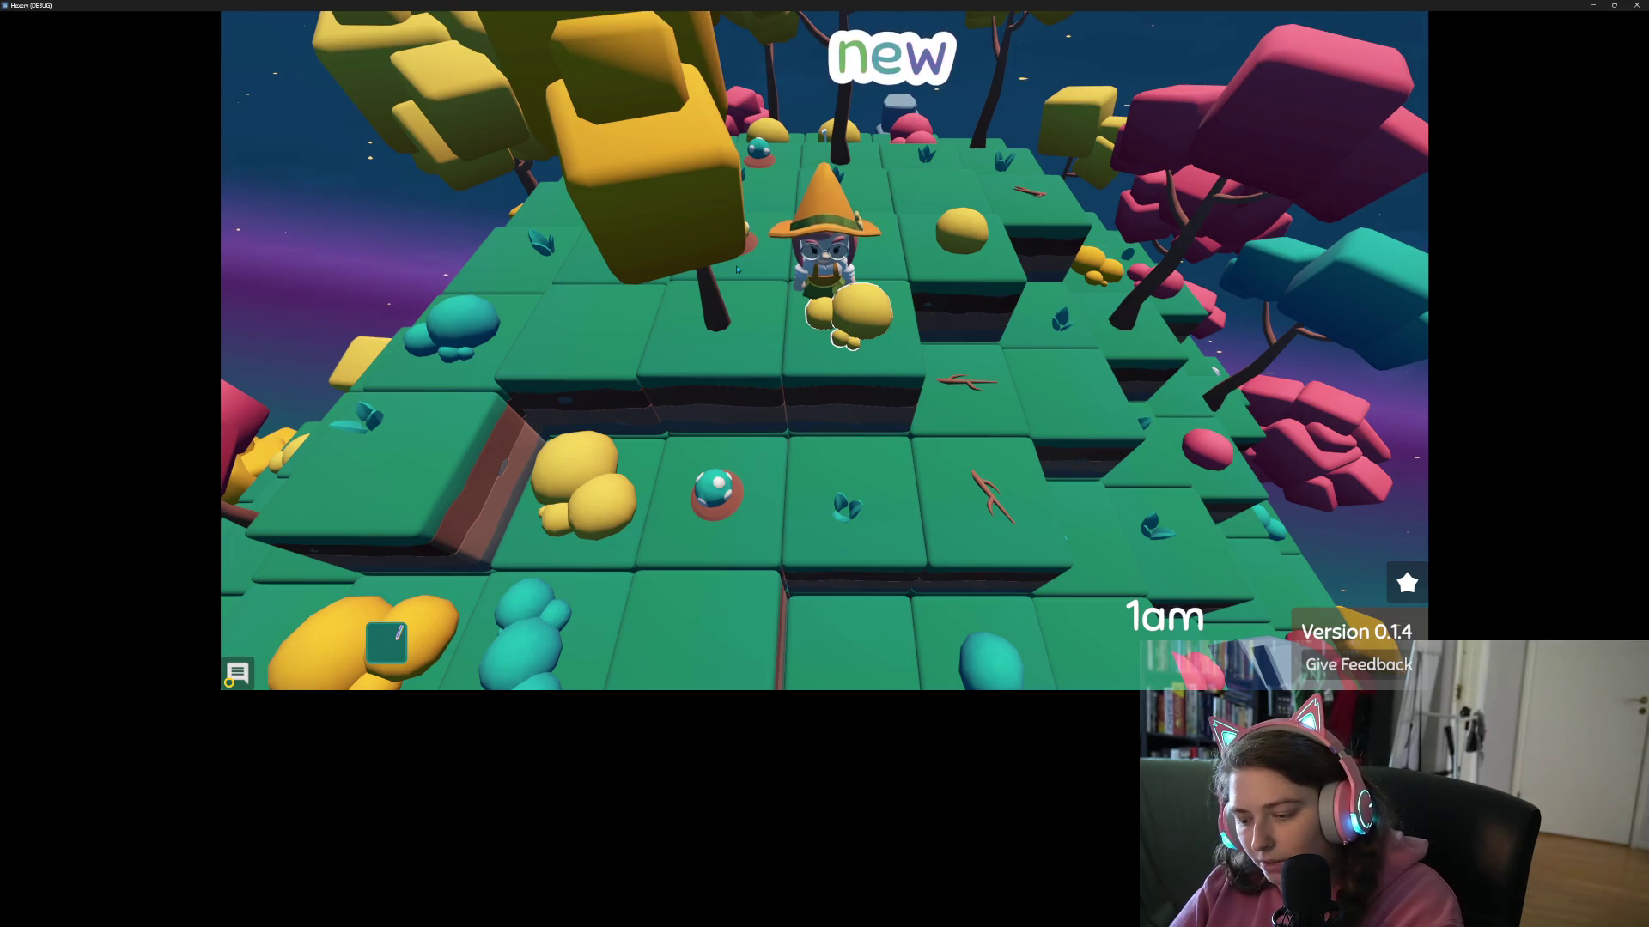
key("Escape")
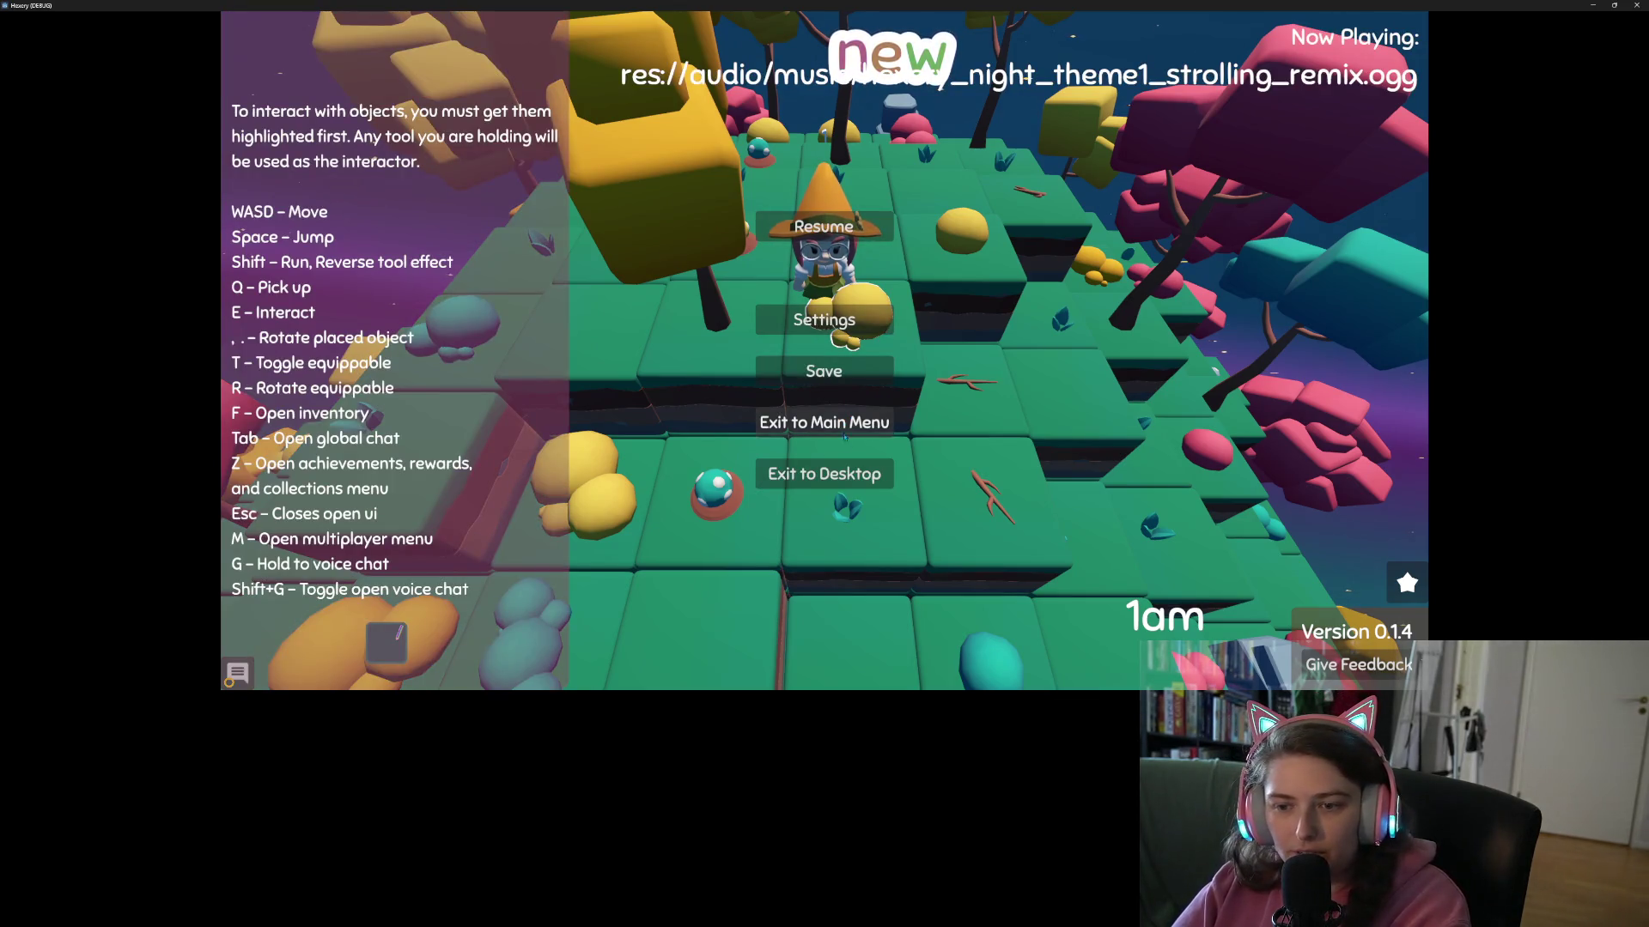
left_click(850, 323)
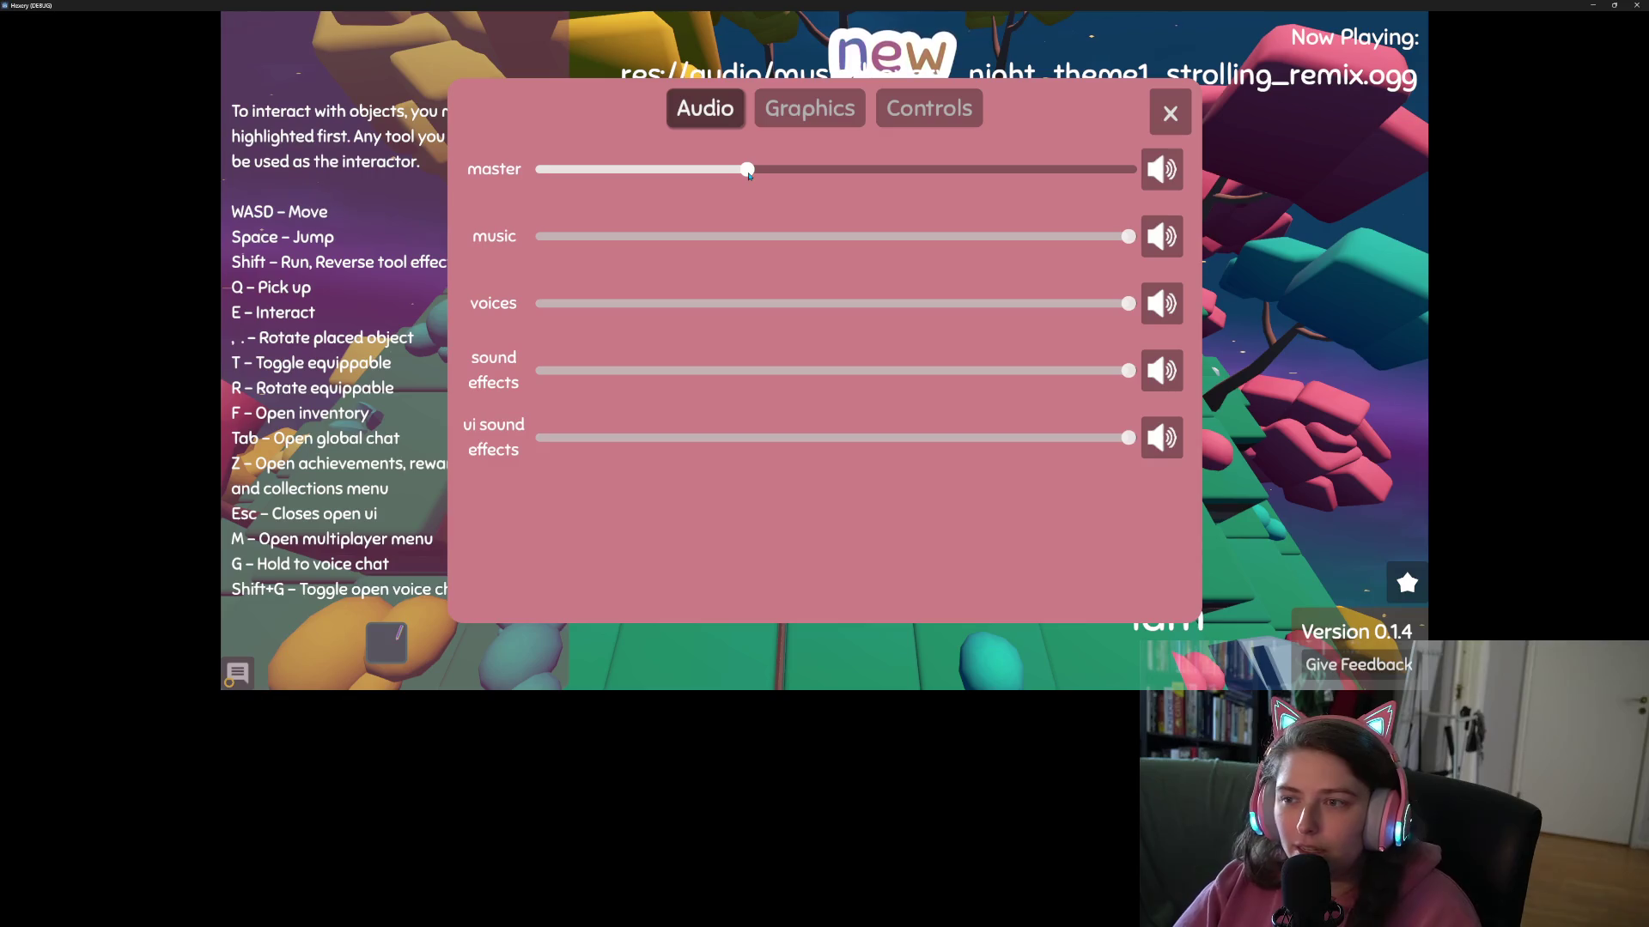
left_click(1172, 112)
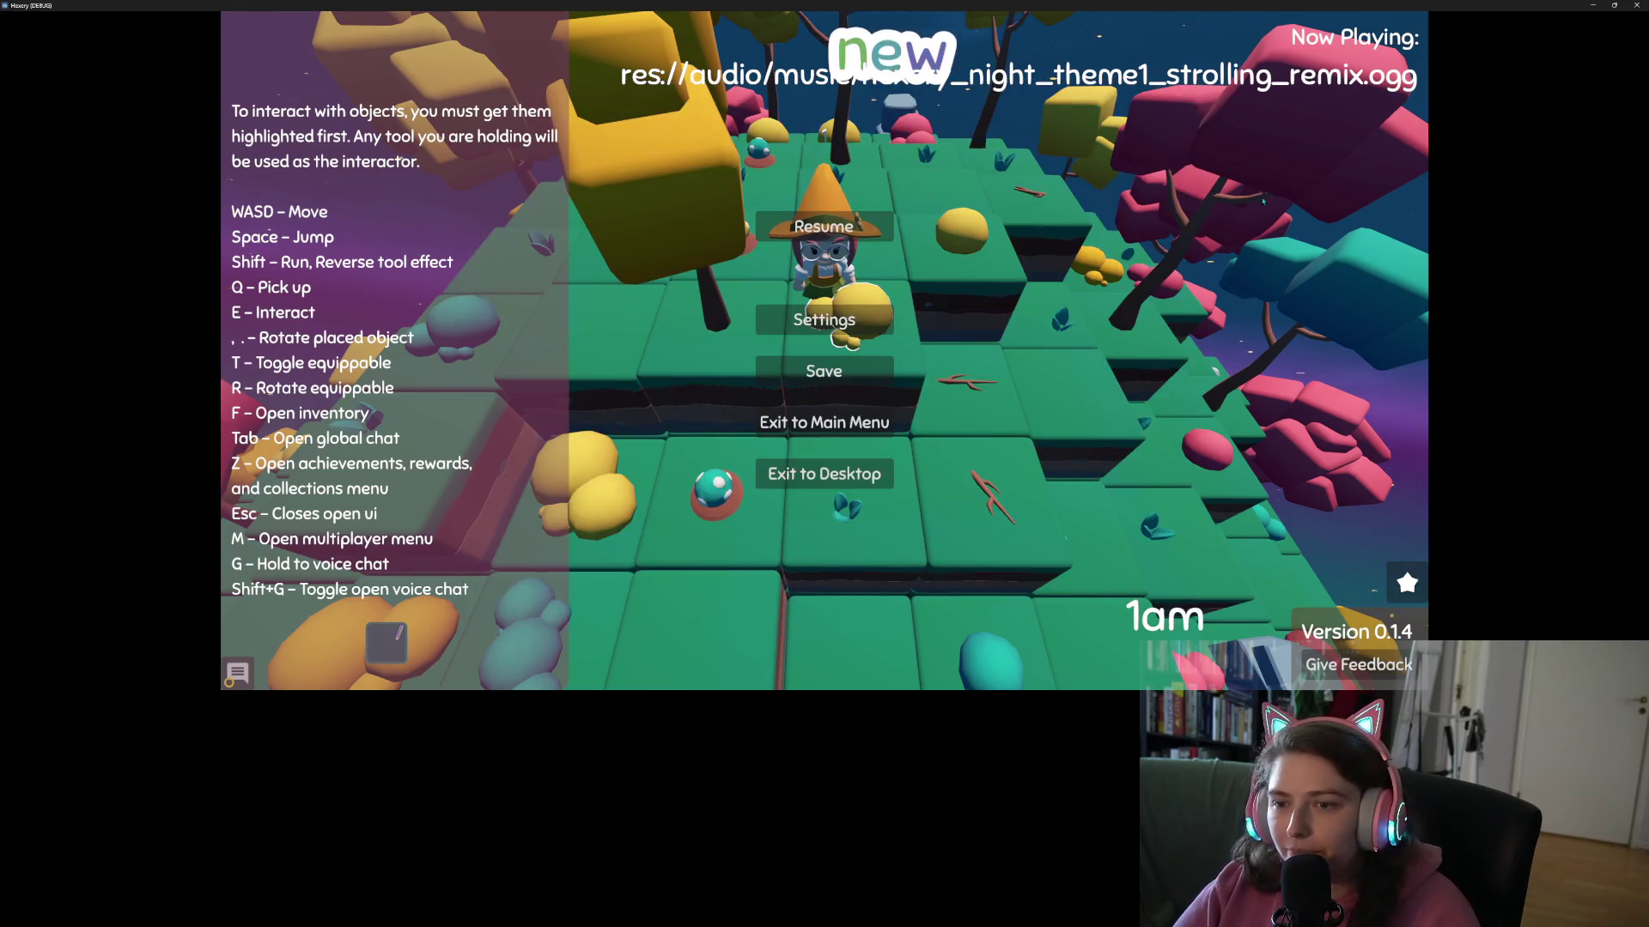
key("Escape")
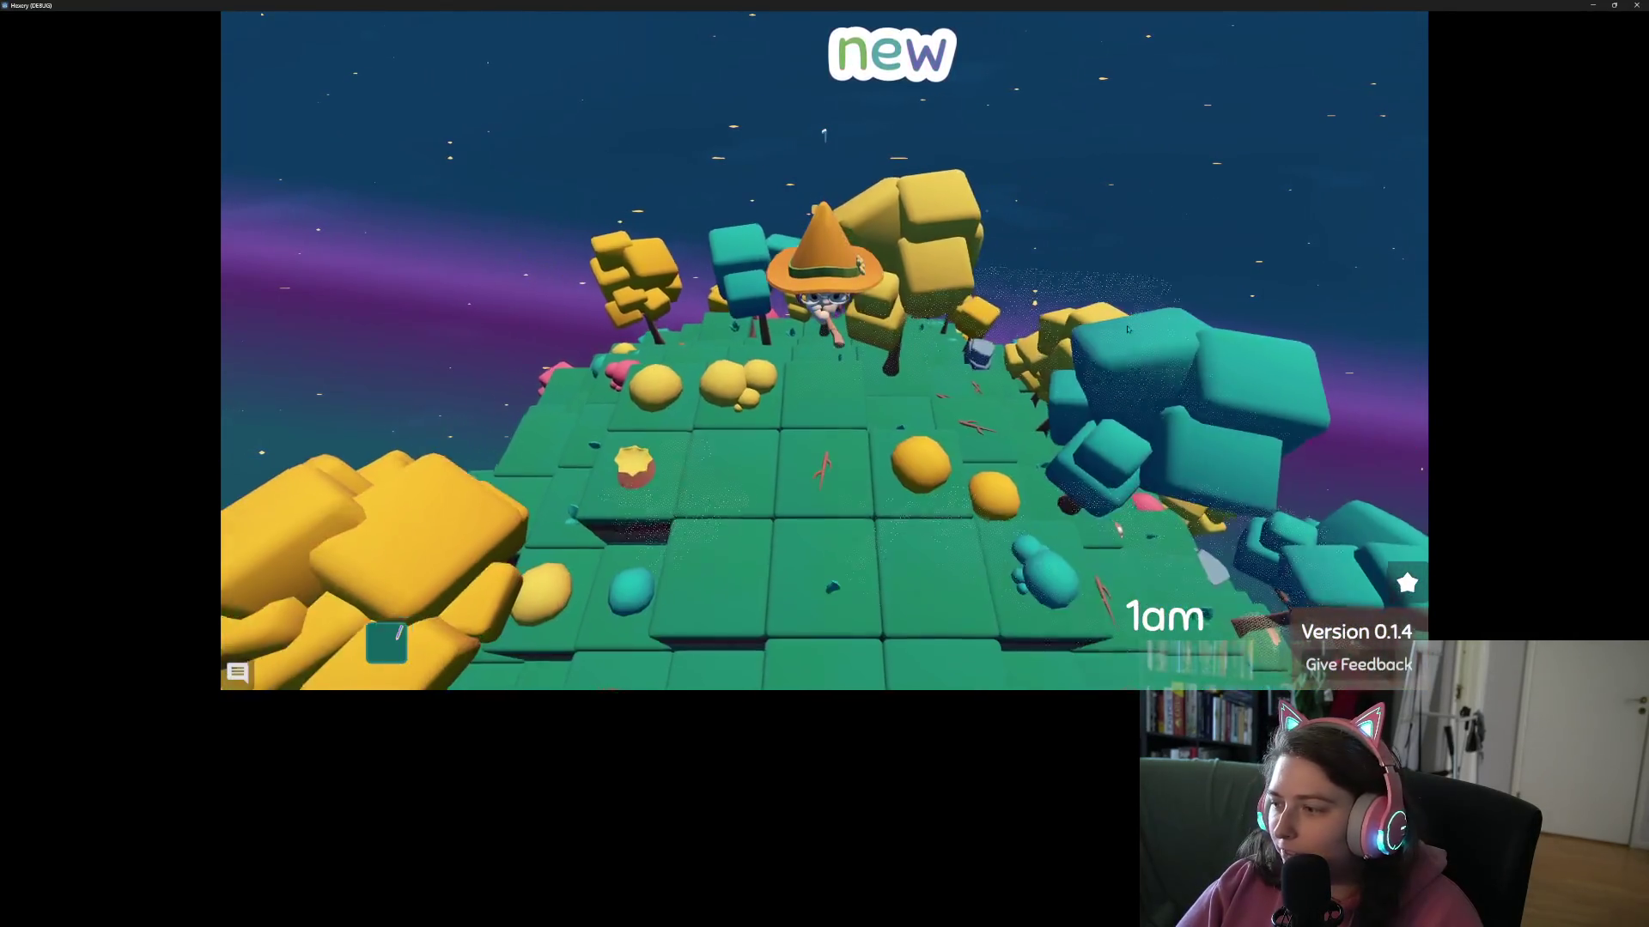
- Look at the settings again from the pause menu, then resume the game
key("Escape")
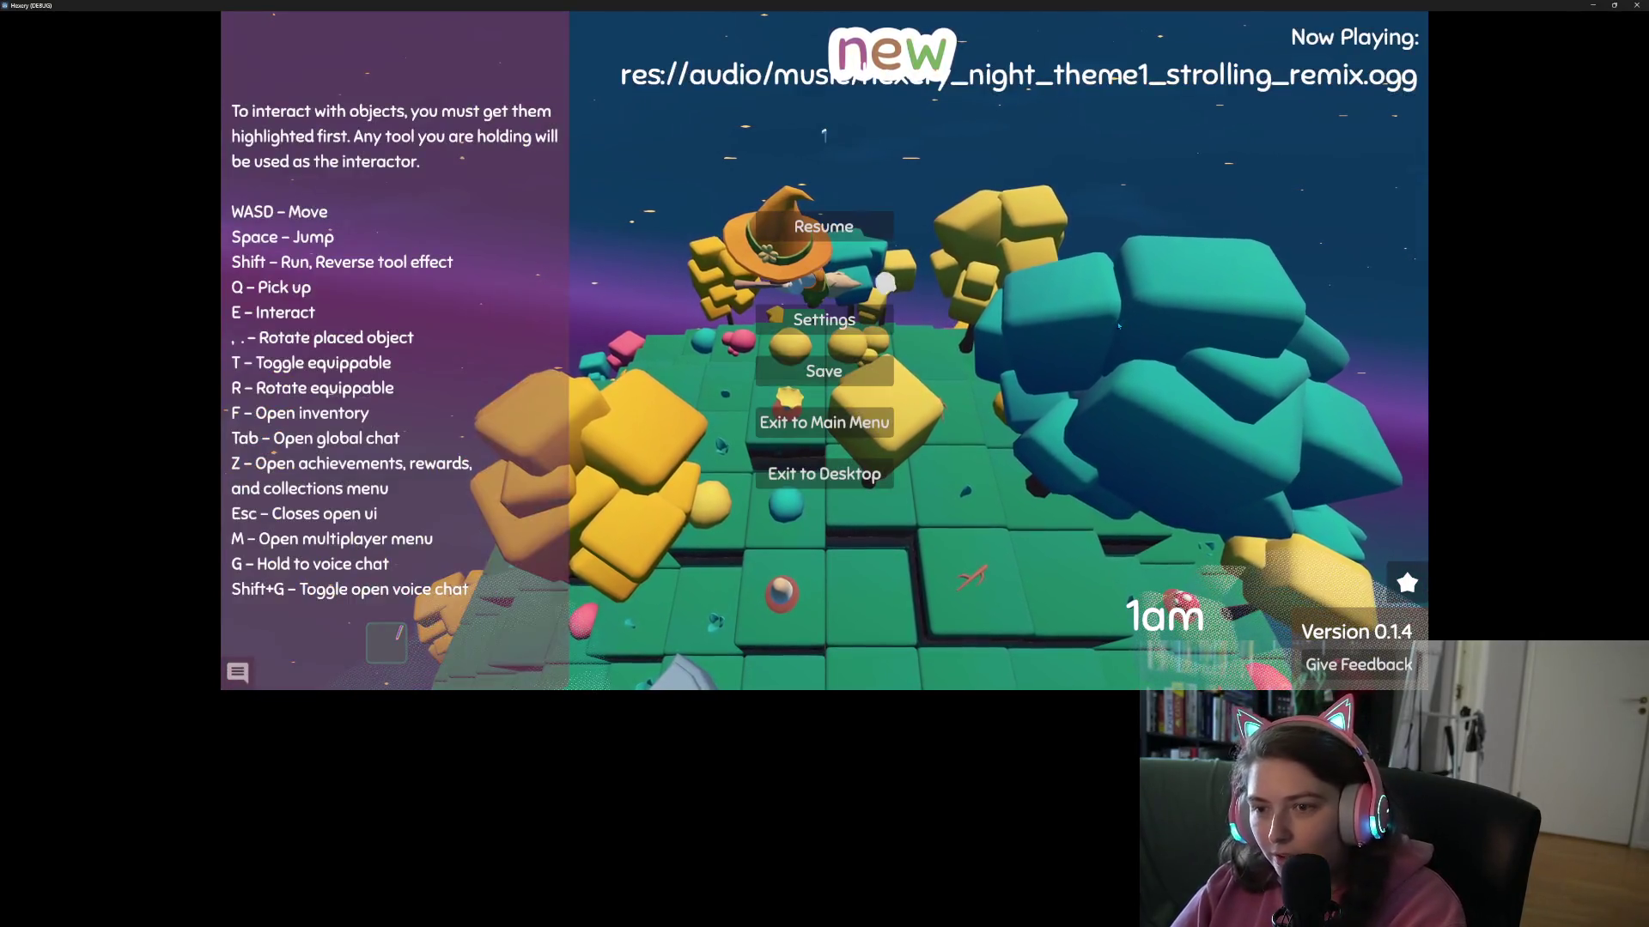
left_click(825, 319)
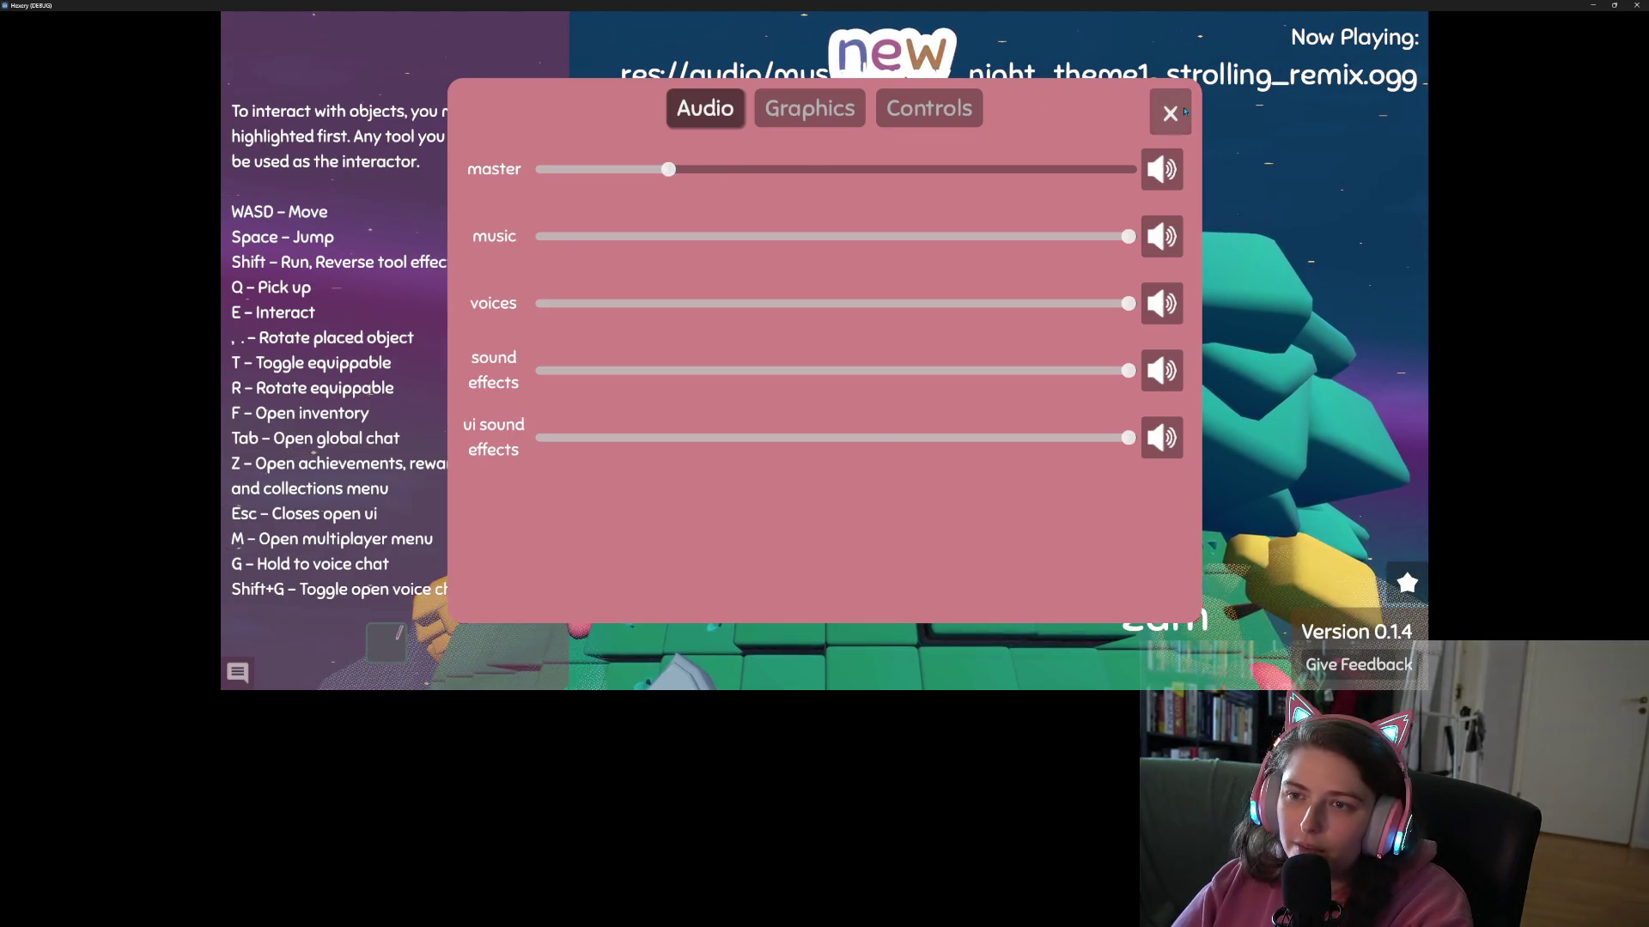
left_click(1183, 111)
left_click(840, 219)
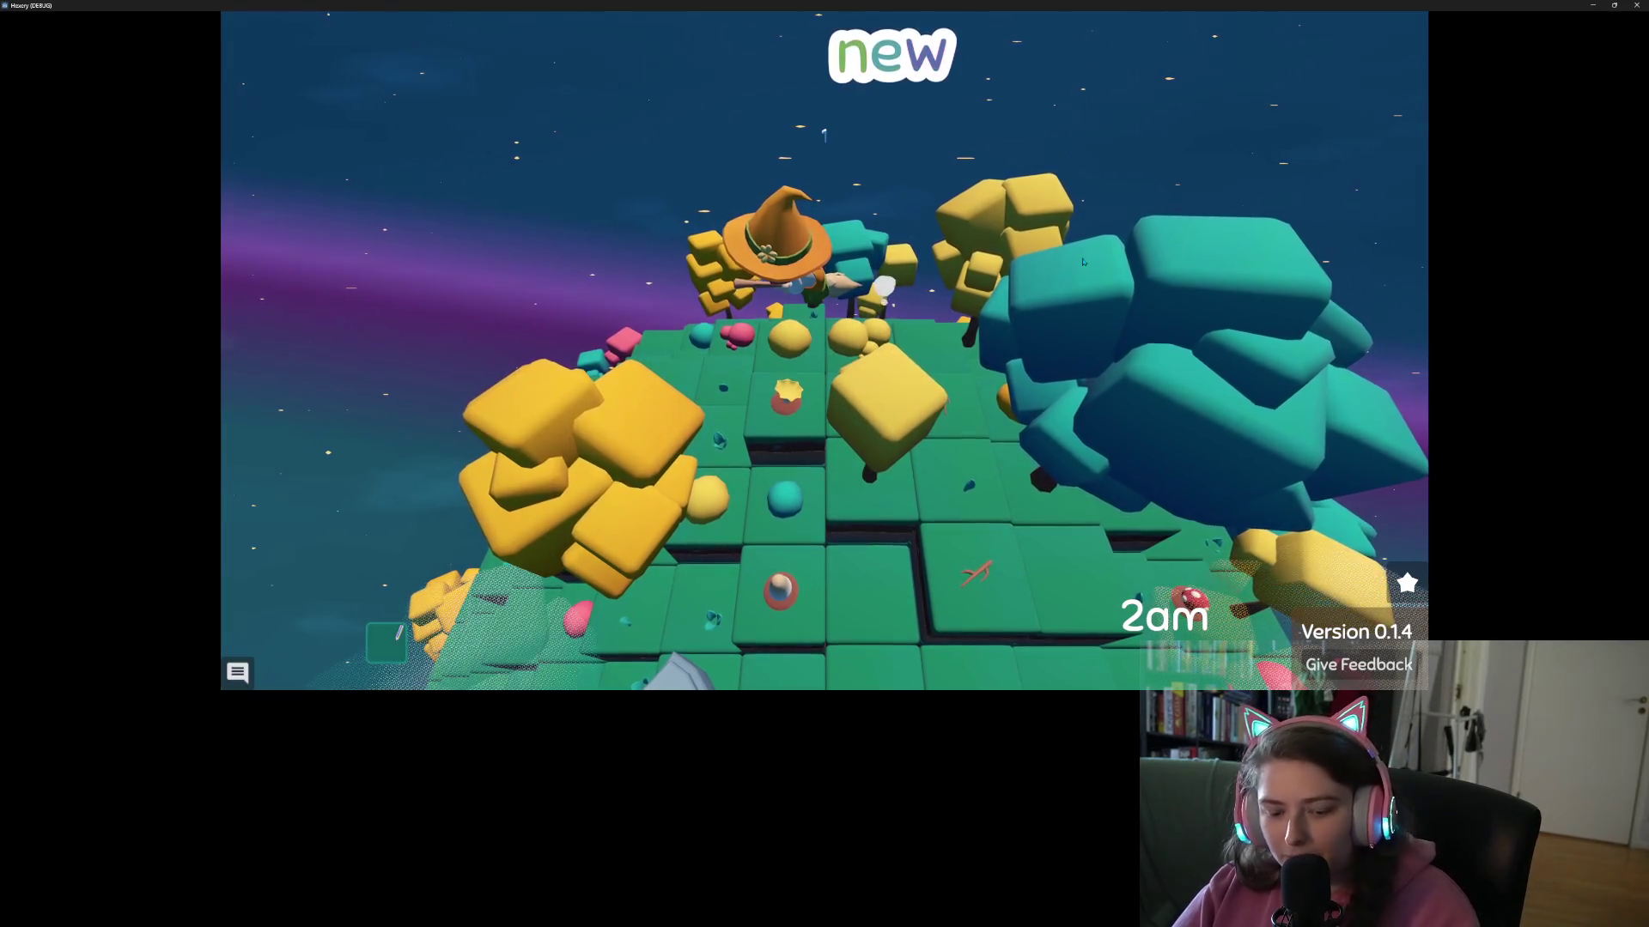
- Walk the witch onto the mushroom spot and show the achievements panel with 7 points
key("w")
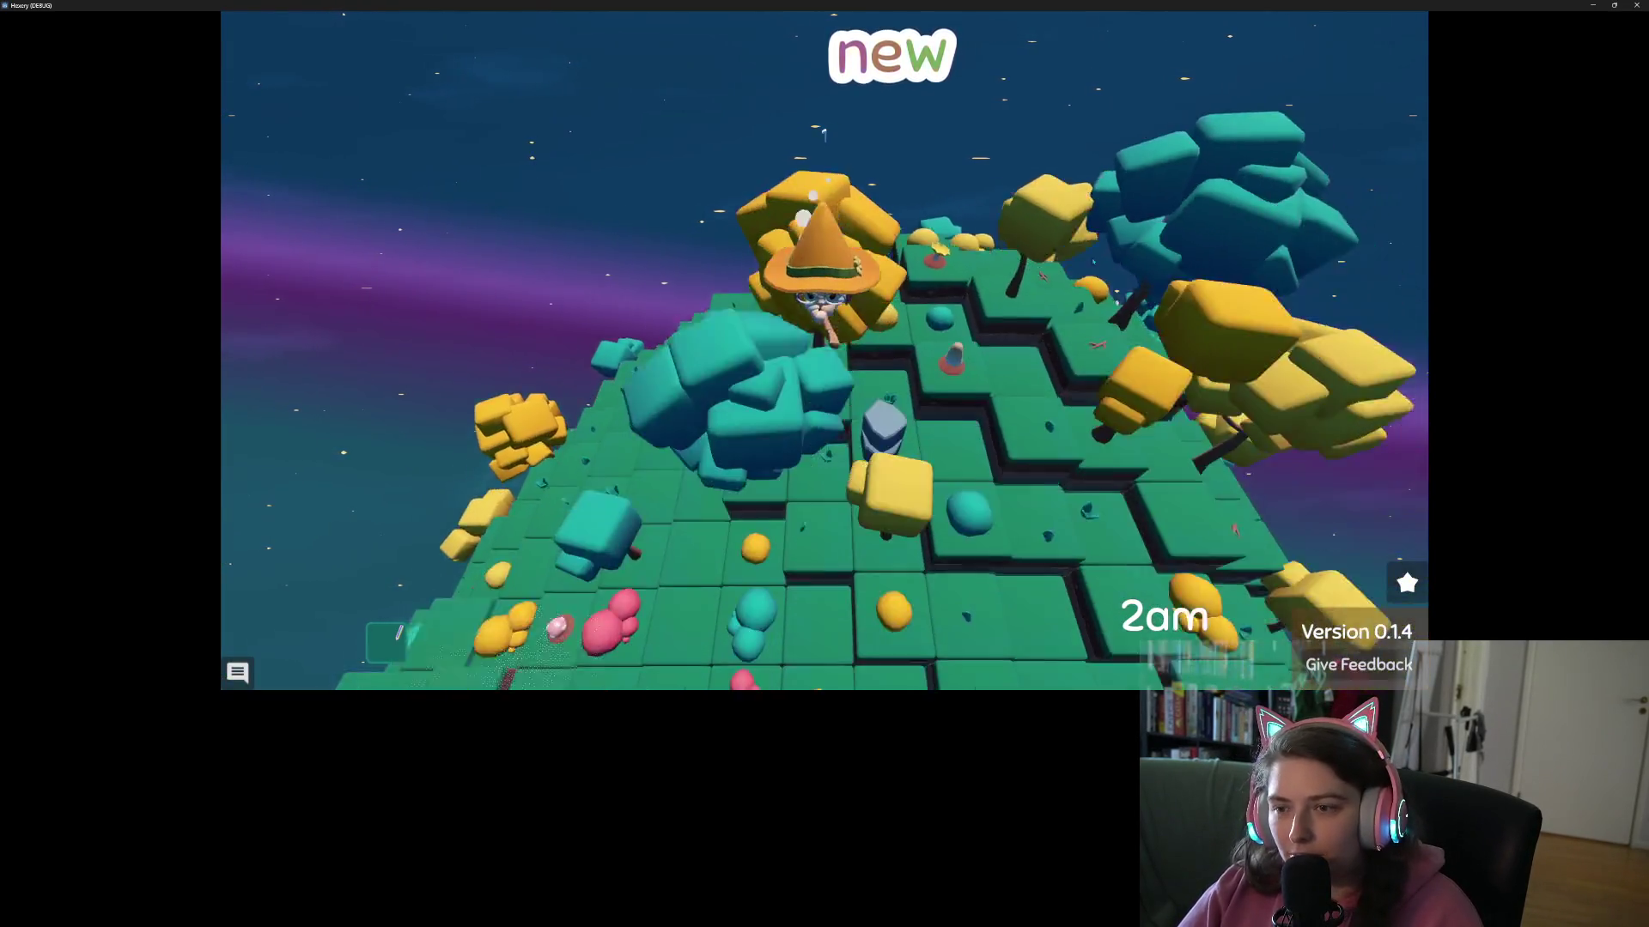
key("w")
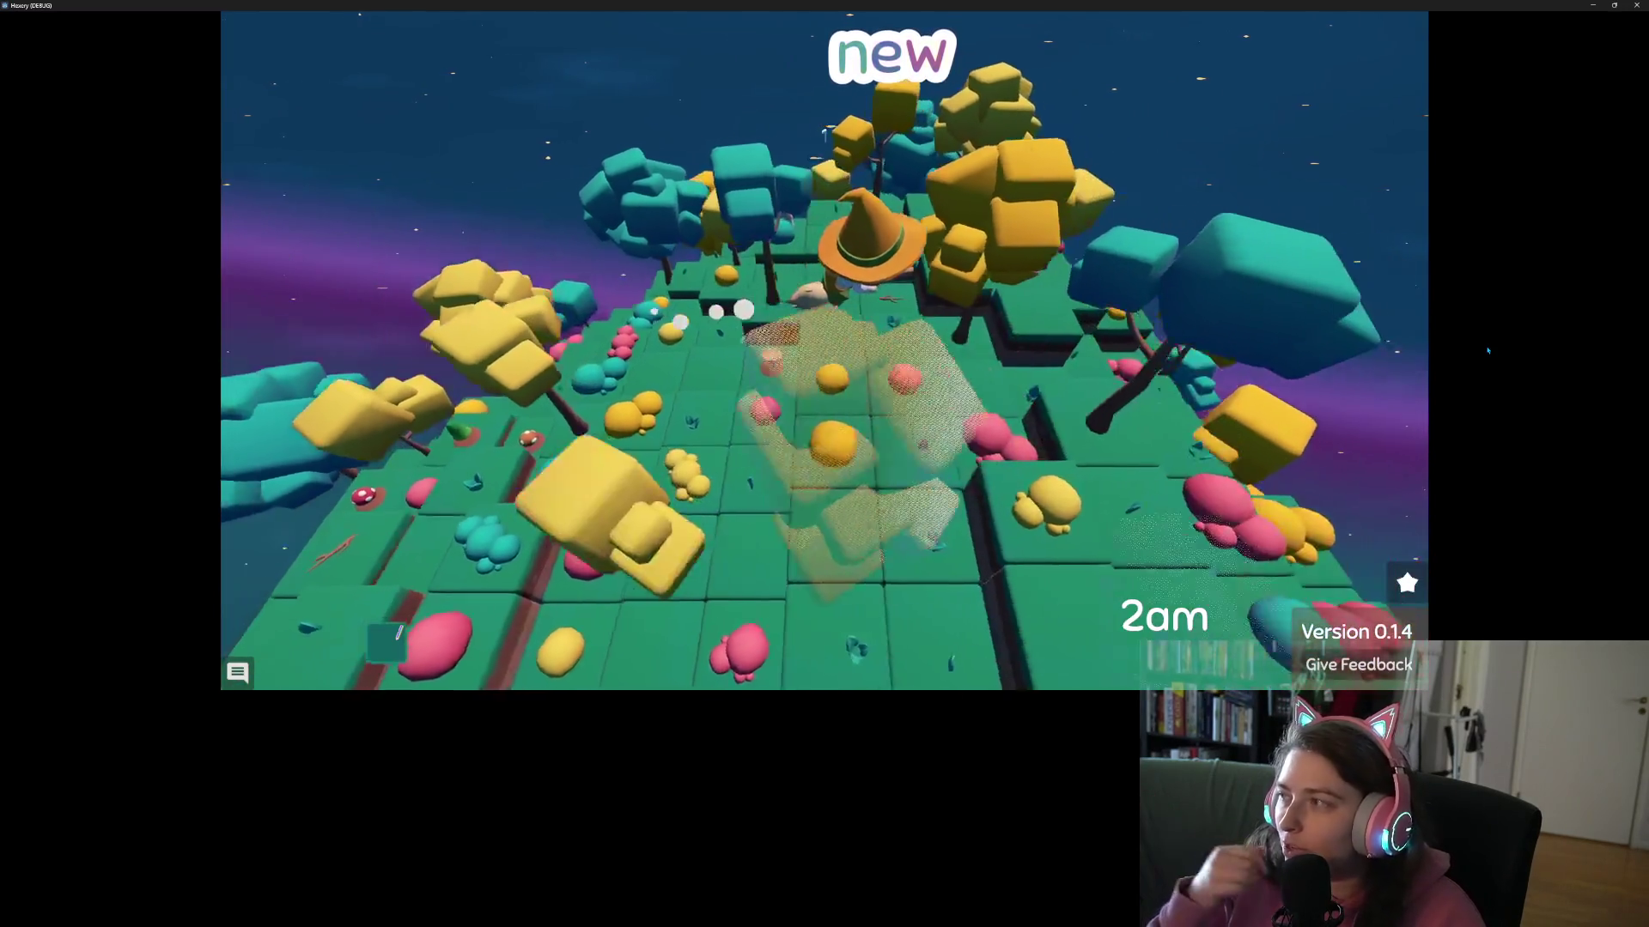
key("w")
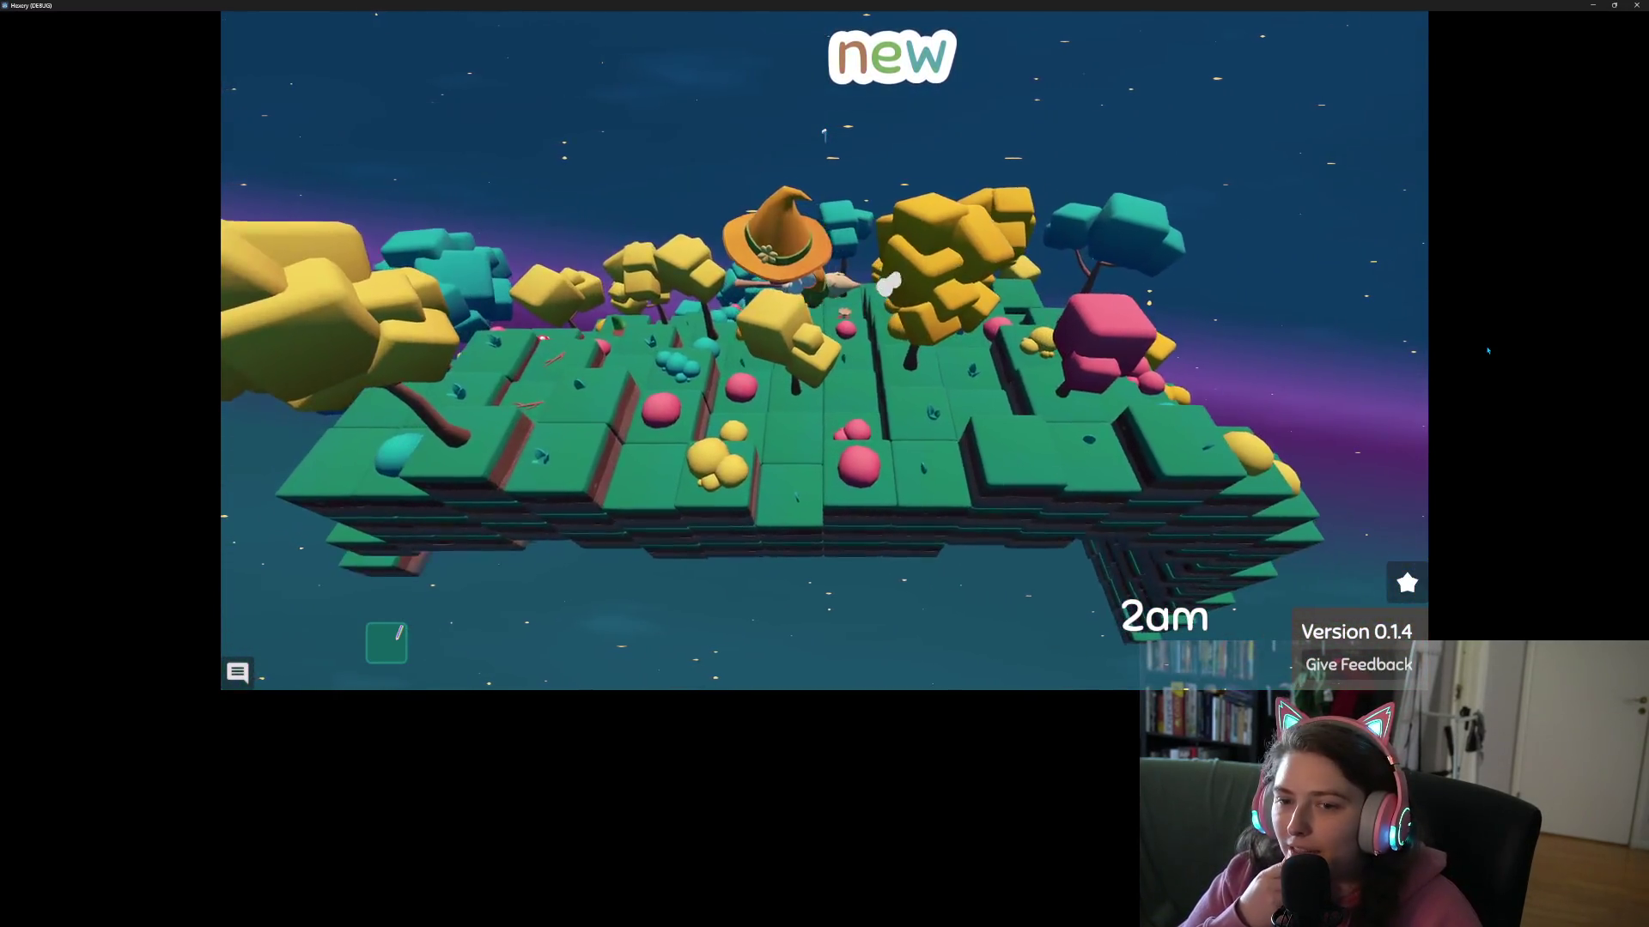
key("w")
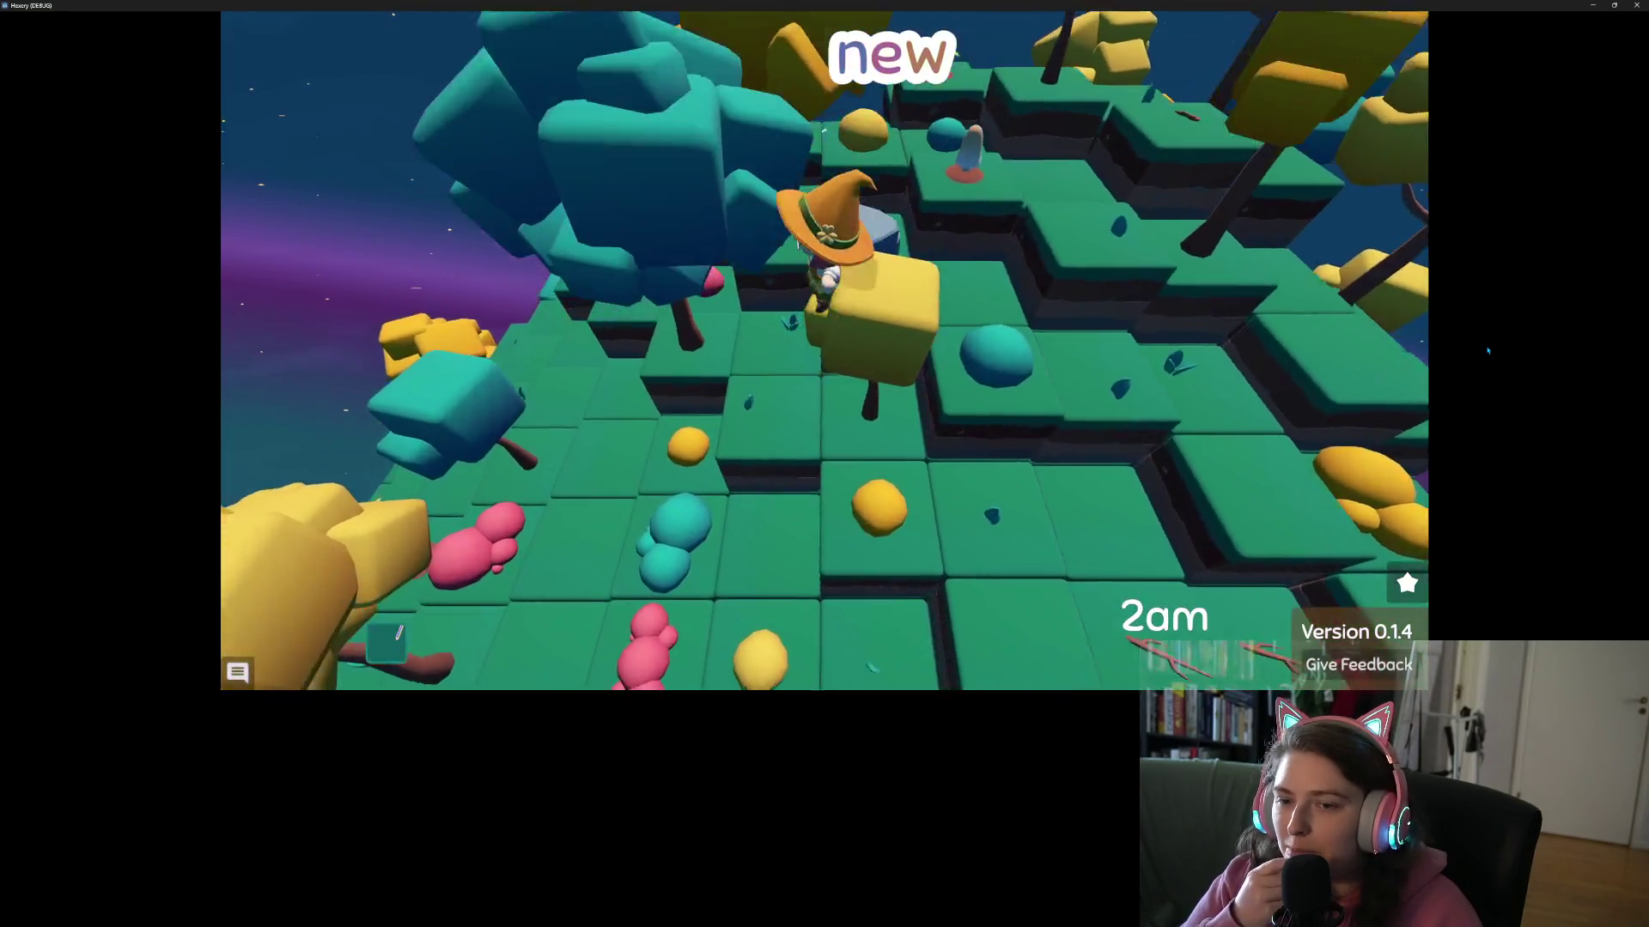
key("w")
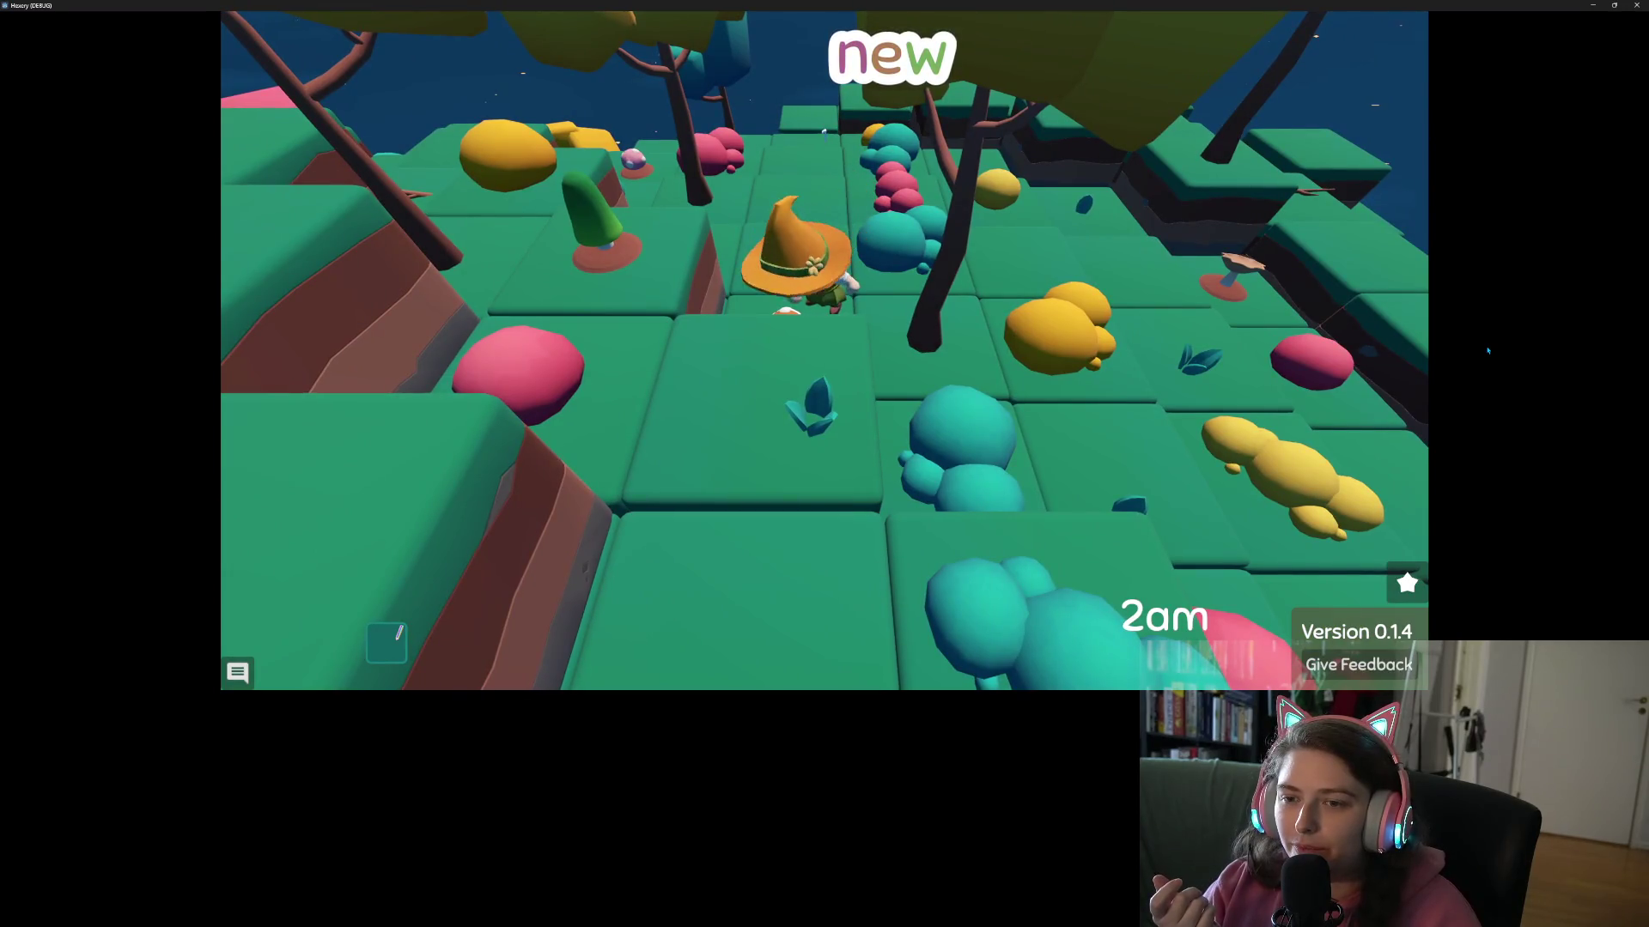
key("w")
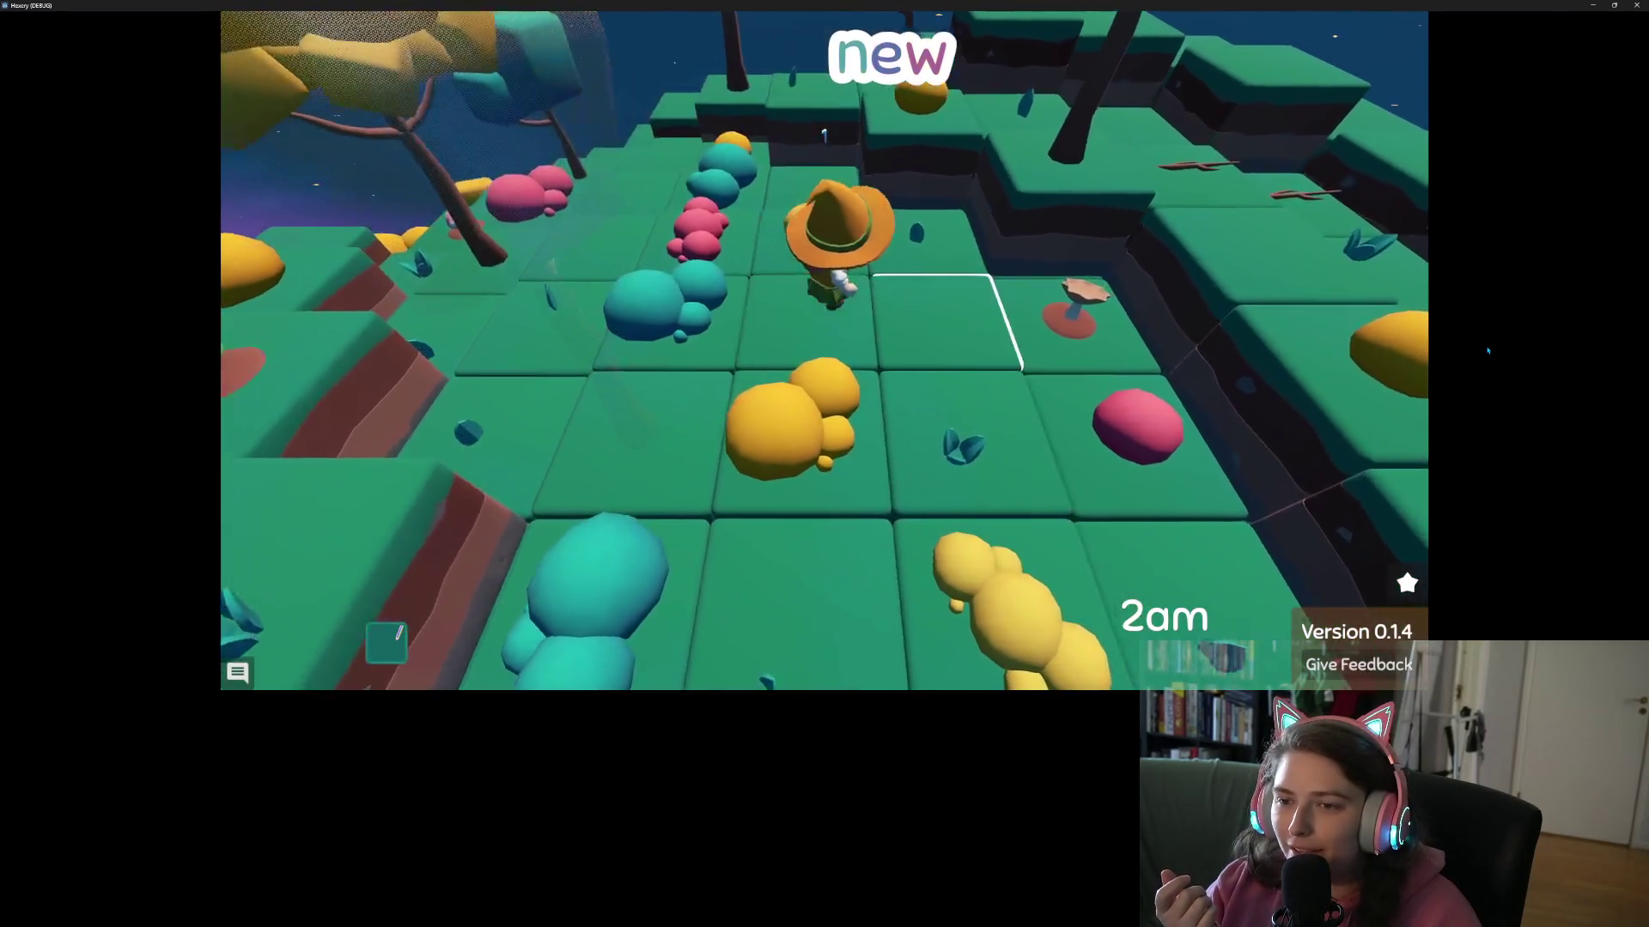
key("d")
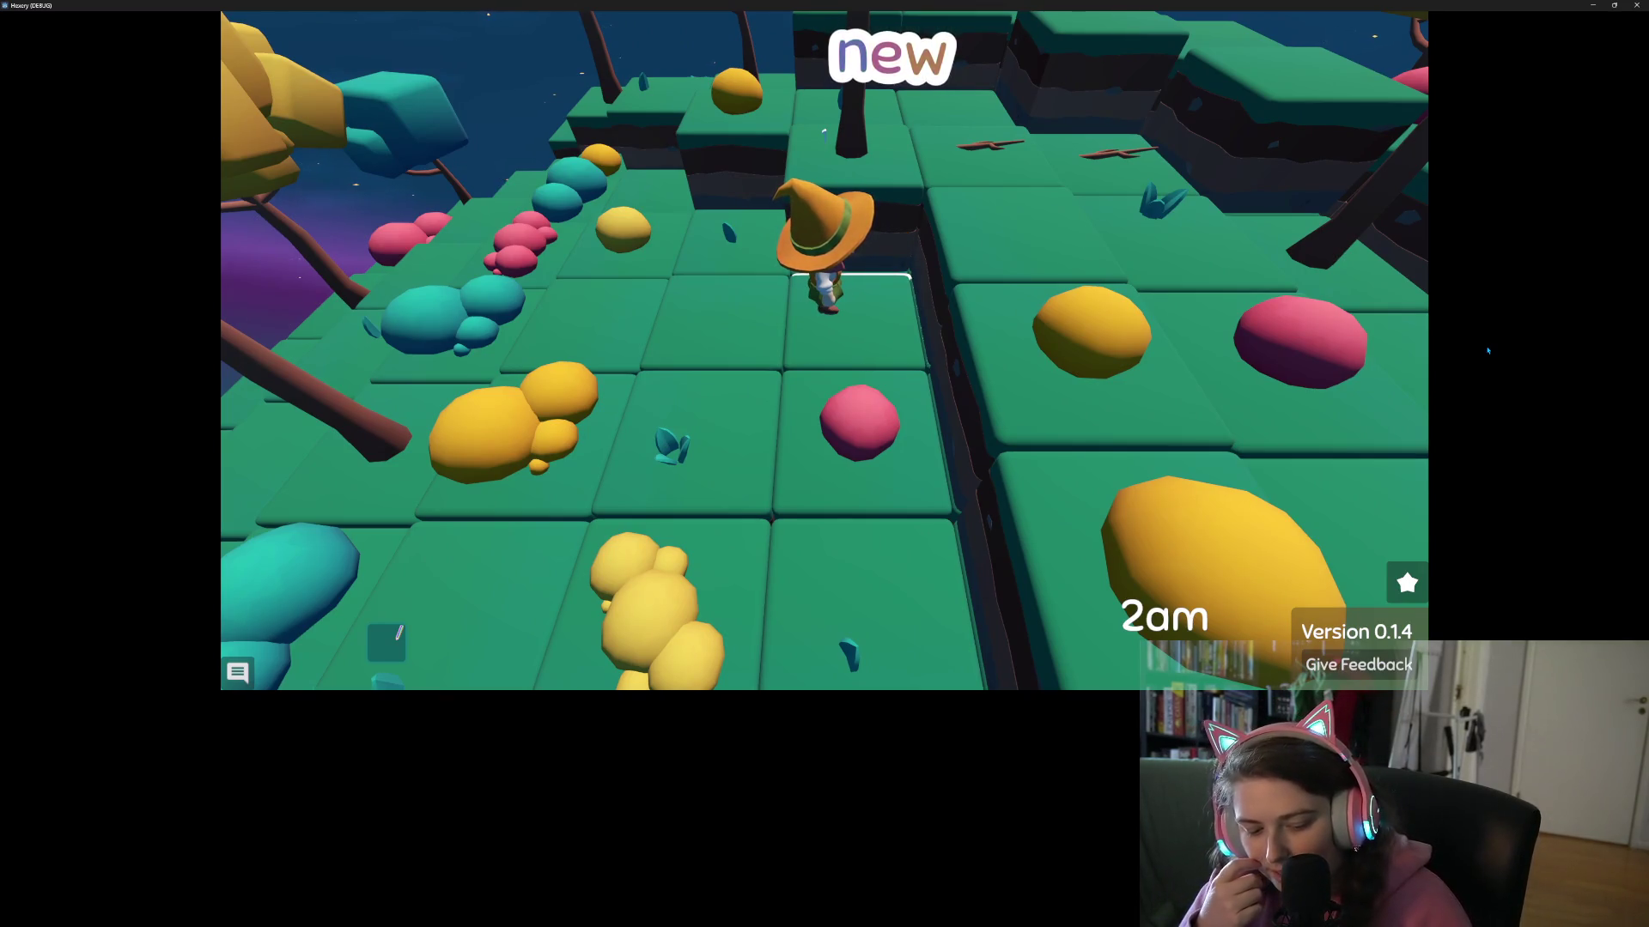
key("Tab")
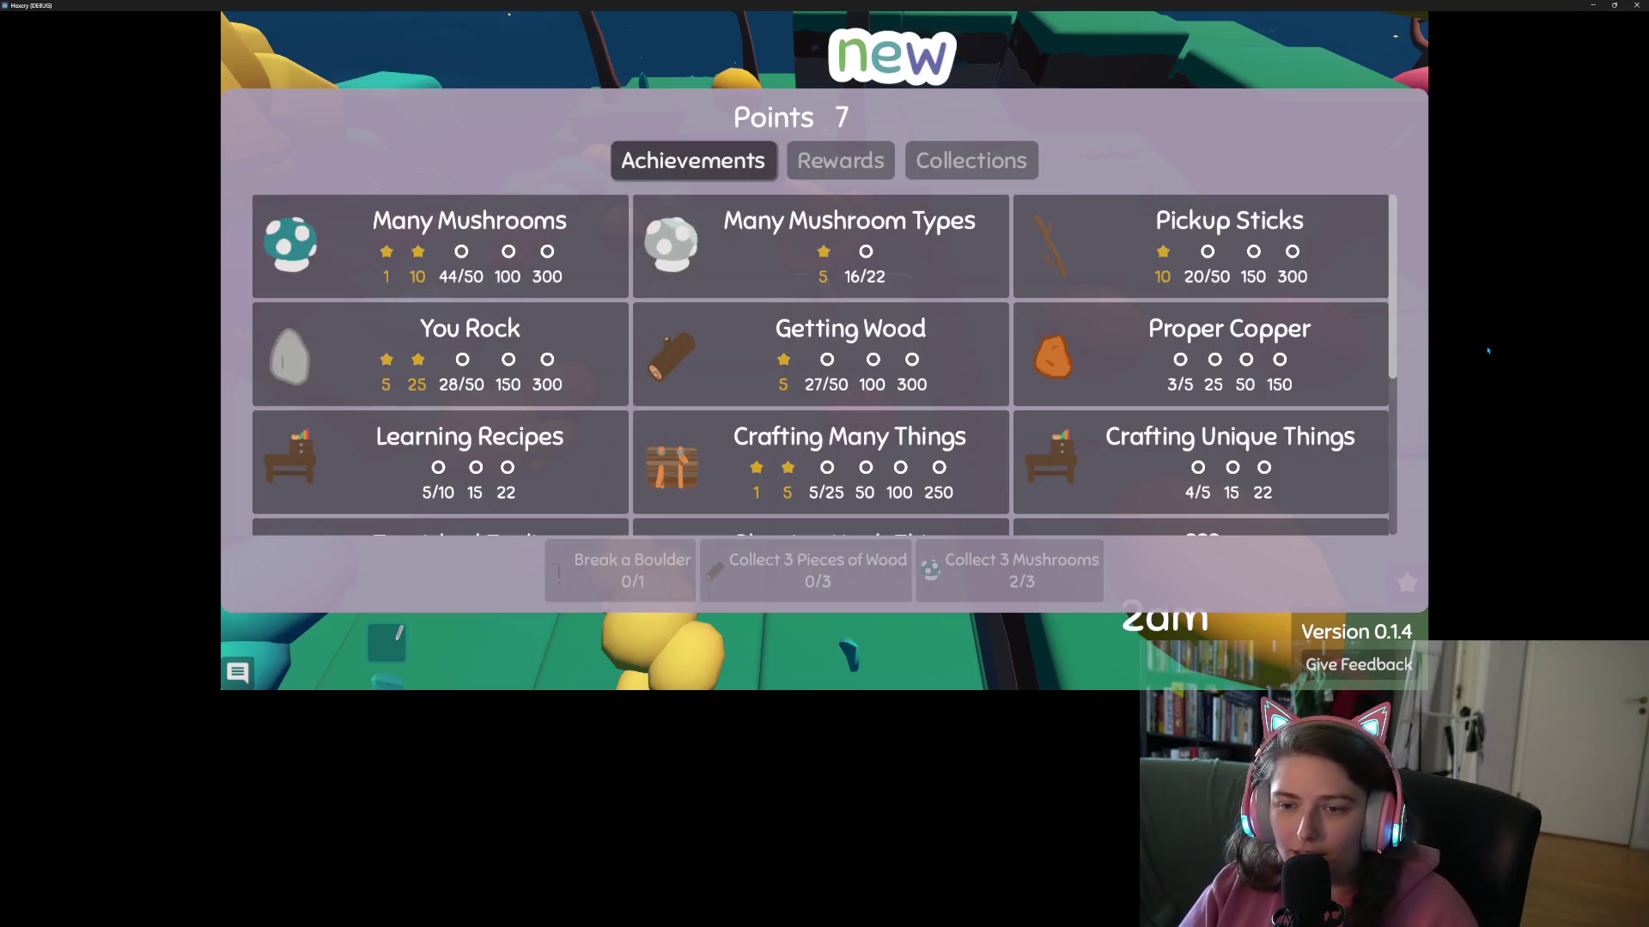
- Browse the rewards, Recipes and Mushrooms collections and the Achievements tab, then close the panel
left_click(863, 170)
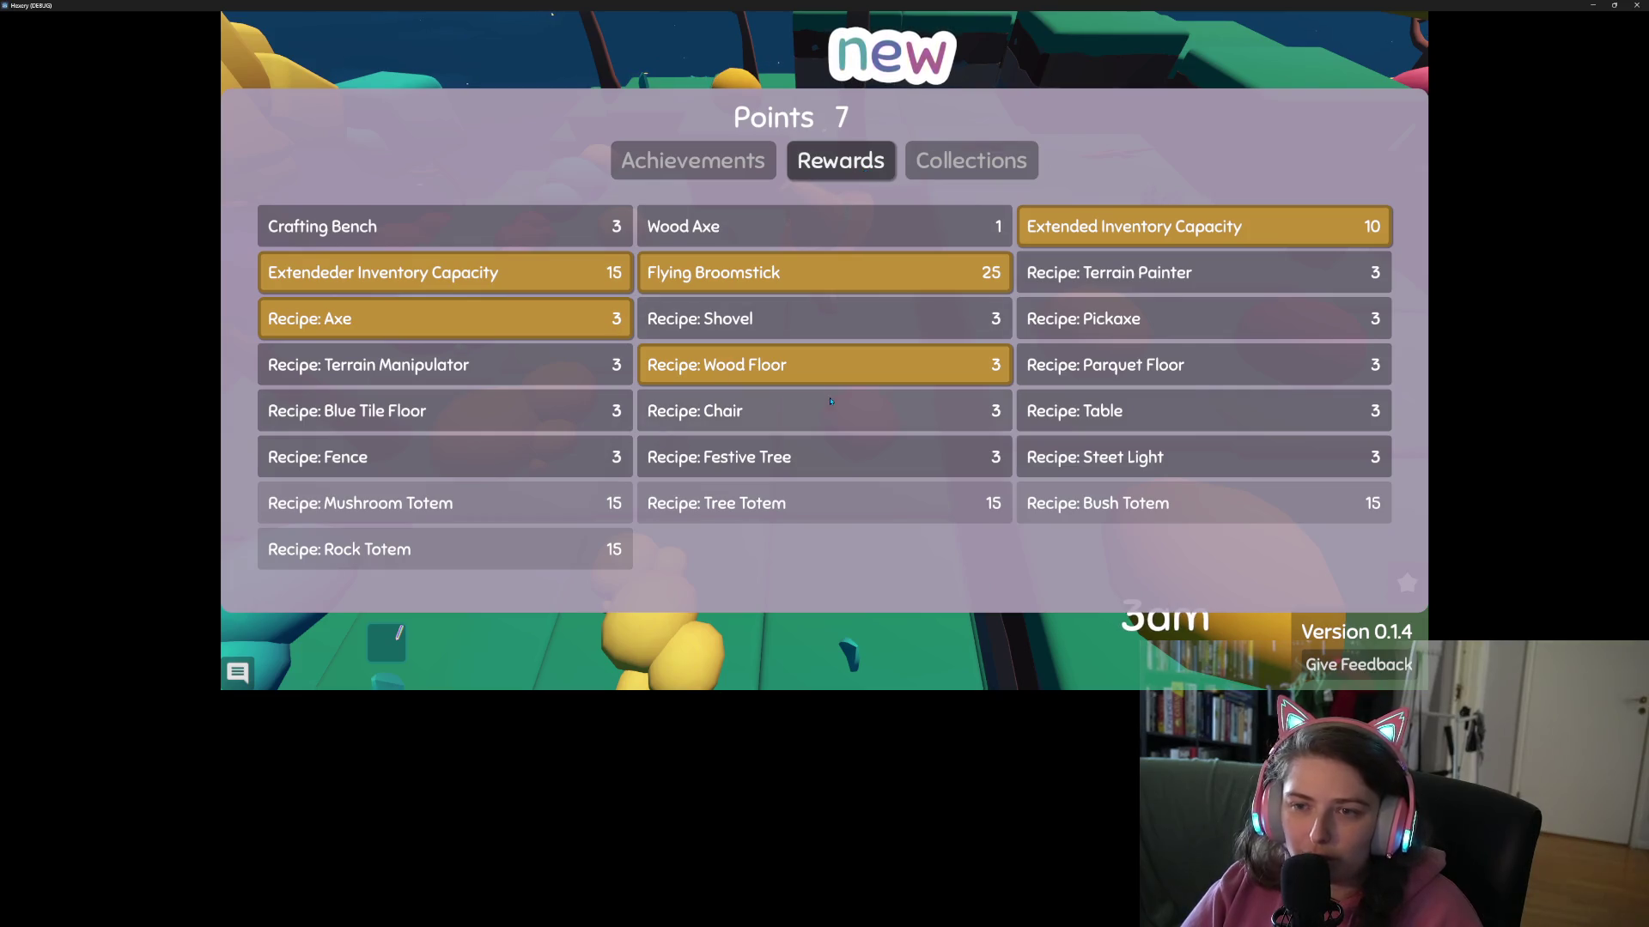
left_click(946, 156)
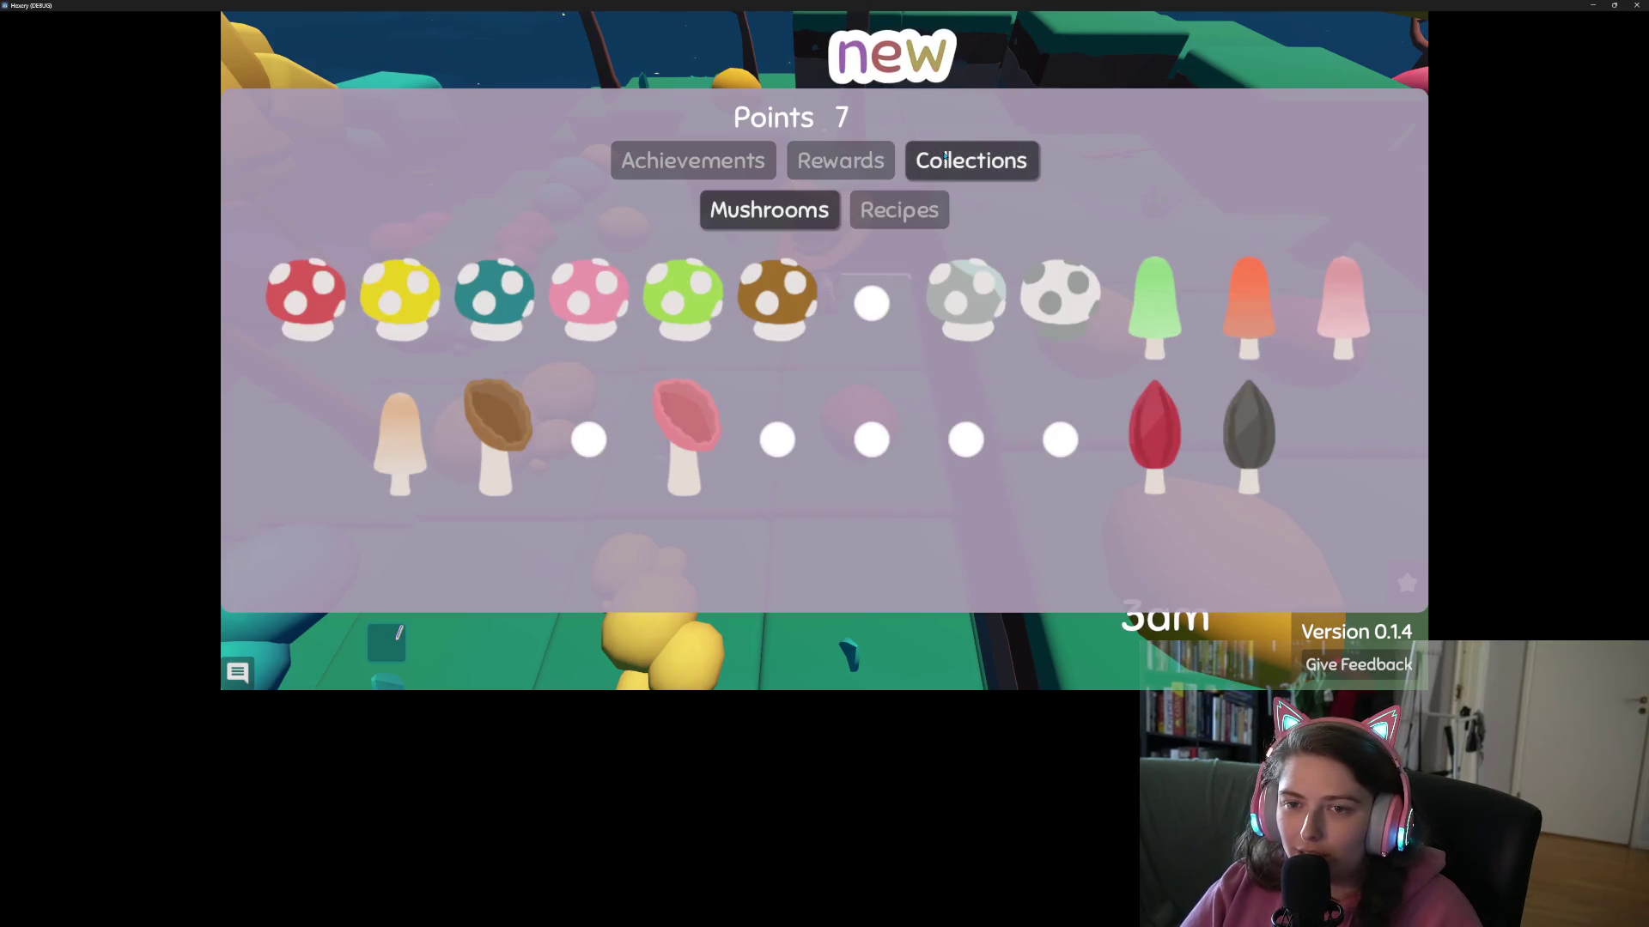
left_click(890, 221)
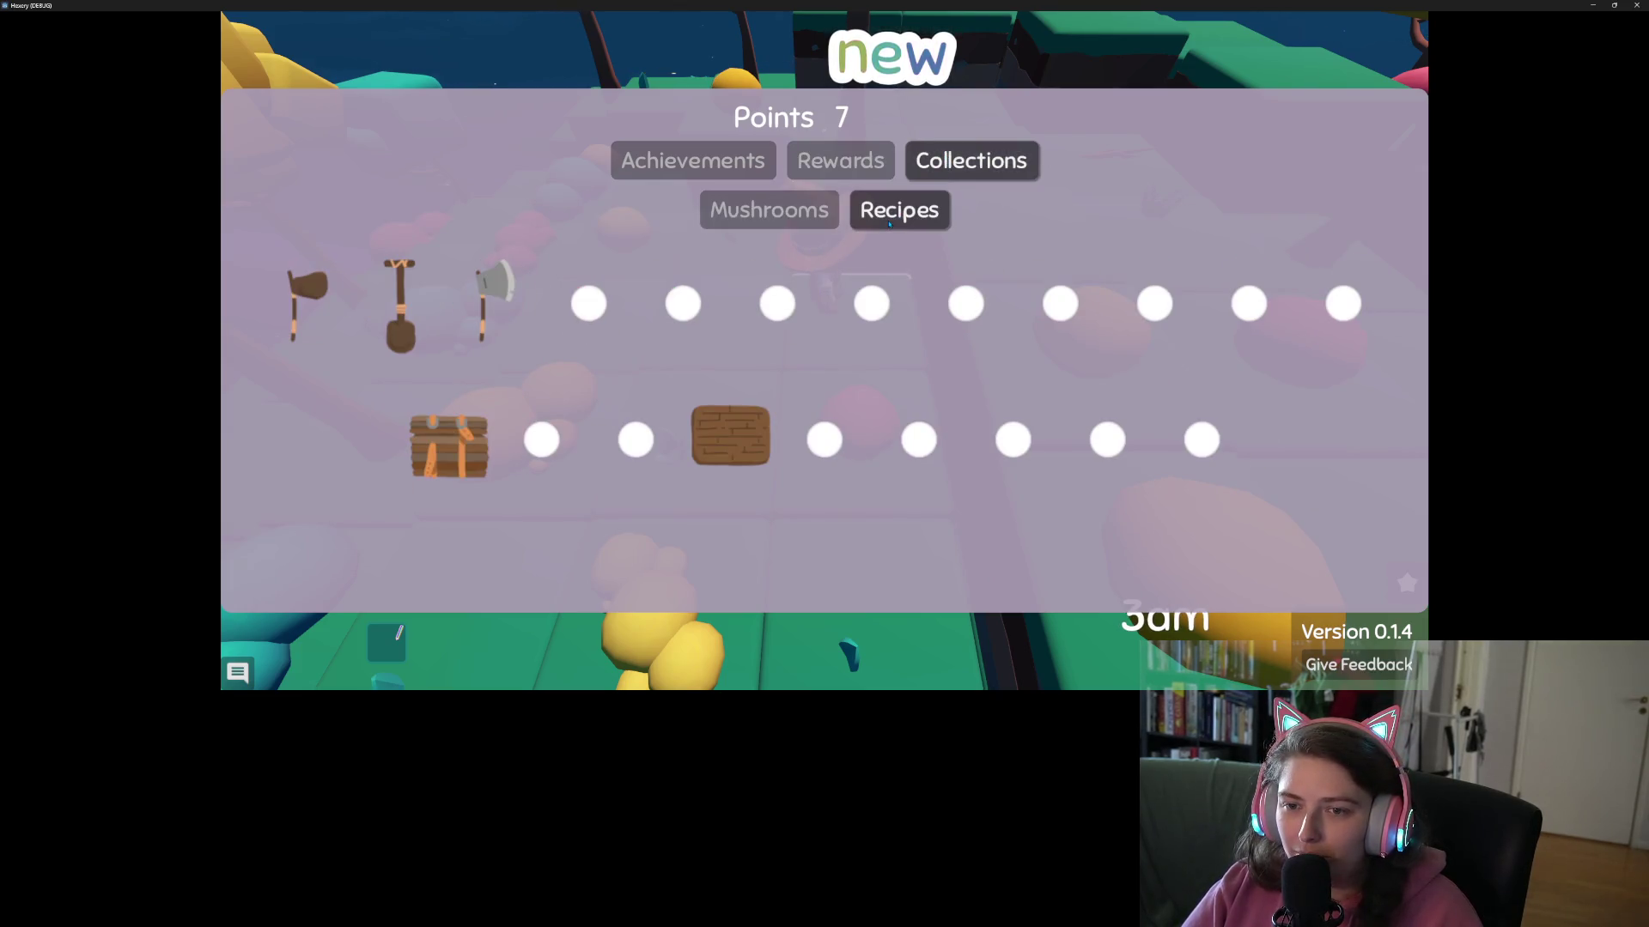
left_click(810, 210)
left_click(760, 161)
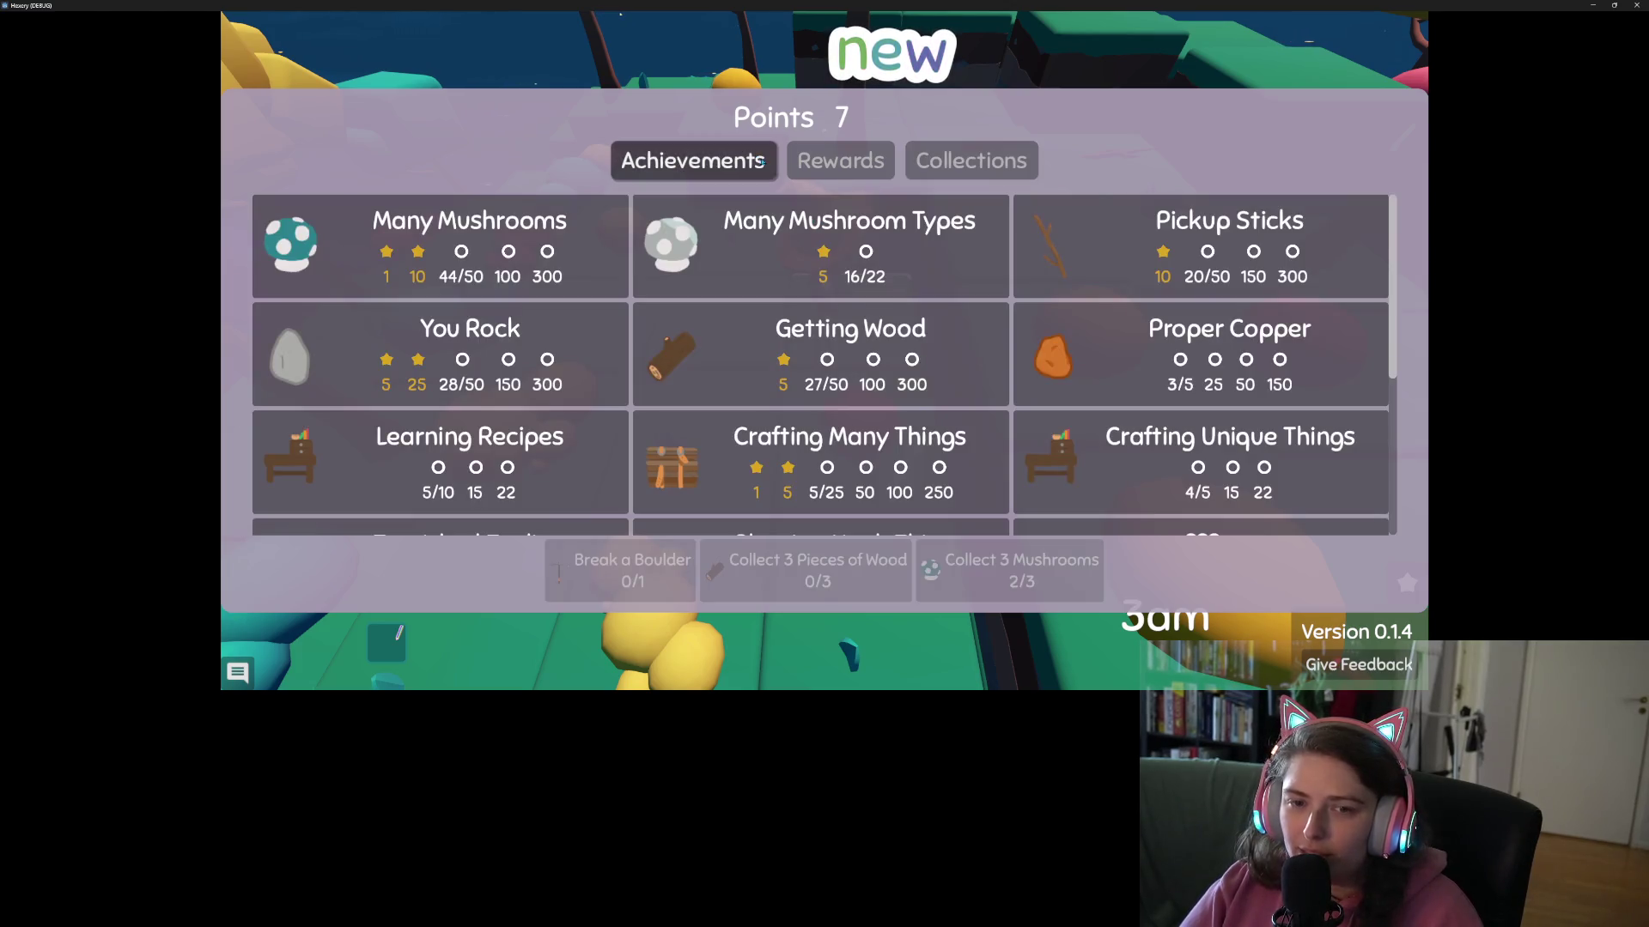
key("Escape")
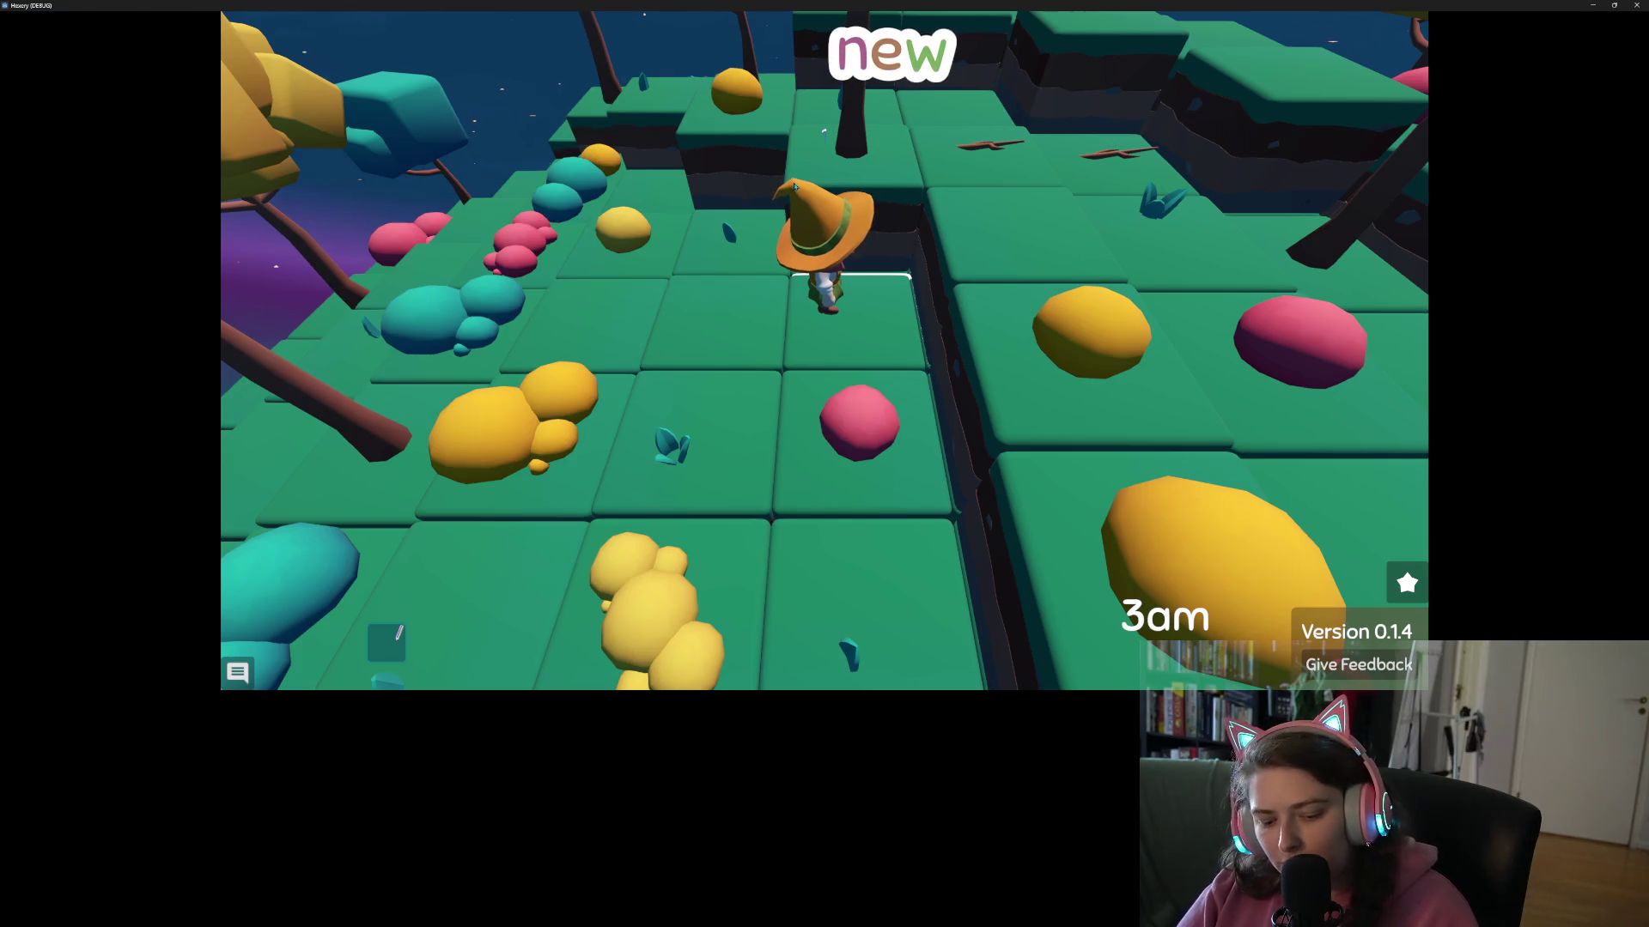
- Walk the witch ahead and glance at the player inventory, then close it
key("w")
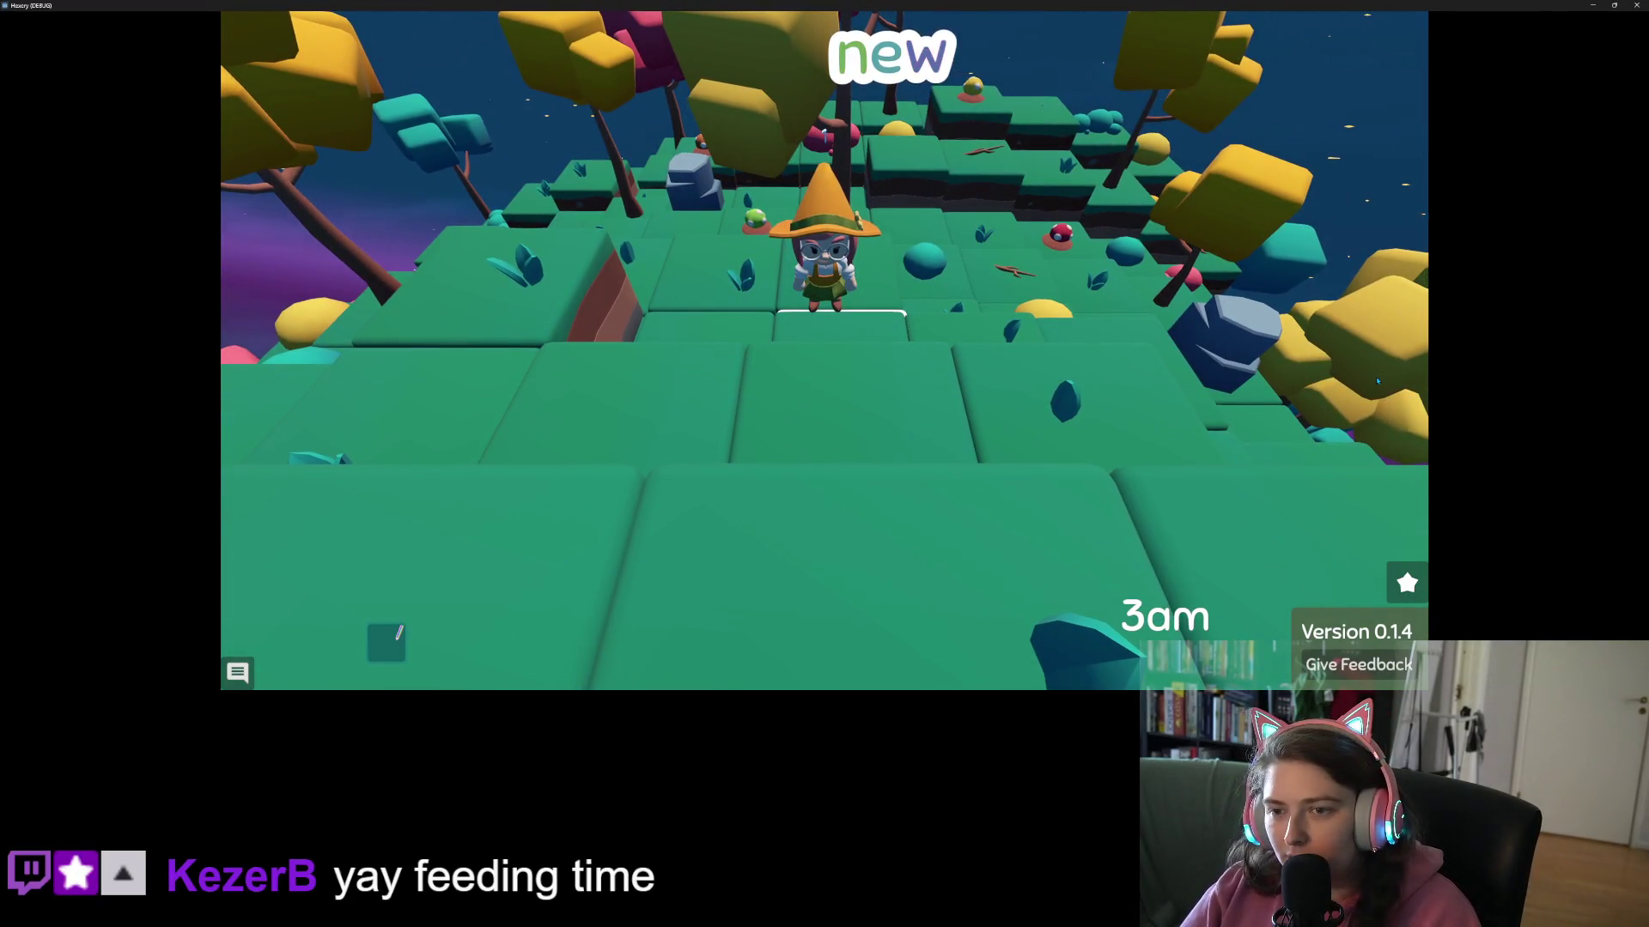
key("i")
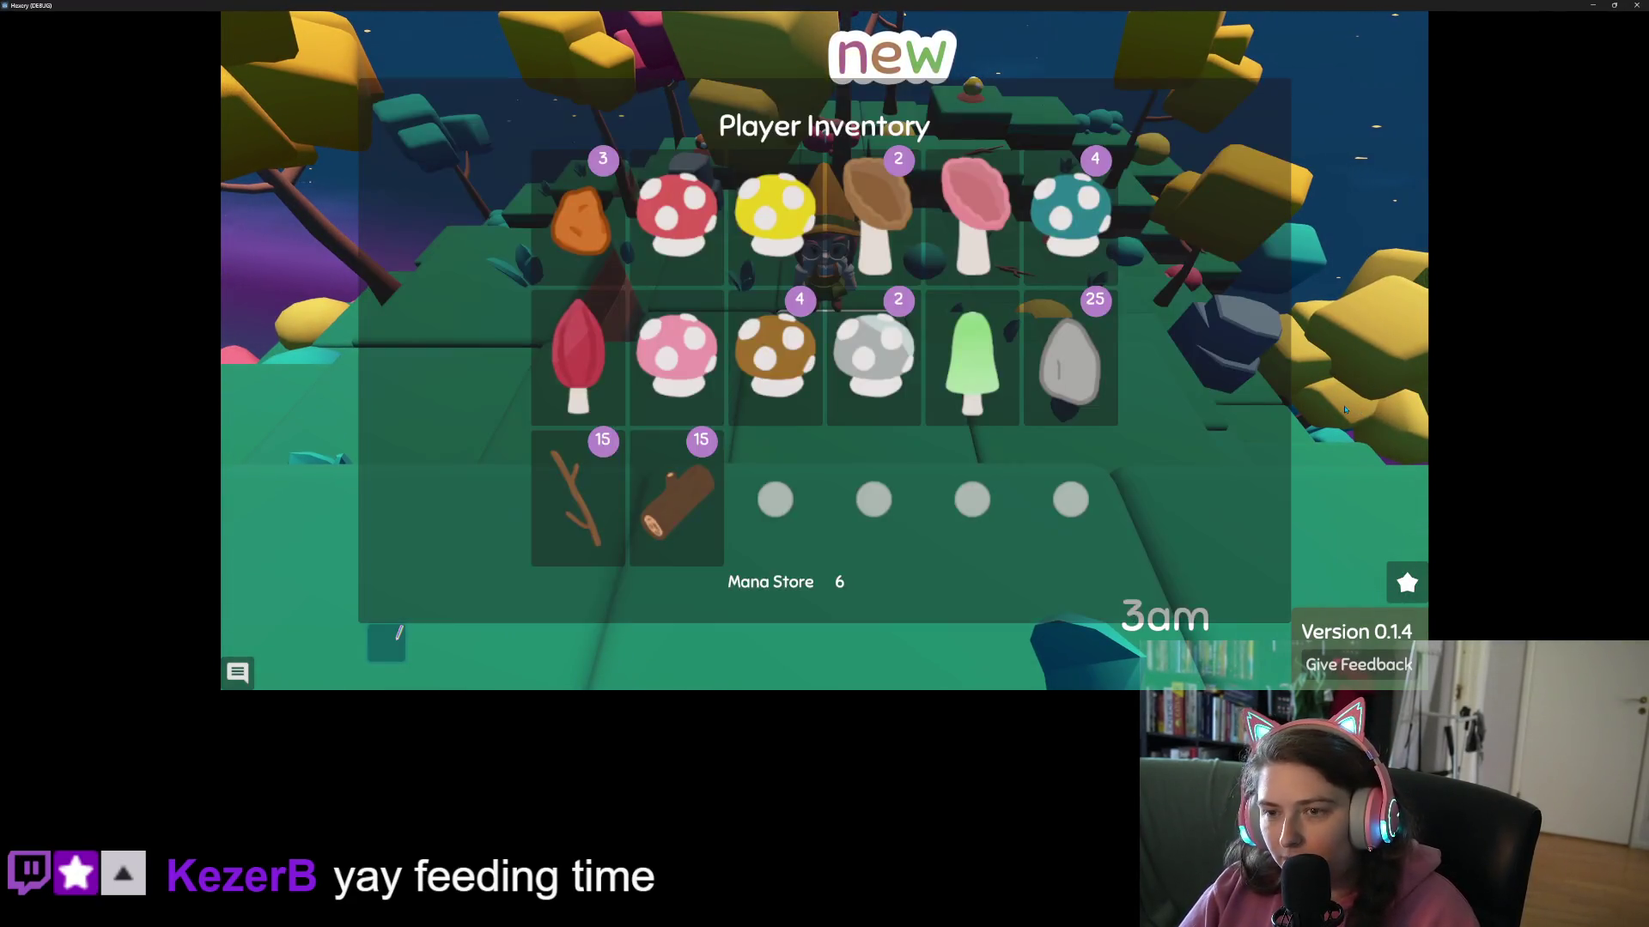
key("i")
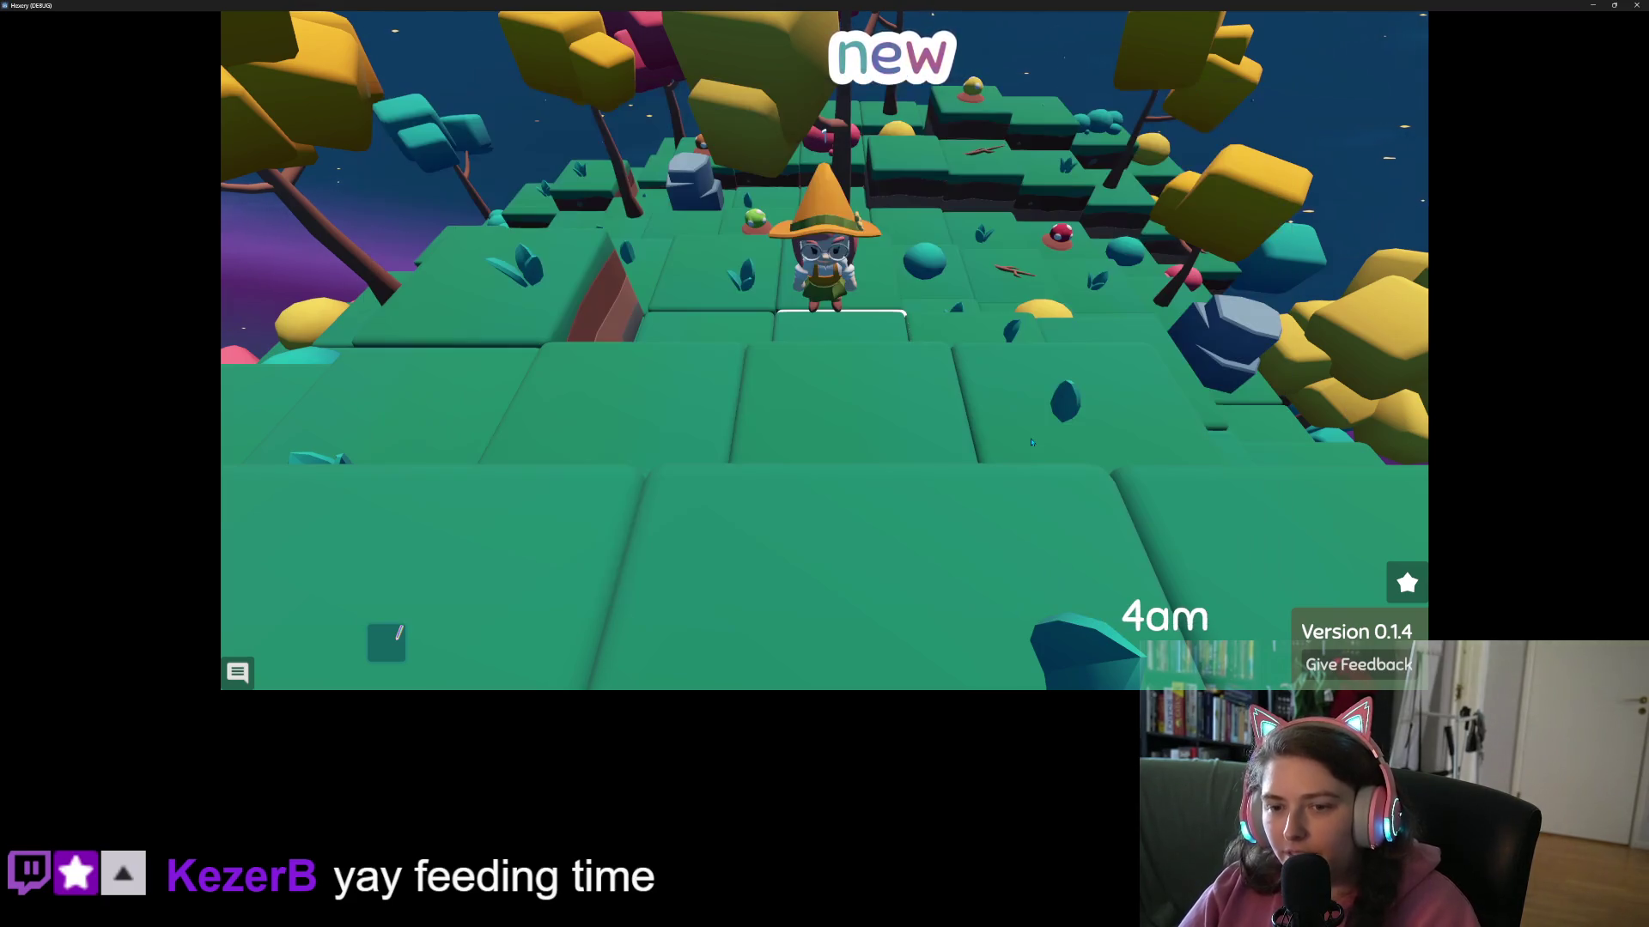
- Walk the witch across the island and swing the camera out to a wide view
key("w")
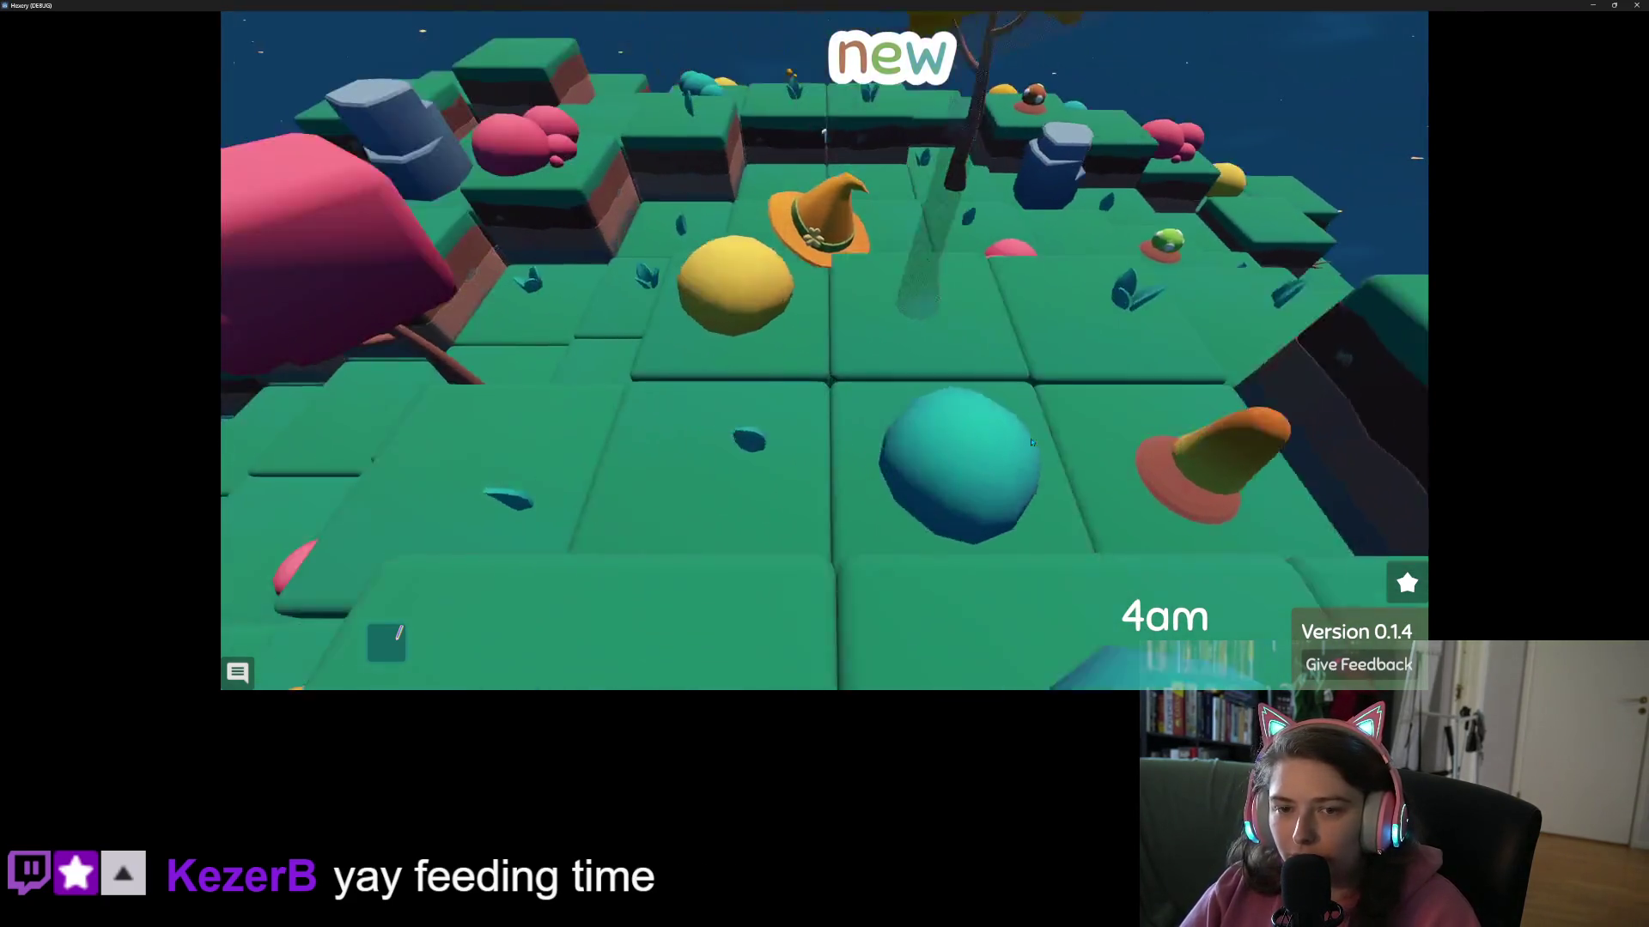
key("w")
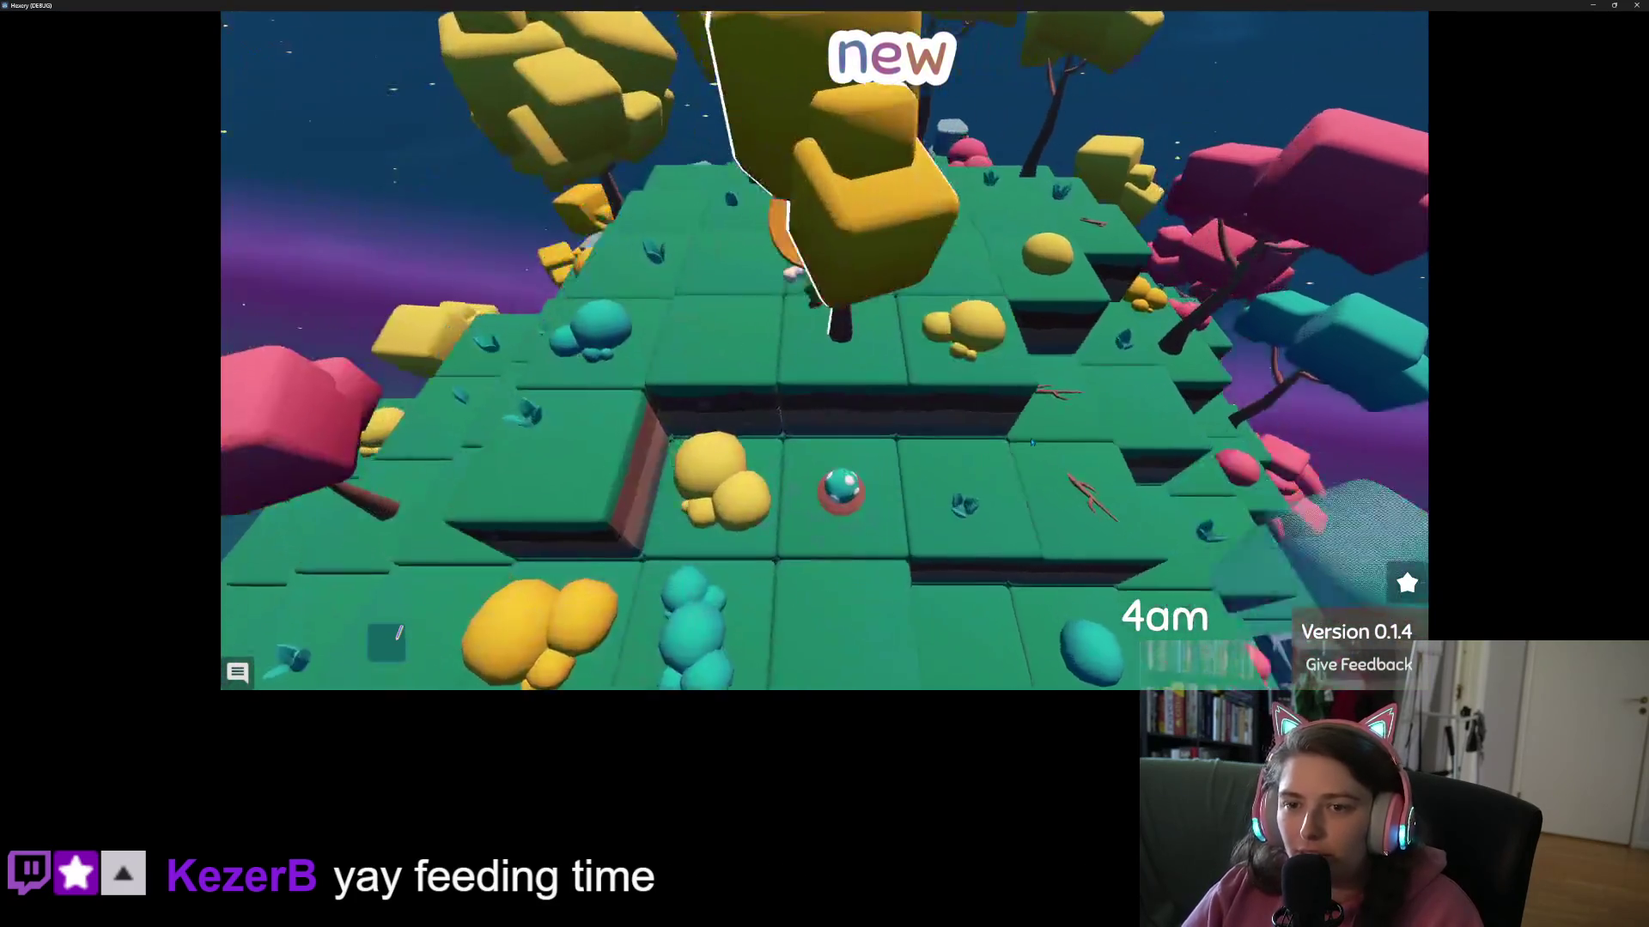
key("w")
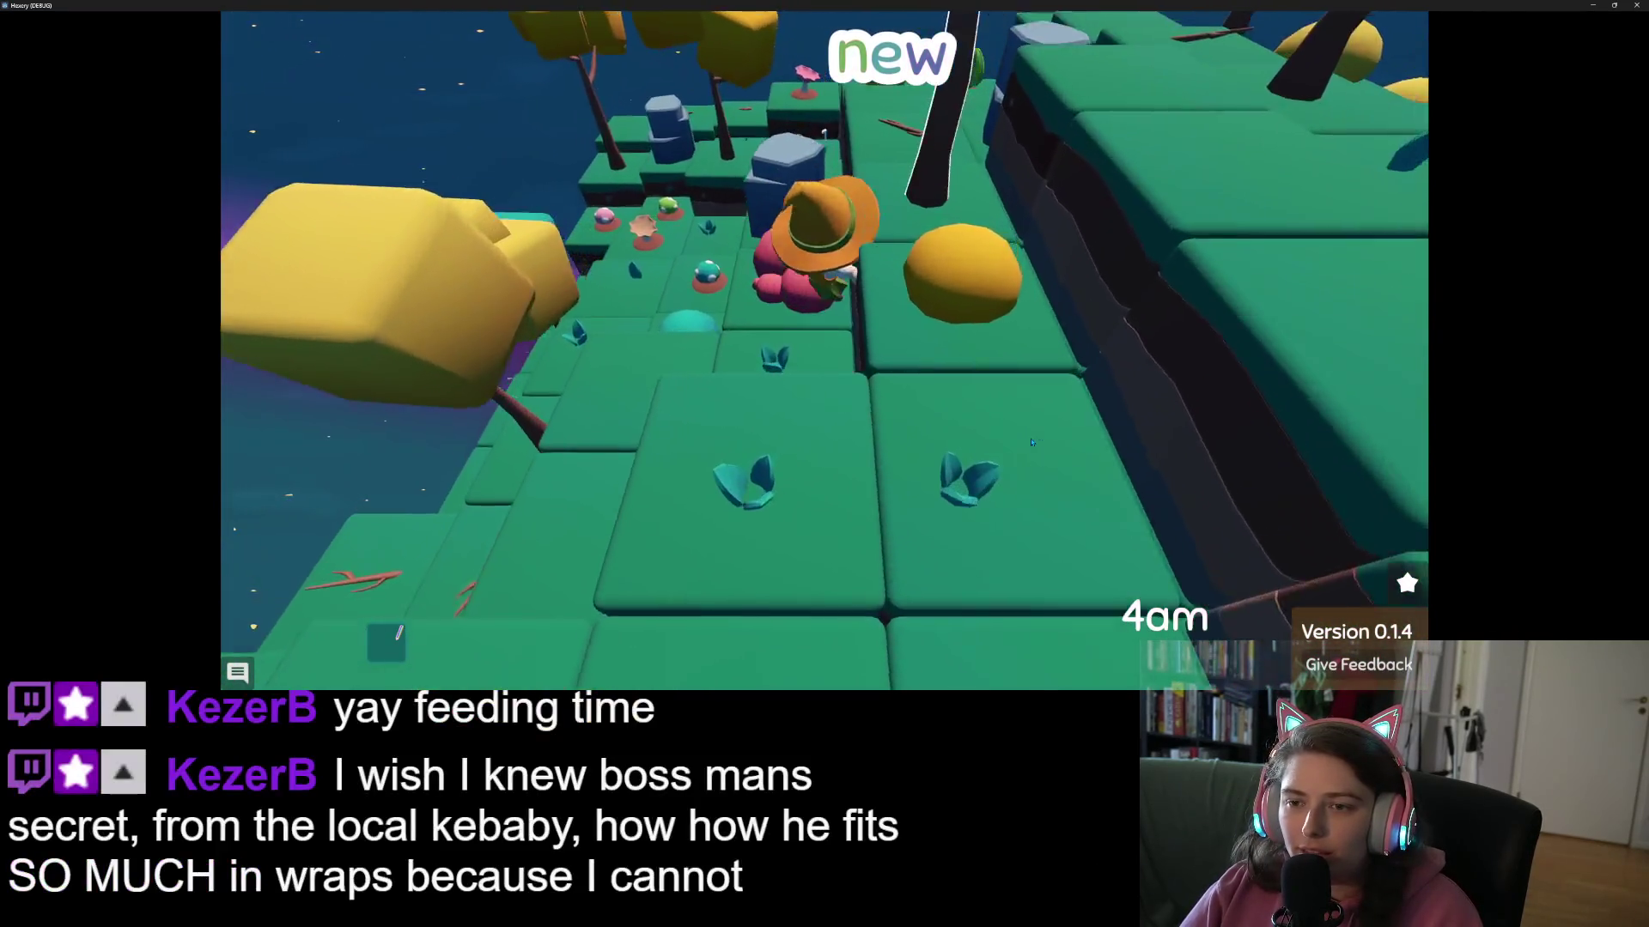
key("s")
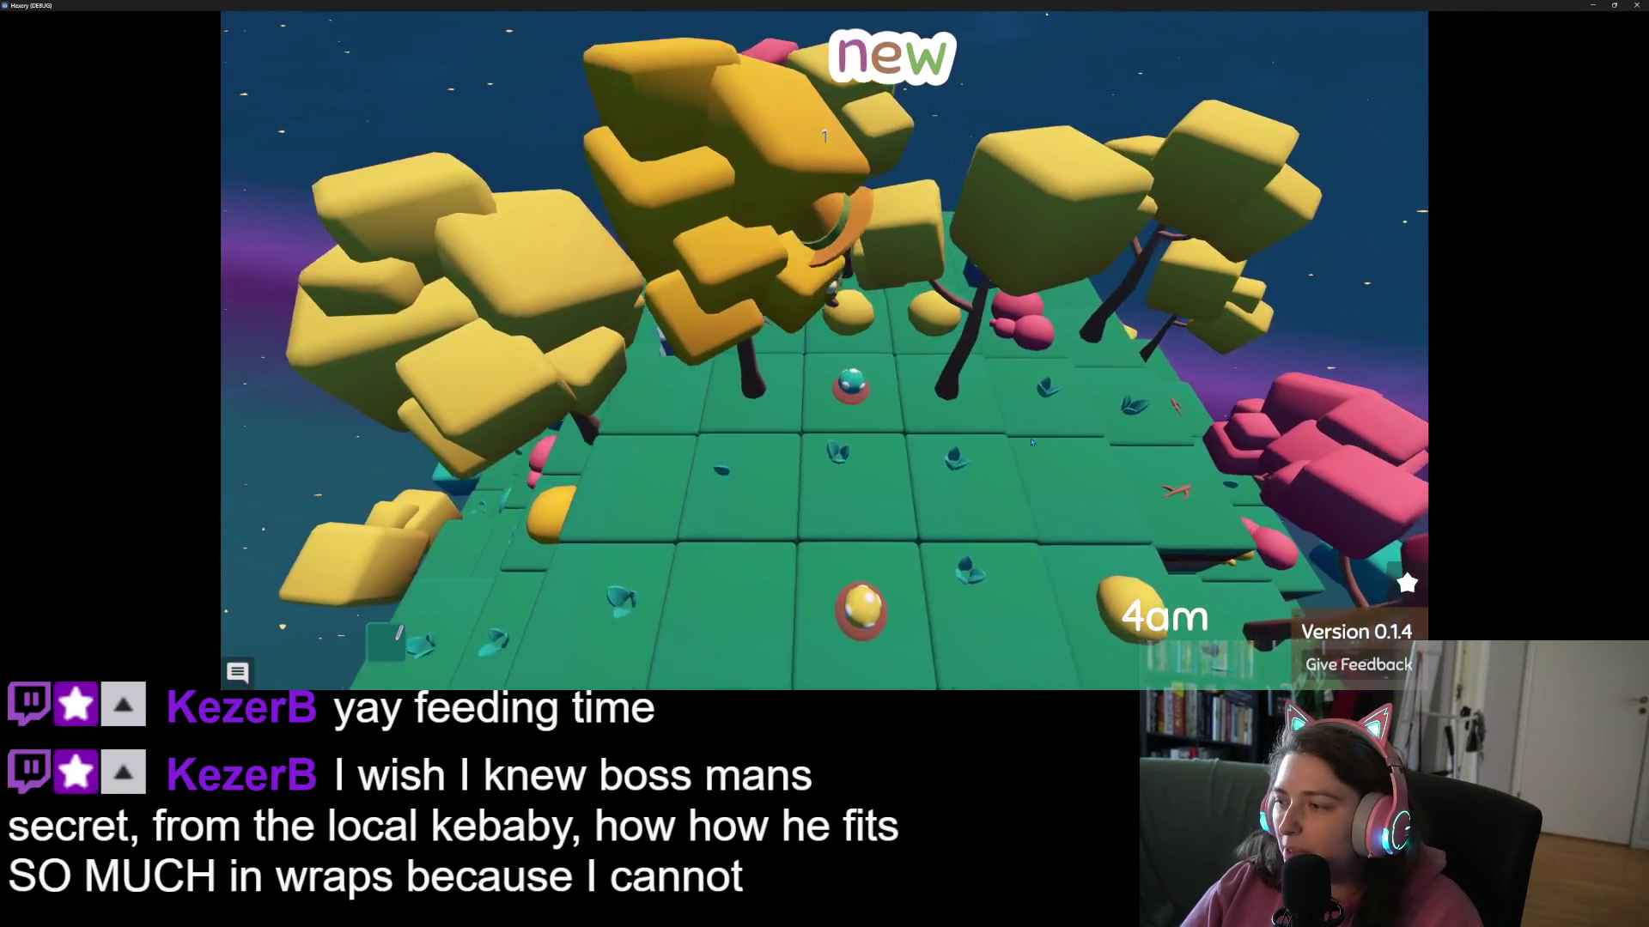
key("e")
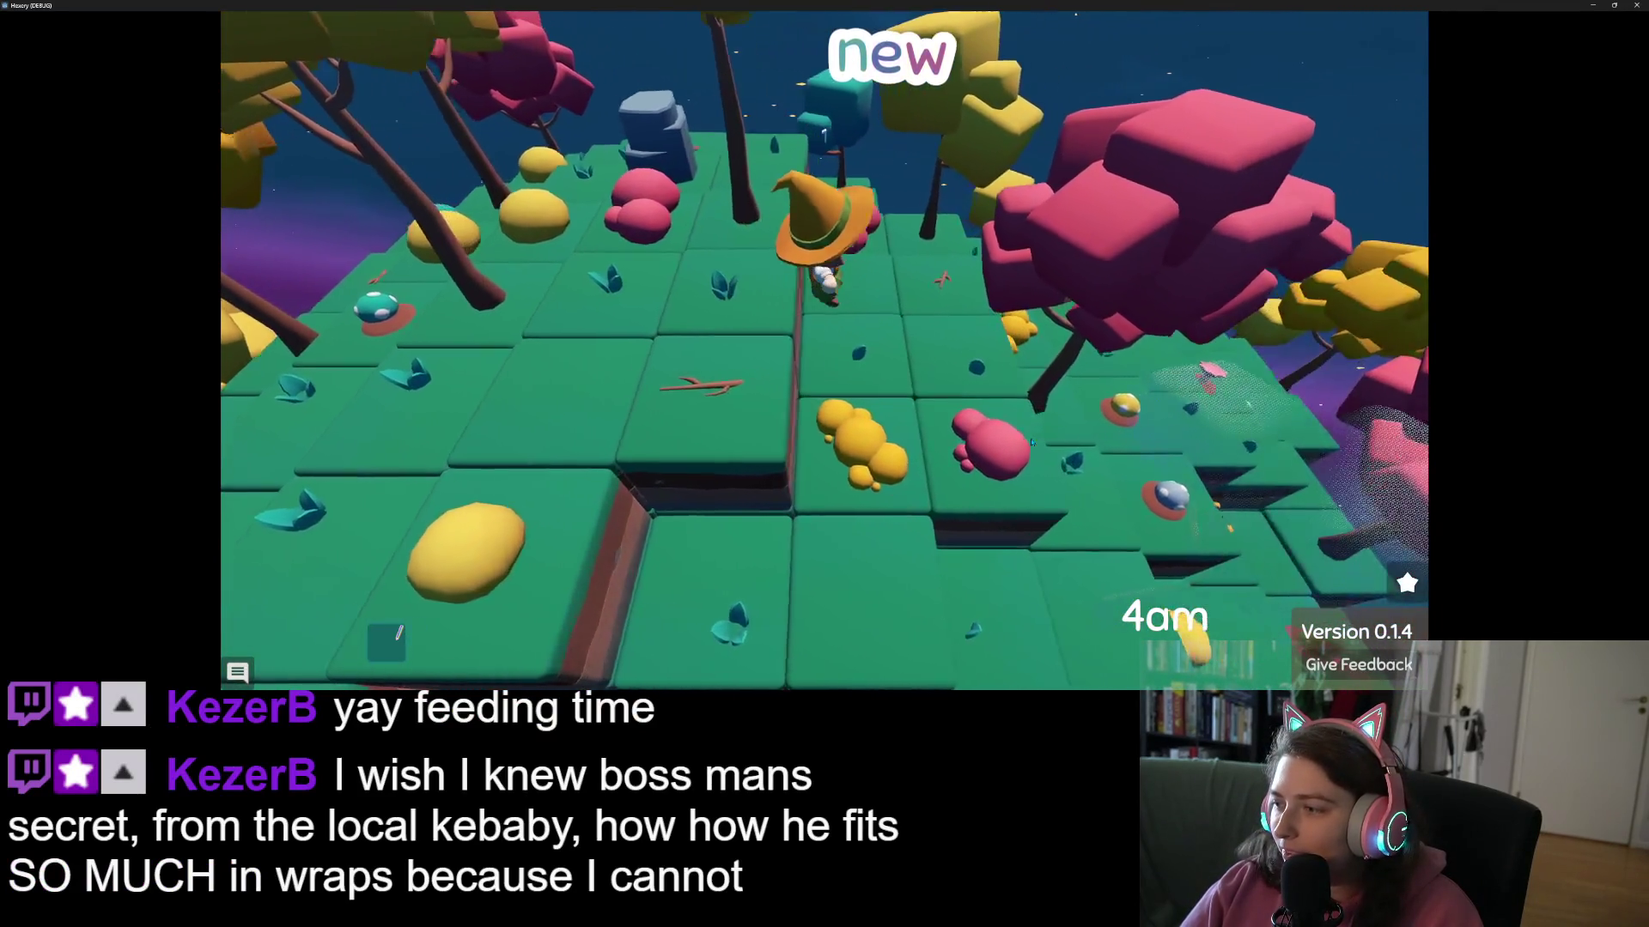
key("e")
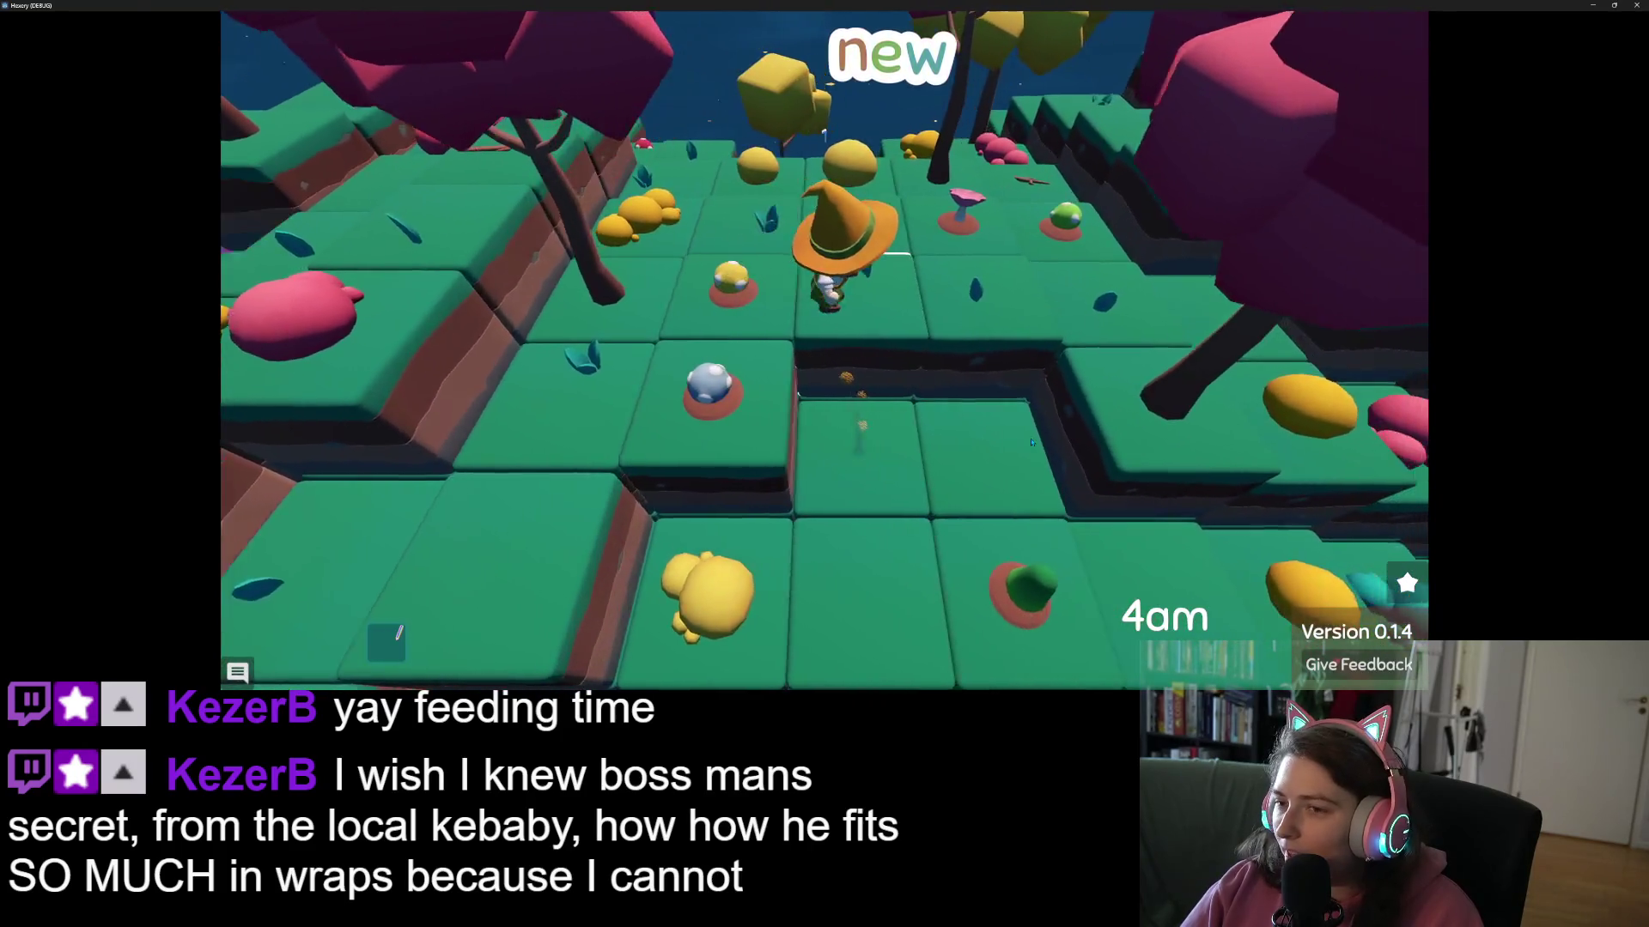
key("e")
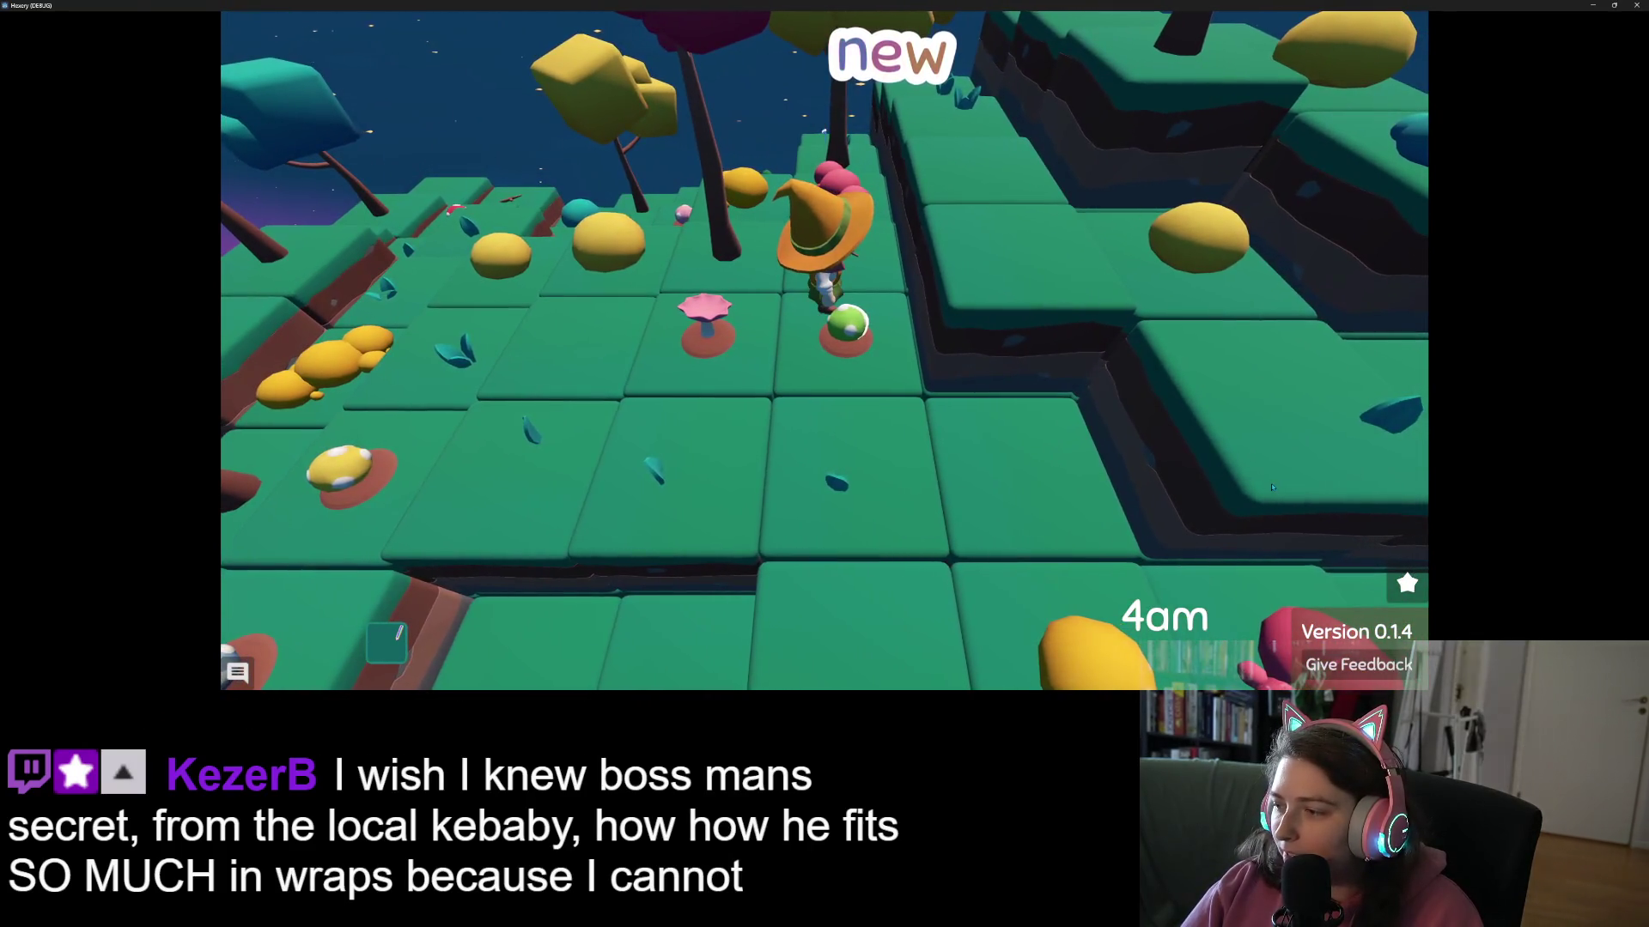
key("e")
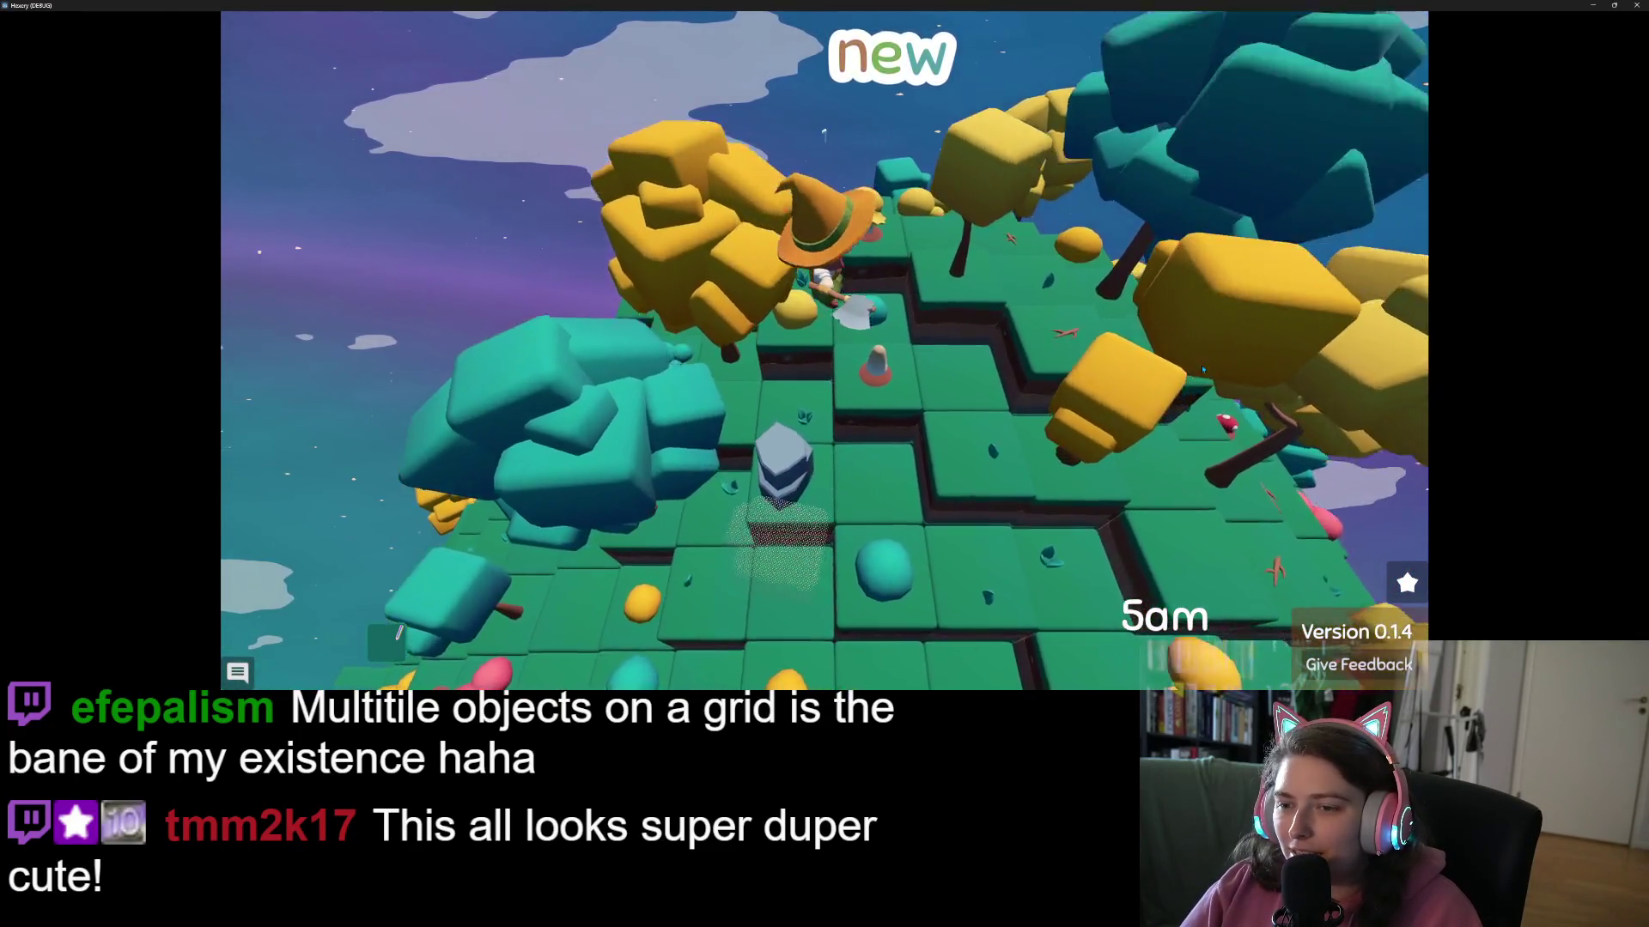
- Move the witch along the path while rotating the view toward the crates
key("e")
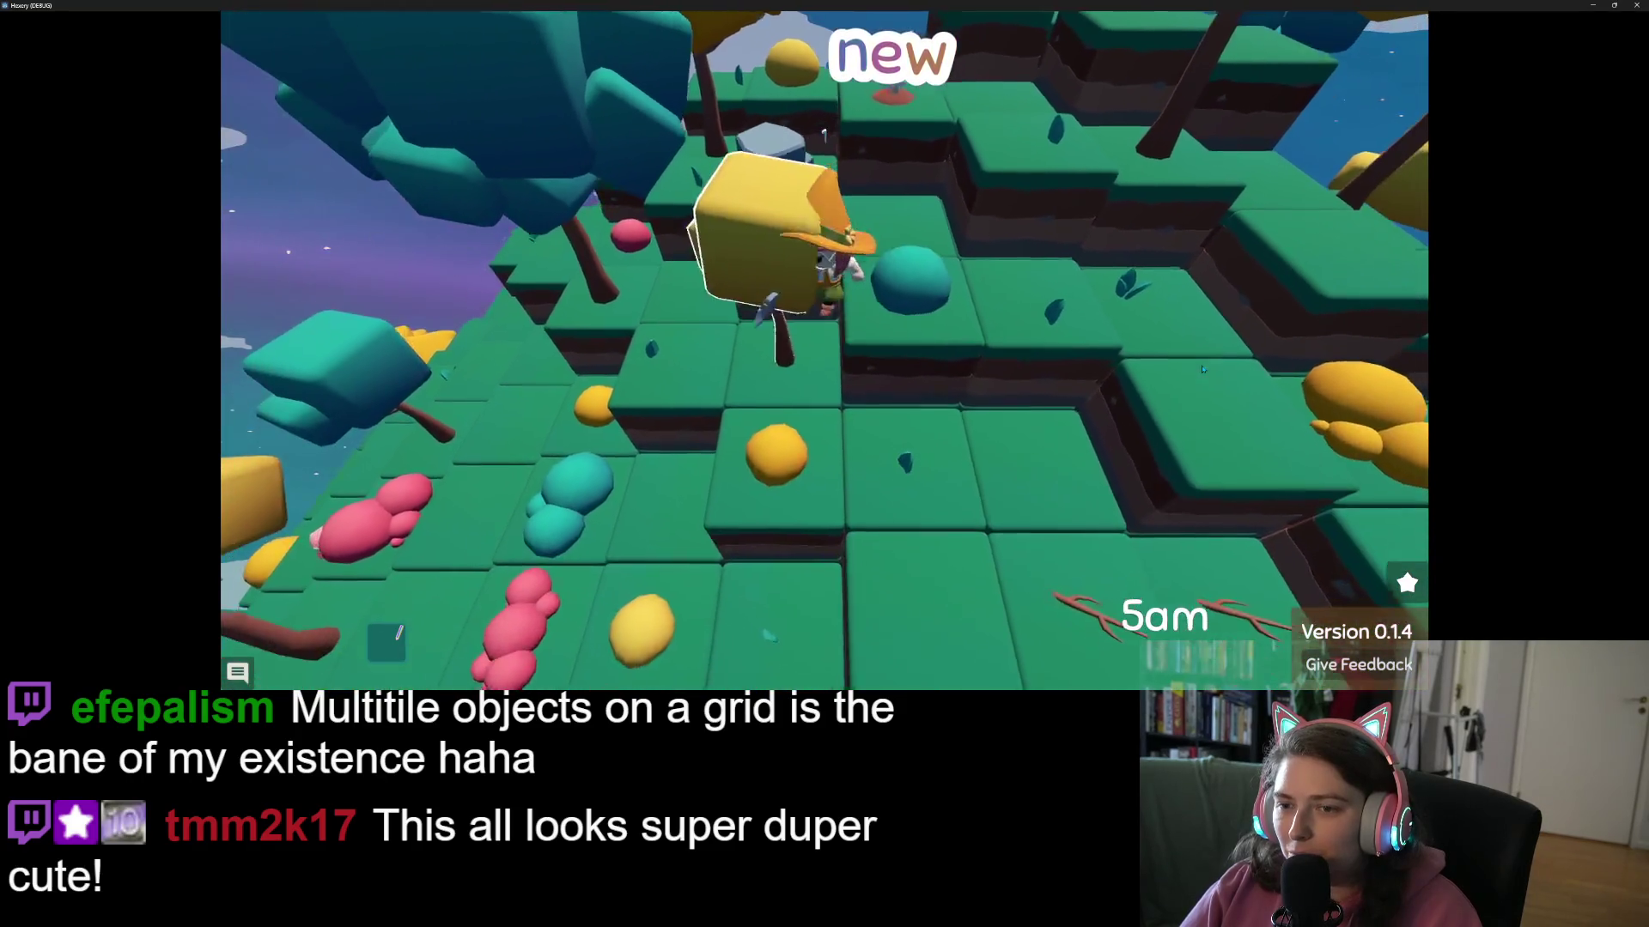
key("s")
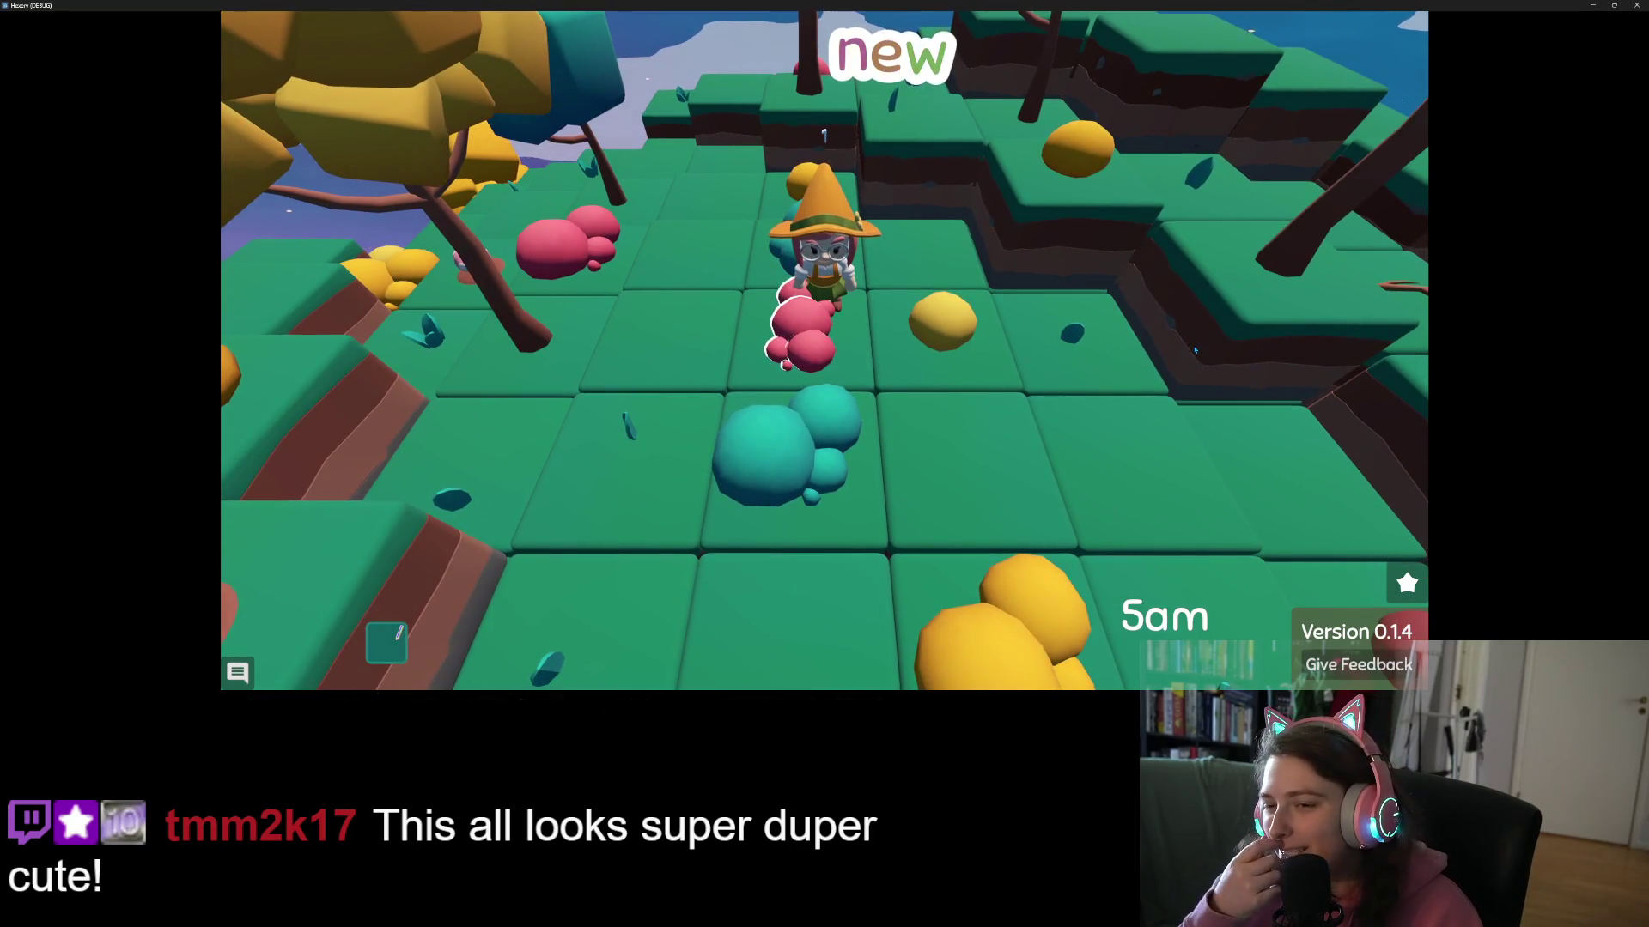
key("e")
key("e")
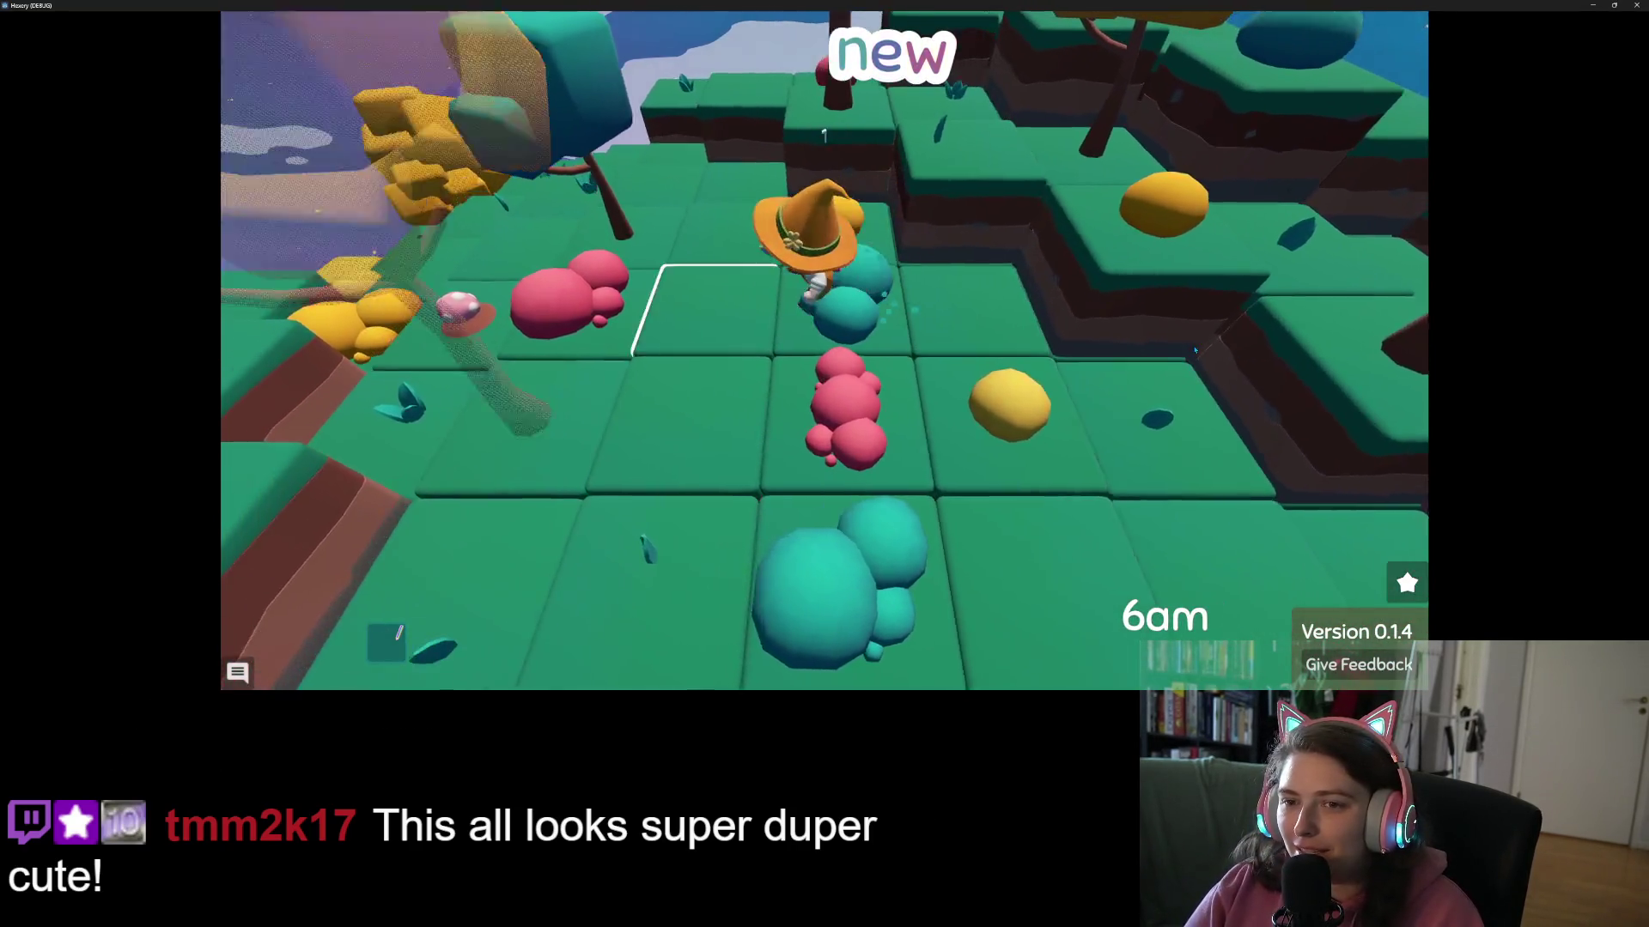
key("w")
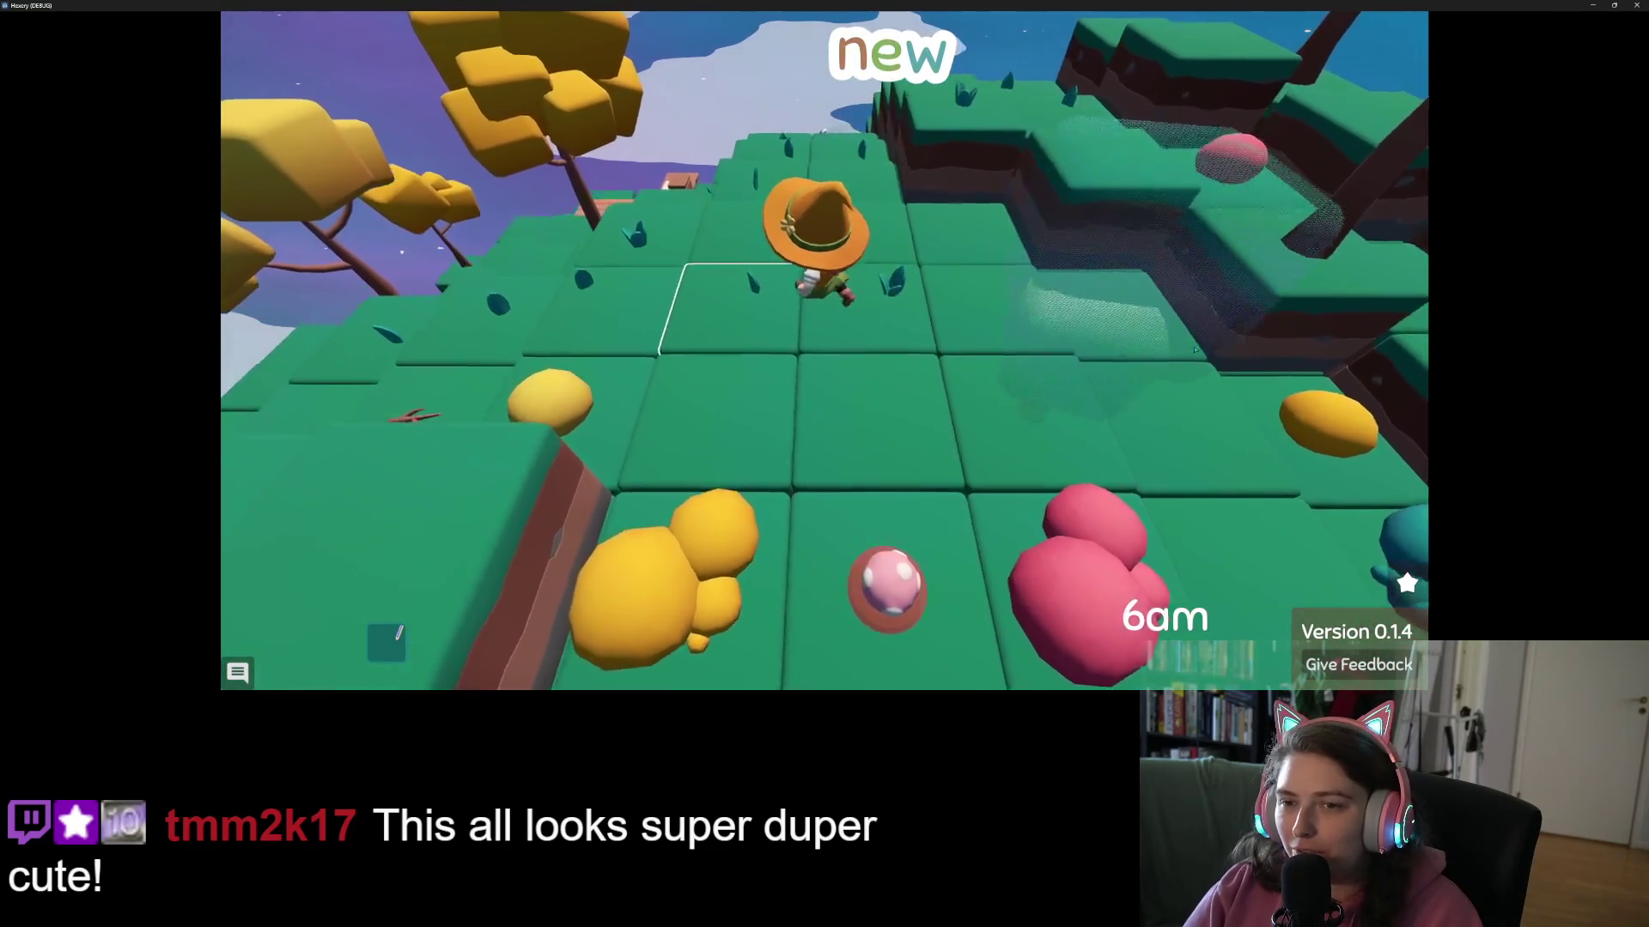
key("s")
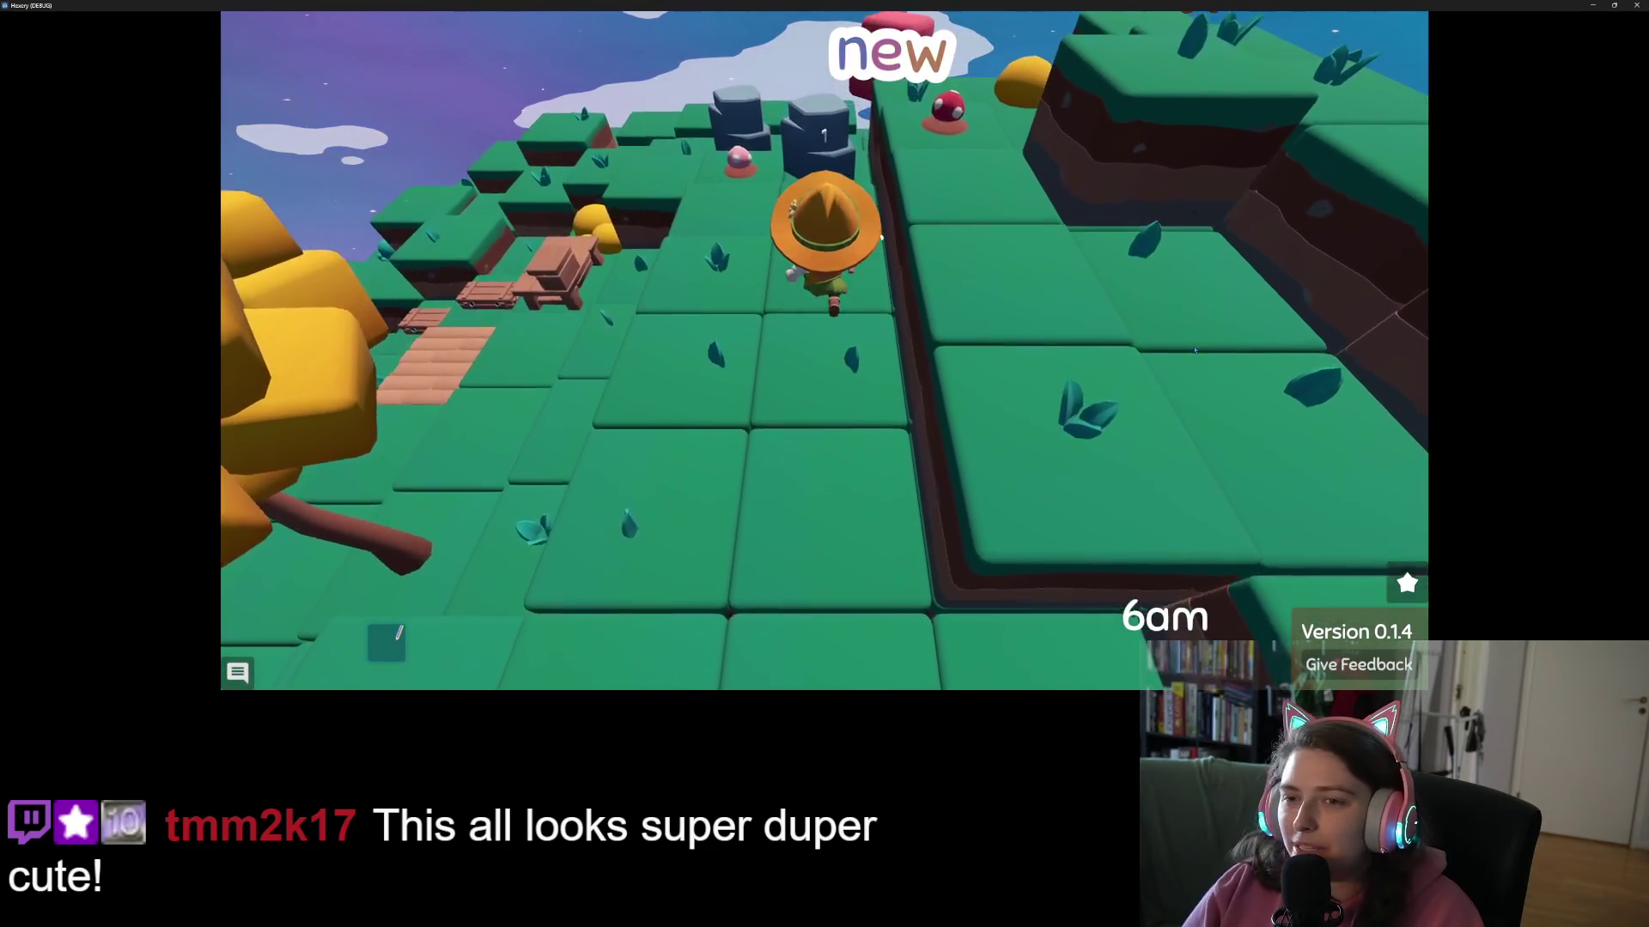
key("e")
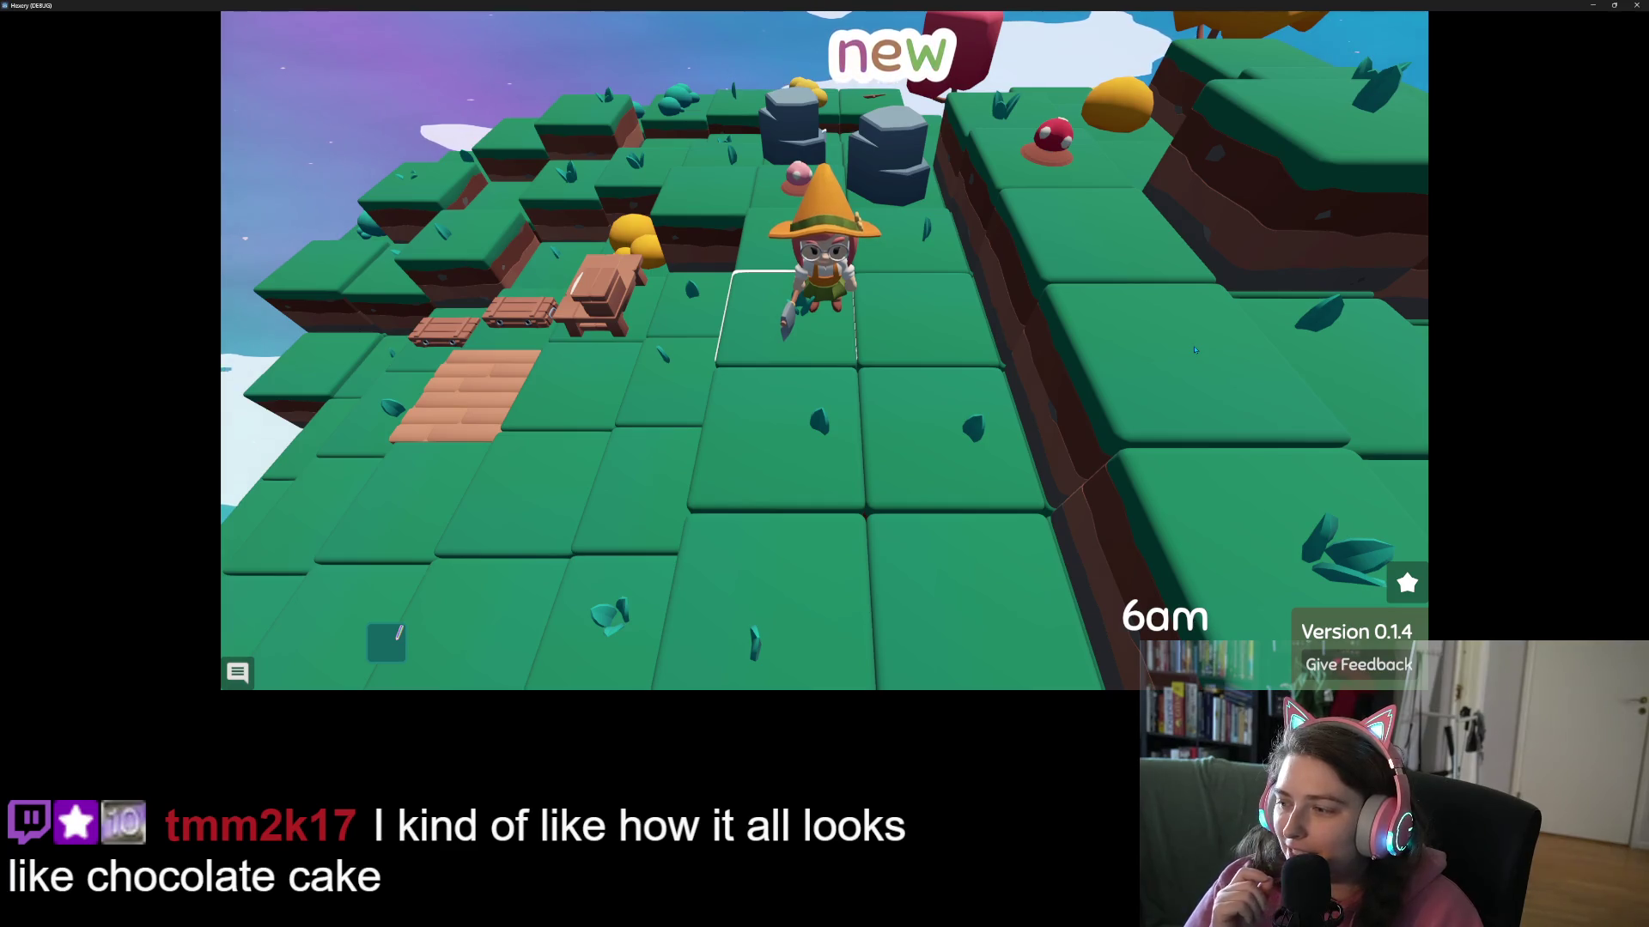
- Put the witch on her broom and fly her to the wooden benches area
key("q")
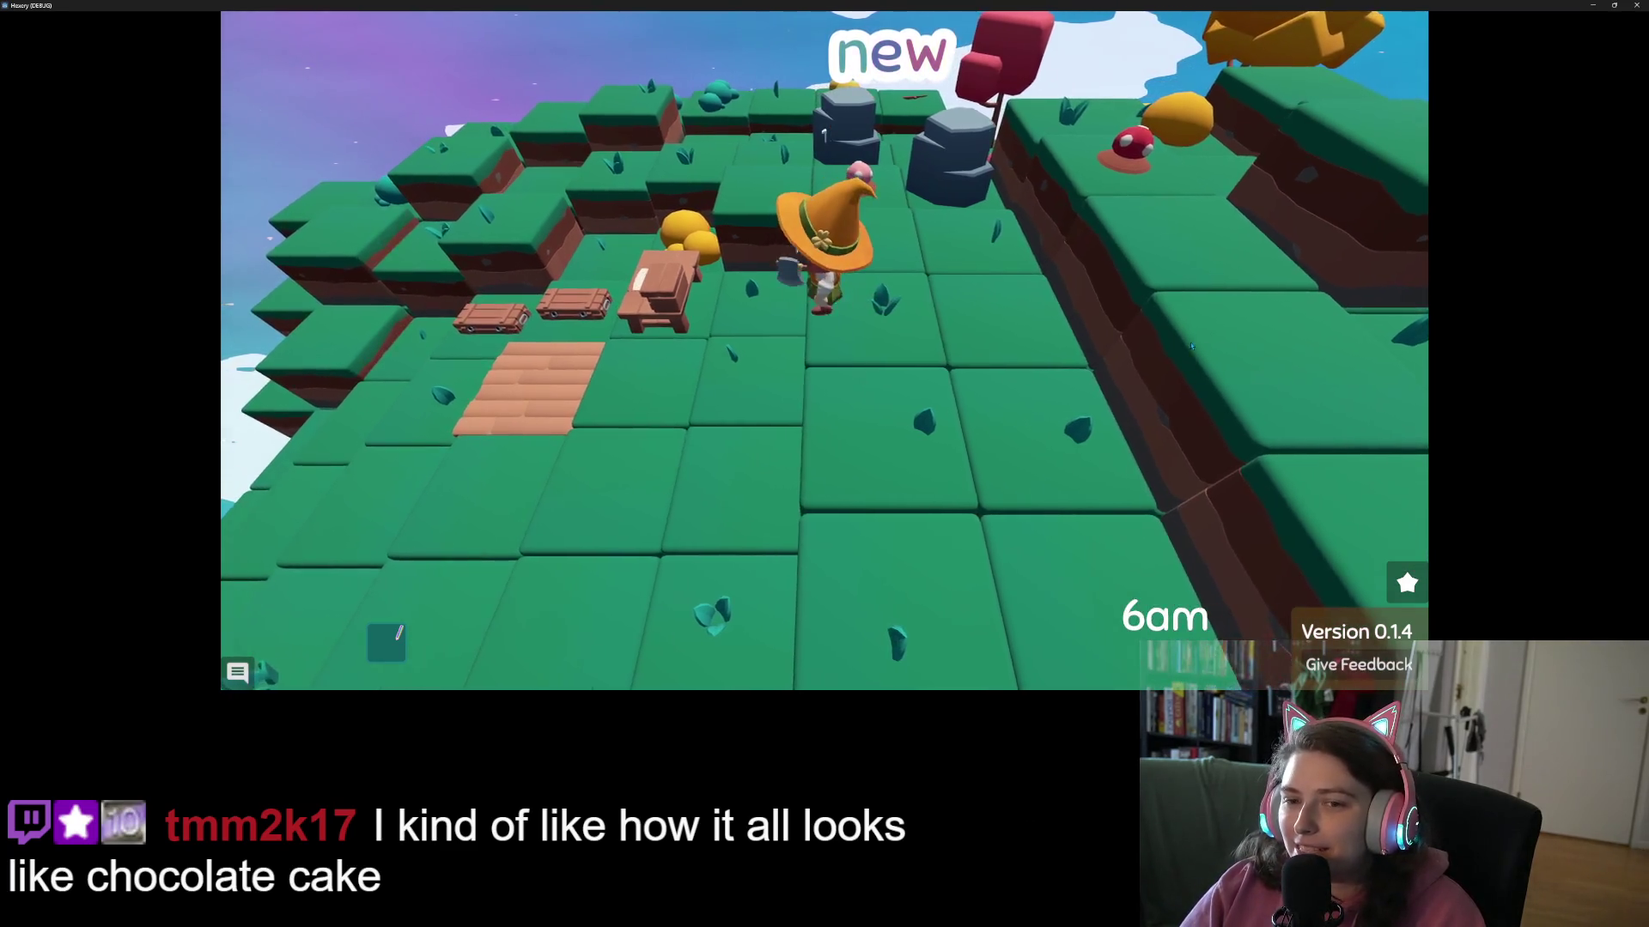
key("w")
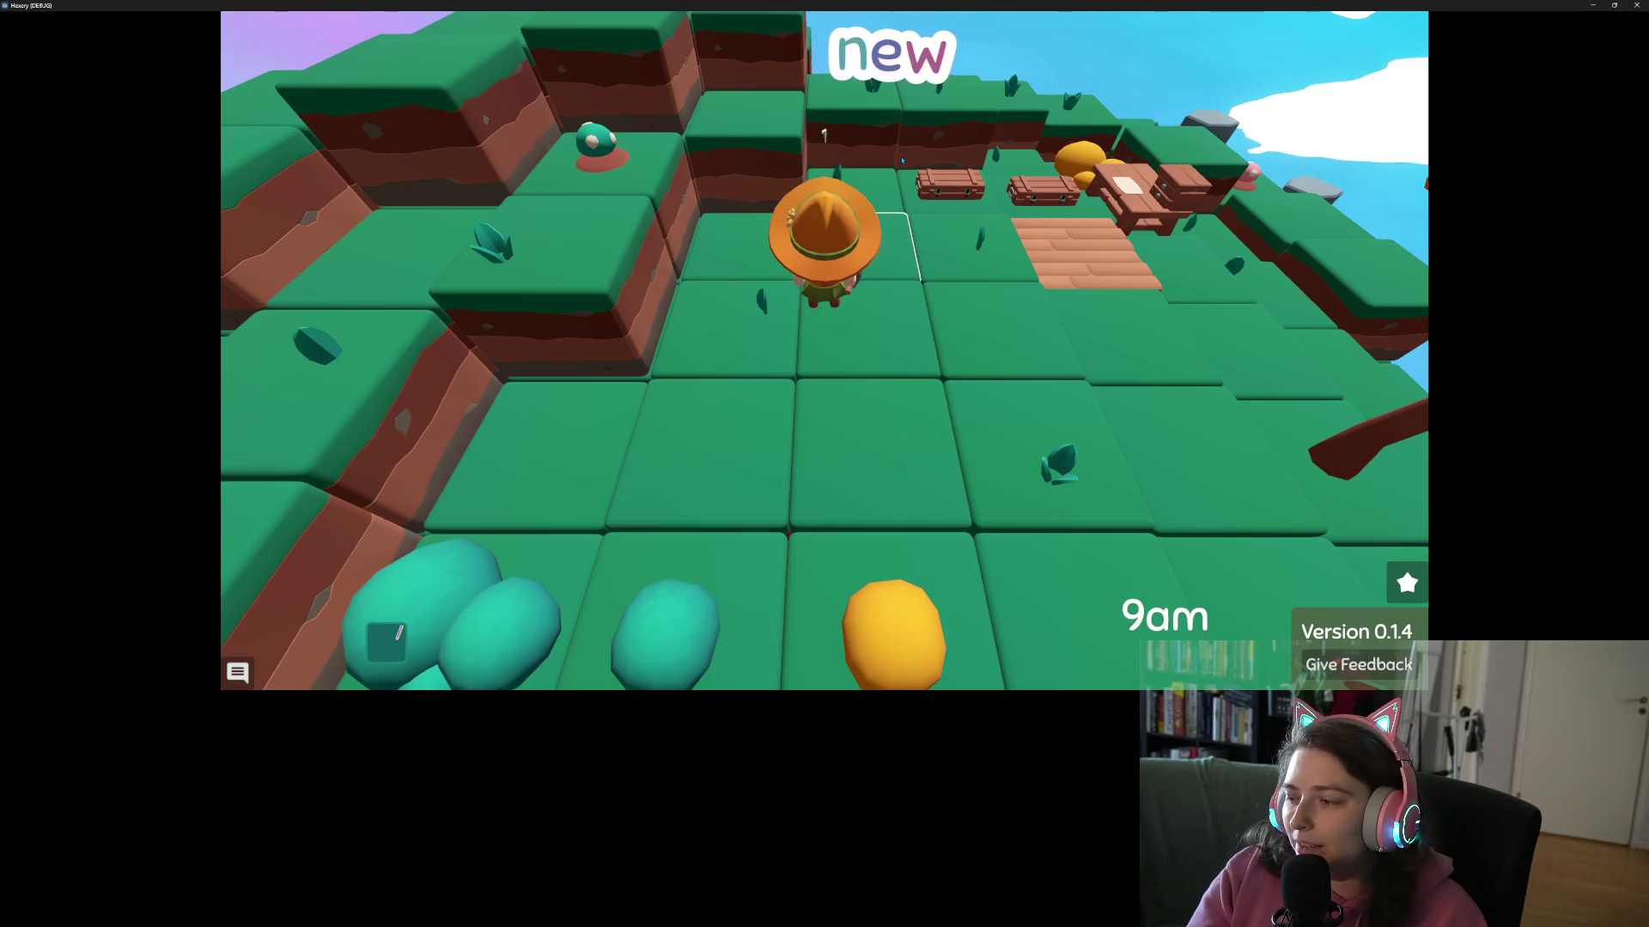
key("s")
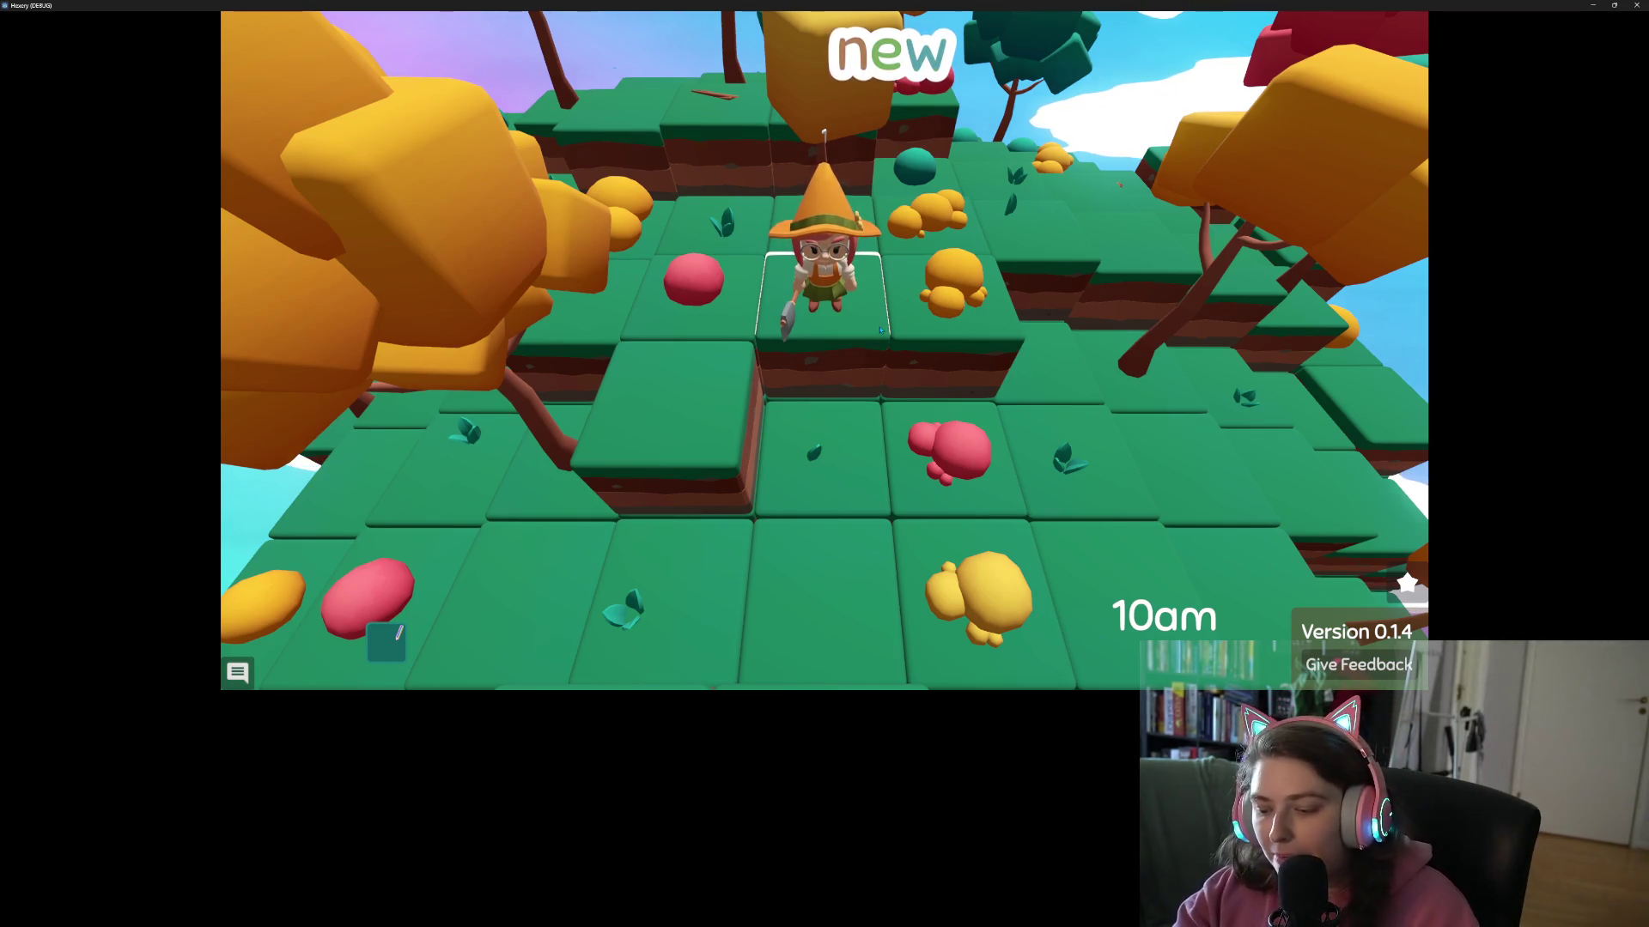
- Pause the game among the trees to show the controls list
key("Escape")
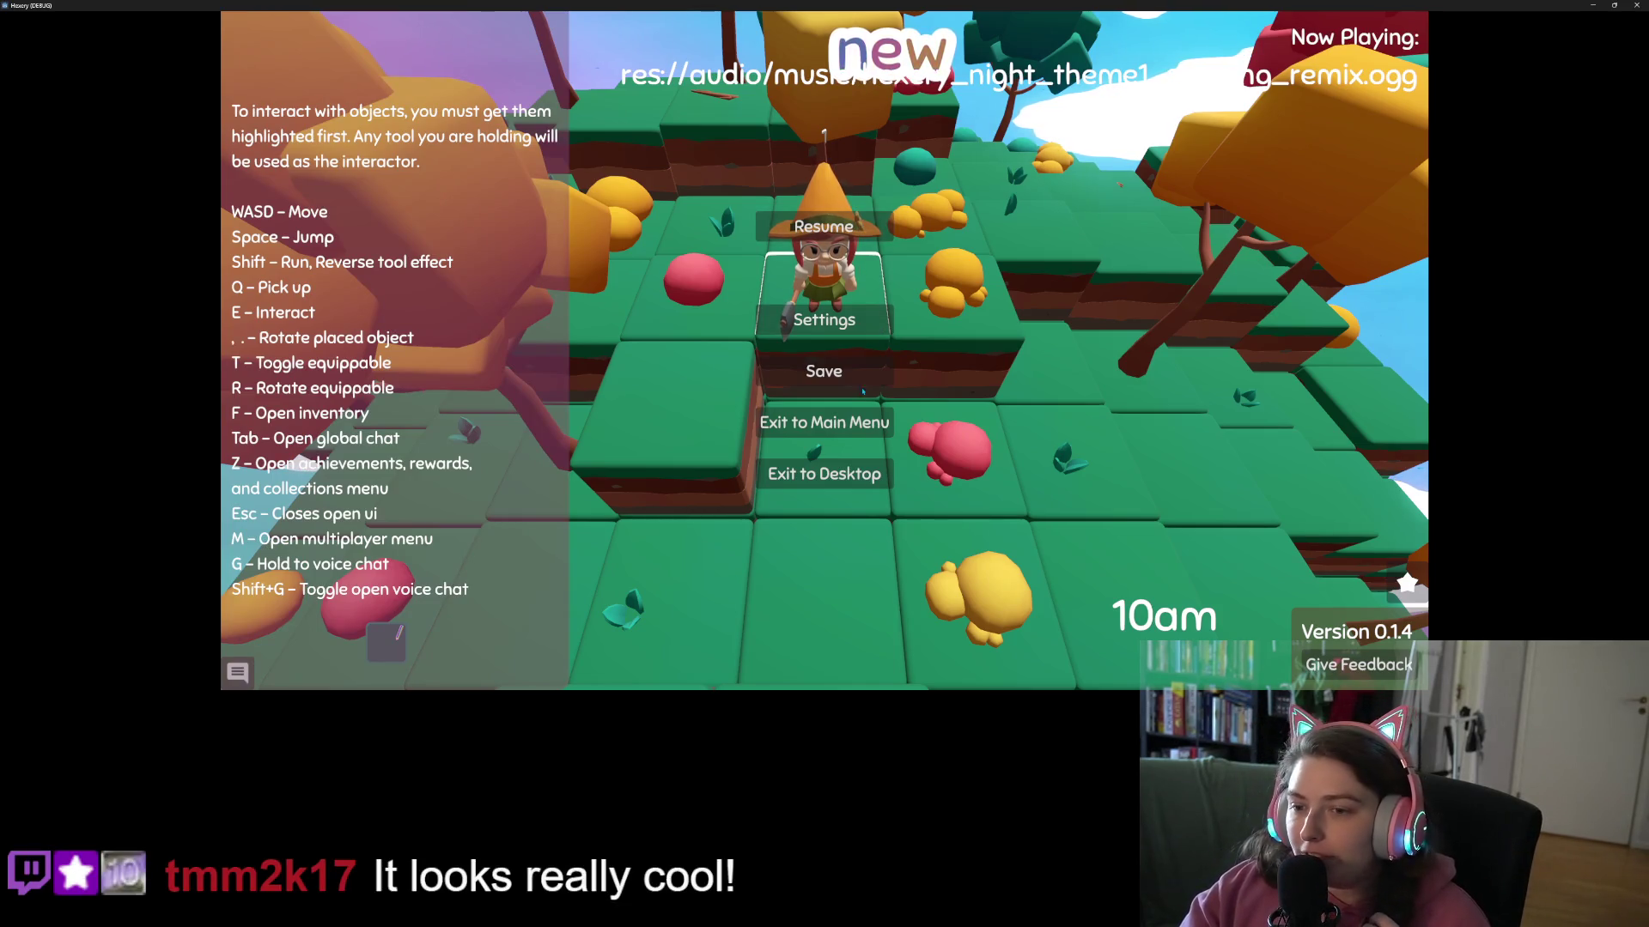
- Save the Hexery game from the pause menu and quit back to the Godot editor
left_click(867, 424)
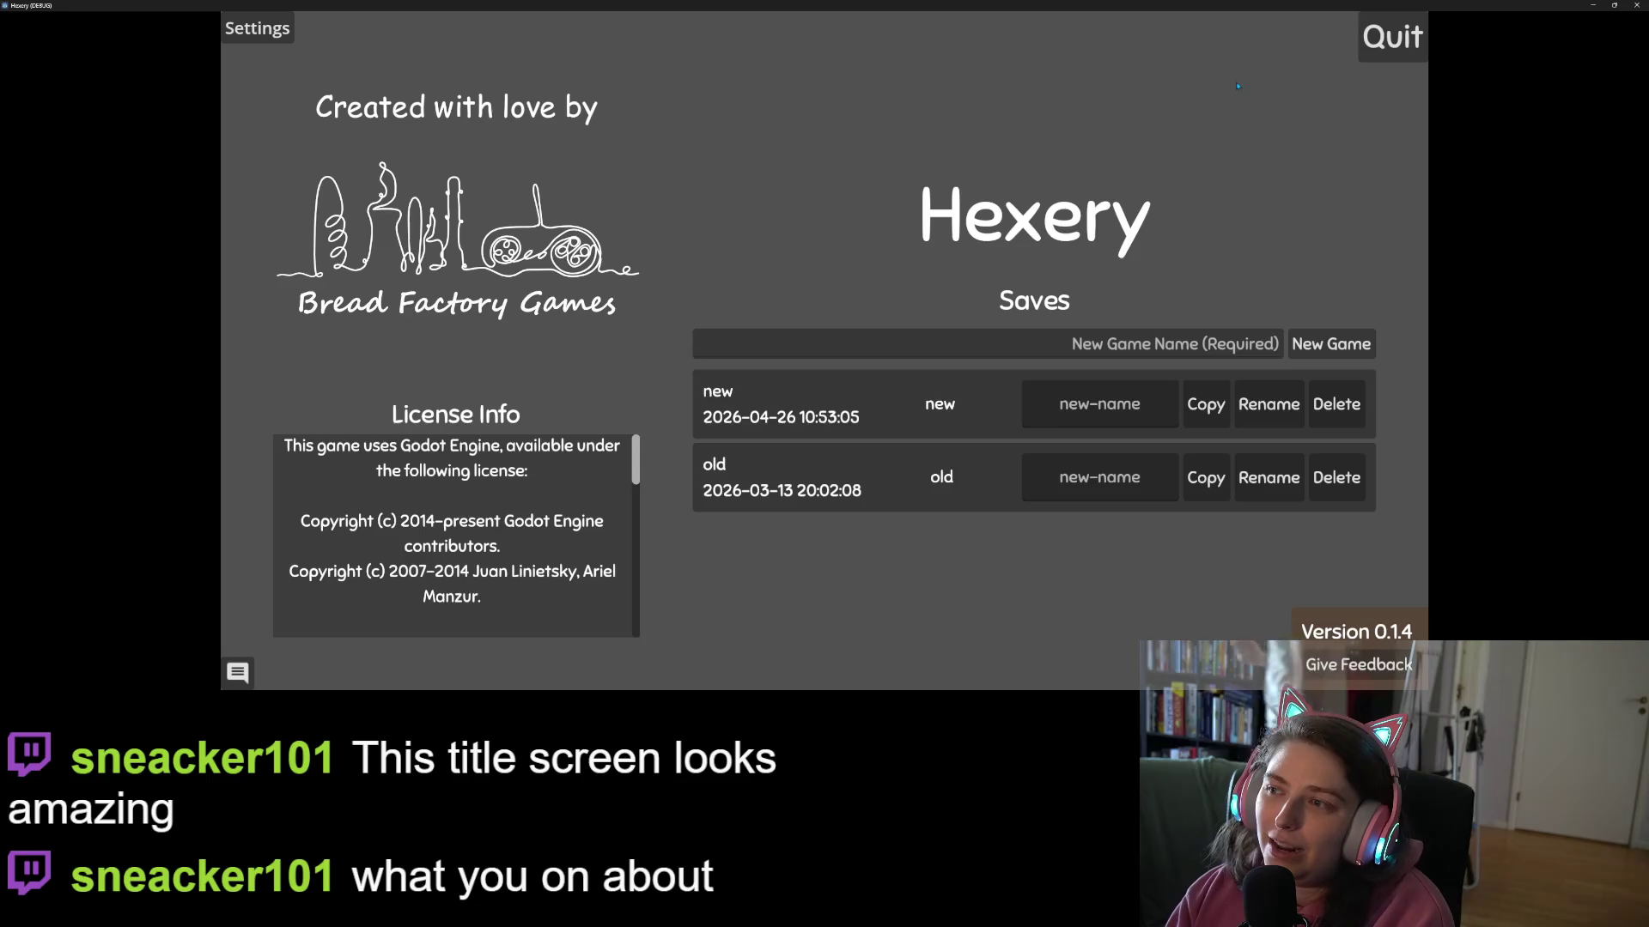
left_click(1392, 44)
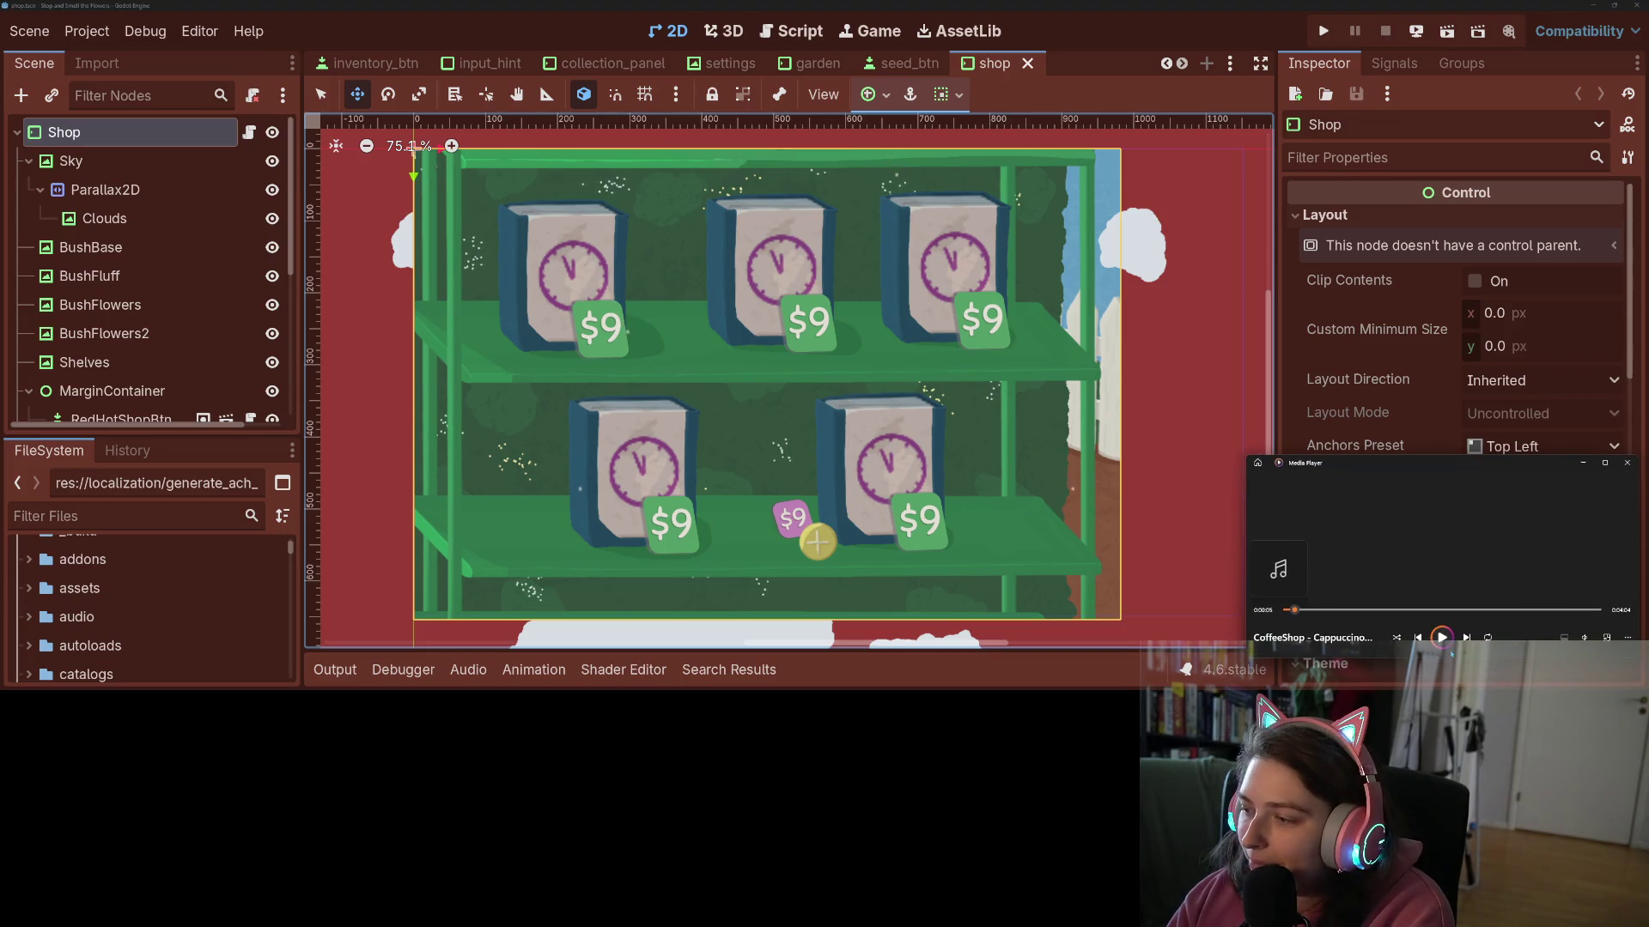
- Start the music, minimize Media Player, and lock the SkyParticles node in the shop scene
left_click(1444, 639)
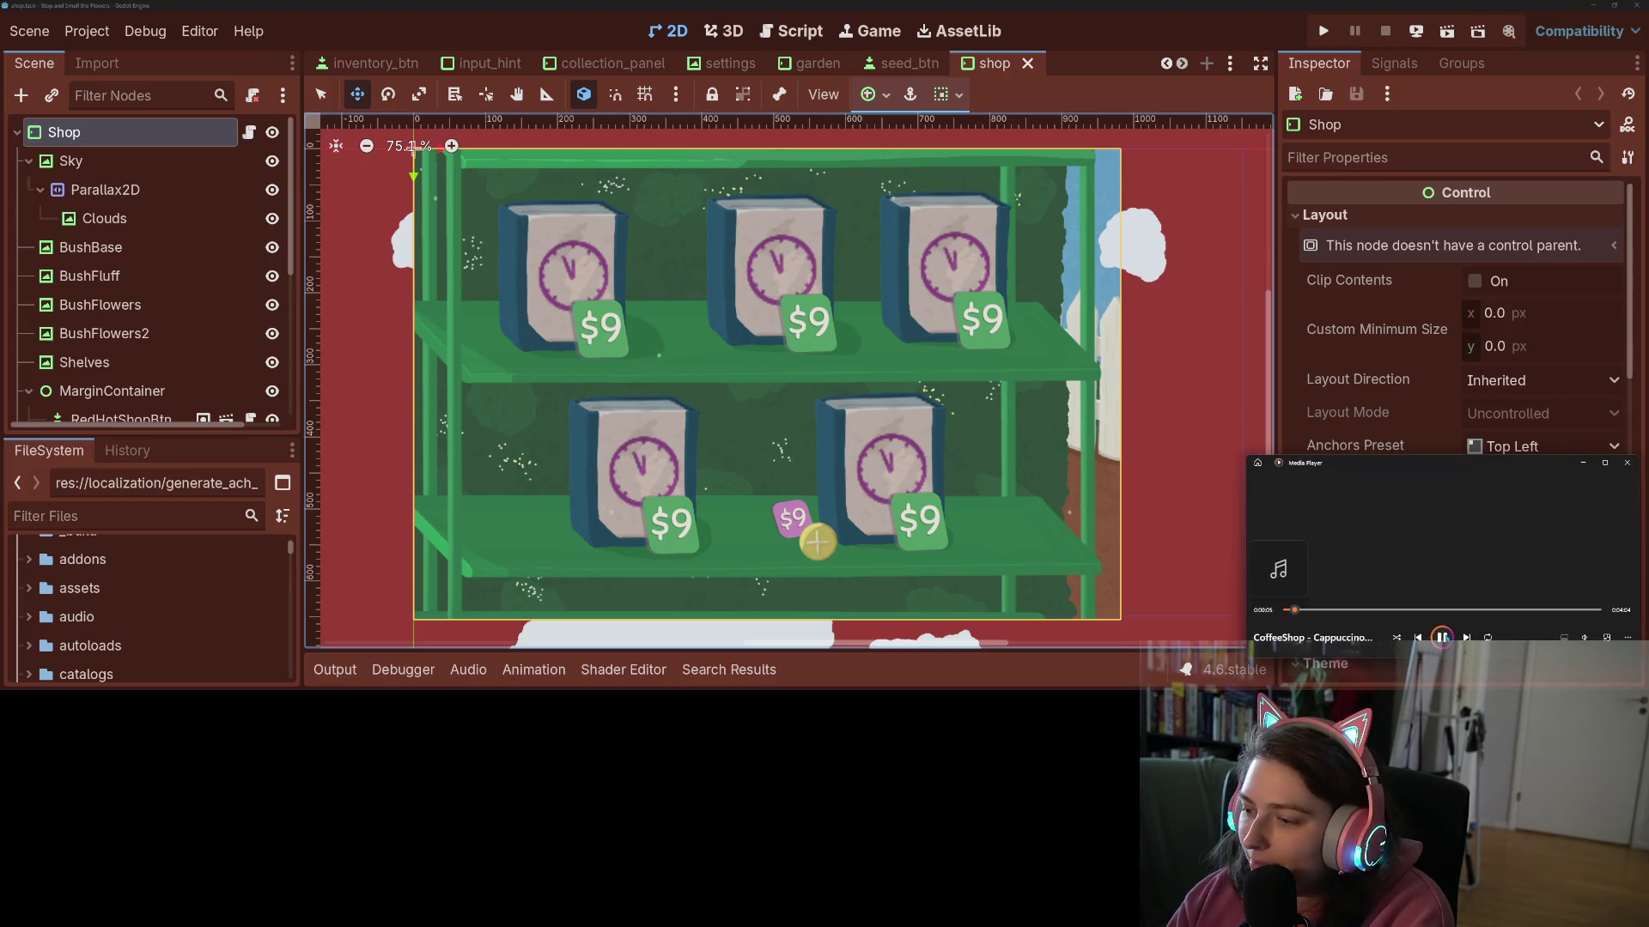
left_click(1582, 463)
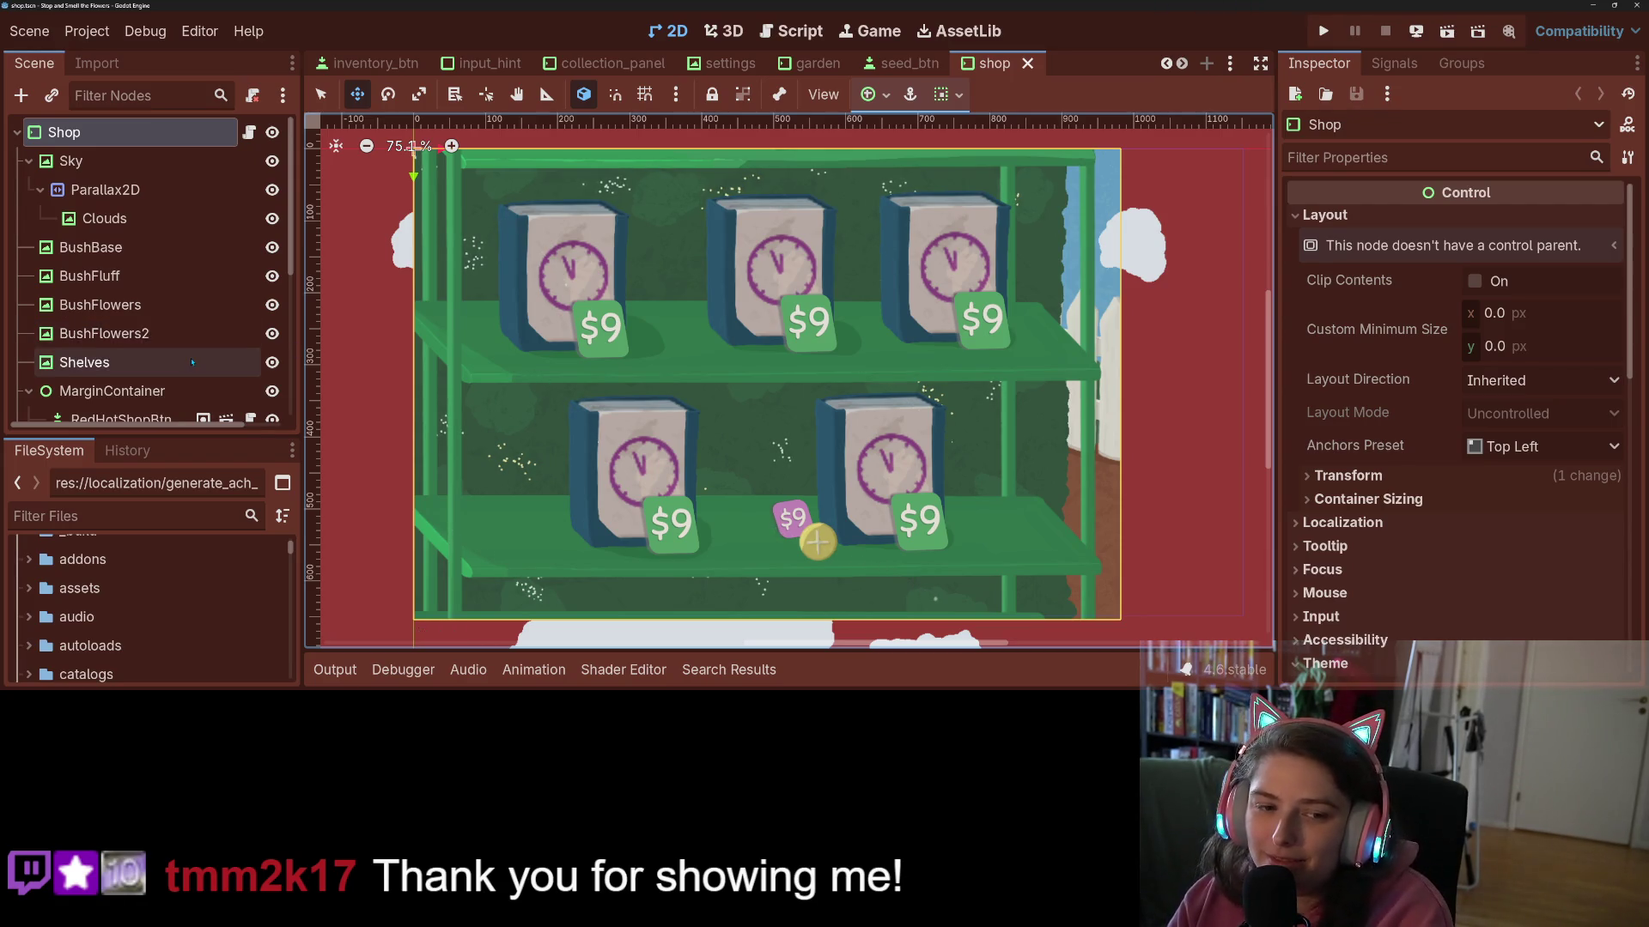
scroll(169, 365, "down", 5)
scroll(169, 365, "down", 2)
left_click(99, 400)
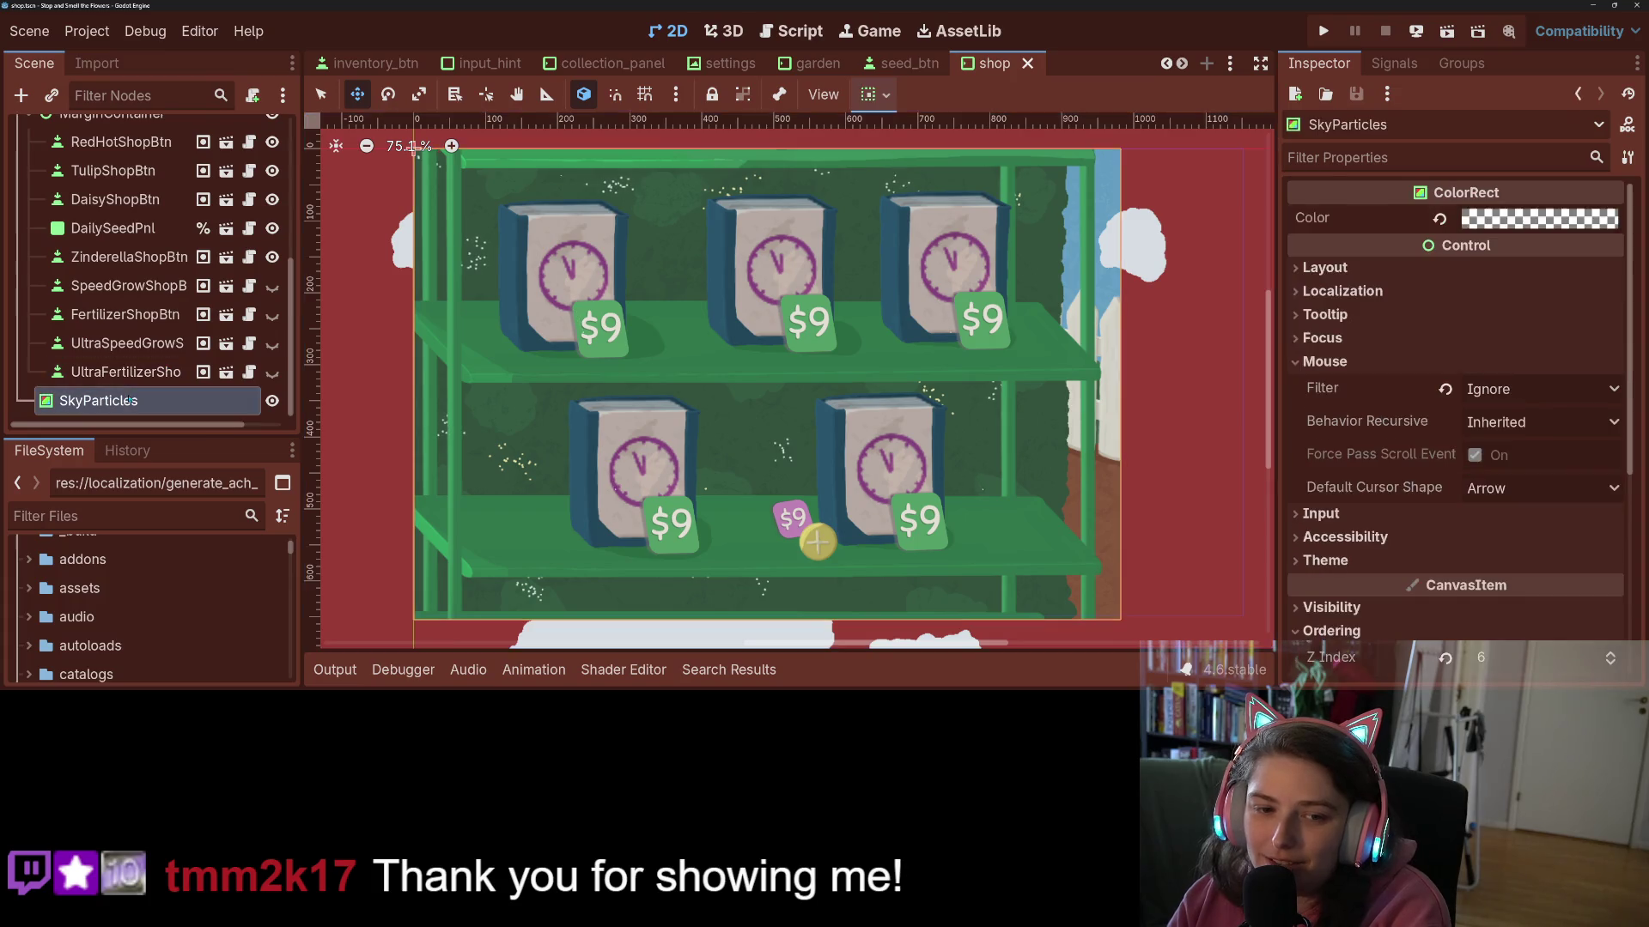
left_click(712, 94)
- Switch to select mode and pick DaisyShopBtn on the canvas to view its properties
left_click(467, 201)
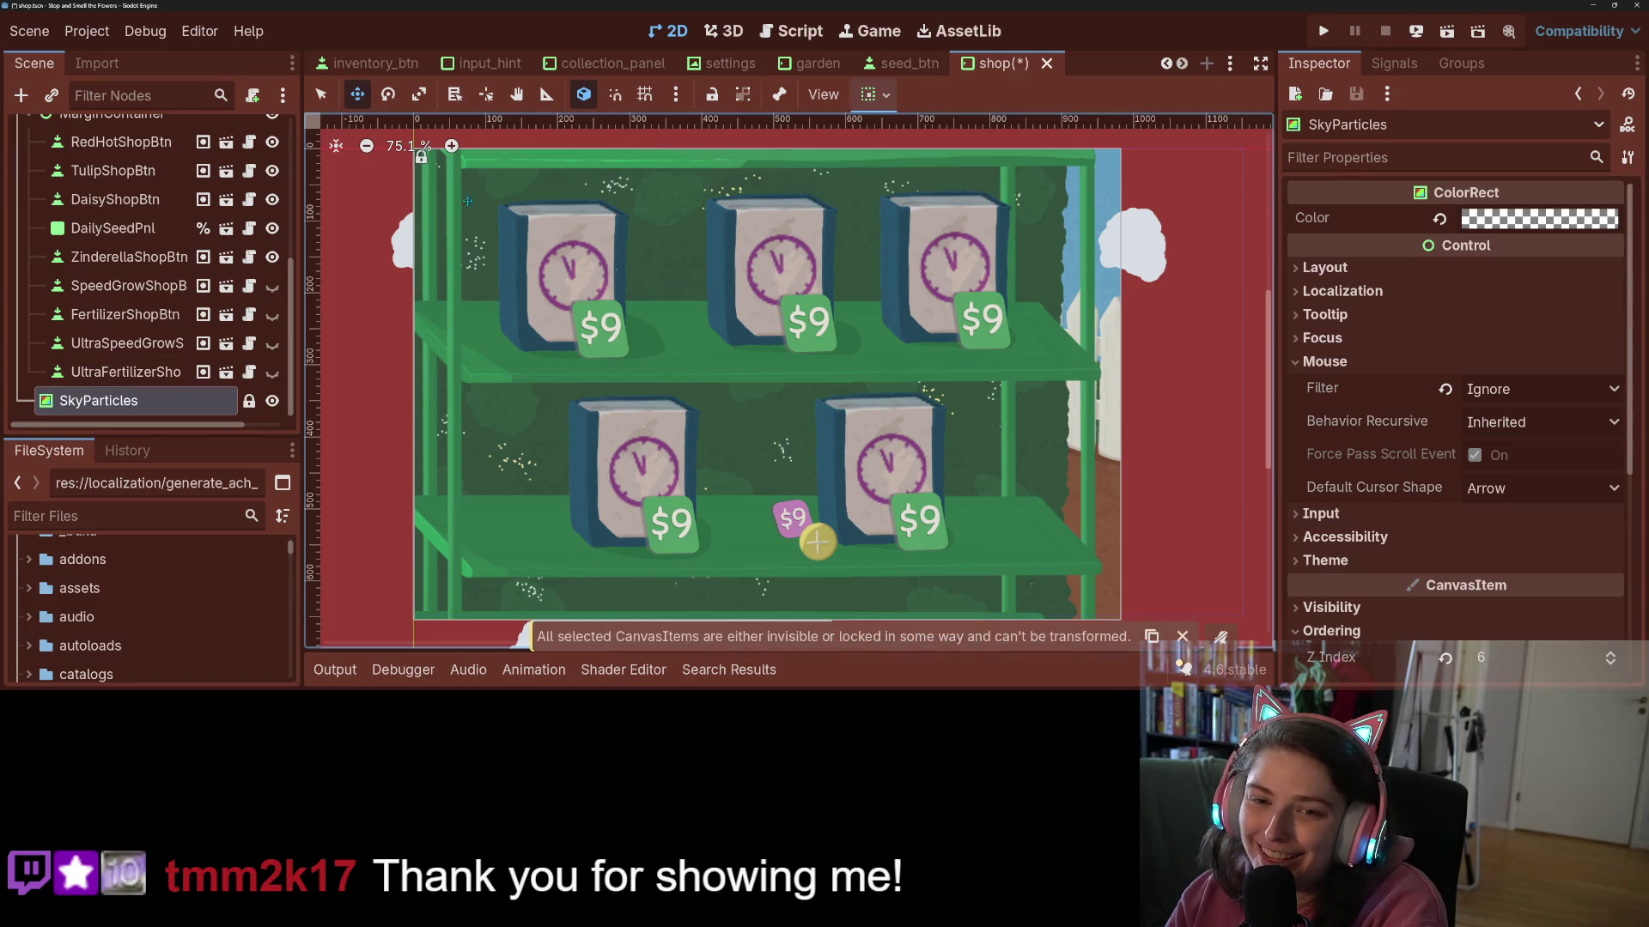
key("q")
left_click(562, 251)
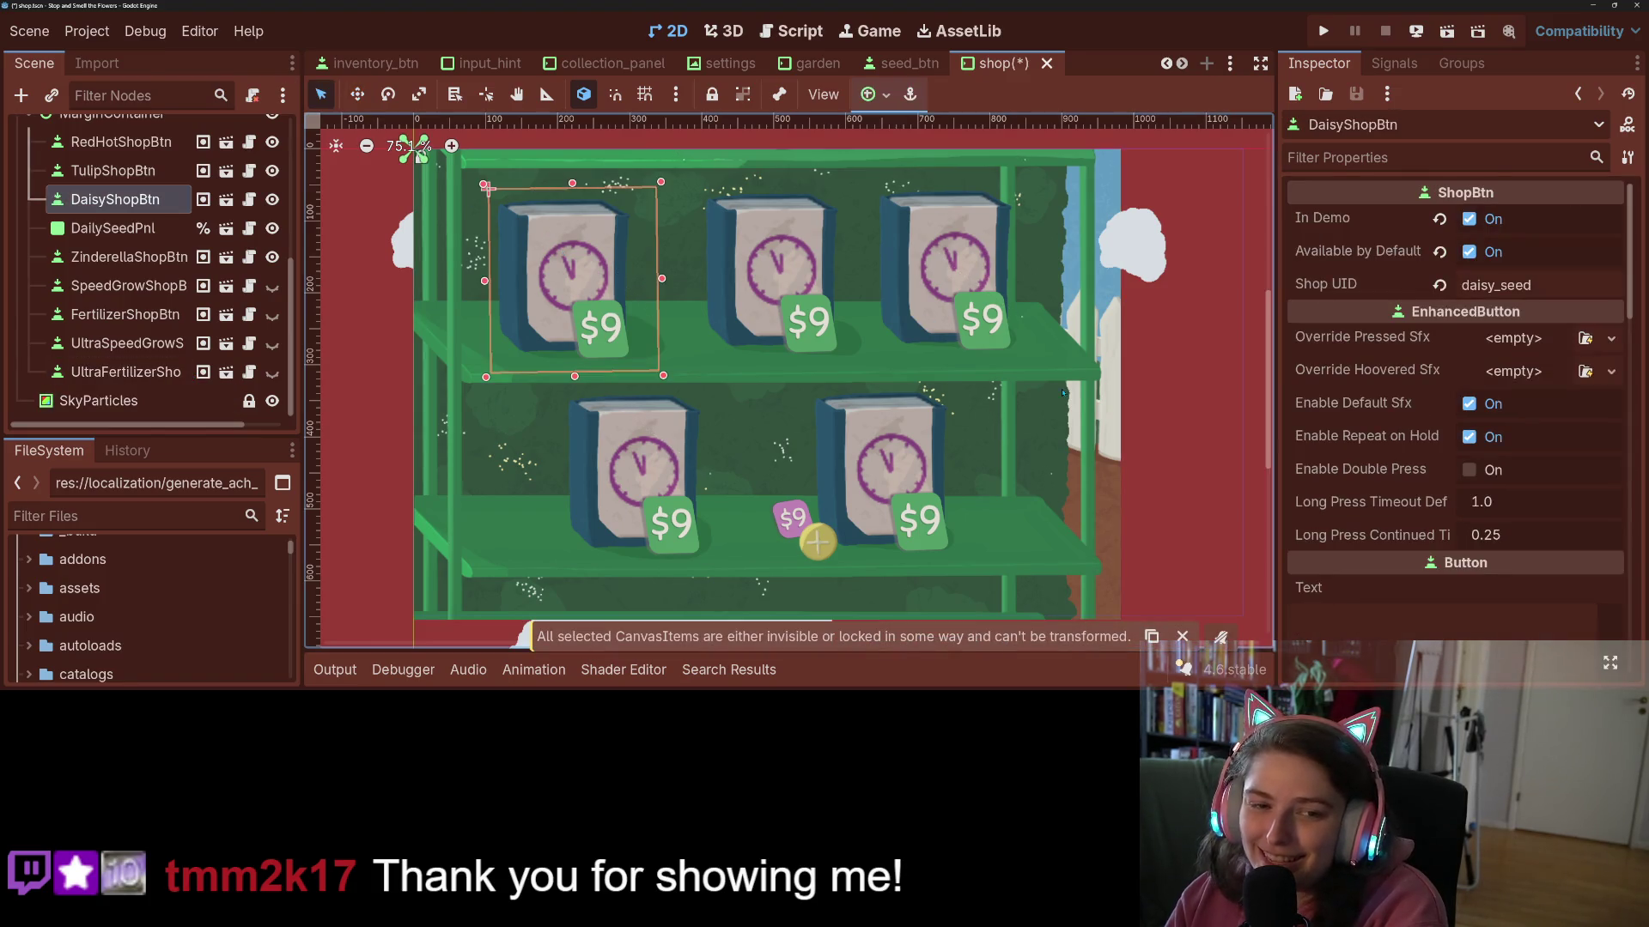
scroll(1447, 525, "down", 3)
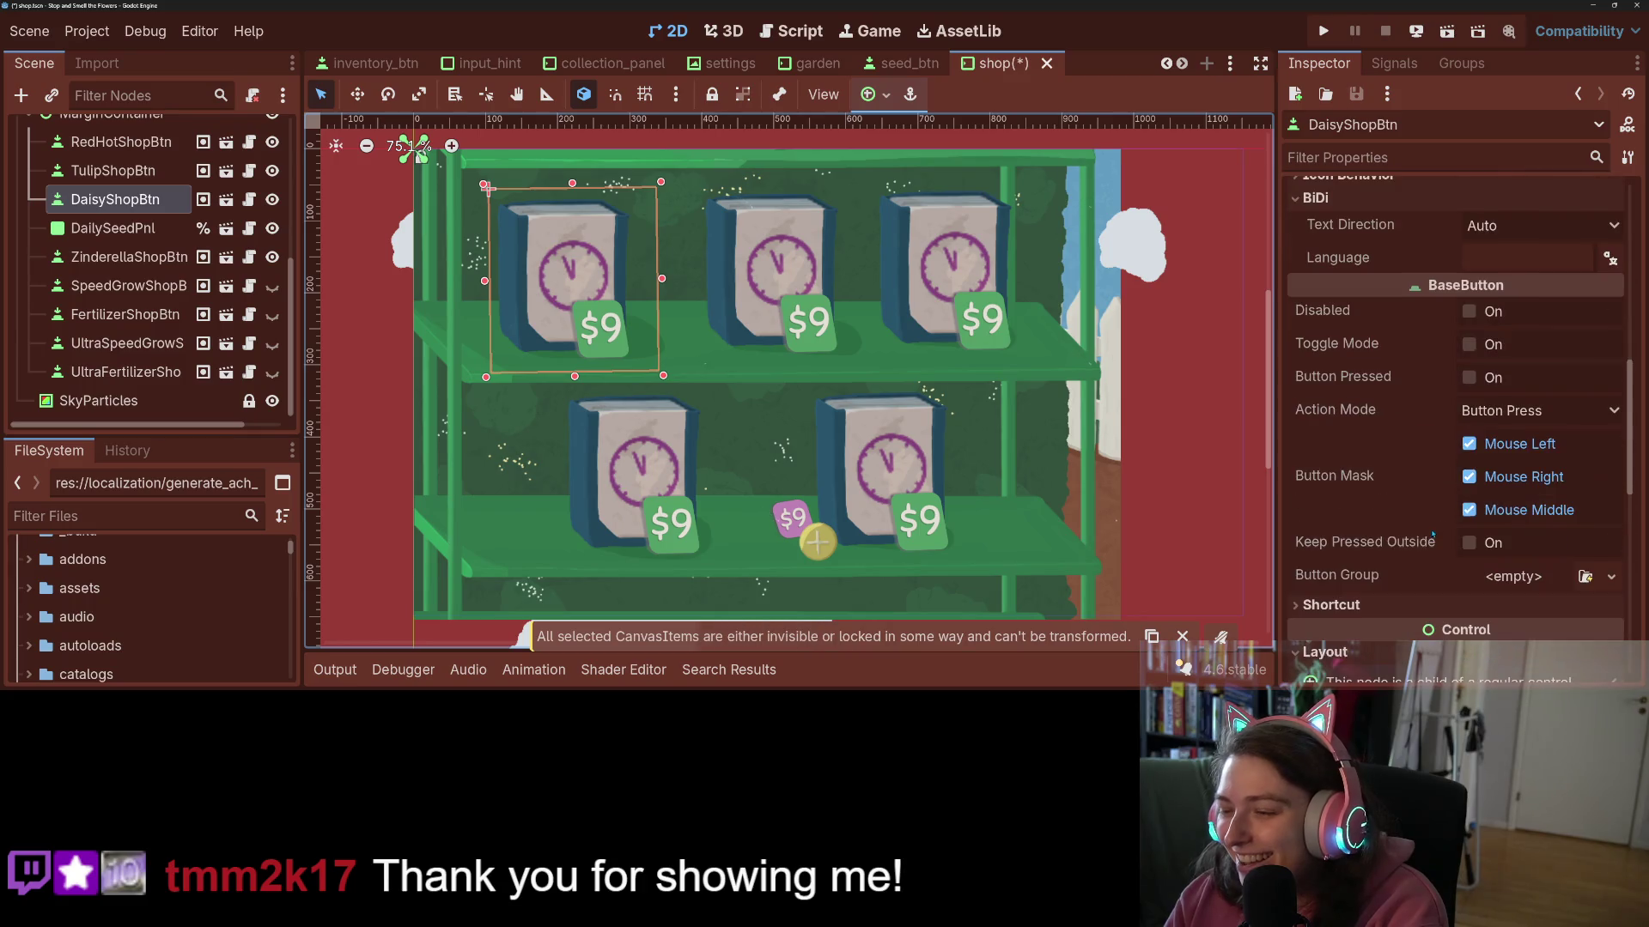
- Open DailySeedPnl's own scene and select its RefreshDailyBtn node
left_click(814, 547)
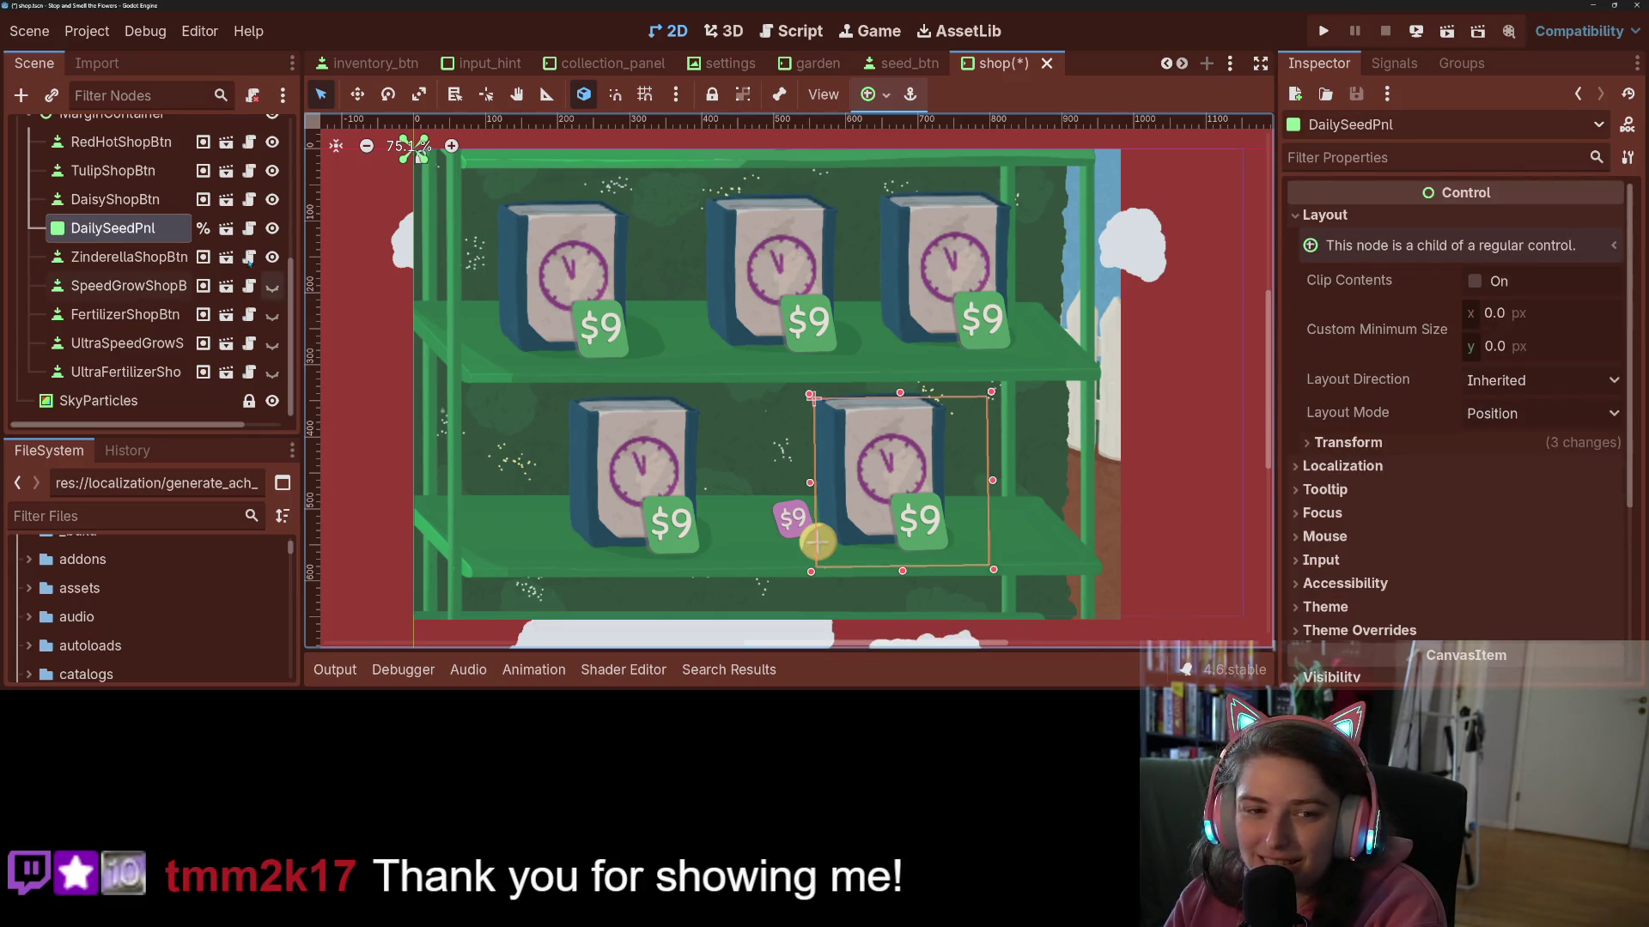
left_click(226, 228)
left_click(107, 191)
scroll(1368, 515, "down", 3)
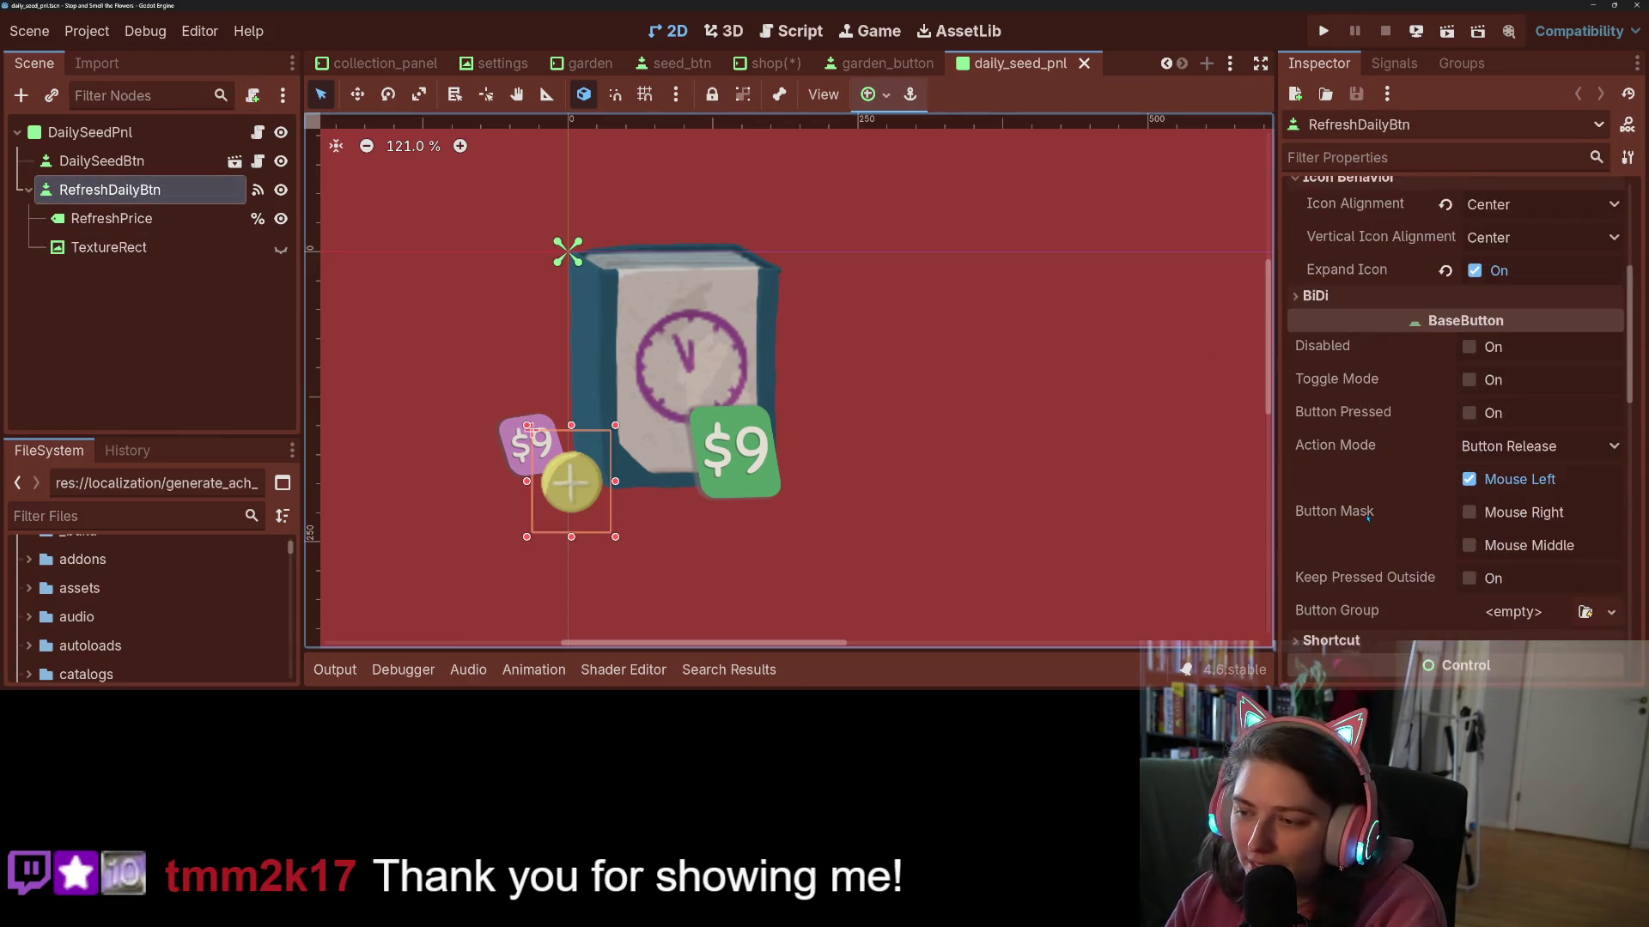
- Change RefreshDailyBtn's type to EnhancedButton, save daily_seed_pnl, and go back to the shop scene
scroll(1368, 515, "down", 10)
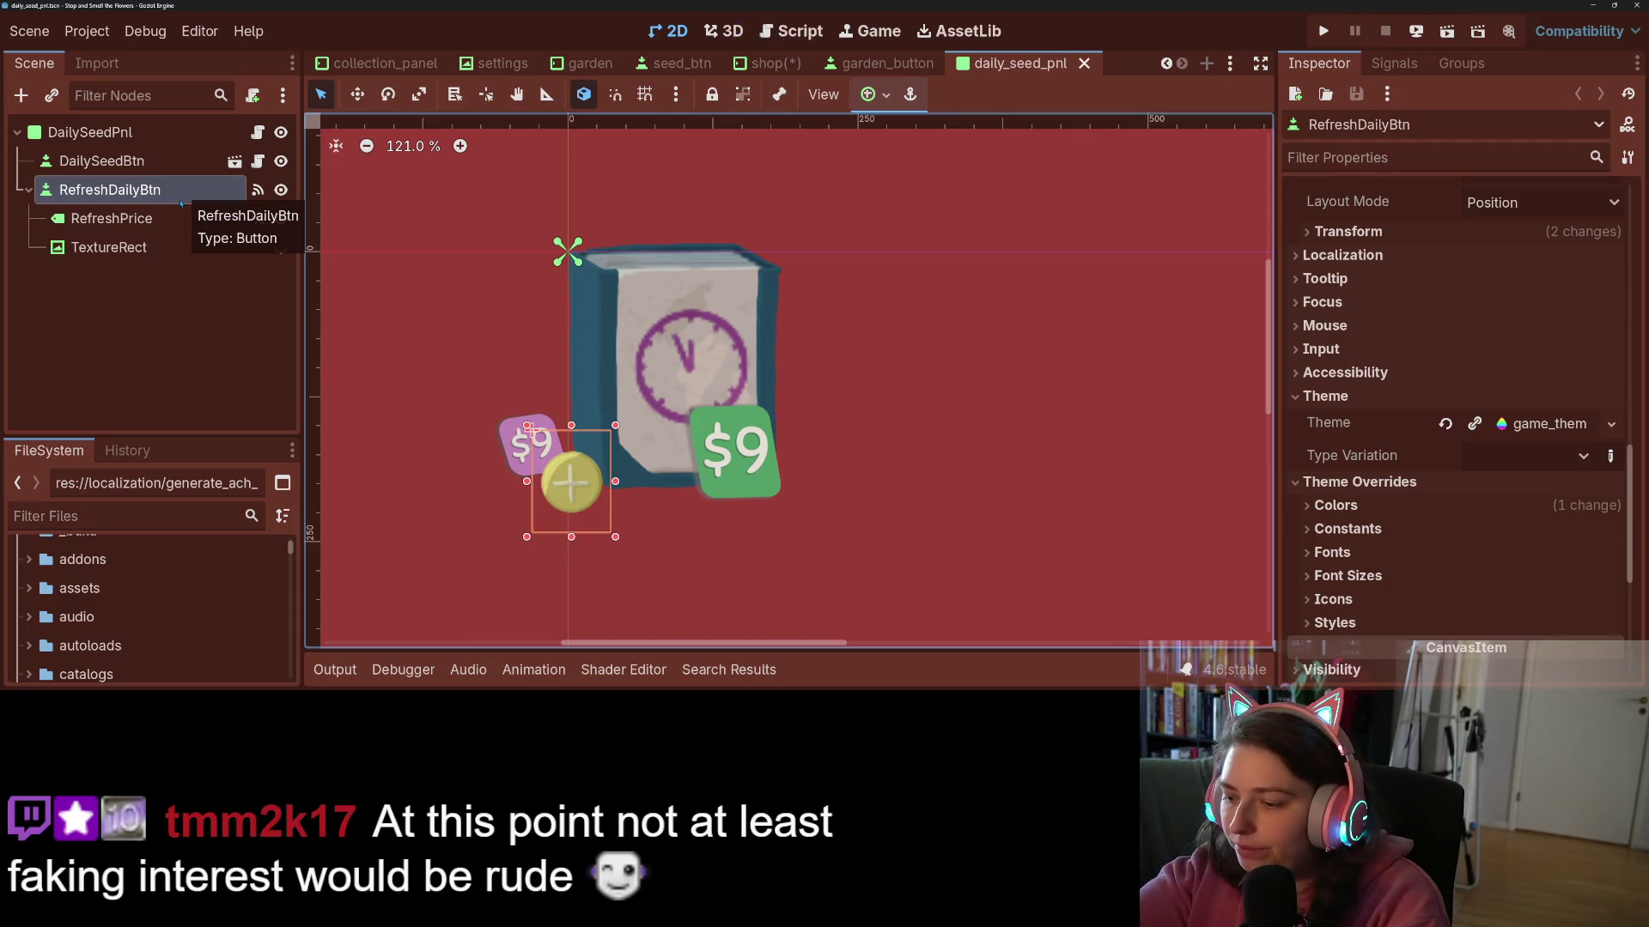
right_click(182, 202)
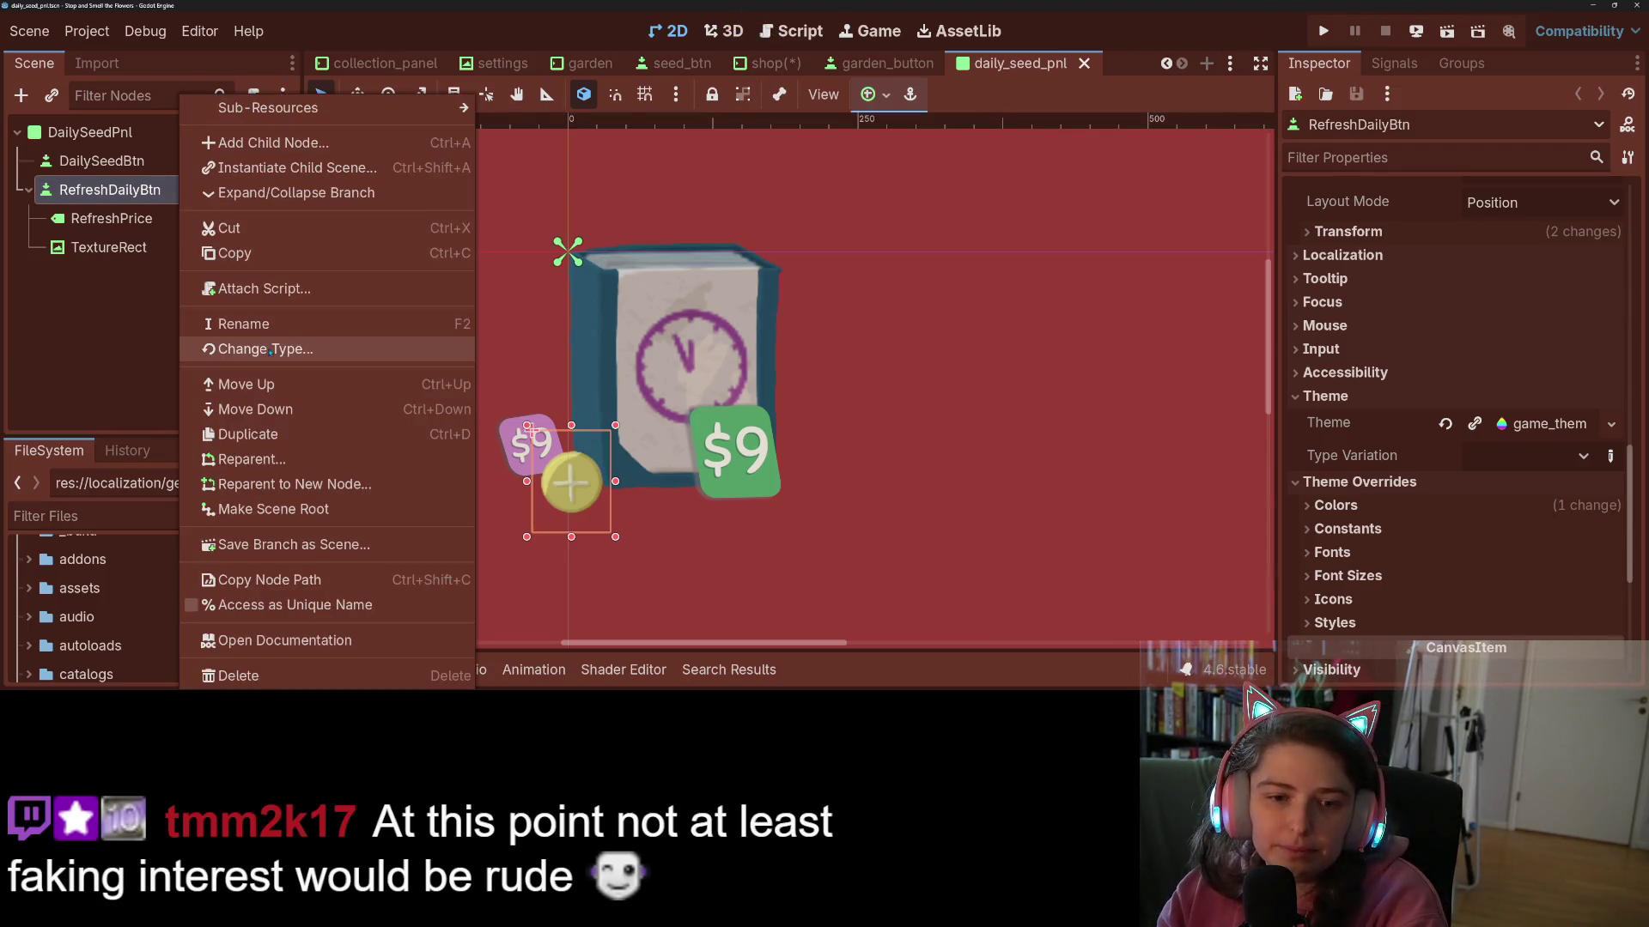
left_click(257, 349)
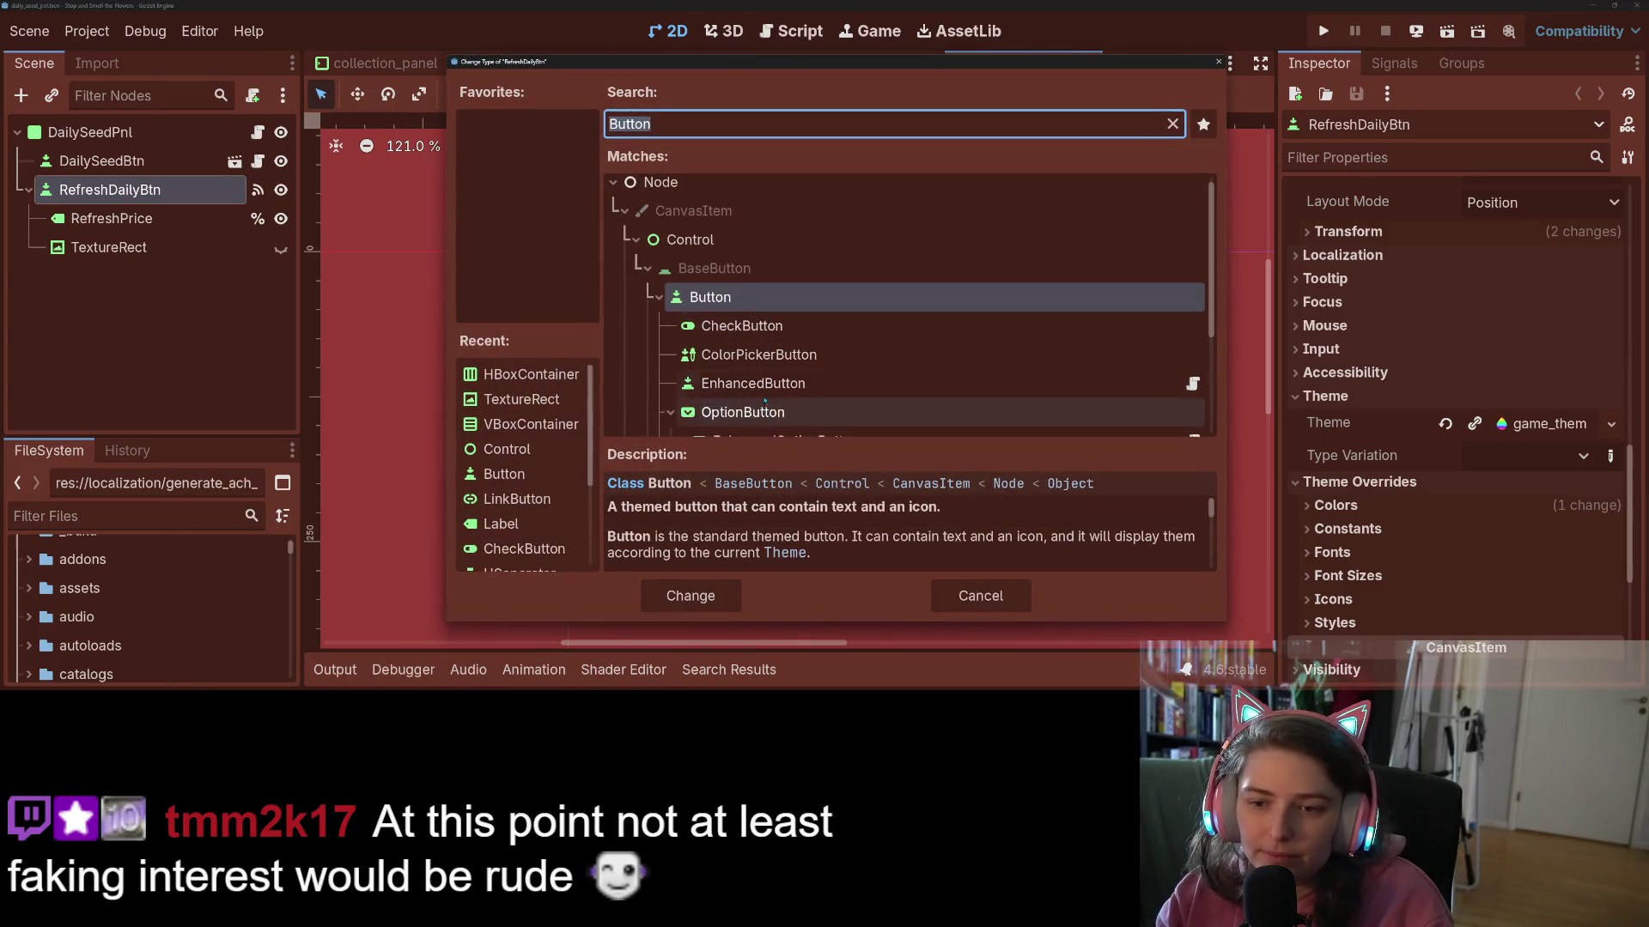
left_click(753, 383)
left_click(692, 601)
key("ctrl+s")
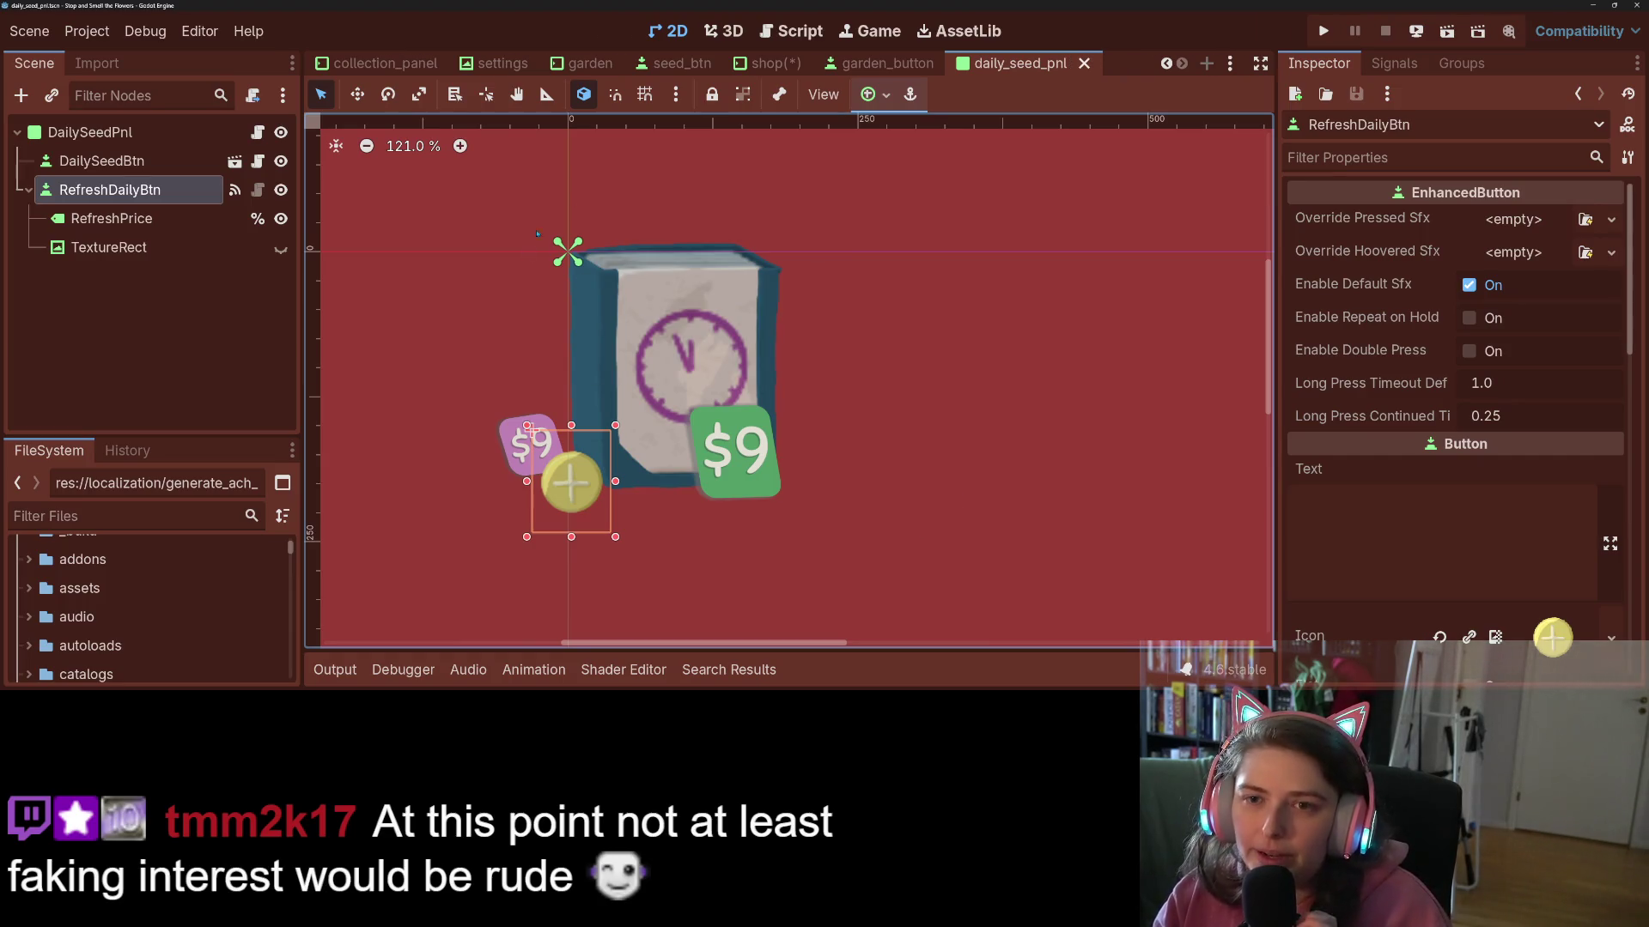
left_click(767, 62)
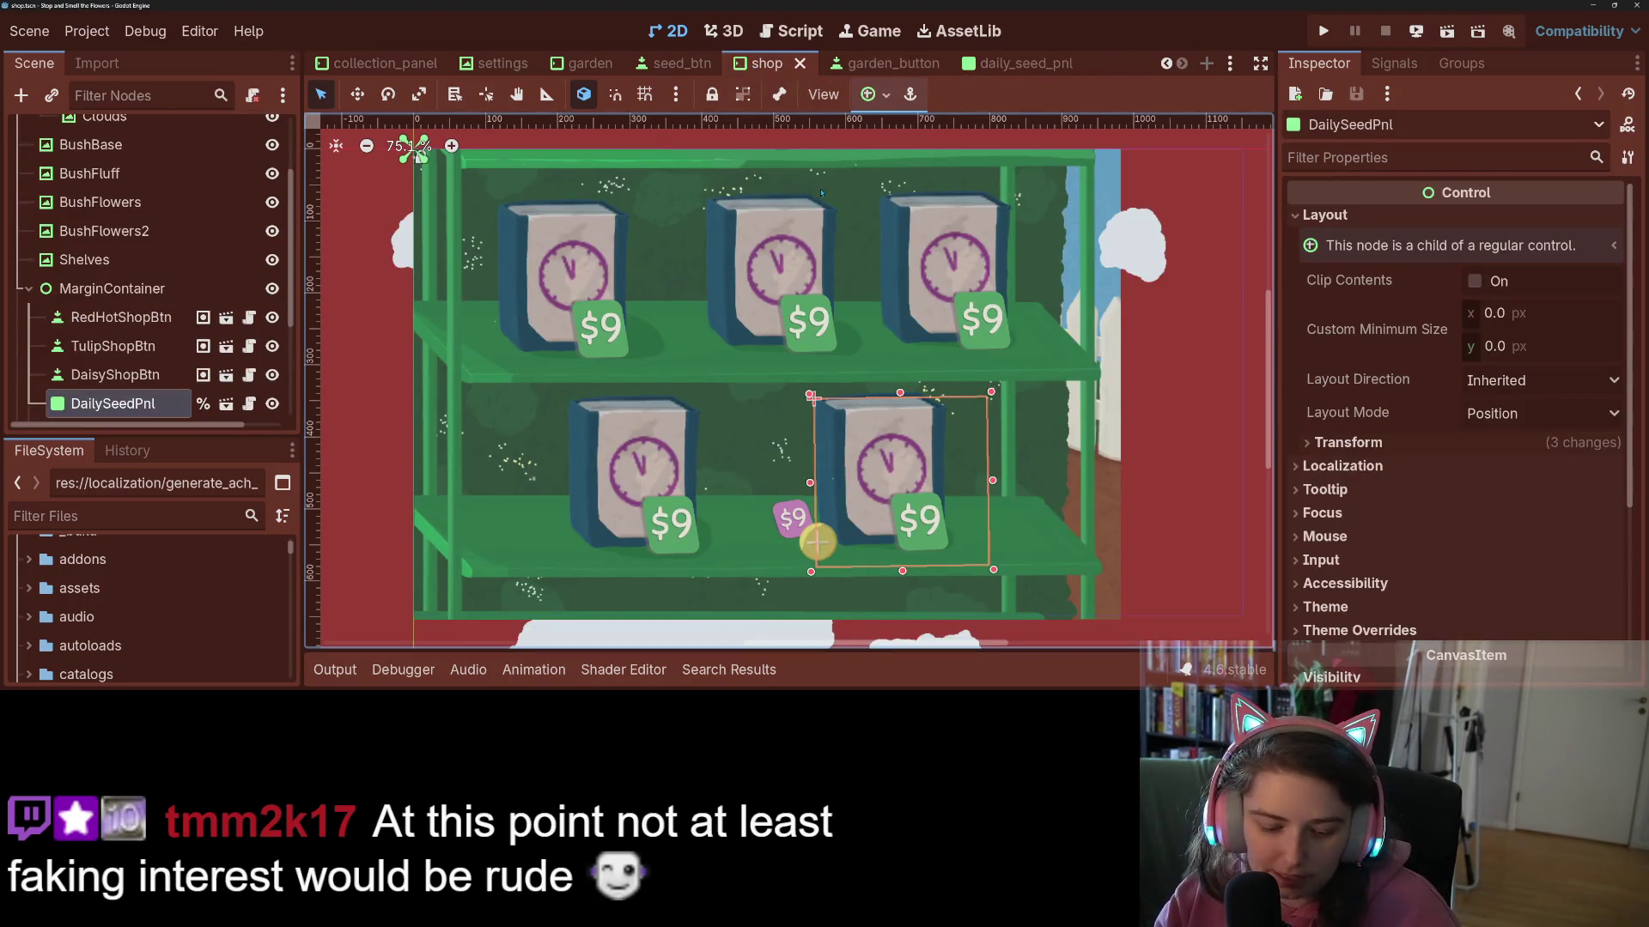
- Select DaisyShopBtn in the shop's Scene tree and expand its Focus section in the Inspector
left_click(121, 317)
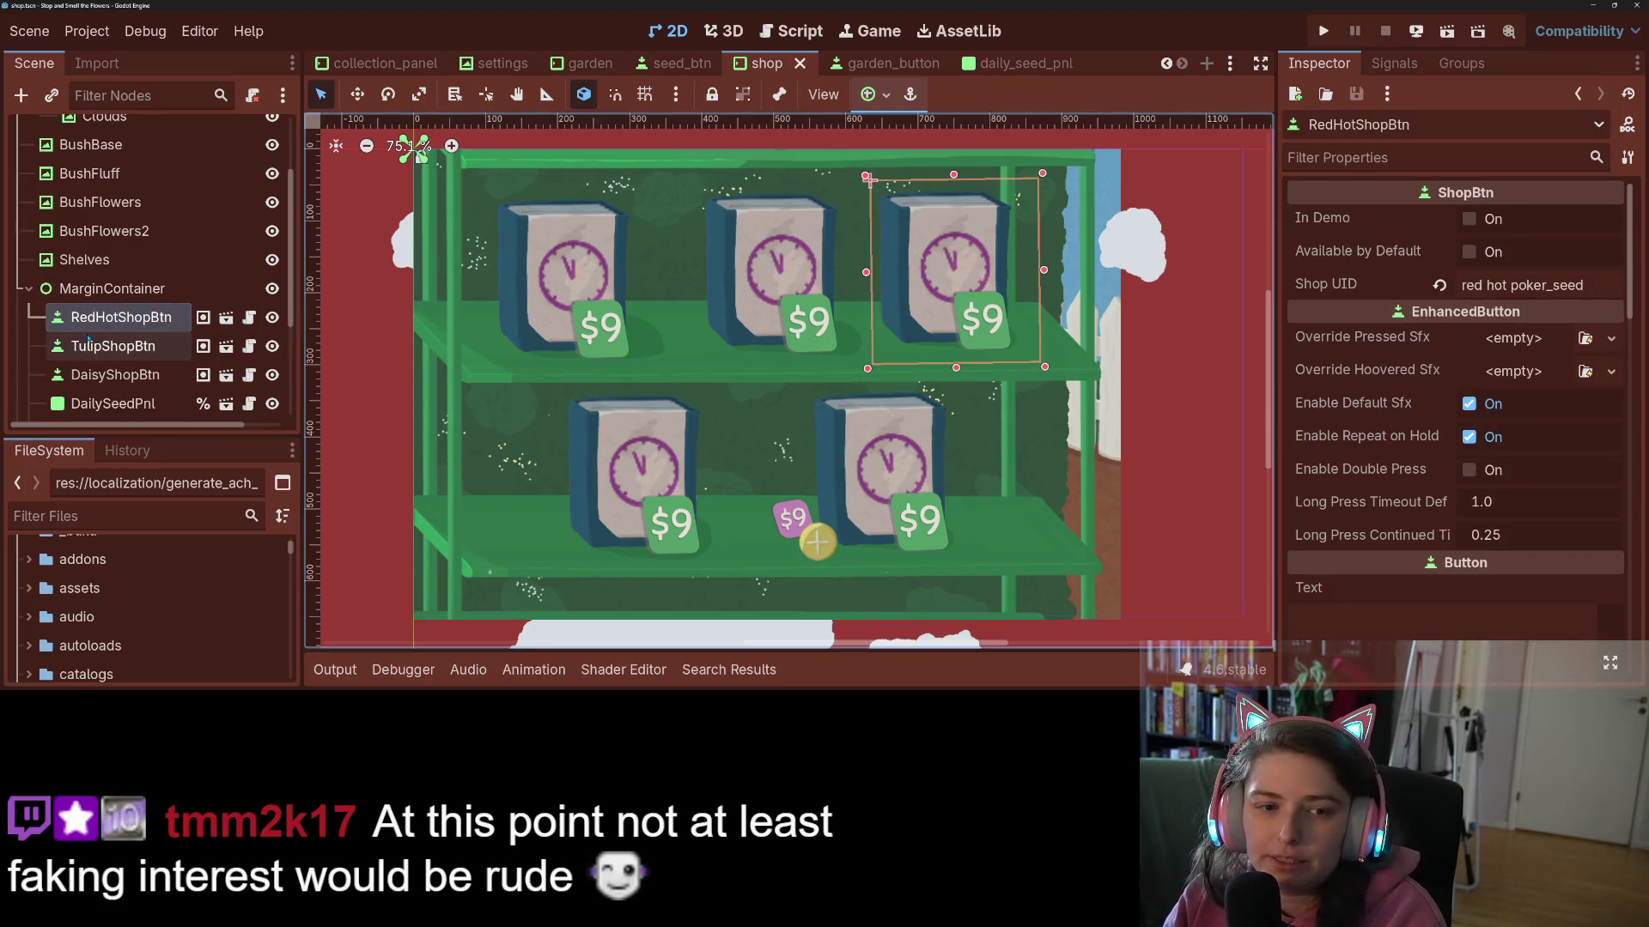
scroll(129, 343, "down", 2)
left_click(115, 300)
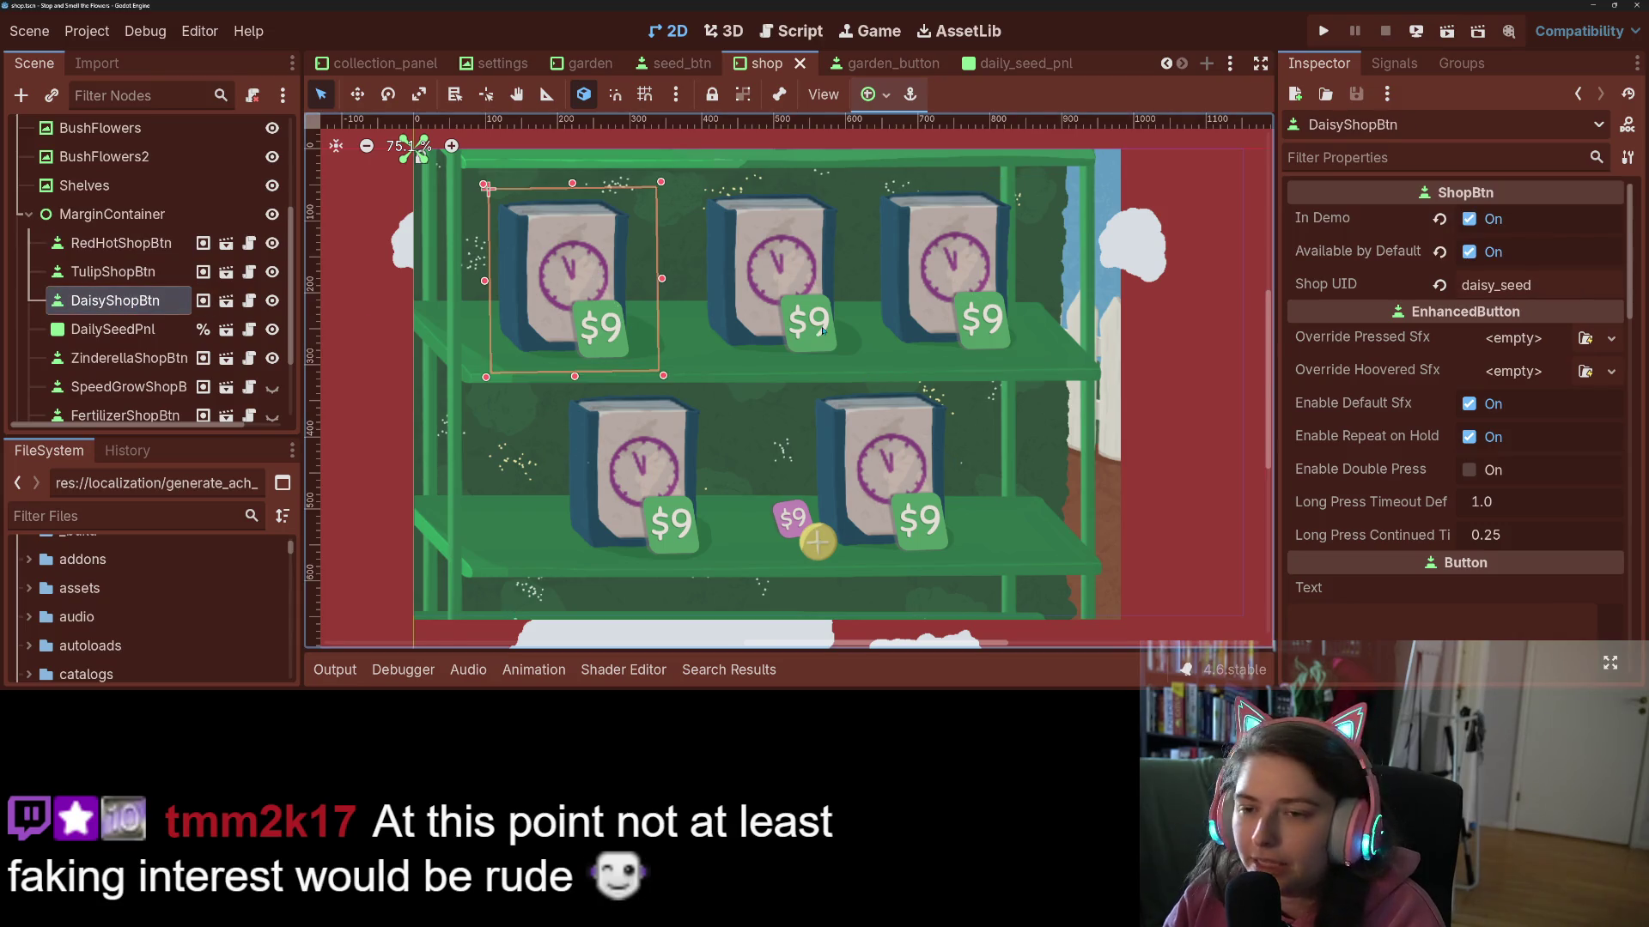
scroll(1382, 565, "down", 10)
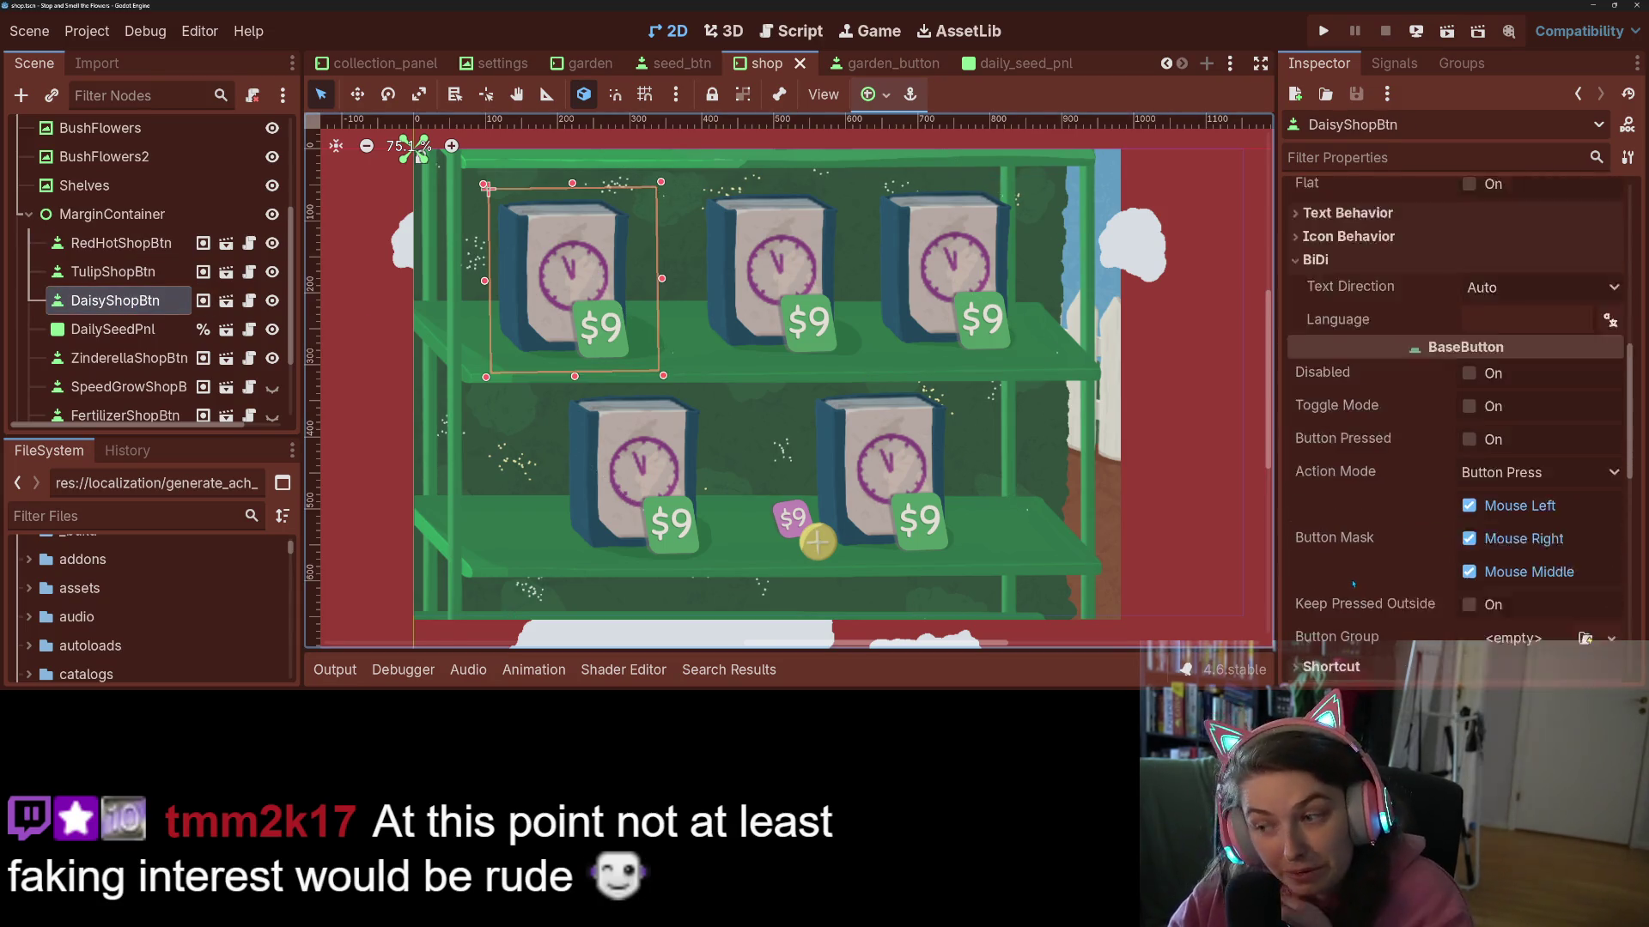
scroll(1351, 580, "down", 6)
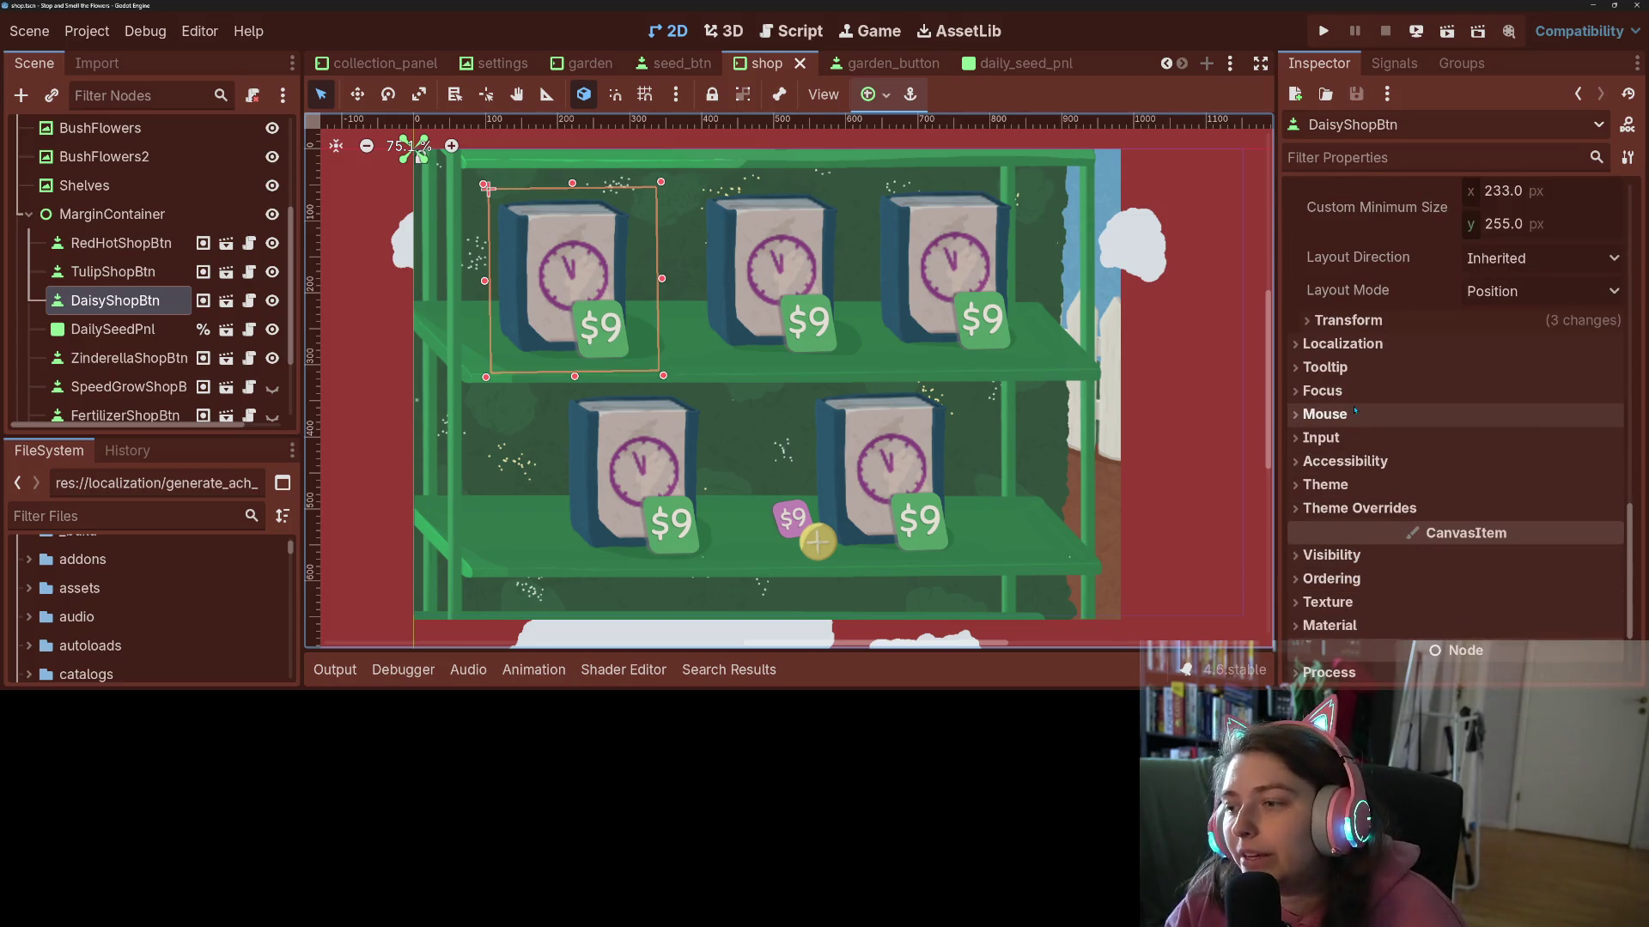
left_click(1361, 390)
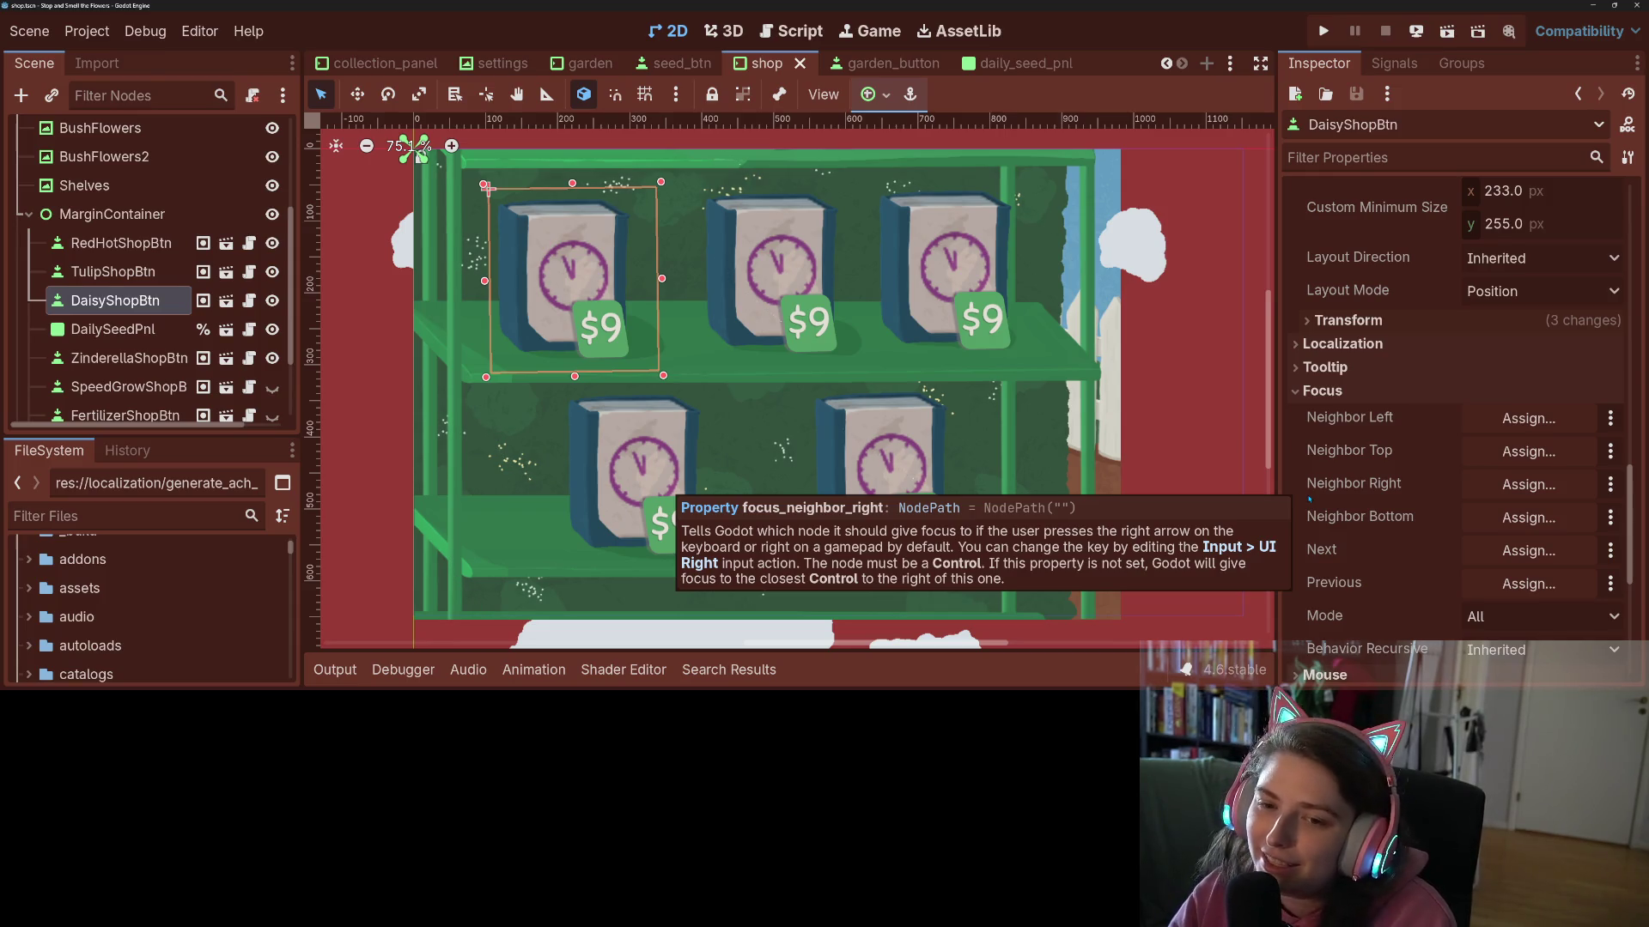
- Clear a mistaken left neighbor and make TulipShopBtn DaisyShopBtn's right focus neighbor
left_click(1528, 418)
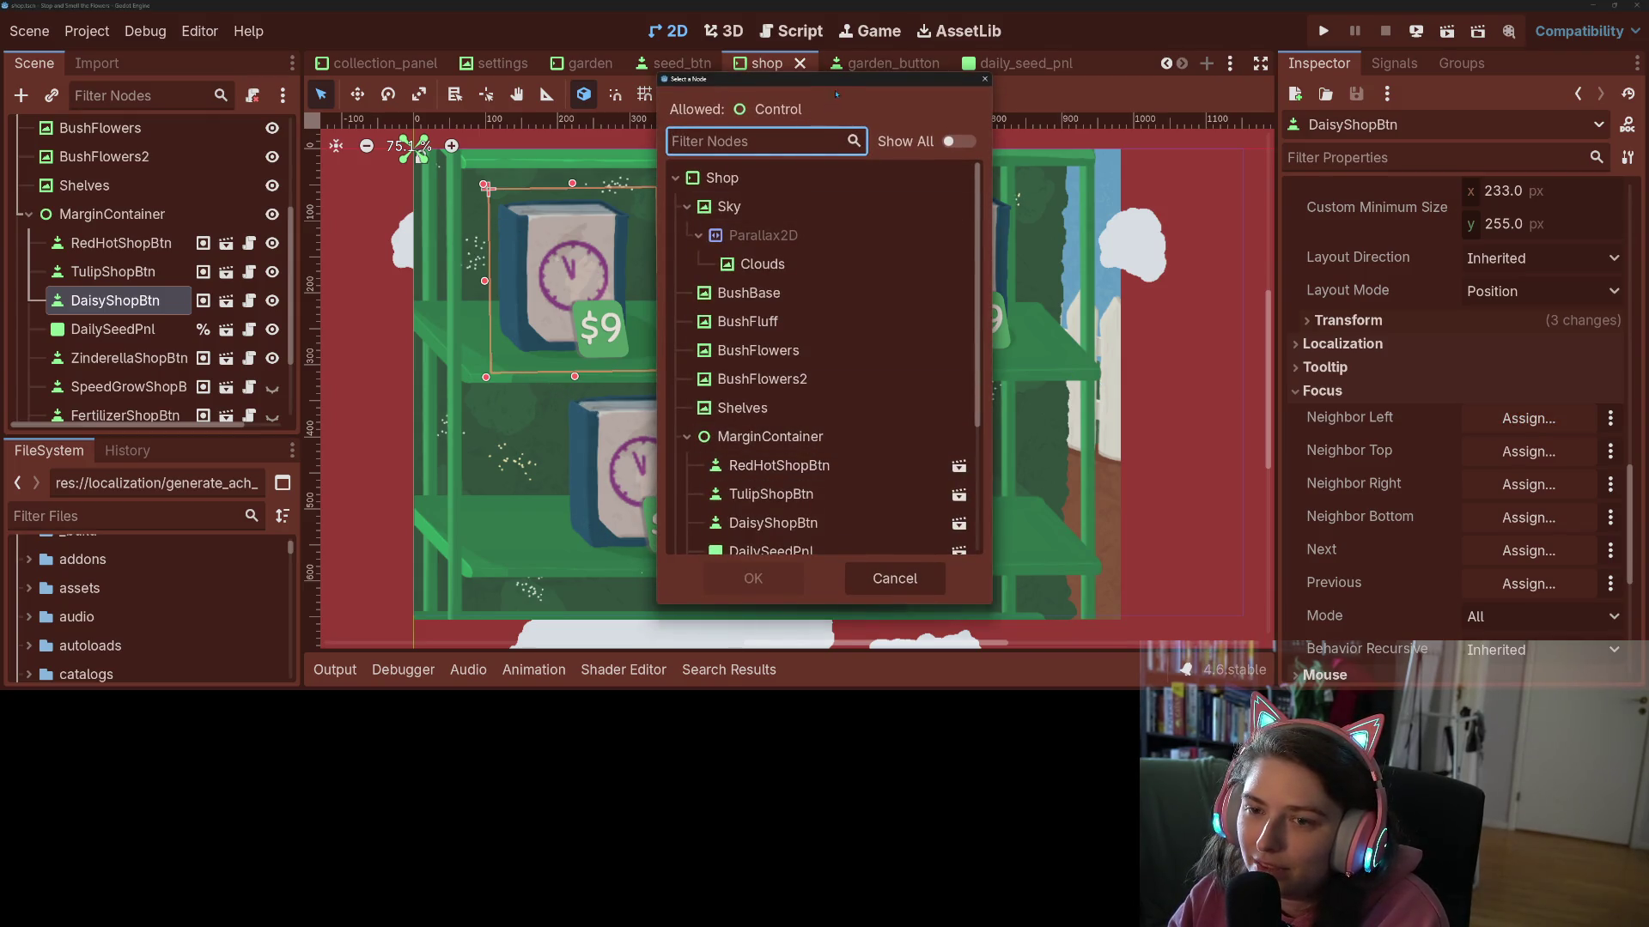
left_click(771, 493)
left_click(753, 578)
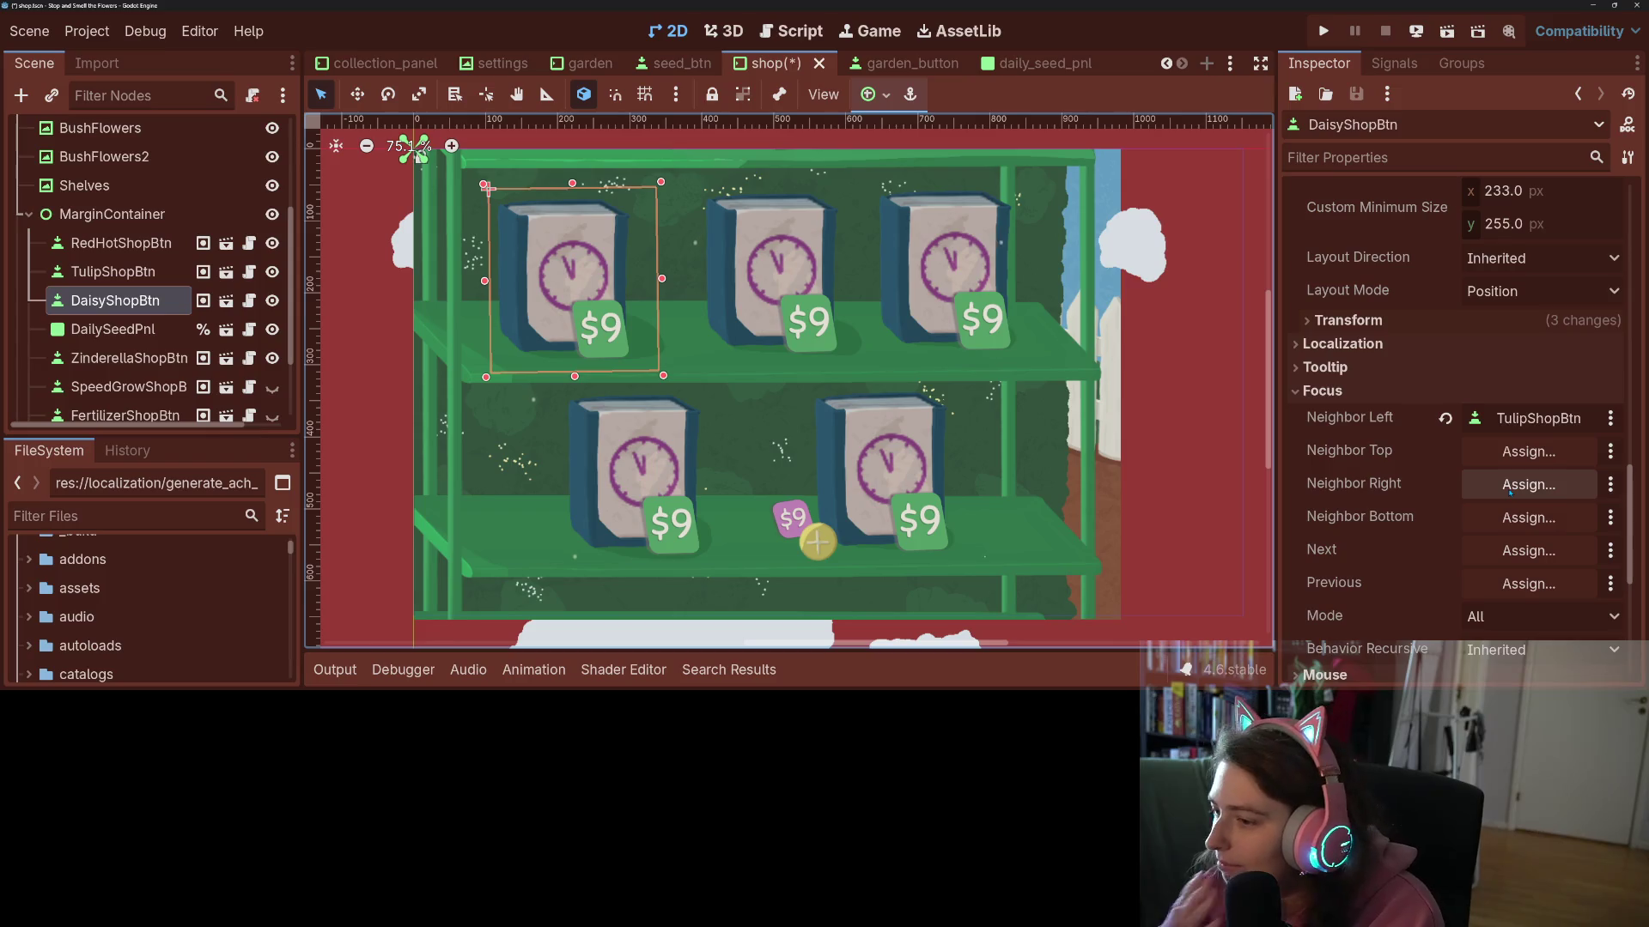
left_click(1445, 418)
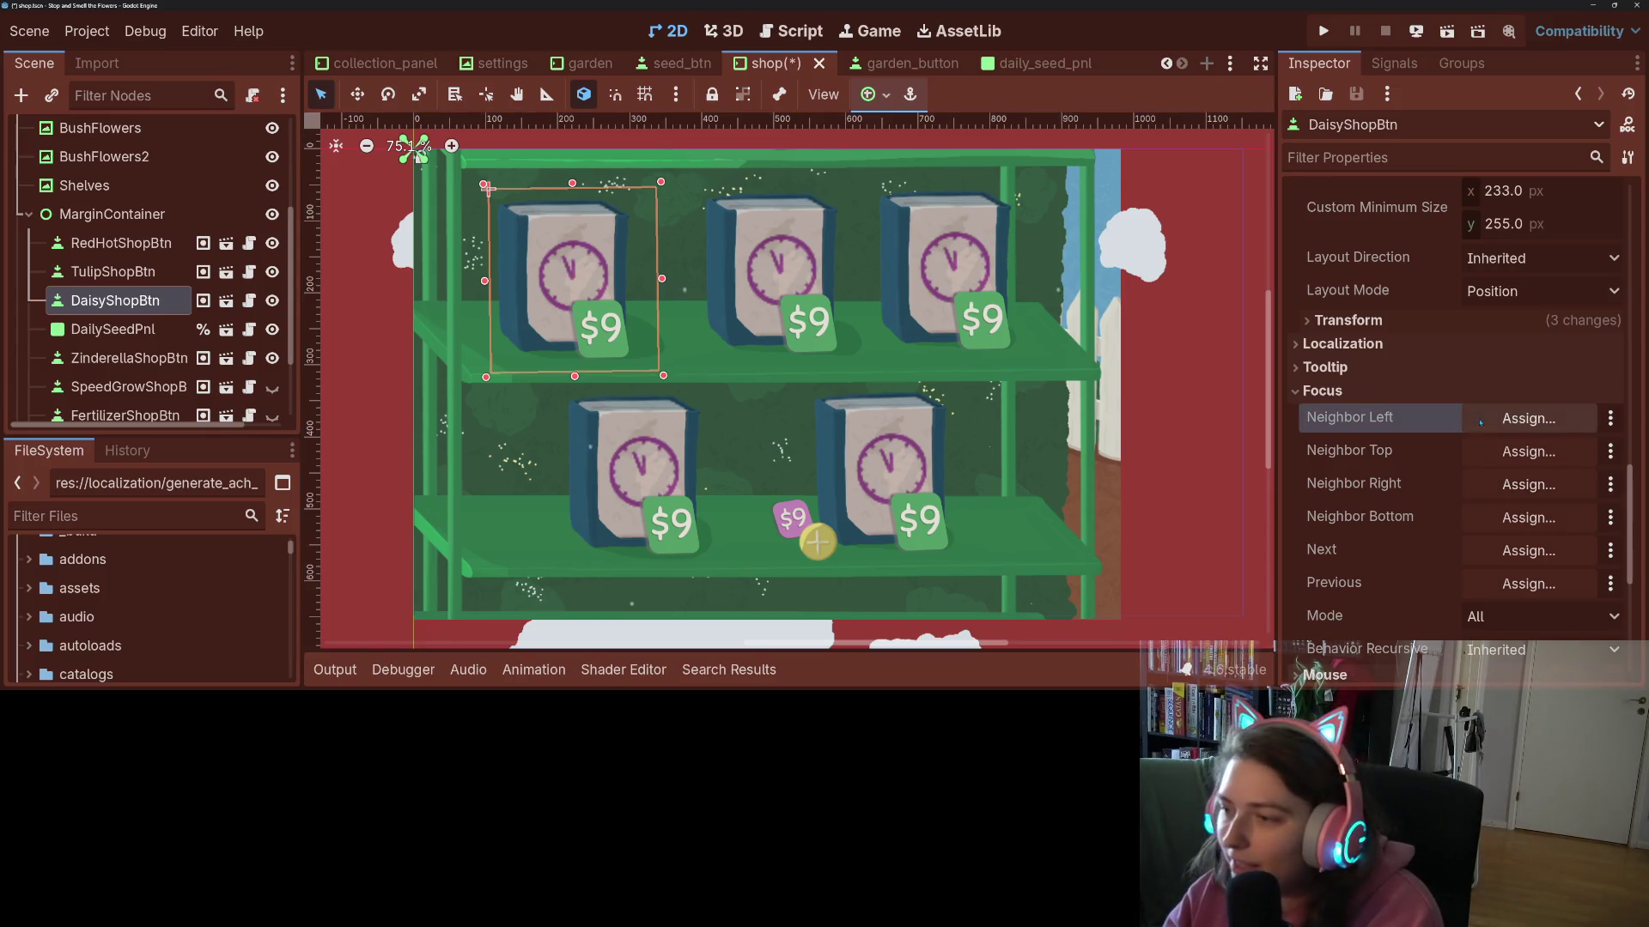
left_click(1514, 485)
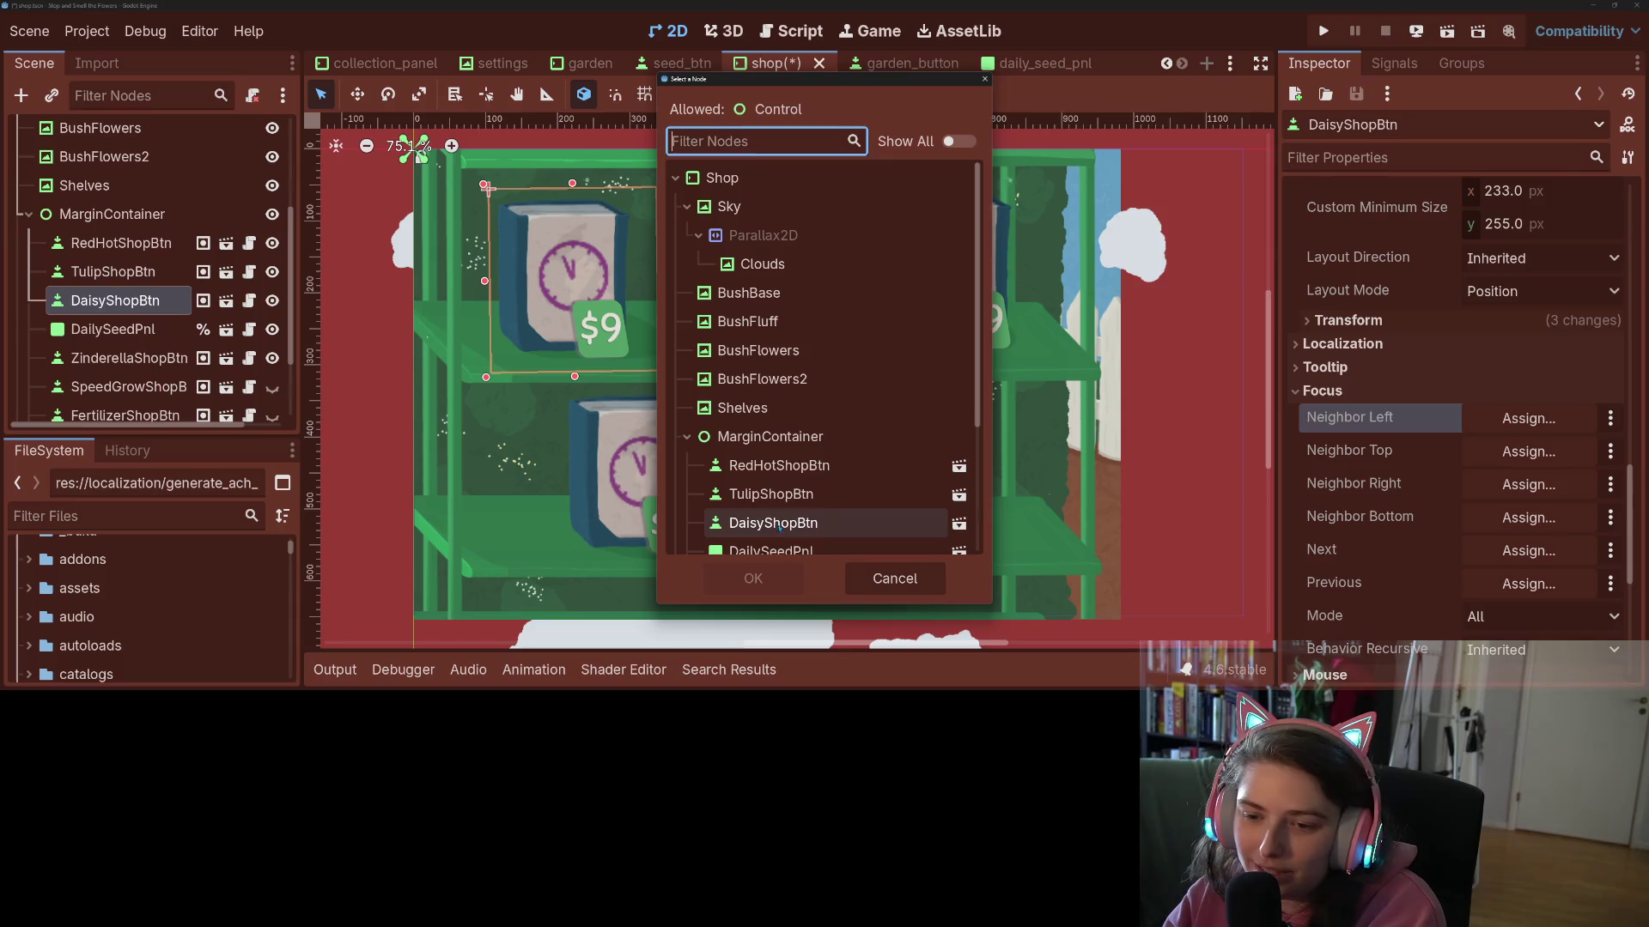
double_click(771, 495)
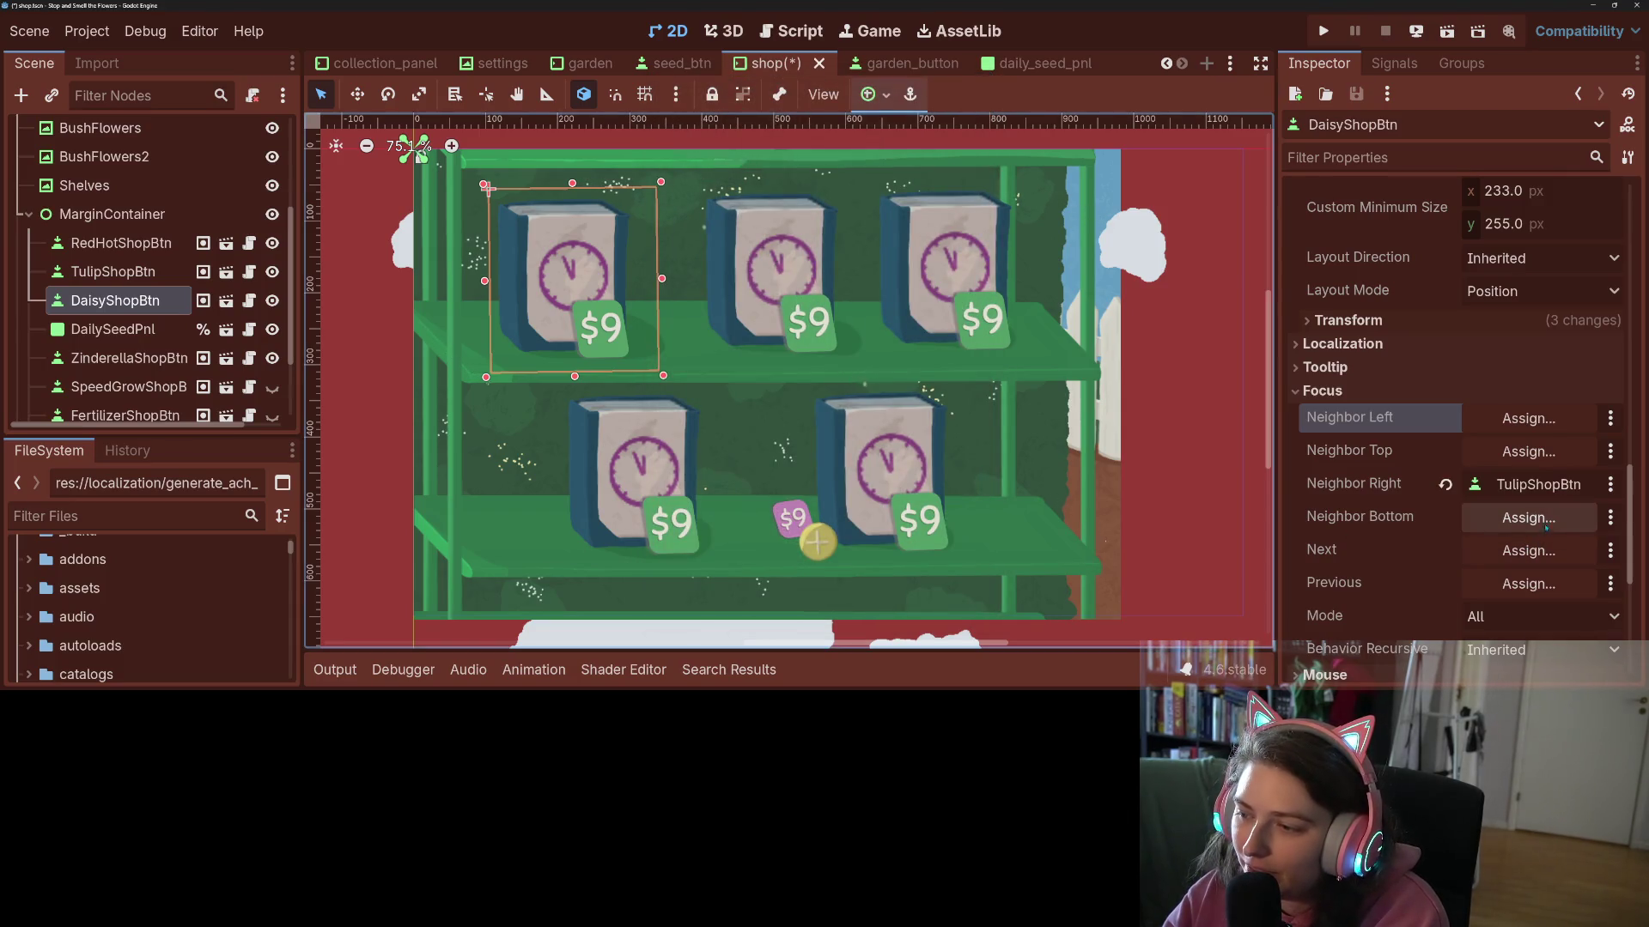
- Set DaisyShopBtn's bottom focus neighbor to ZinderellaShopBtn
left_click(1528, 518)
scroll(820, 494, "down", 2)
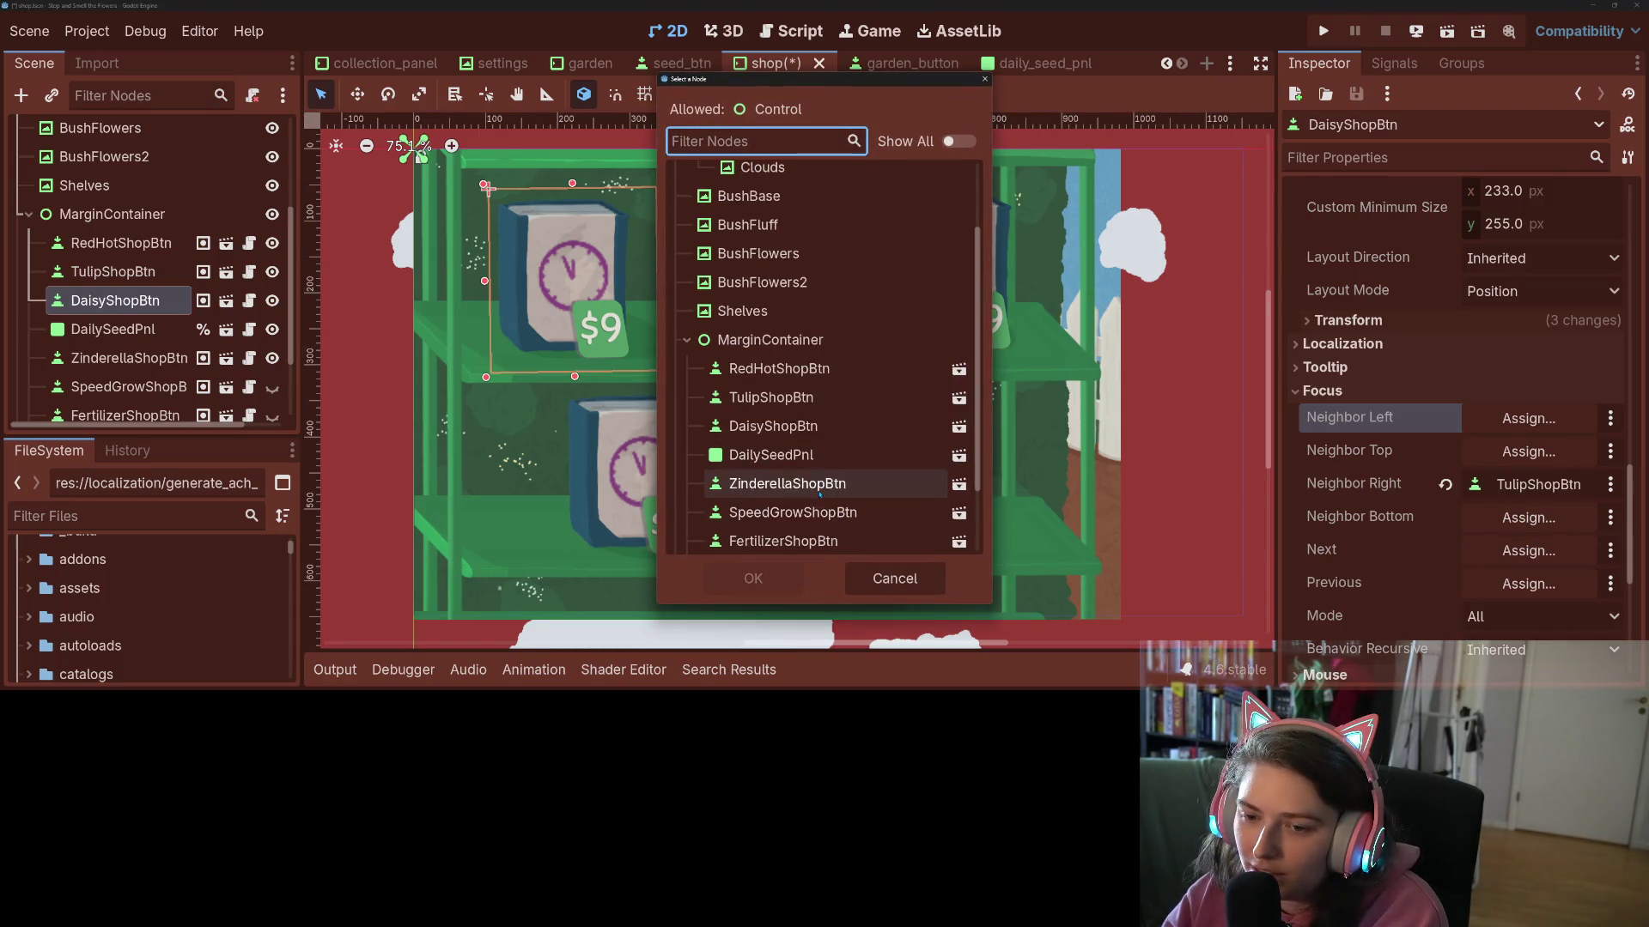
left_click(808, 488)
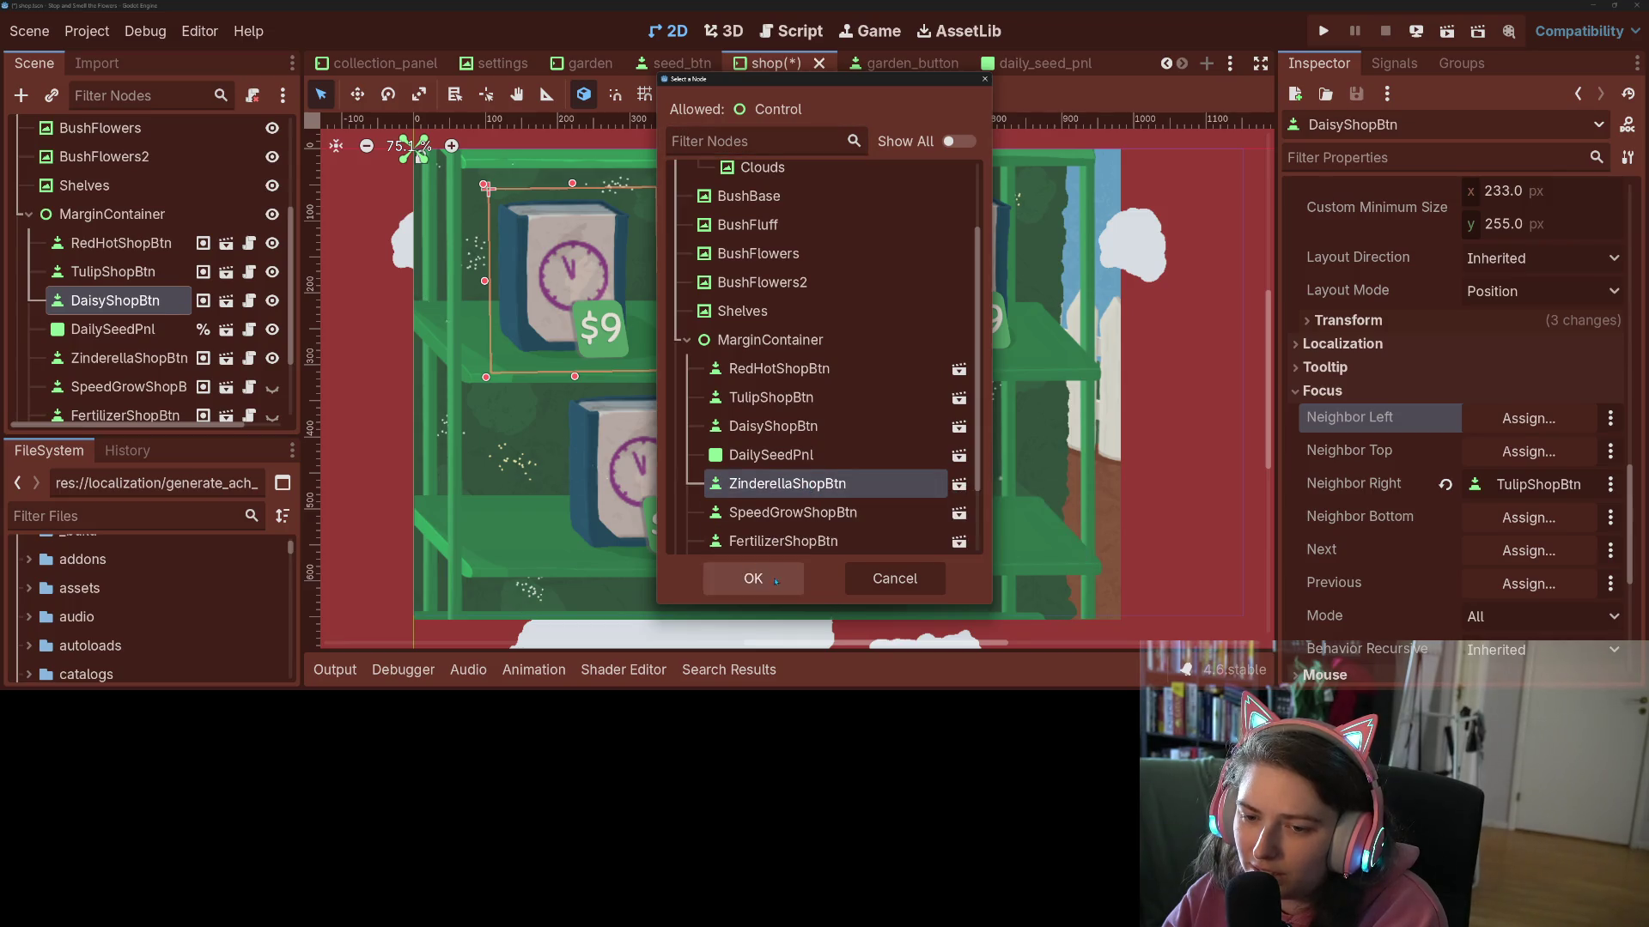
left_click(753, 578)
- Set DaisyShopBtn's next focus target to TulipShopBtn
left_click(651, 474)
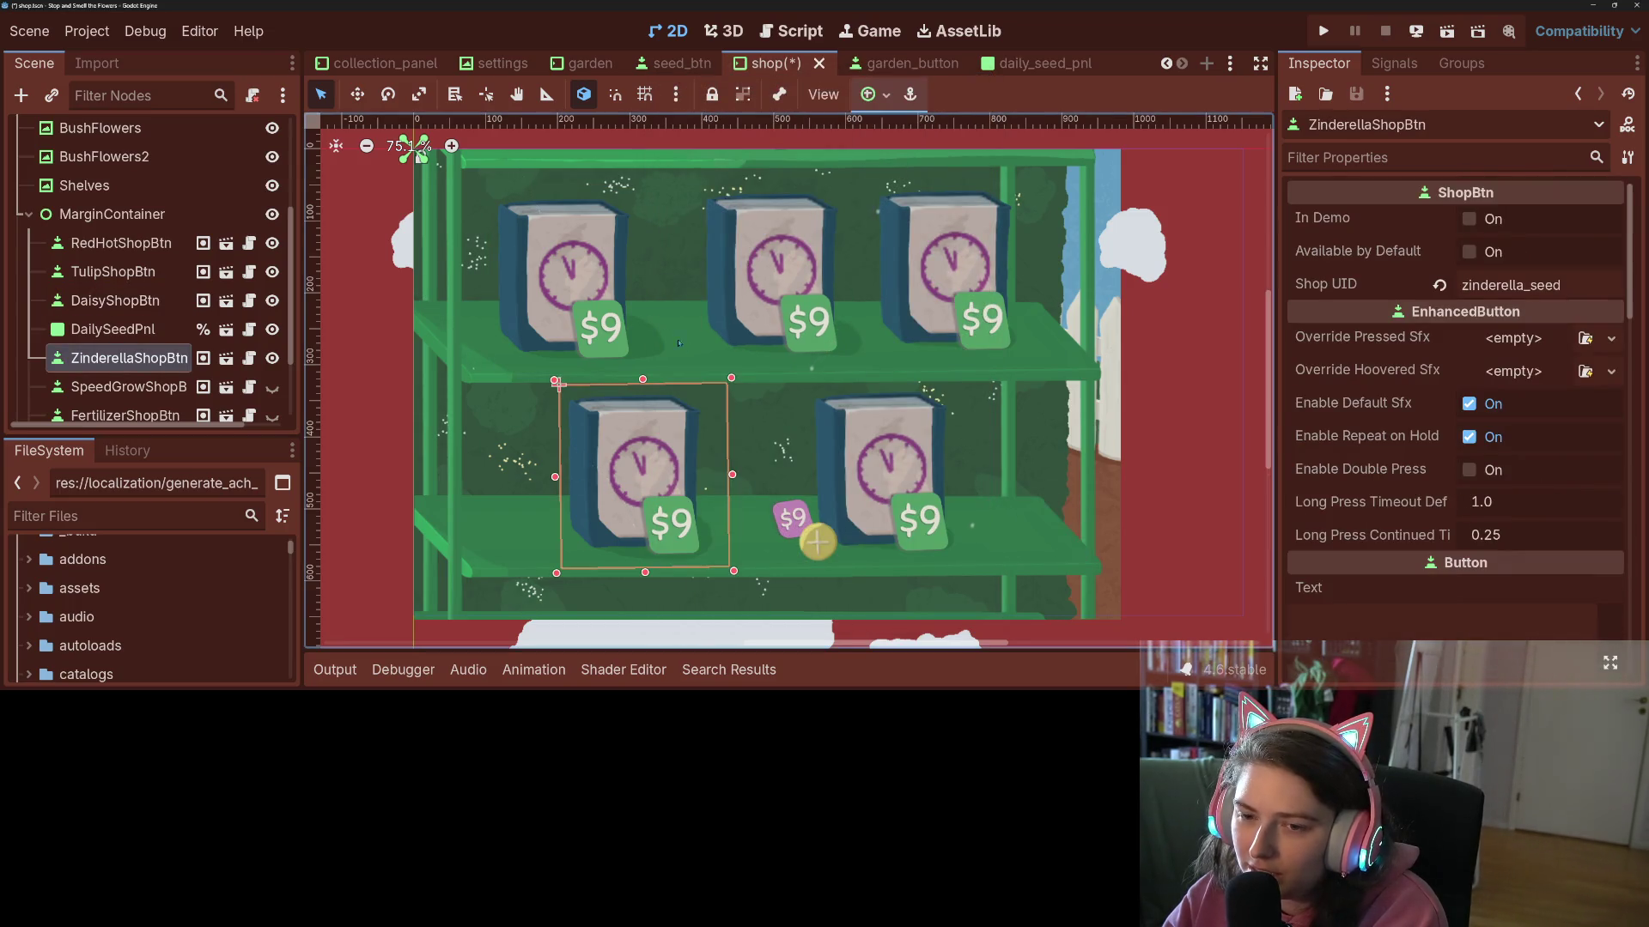
left_click(567, 275)
scroll(1373, 558, "down", 2)
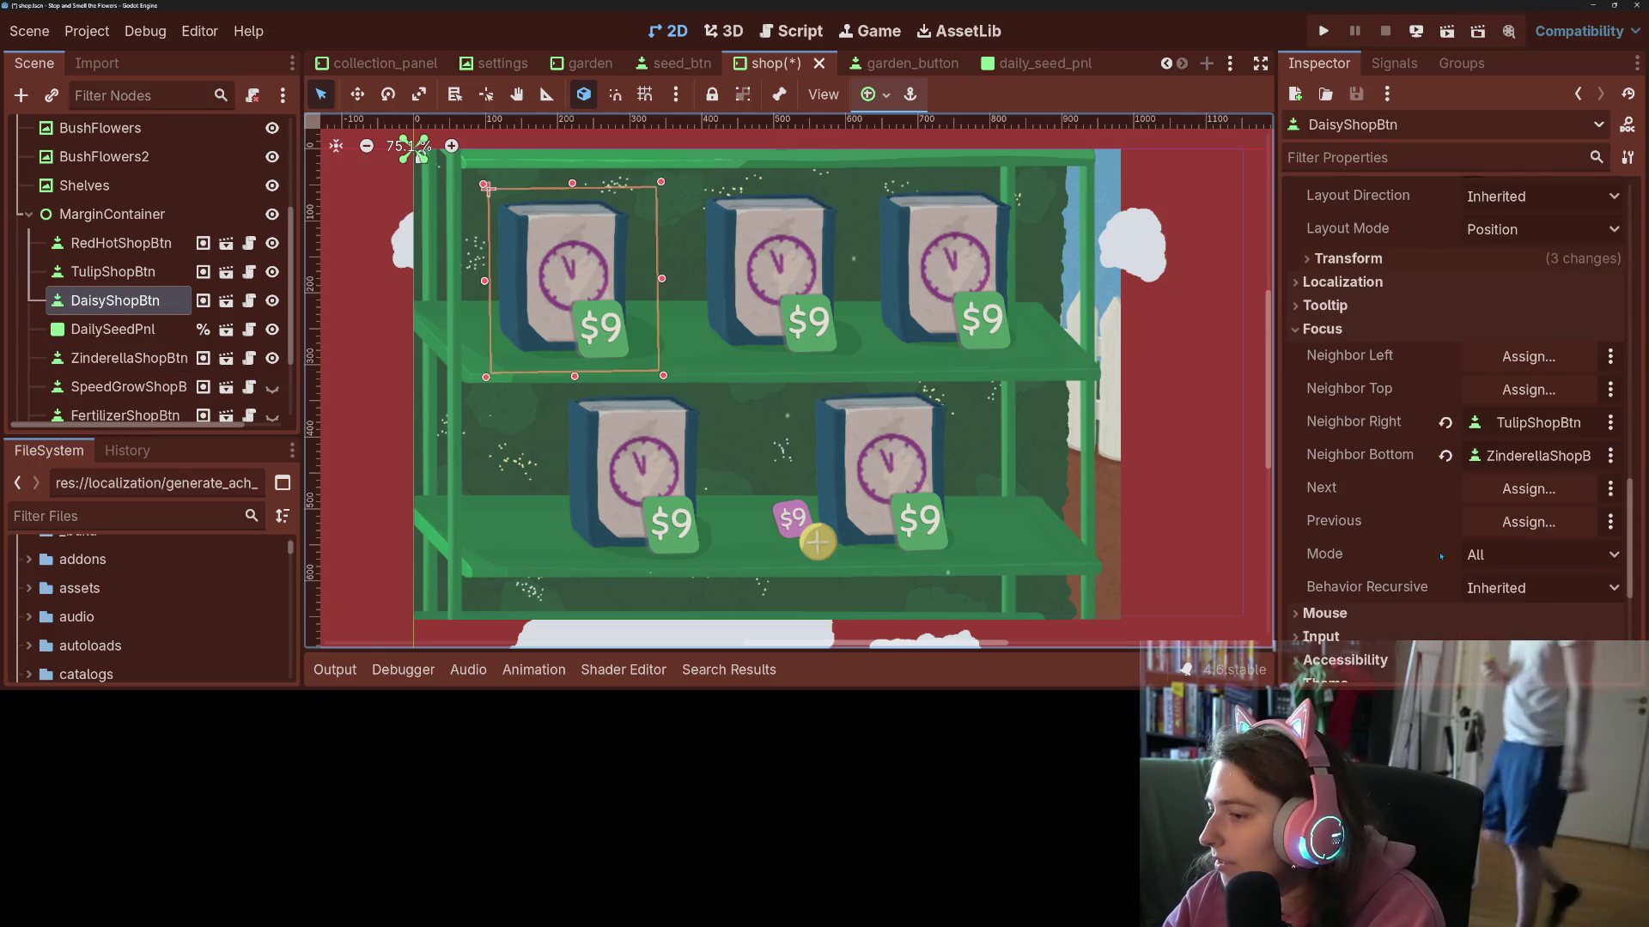
left_click(1528, 488)
left_click(770, 494)
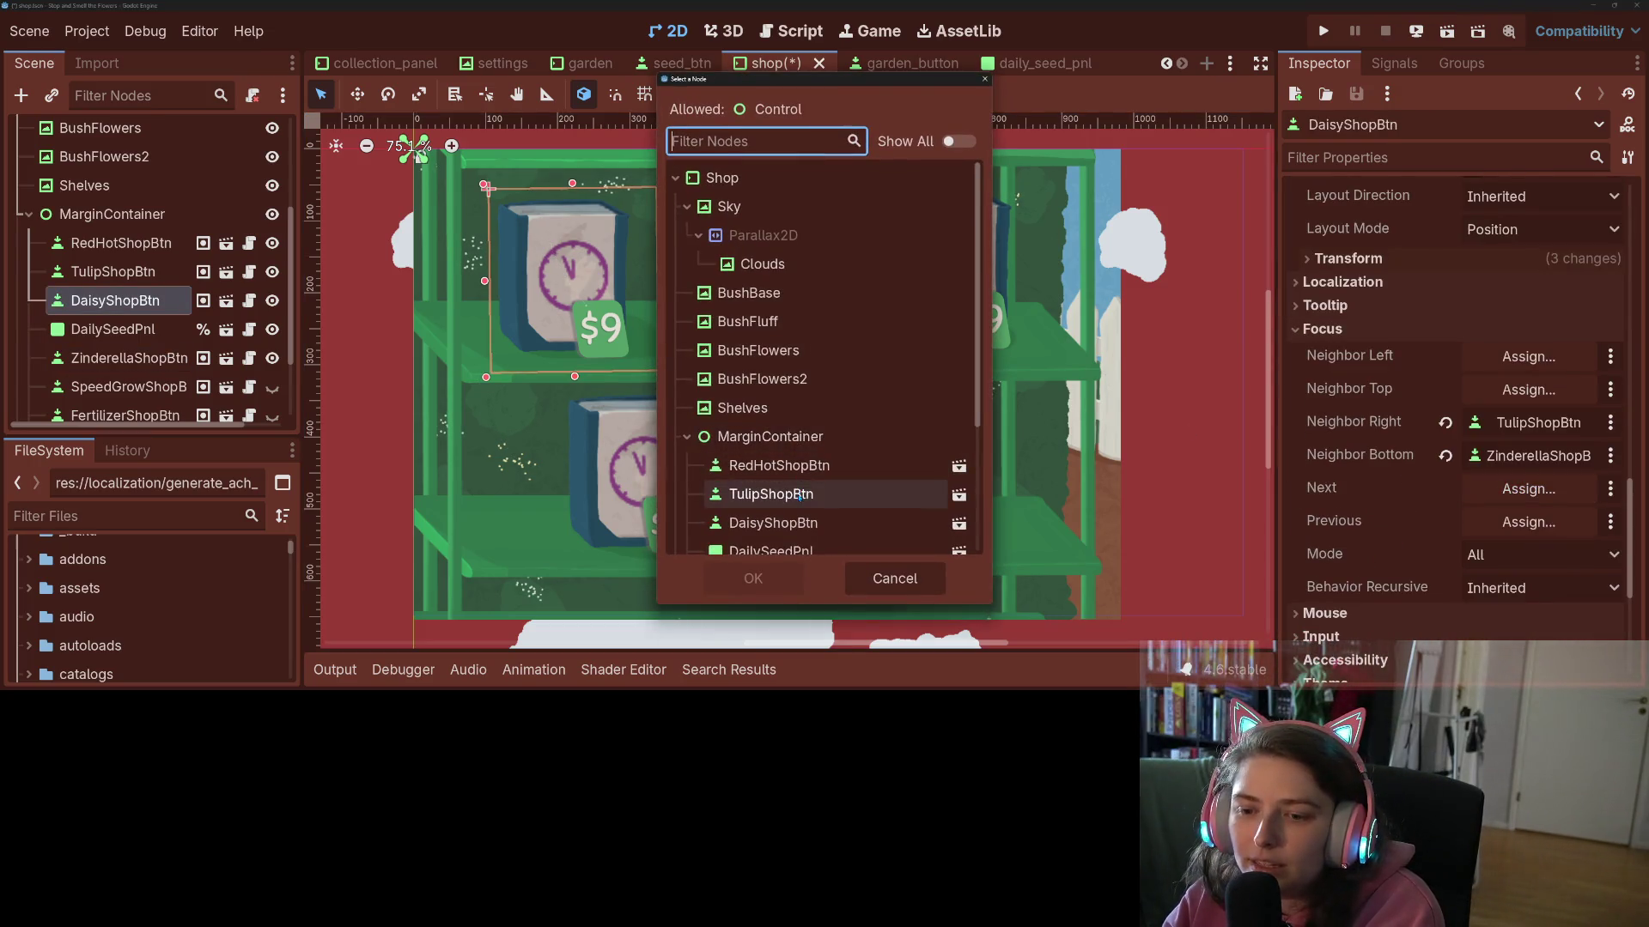
left_click(753, 578)
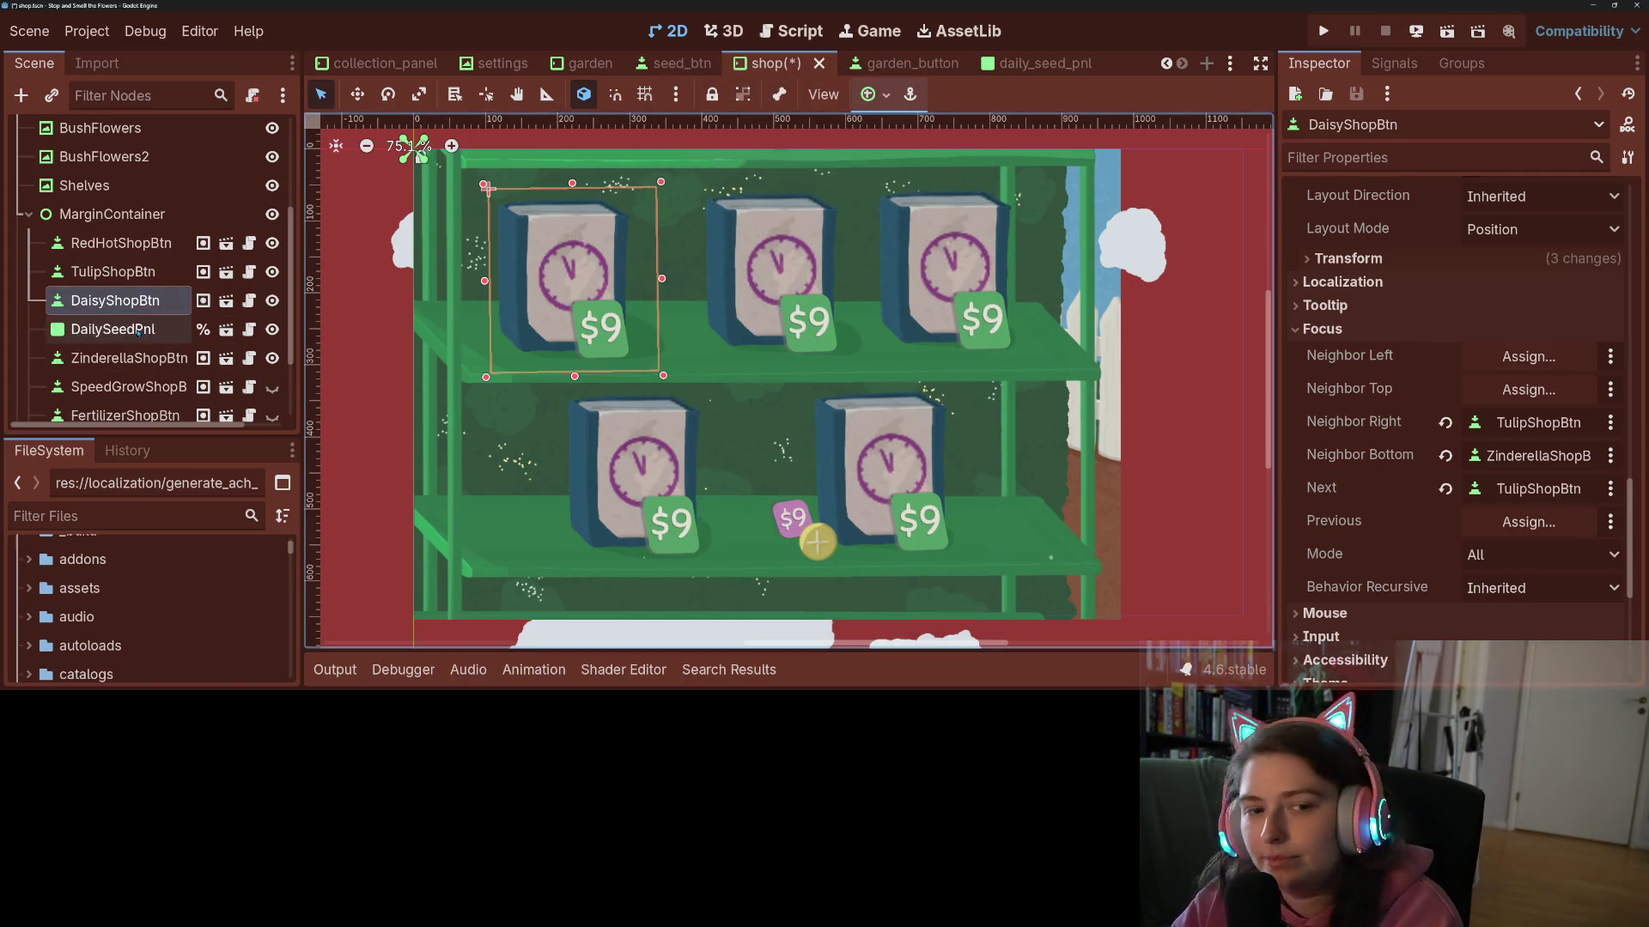
- On TulipShopBtn's Focus settings, set the left neighbor to DaisyShopBtn
left_click(113, 271)
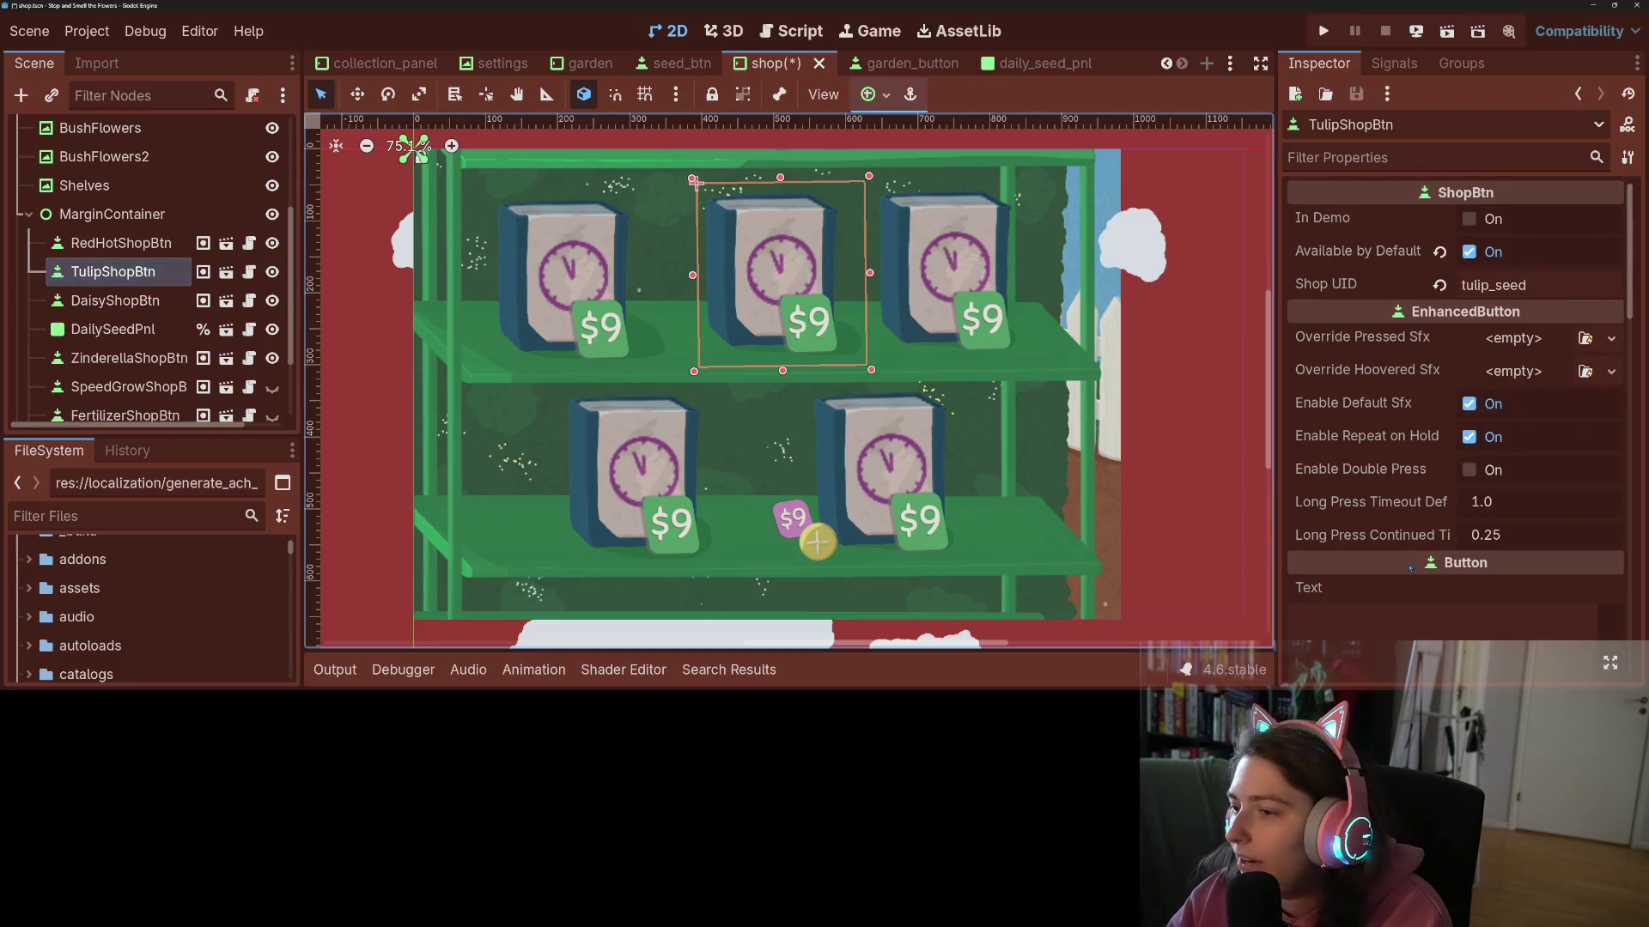
scroll(1410, 568, "down", 15)
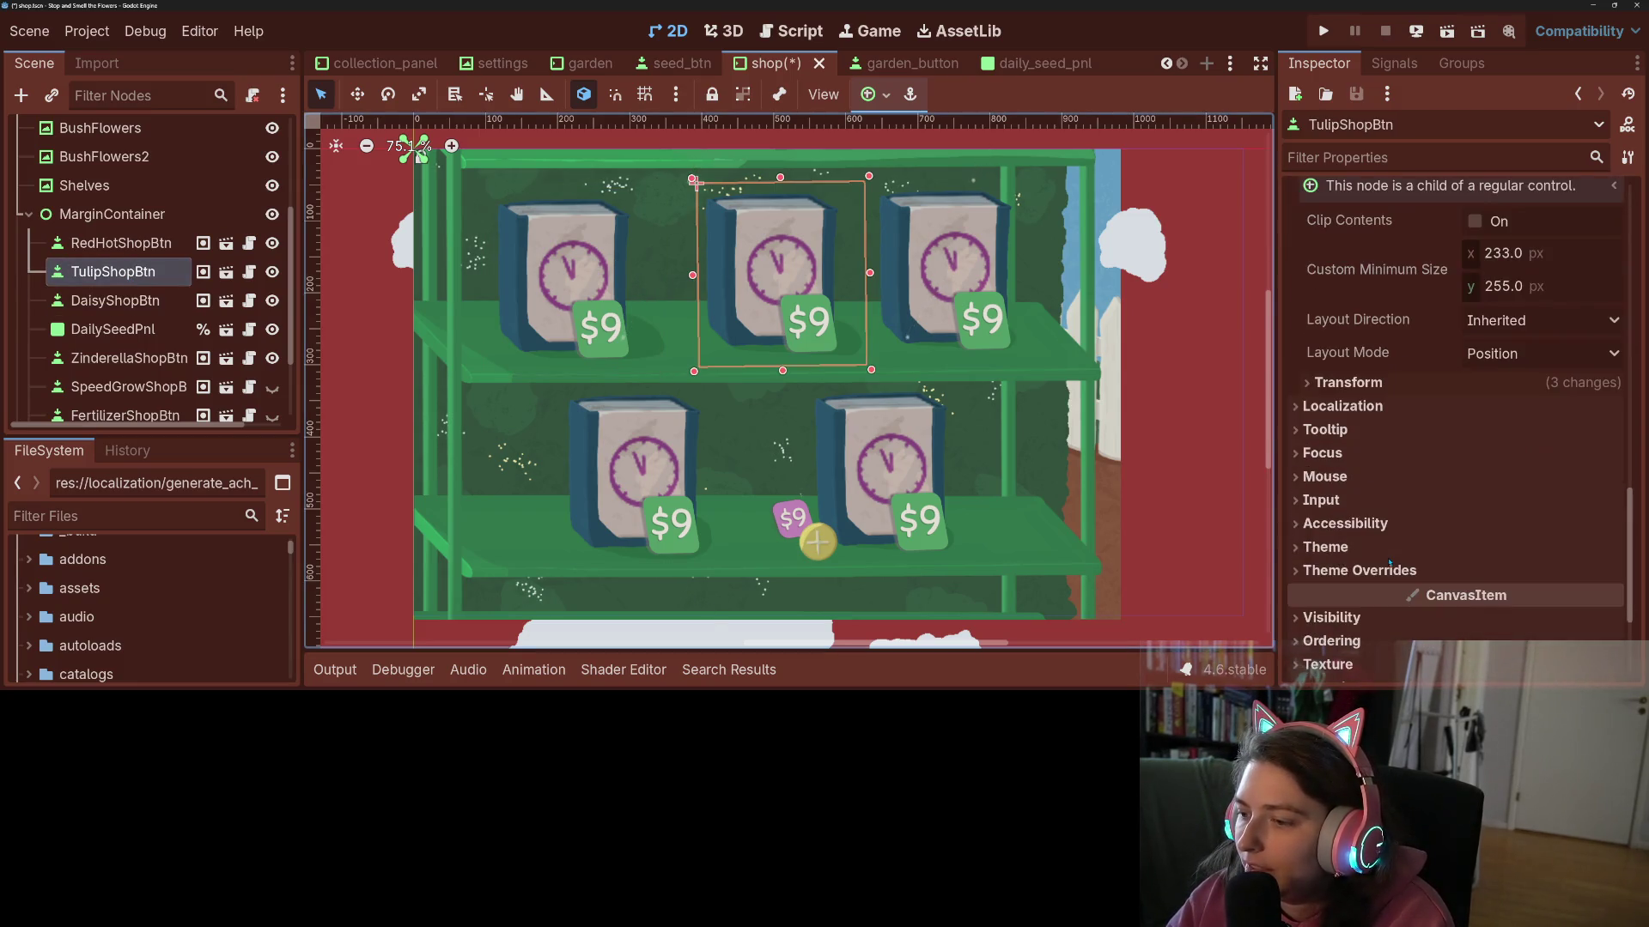
left_click(1326, 452)
left_click(1528, 481)
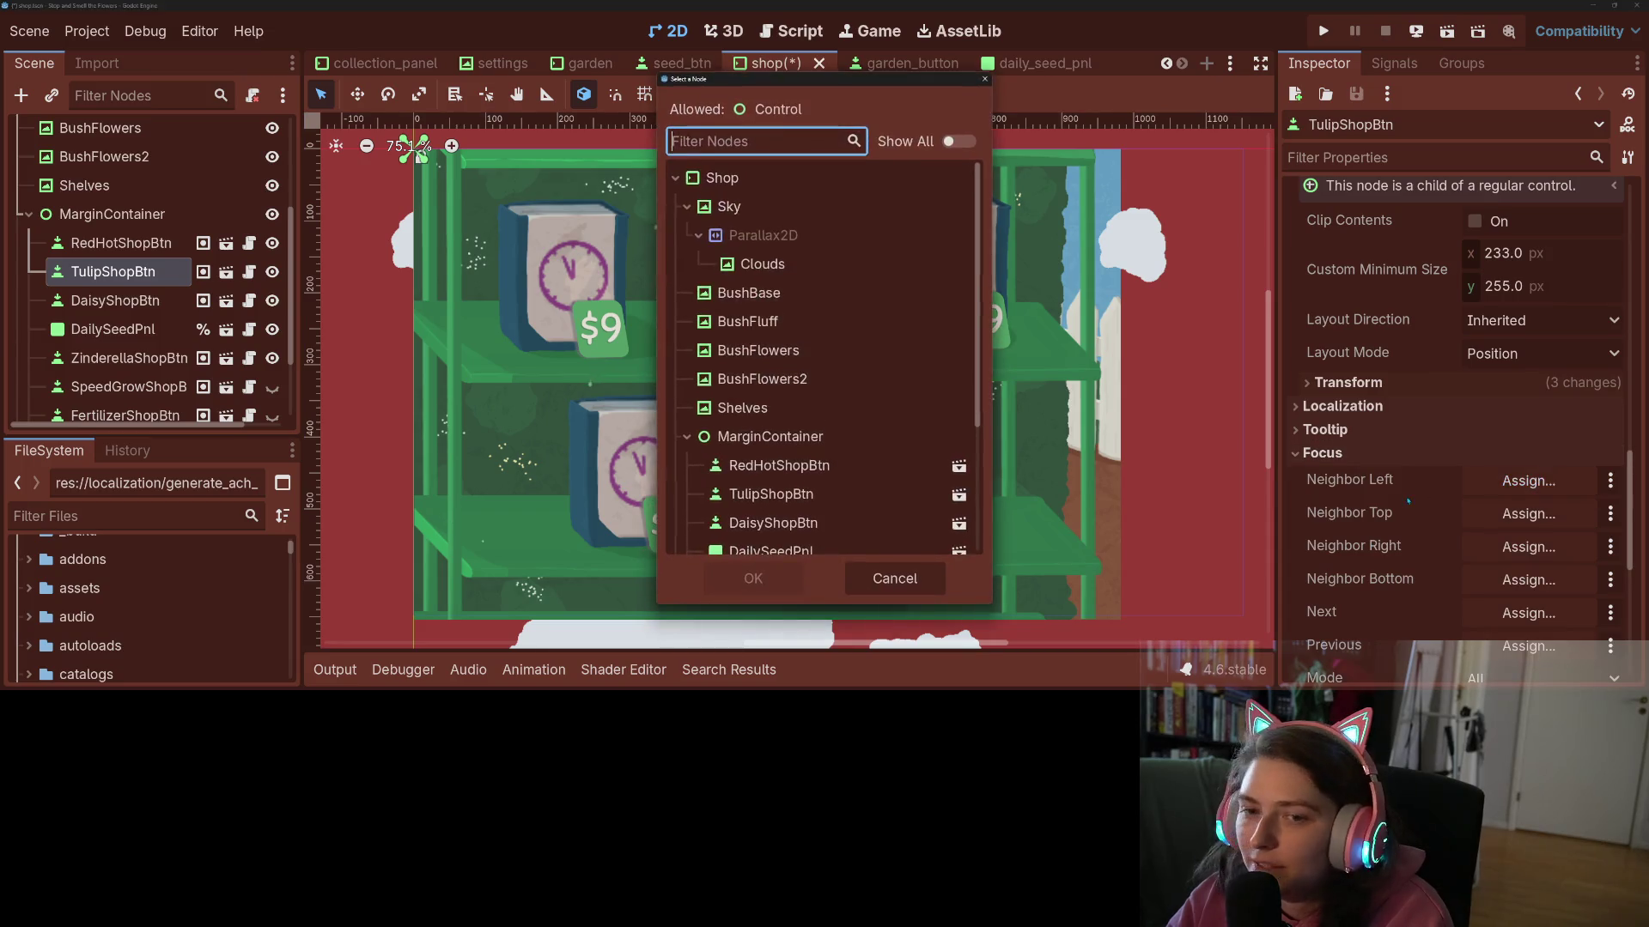
scroll(772, 523, "down", 1)
left_click(773, 473)
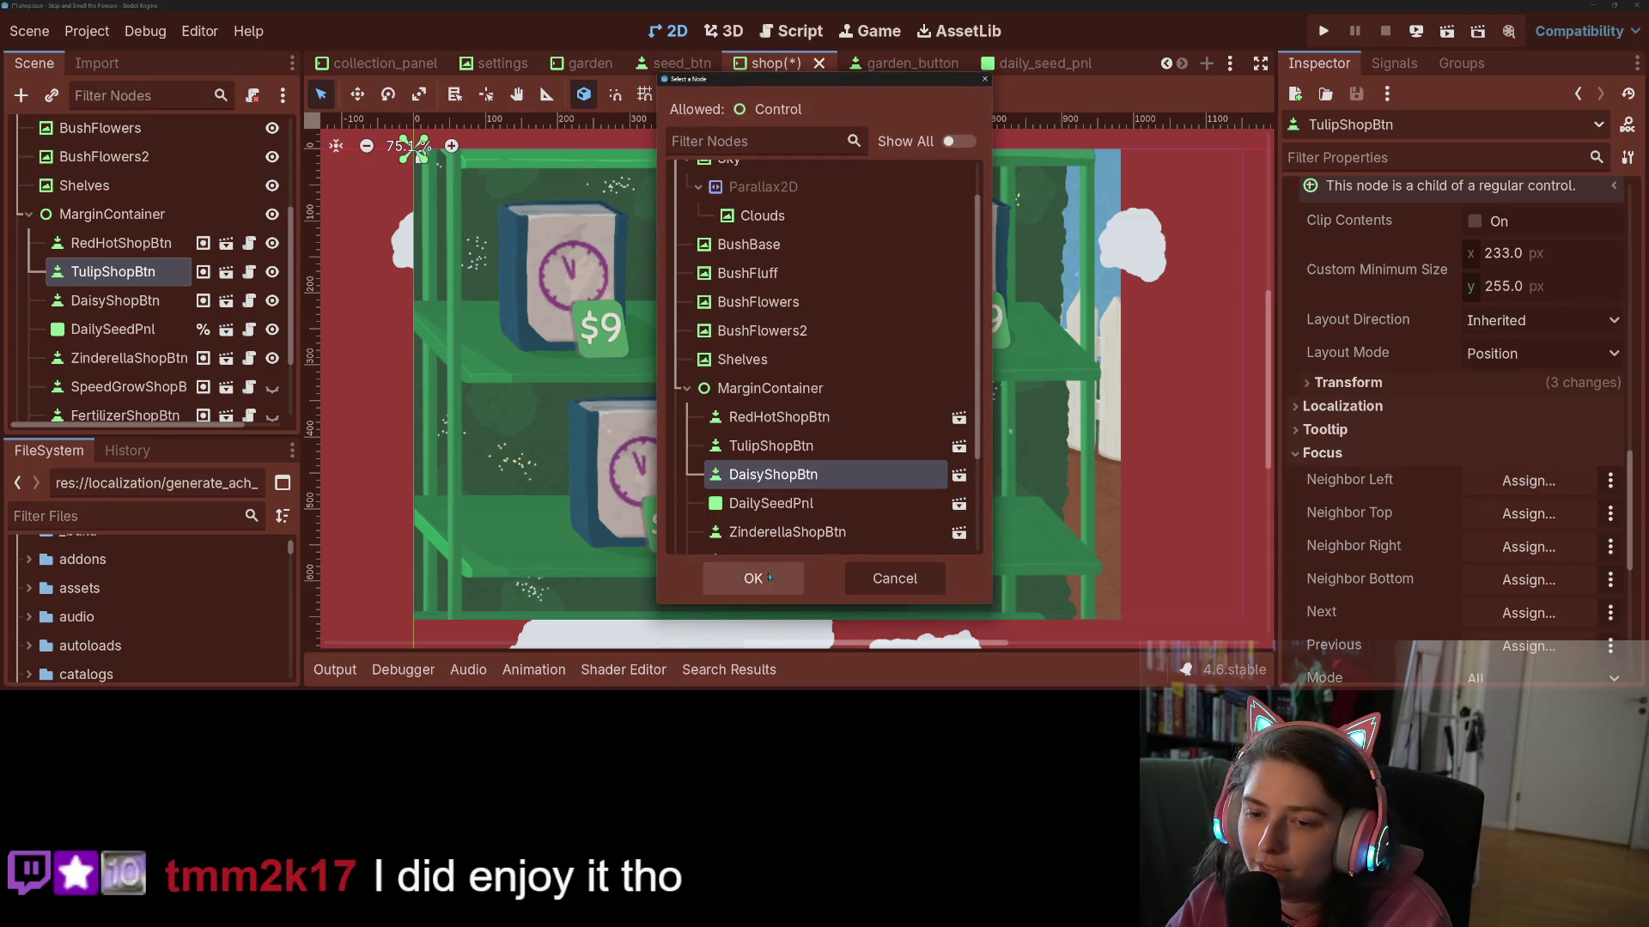
left_click(768, 578)
- Skip the top neighbor and make RedHotShopBtn TulipShopBtn's right focus neighbor
left_click(1529, 513)
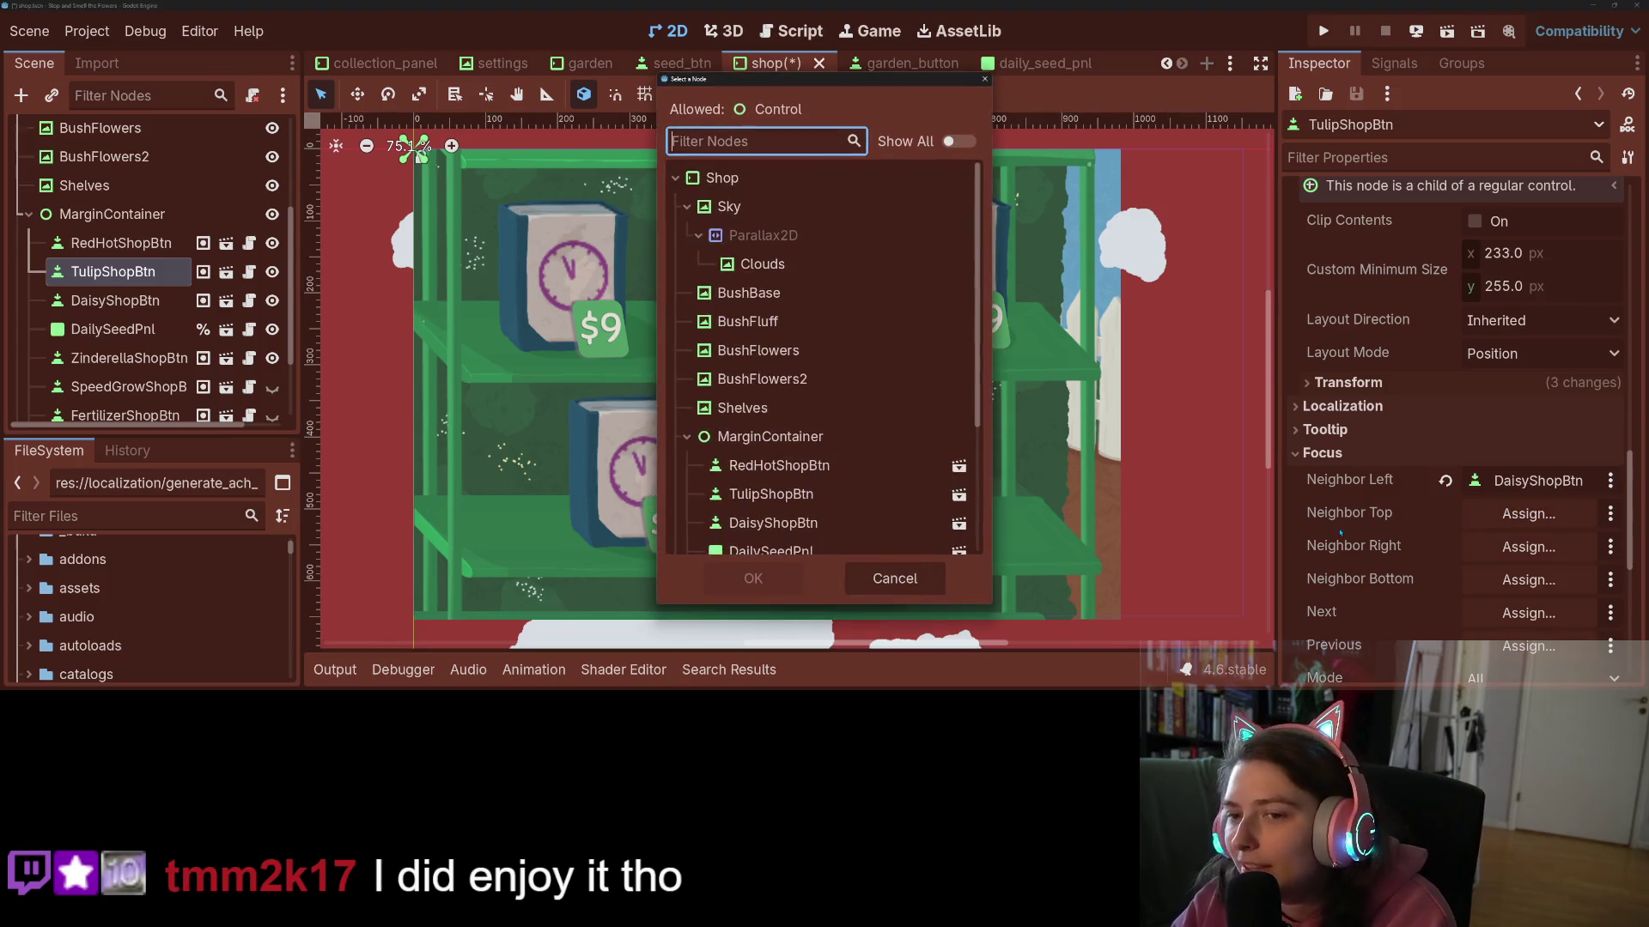
left_click(893, 578)
left_click(1529, 547)
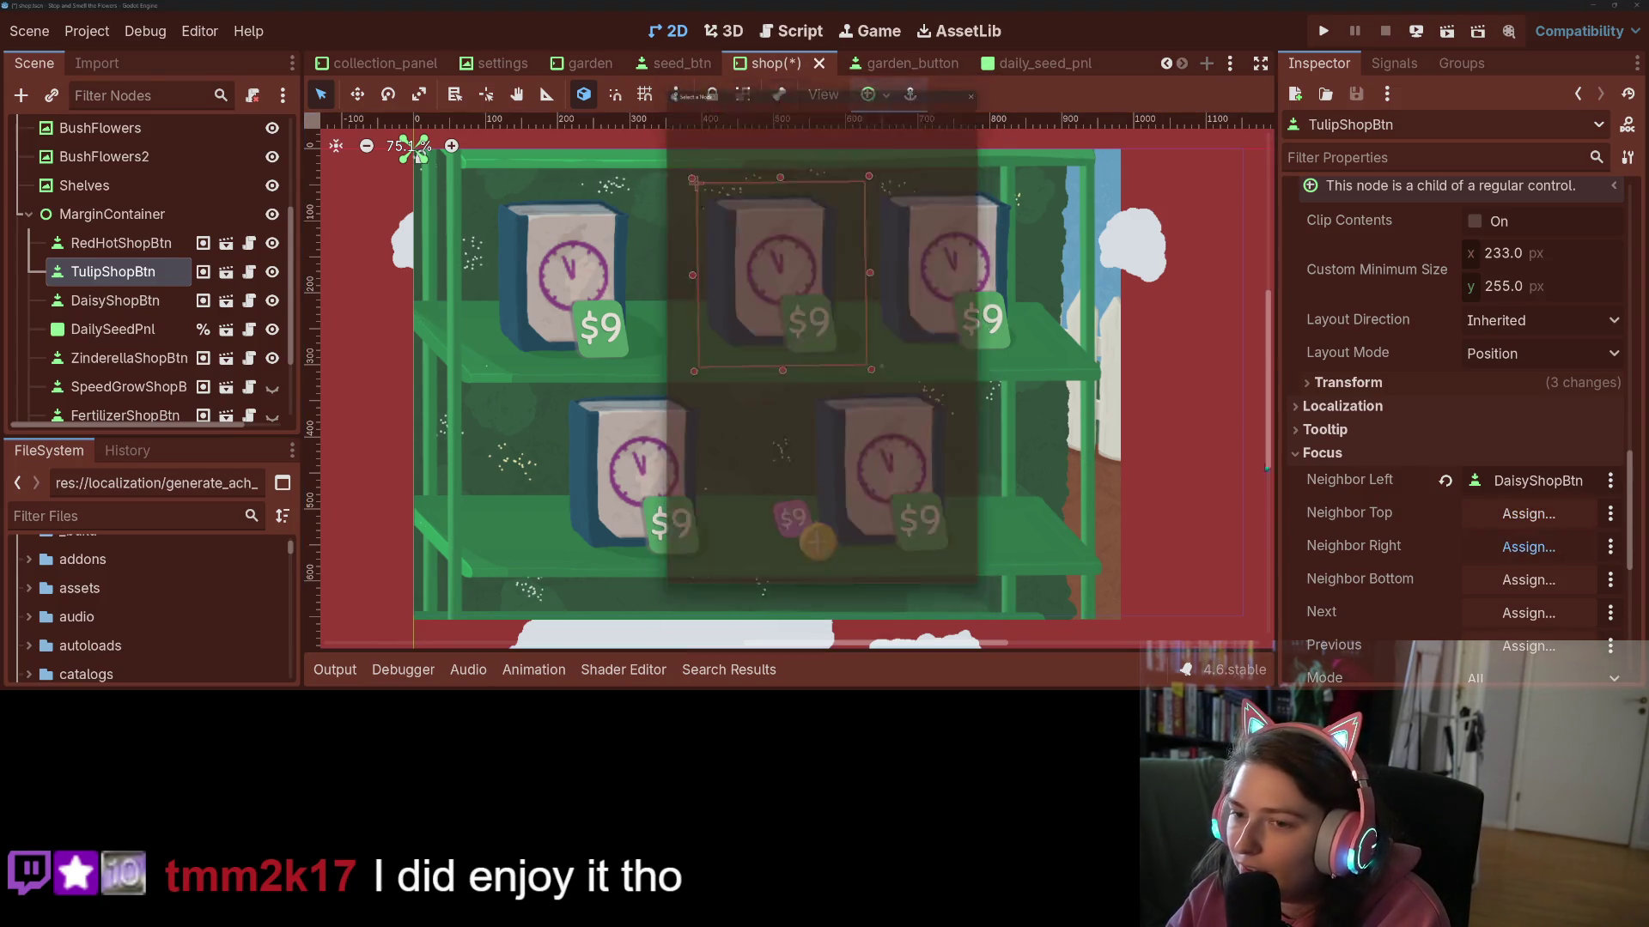
scroll(815, 515, "down", 3)
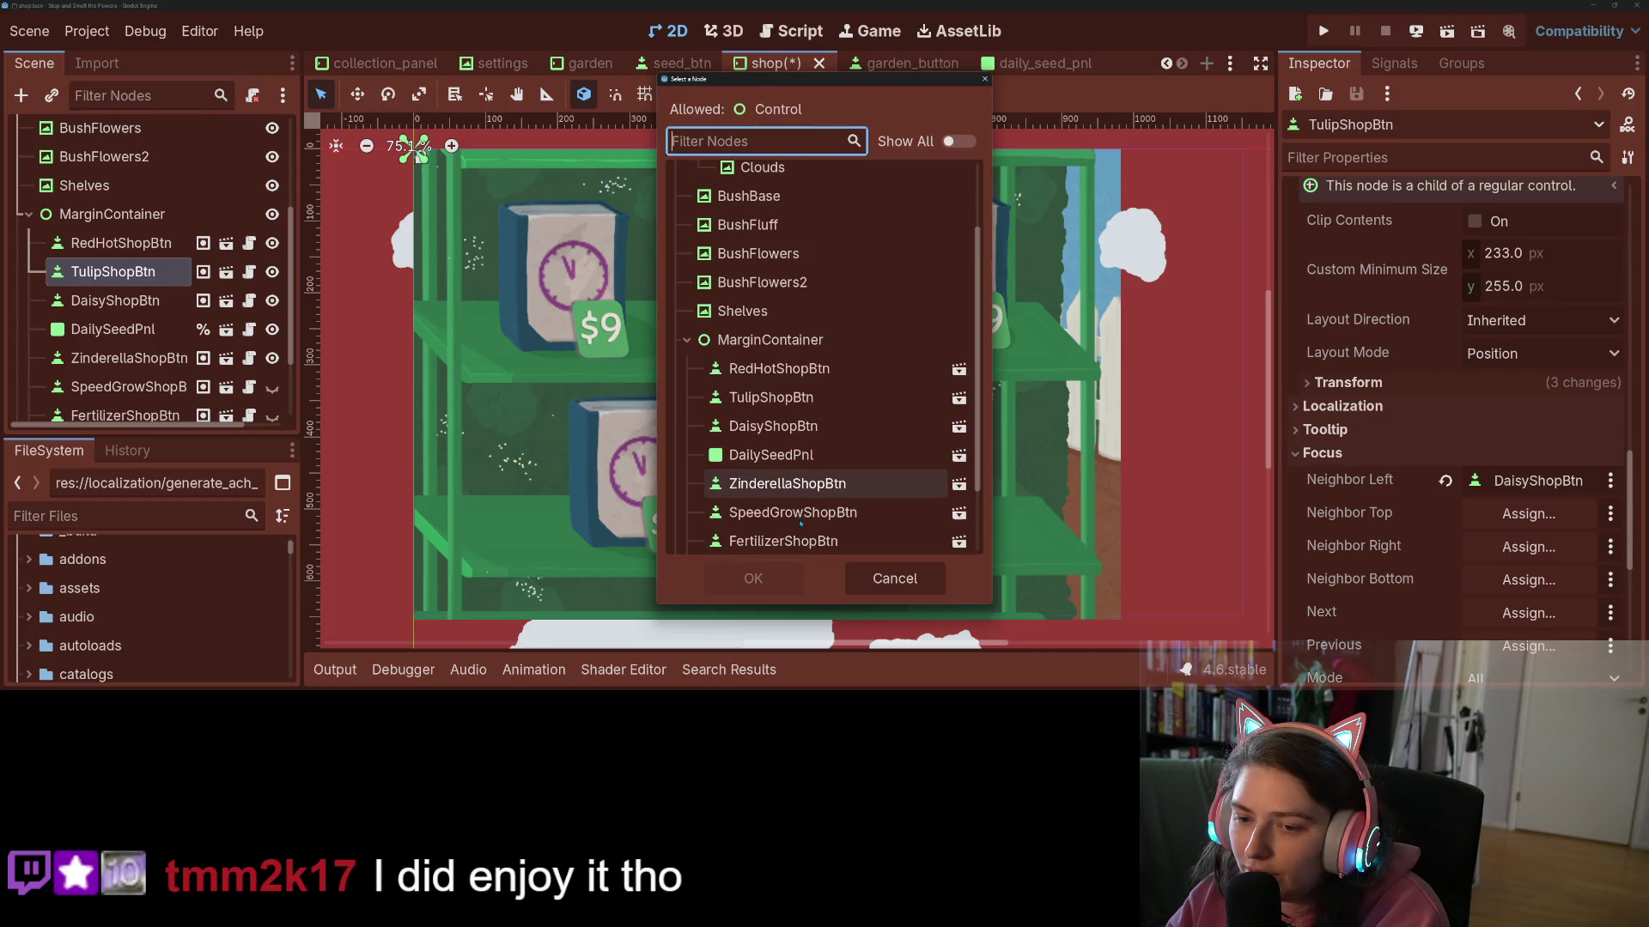
left_click(771, 369)
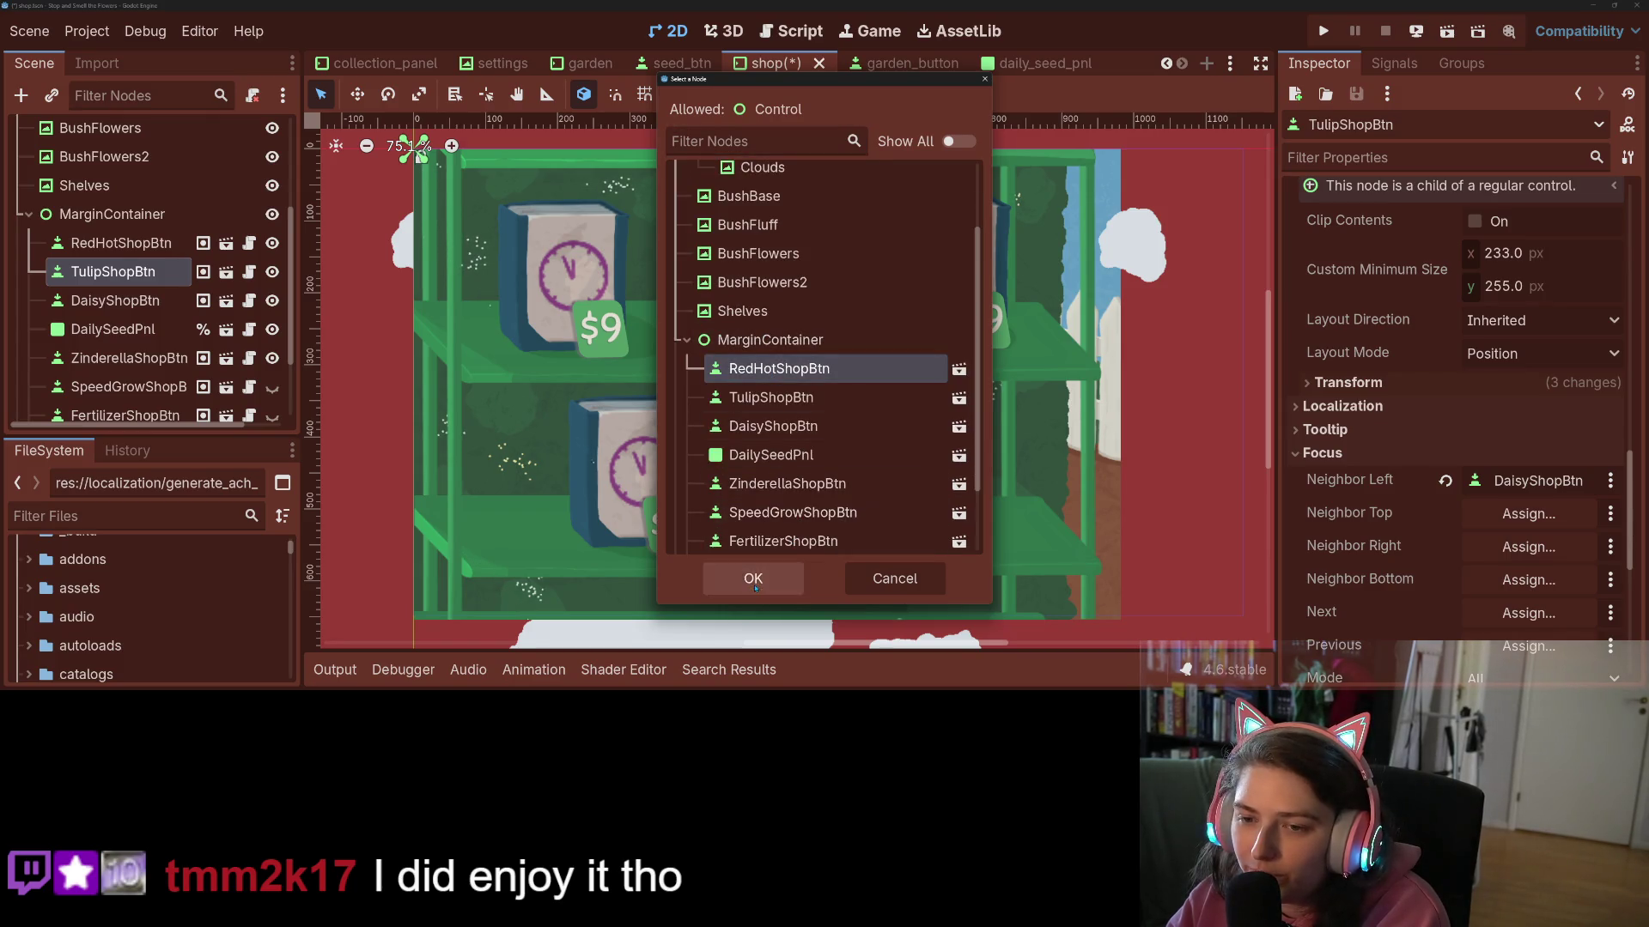
left_click(753, 578)
- Try DailySeedPnl as TulipShopBtn's bottom neighbor, then abandon it and reselect TulipShopBtn
left_click(1528, 580)
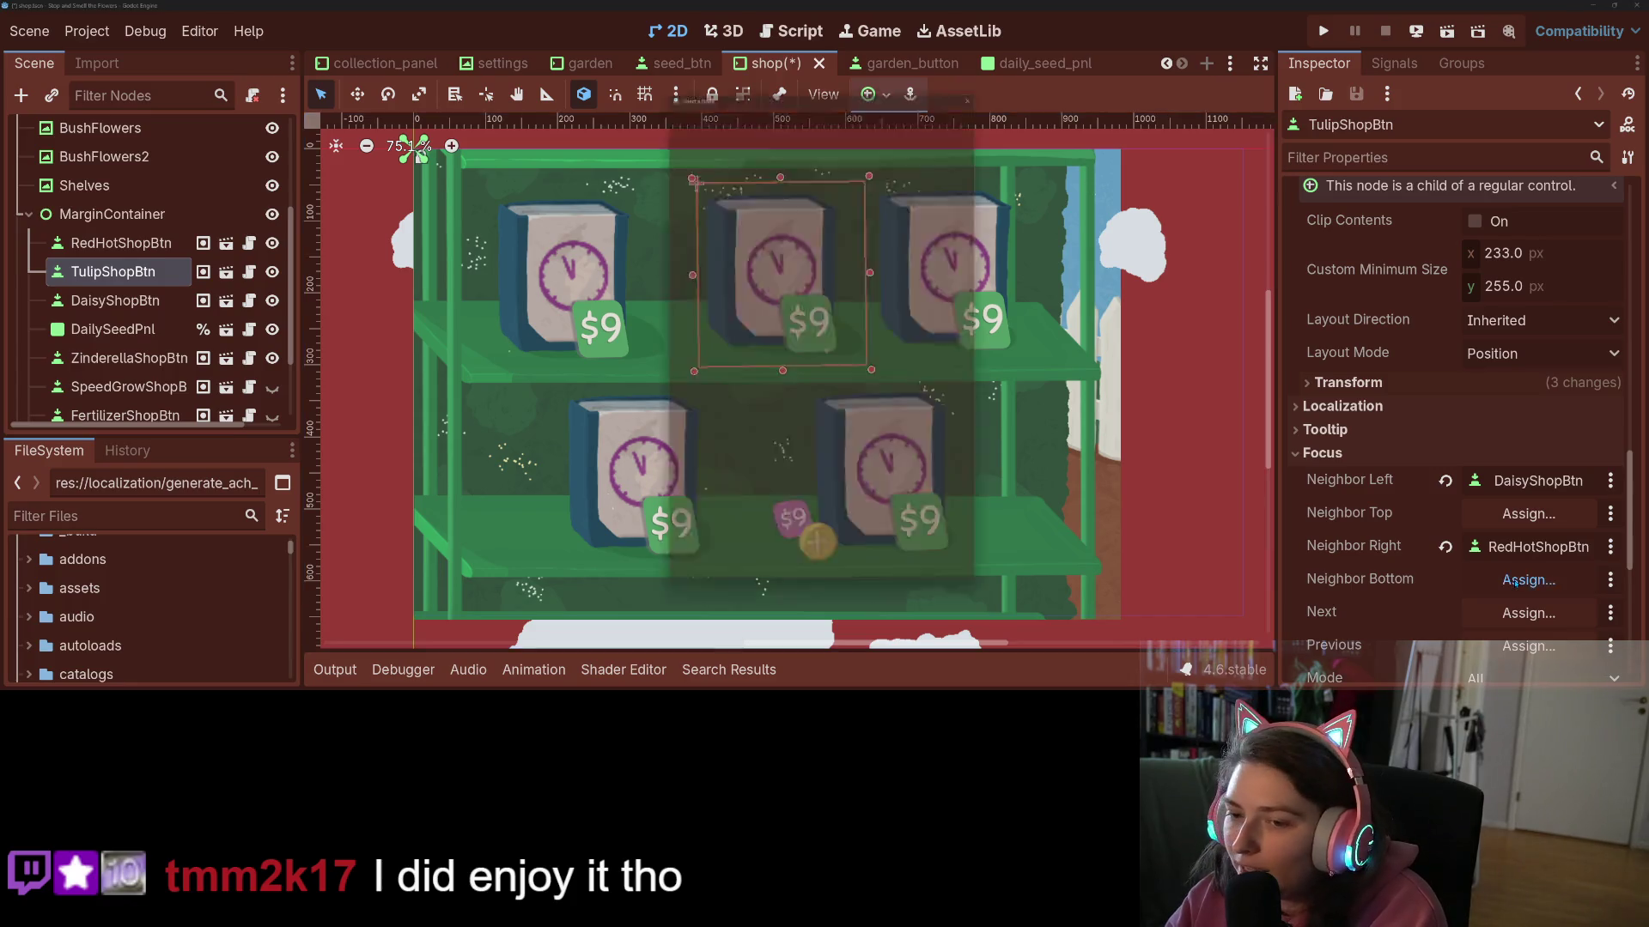
scroll(793, 531, "down", 1)
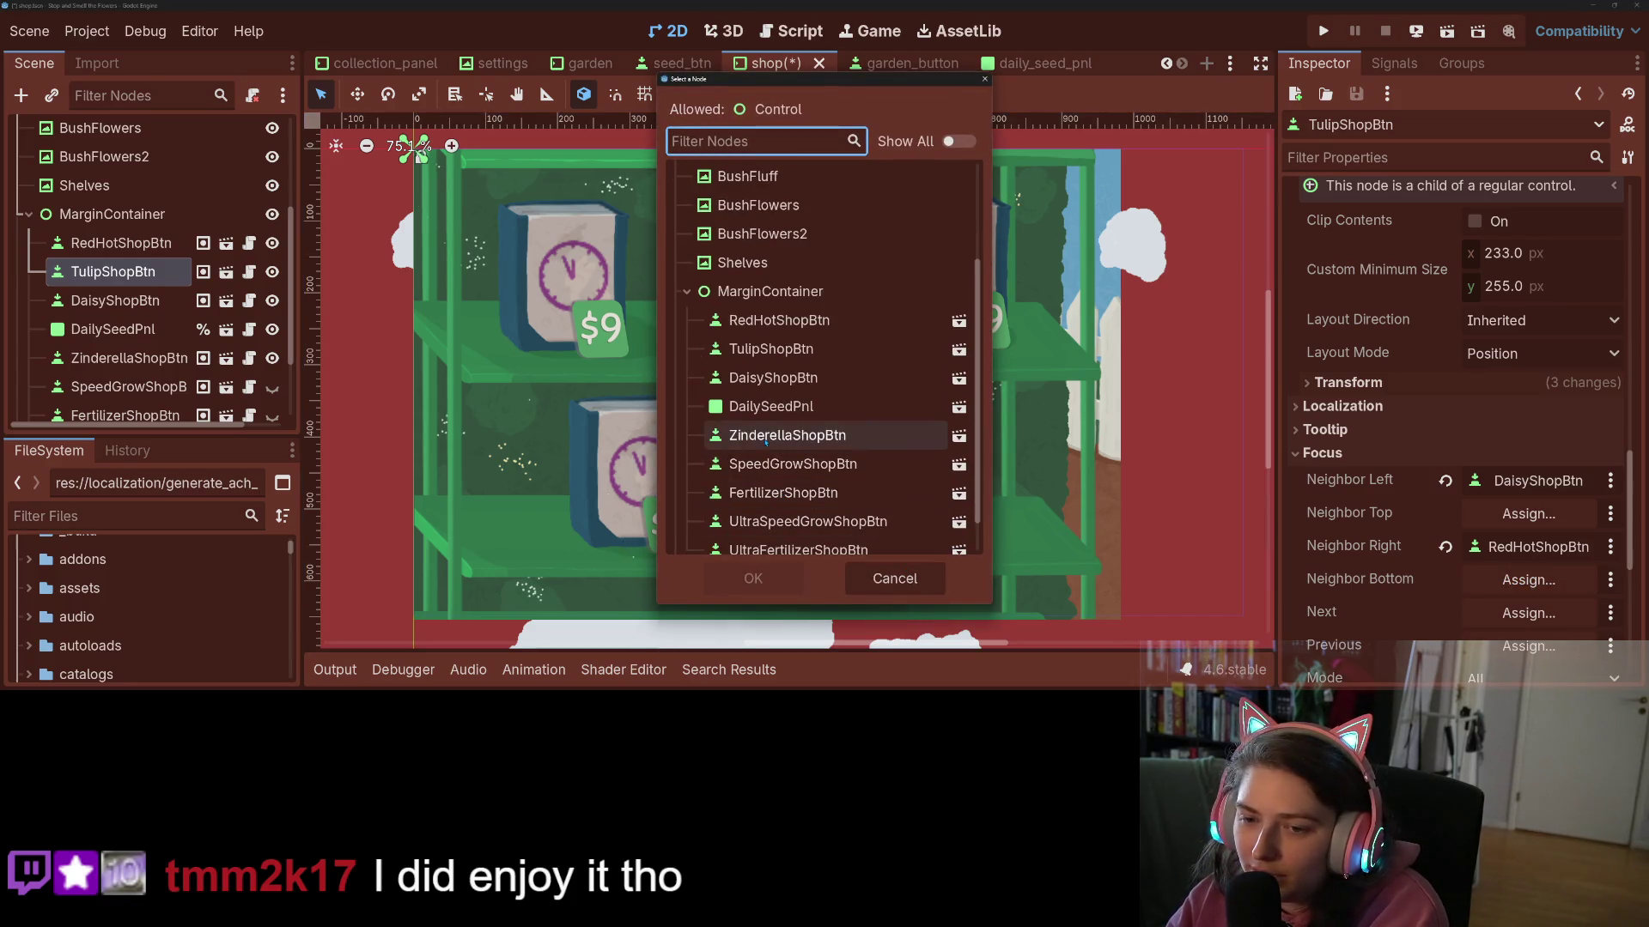
left_click(773, 408)
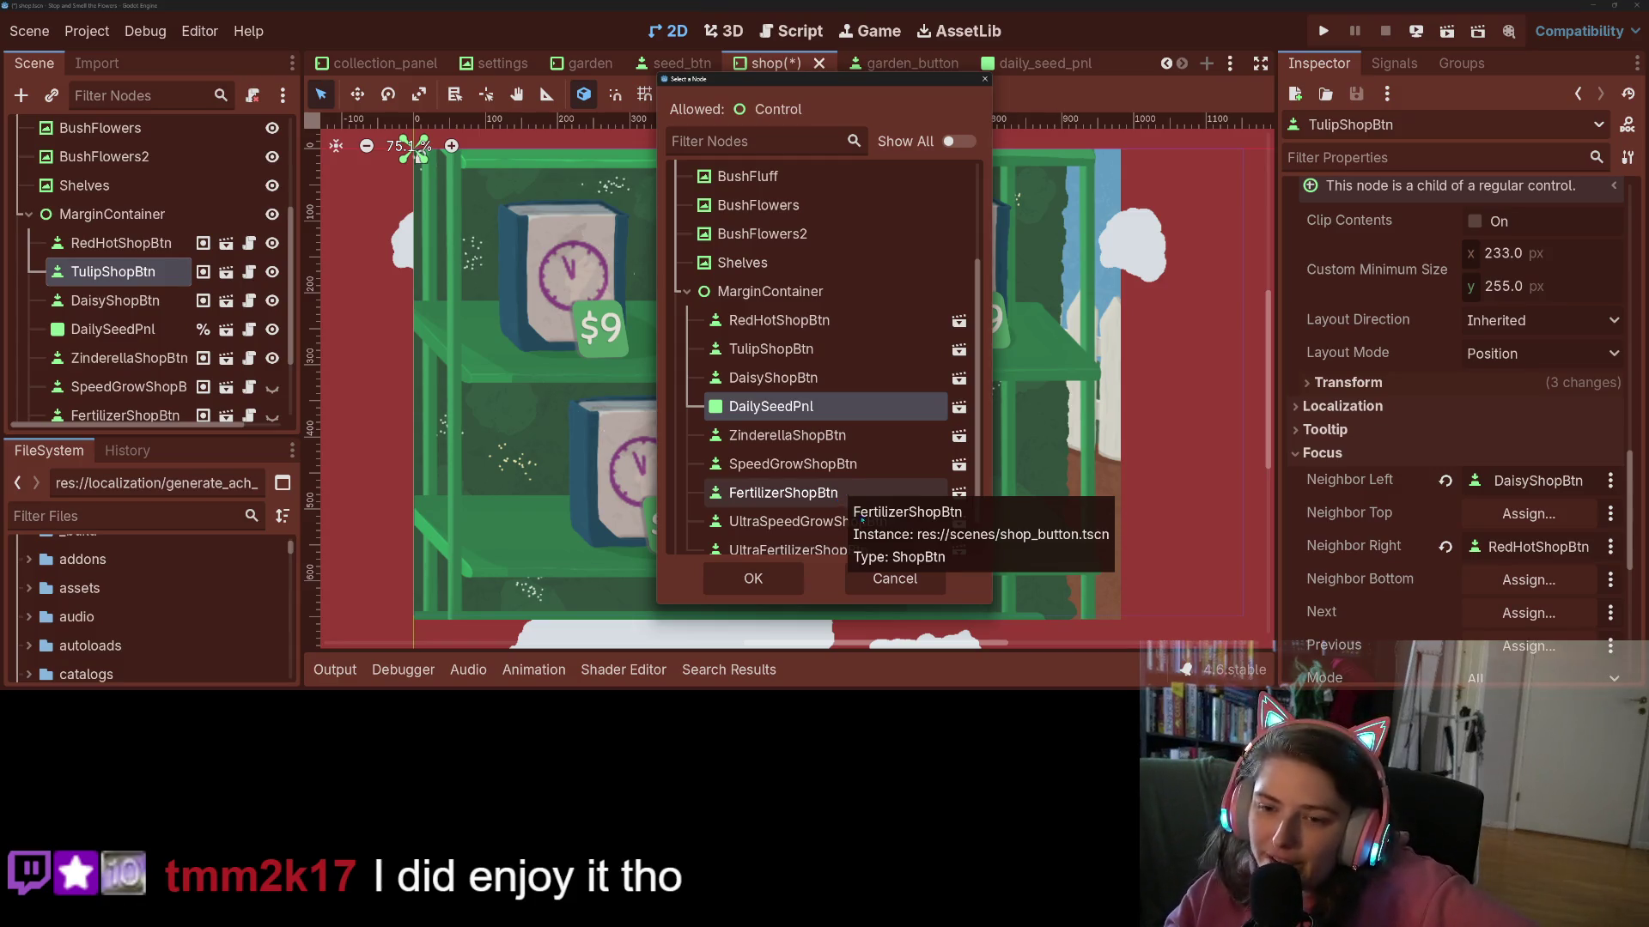
left_click(893, 578)
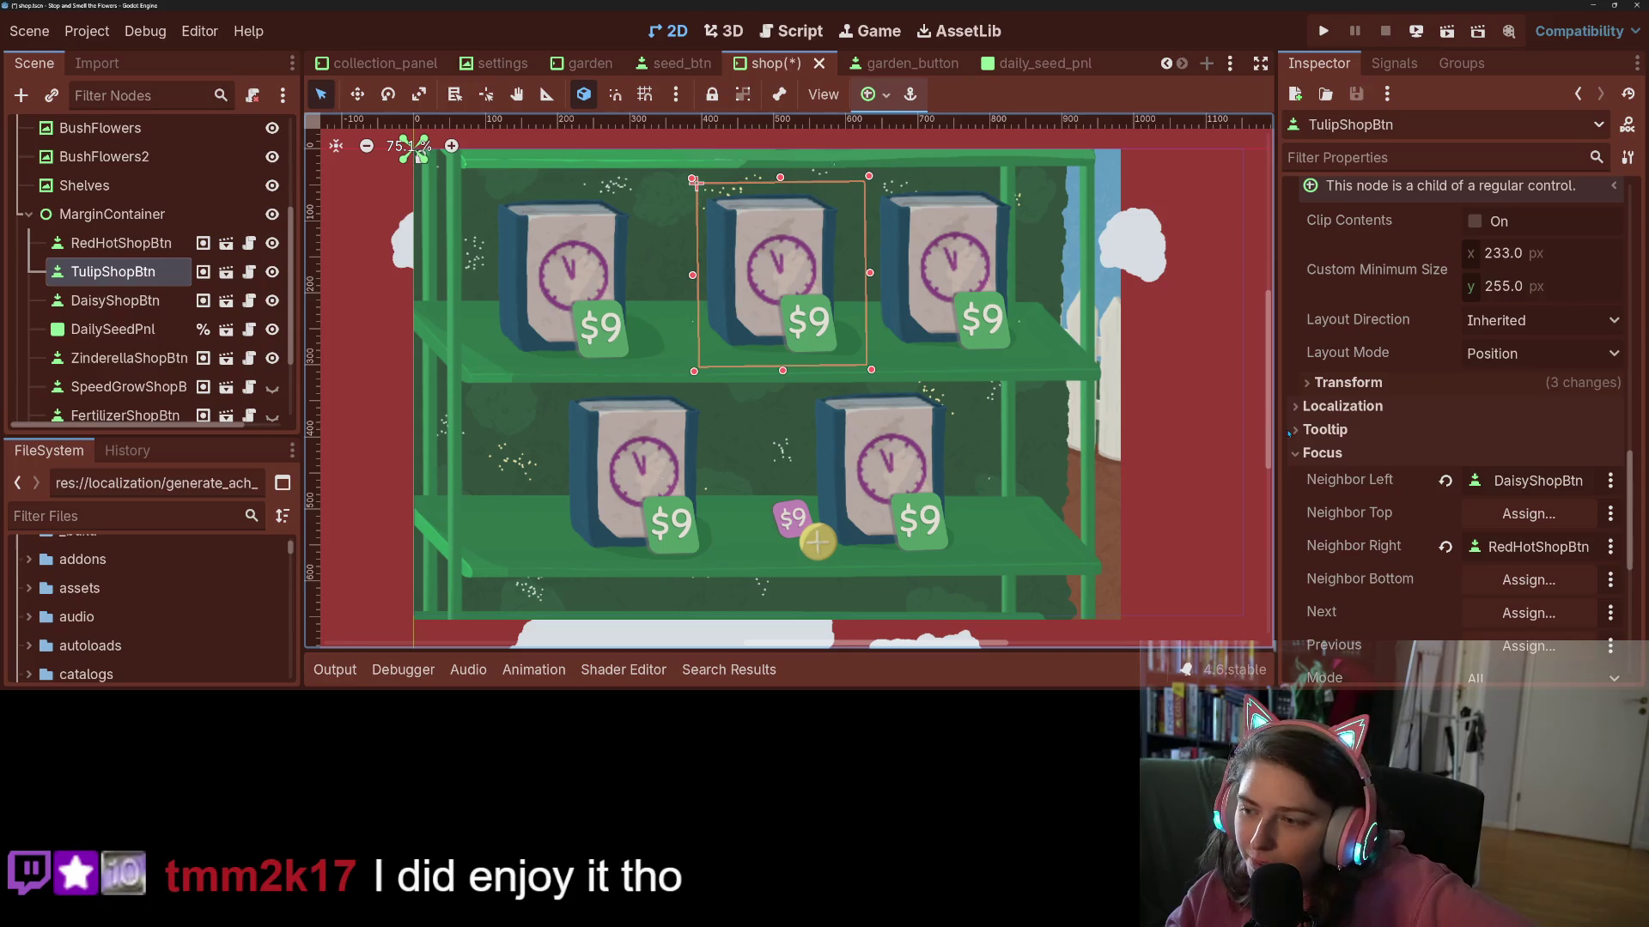
right_click(130, 336)
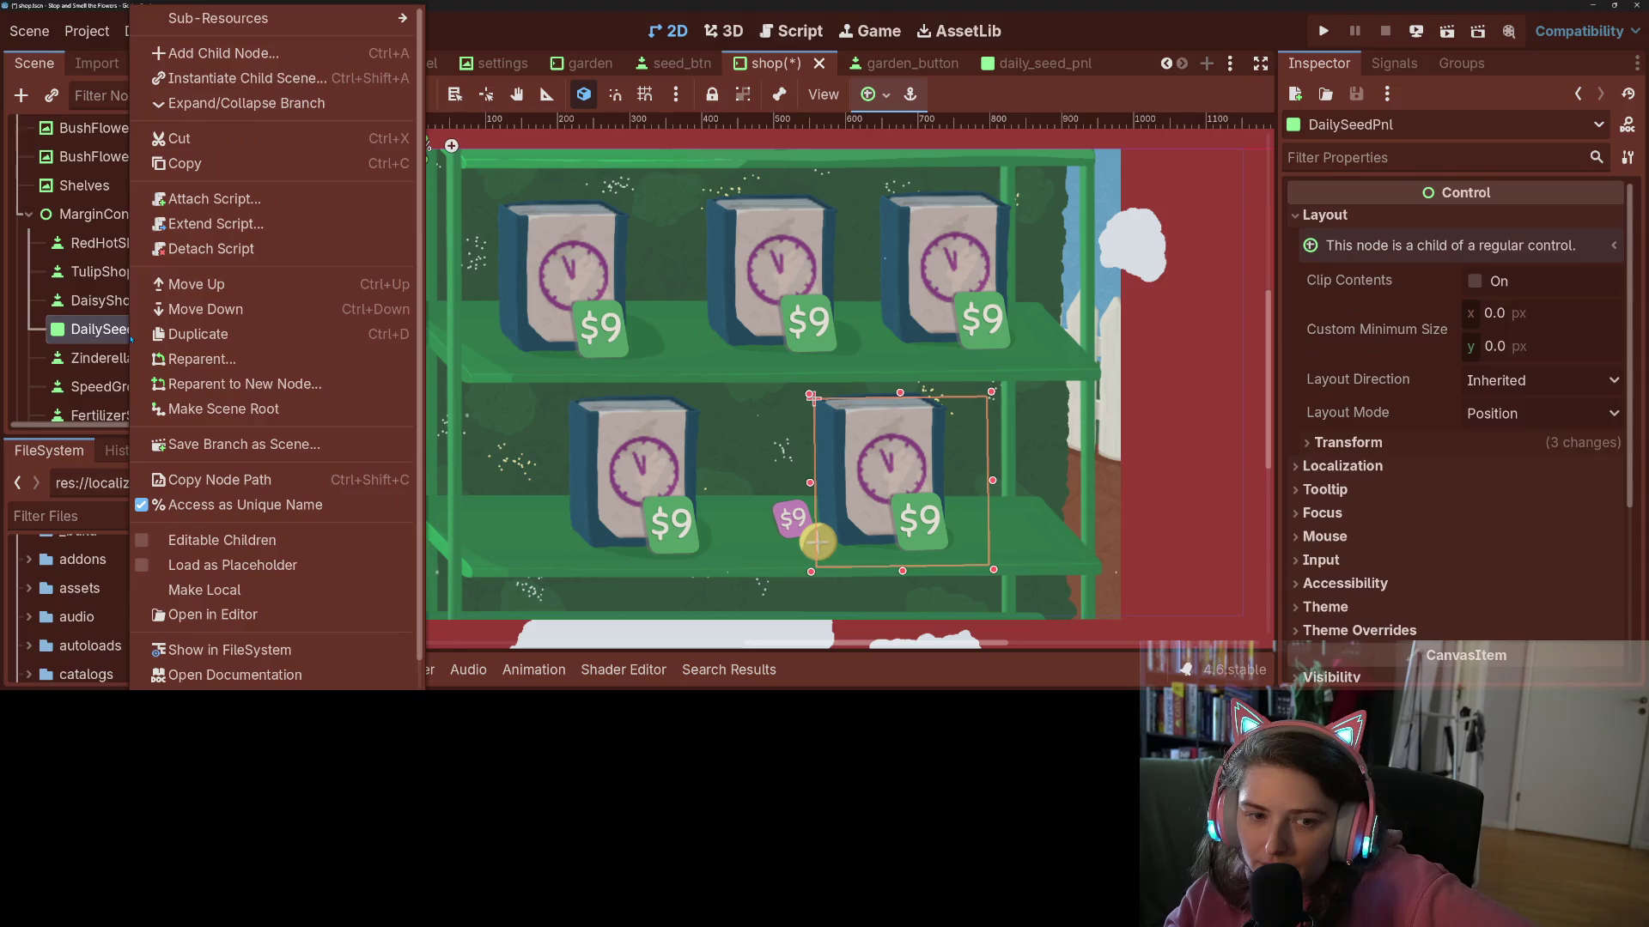
left_click(122, 292)
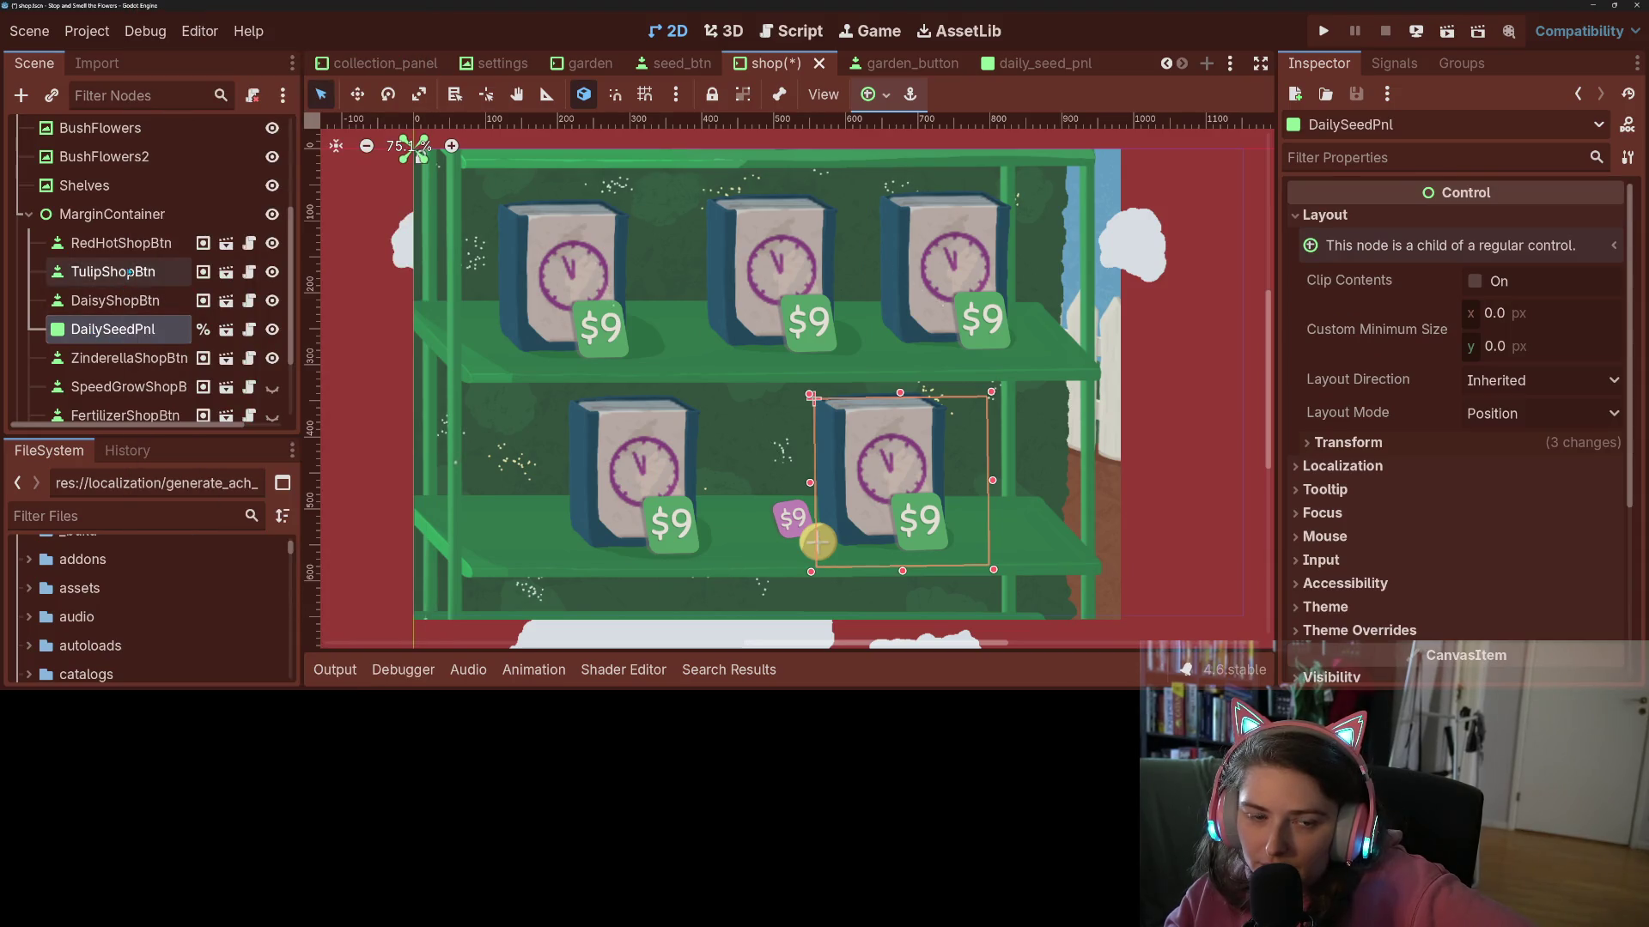
left_click(129, 272)
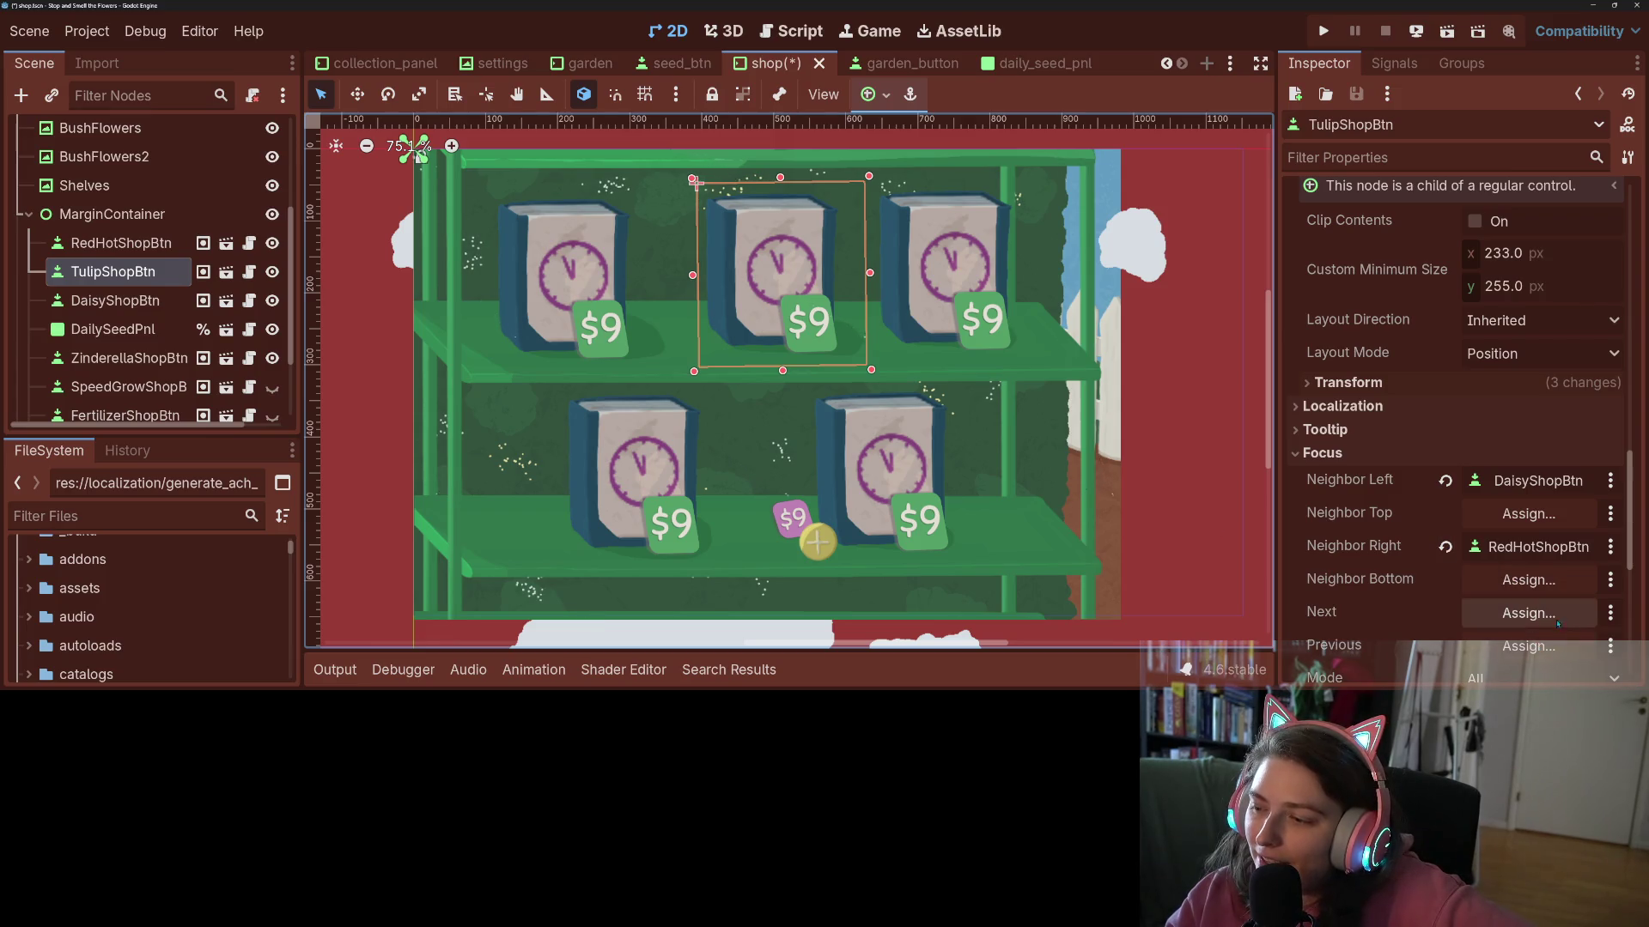
- Set TulipShopBtn's next focus to RedHotShopBtn and previous focus to DaisyShopBtn
left_click(1528, 613)
left_click(769, 465)
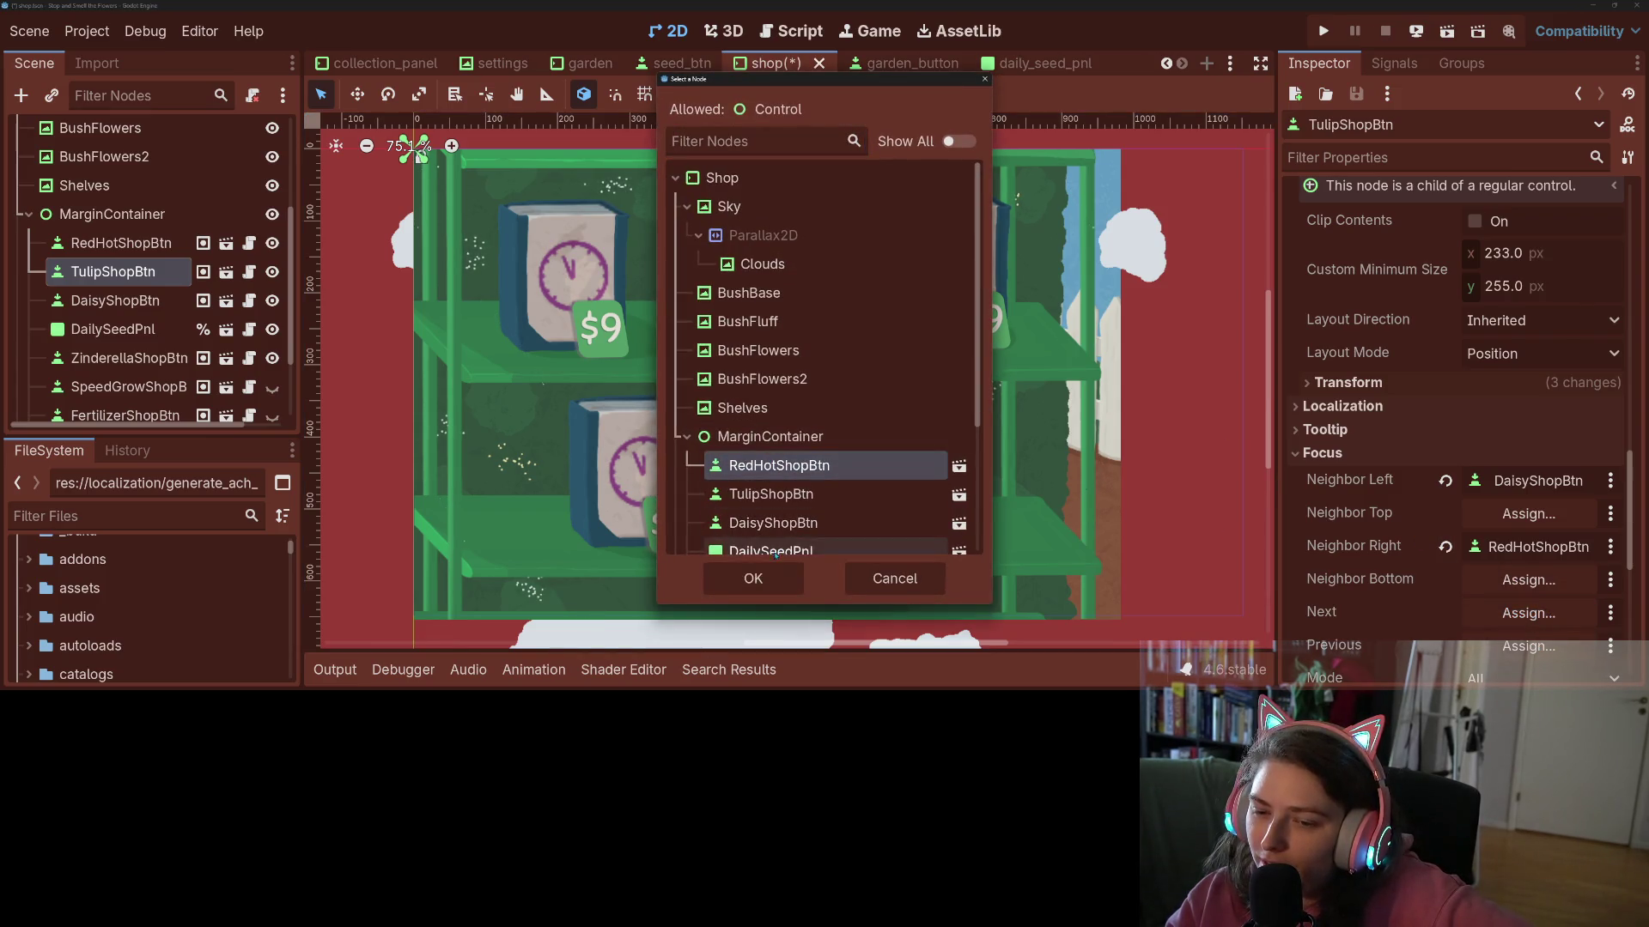
left_click(753, 578)
scroll(1509, 522, "down", 3)
left_click(1528, 523)
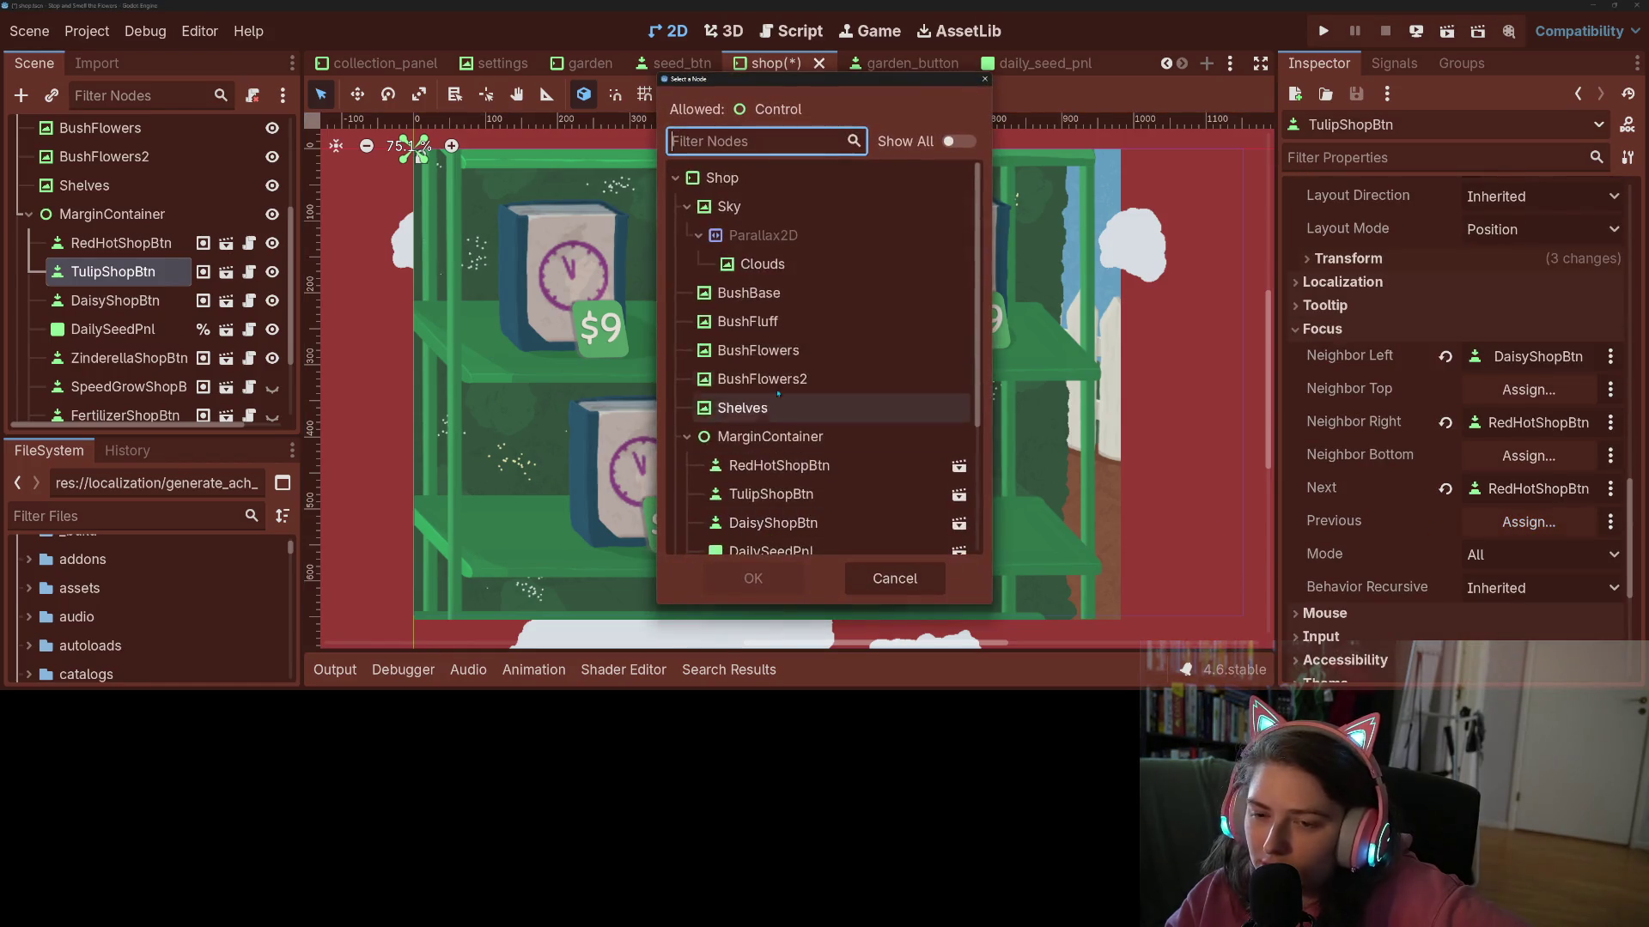
left_click(773, 523)
left_click(753, 578)
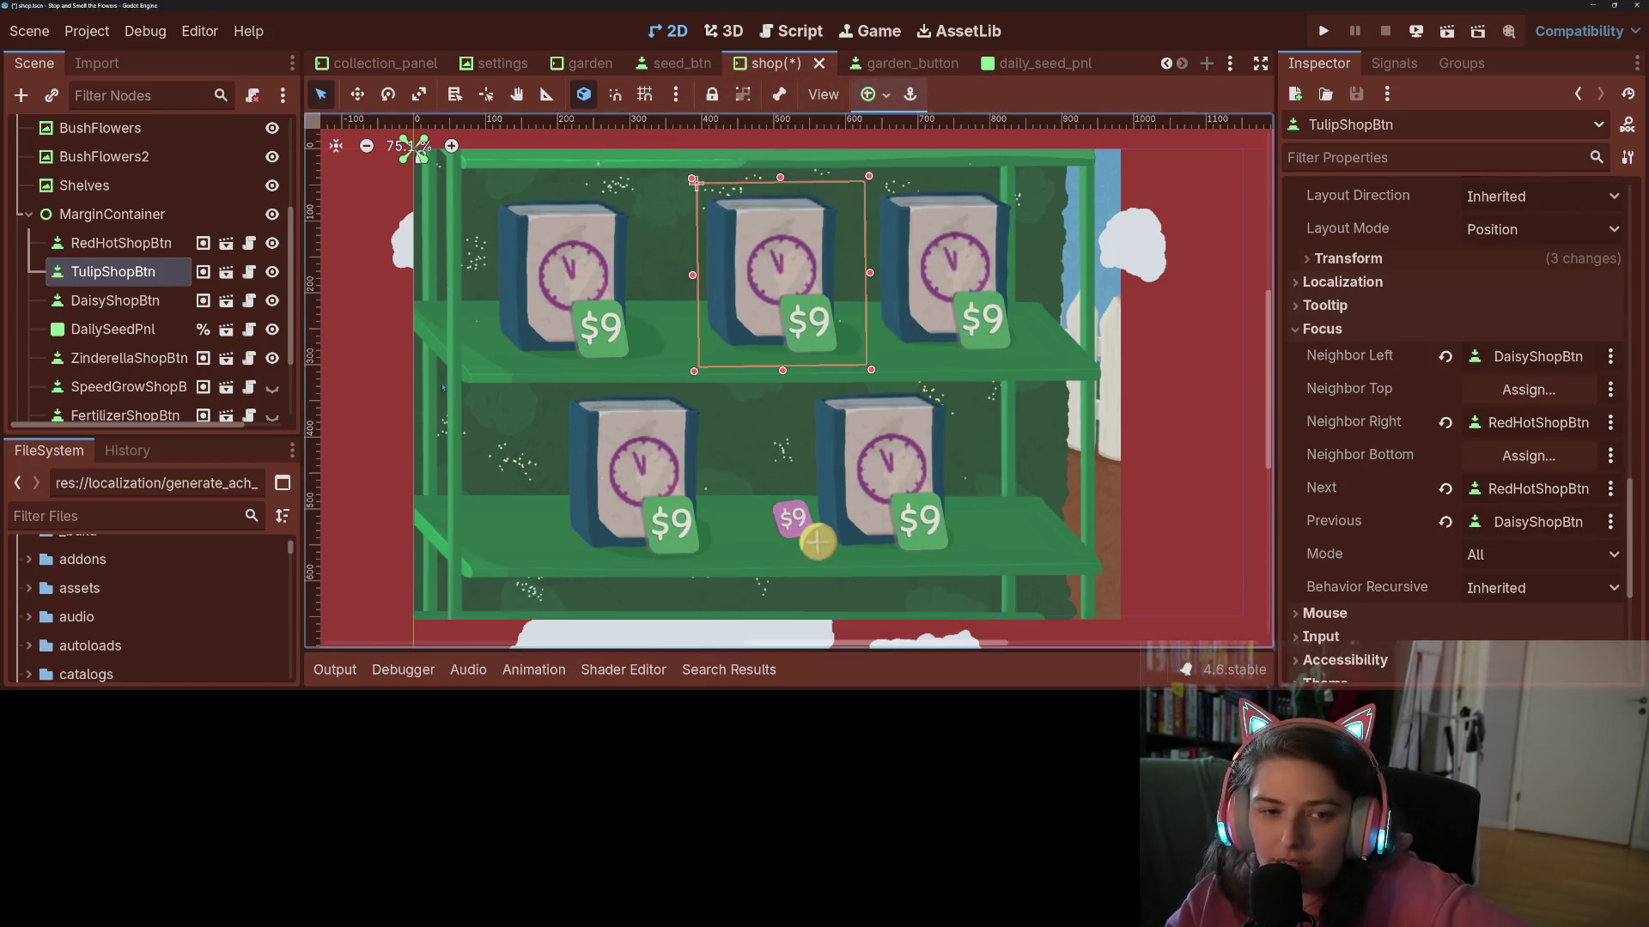
left_click(114, 300)
left_click(120, 243)
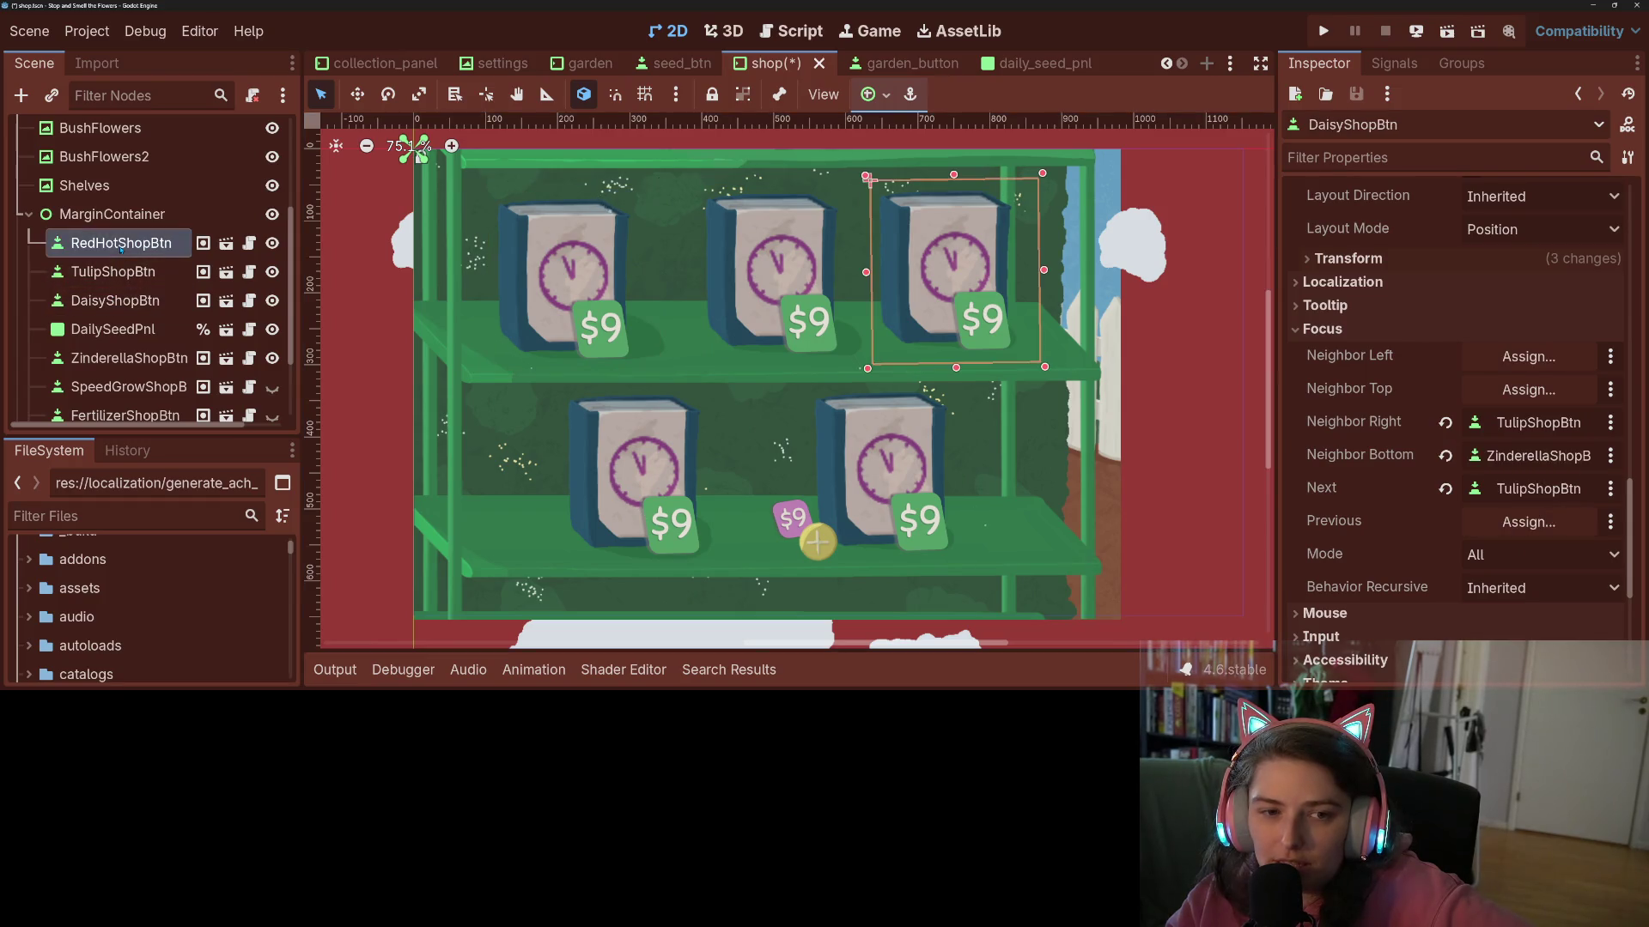
- Set RedHotShopBtn's left focus neighbor to TulipShopBtn
scroll(1475, 513, "down", 10)
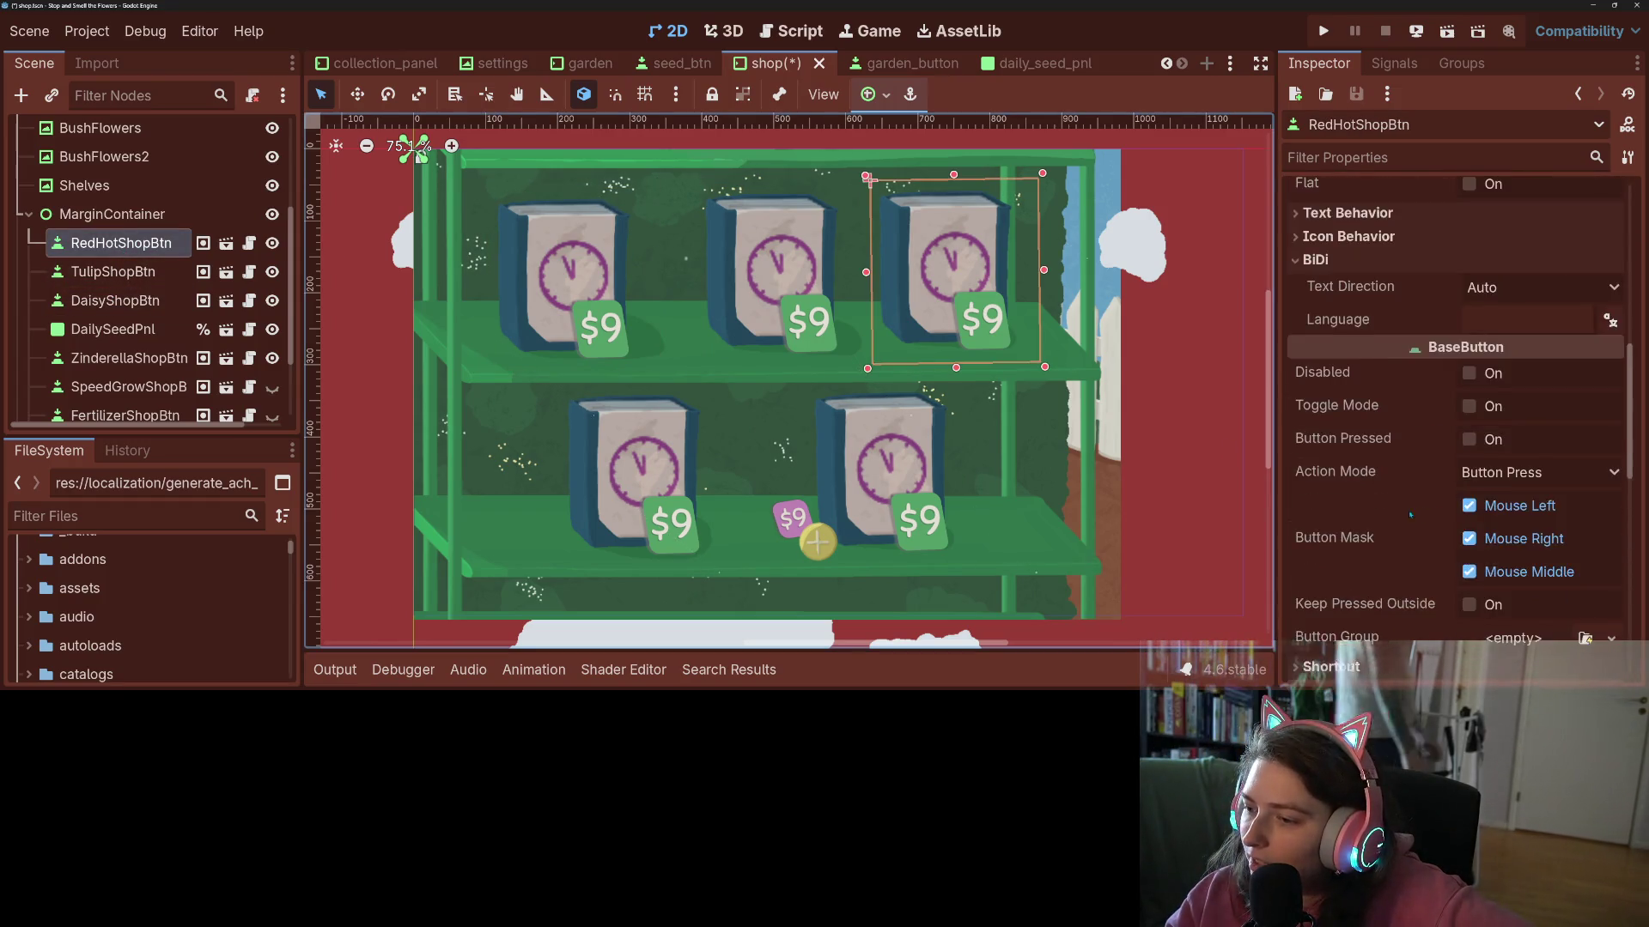
left_click(1408, 453)
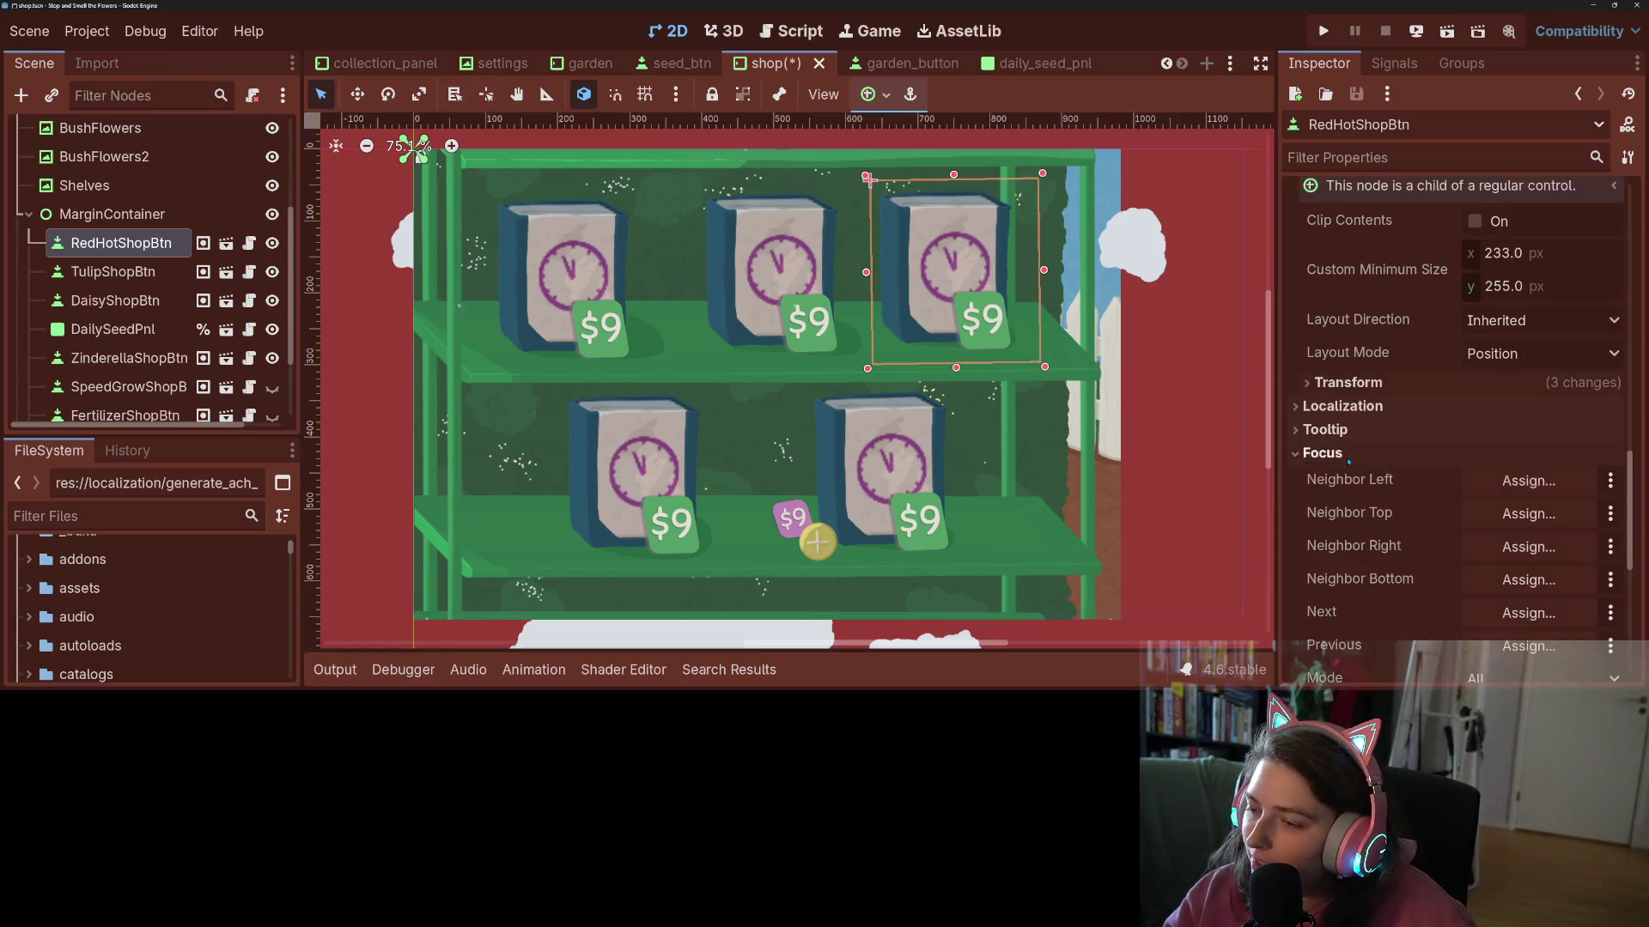
left_click(1518, 480)
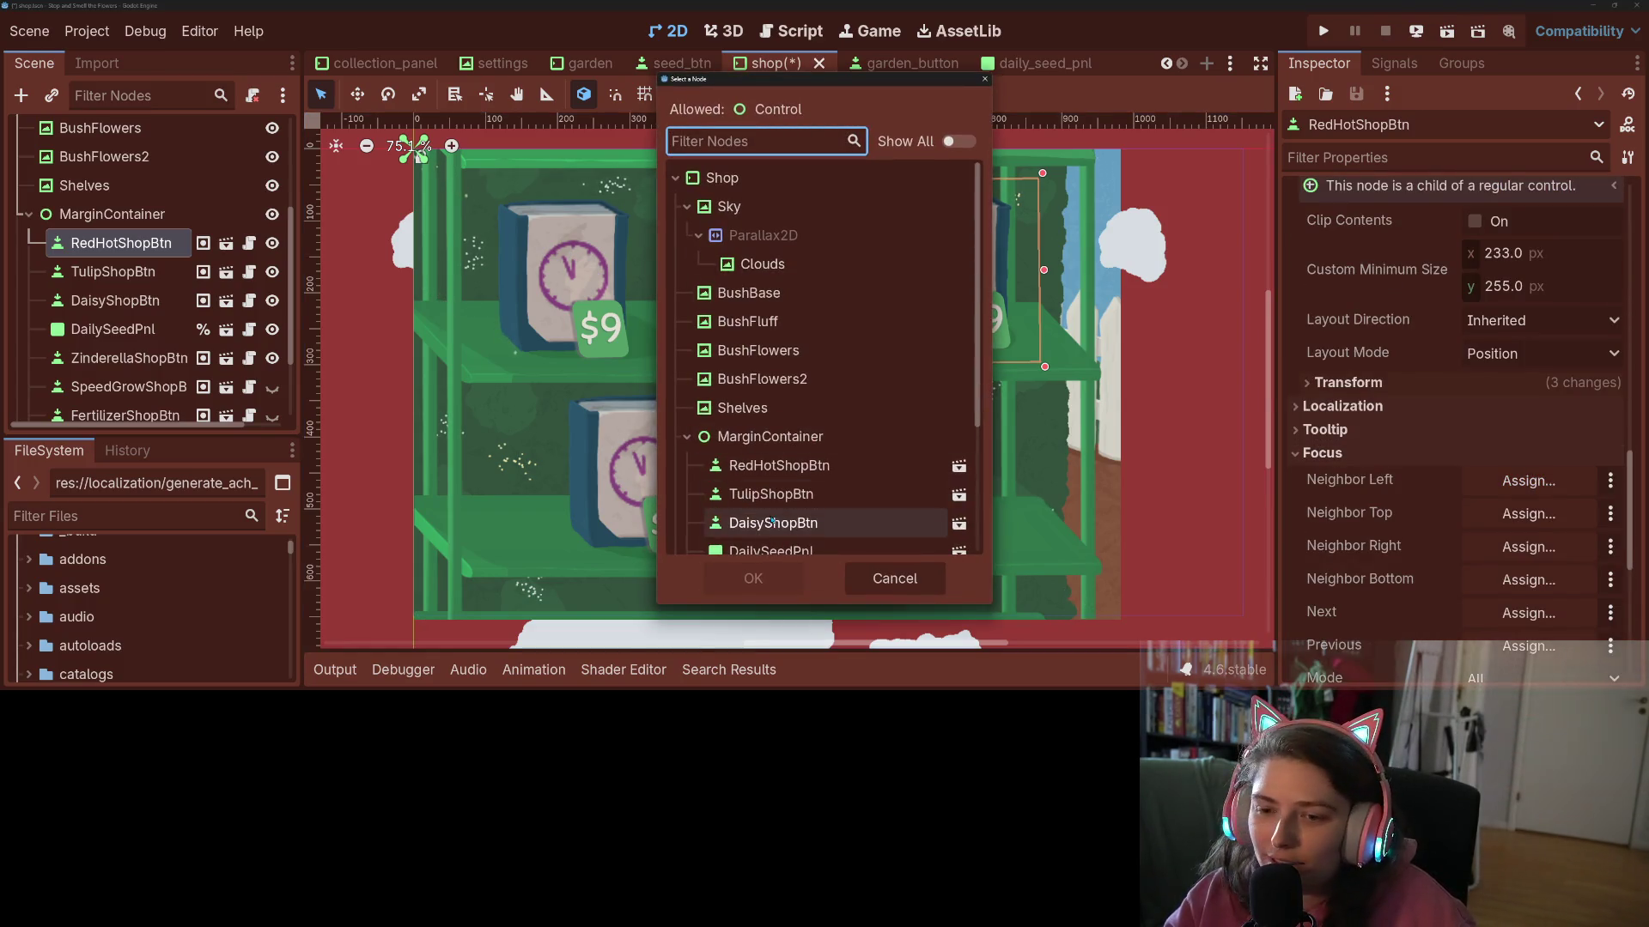
left_click(781, 496)
left_click(777, 575)
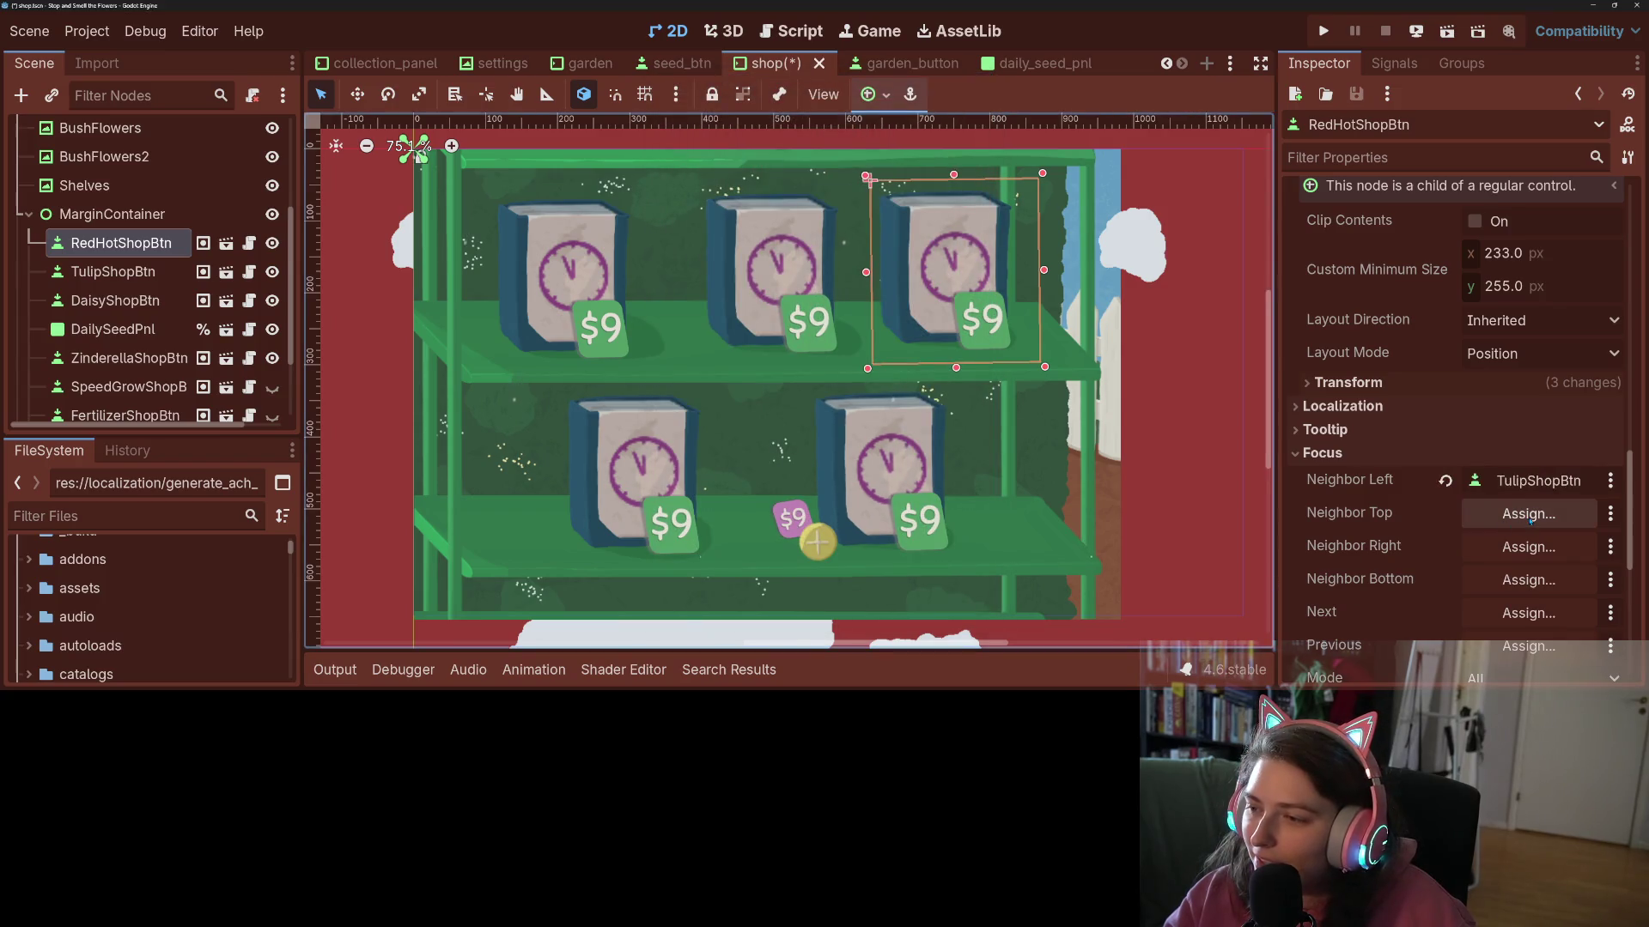
- Leave RedHotShopBtn's bottom neighbor unset and make TulipShopBtn its previous focus target
left_click(1509, 580)
scroll(798, 468, "down", 2)
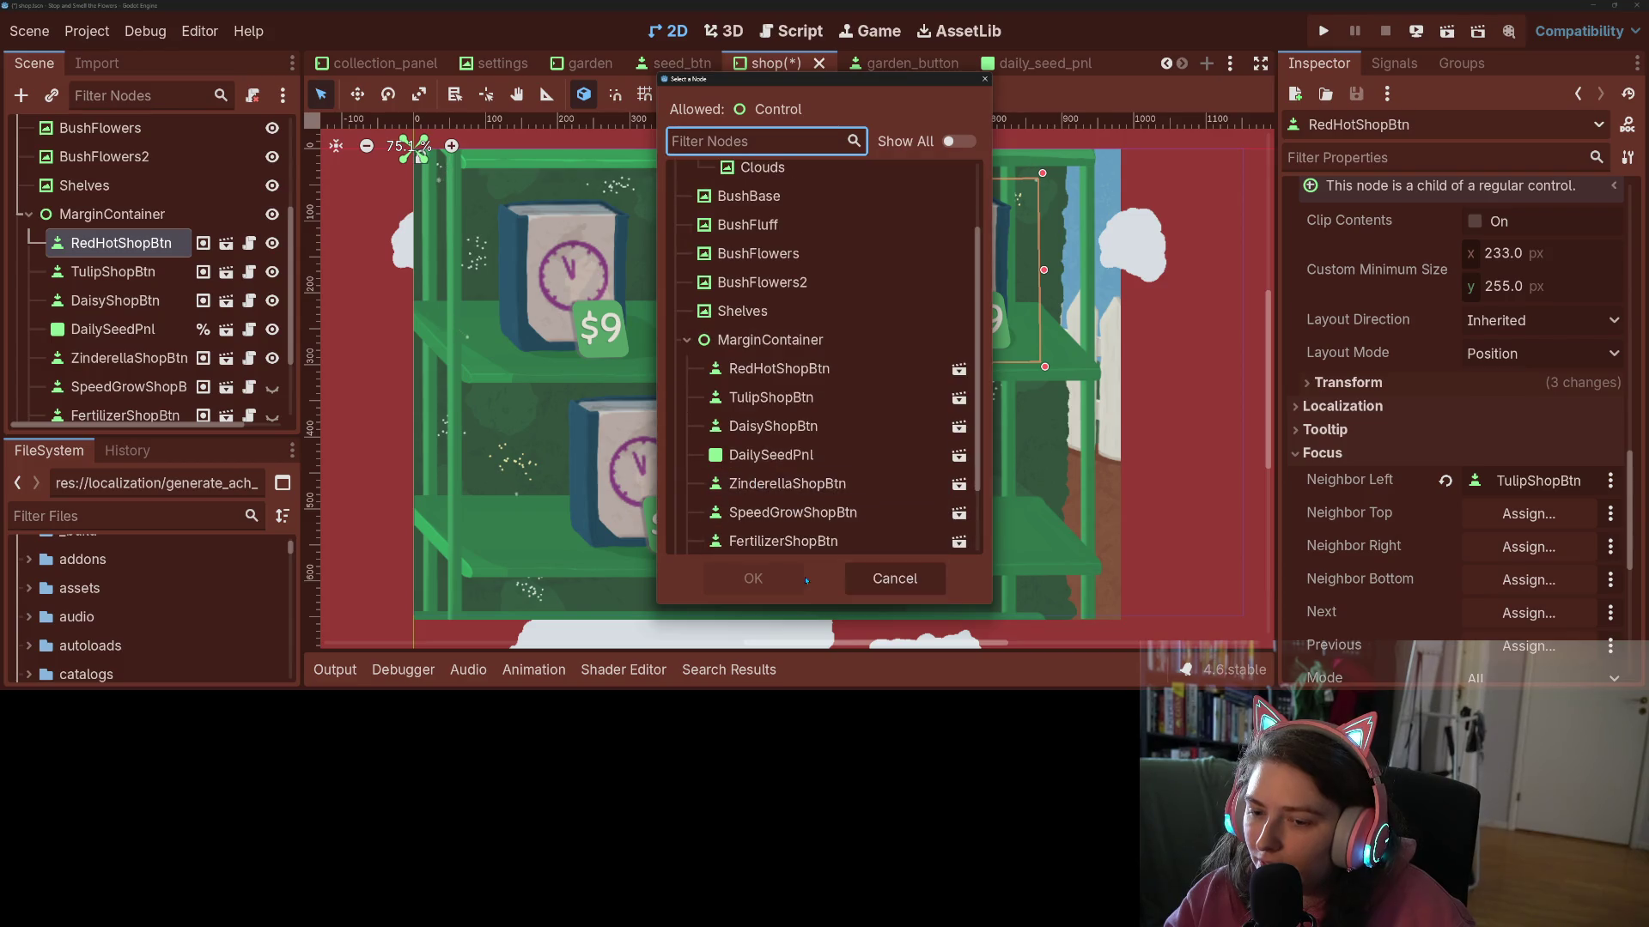
left_click(895, 577)
scroll(1503, 489, "down", 2)
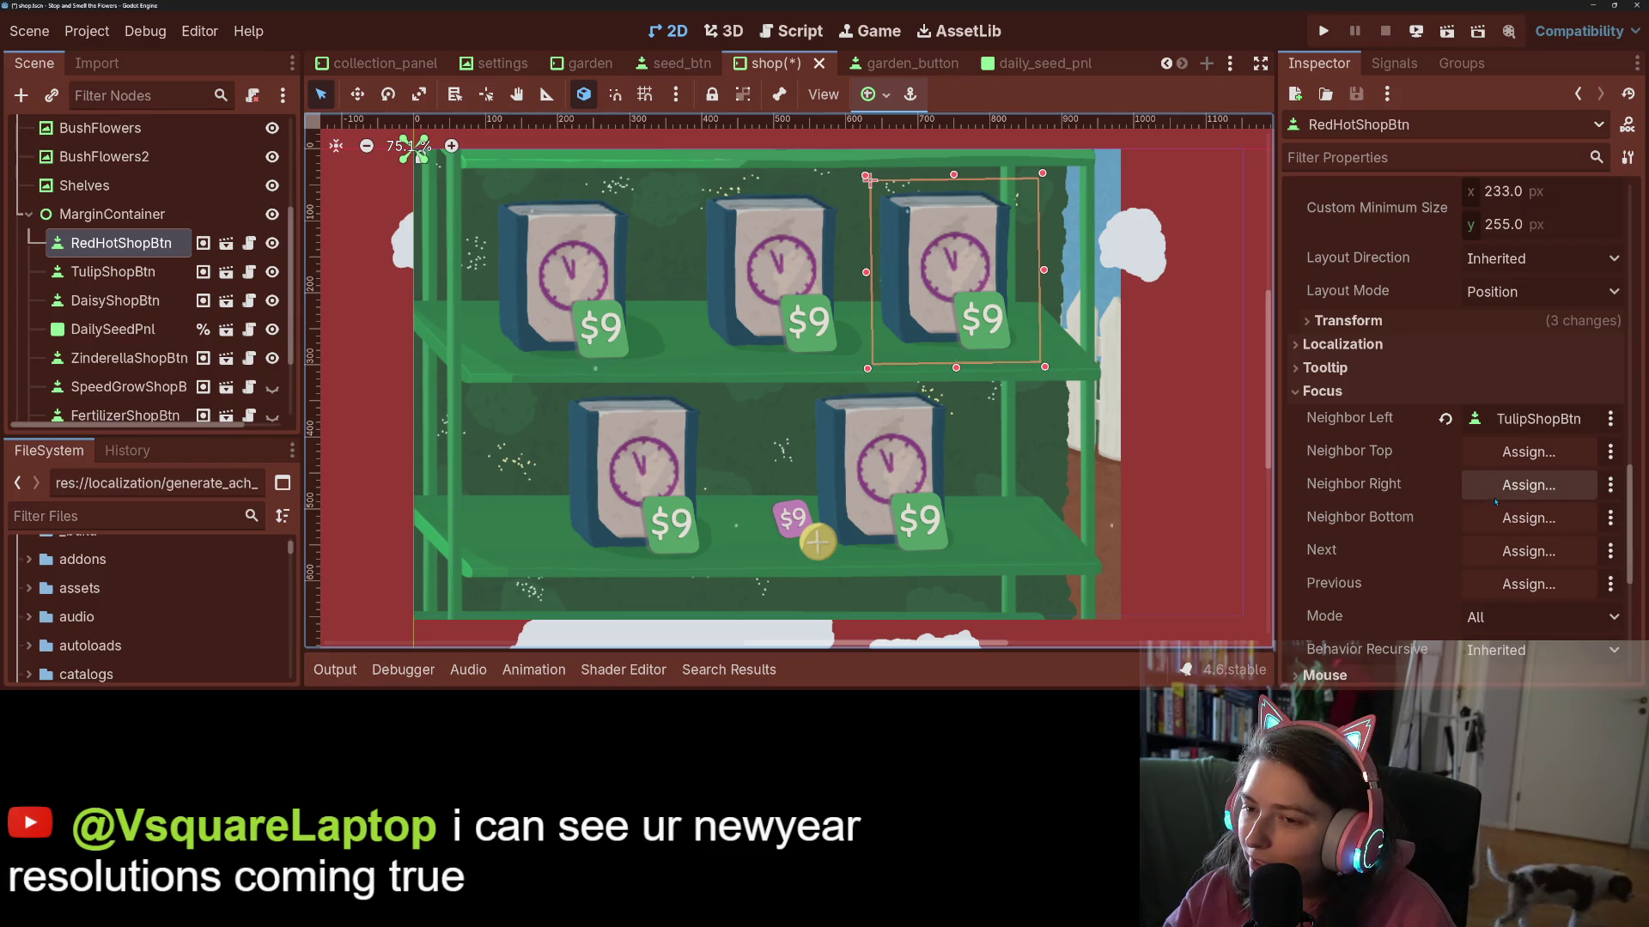
left_click(1500, 518)
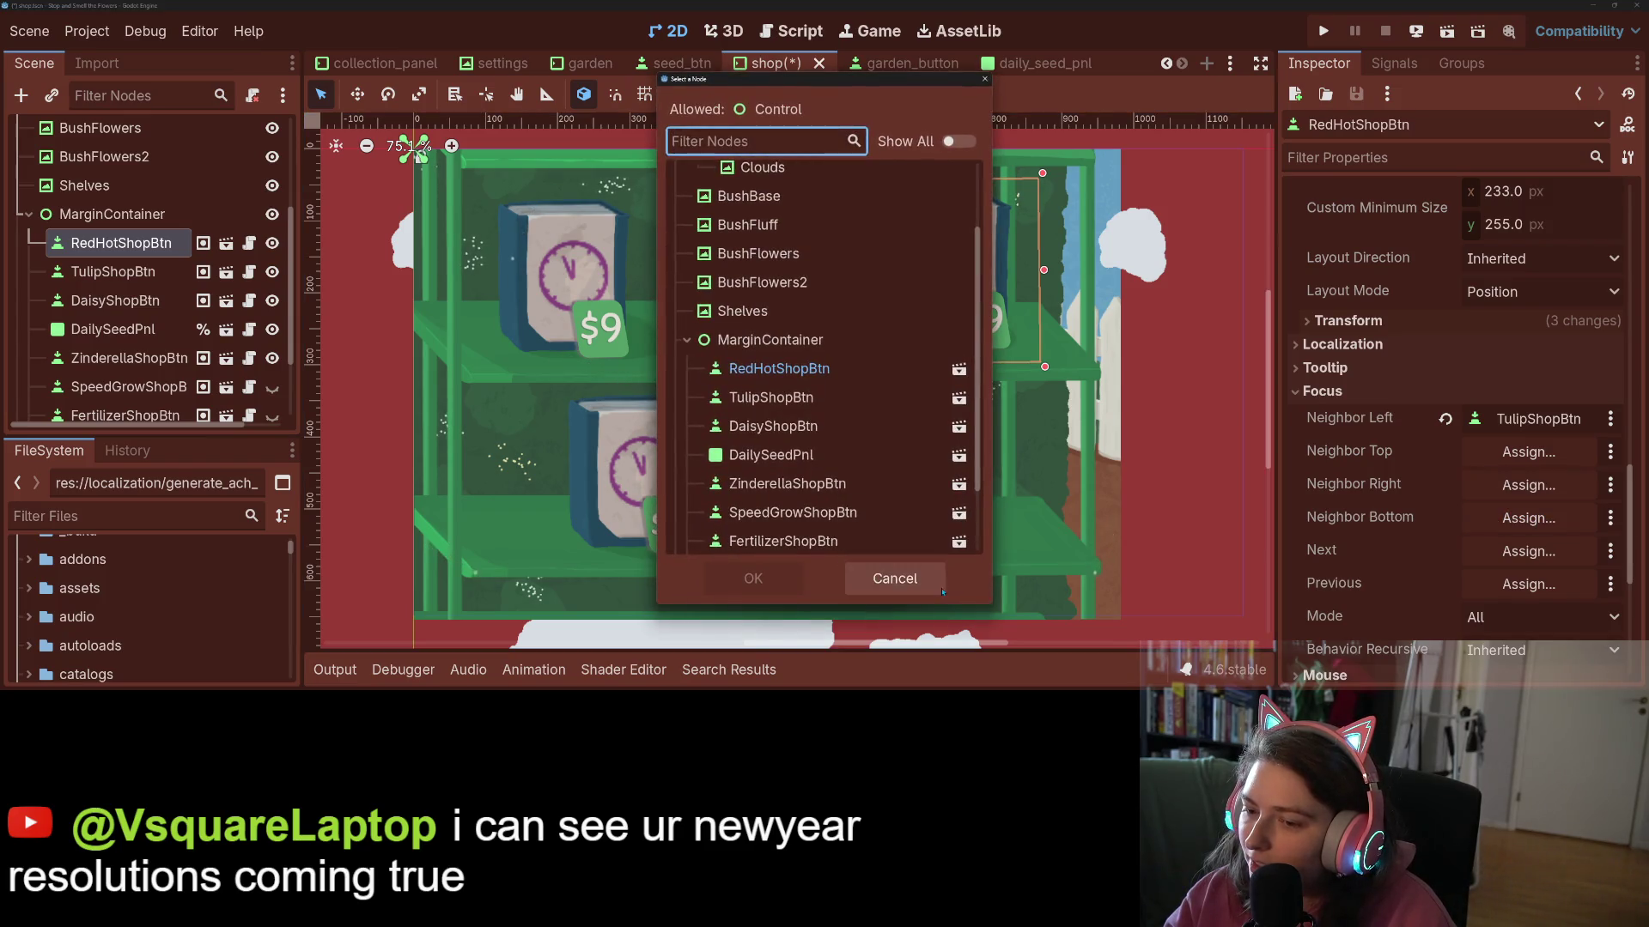
left_click(893, 578)
left_click(1524, 551)
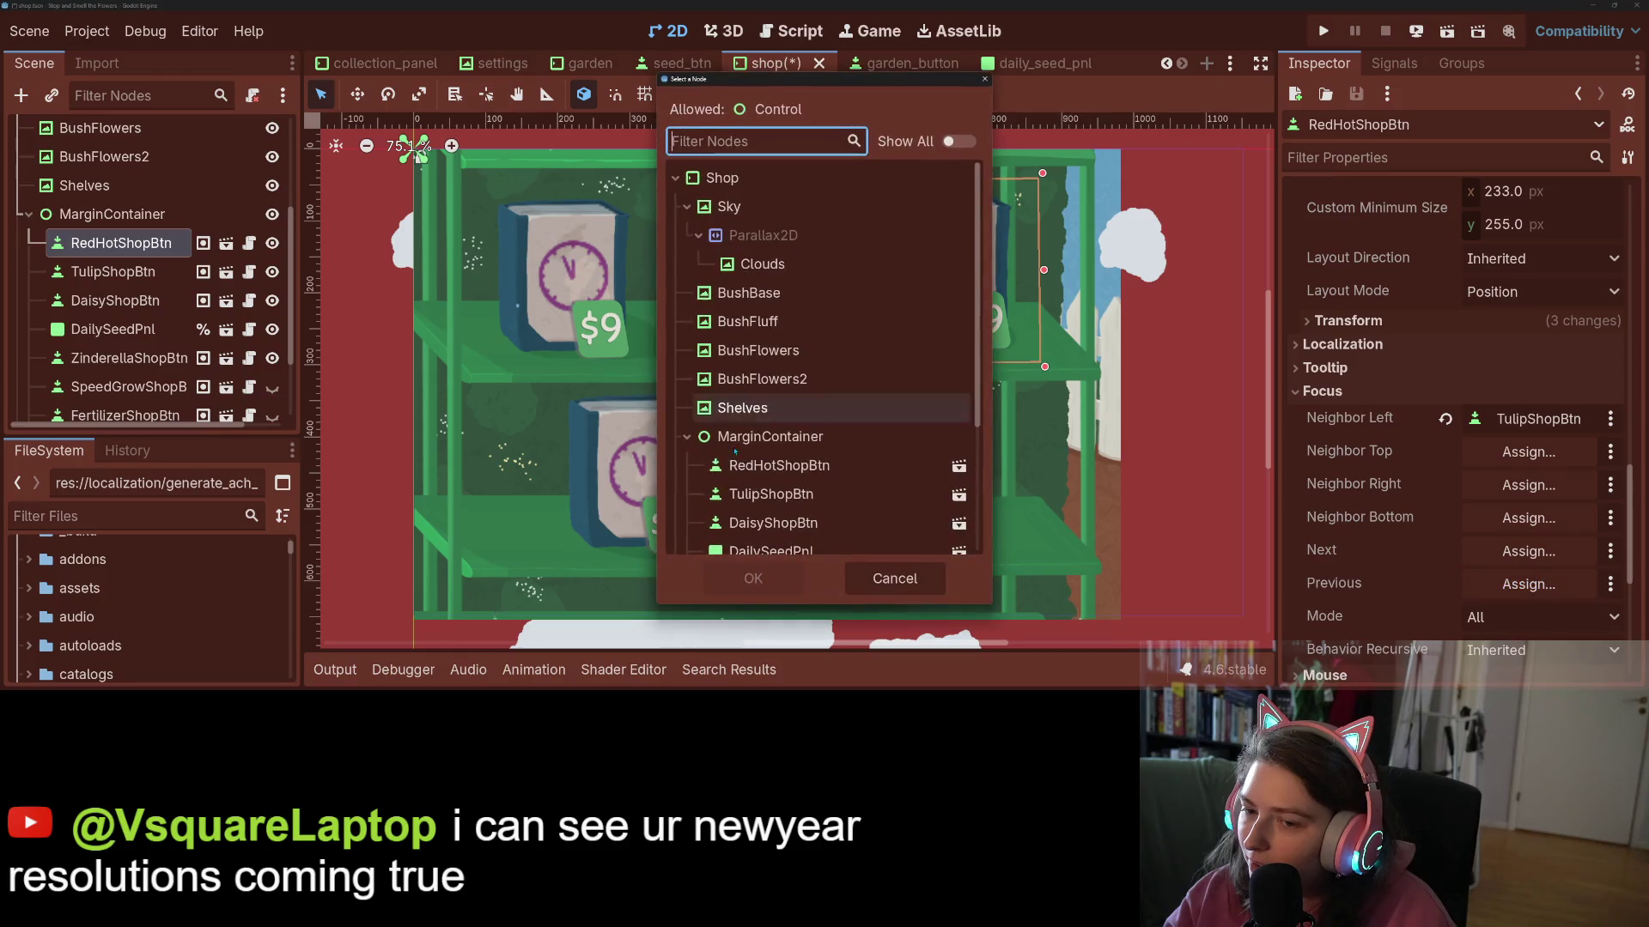
left_click(776, 494)
left_click(771, 576)
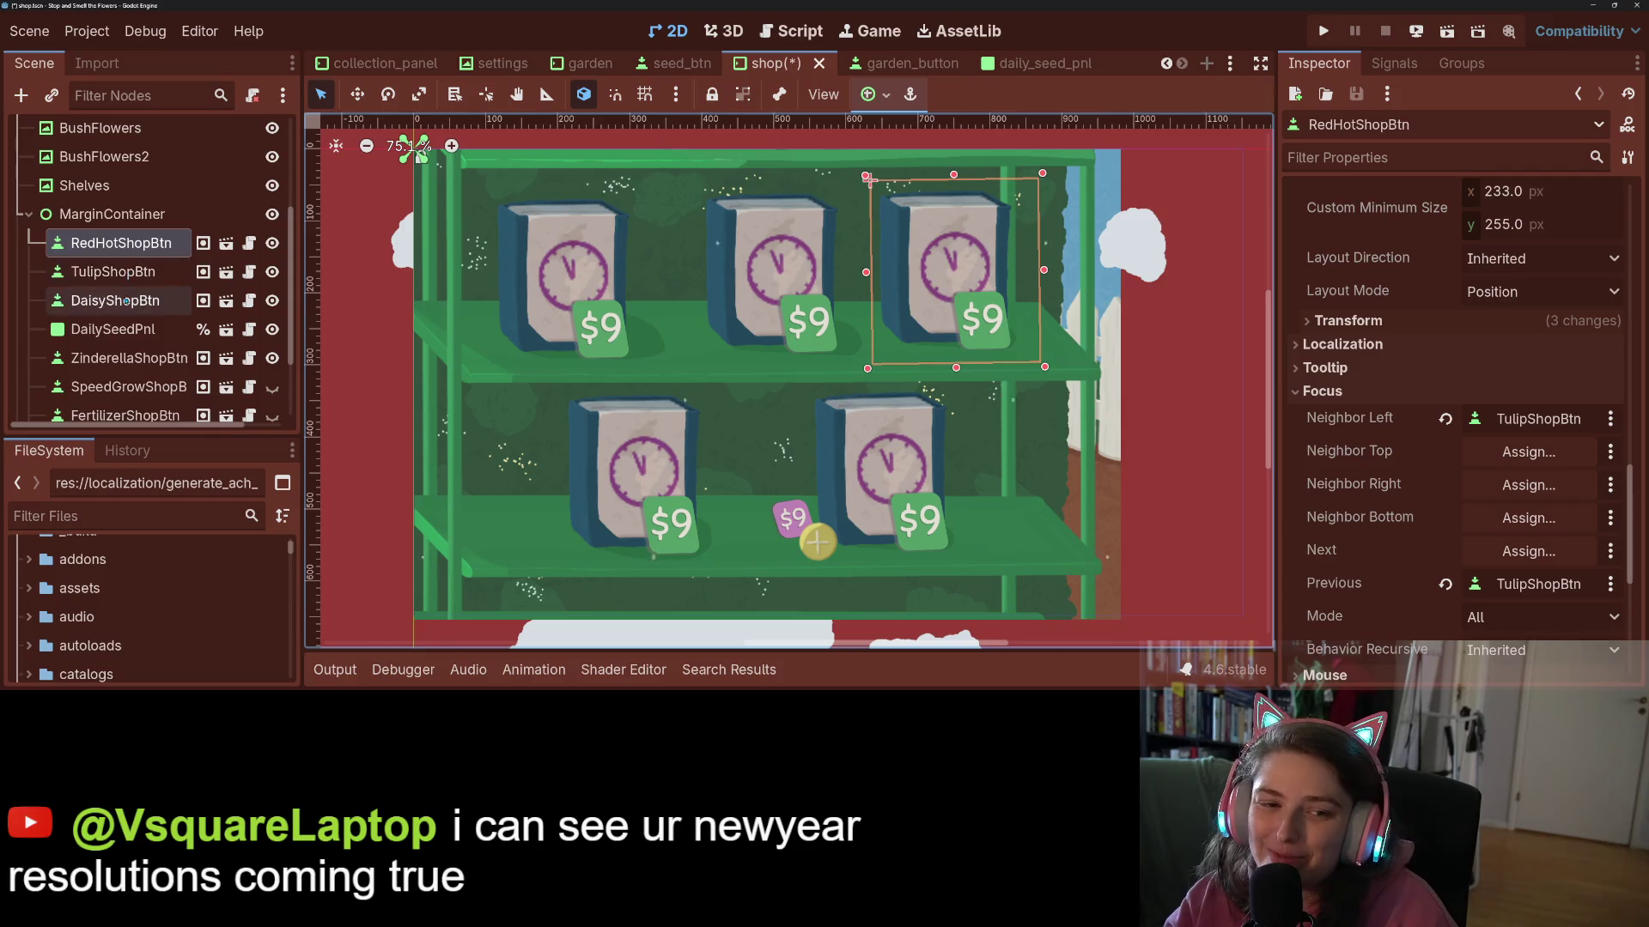
- Set ZinderellaShopBtn's top focus neighbor to DaisyShopBtn, then save and run with F5
left_click(115, 358)
scroll(1355, 528, "down", 10)
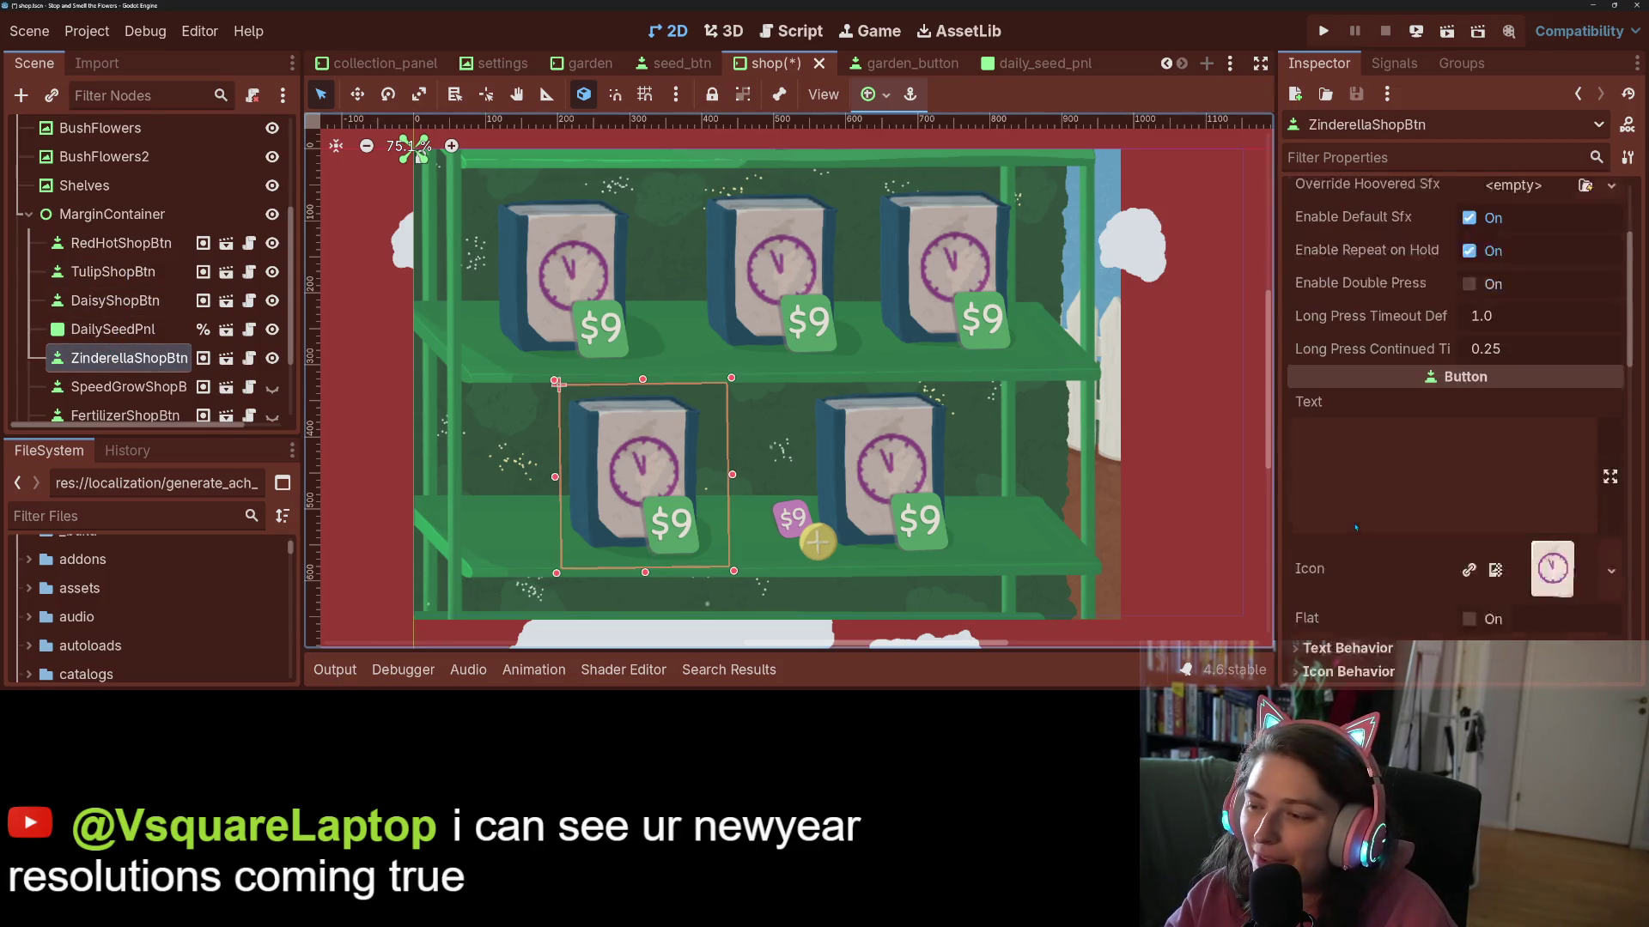
scroll(1355, 528, "down", 5)
left_click(1345, 455)
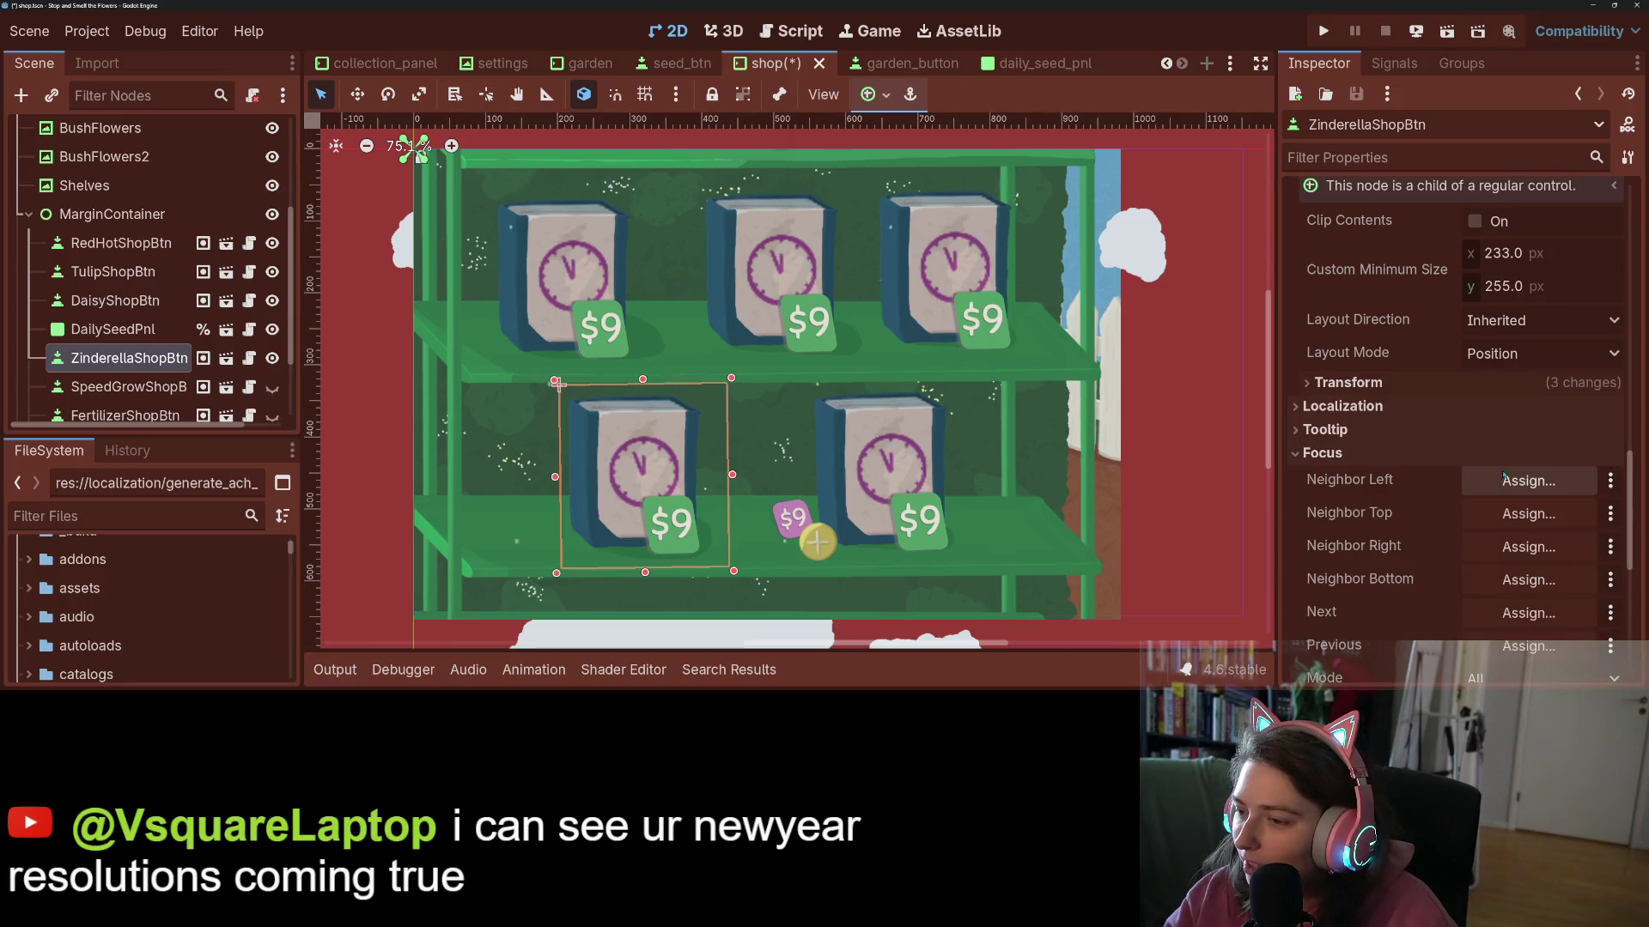
left_click(1527, 547)
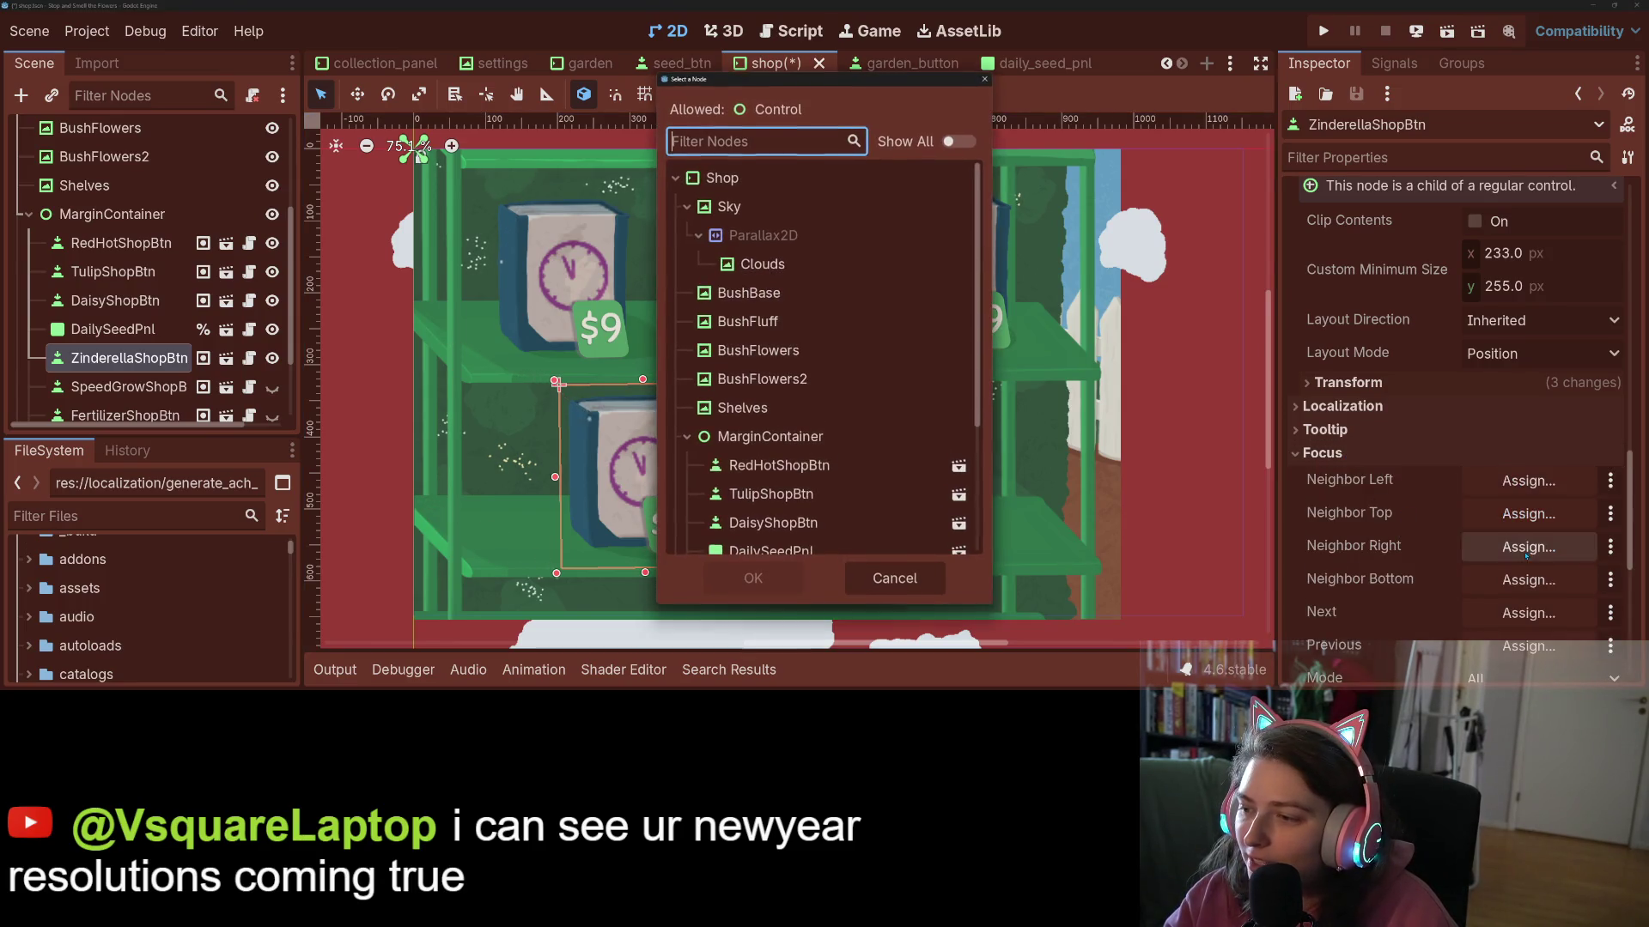
left_click(800, 525)
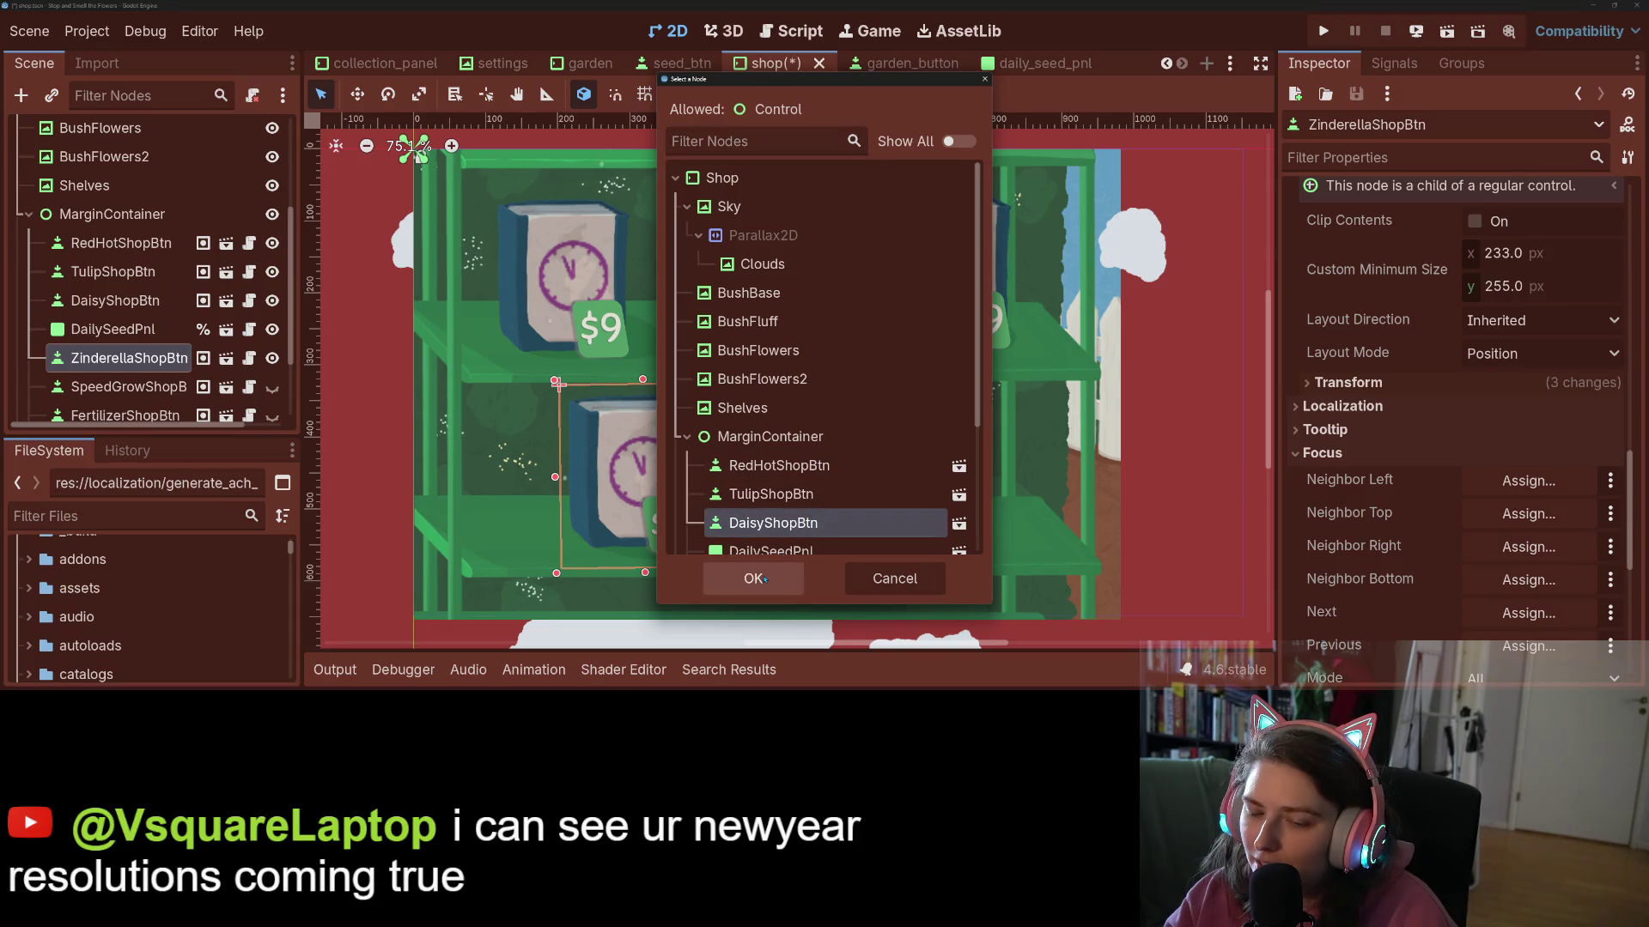
left_click(753, 578)
scroll(1453, 573, "down", 2)
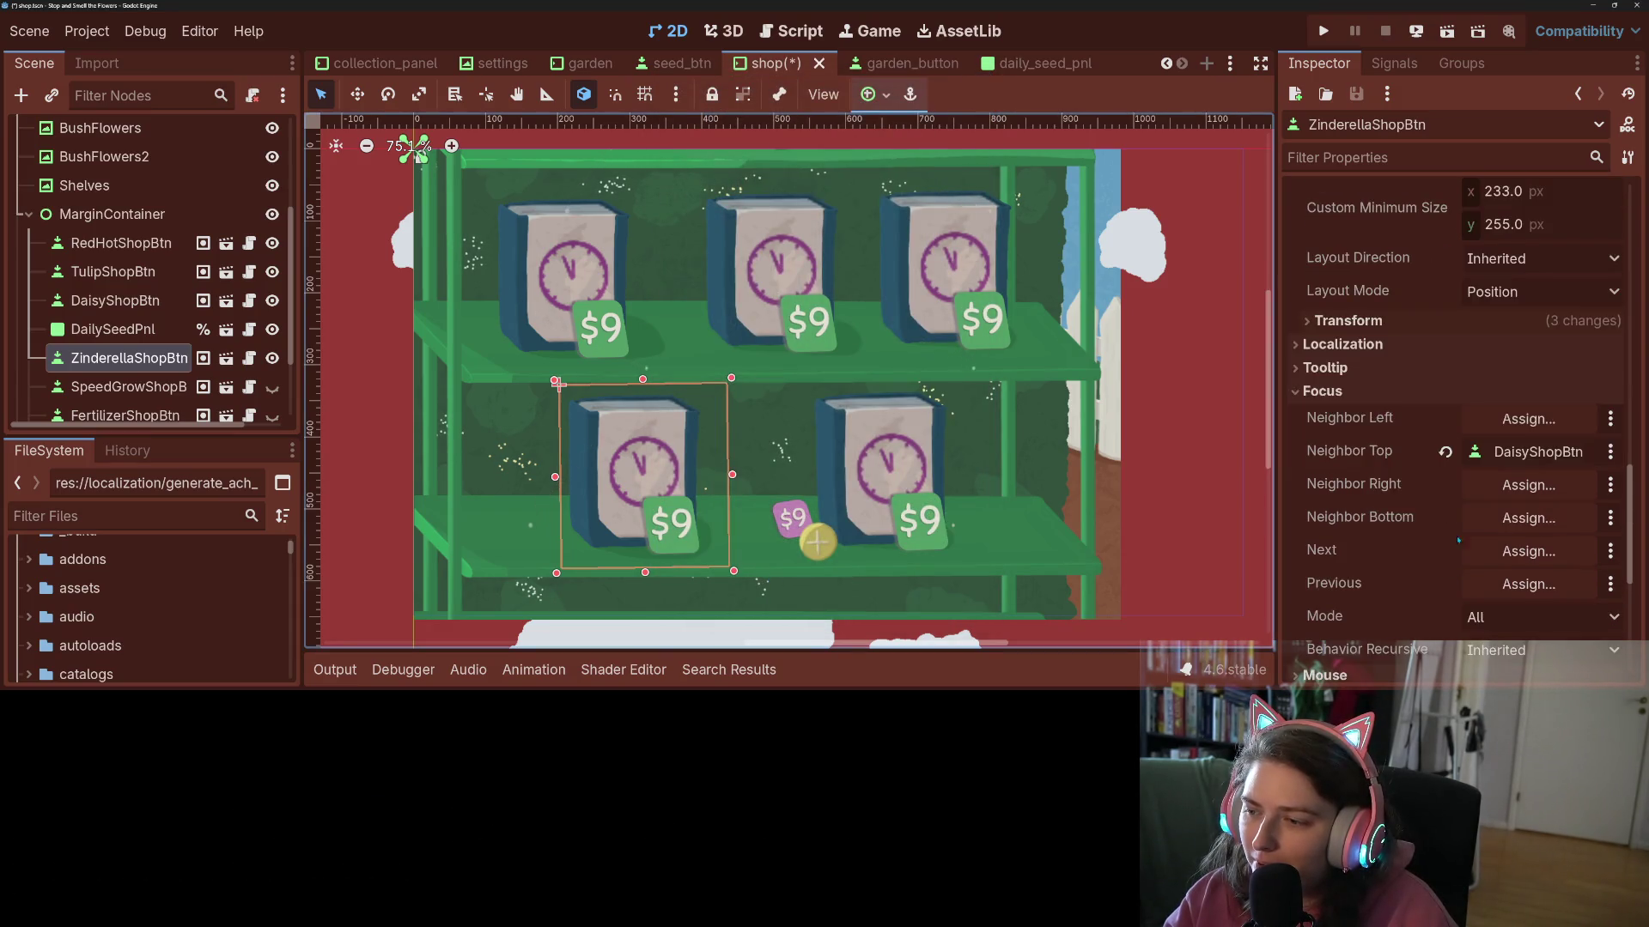
left_click(1527, 485)
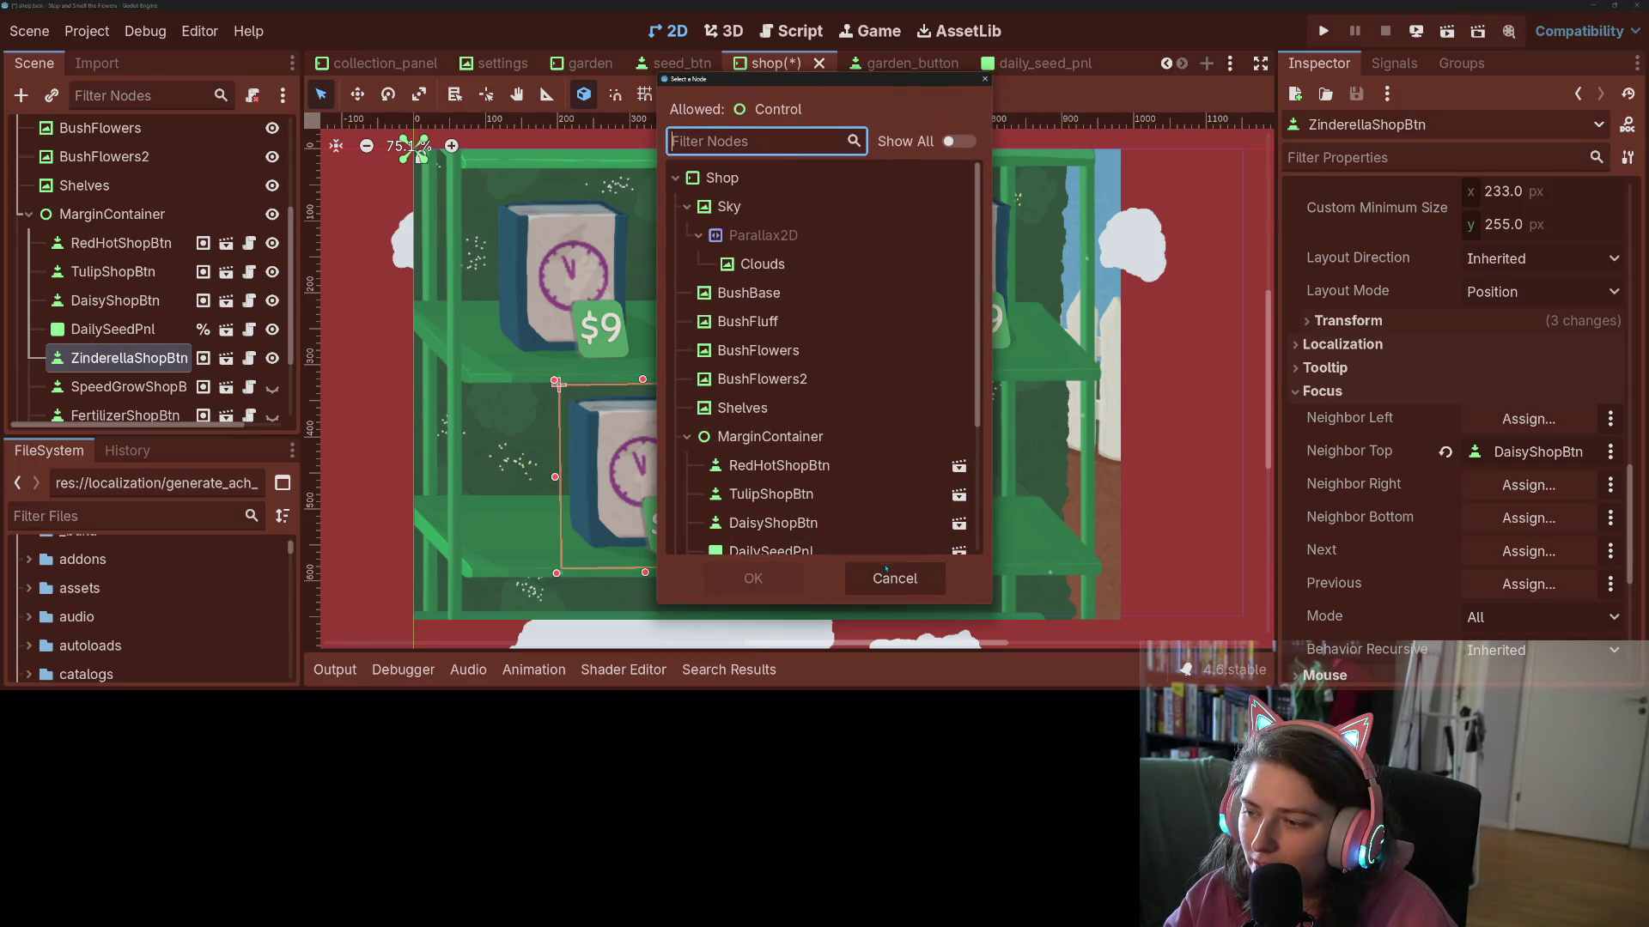
left_click(887, 573)
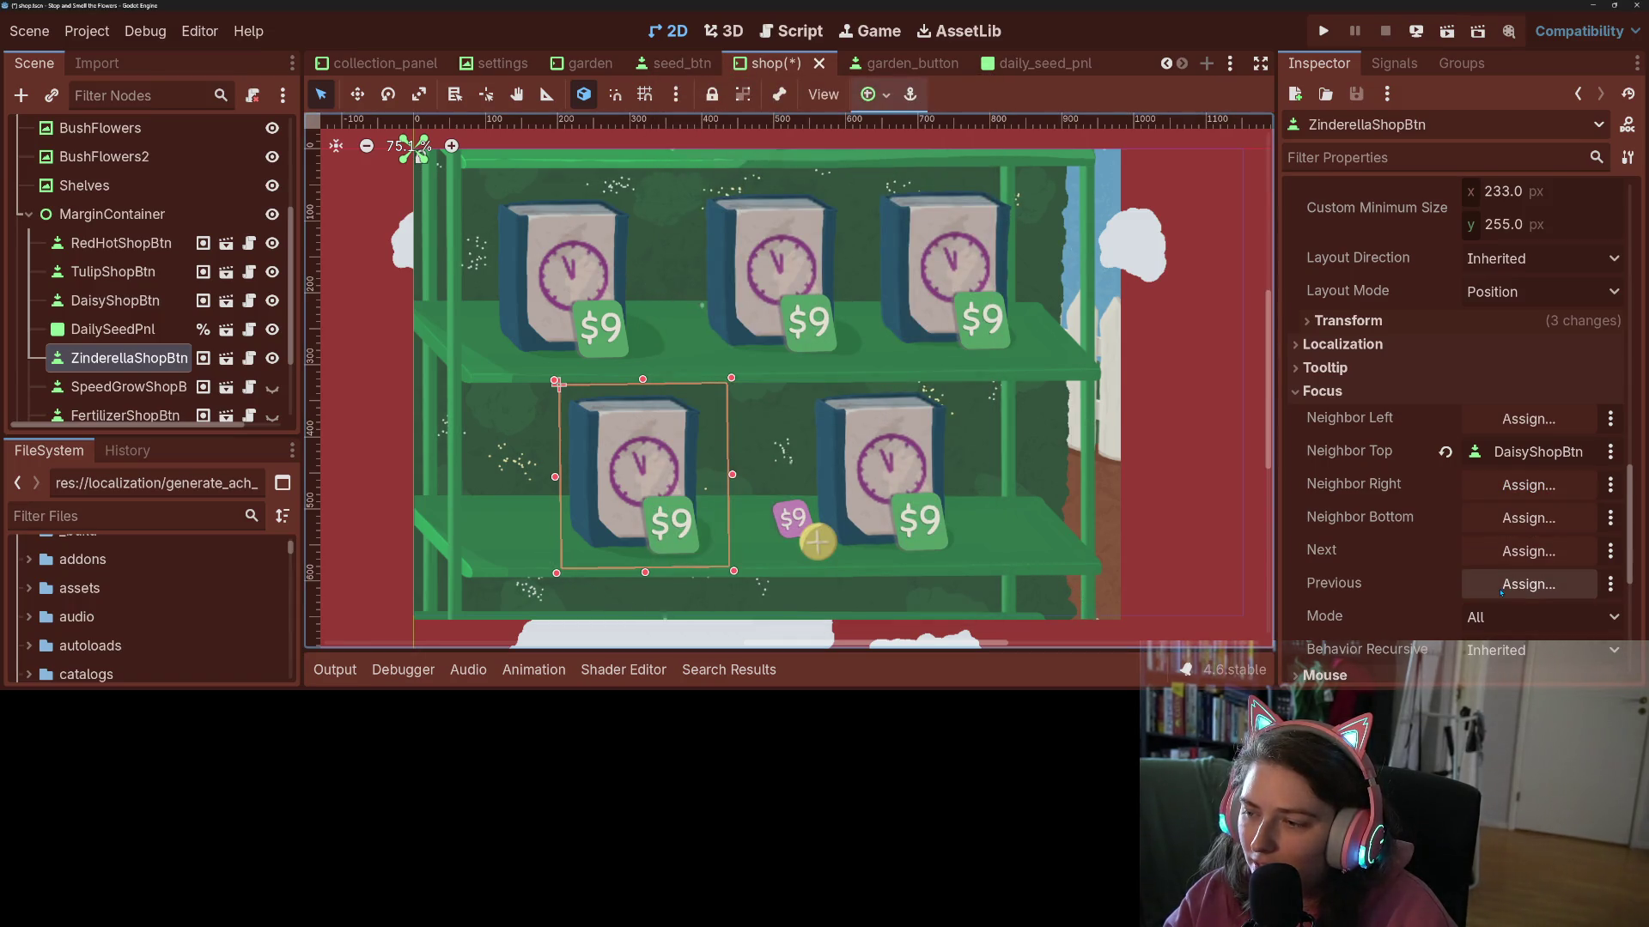
key("F5")
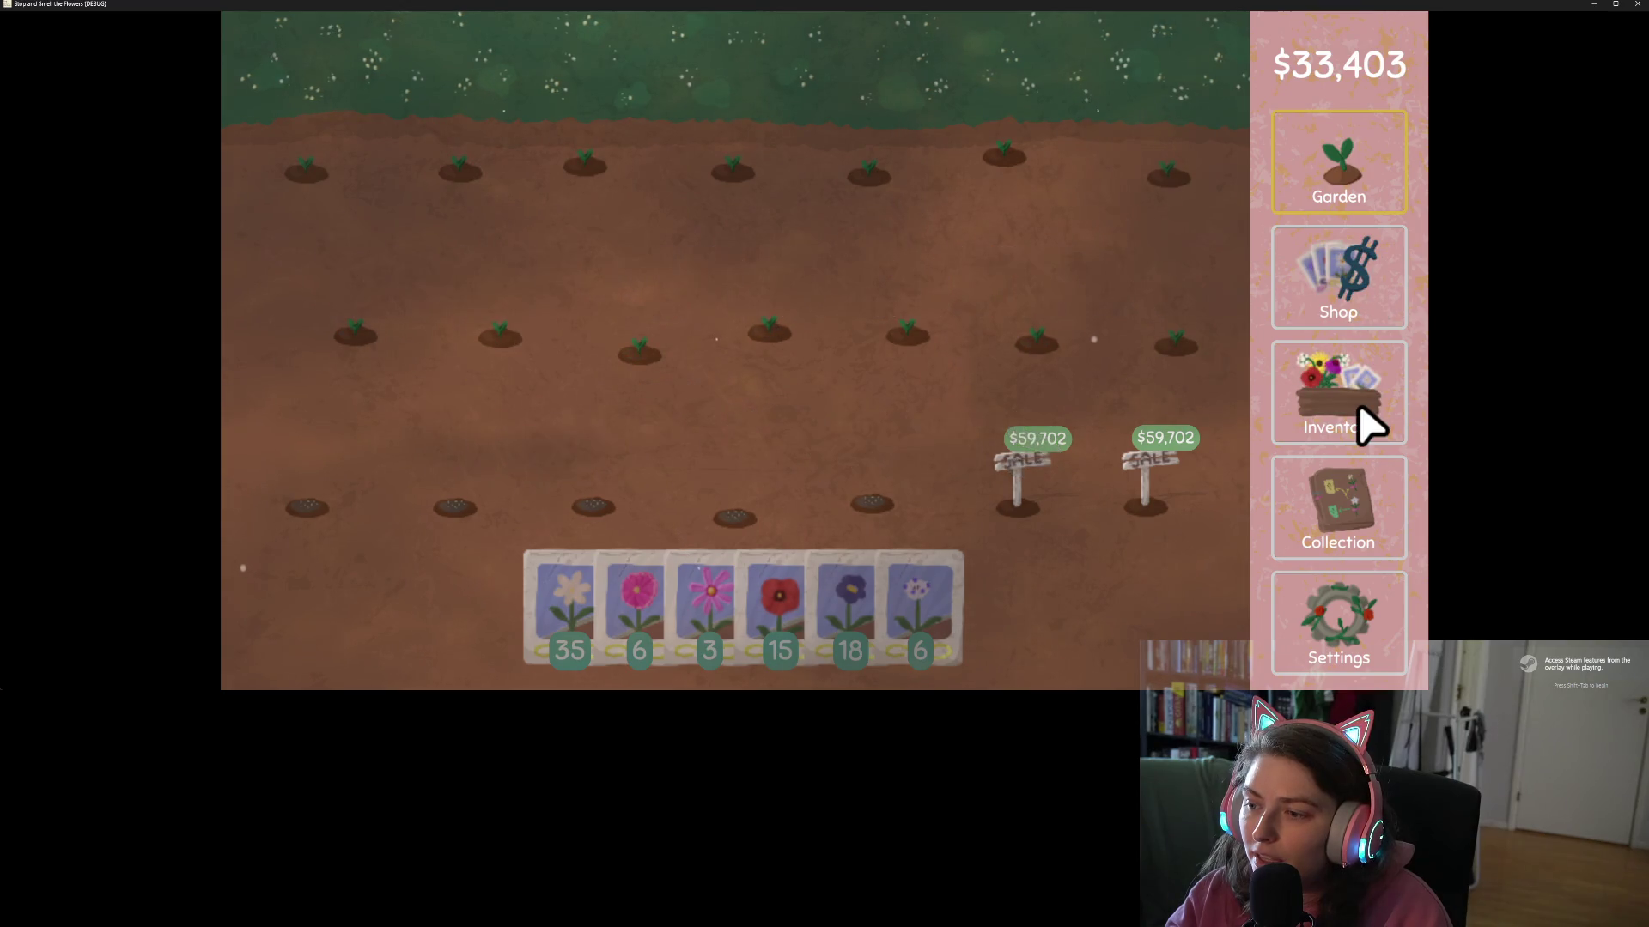
- Go from Collection to the in-game Shop, reroll the daily seed, and leave via Just Quit
left_click(1371, 541)
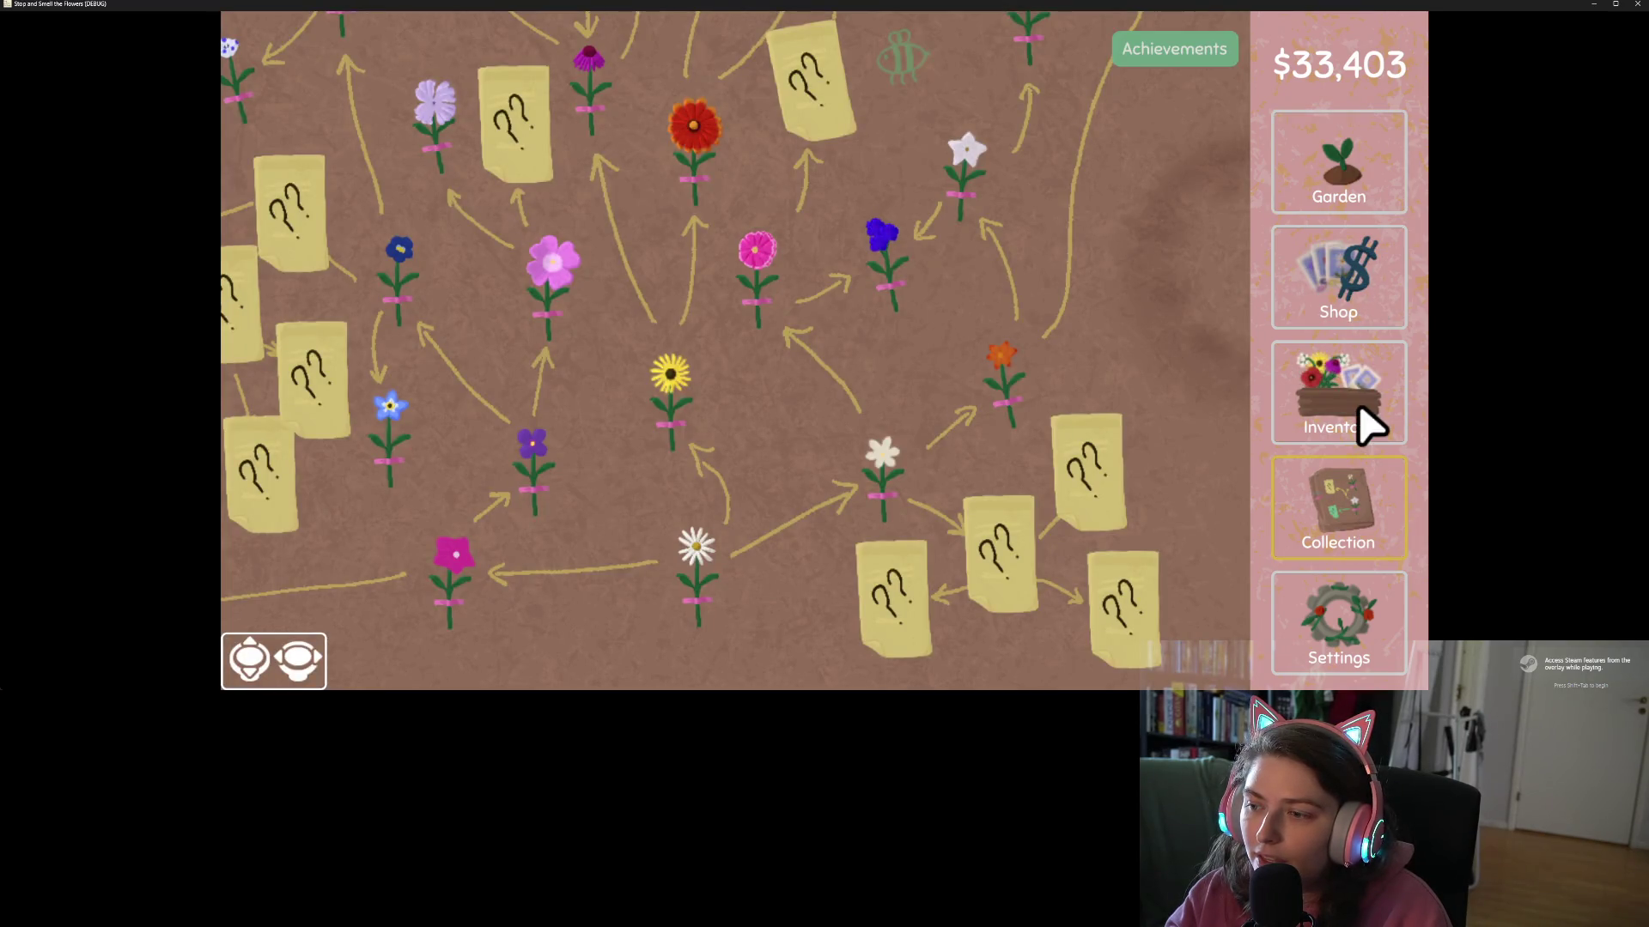
left_click(1365, 305)
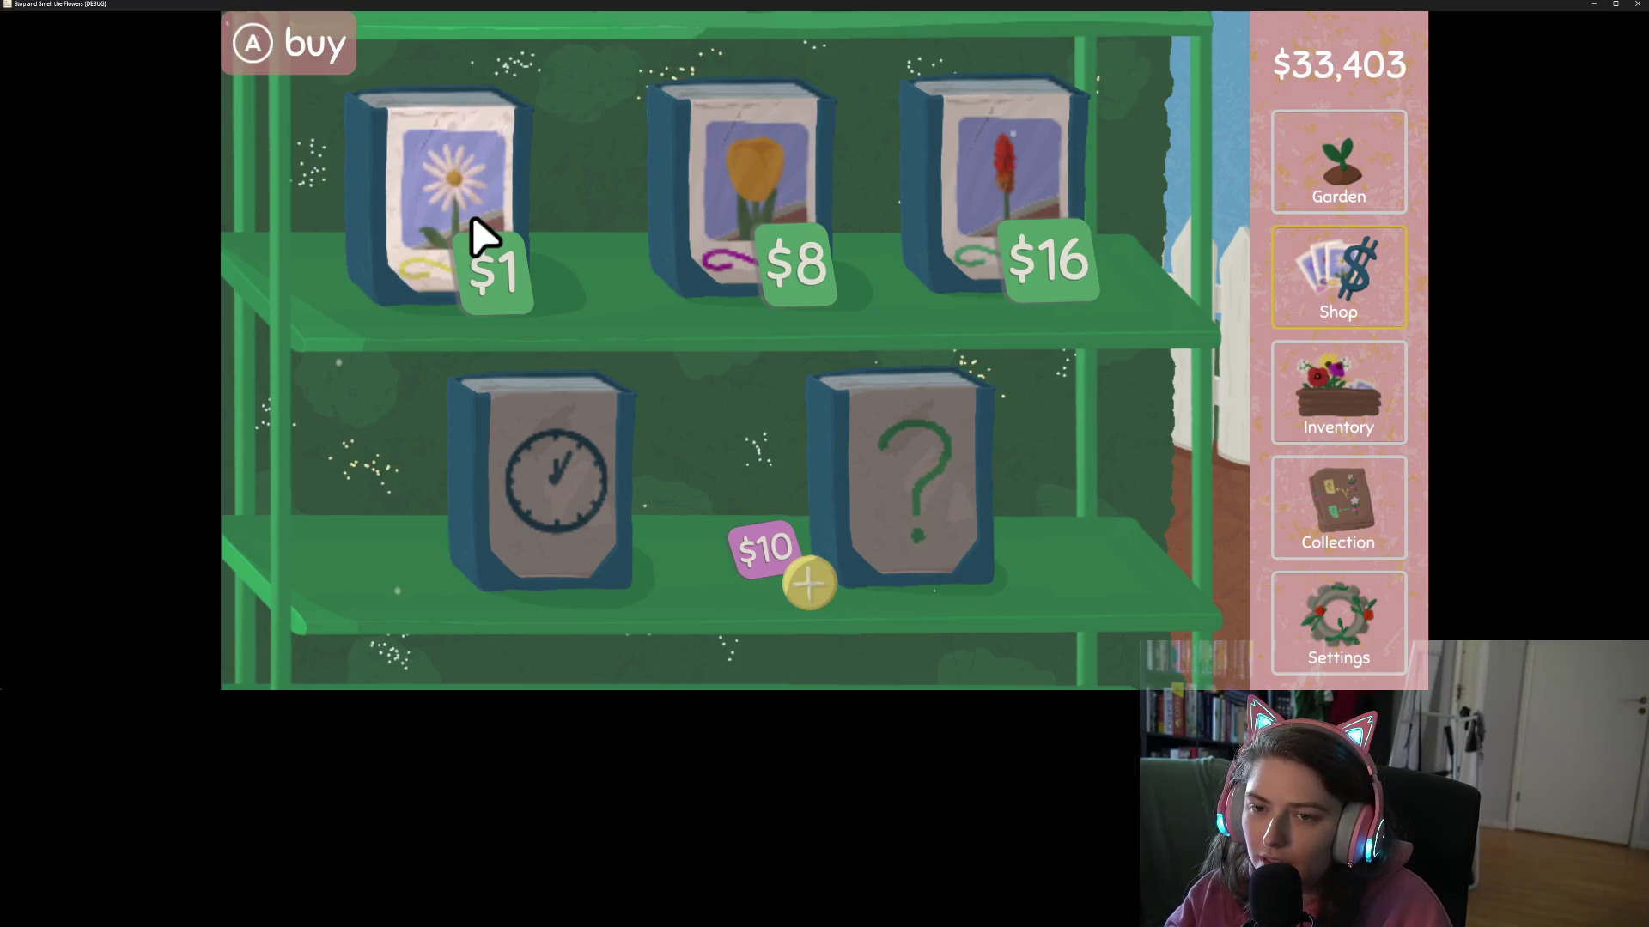
left_click(827, 599)
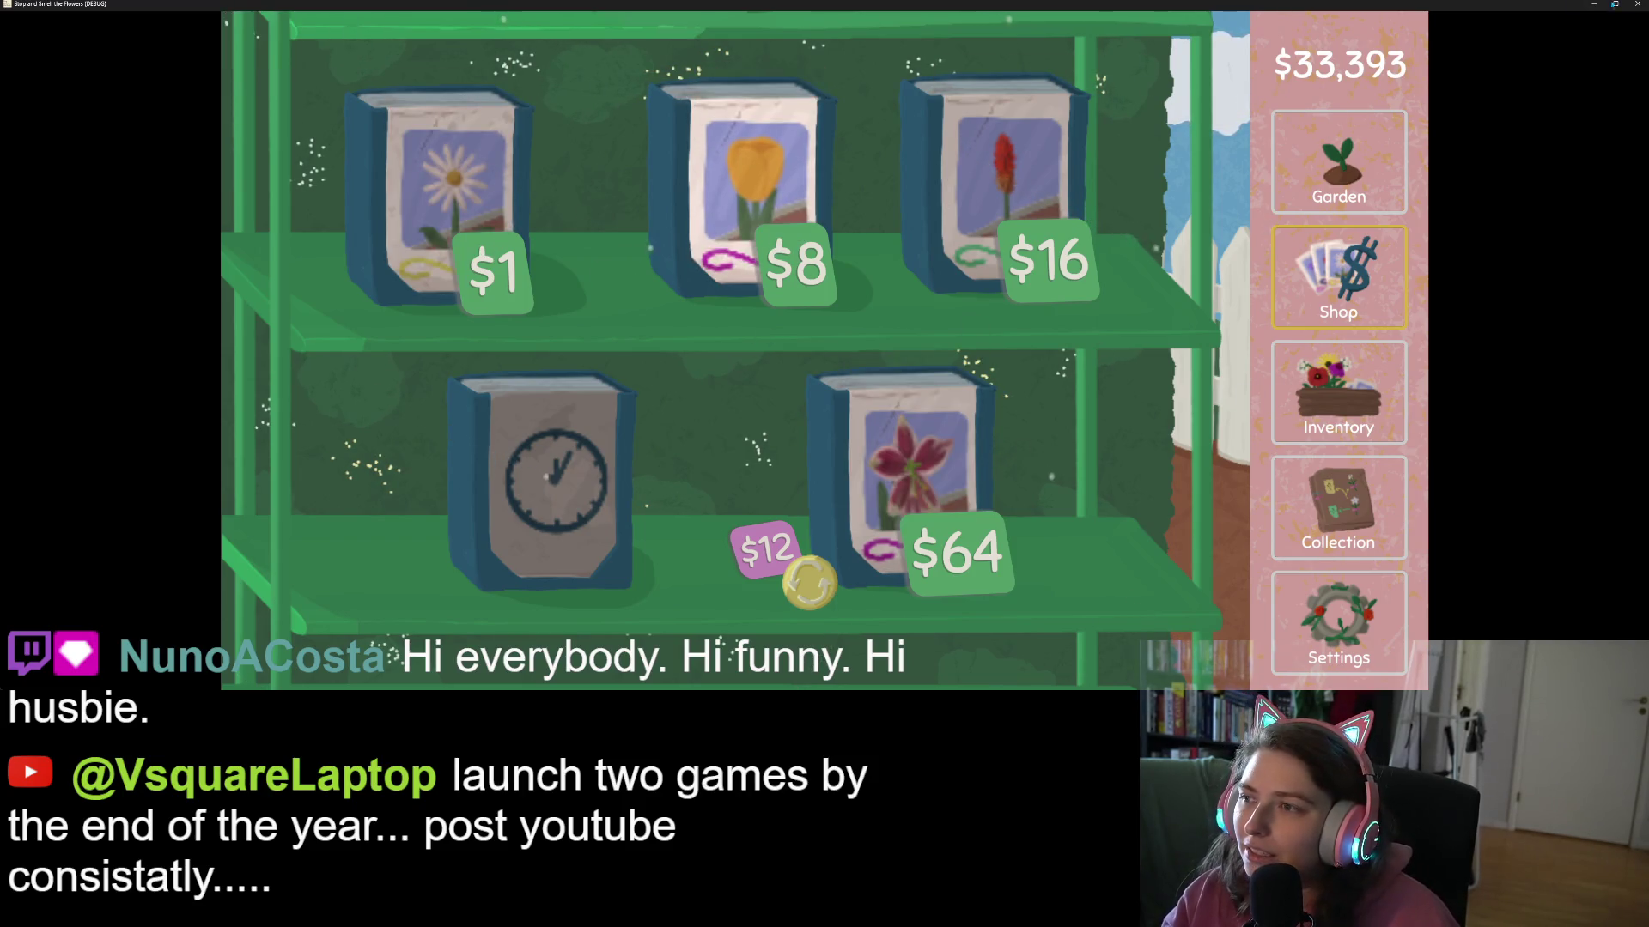
left_click(1636, 4)
left_click(877, 418)
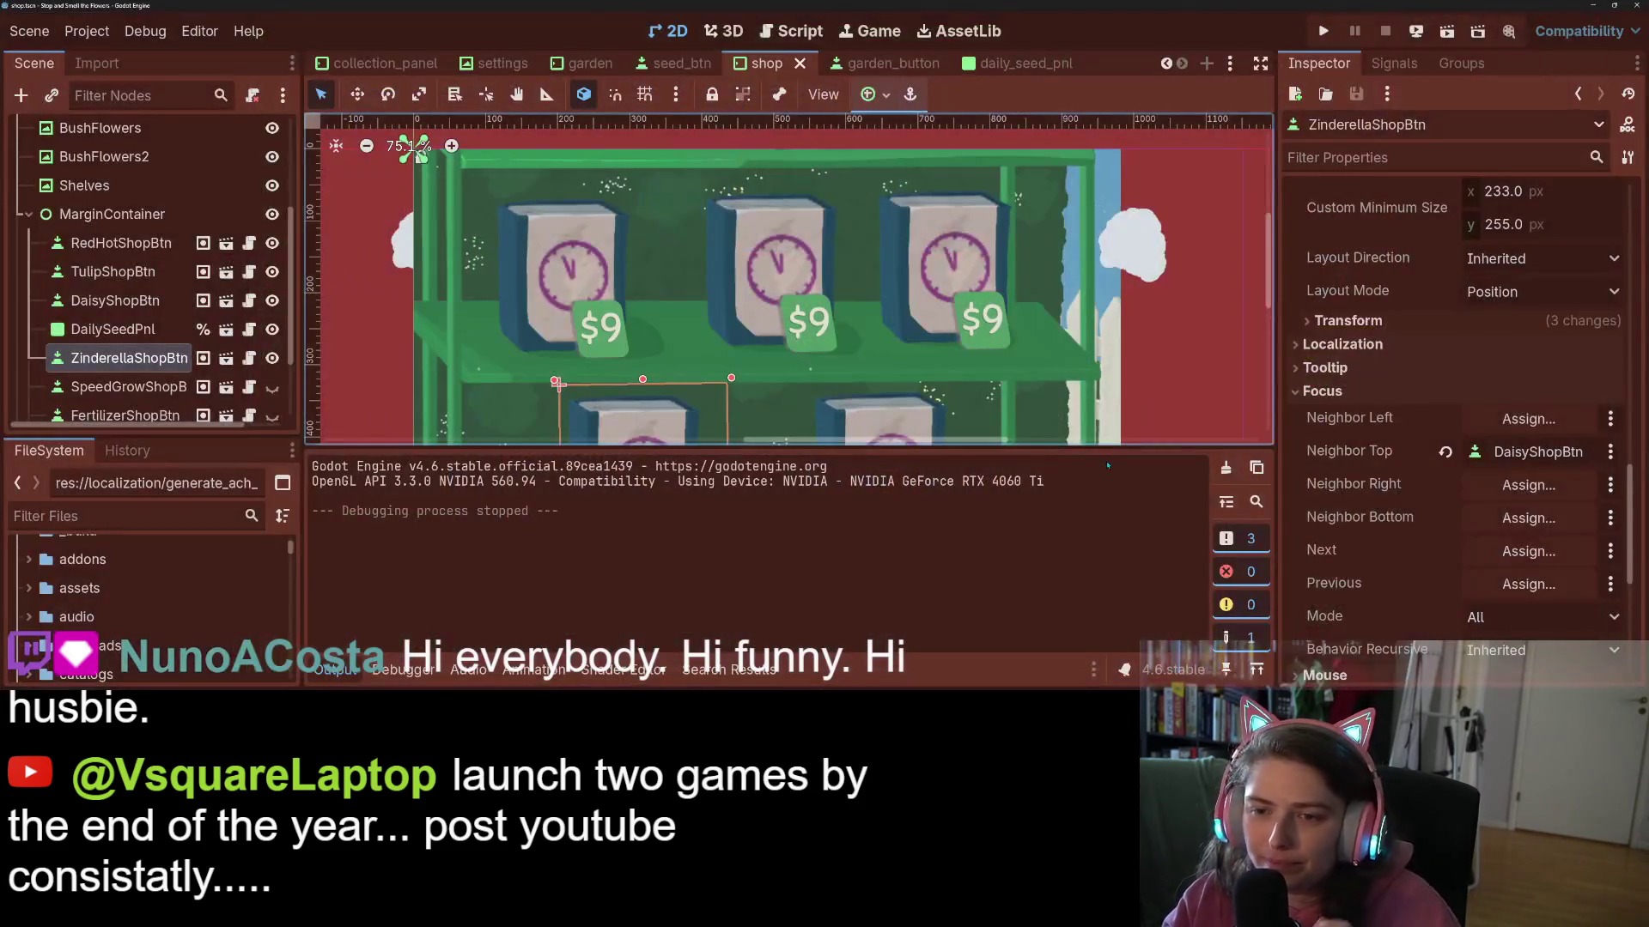
- Set DaisyShopBtn's previous focus target to RedHotShopBtn
left_click(559, 279)
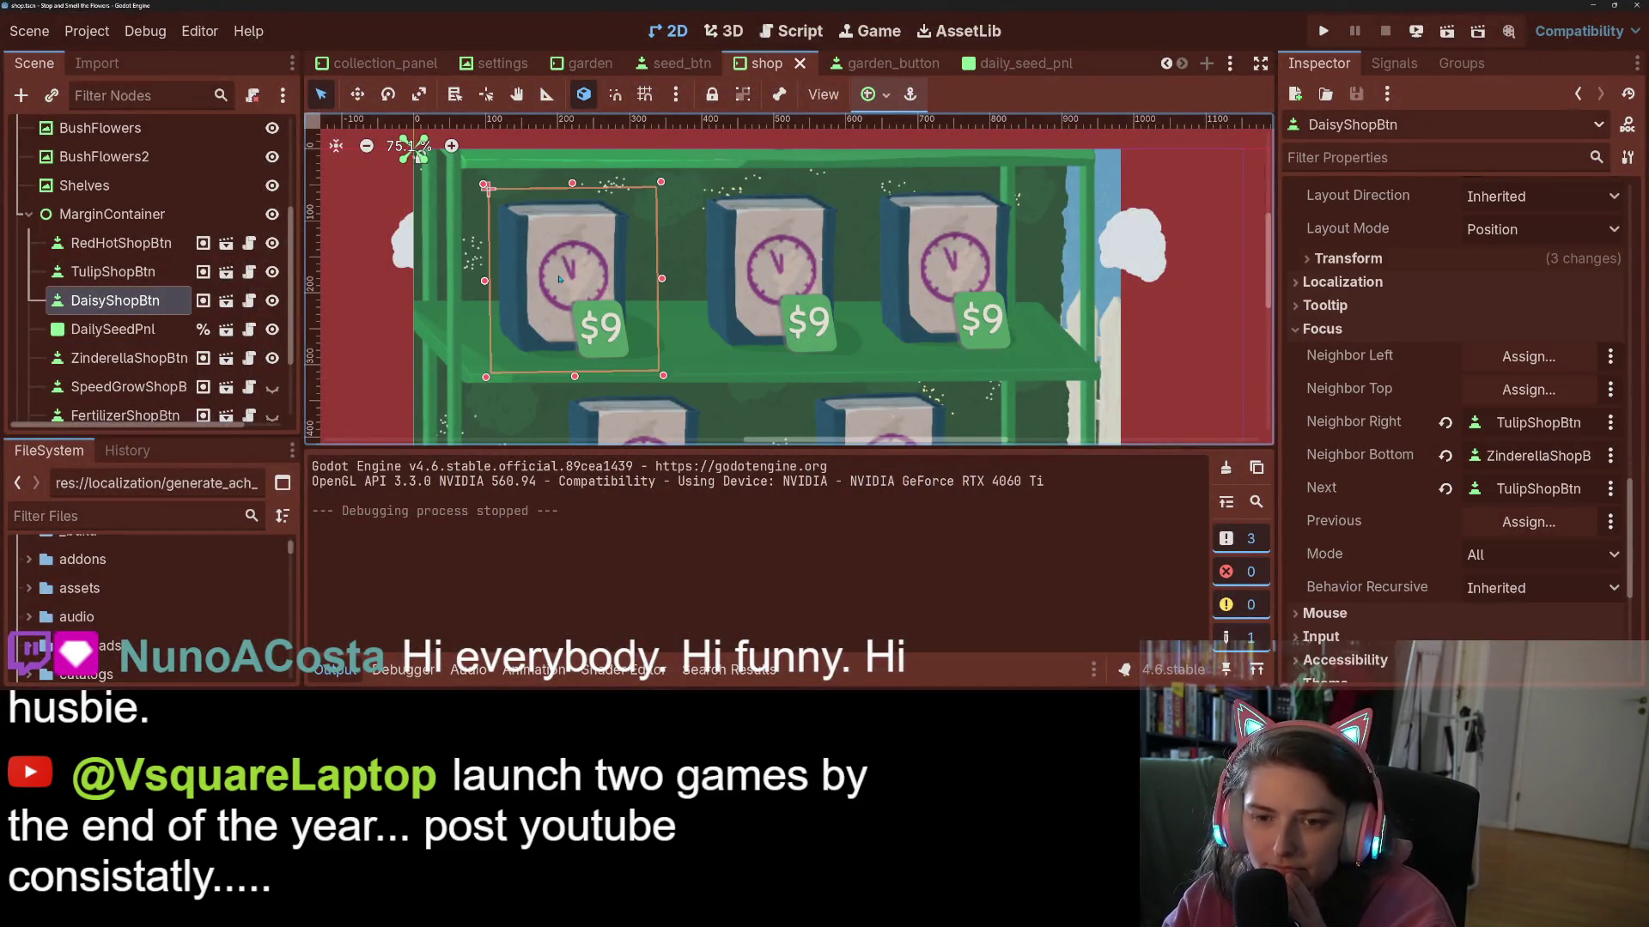
left_click(1528, 522)
left_click(779, 464)
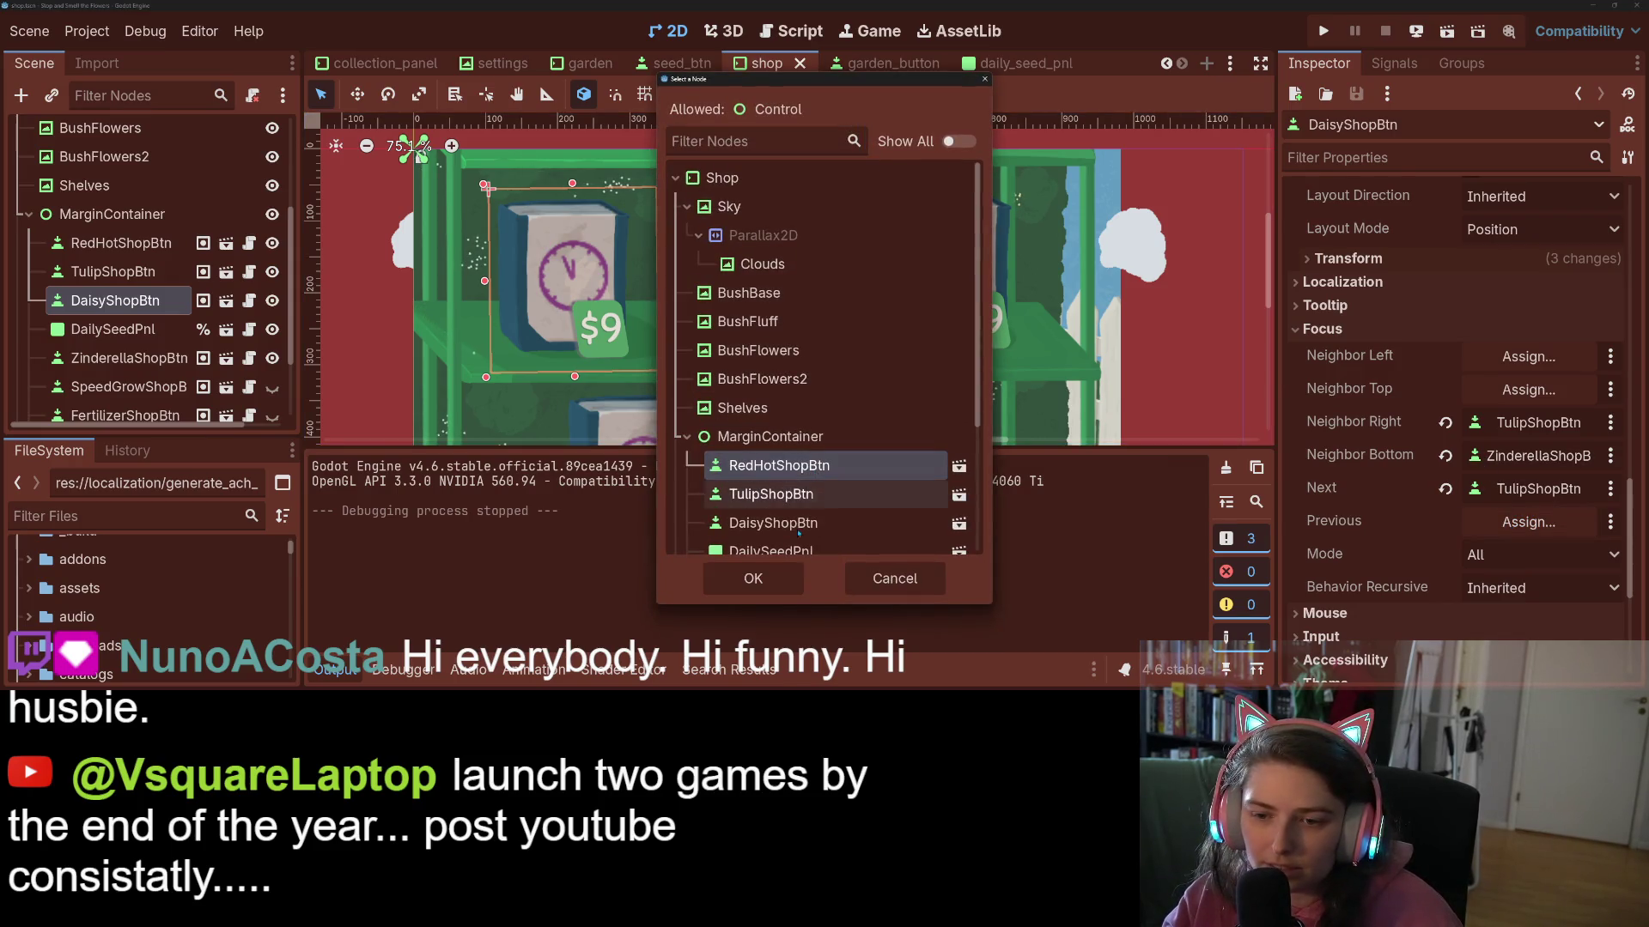
left_click(754, 577)
- Set RedHotShopBtn's next focus to DaisyShopBtn and save the scene with Ctrl+S
left_click(121, 243)
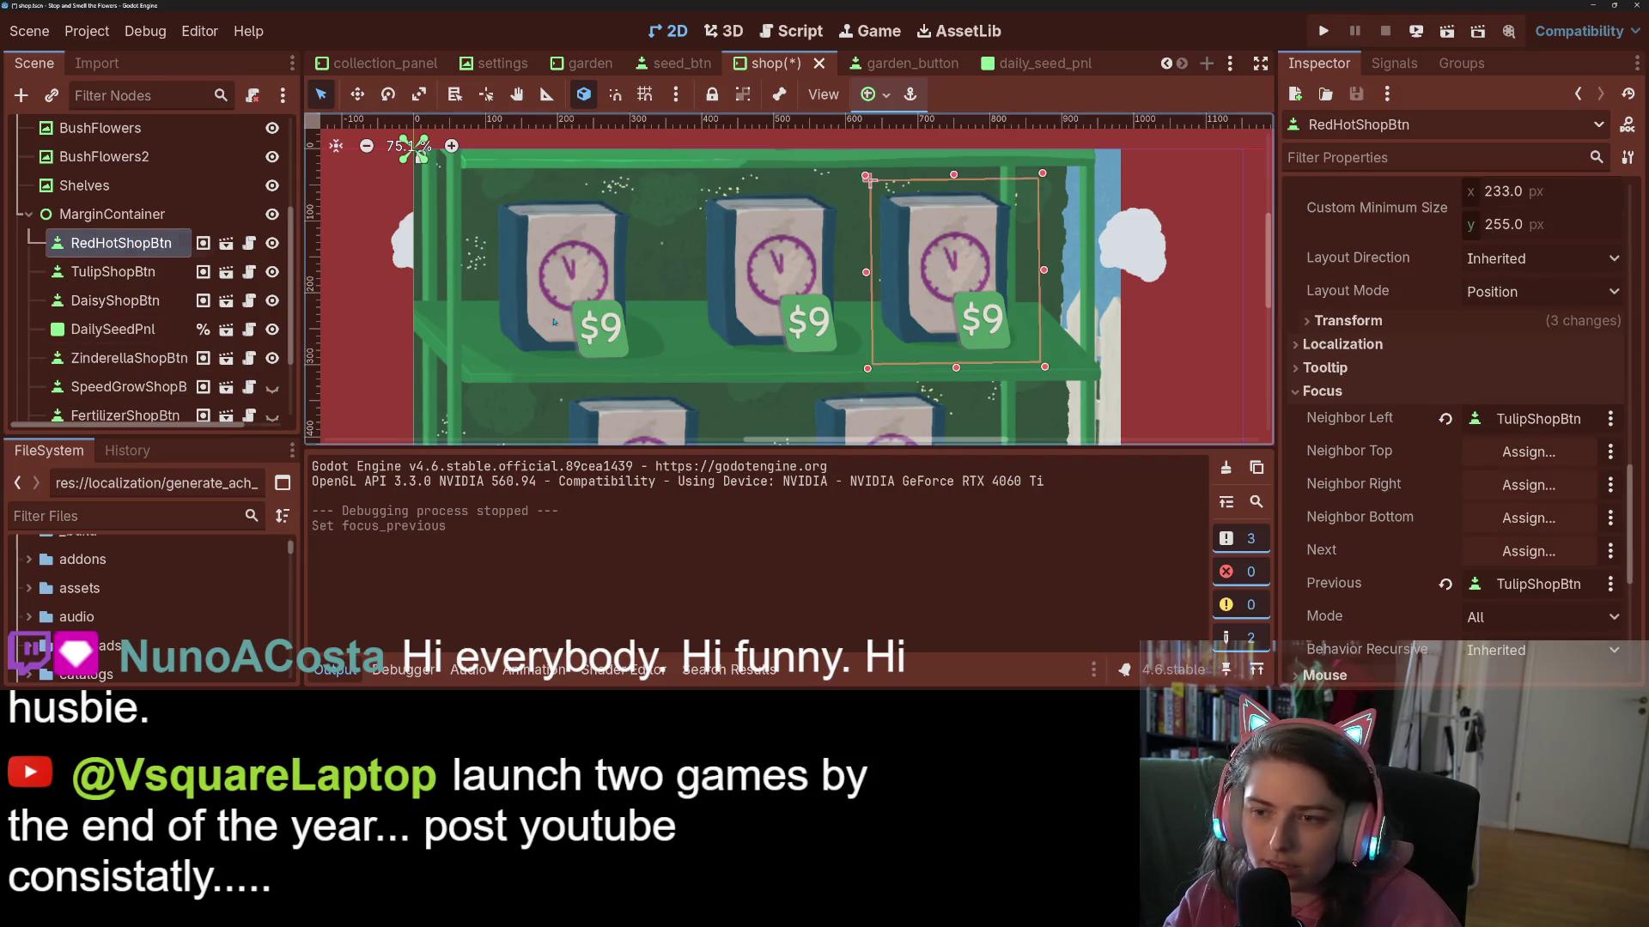
left_click(1511, 551)
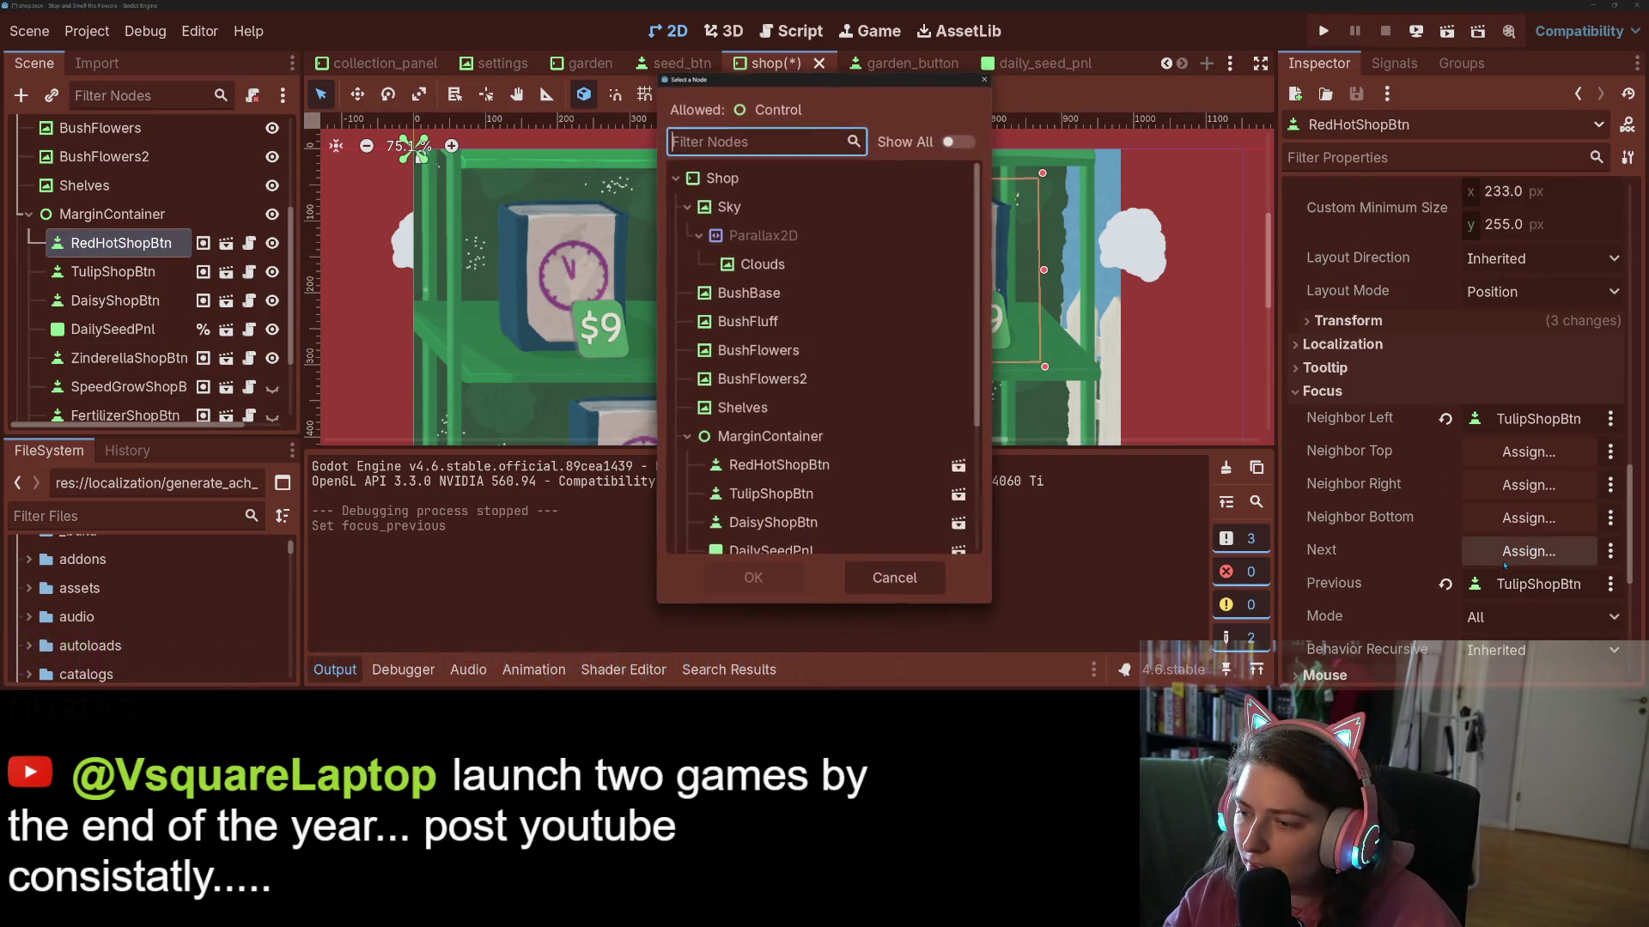
left_click(771, 494)
left_click(773, 523)
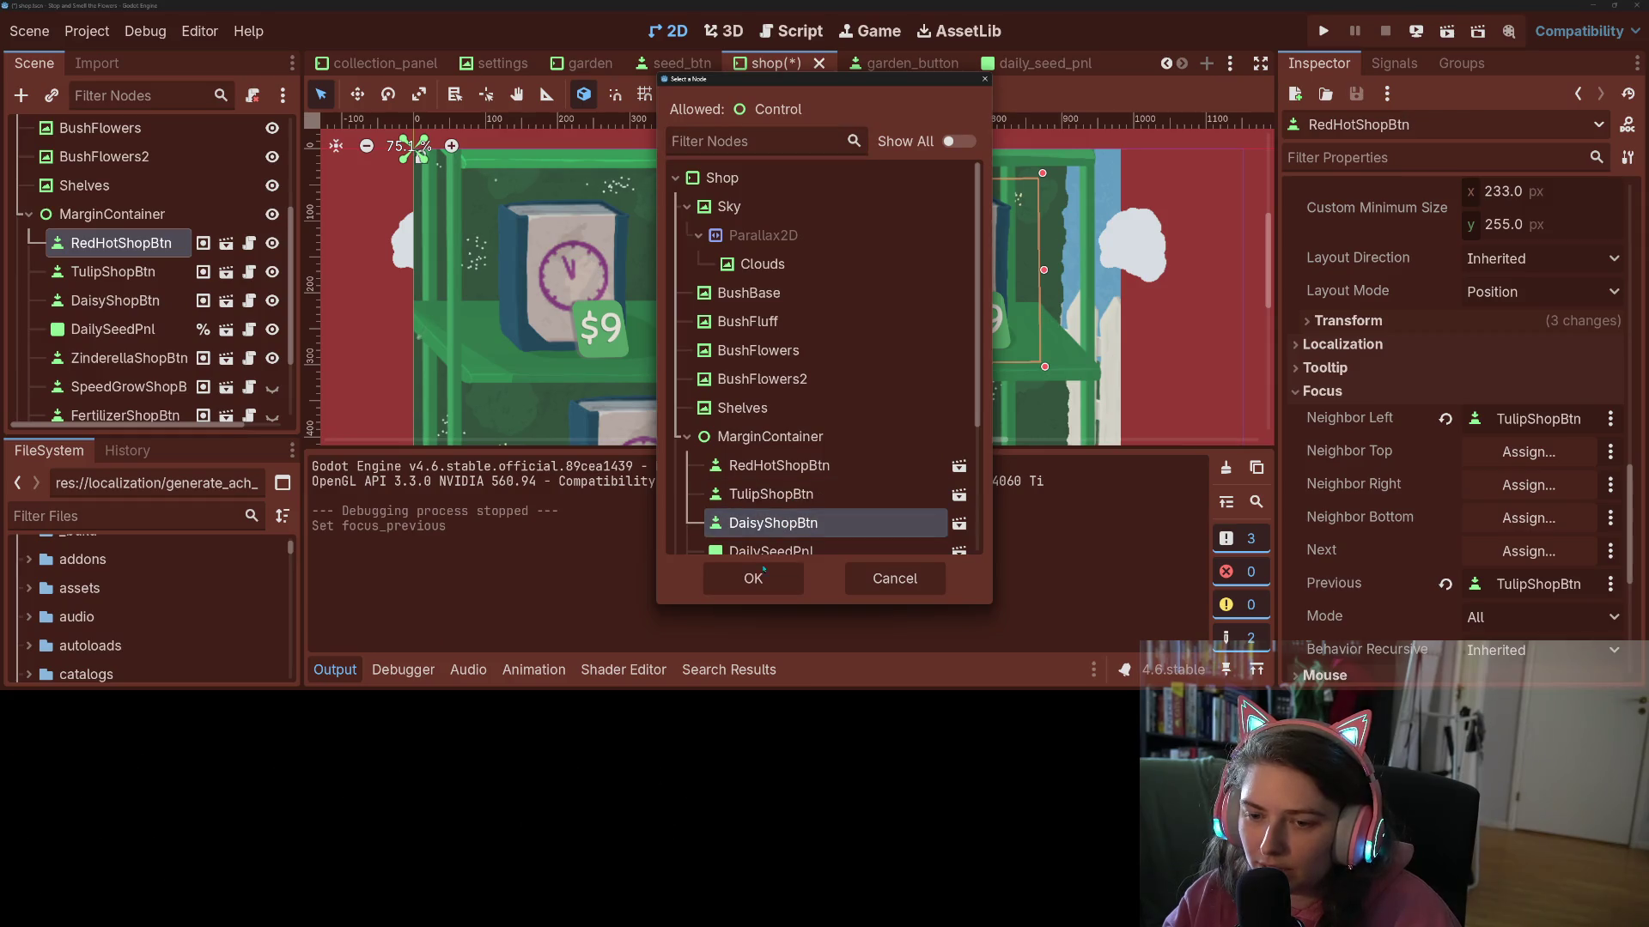
left_click(753, 578)
key("ctrl+s")
scroll(613, 360, "down", 2)
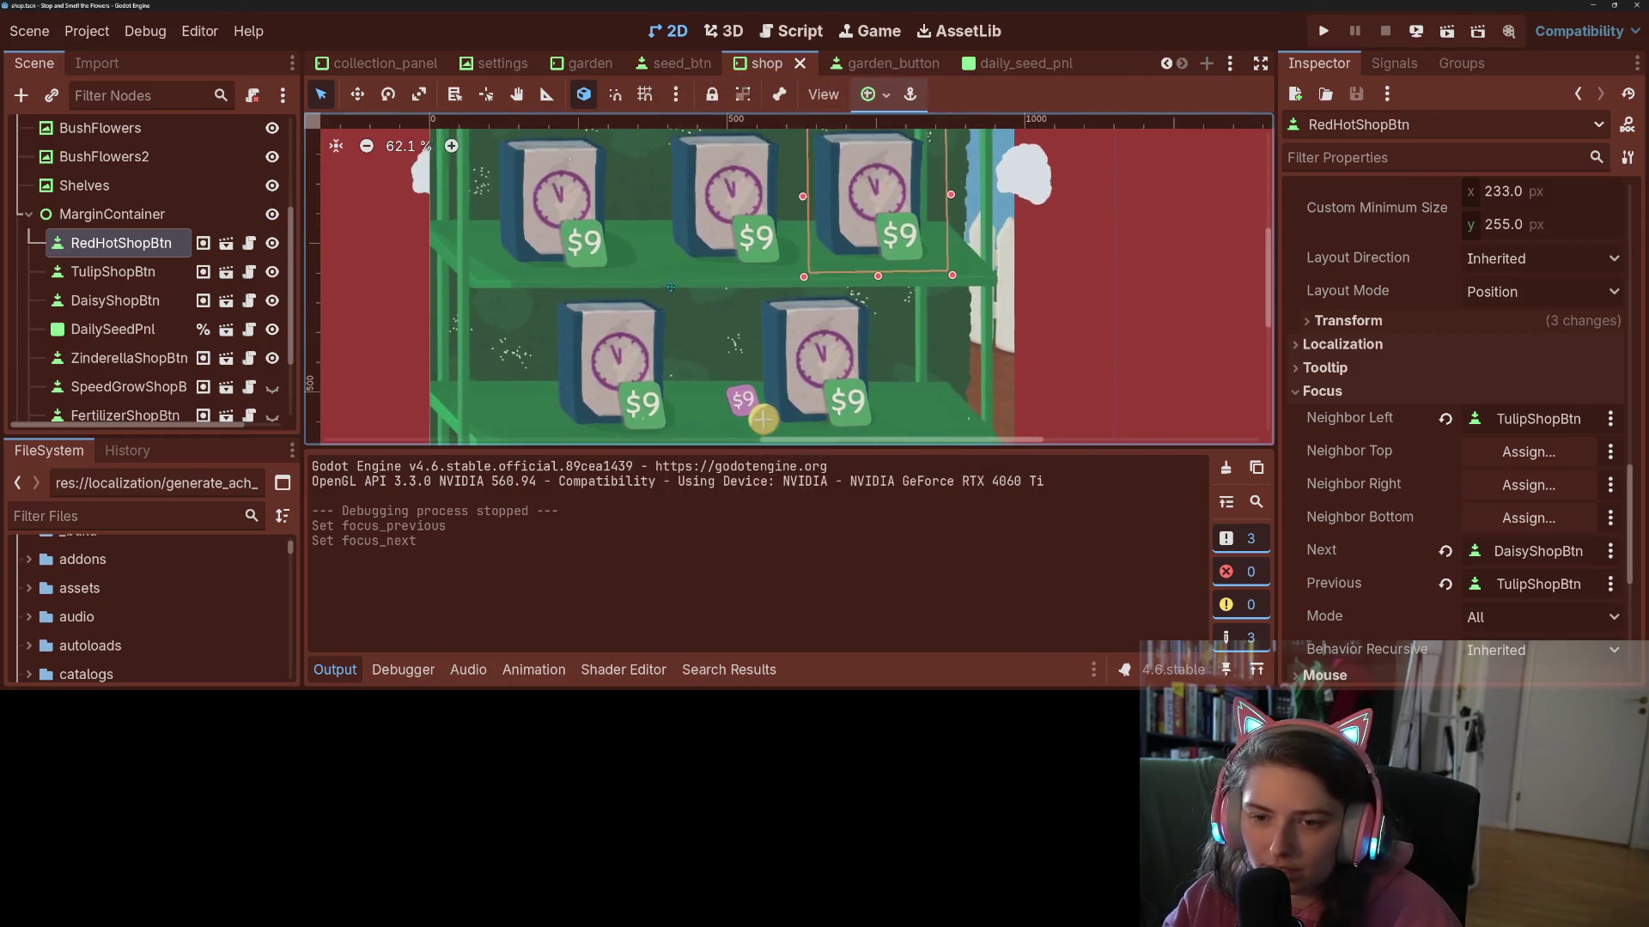
left_click(612, 358)
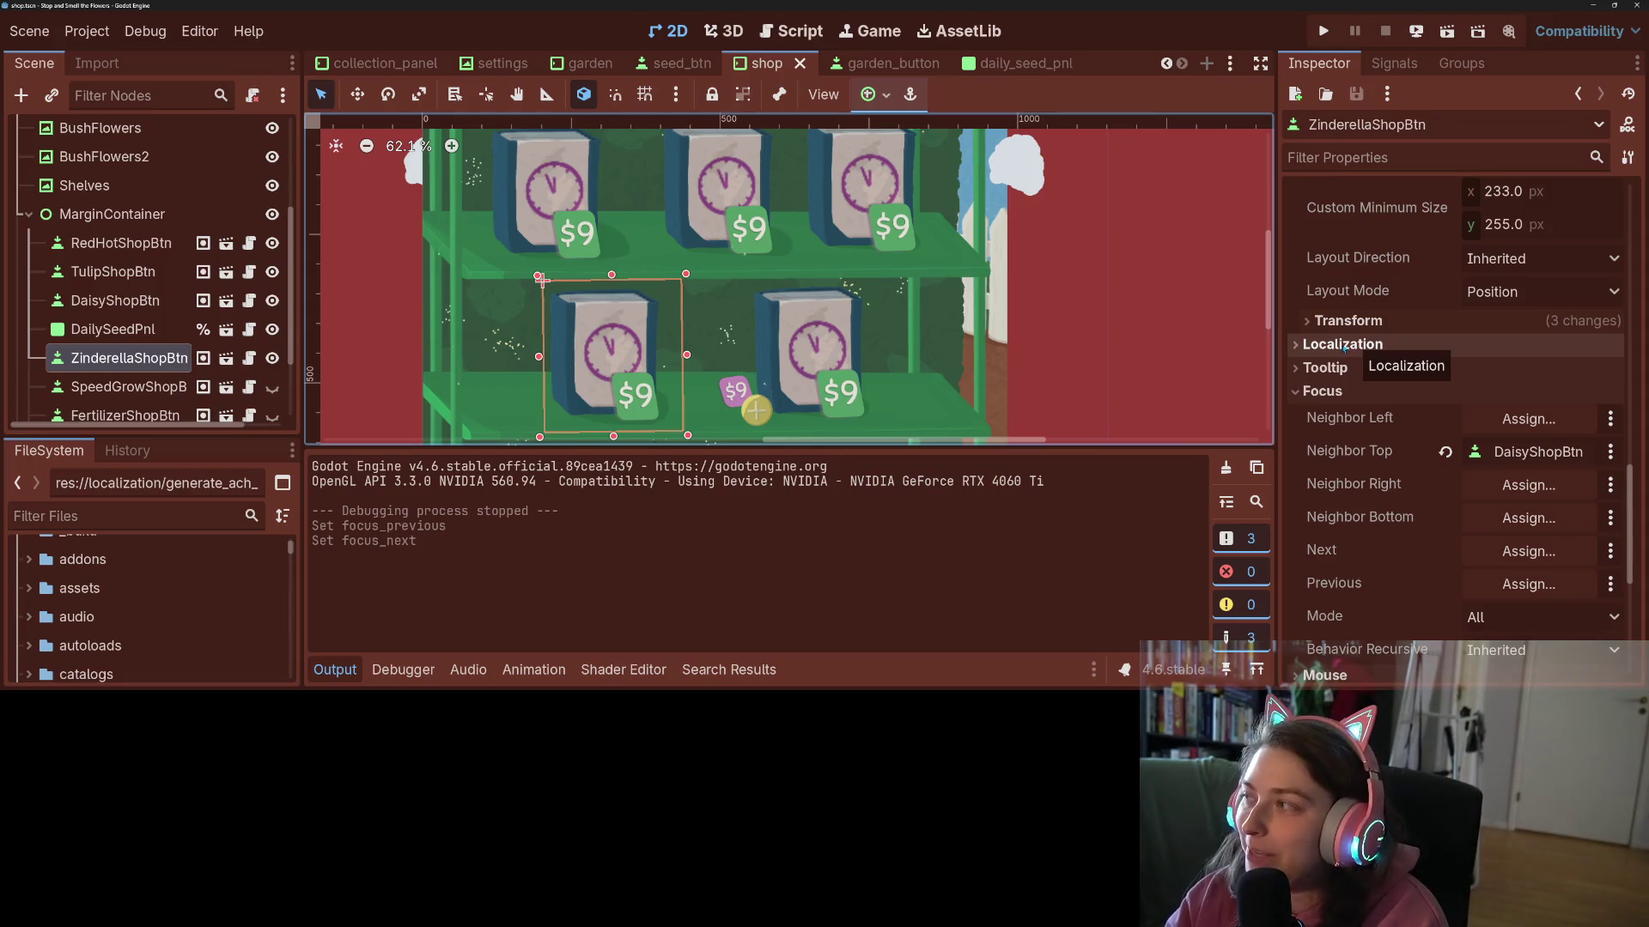
left_click(333, 670)
scroll(606, 592, "down", 2)
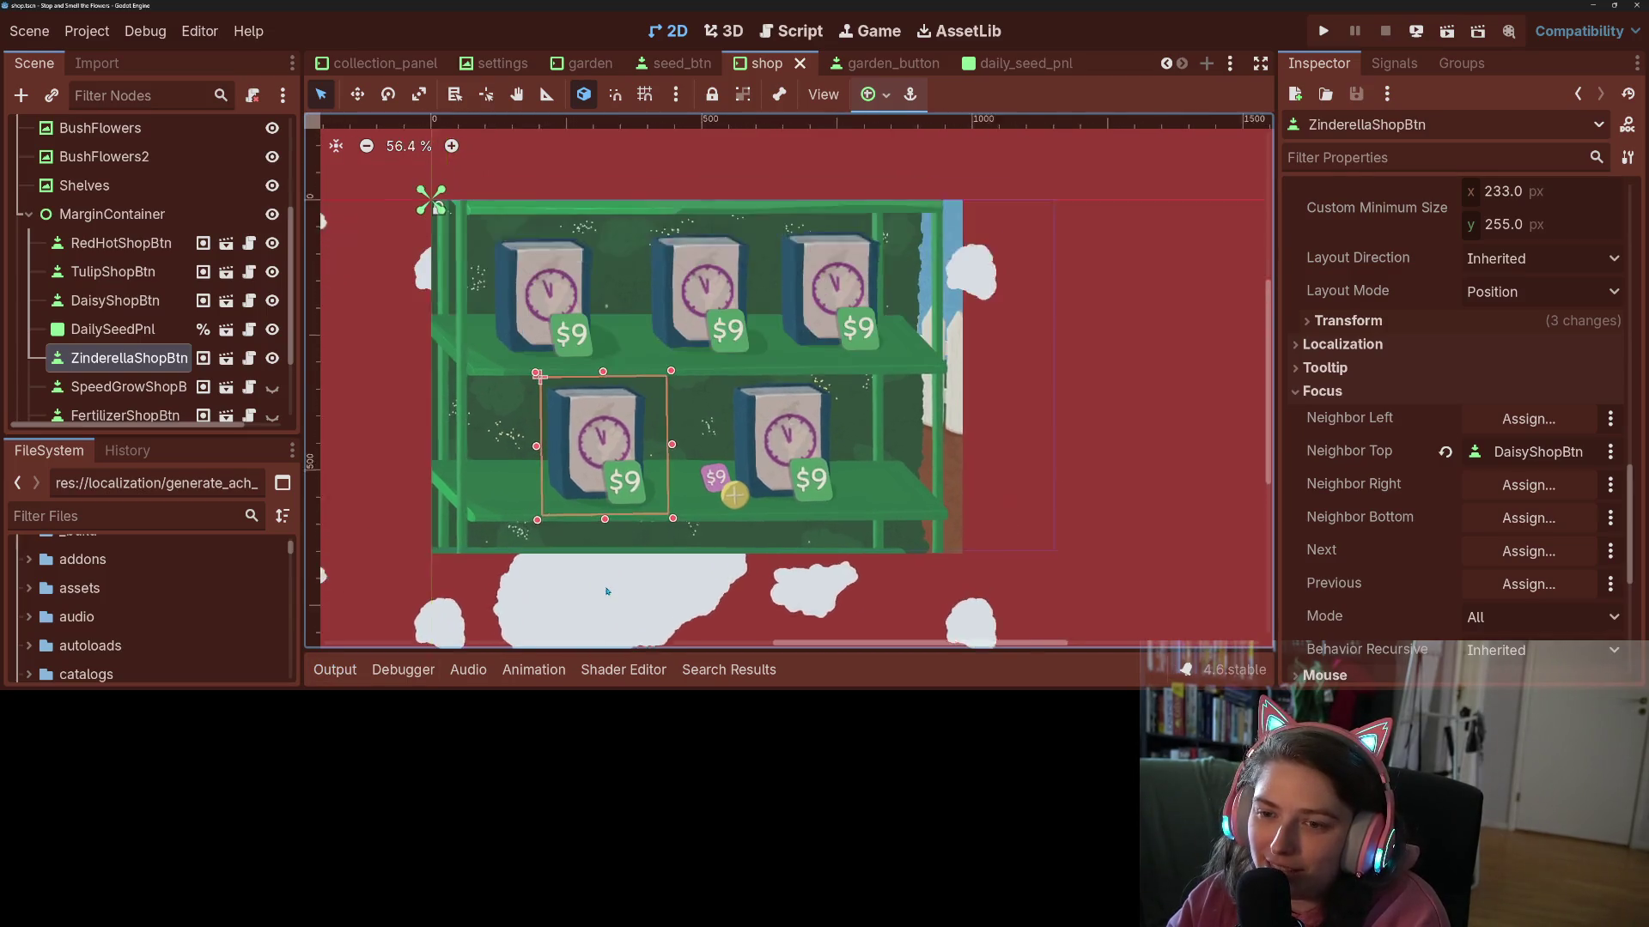
scroll(606, 592, "up", 1)
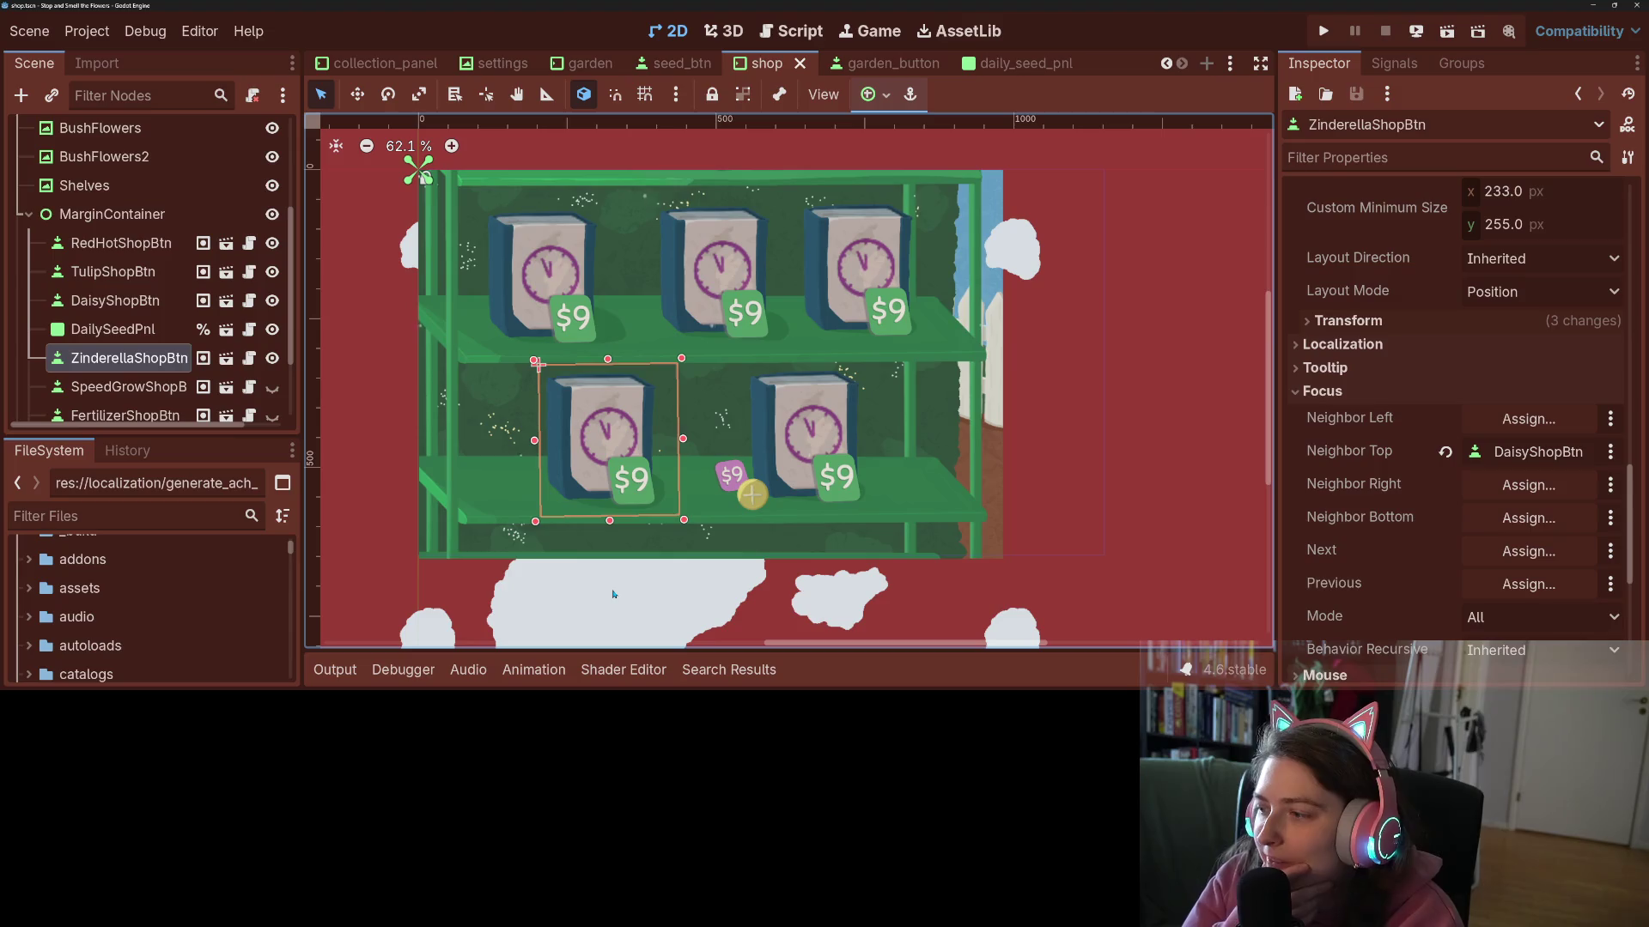
key("ctrl+s")
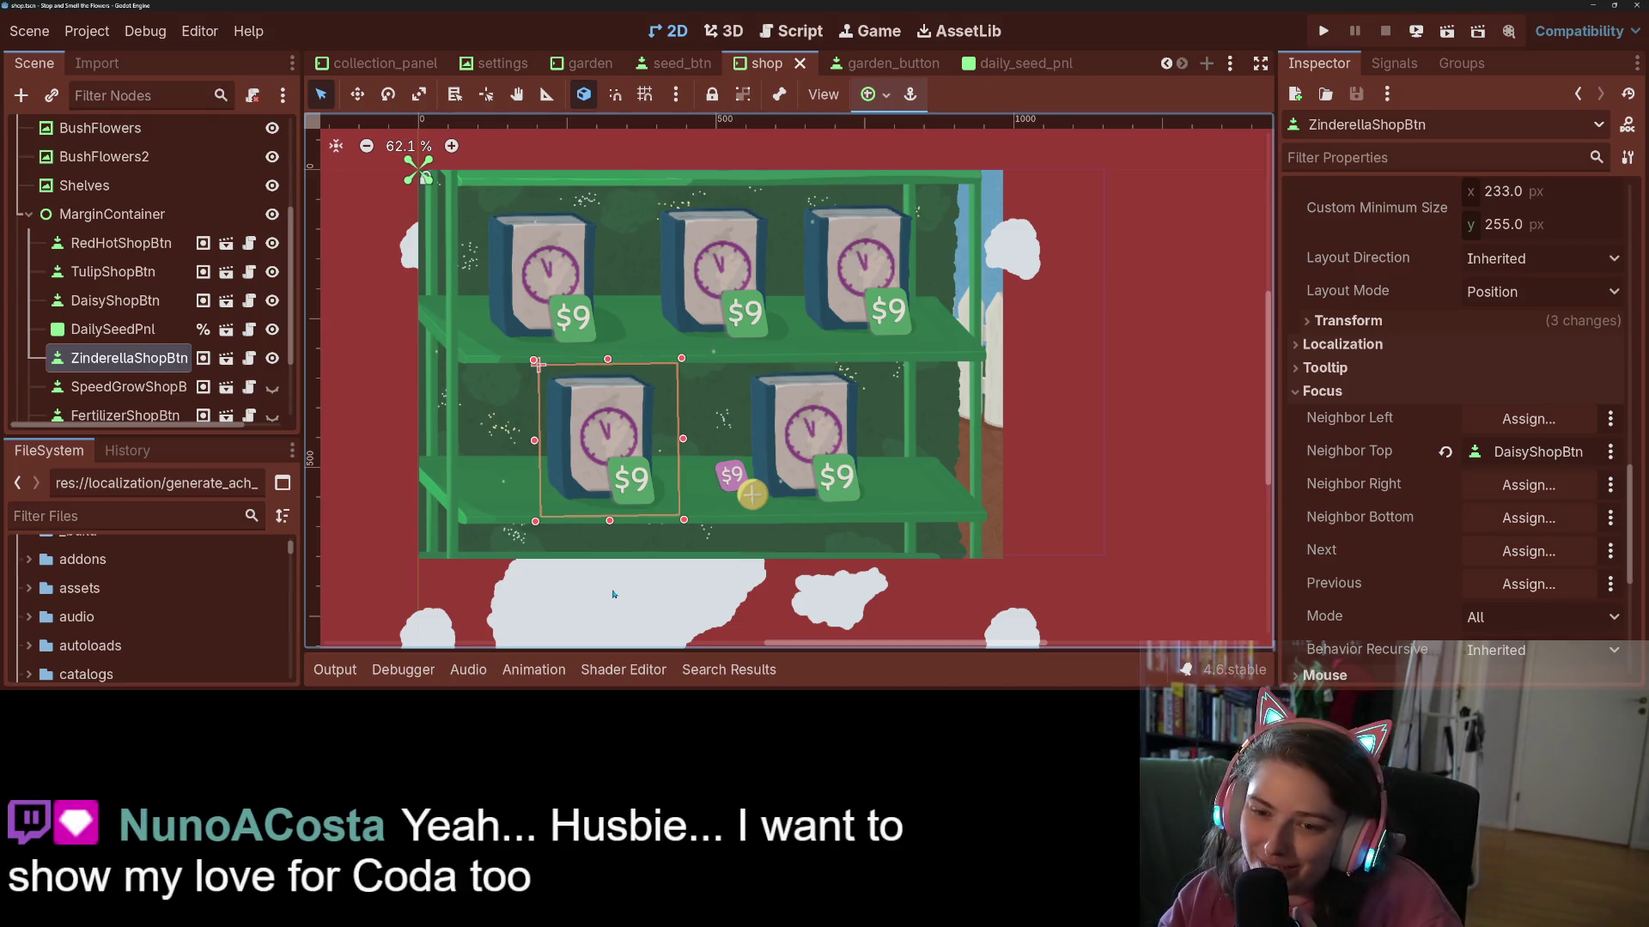
key("ctrl+s")
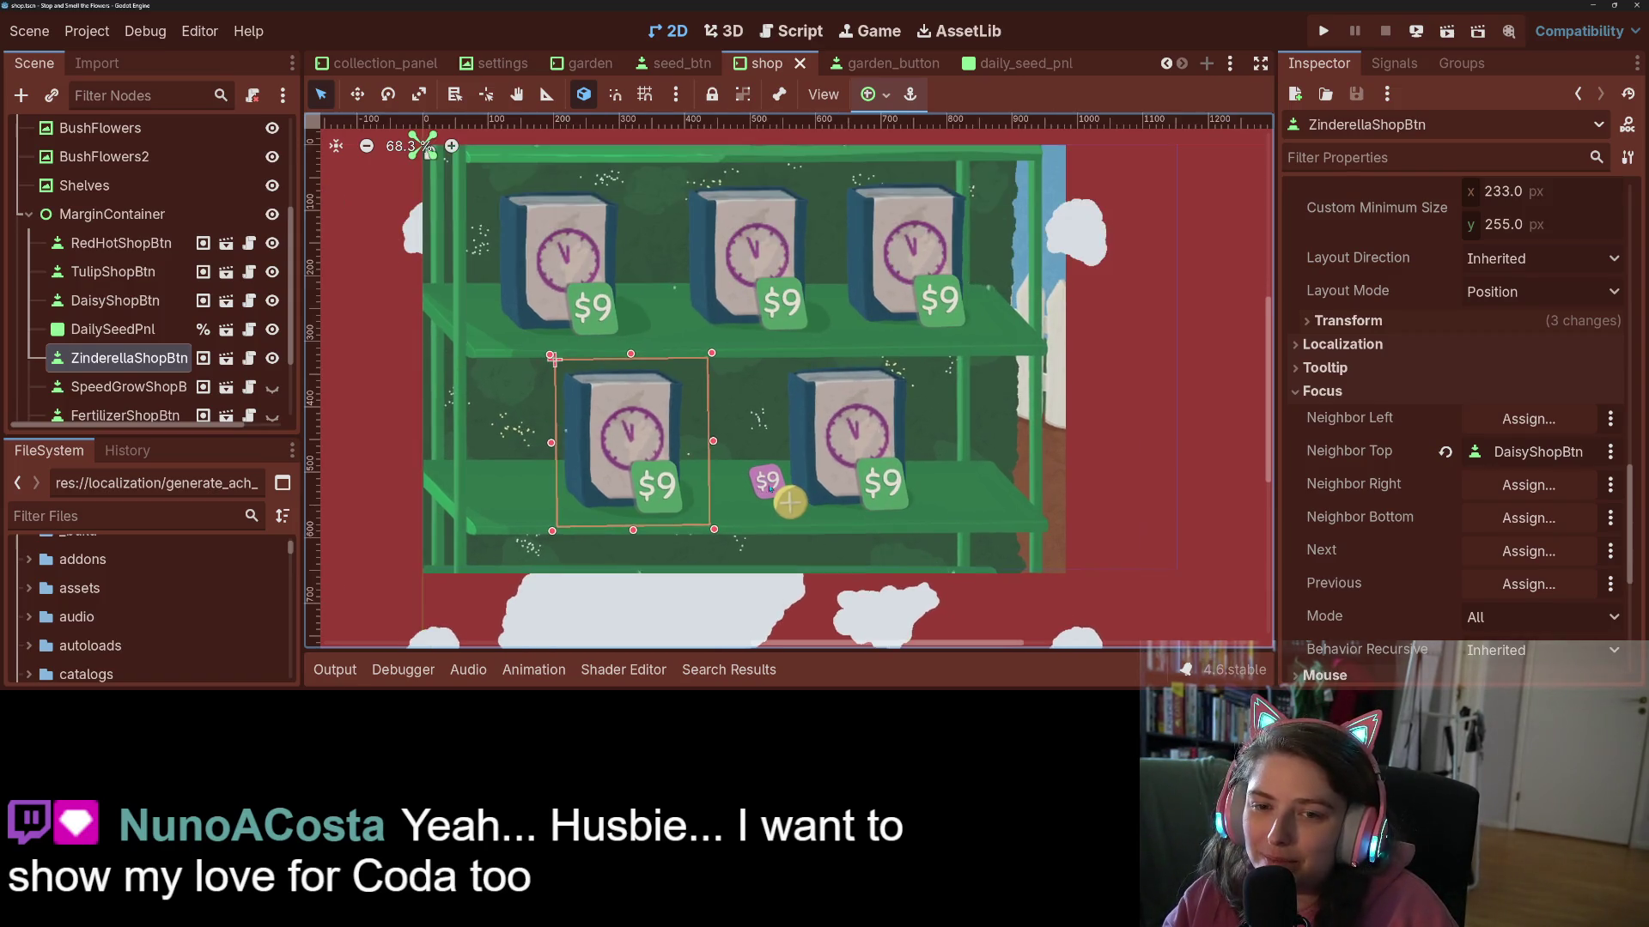
scroll(784, 530, "up", 1)
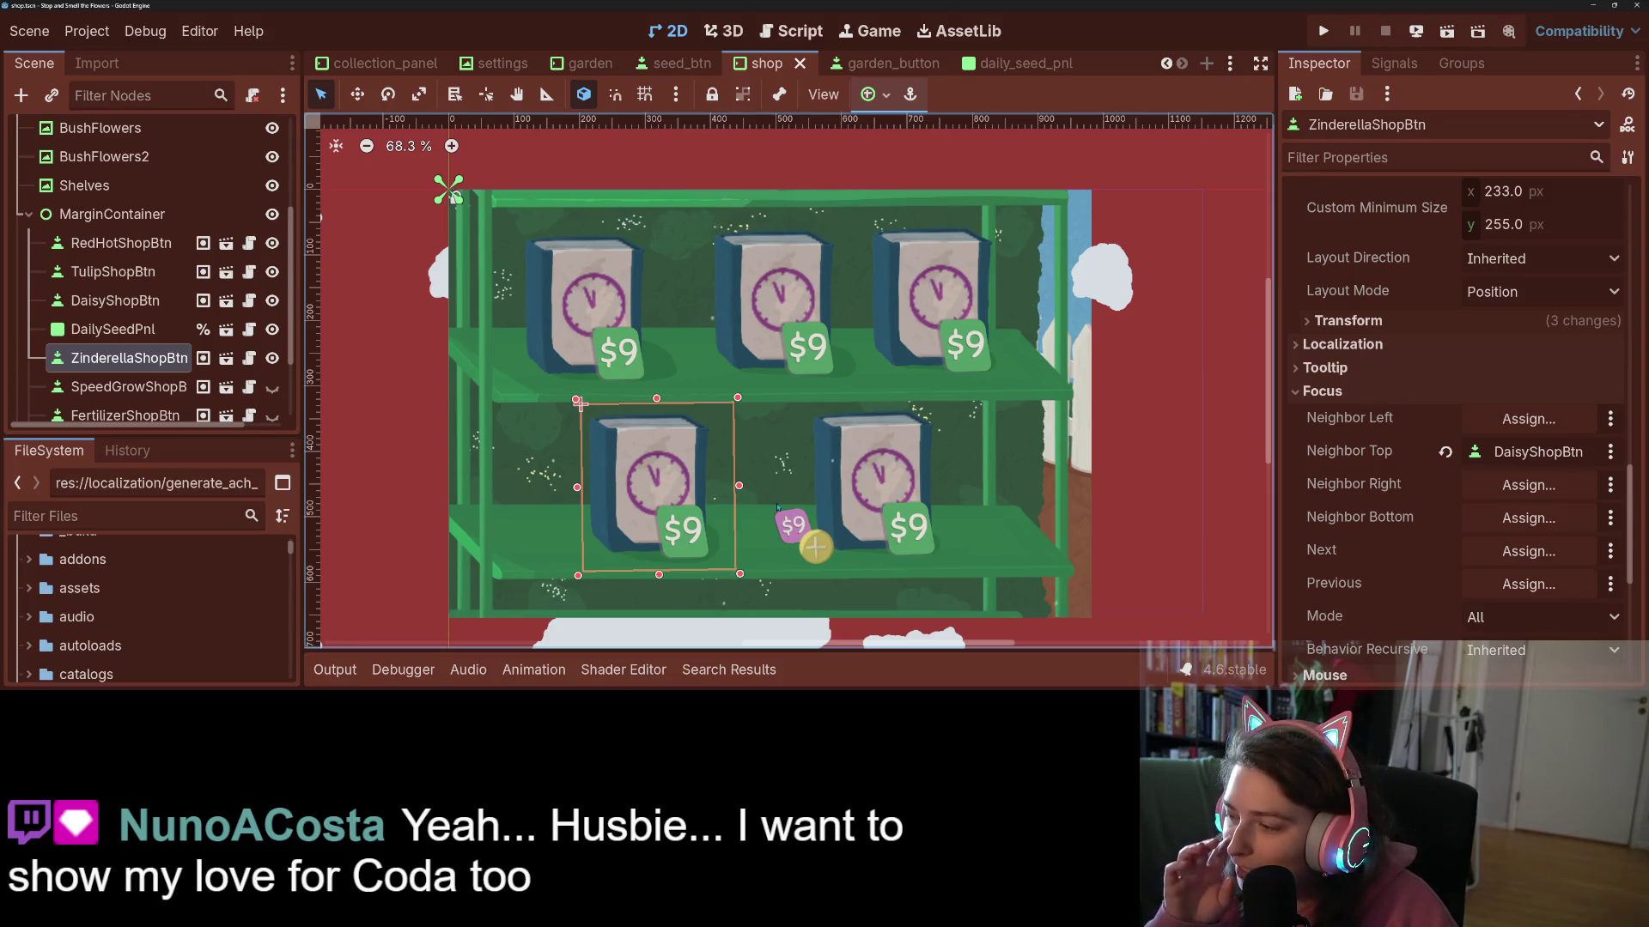
scroll(763, 408, "up", 1)
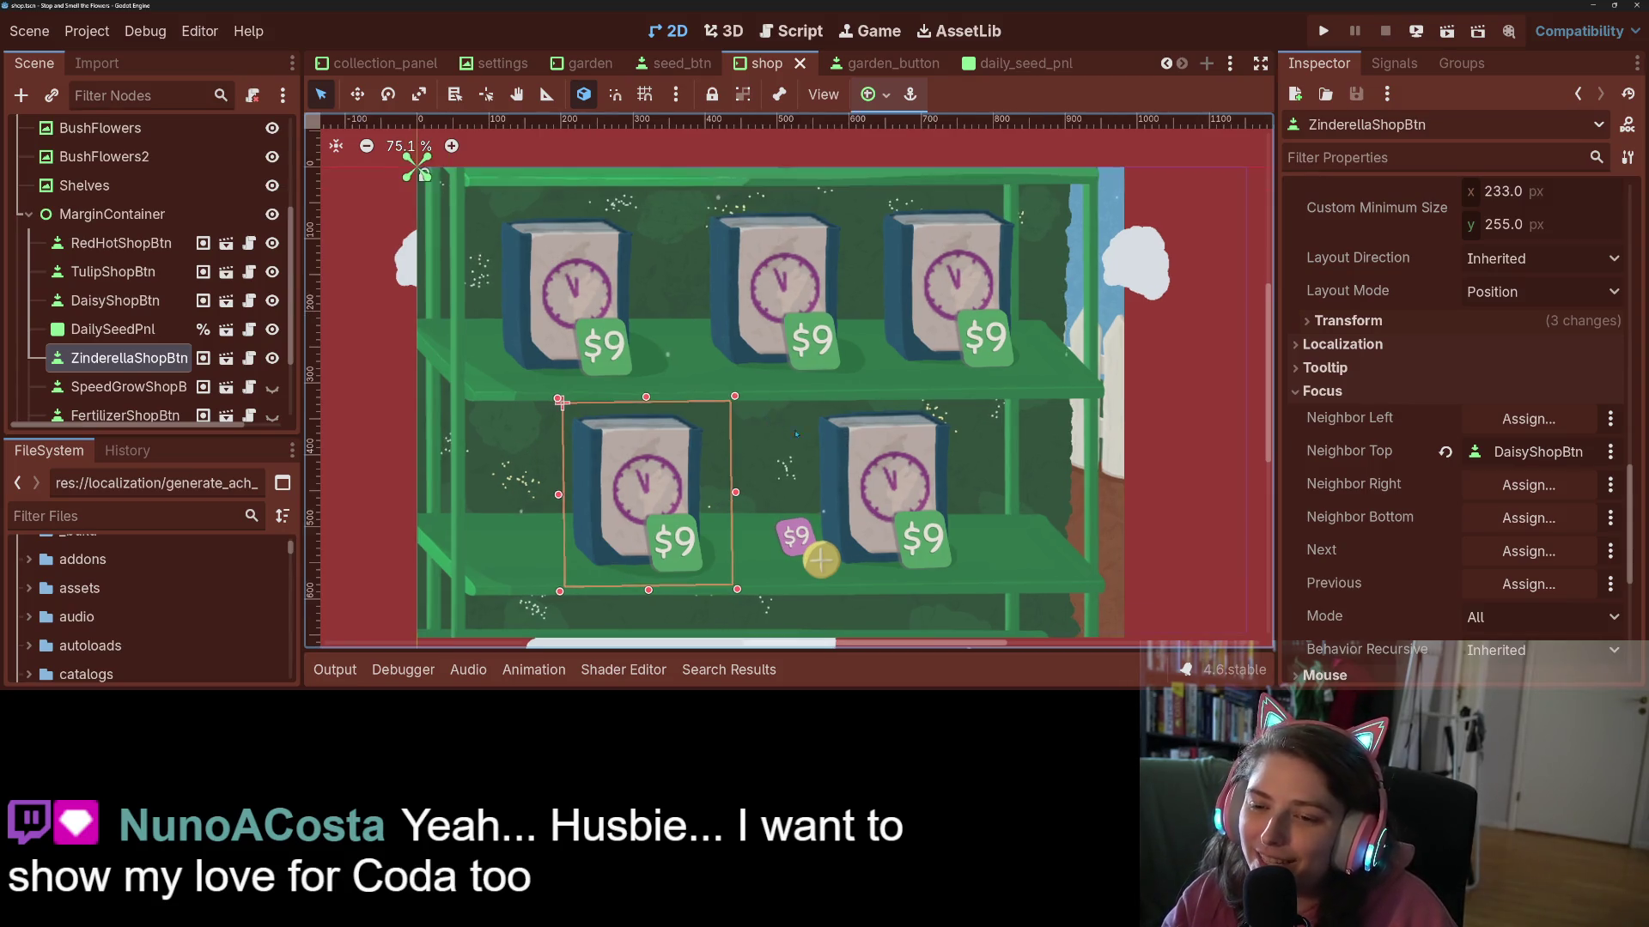
key("ctrl+s")
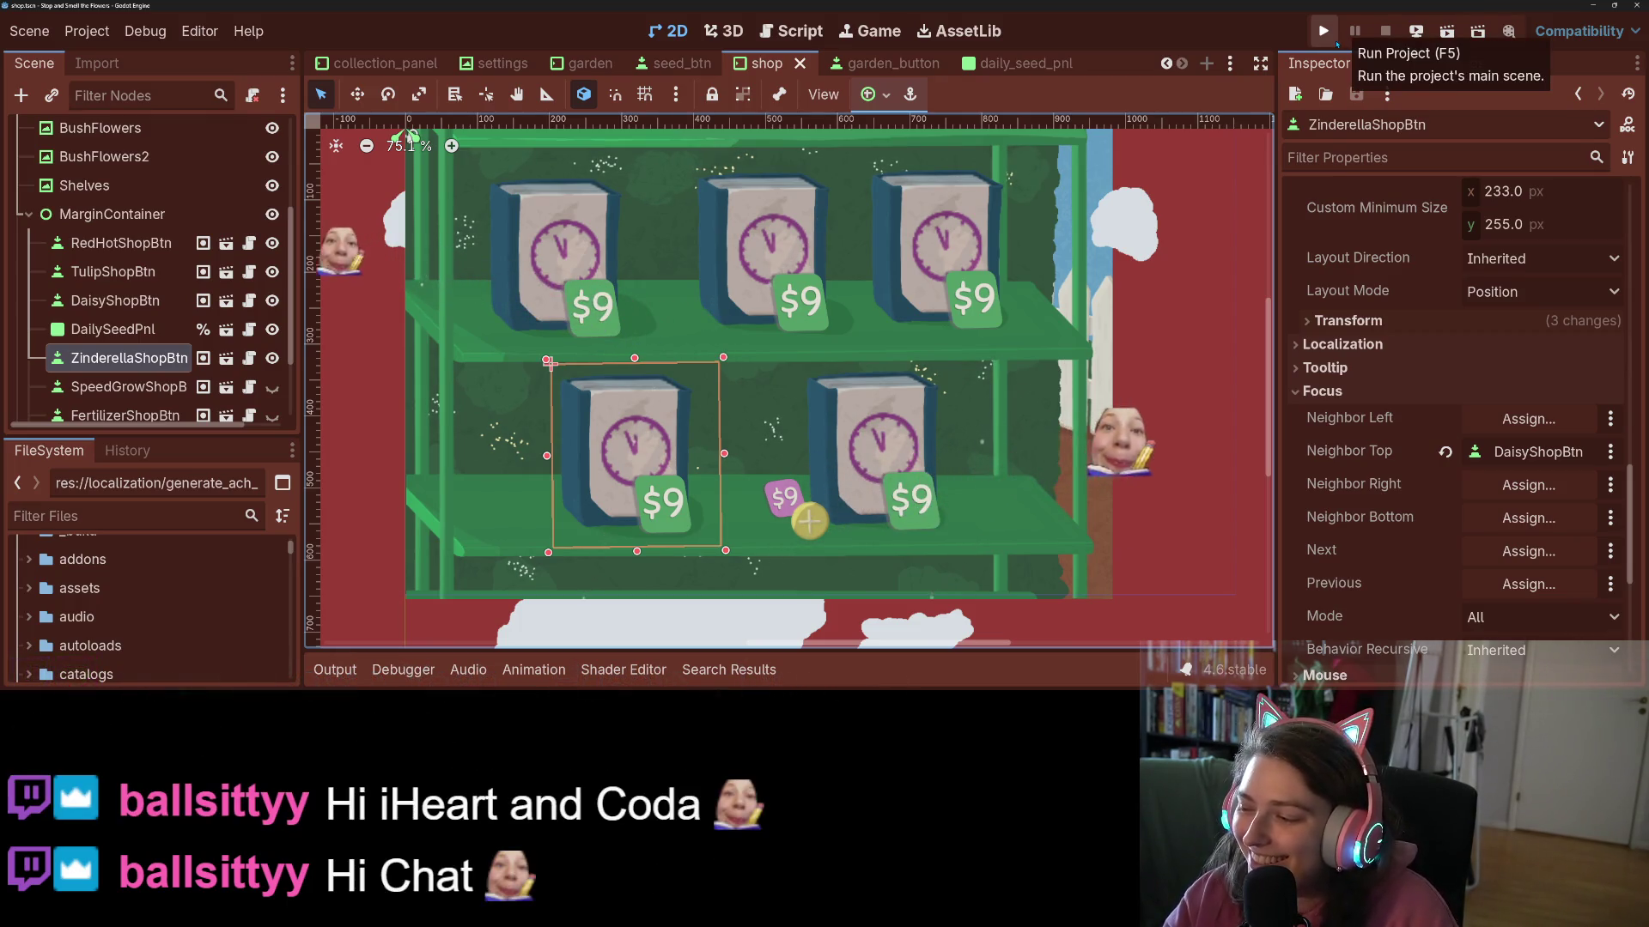
- Run the game, open the Shop, and buy the $16, $8 and $1 seeds
left_click(1335, 41)
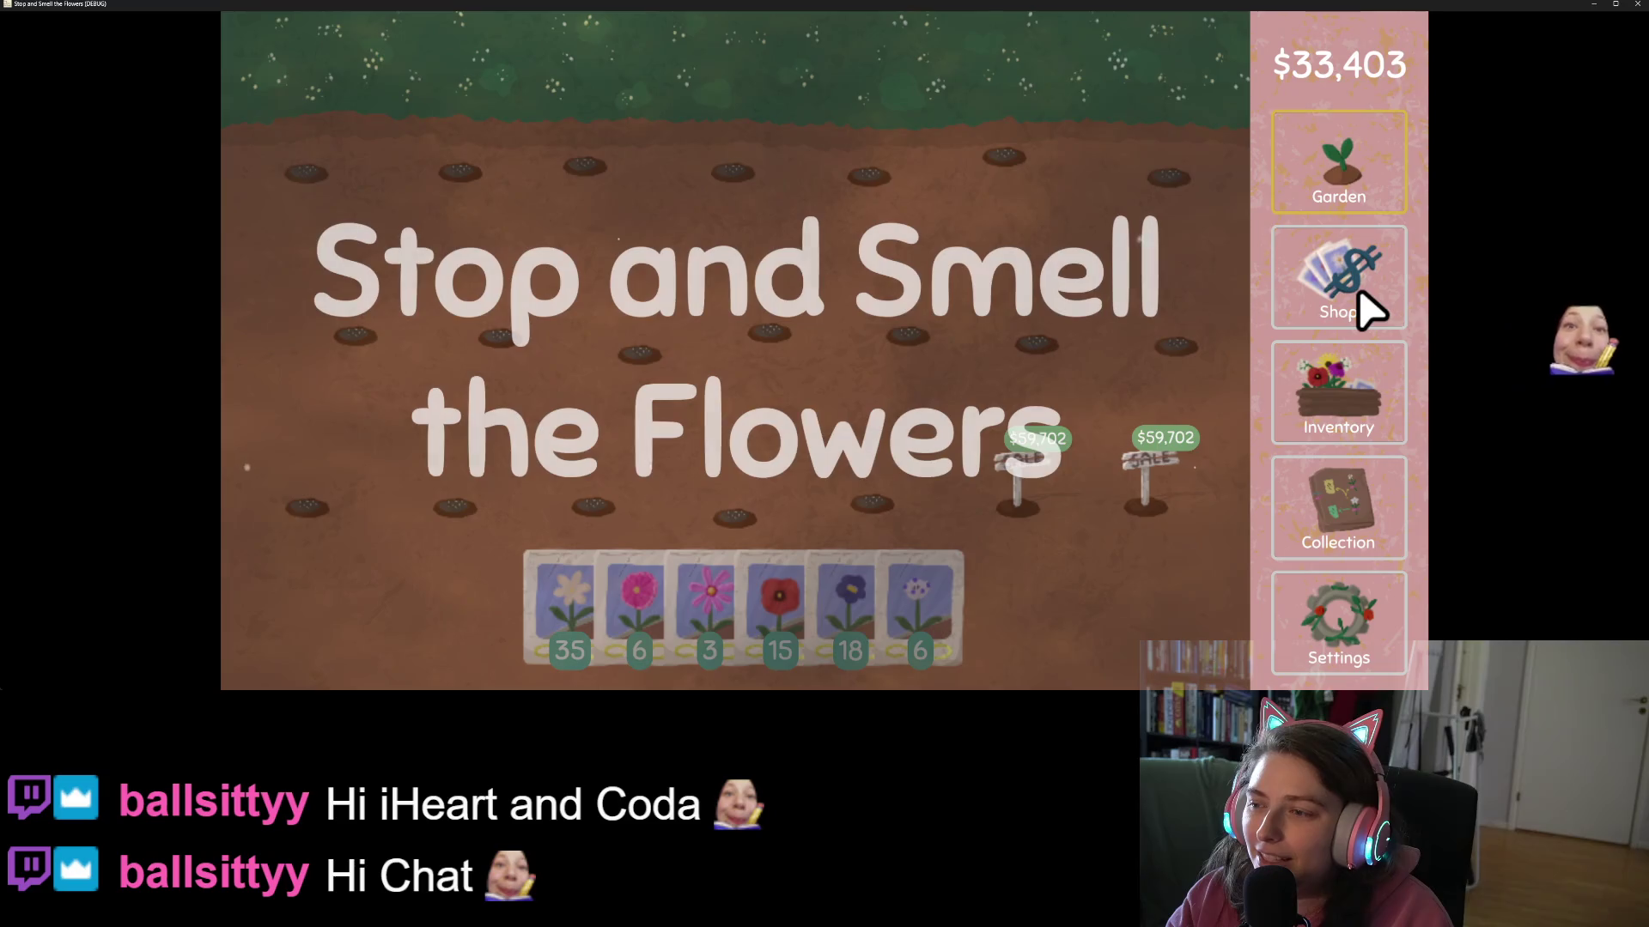
left_click(1358, 296)
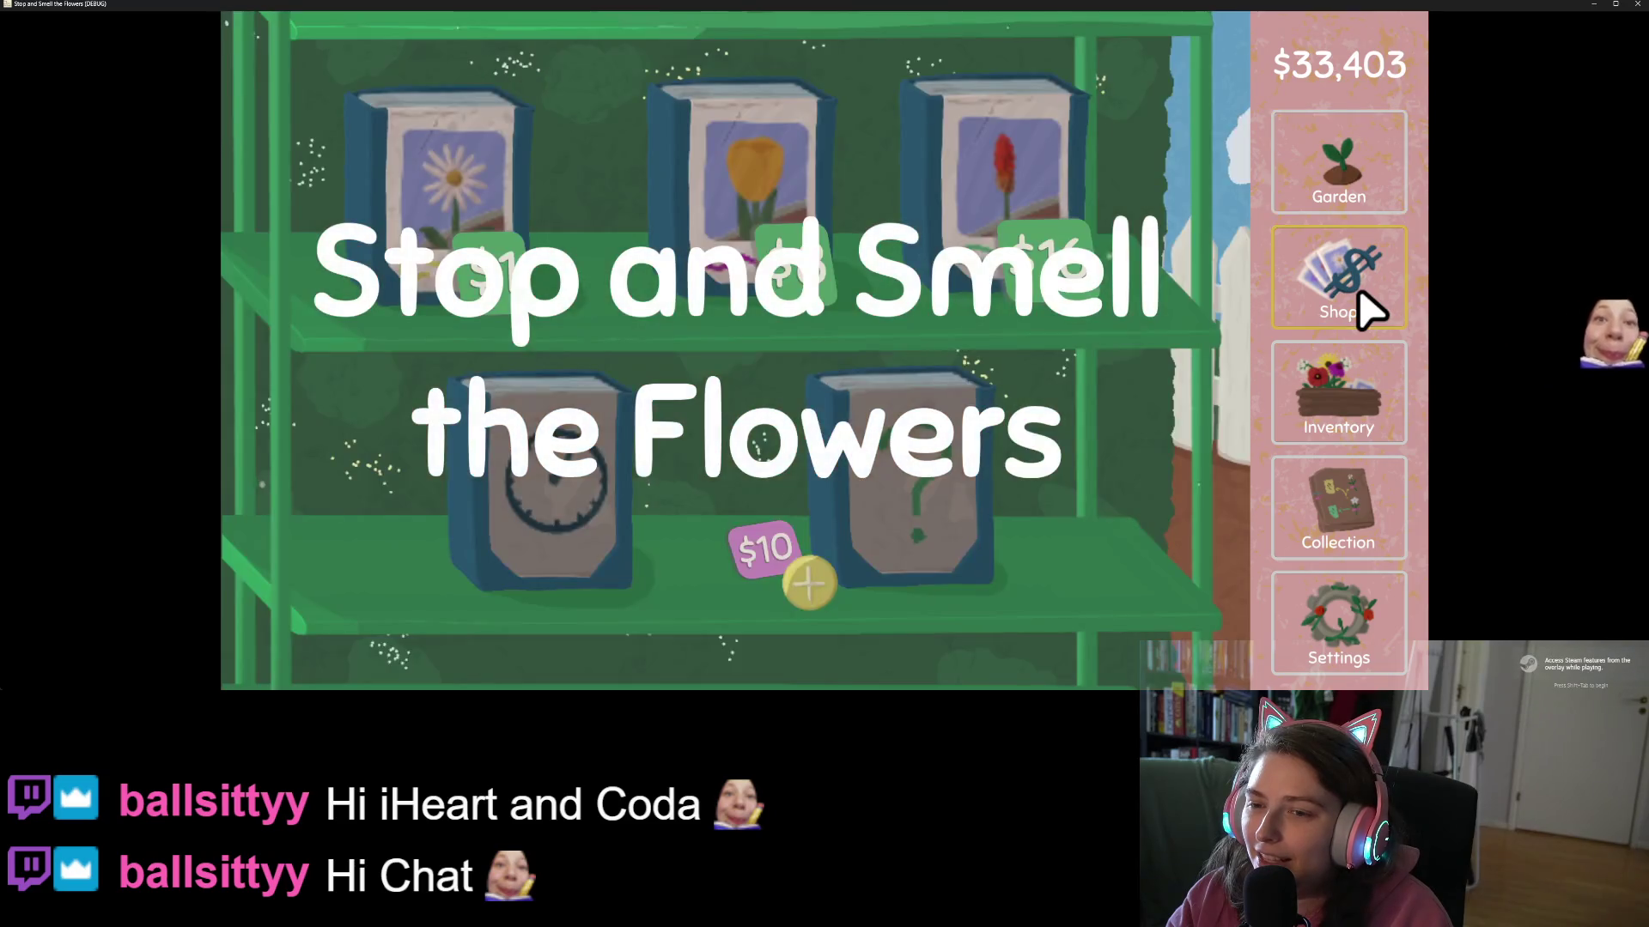
left_click(1036, 221)
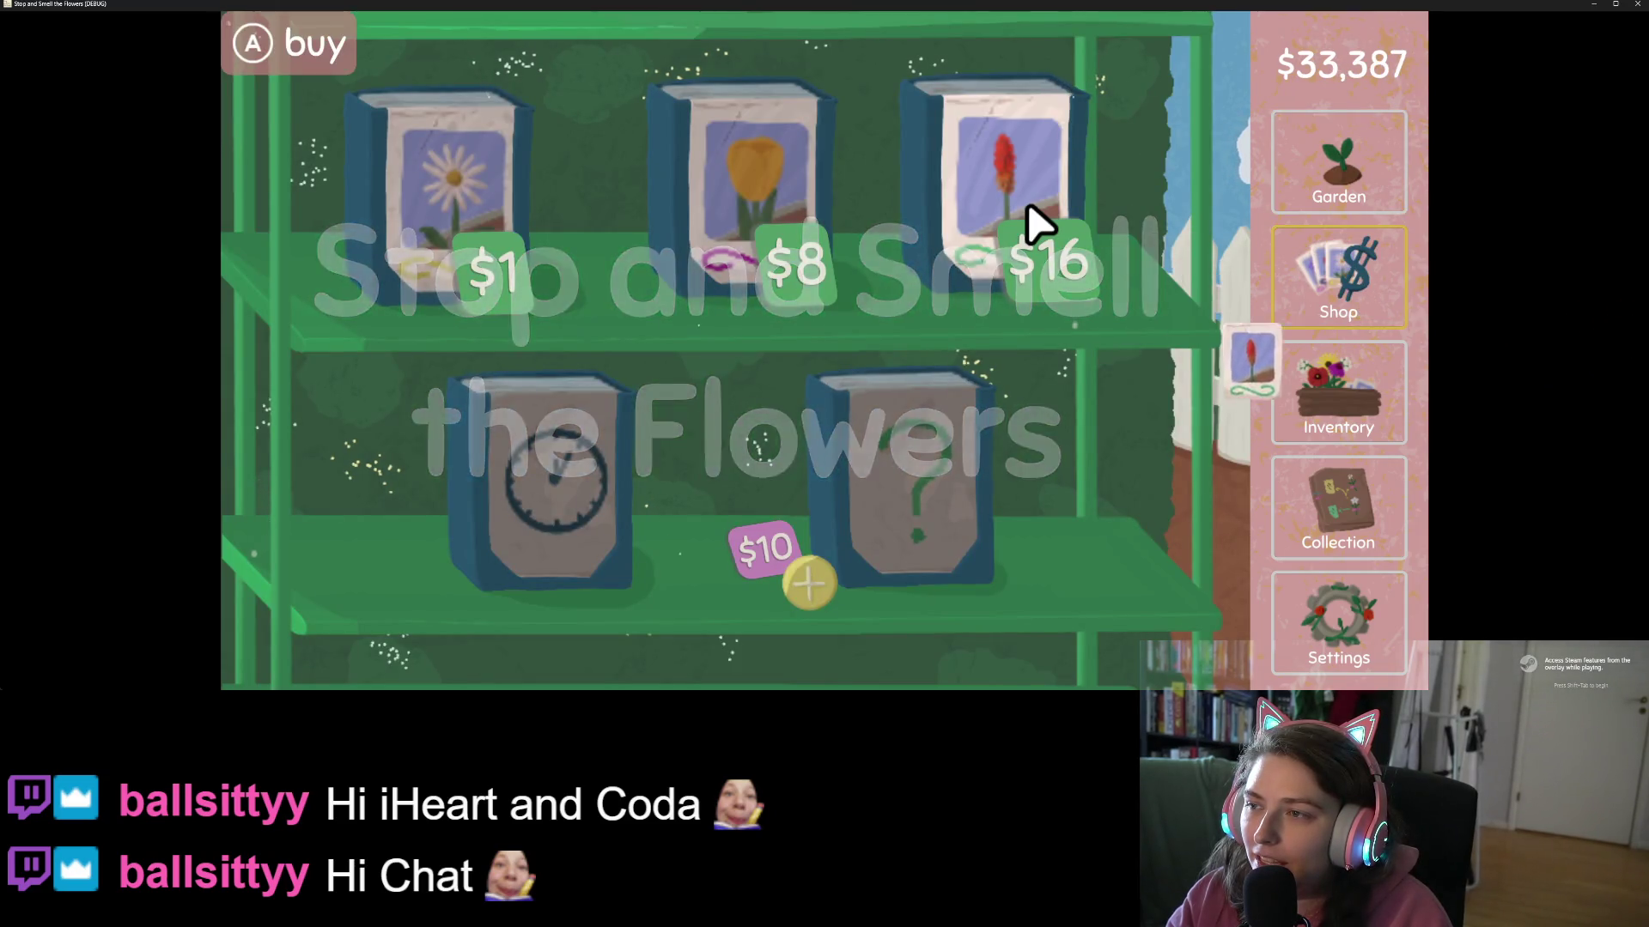
left_click(784, 229)
left_click(481, 236)
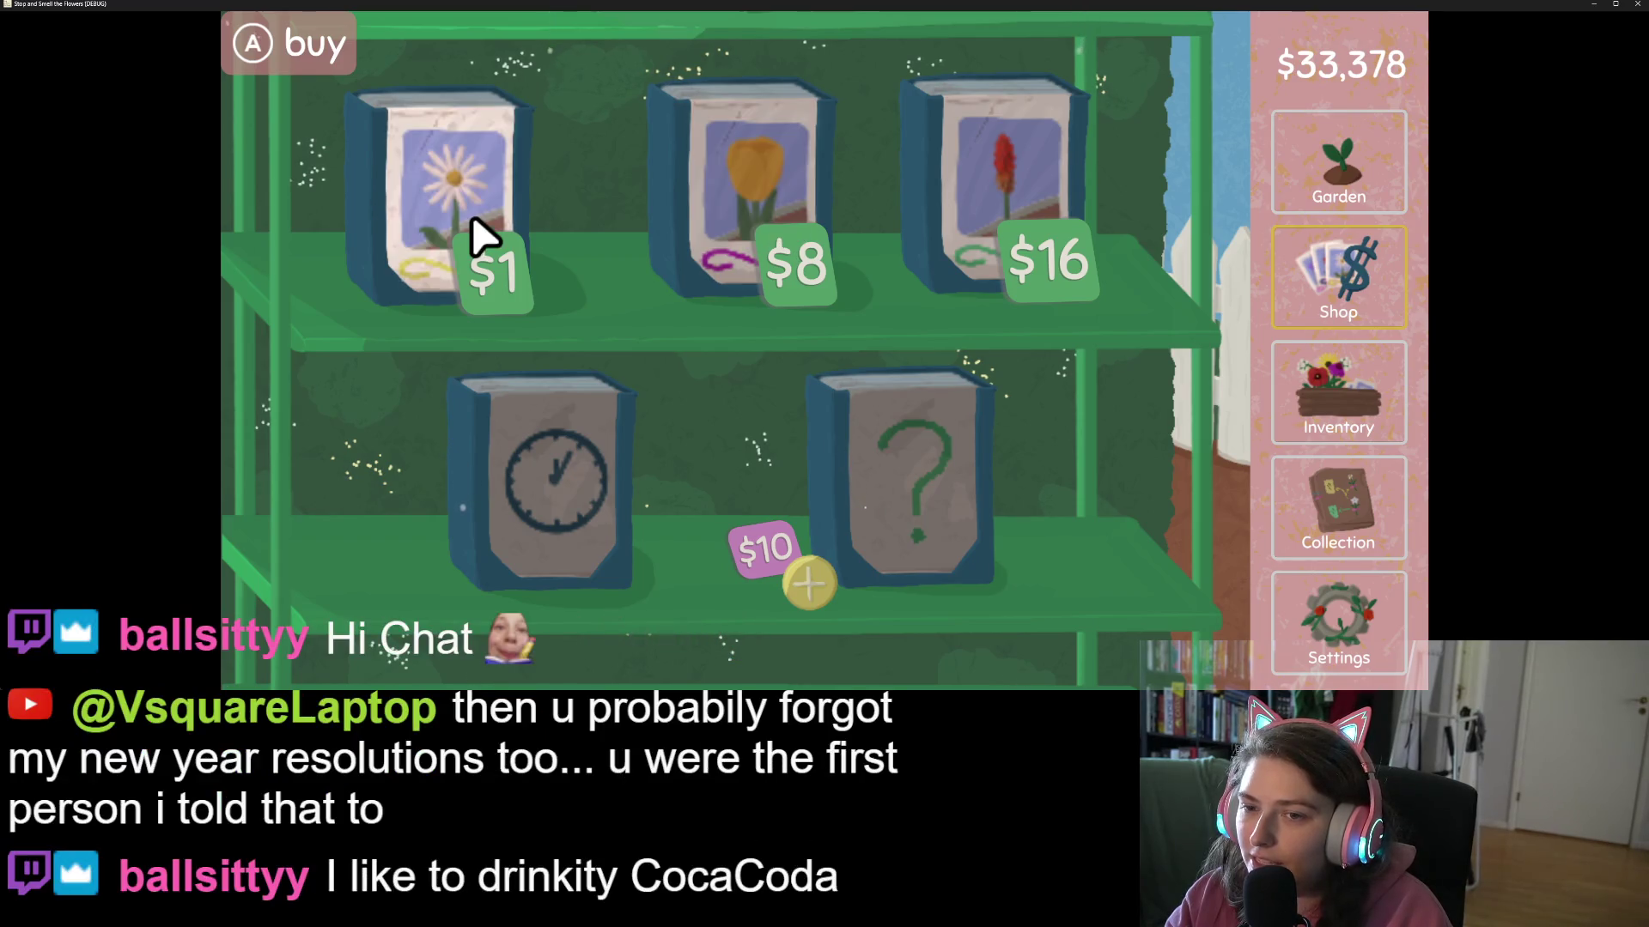
- Refresh the daily seed, buy the $16 seed again, and quit without saving
left_click(811, 588)
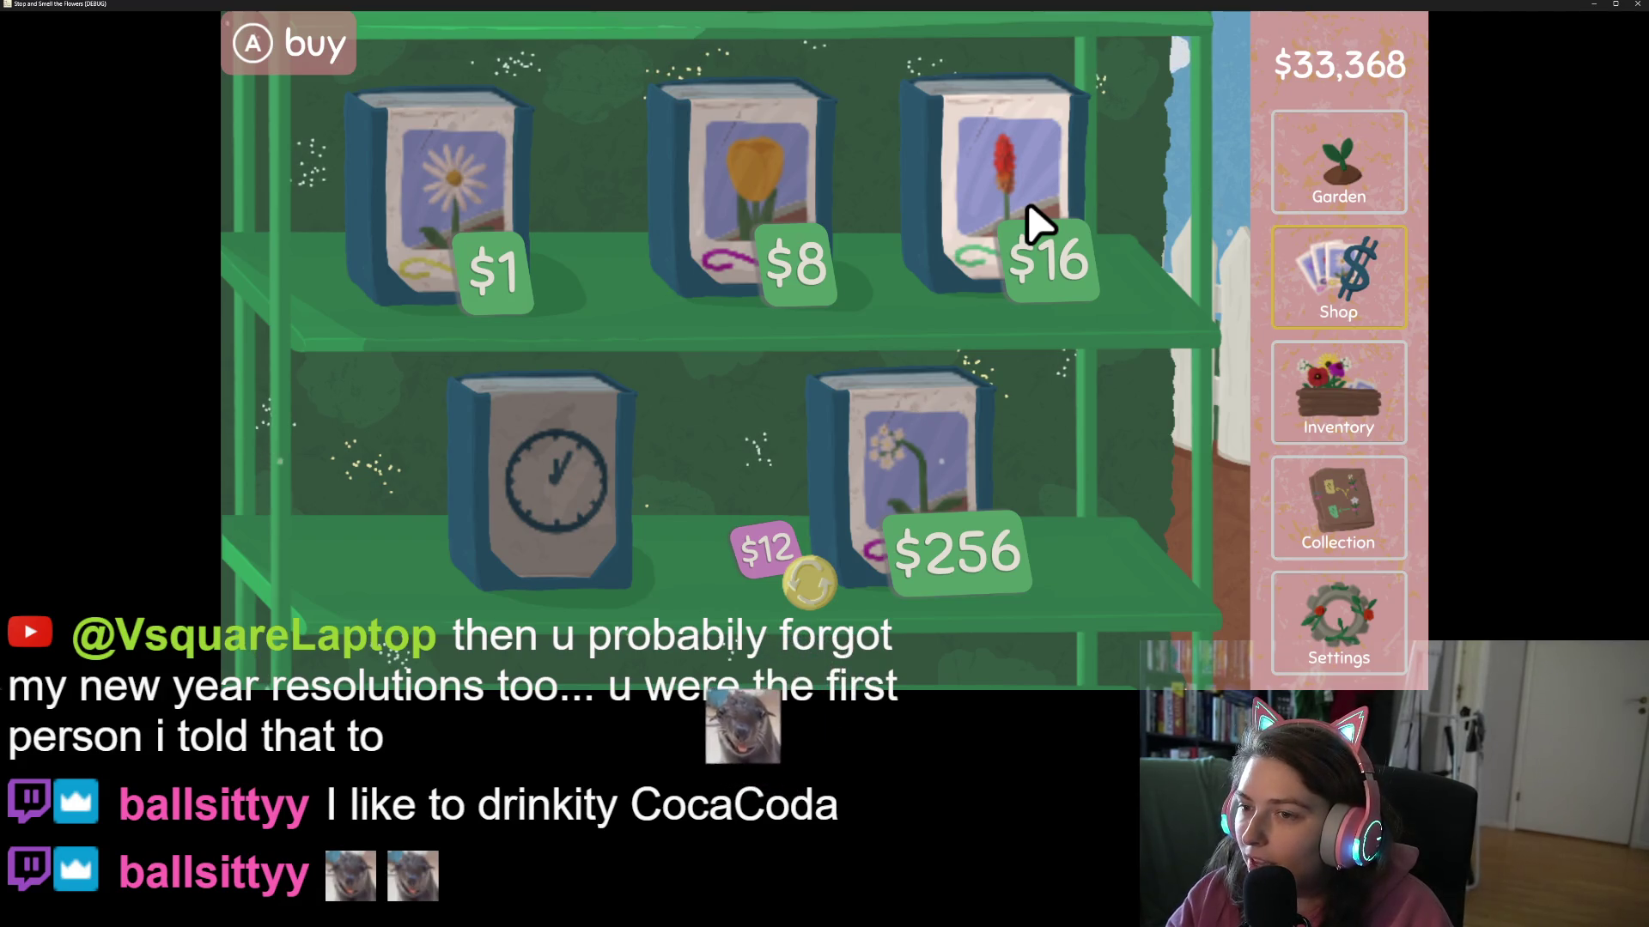
left_click(1035, 224)
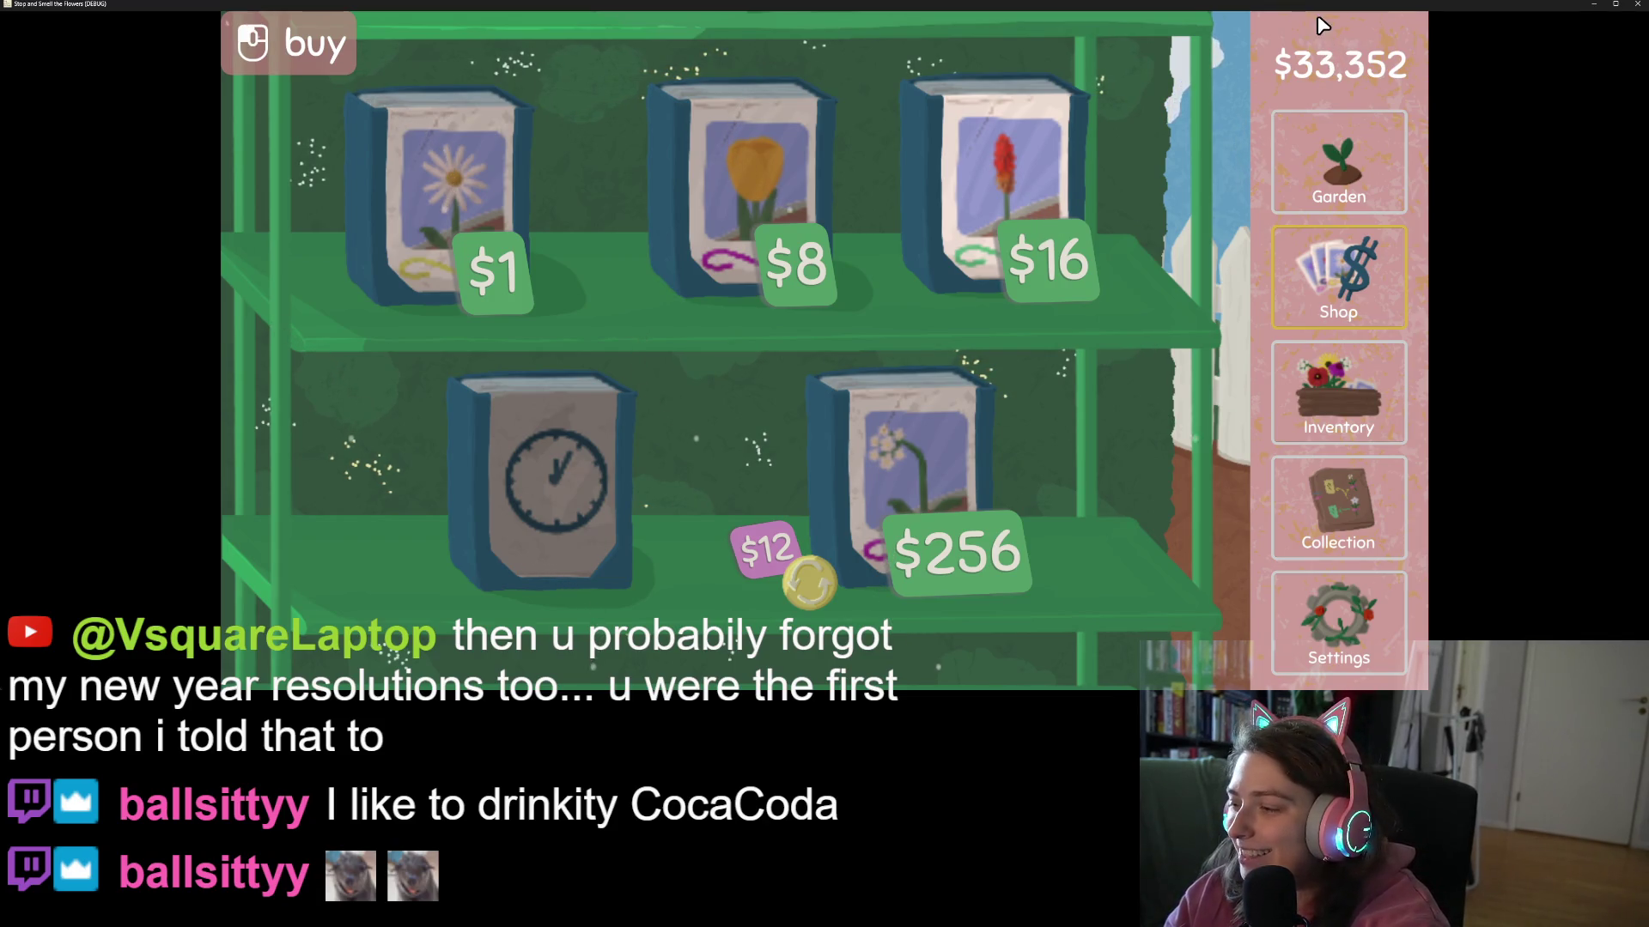
left_click(1637, 8)
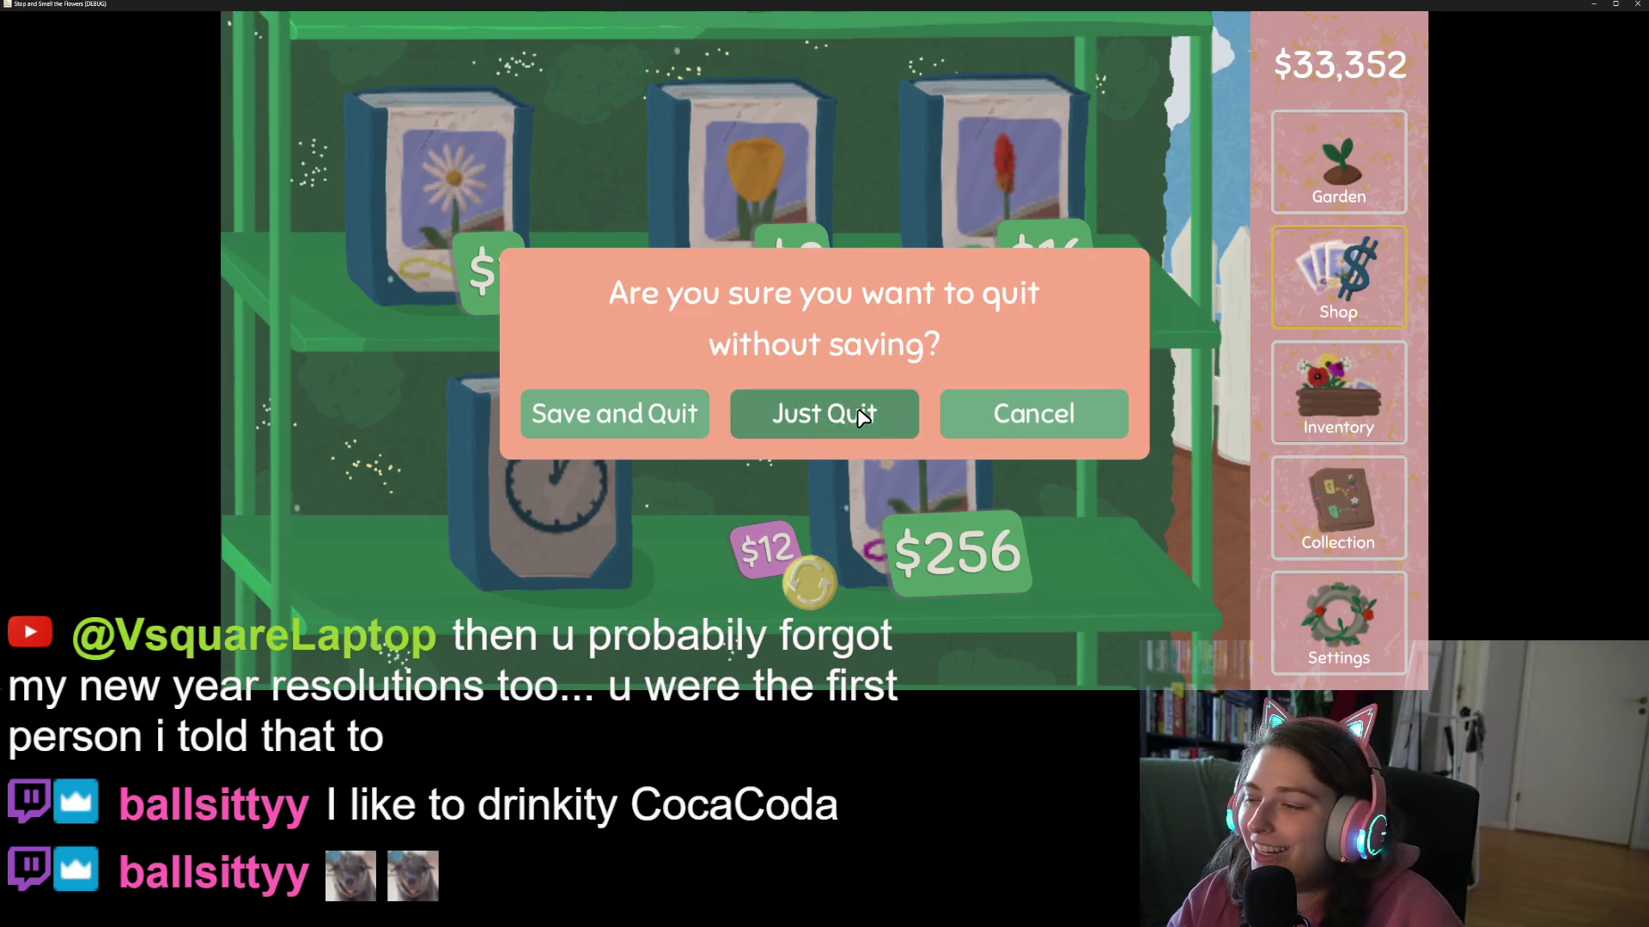
left_click(850, 414)
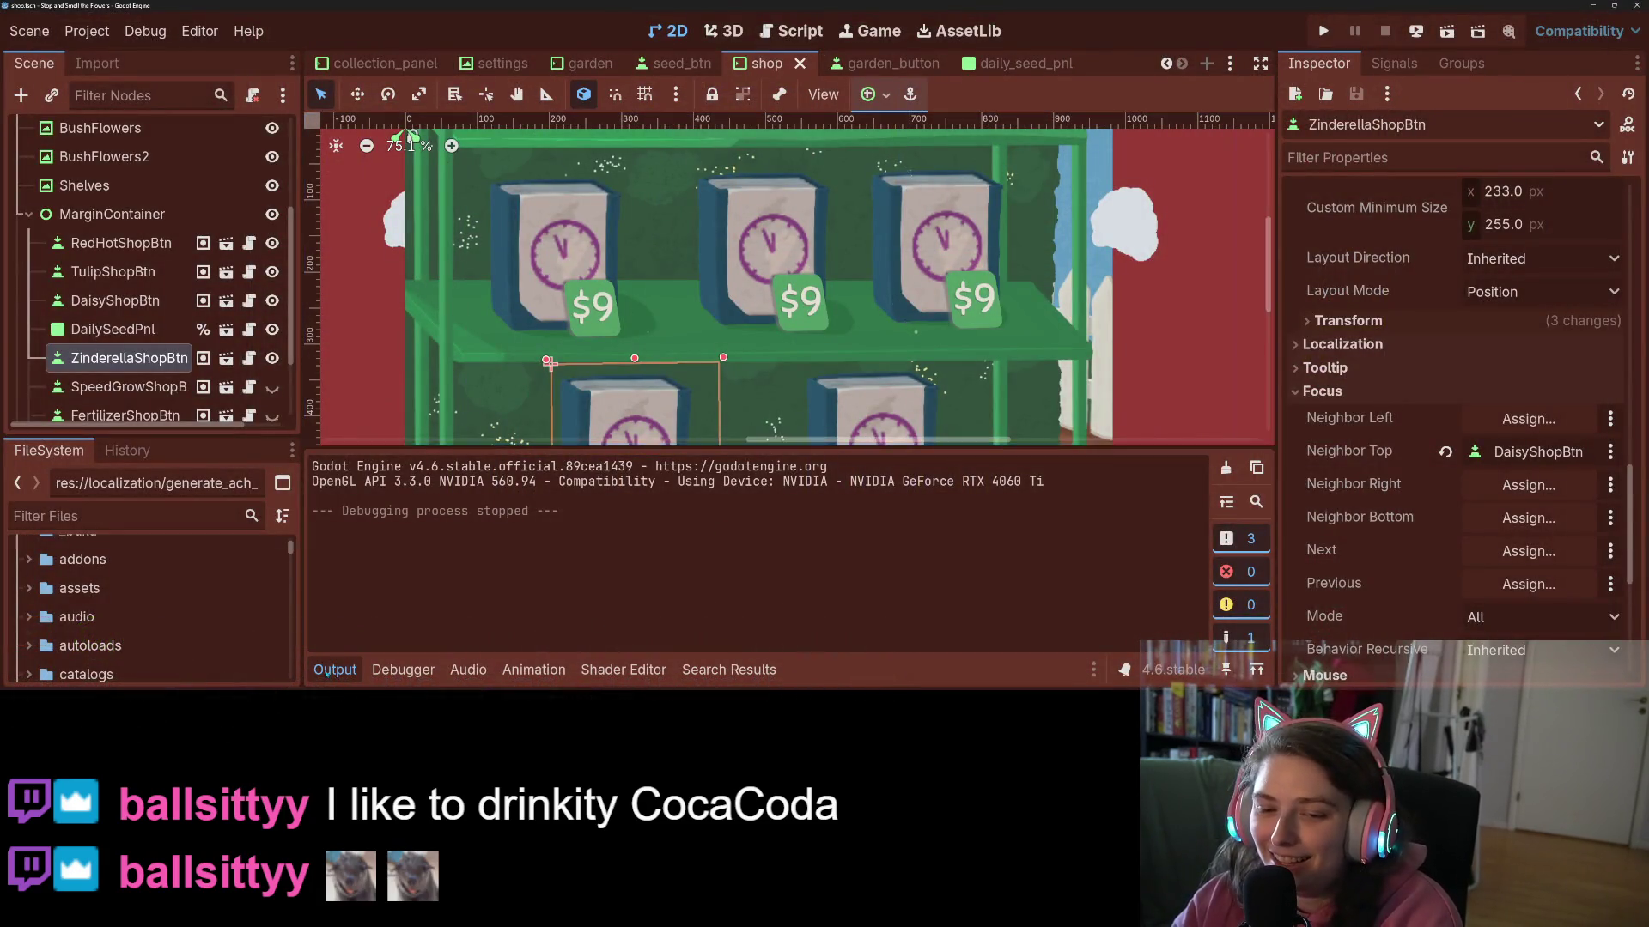
- Enable Editable Children on DailySeedPnl, then select DailySeedBtn and TulipShopBtn
left_click(899, 481)
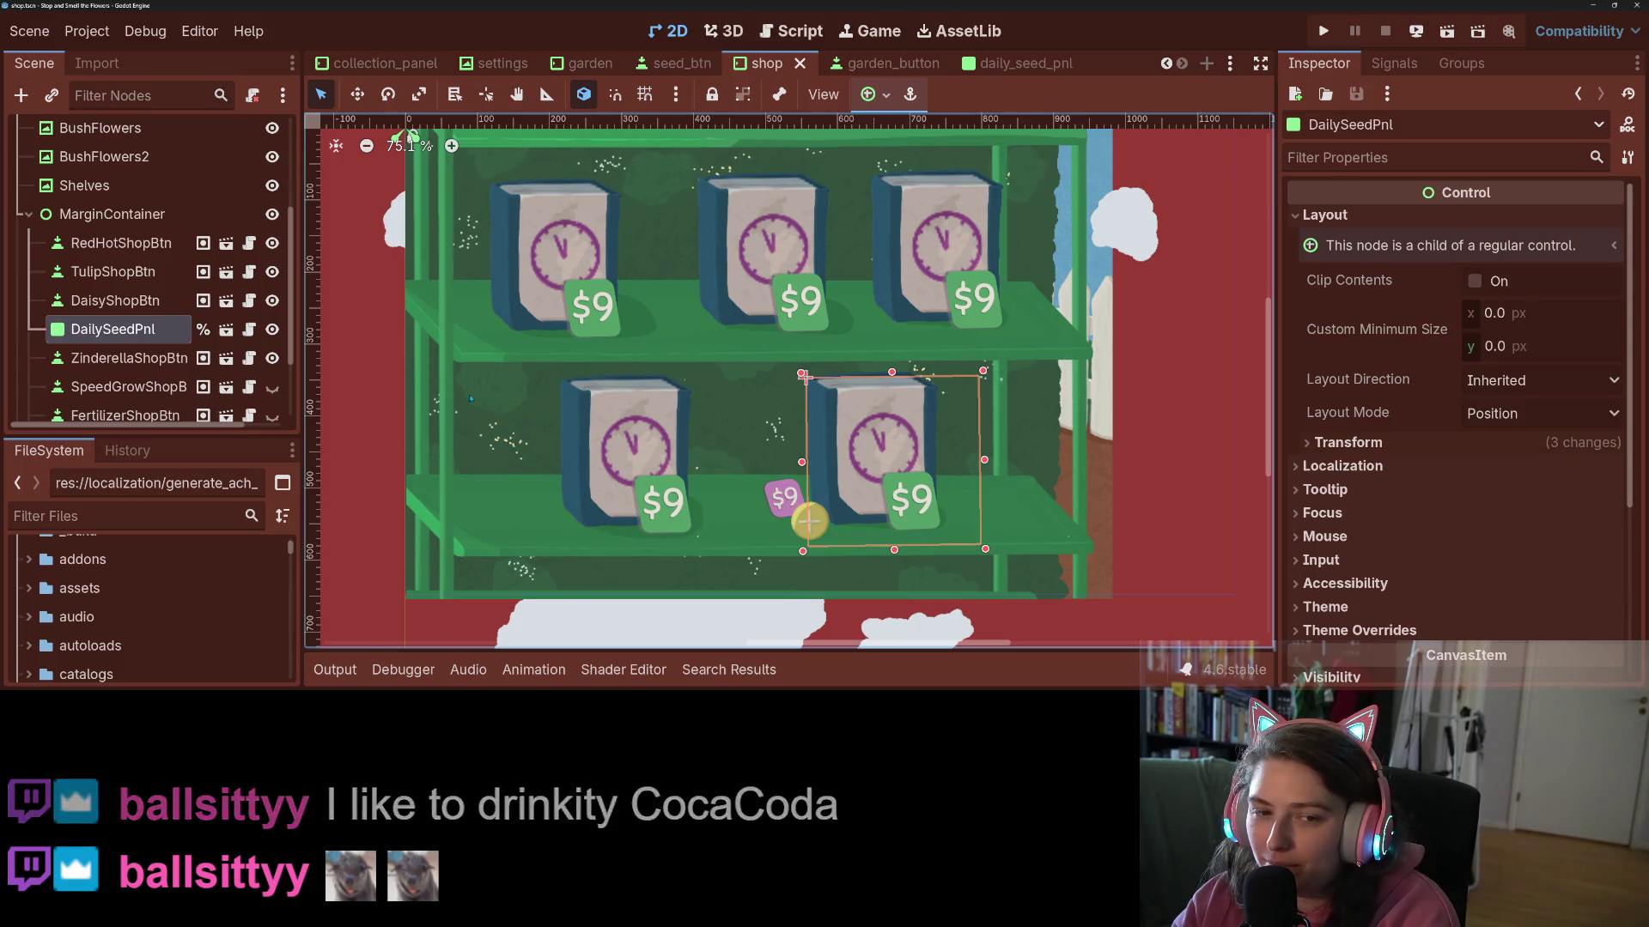
right_click(138, 329)
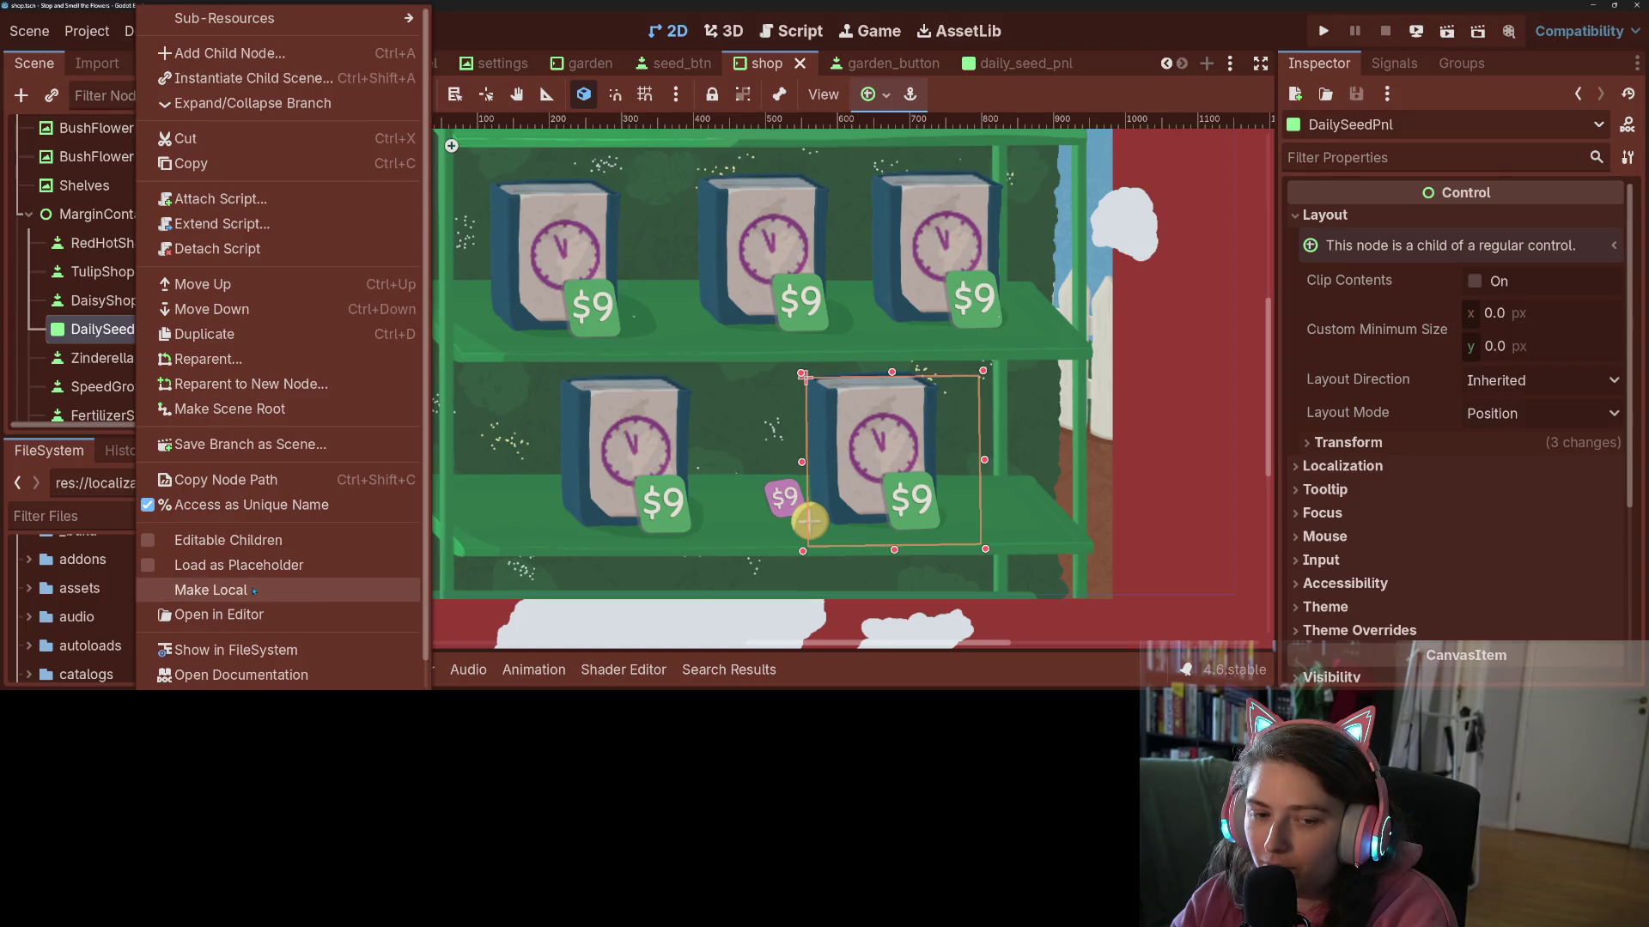
left_click(225, 539)
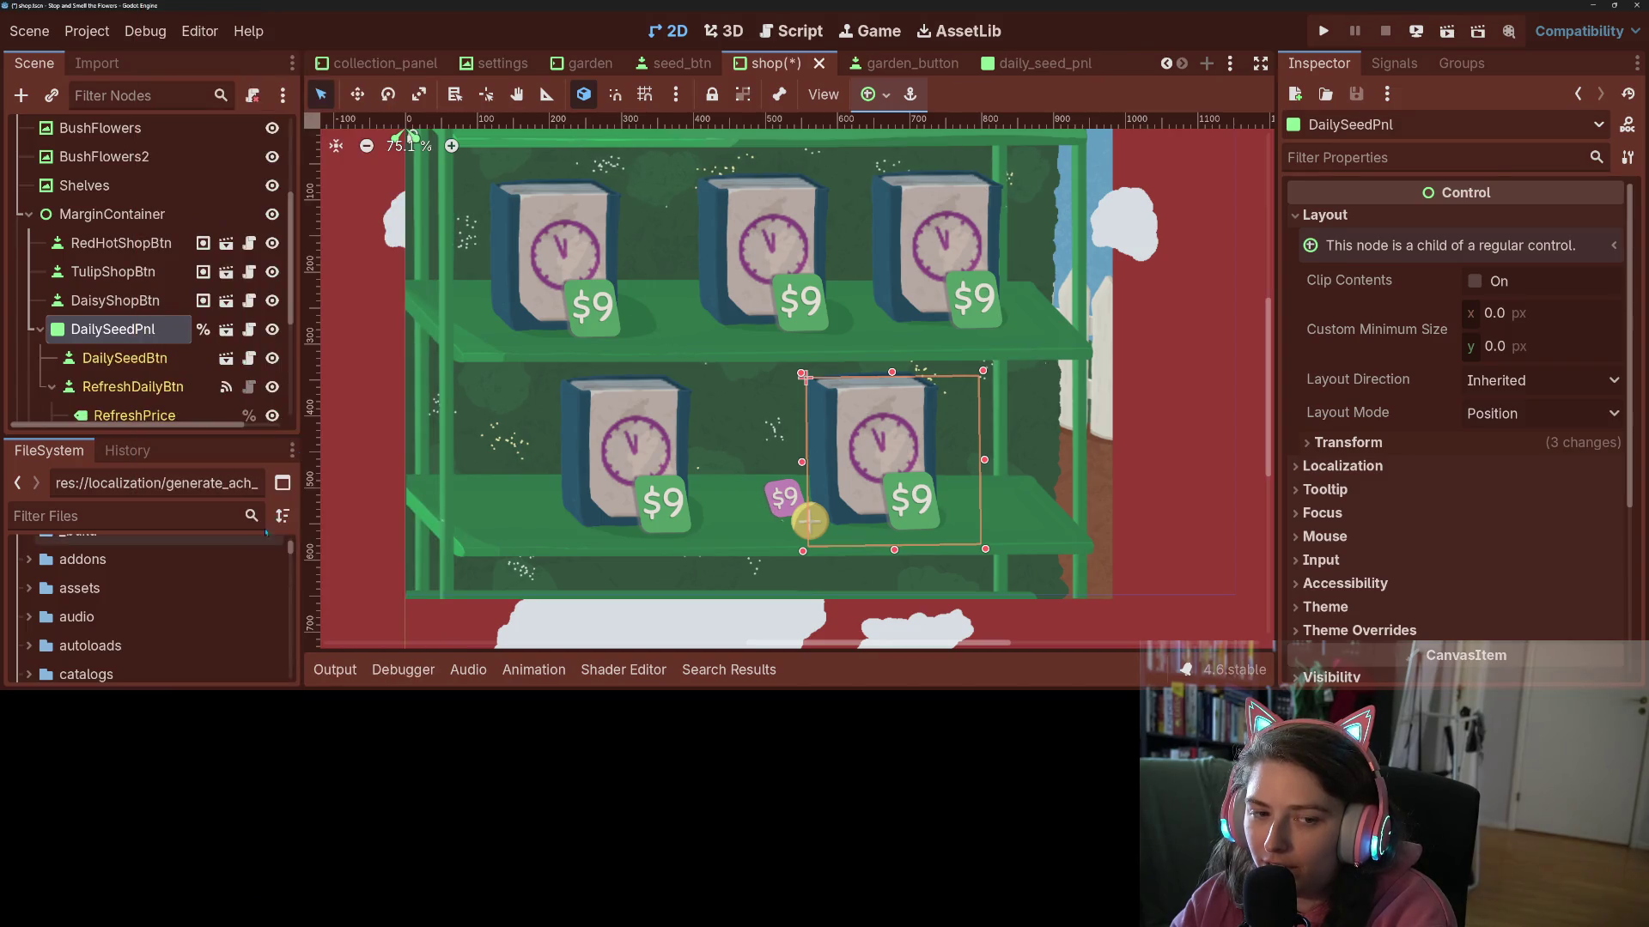
scroll(99, 317, "down", 3)
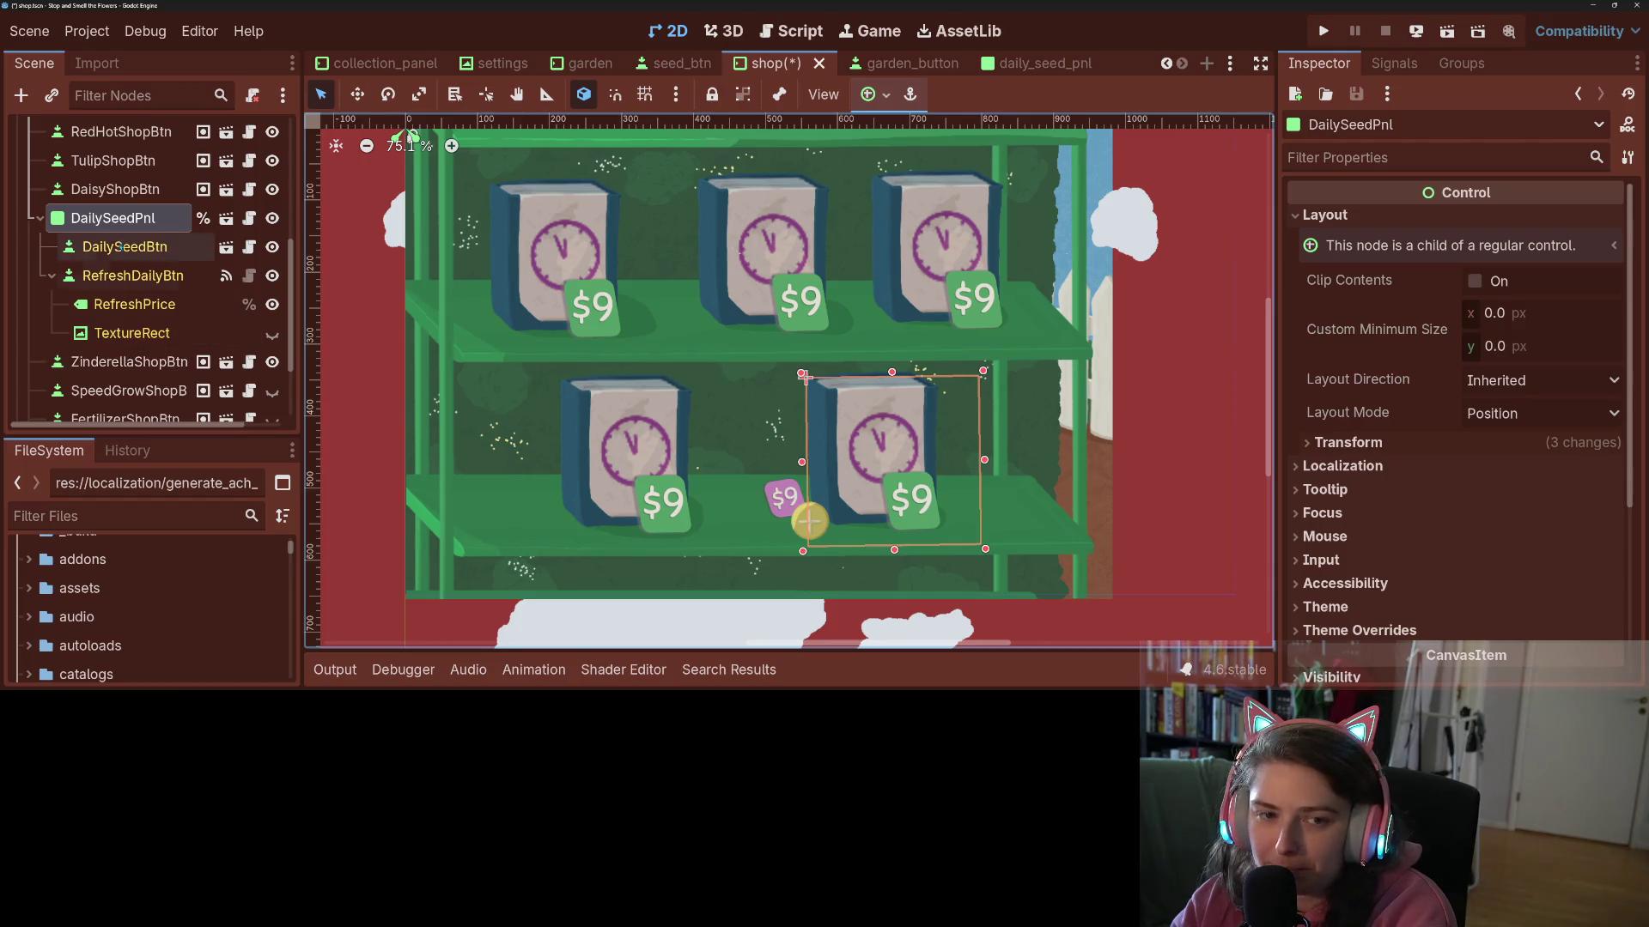
left_click(119, 247)
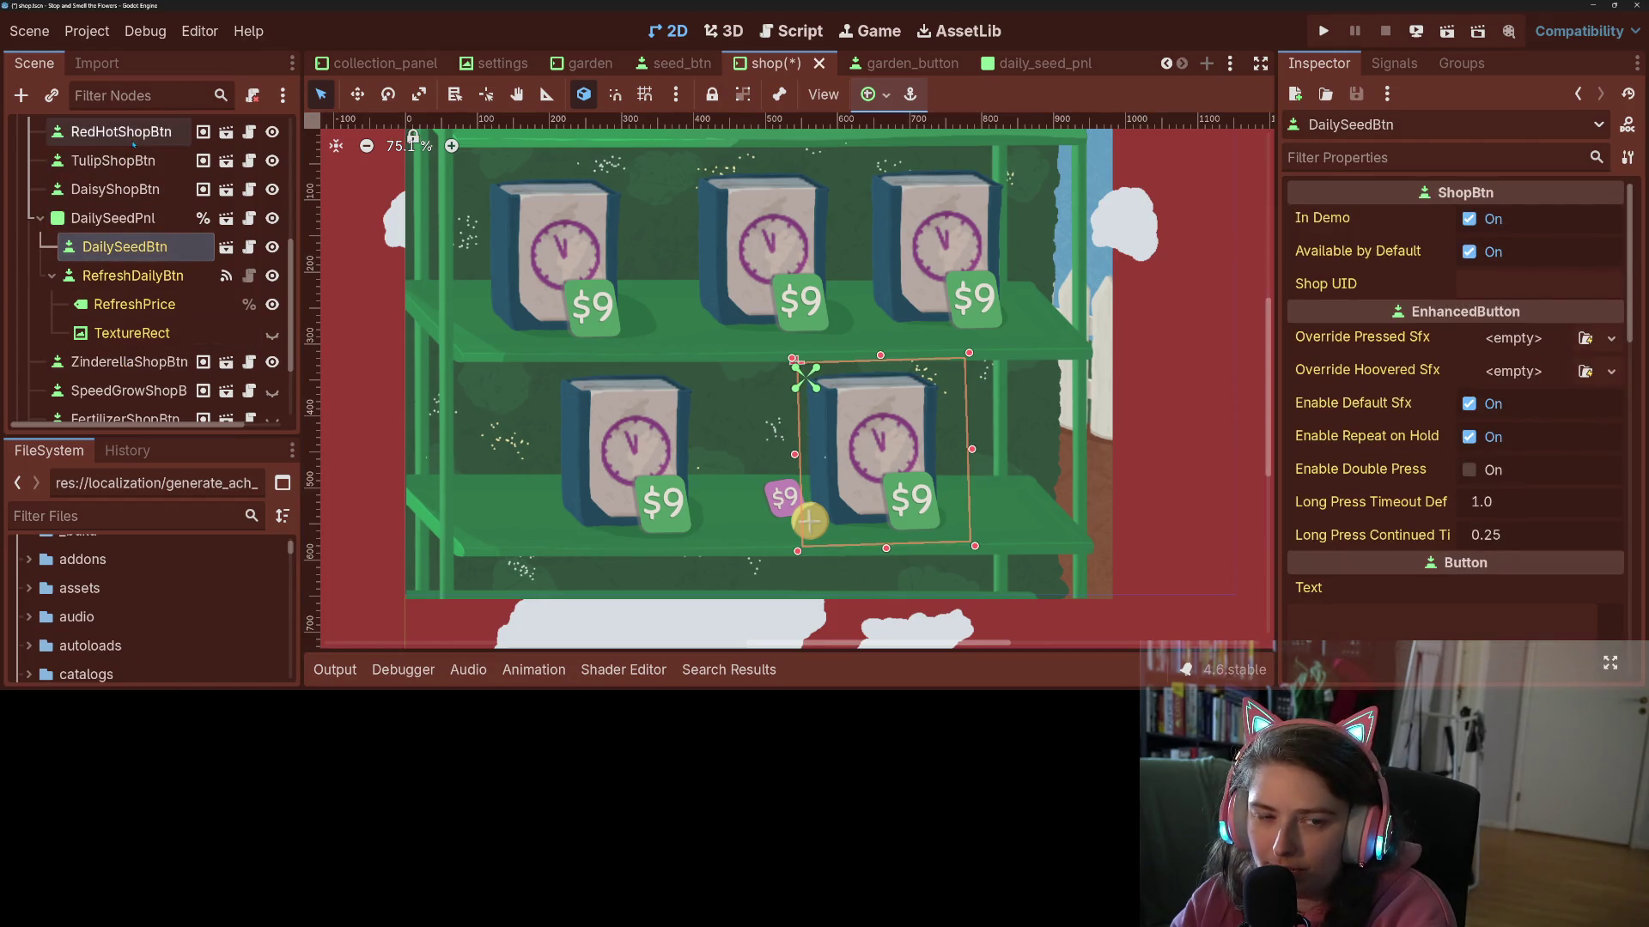
scroll(124, 138, "up", 1)
left_click(127, 200)
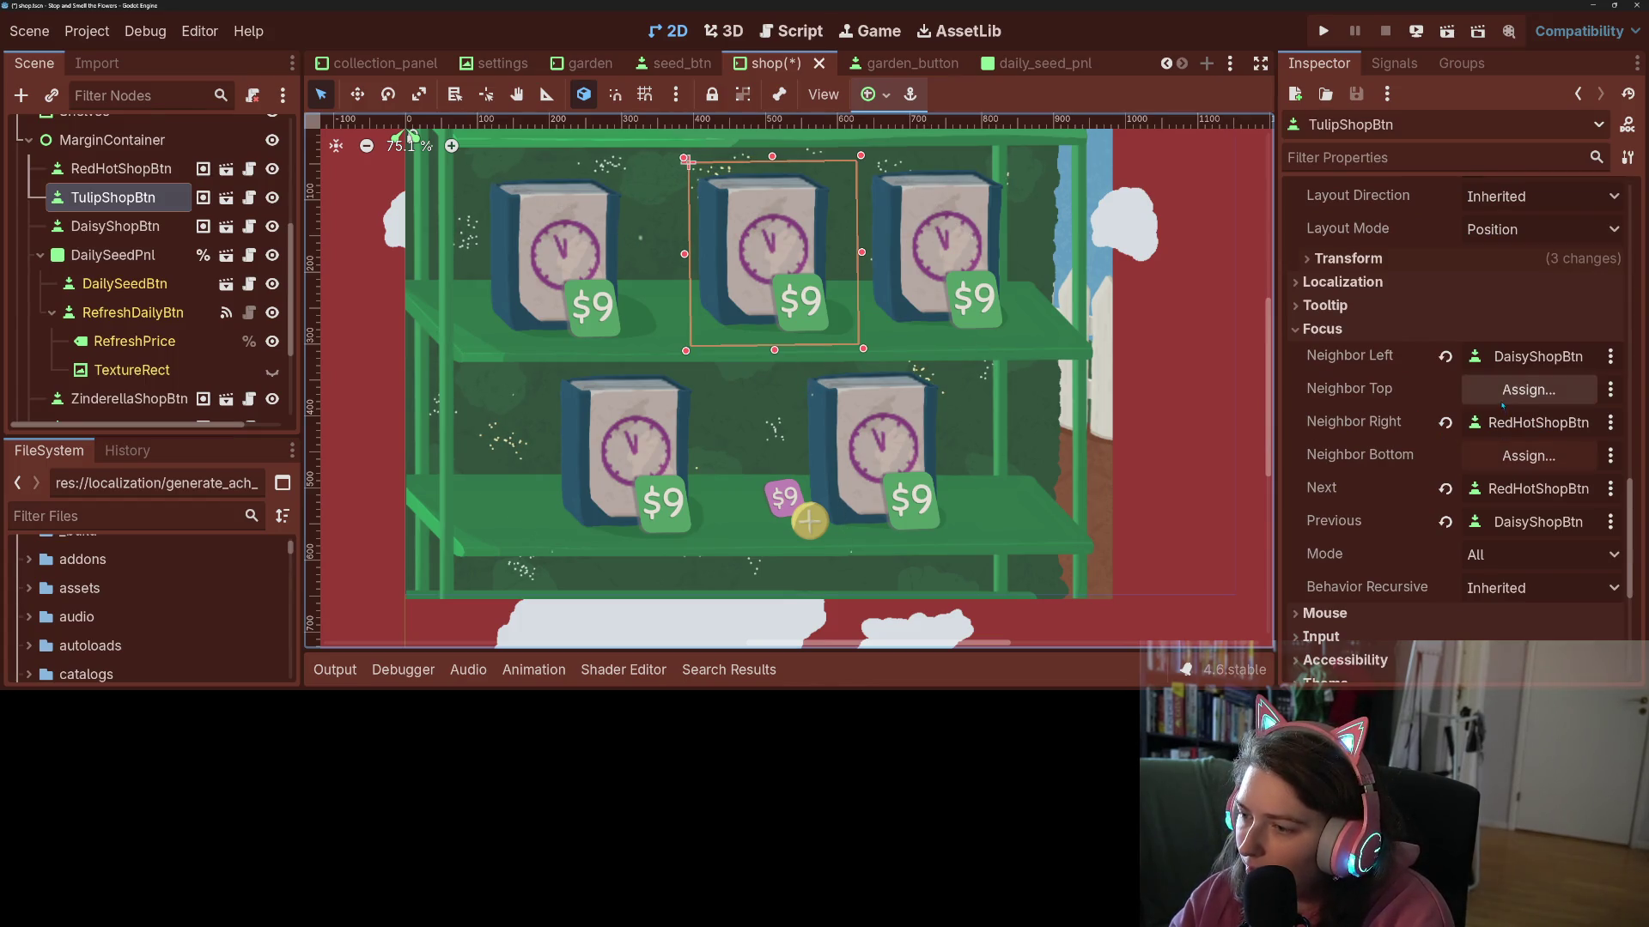
- Set TulipShopBtn's bottom focus neighbor to RefreshDailyBtn
left_click(1528, 456)
scroll(808, 461, "down", 4)
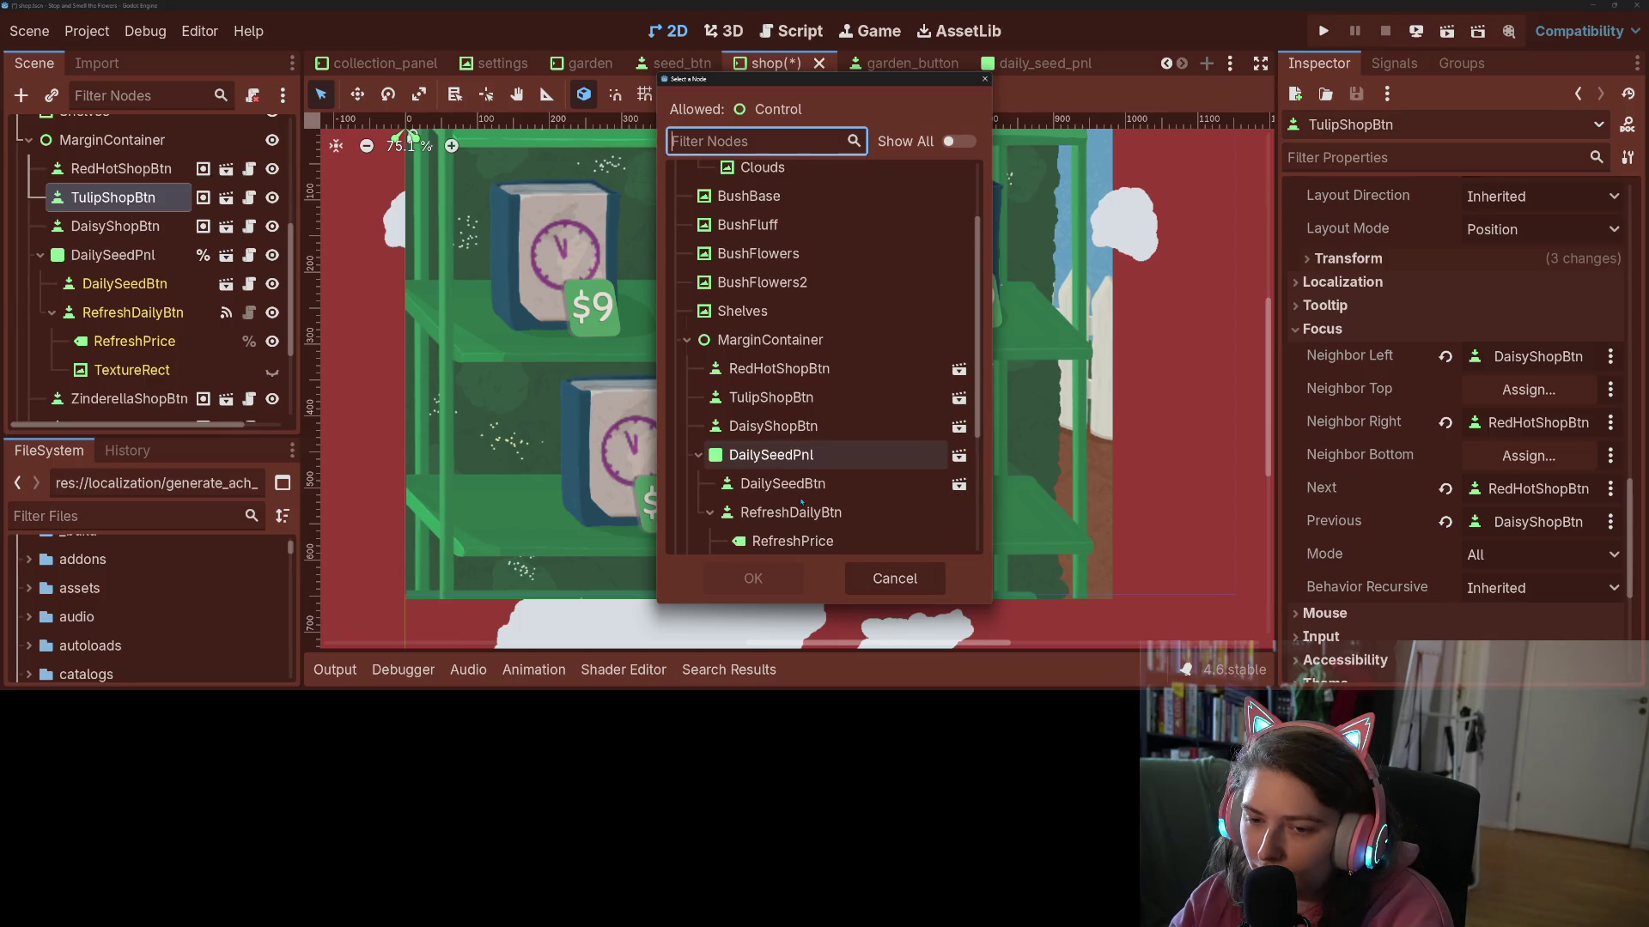
left_click(794, 416)
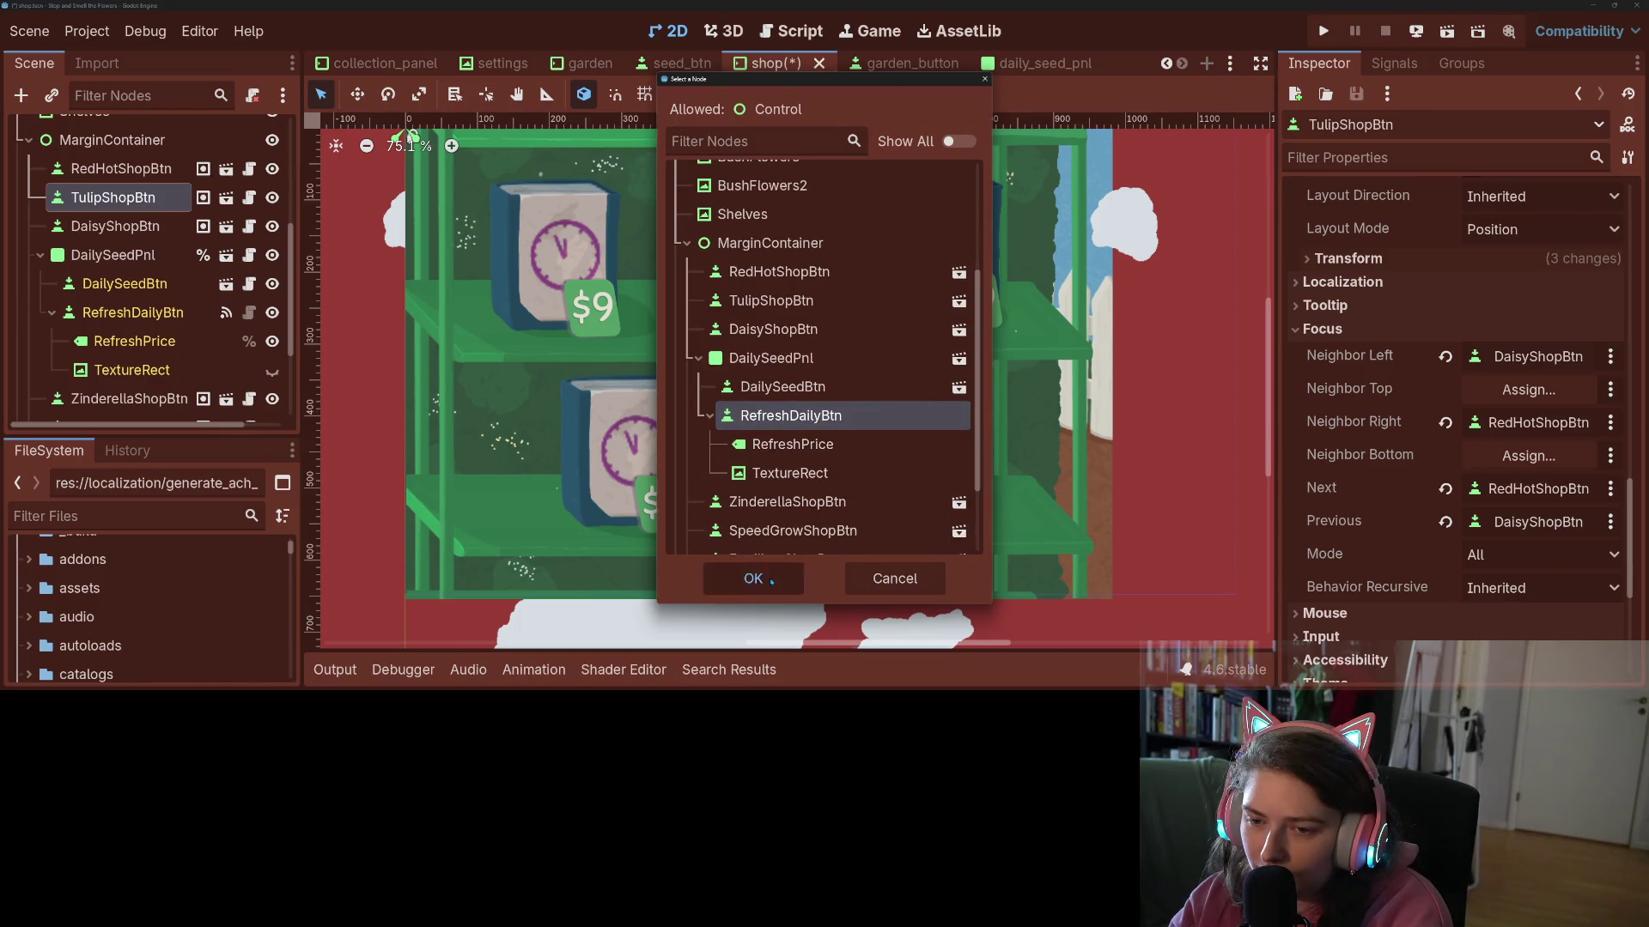
left_click(771, 580)
left_click(119, 228)
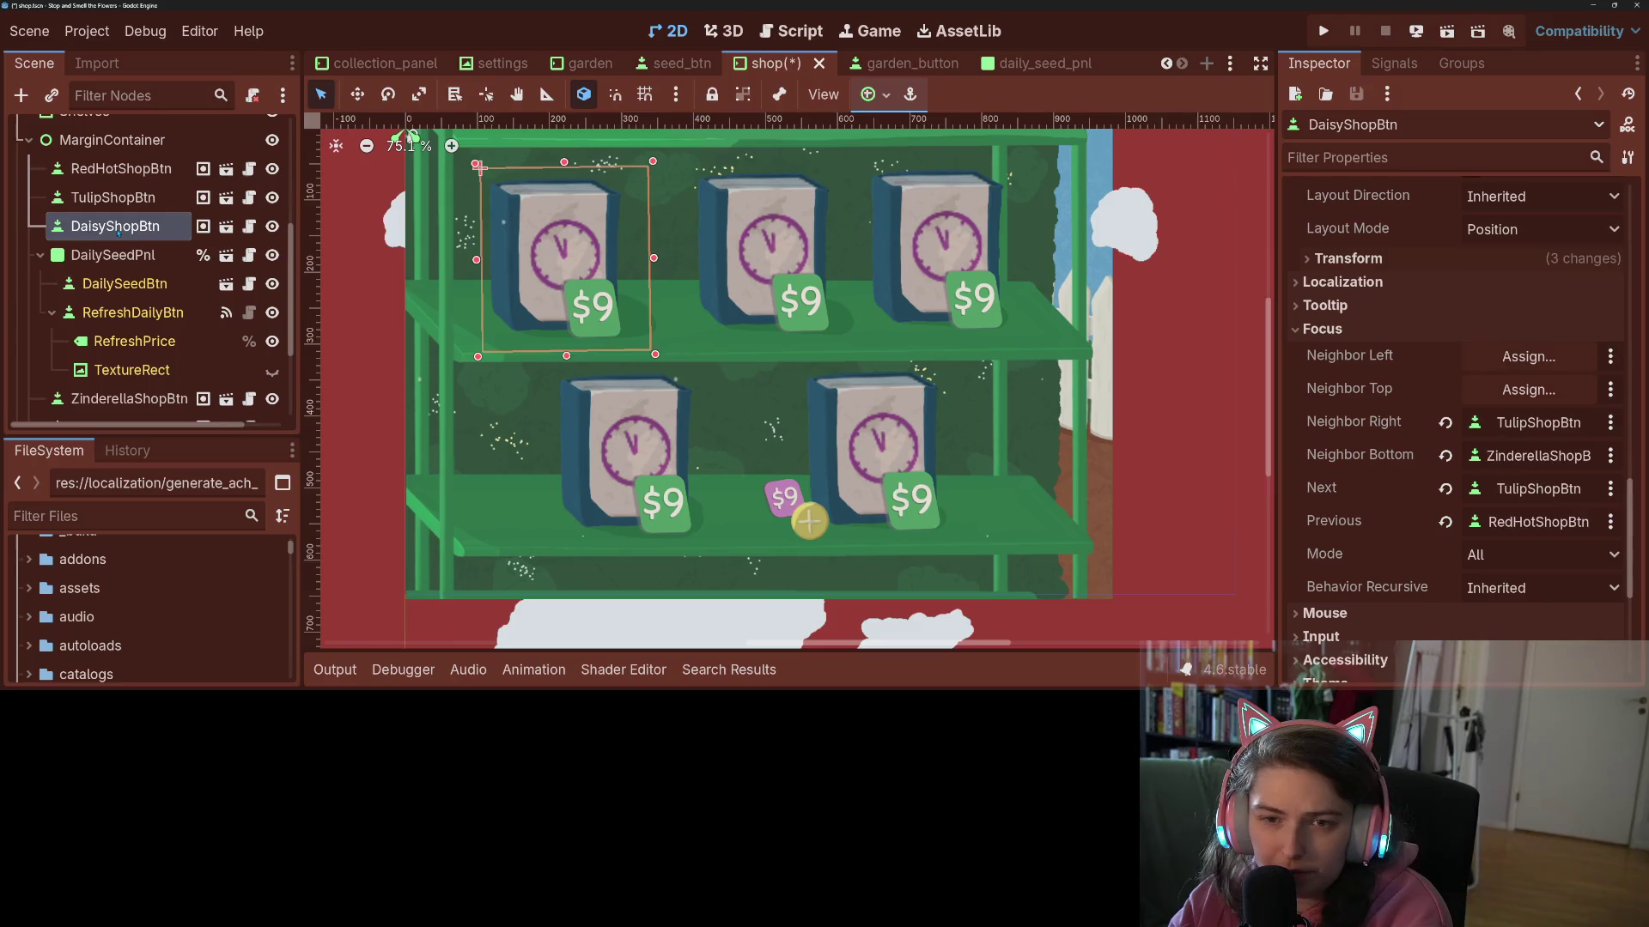
- Set RedHotShopBtn's bottom focus neighbor to RefreshDailyBtn, then review the other shop buttons
left_click(120, 169)
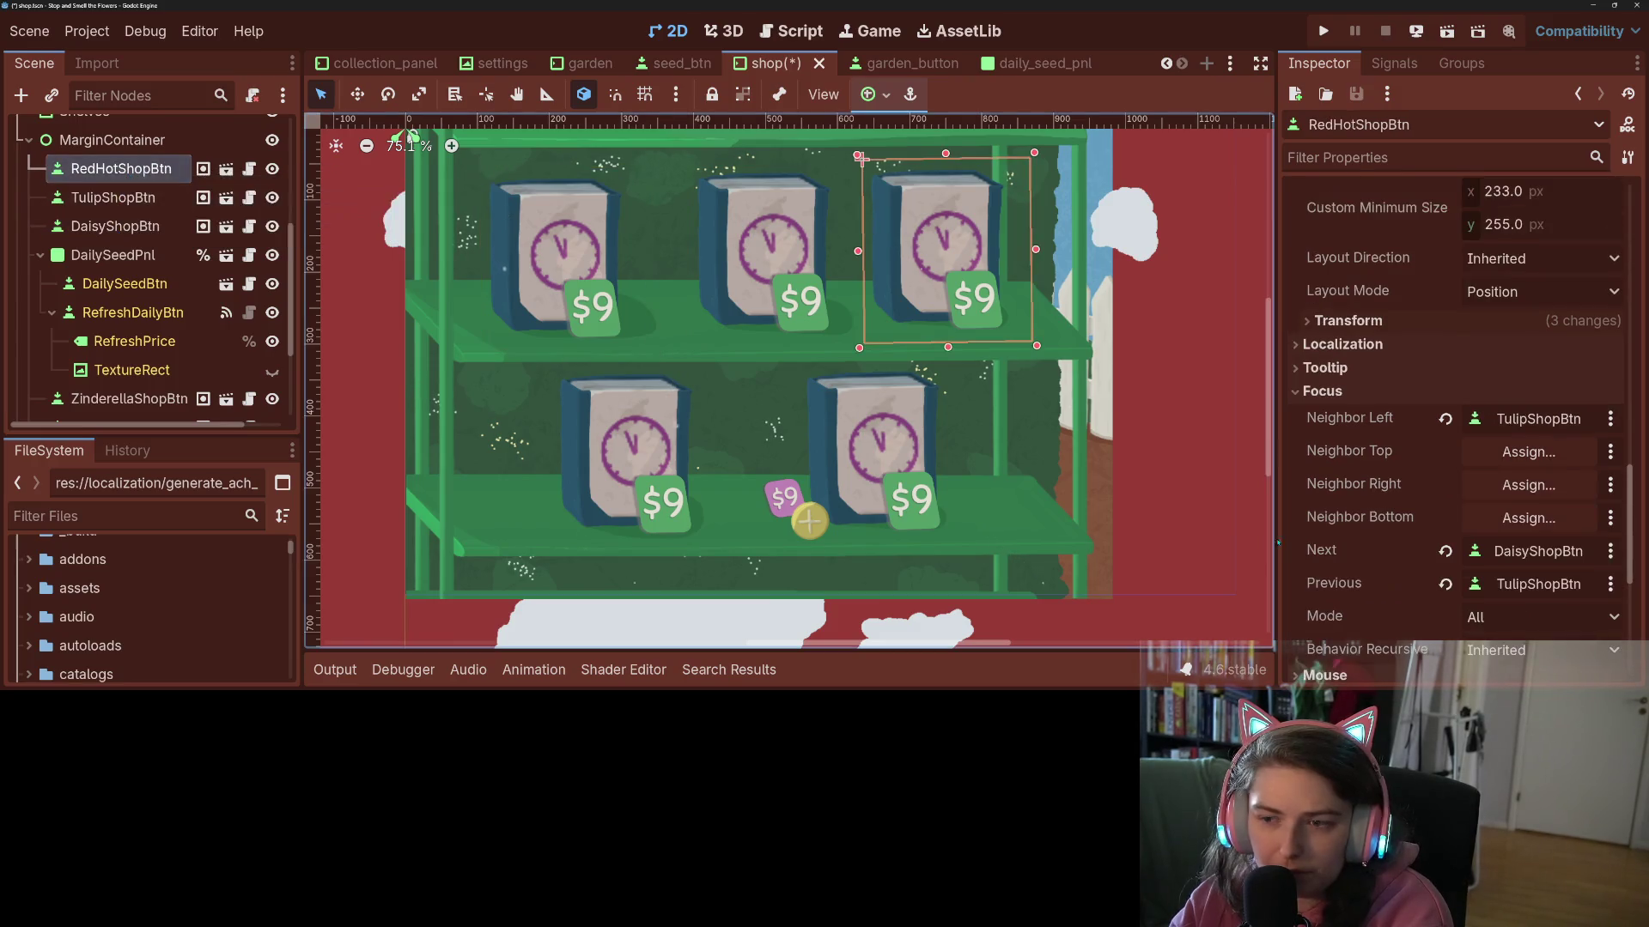
left_click(1520, 518)
scroll(790, 464, "down", 3)
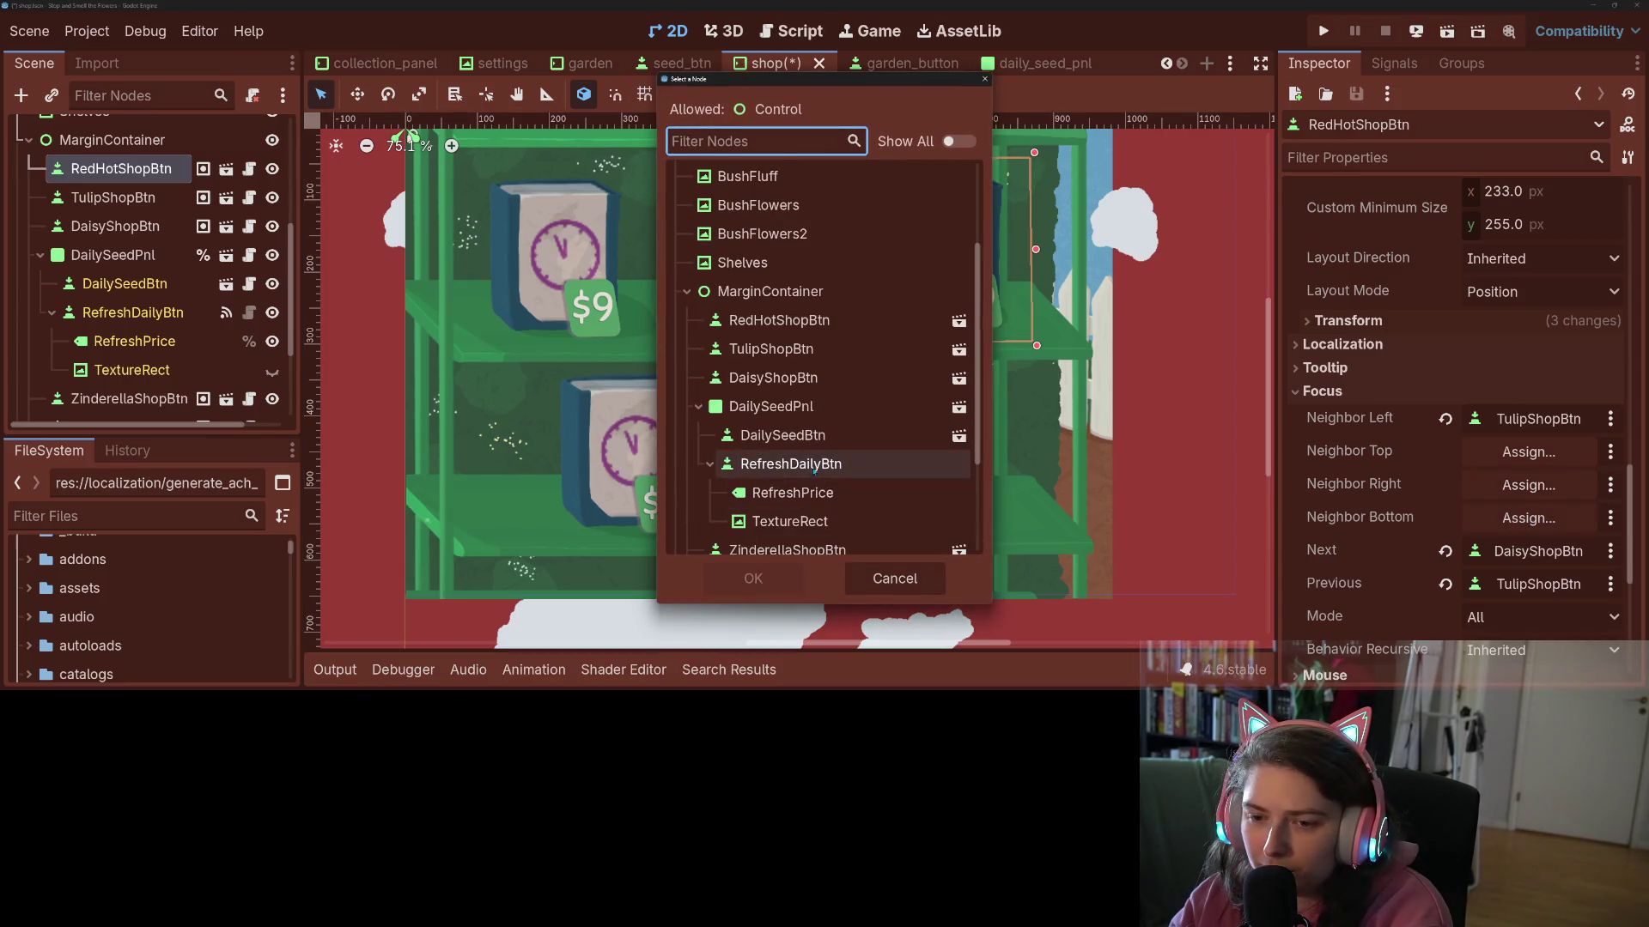
left_click(791, 463)
left_click(740, 578)
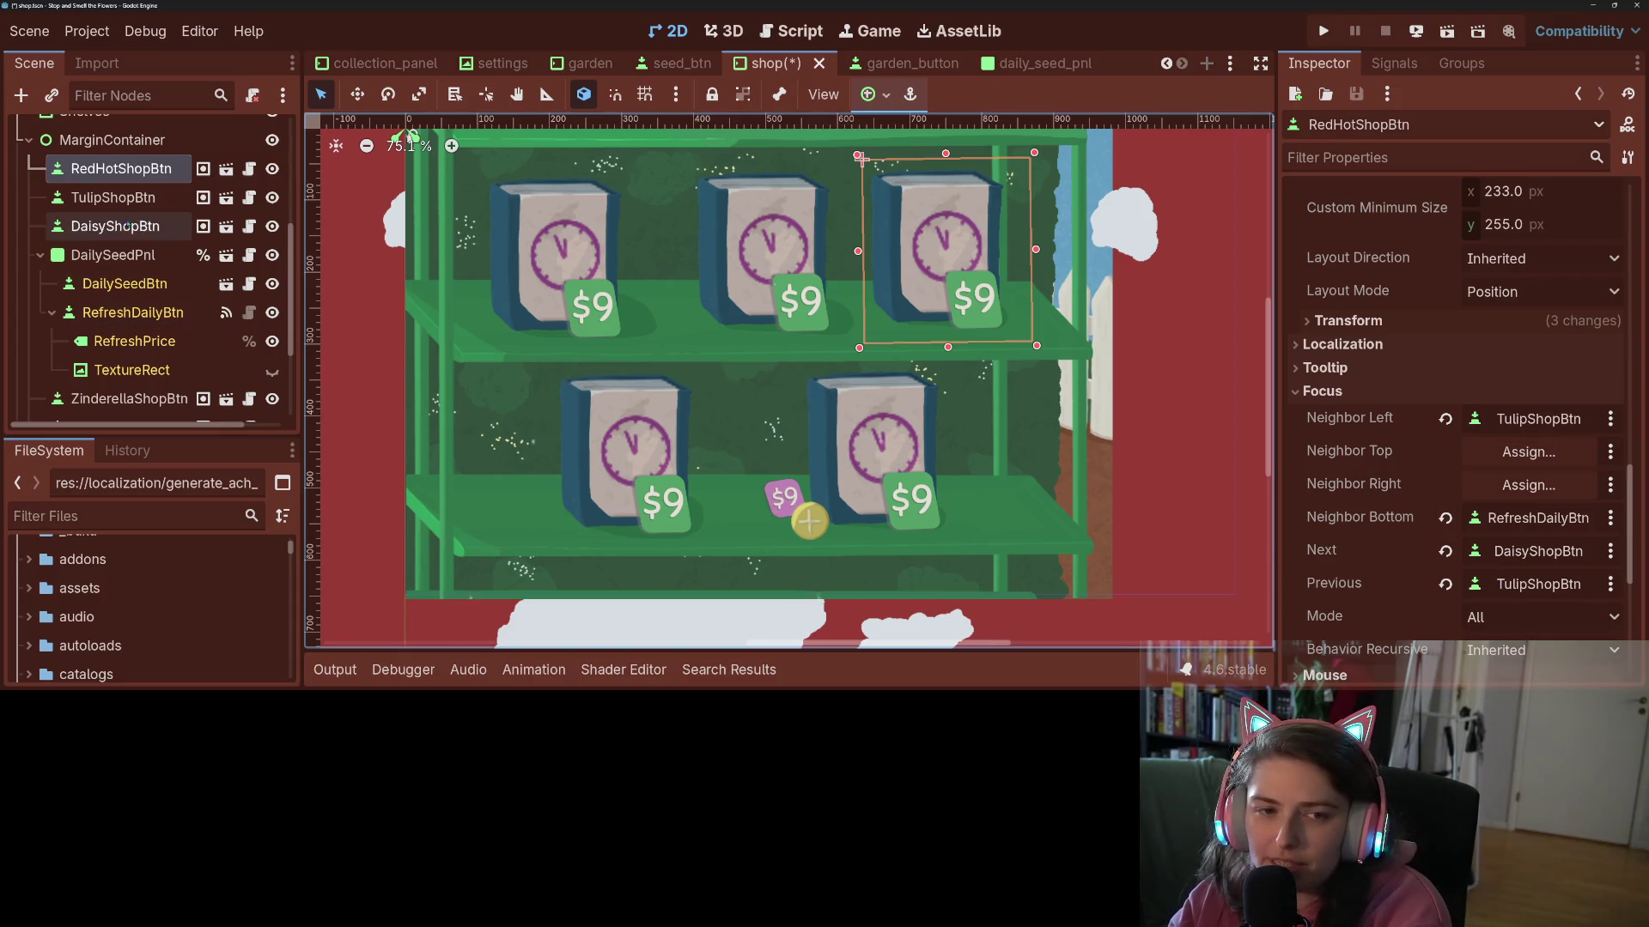
left_click(825, 311)
key("Down")
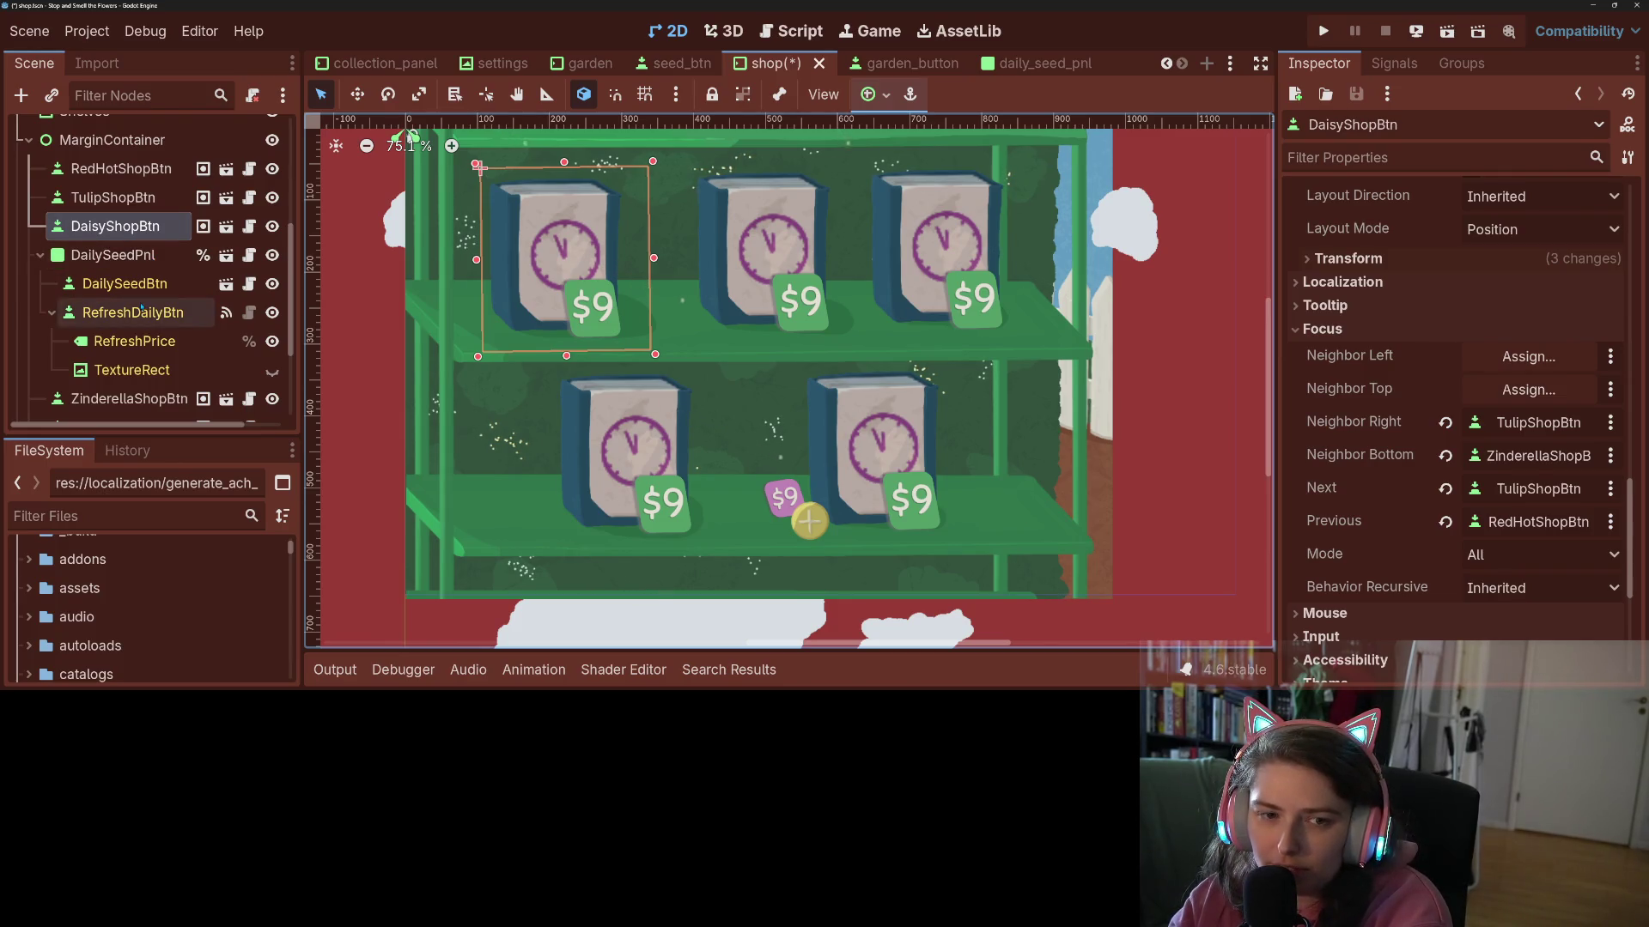
left_click(129, 398)
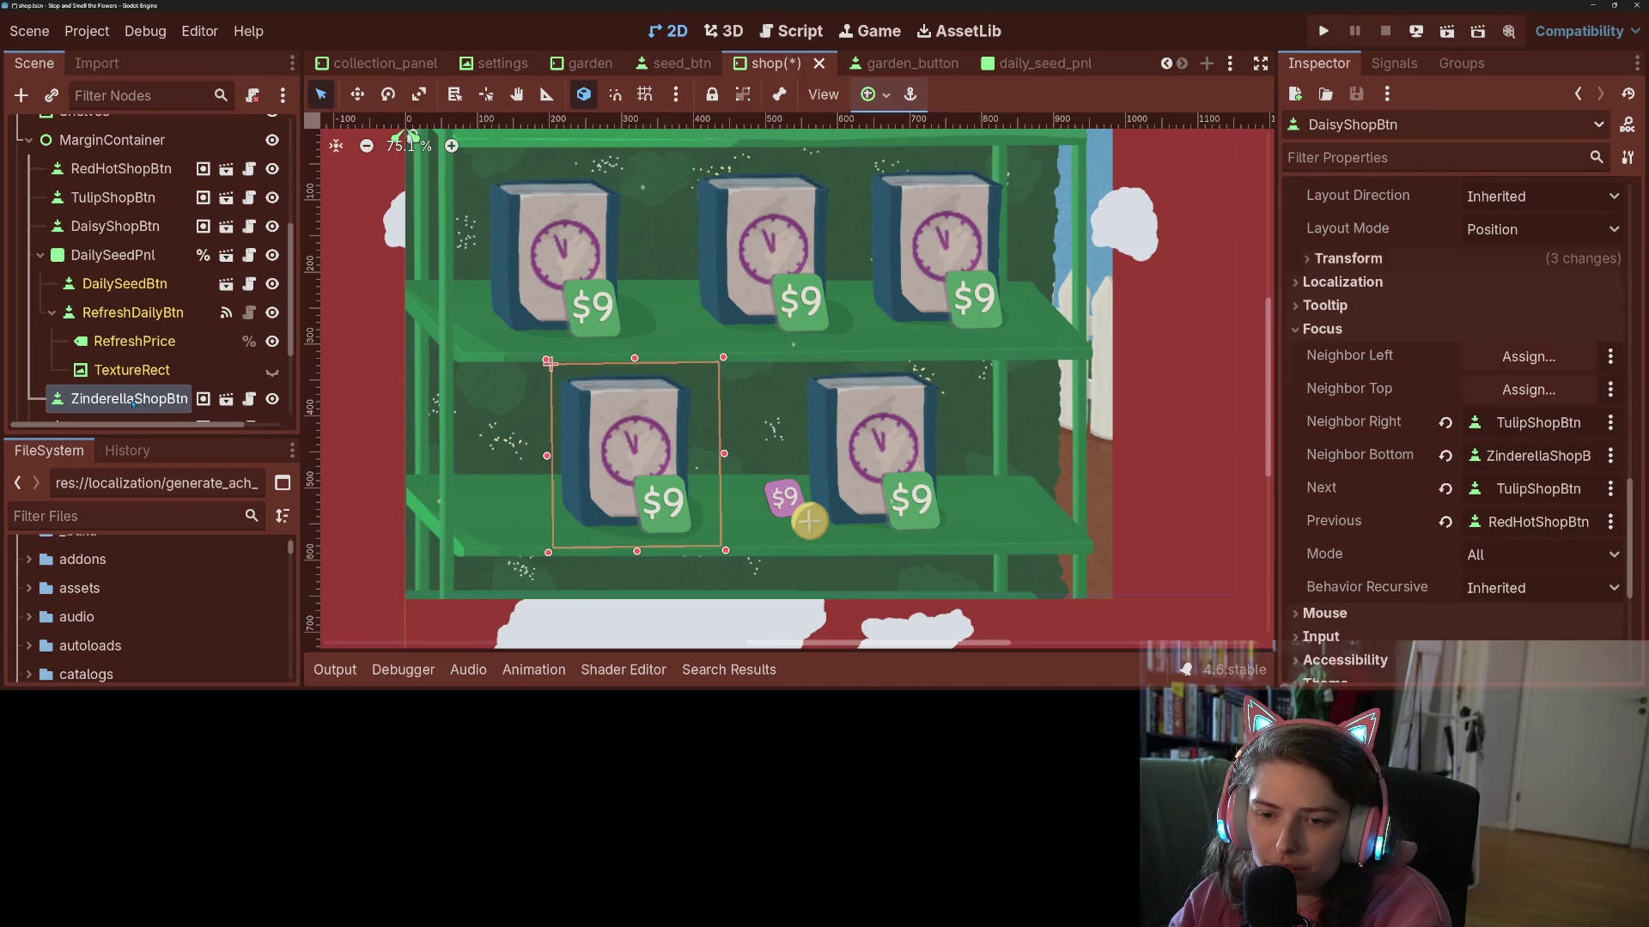
- Assign RefreshDailyBtn as ZinderellaShopBtn's right neighbor and next focus target
left_click(1528, 485)
scroll(809, 463, "down", 2)
scroll(809, 466, "down", 1)
left_click(790, 417)
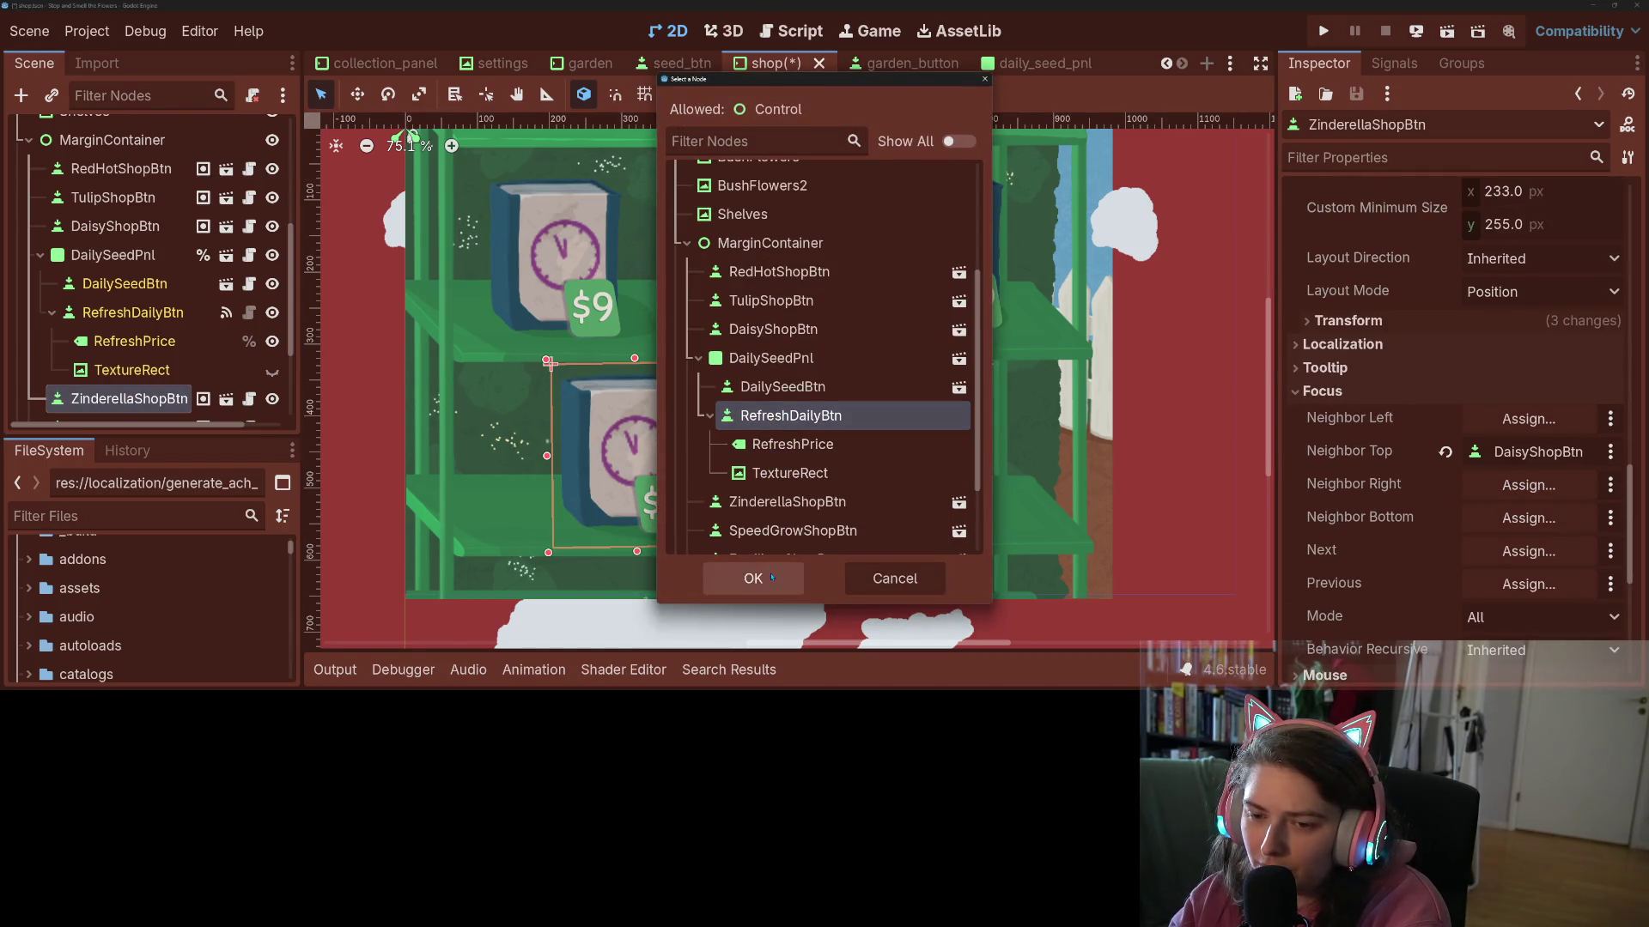
left_click(753, 578)
left_click(1528, 551)
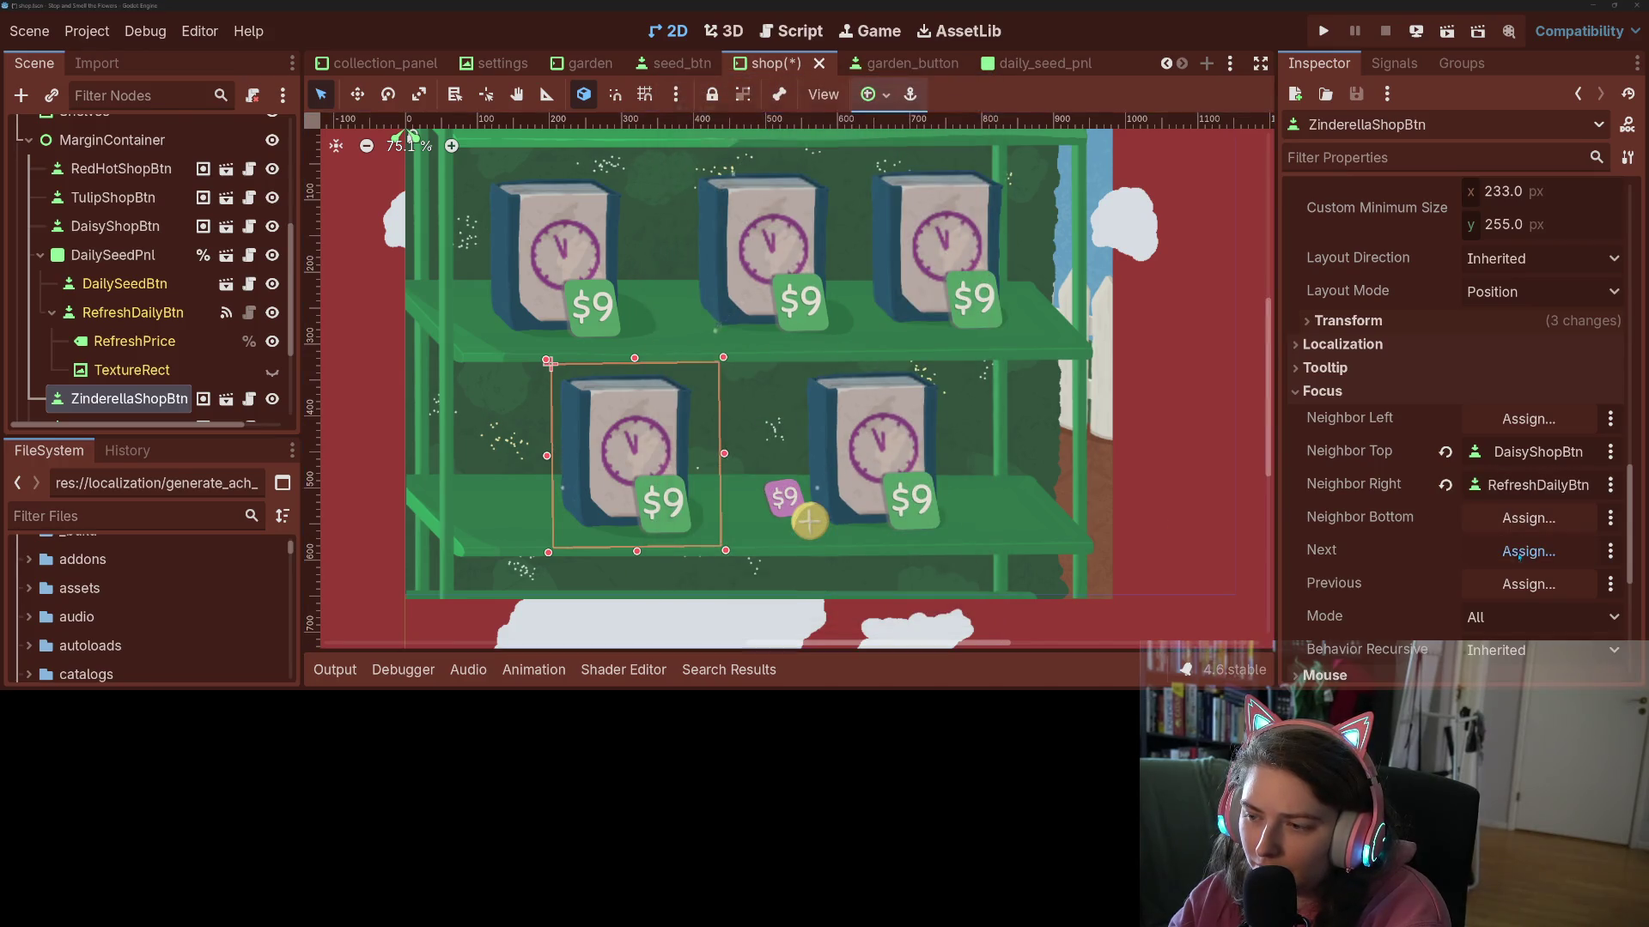
scroll(753, 513, "down", 2)
left_click(753, 513)
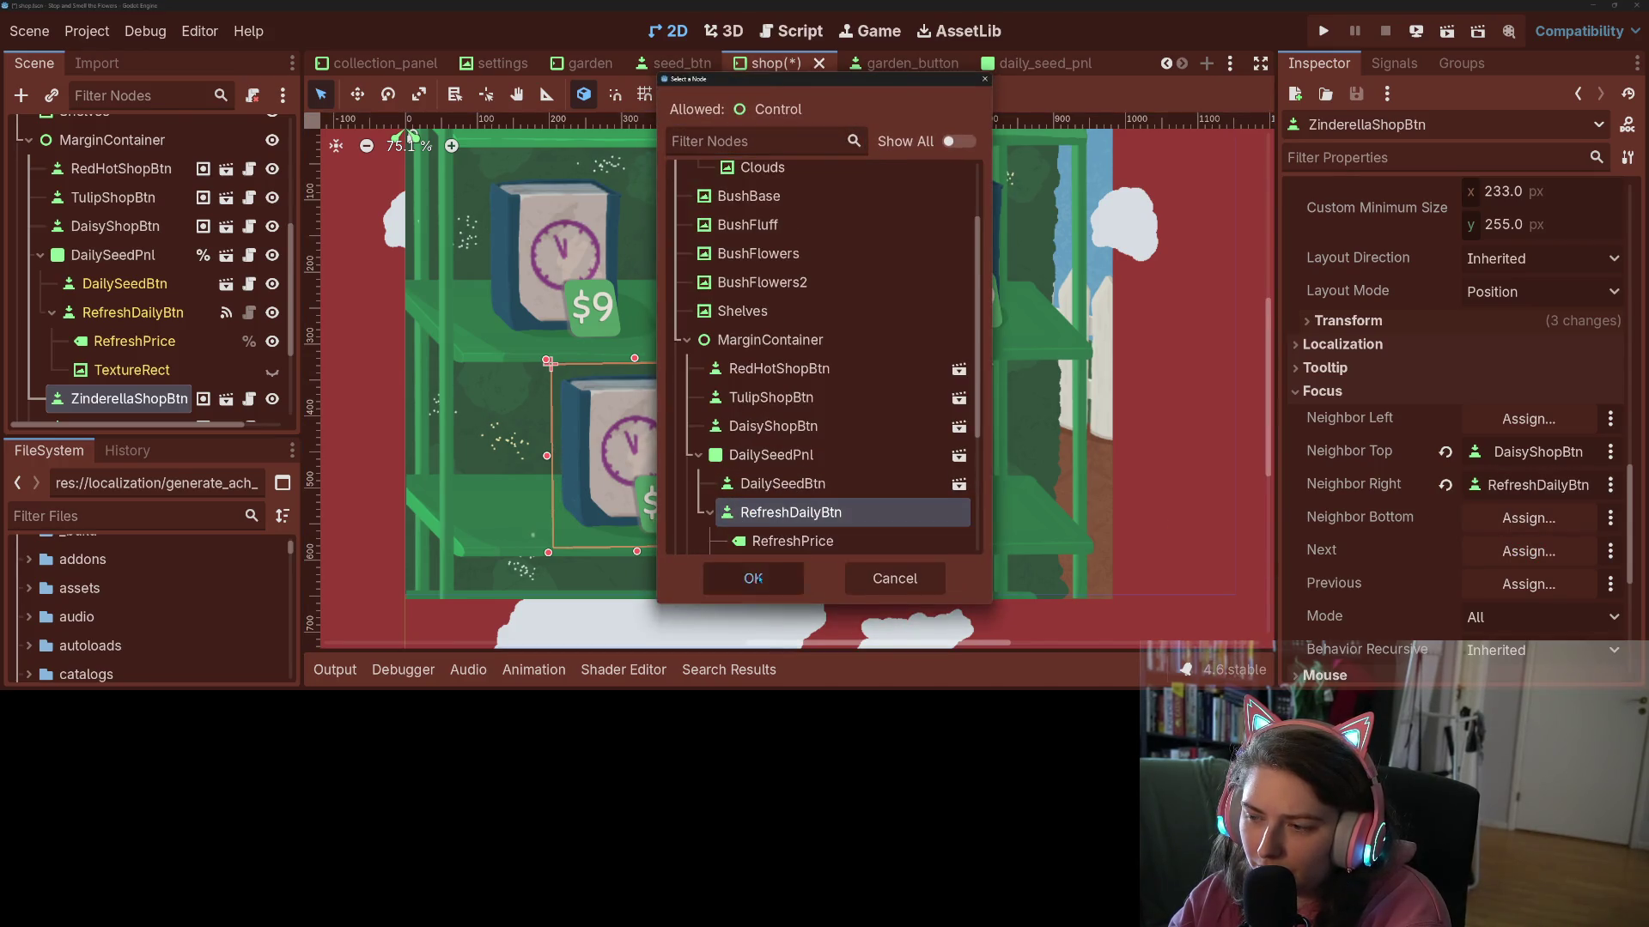
left_click(753, 578)
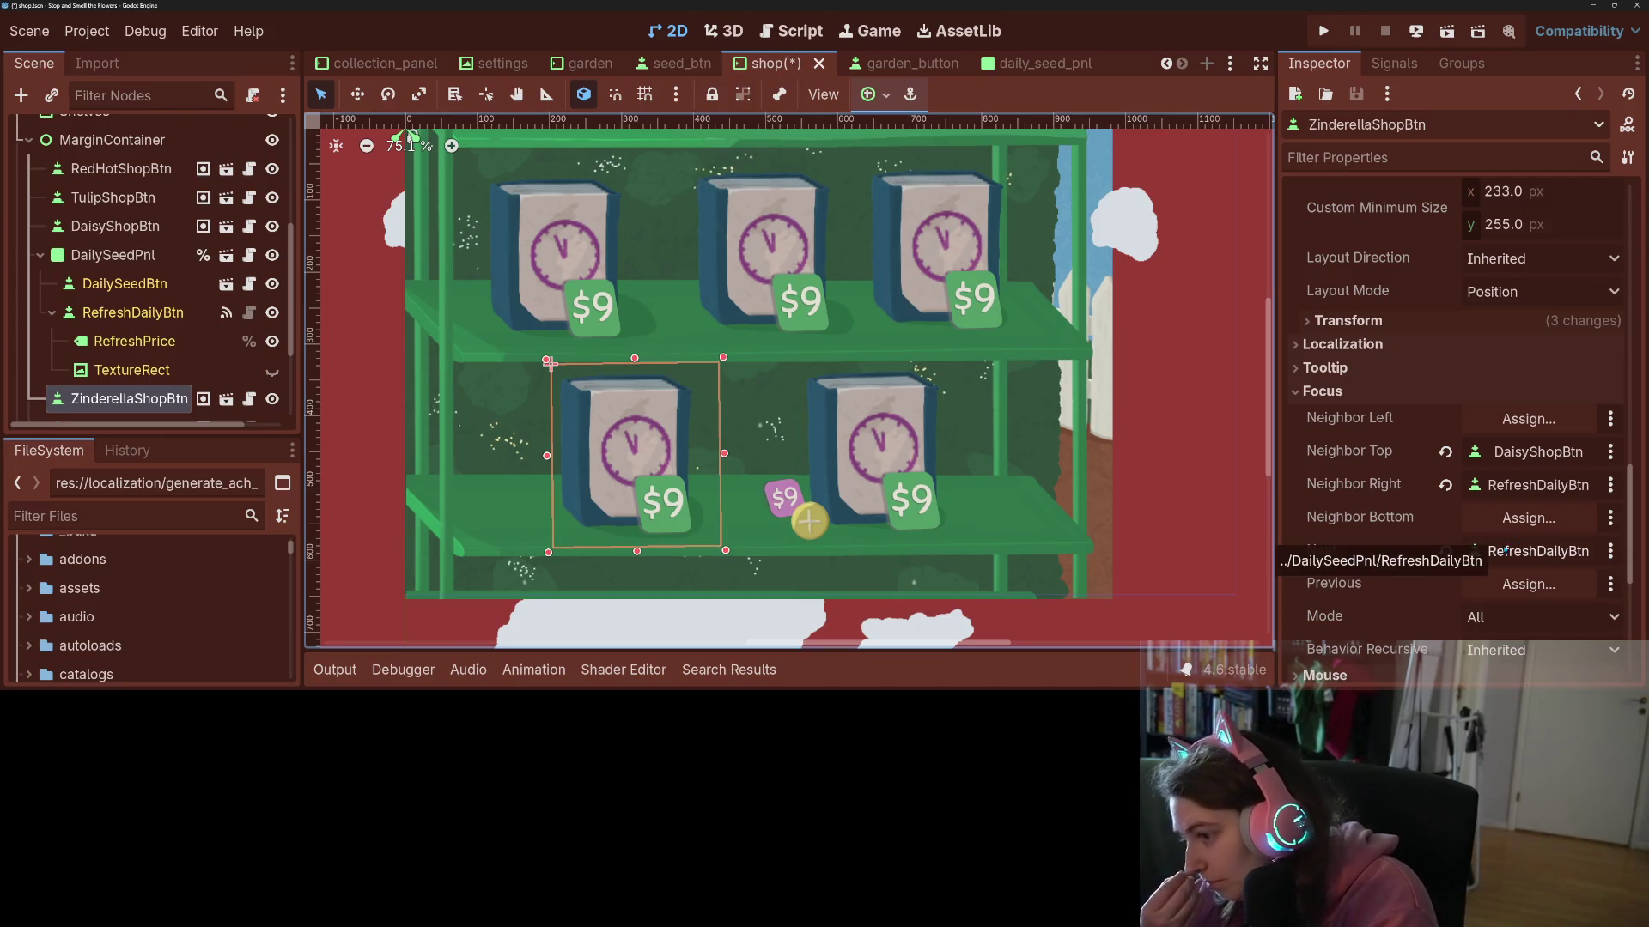
- Copy the Next value into ZinderellaShopBtn's Previous focus, then select RefreshDailyBtn
right_click(1347, 550)
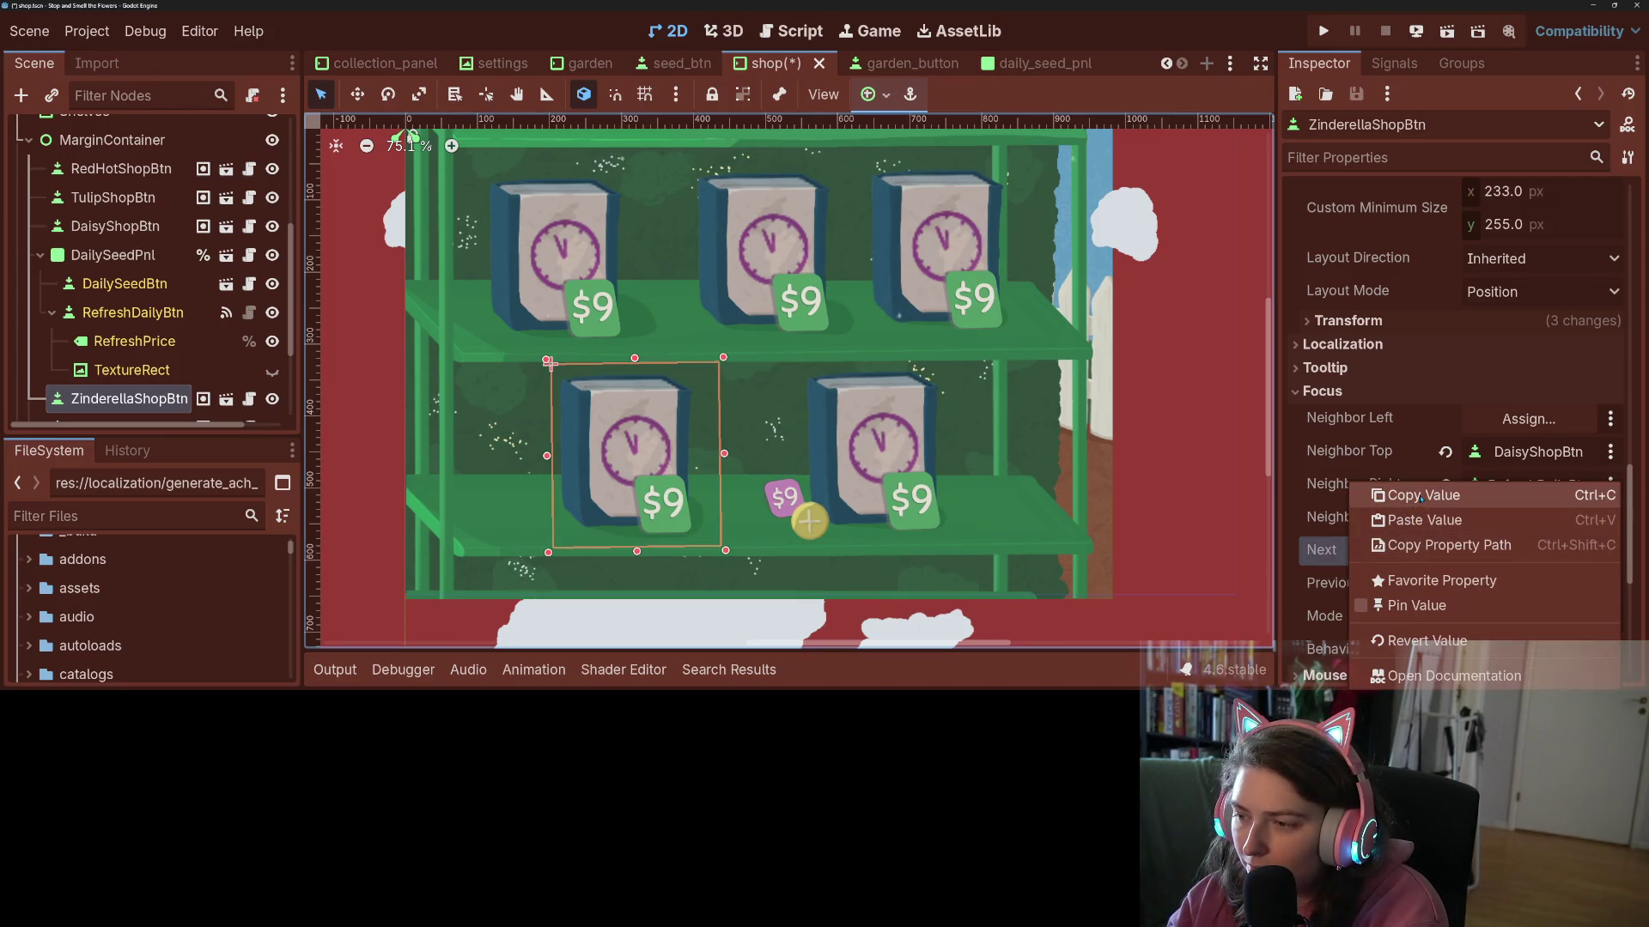
left_click(1391, 490)
right_click(1372, 577)
left_click(1442, 553)
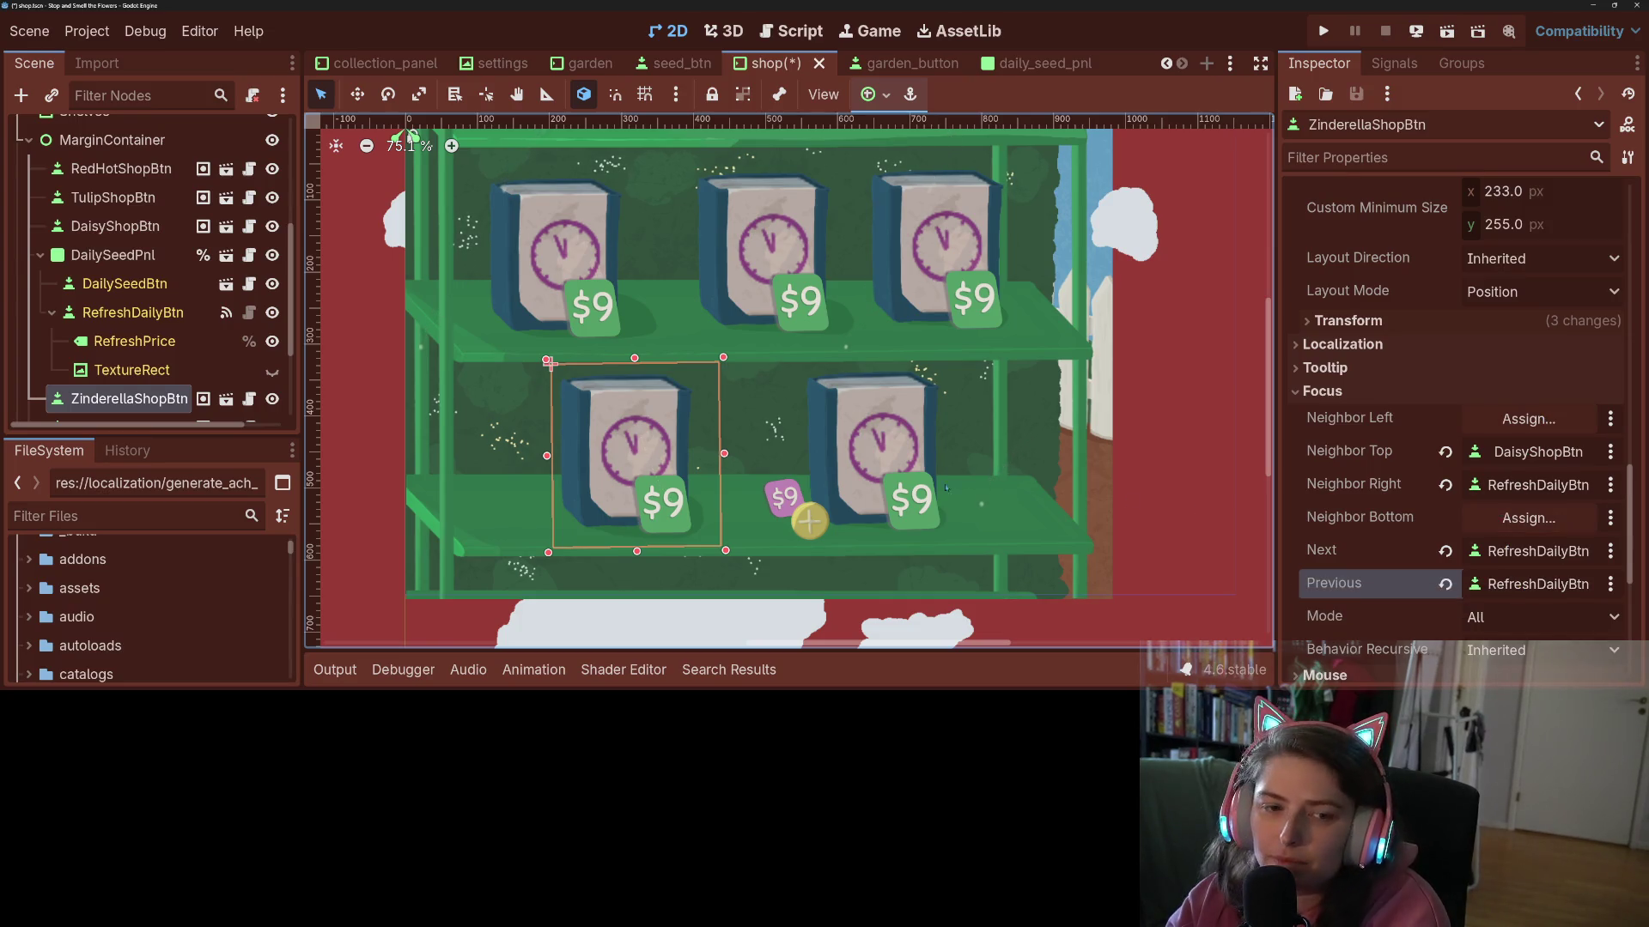
scroll(183, 400, "down", 3)
left_click(133, 238)
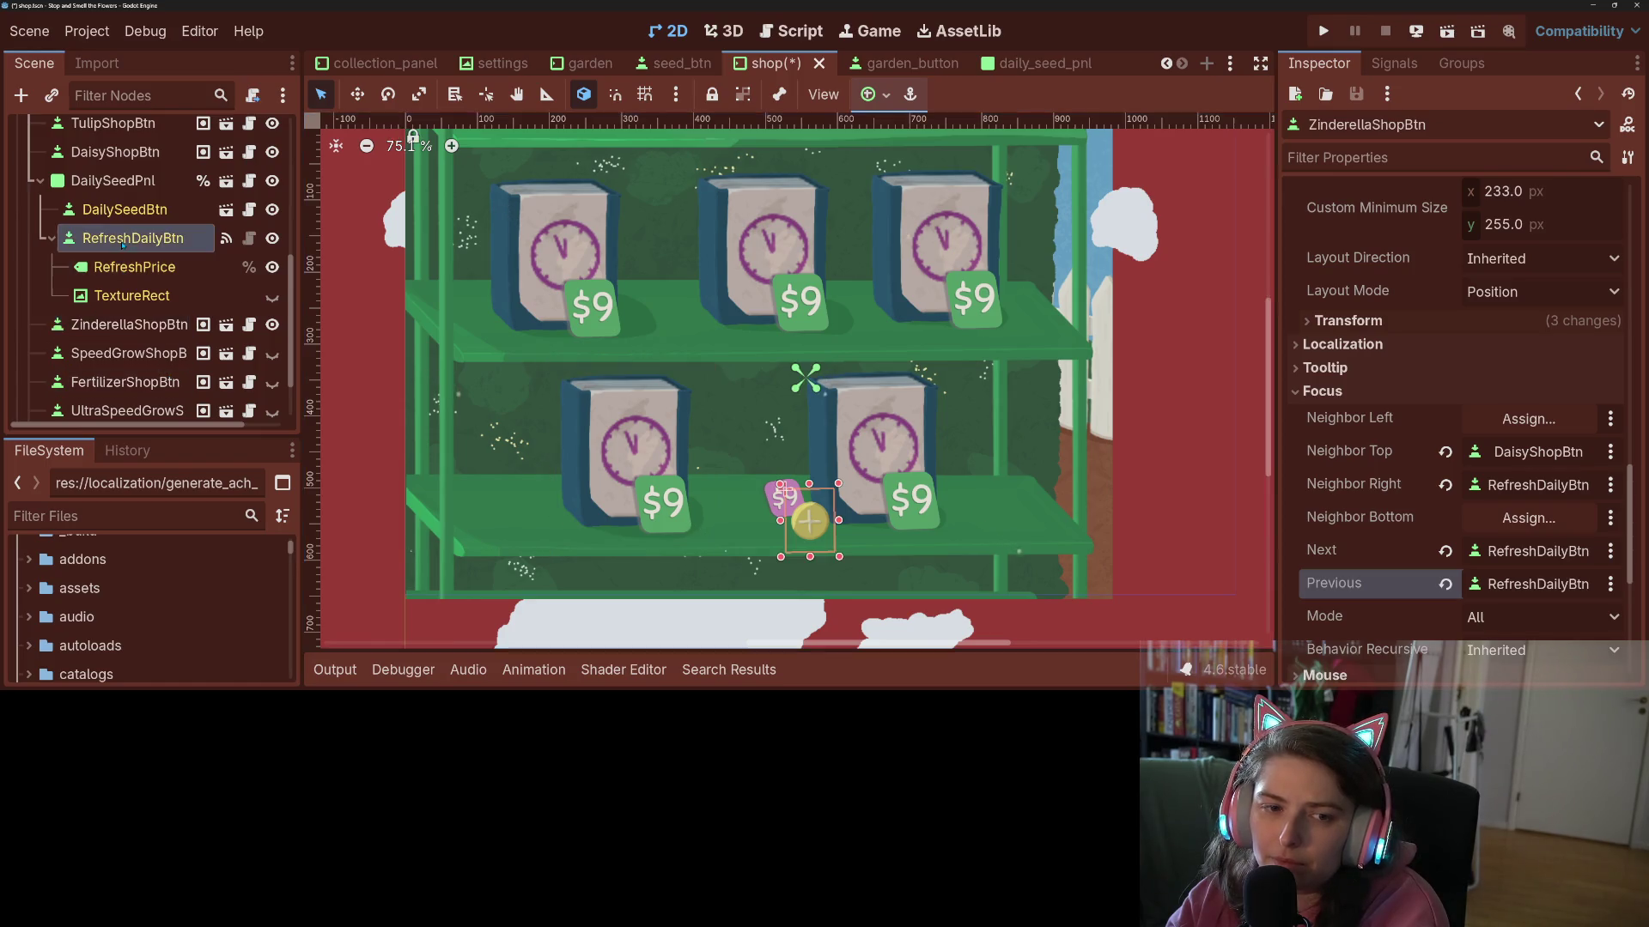
- Set RefreshDailyBtn's Focus Neighbor Left to ZinderellaShopBtn
scroll(1411, 361, "down", 15)
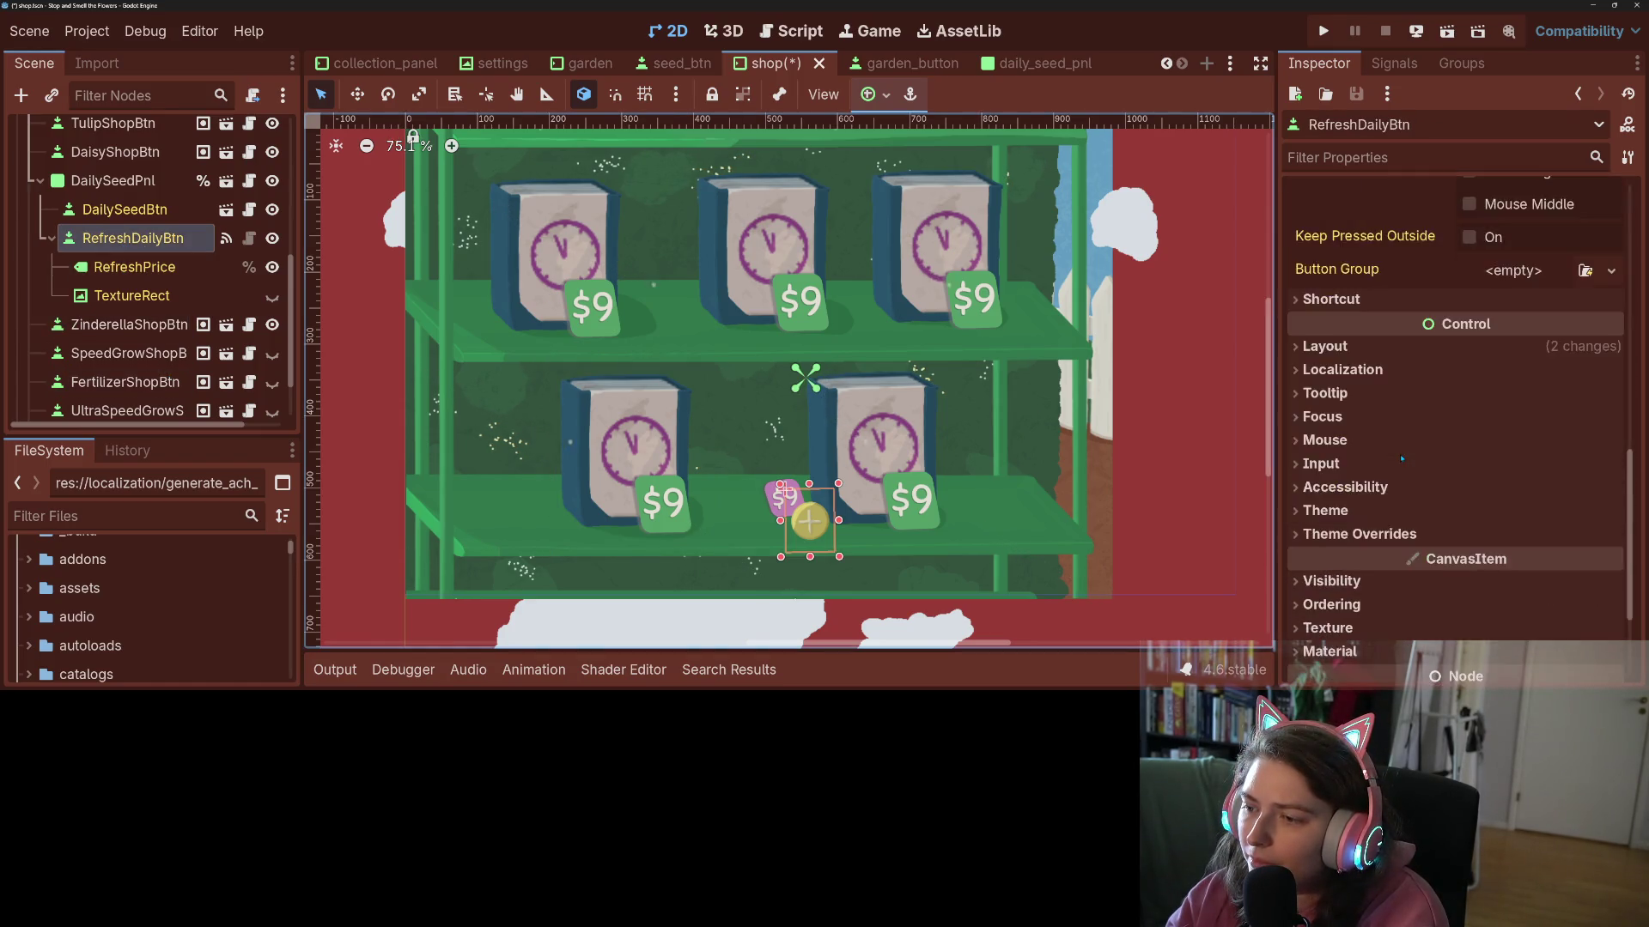
left_click(1323, 249)
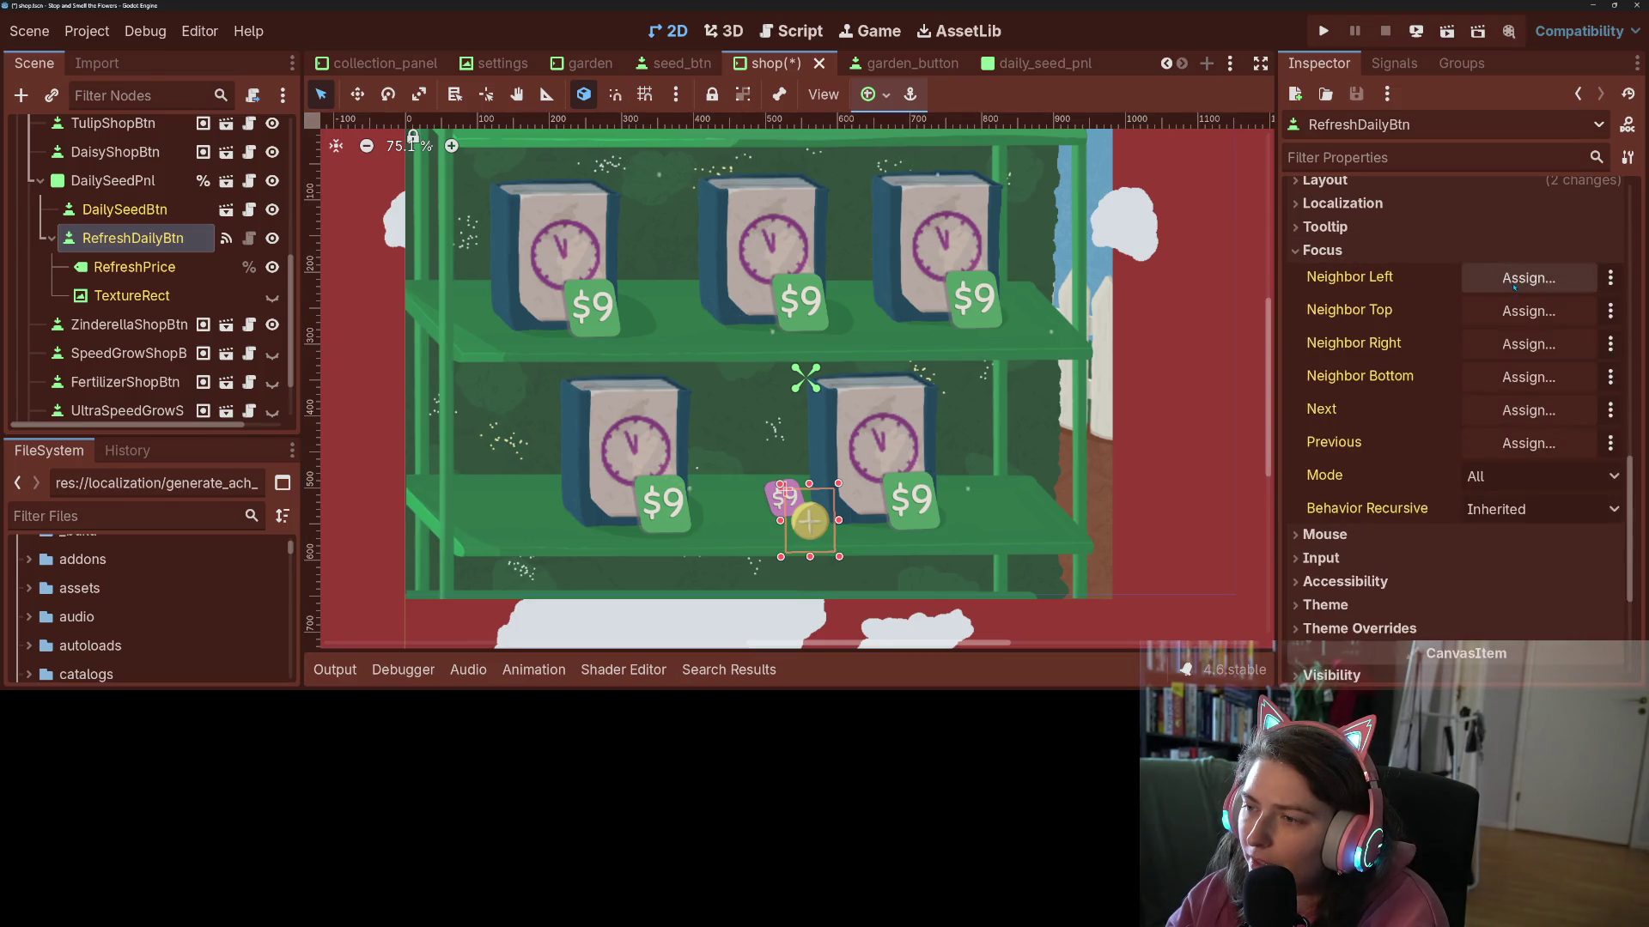
left_click(1528, 277)
scroll(762, 343, "down", 5)
scroll(764, 447, "up", 2)
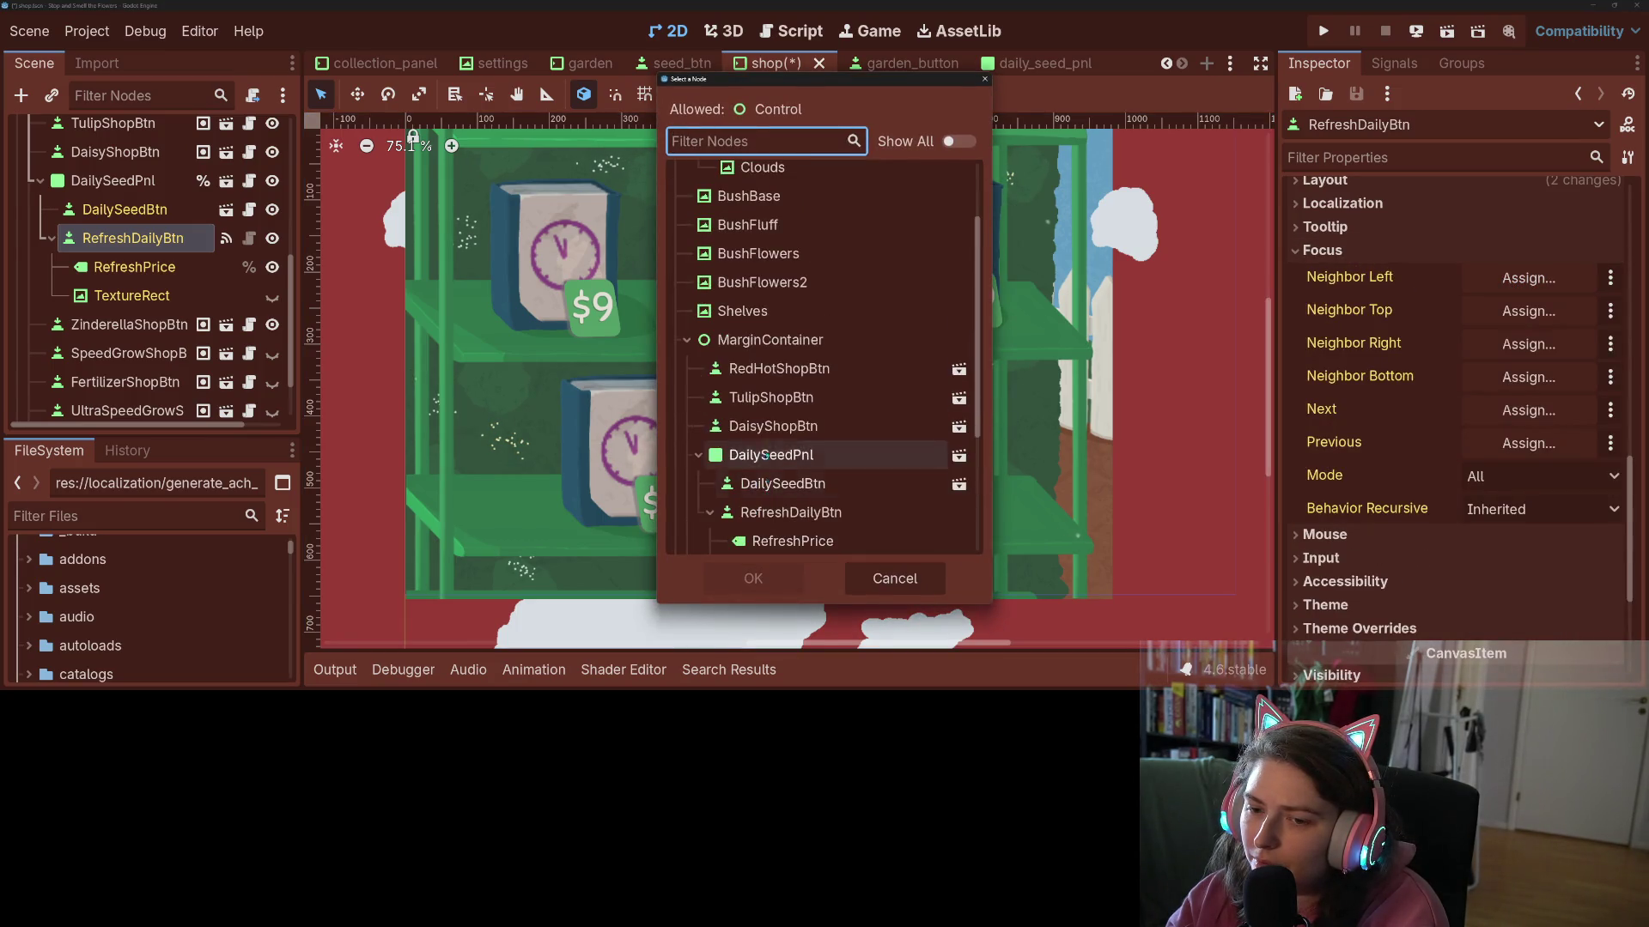
scroll(764, 485, "down", 3)
left_click(777, 497)
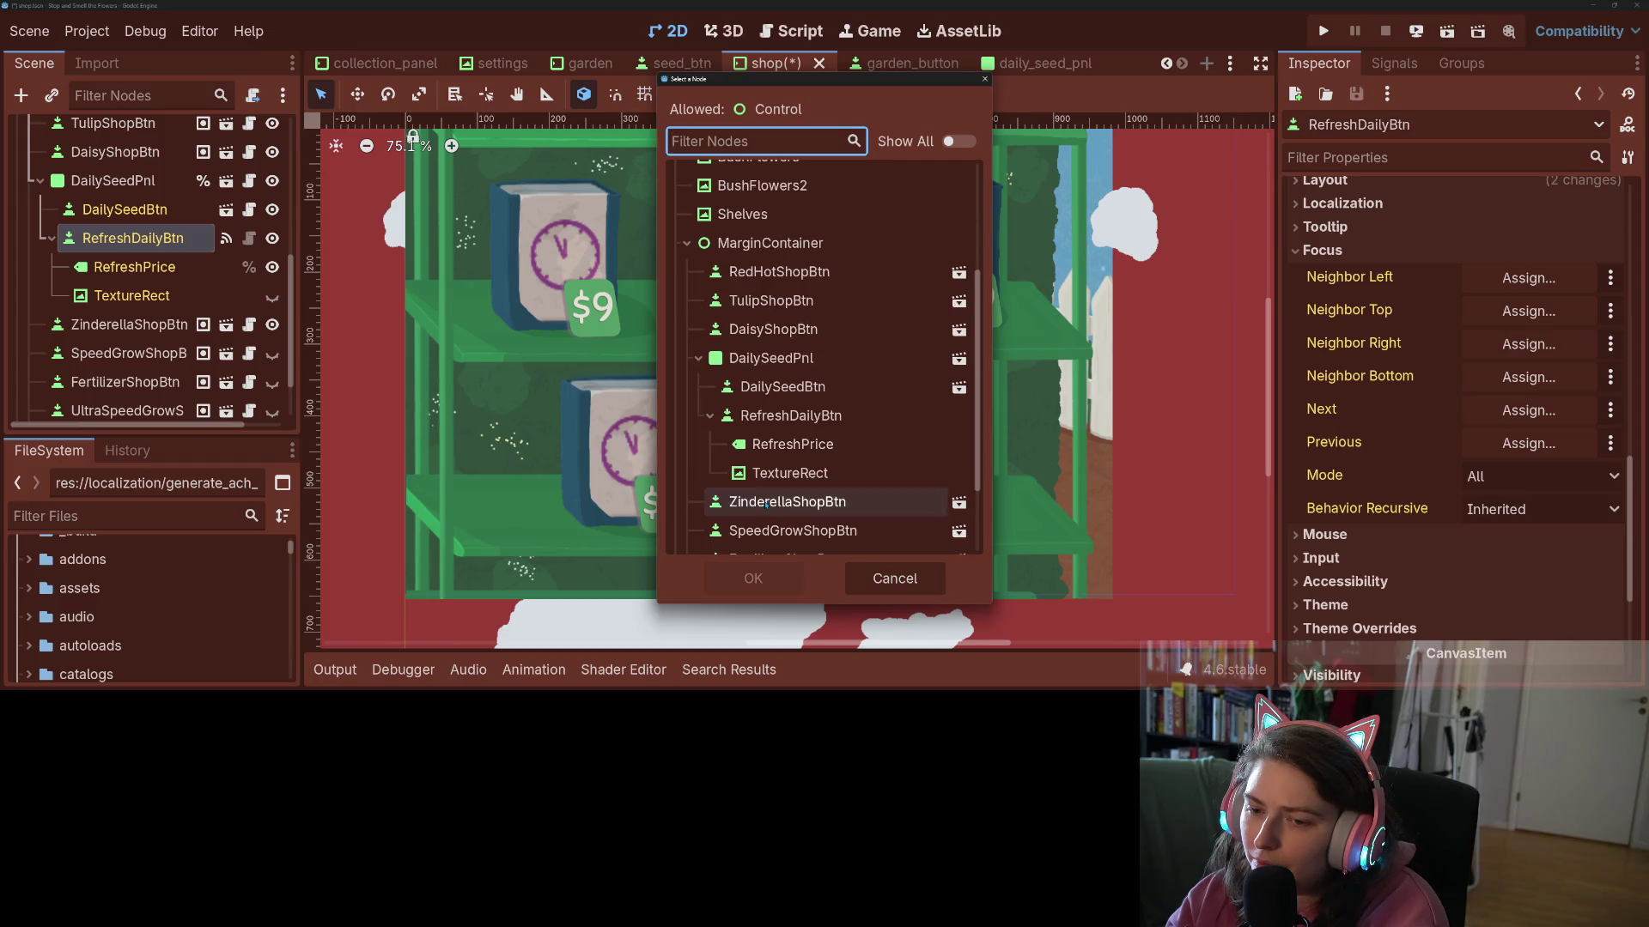
left_click(772, 578)
- Copy the ZinderellaShopBtn neighbor into the Next and Previous focus fields
right_click(1372, 276)
left_click(1378, 280)
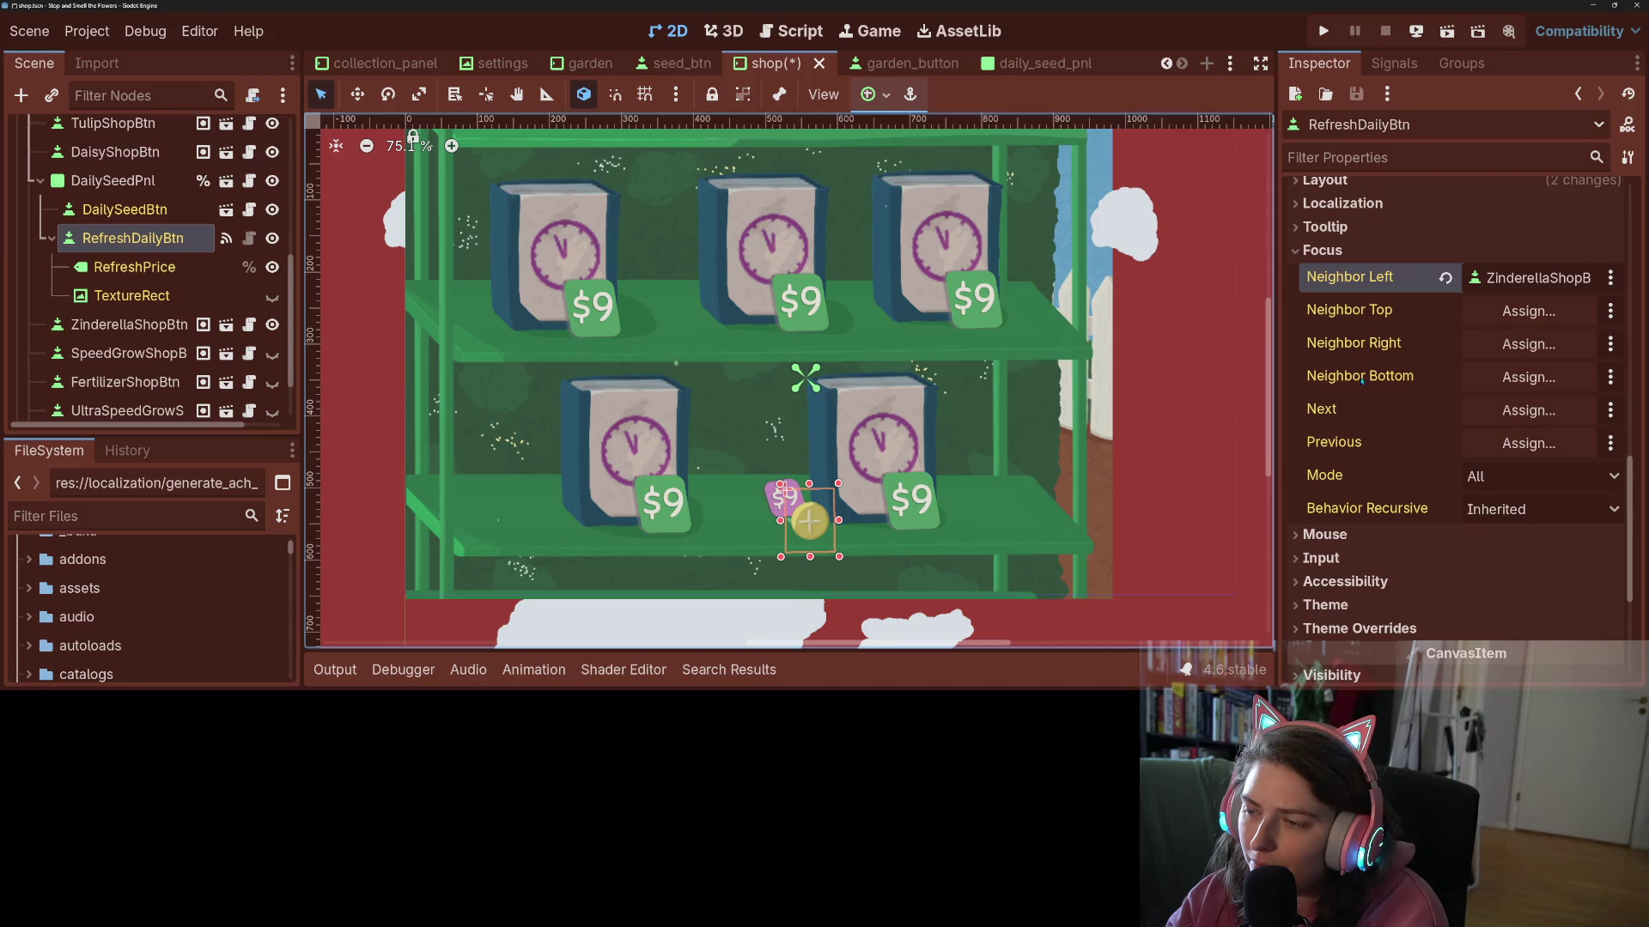
right_click(1365, 417)
left_click(1400, 453)
right_click(1352, 445)
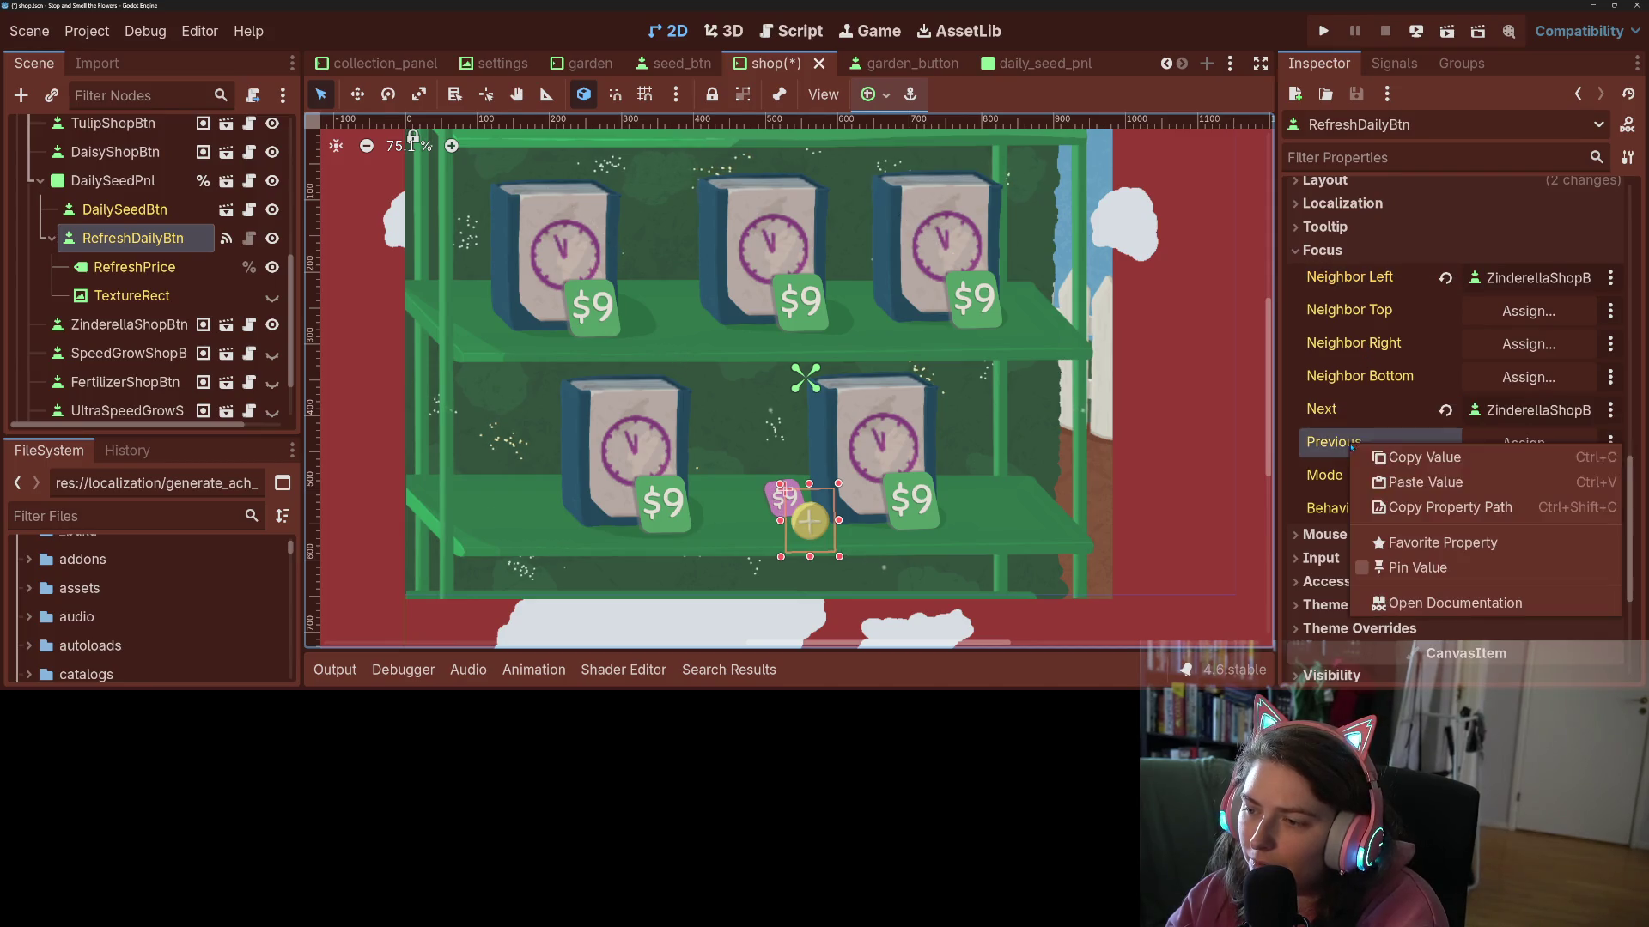
left_click(1406, 483)
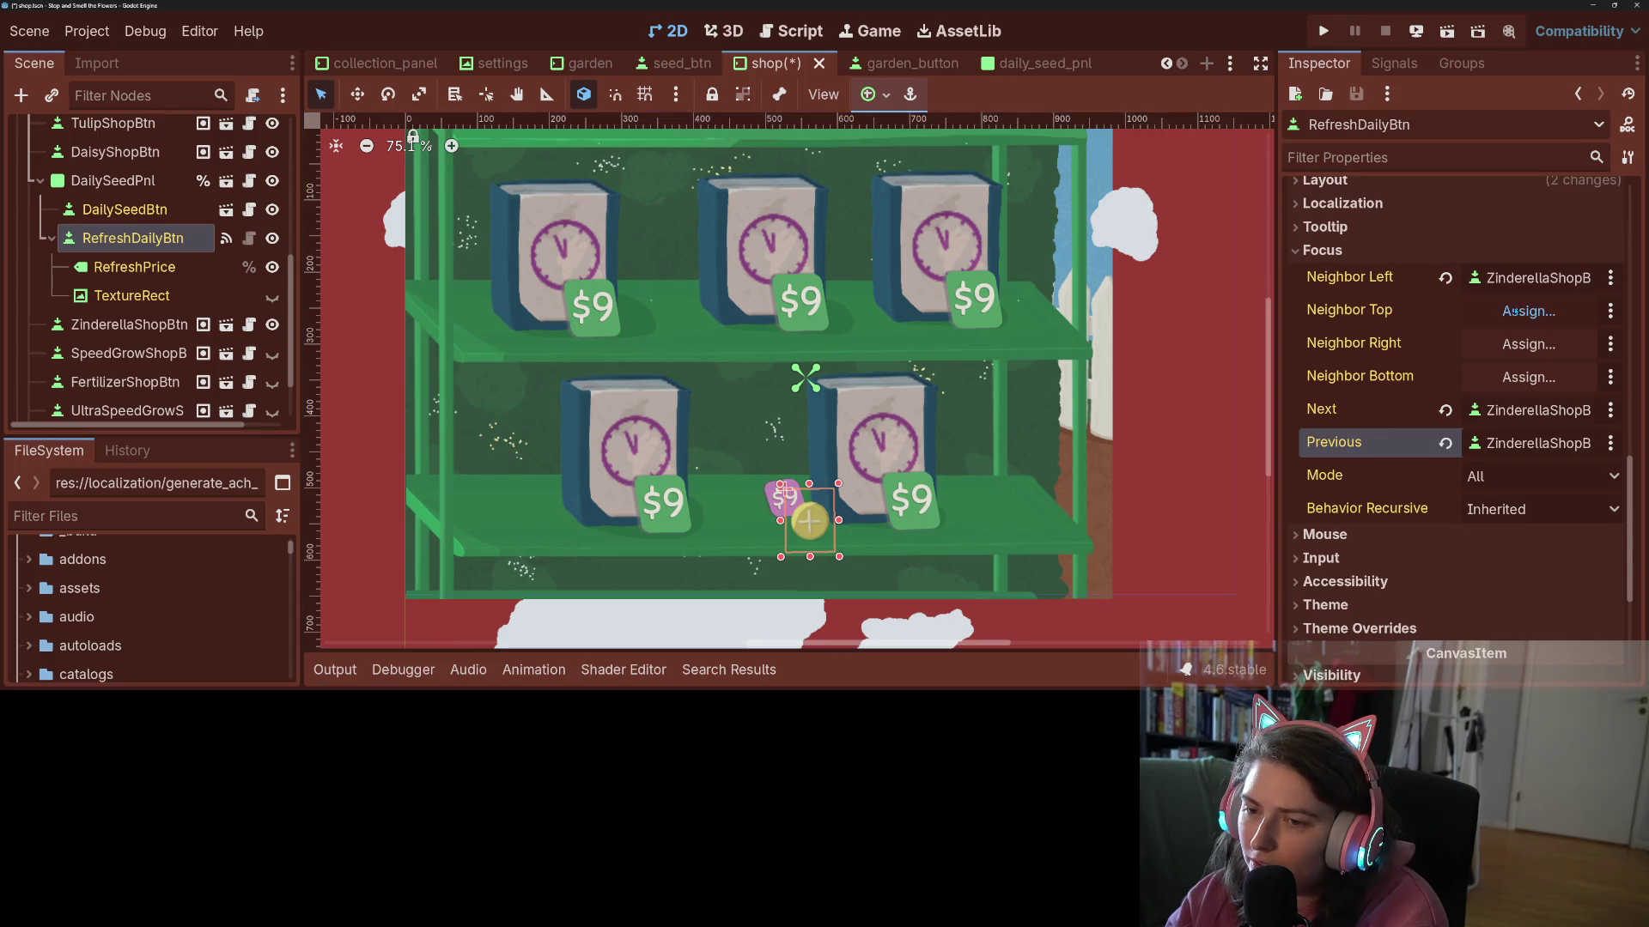
- Set RefreshDailyBtn's Focus Neighbor Top to DaisyShopBtn
left_click(1529, 311)
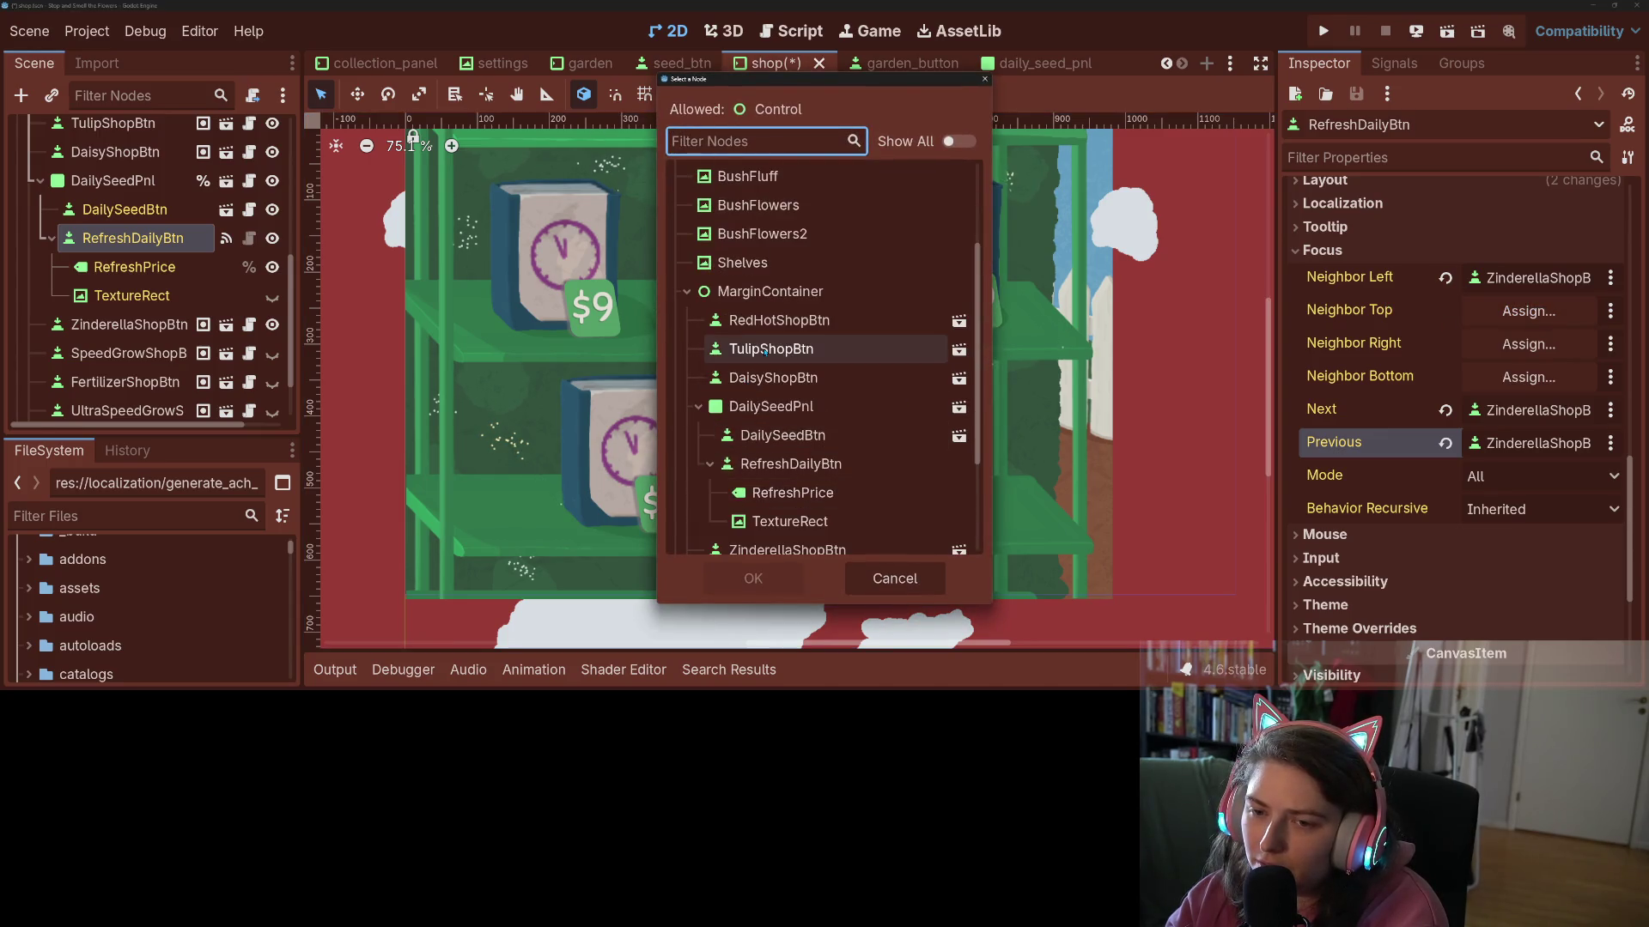
left_click(760, 349)
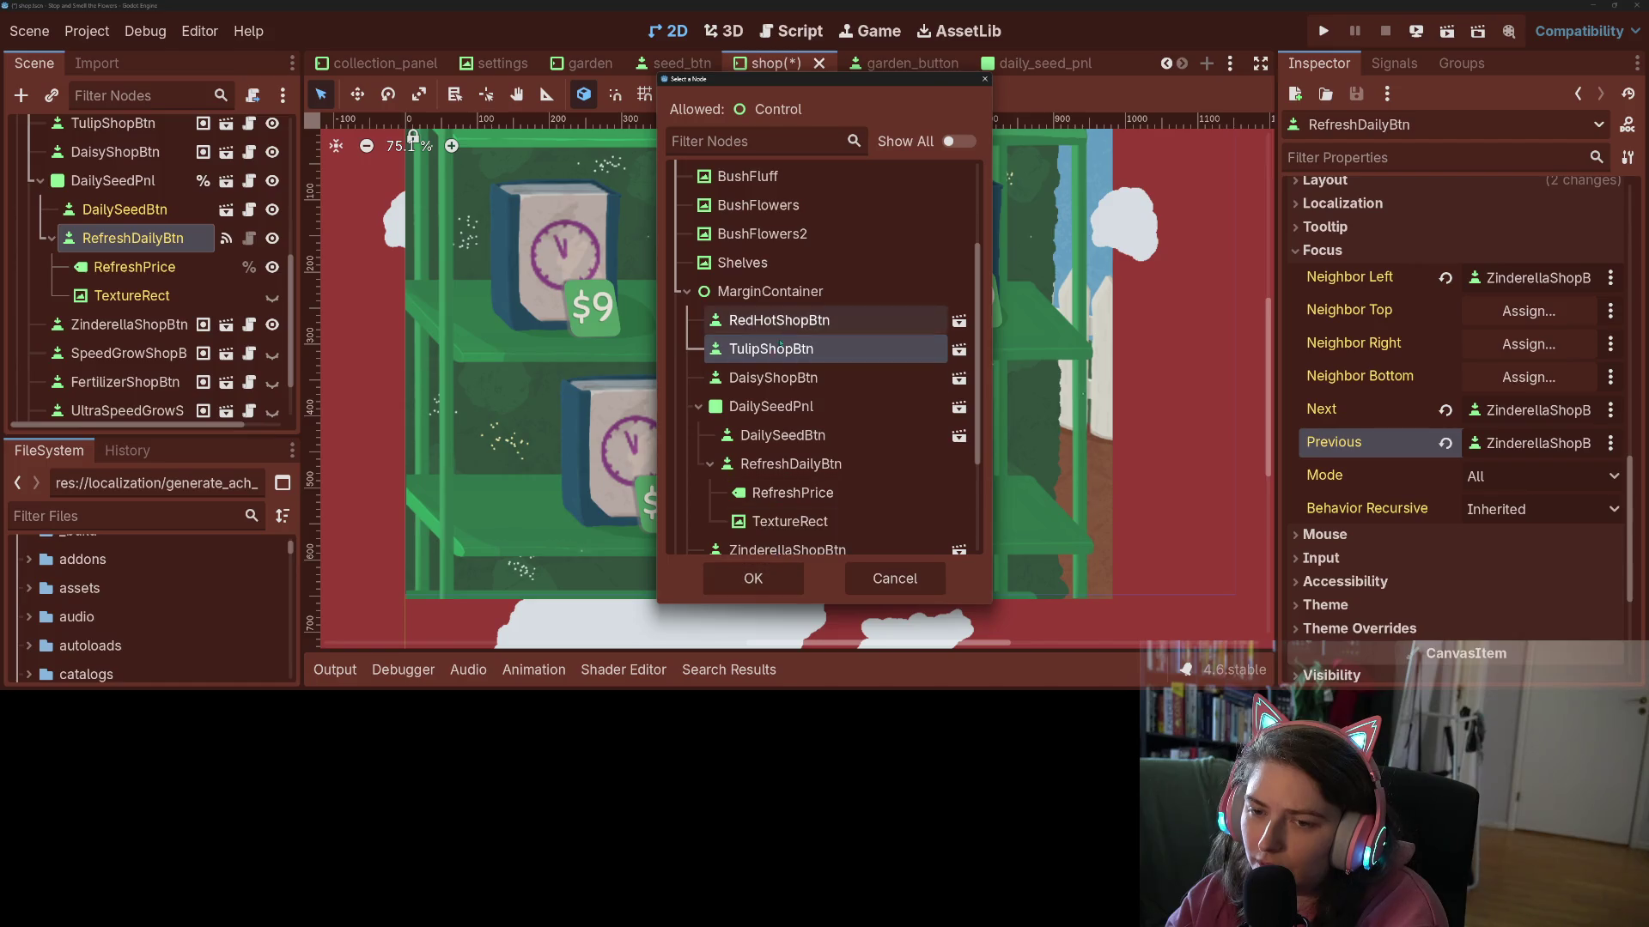
left_click(771, 377)
left_click(773, 580)
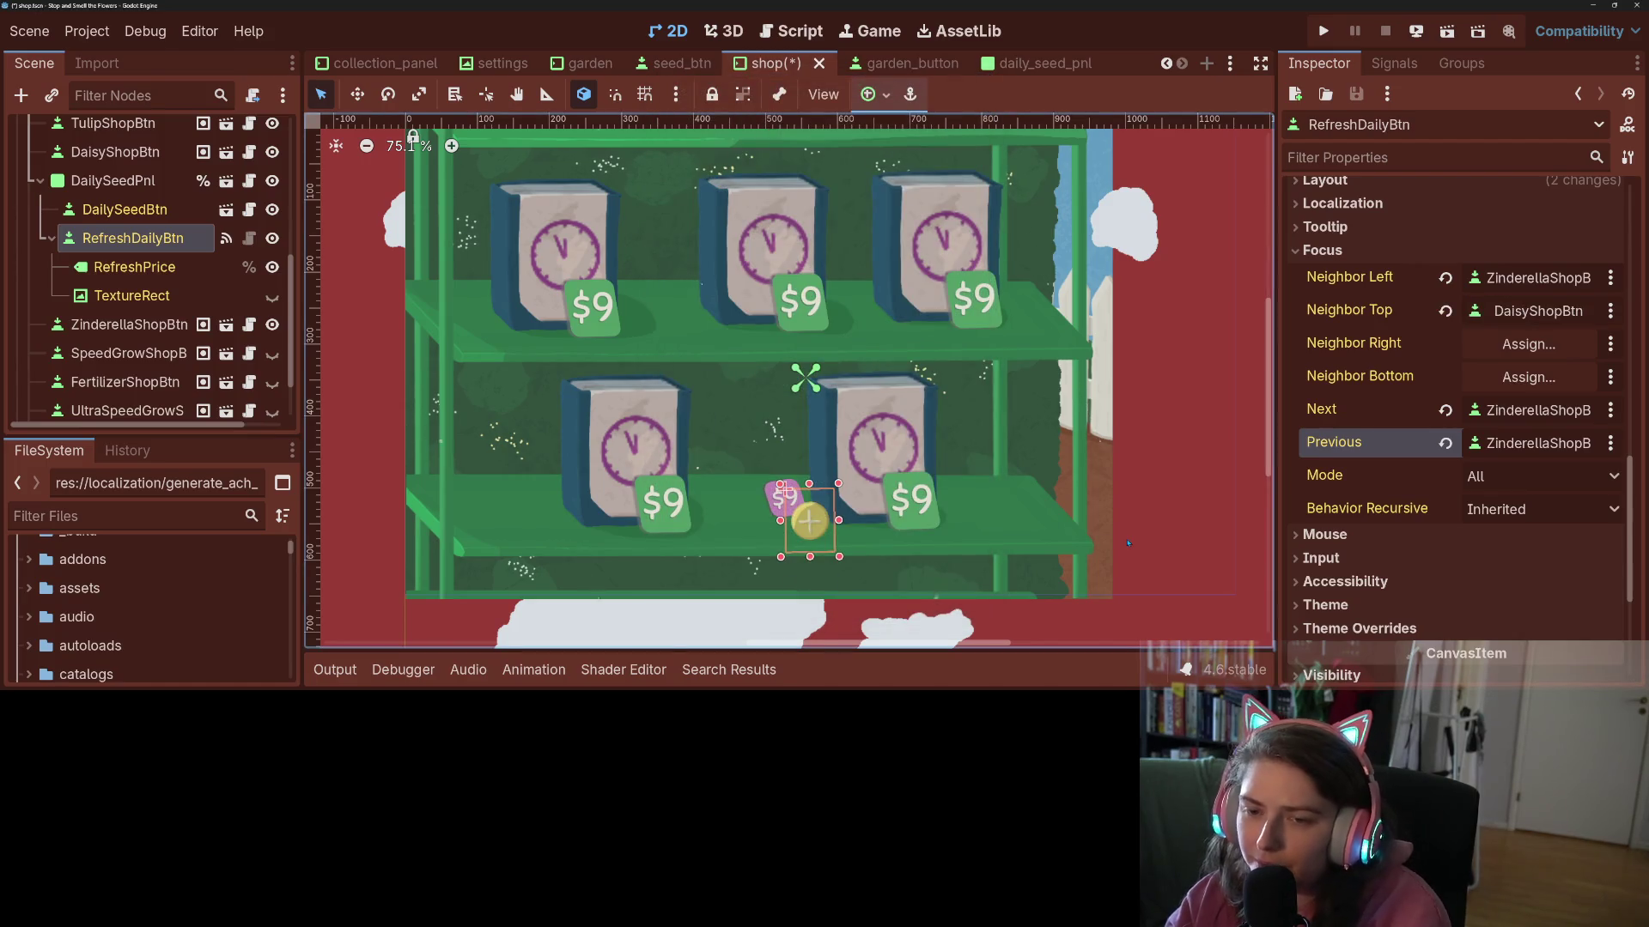
- Undo the accidental node duplicate and save the shop scene
key("ctrl+d")
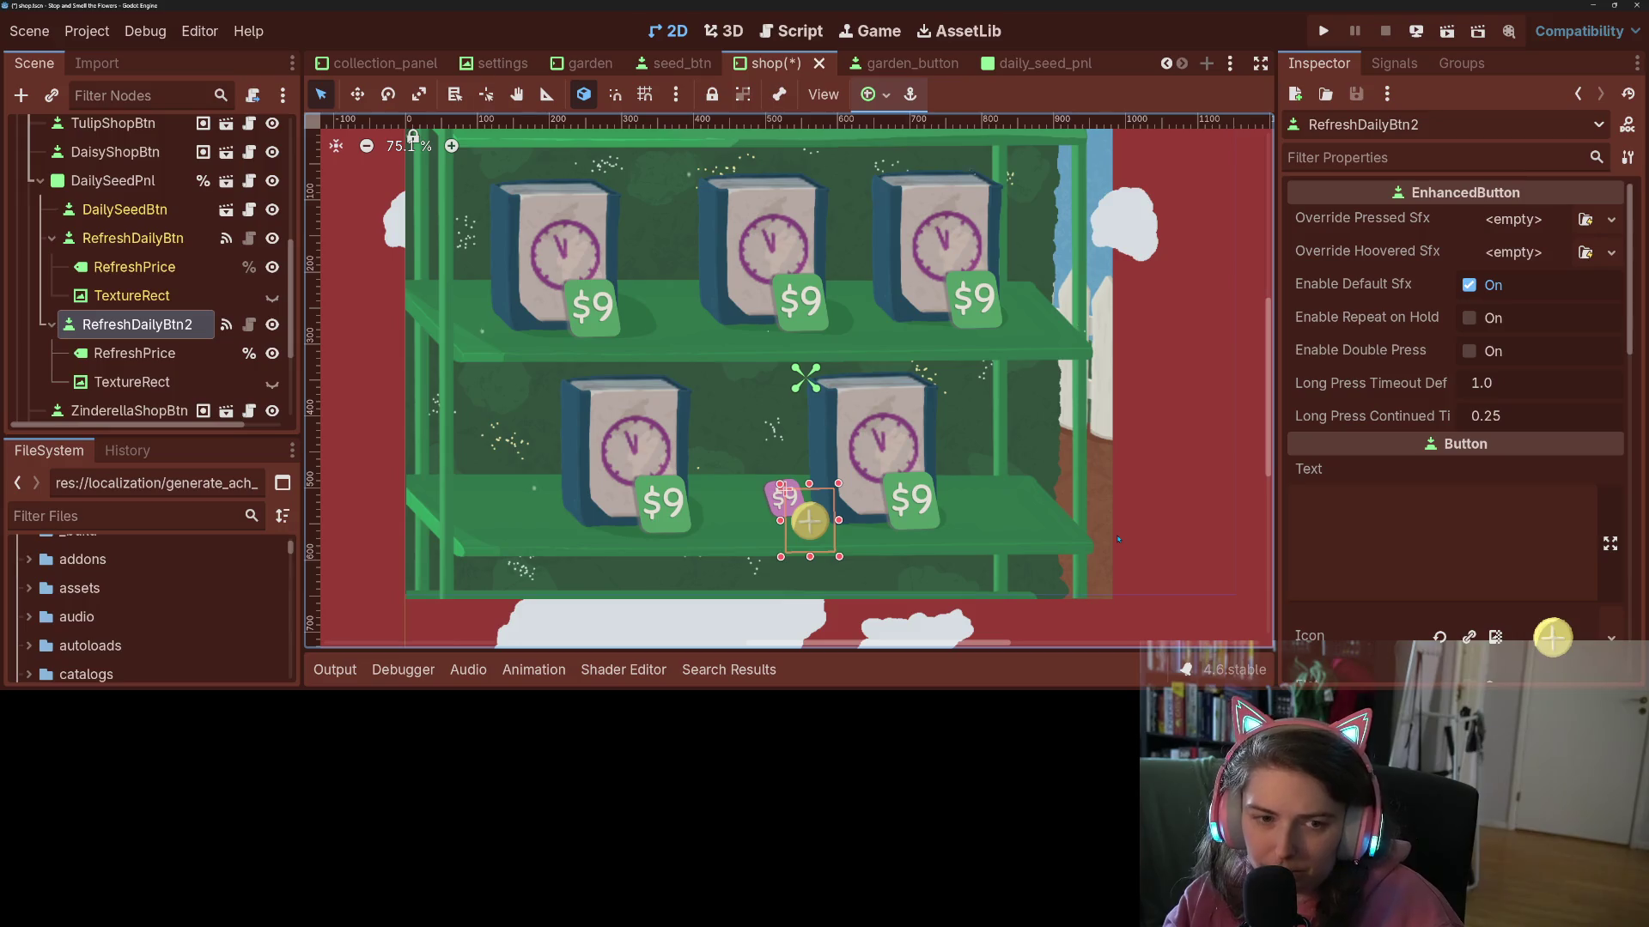
key("ctrl+z")
key("ctrl+s")
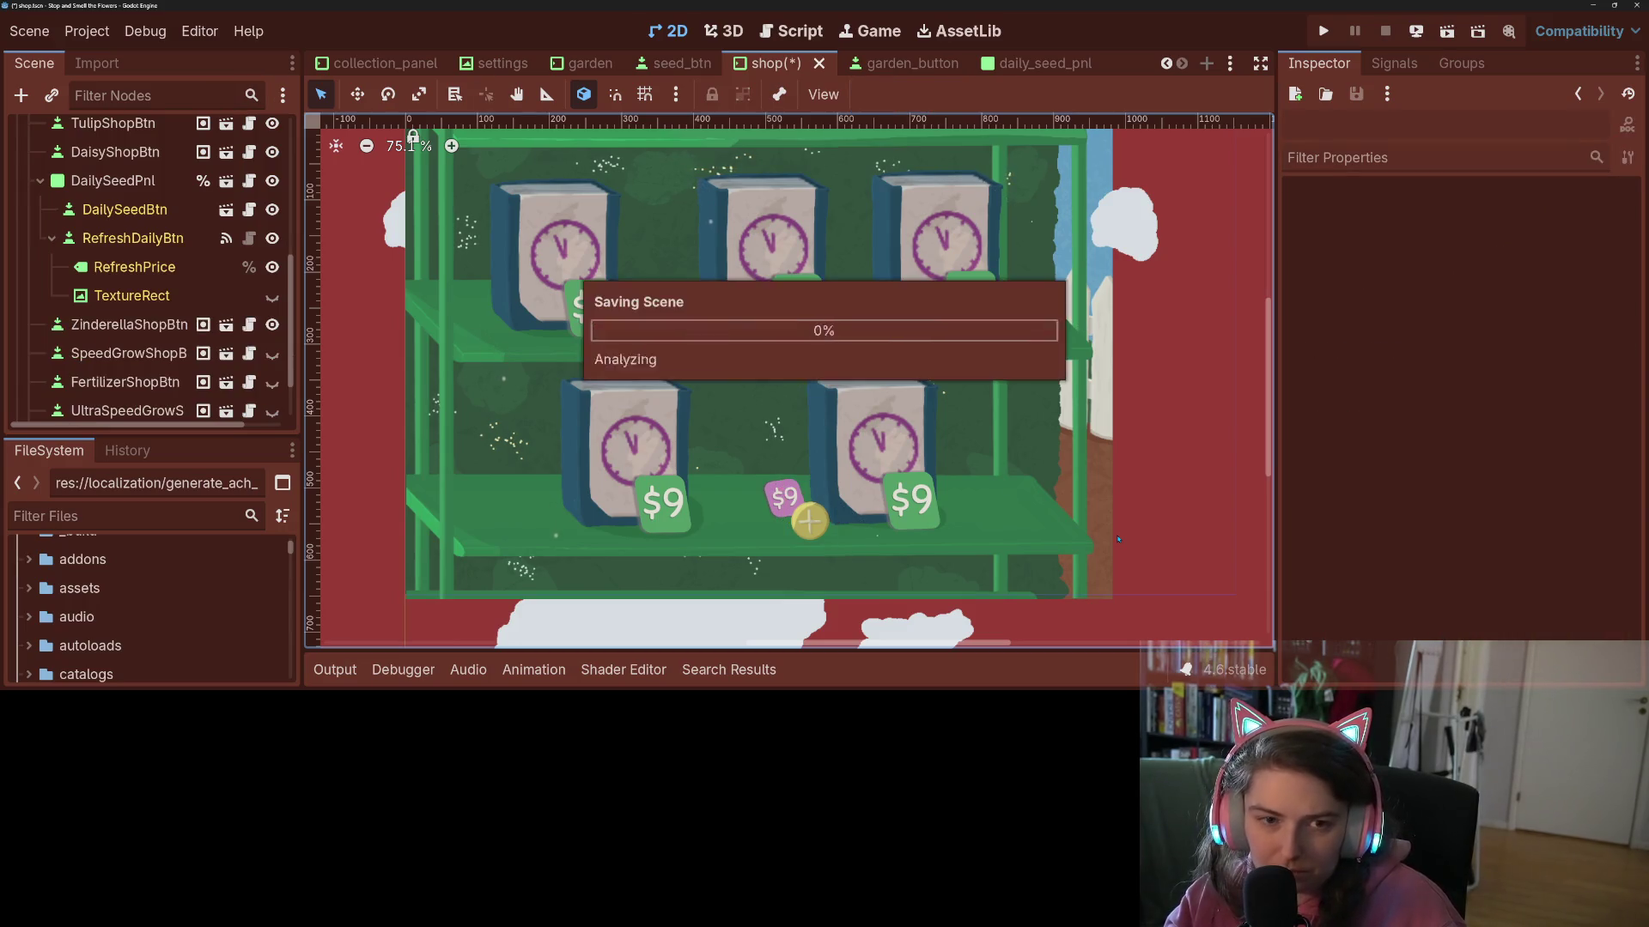
- Launch the game and open the seed shop with its $1, $8 and $16 packets
left_click(1323, 29)
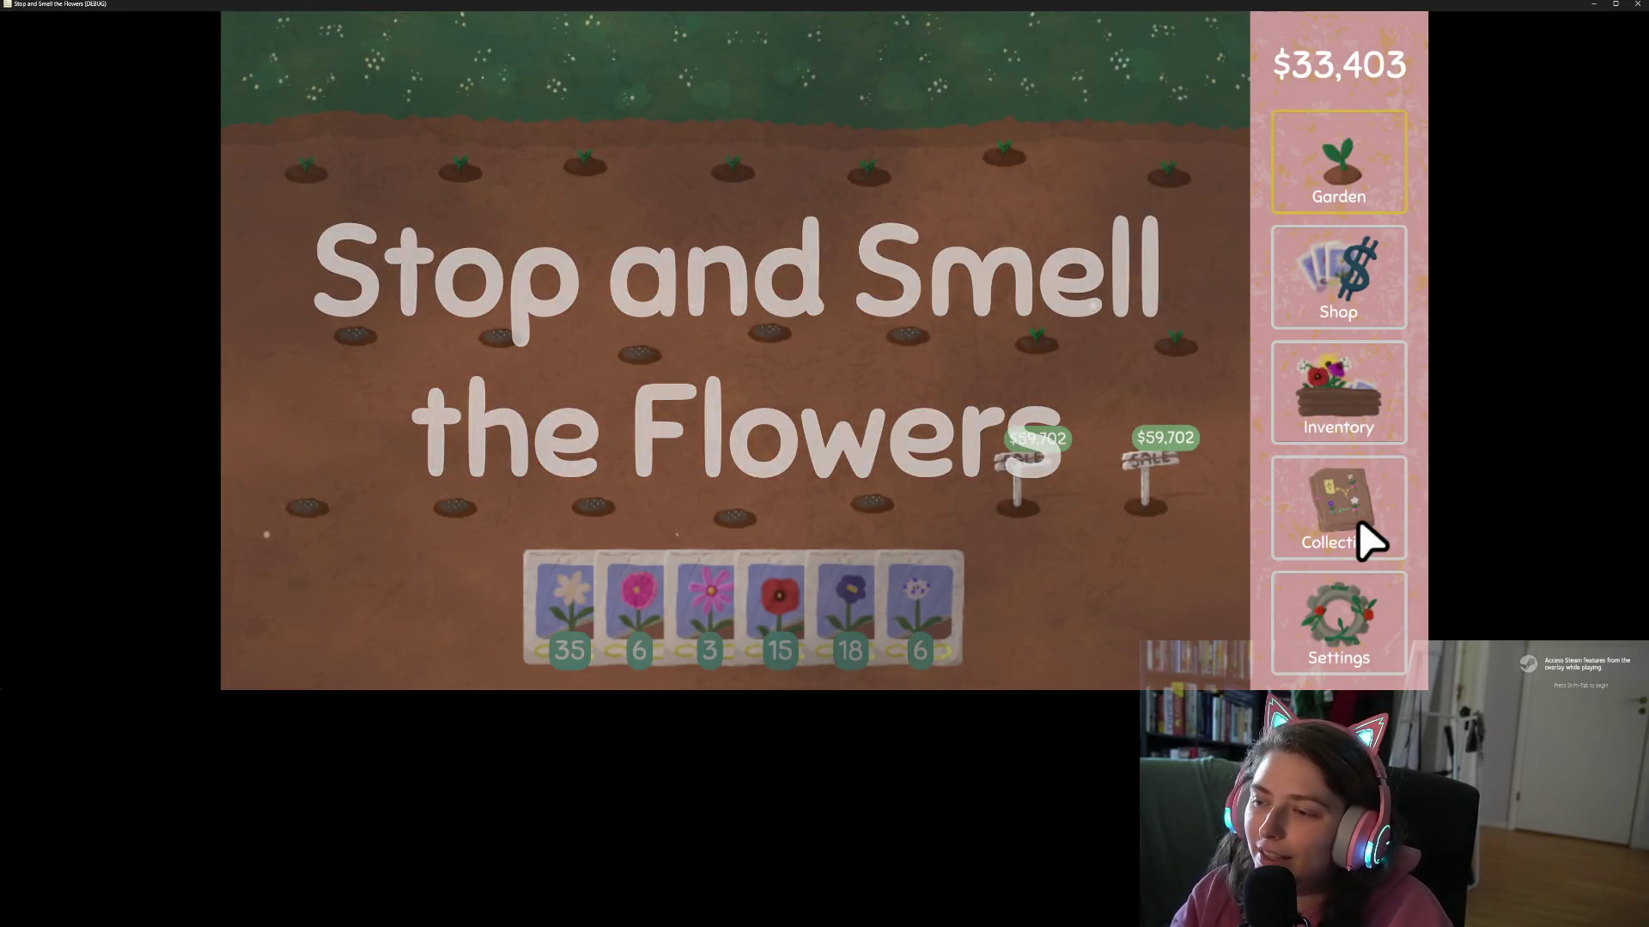
left_click(1369, 309)
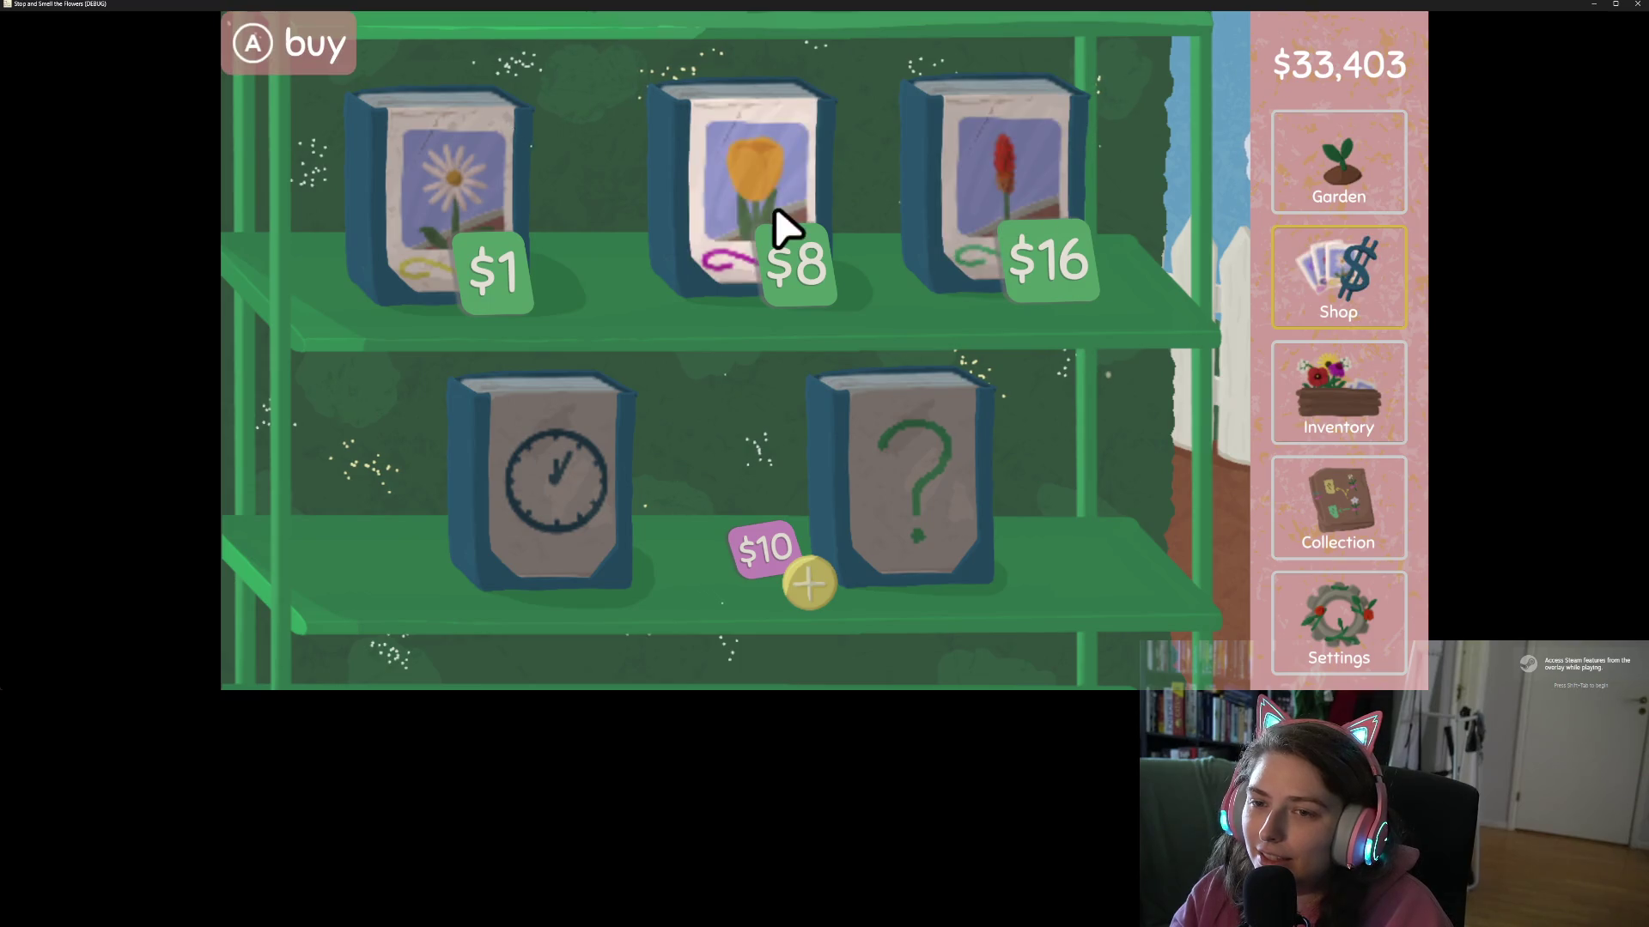
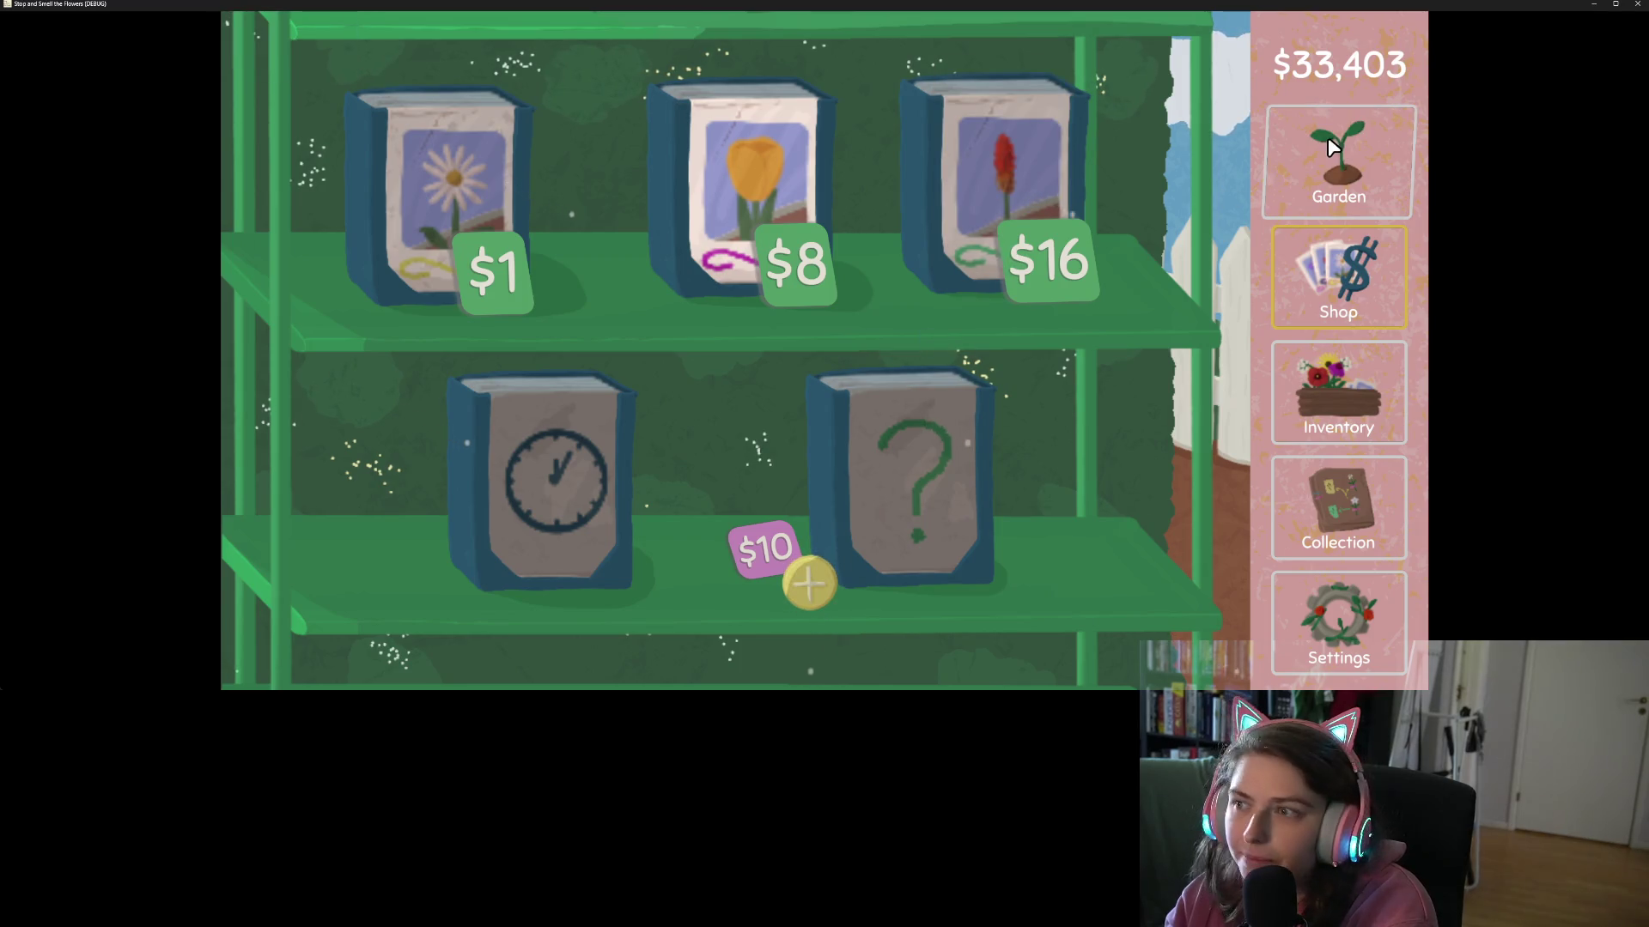
- Quit the running game without saving and open the daily_seed_pnl scene for editing
left_click(1637, 4)
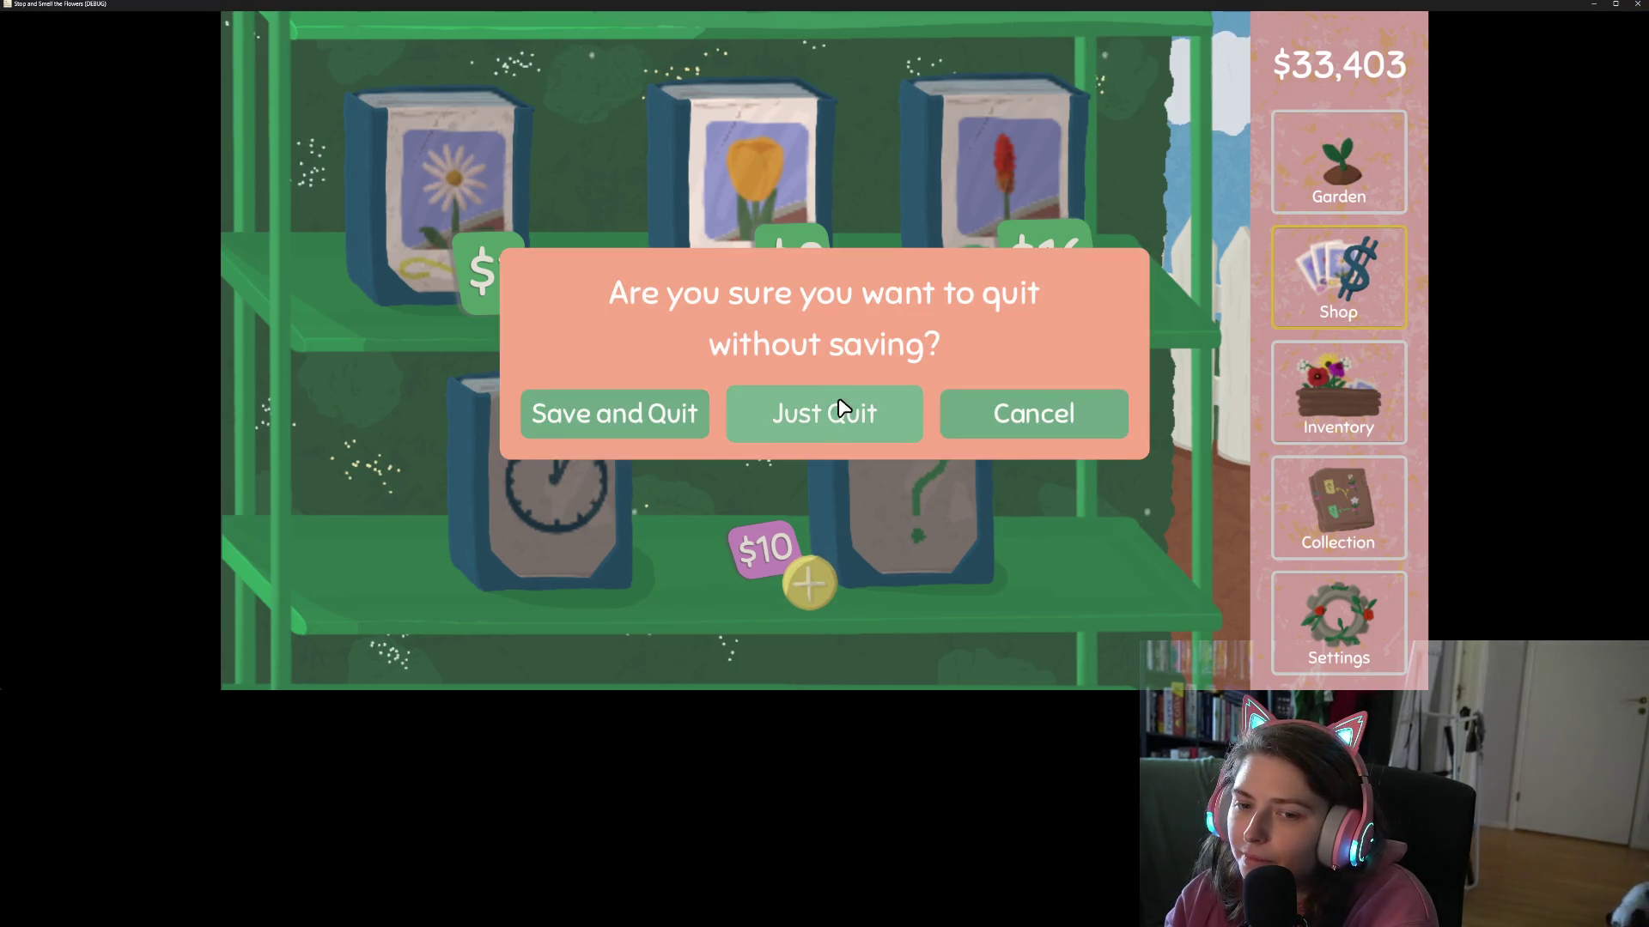
left_click(781, 419)
scroll(859, 411, "down", 5)
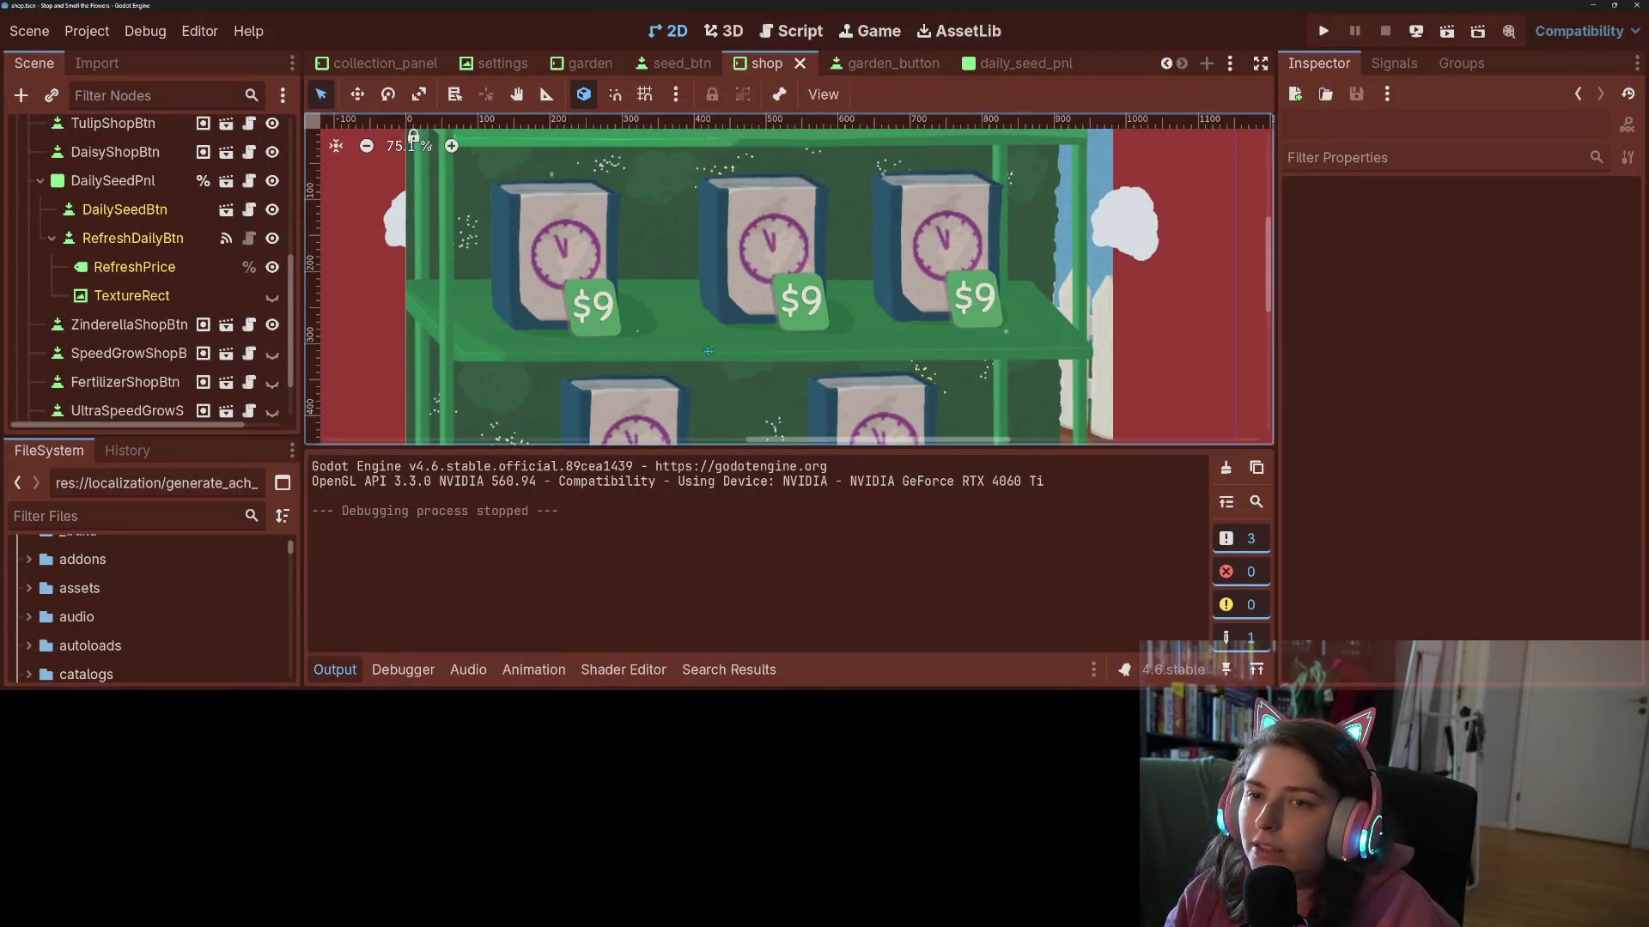
left_click(805, 400)
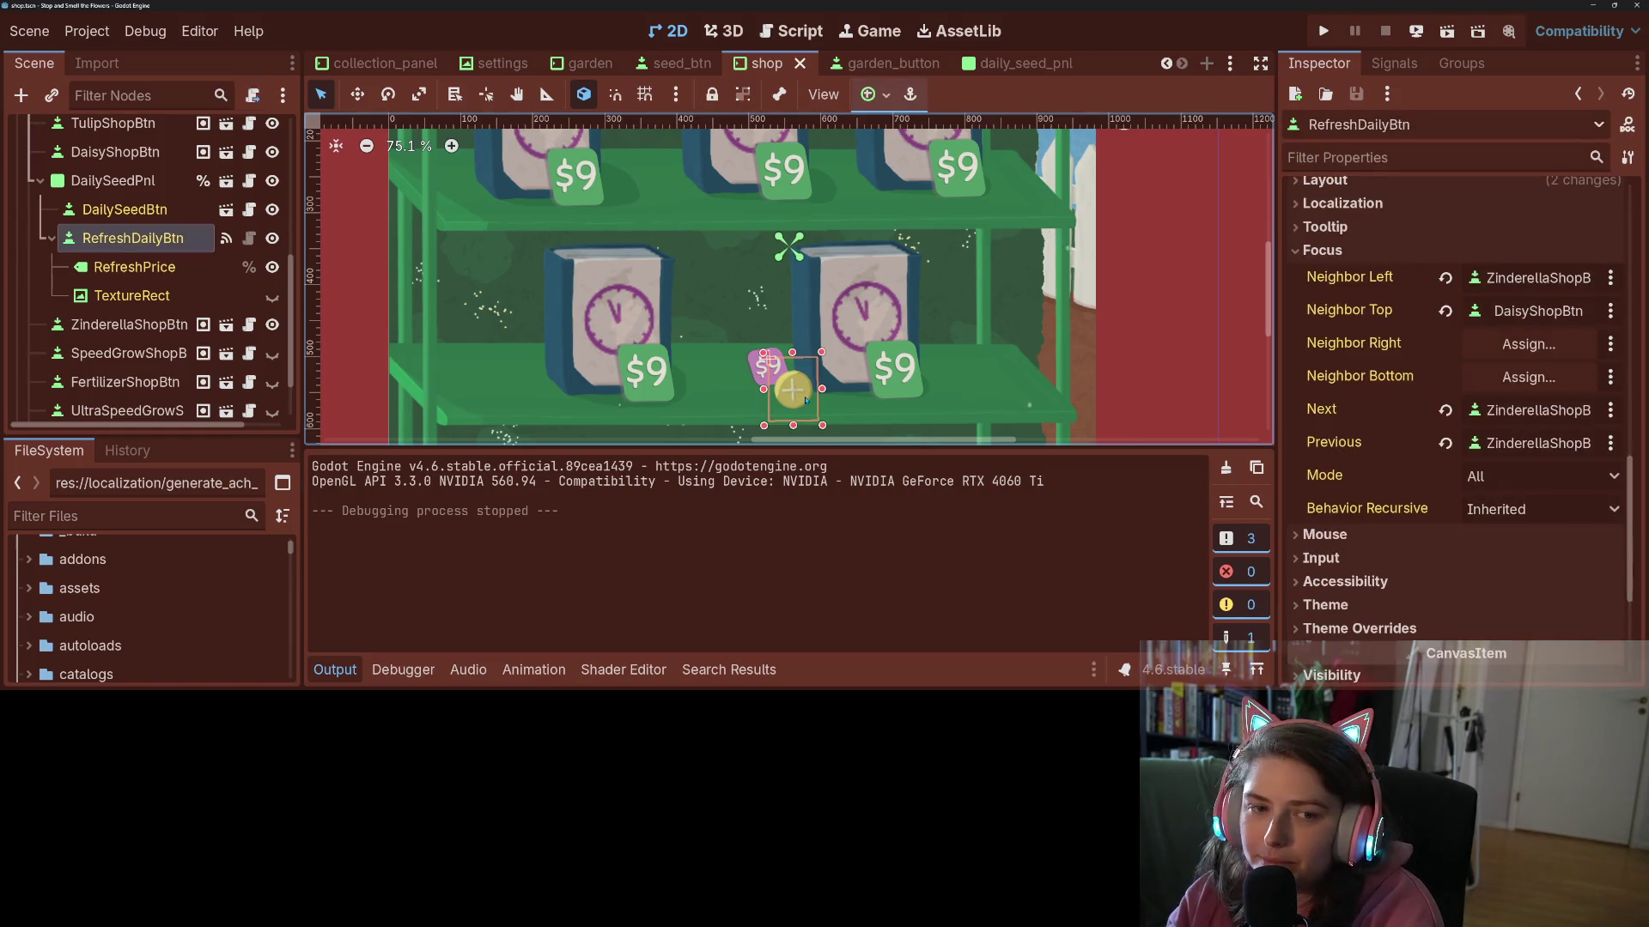
double_click(792, 389)
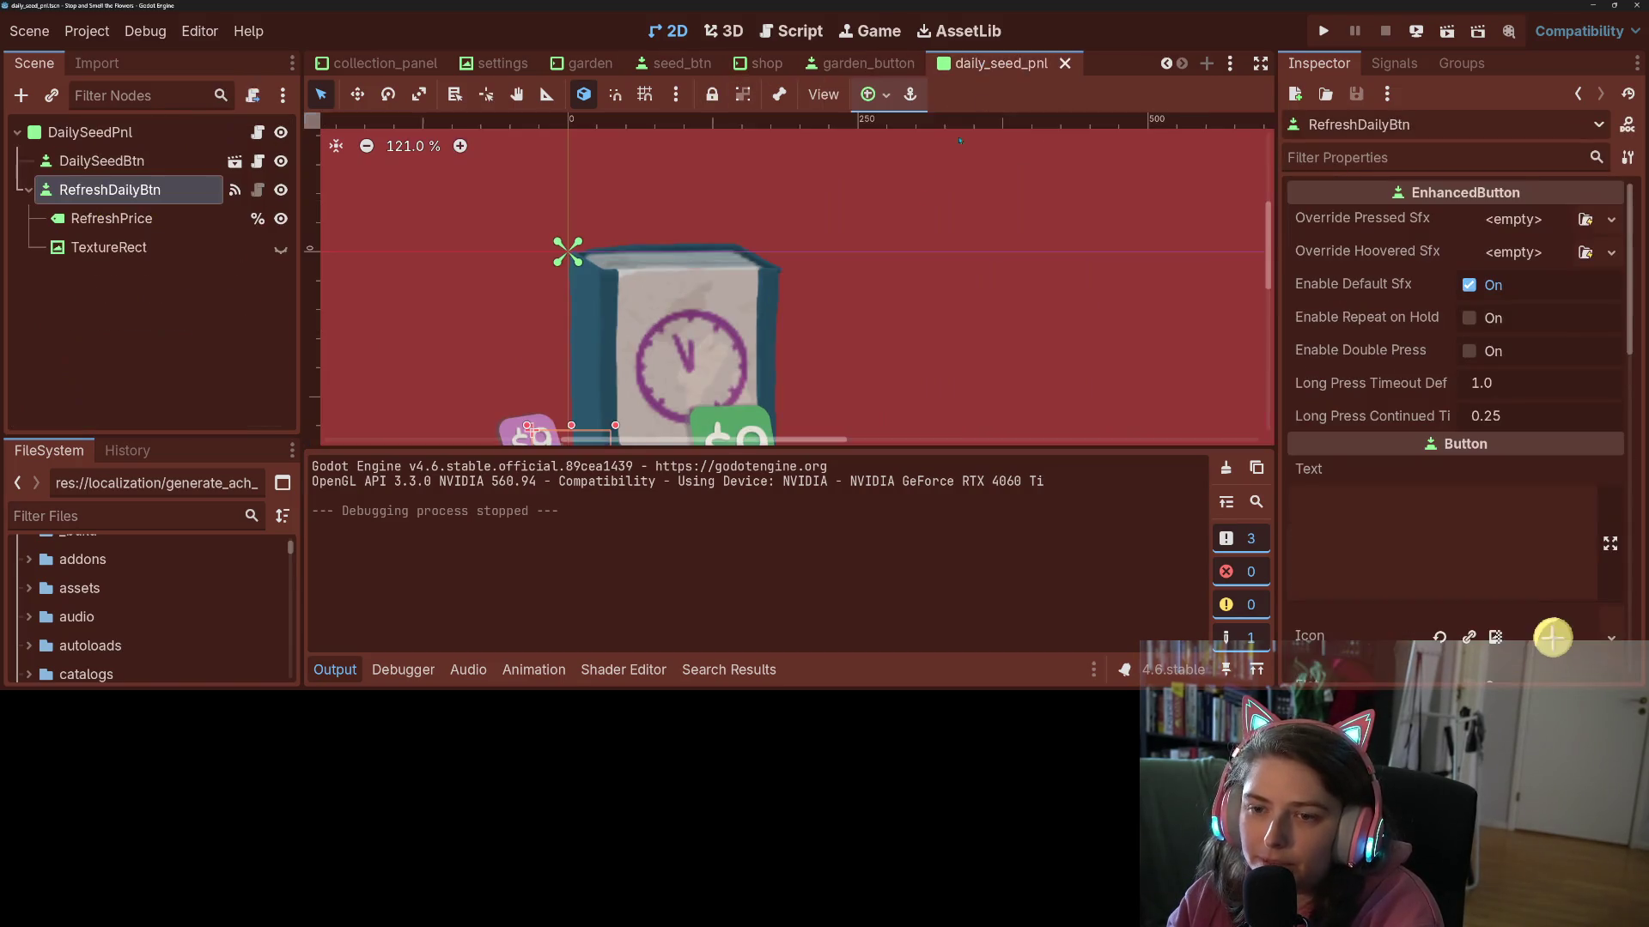
scroll(595, 329, "down", 3)
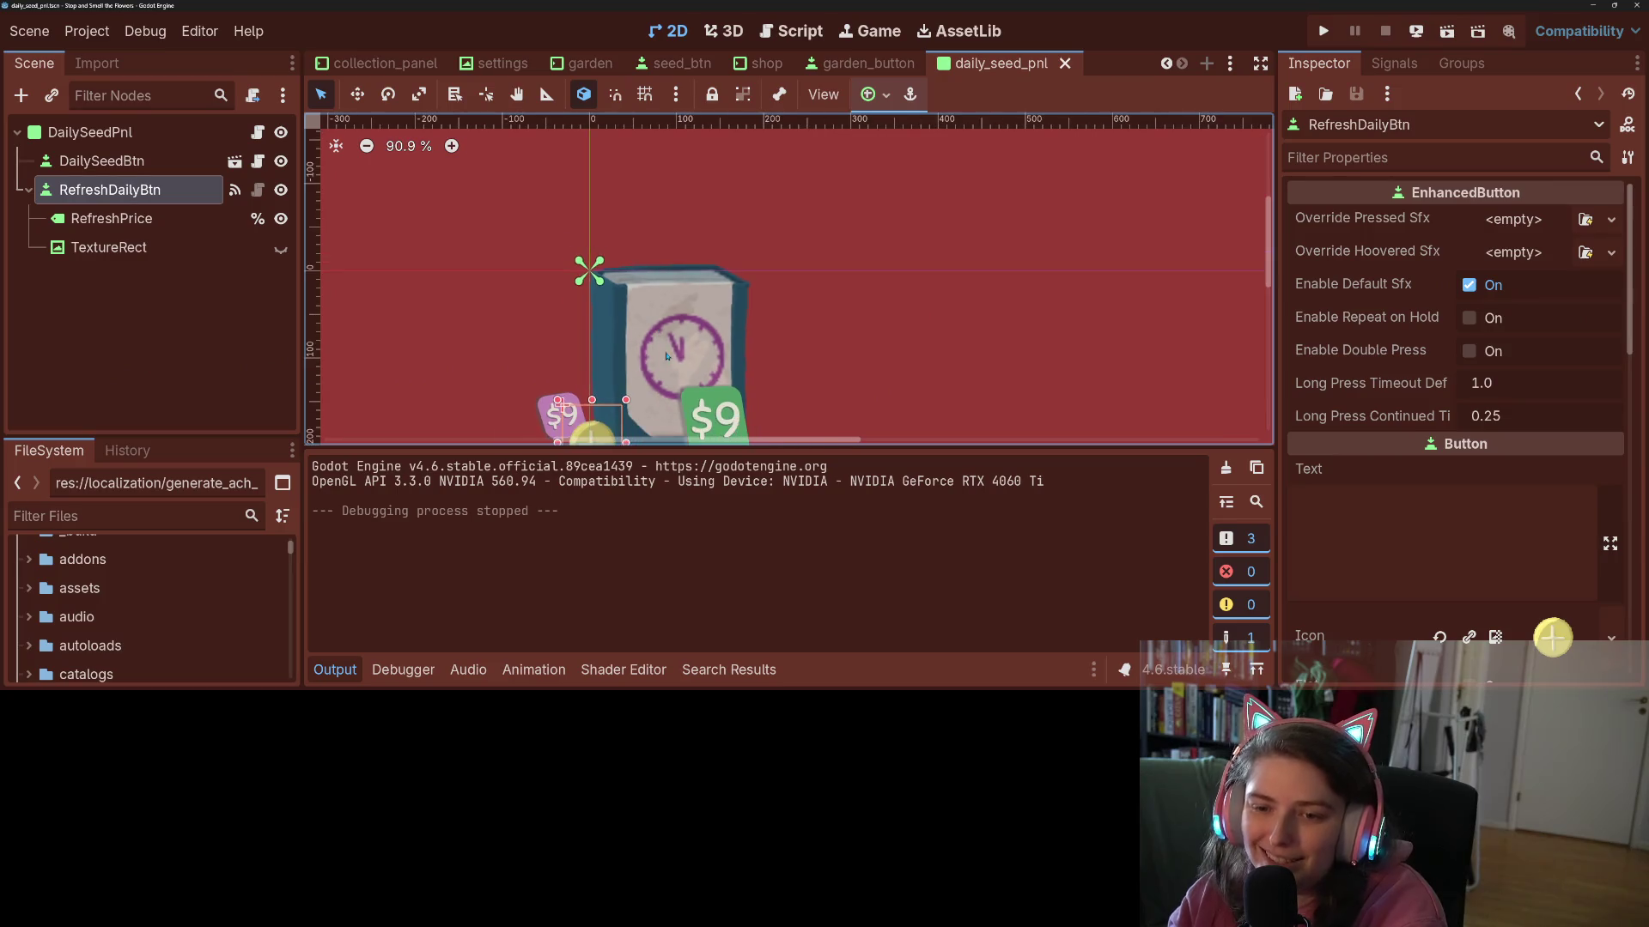
- Extend RefreshDailyBtn with a new Object: Empty script named refresh_daily_btn.gd
right_click(183, 190)
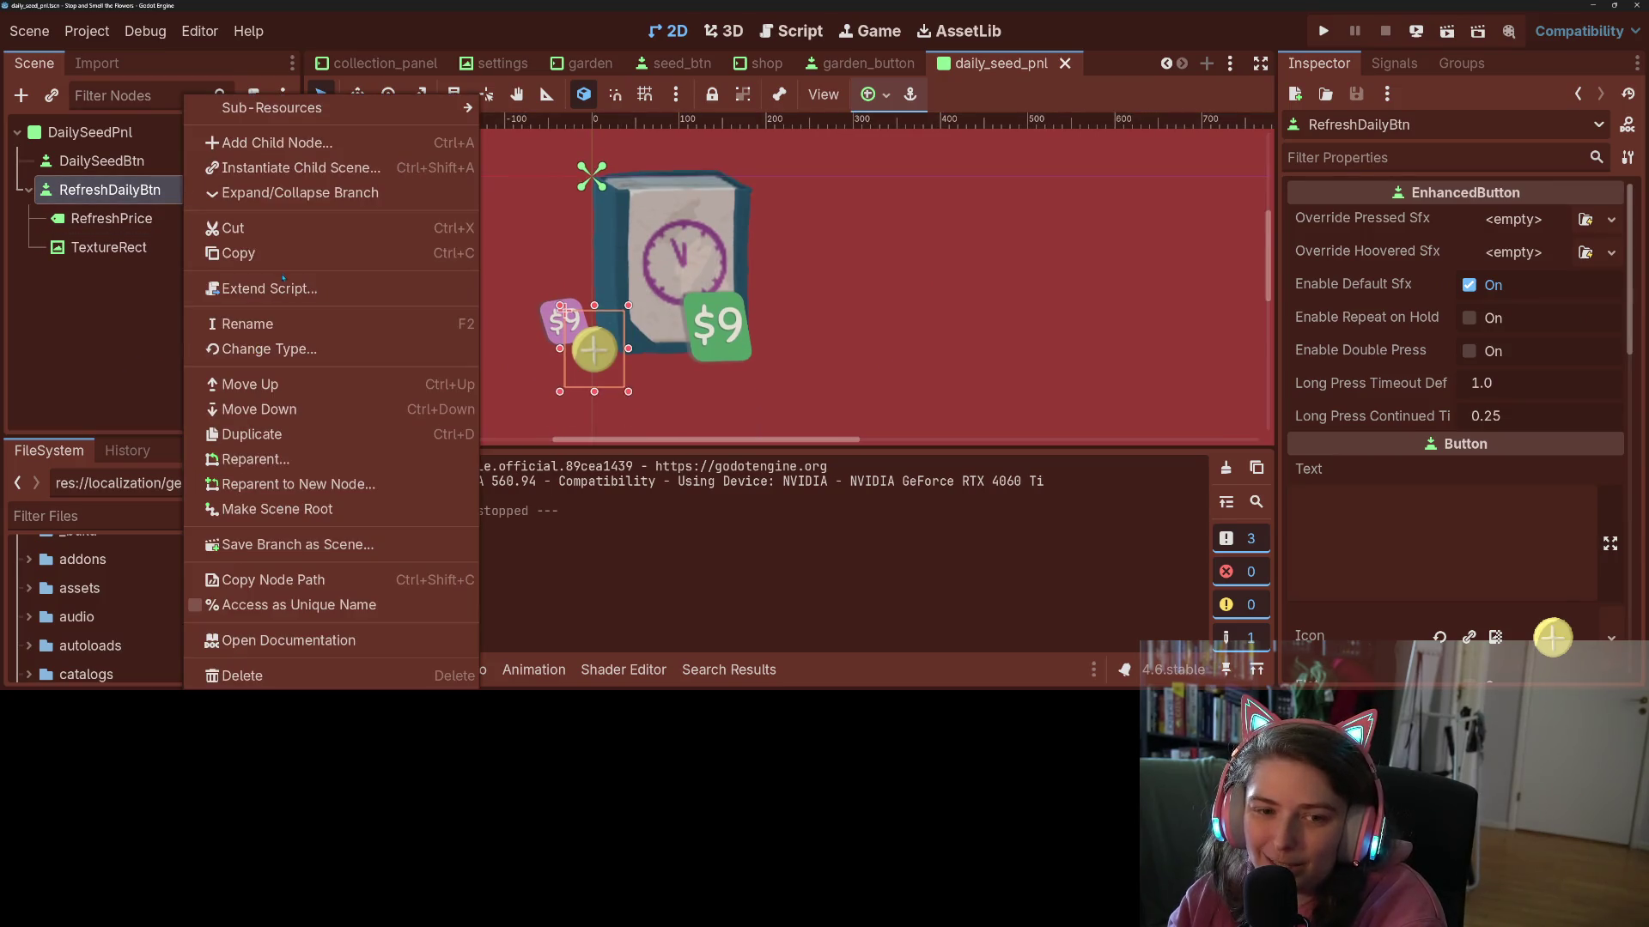
left_click(258, 288)
left_click(943, 254)
left_click(816, 327)
left_click(741, 551)
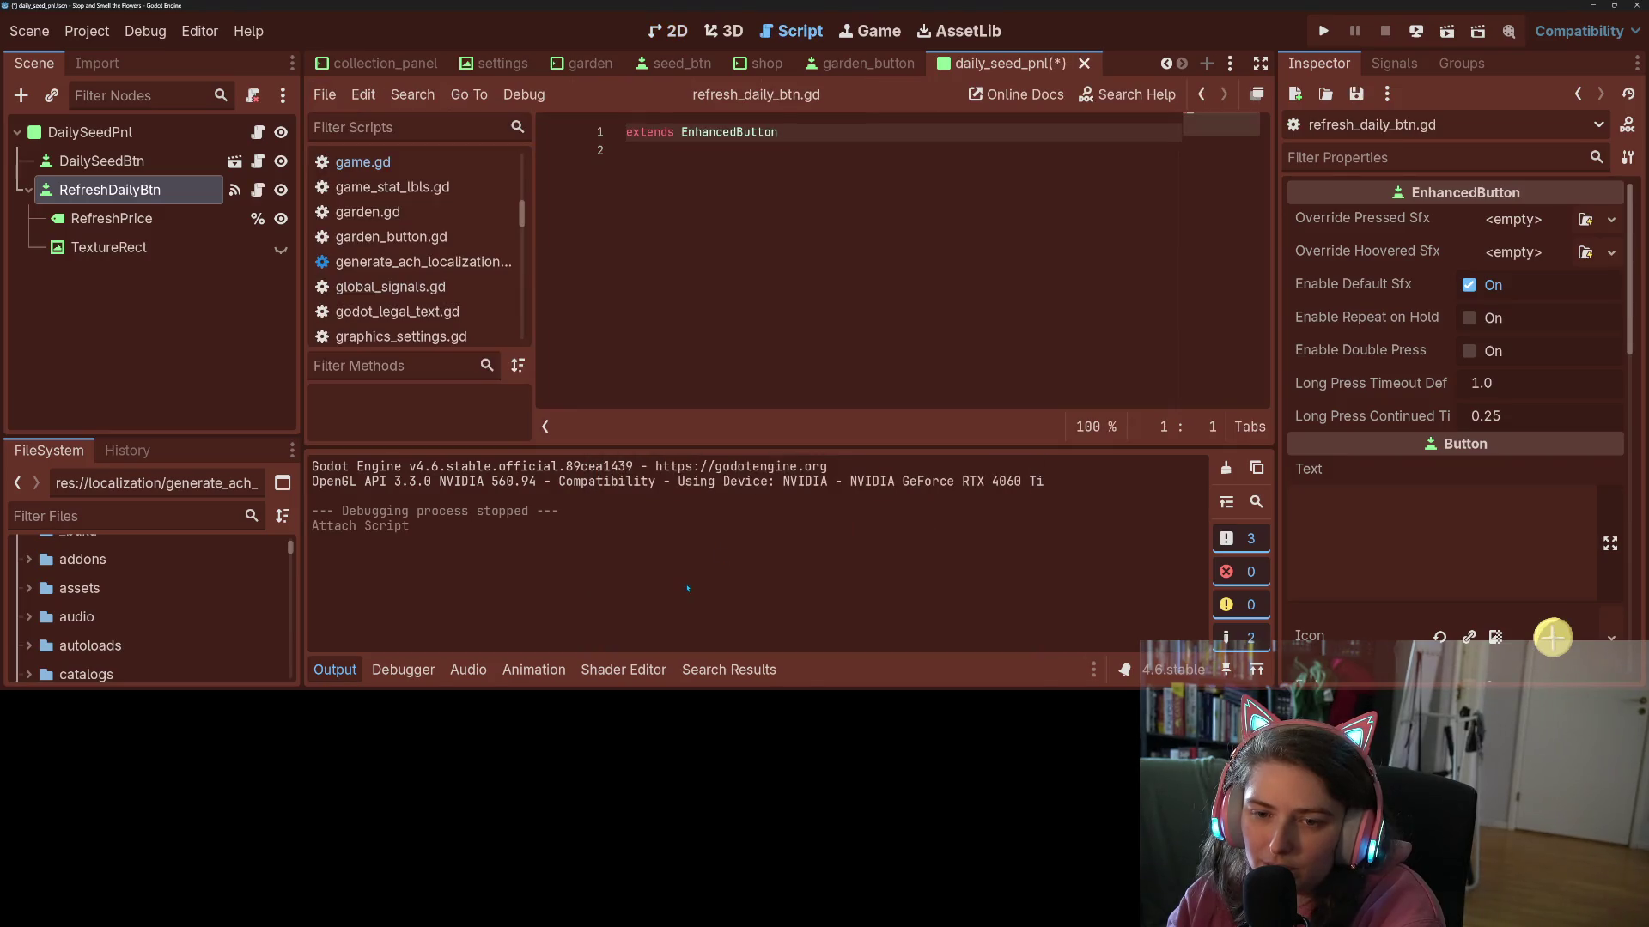
- Add an _on_hovered_extended function stub to refresh_daily_btn.gd
left_click(682, 310)
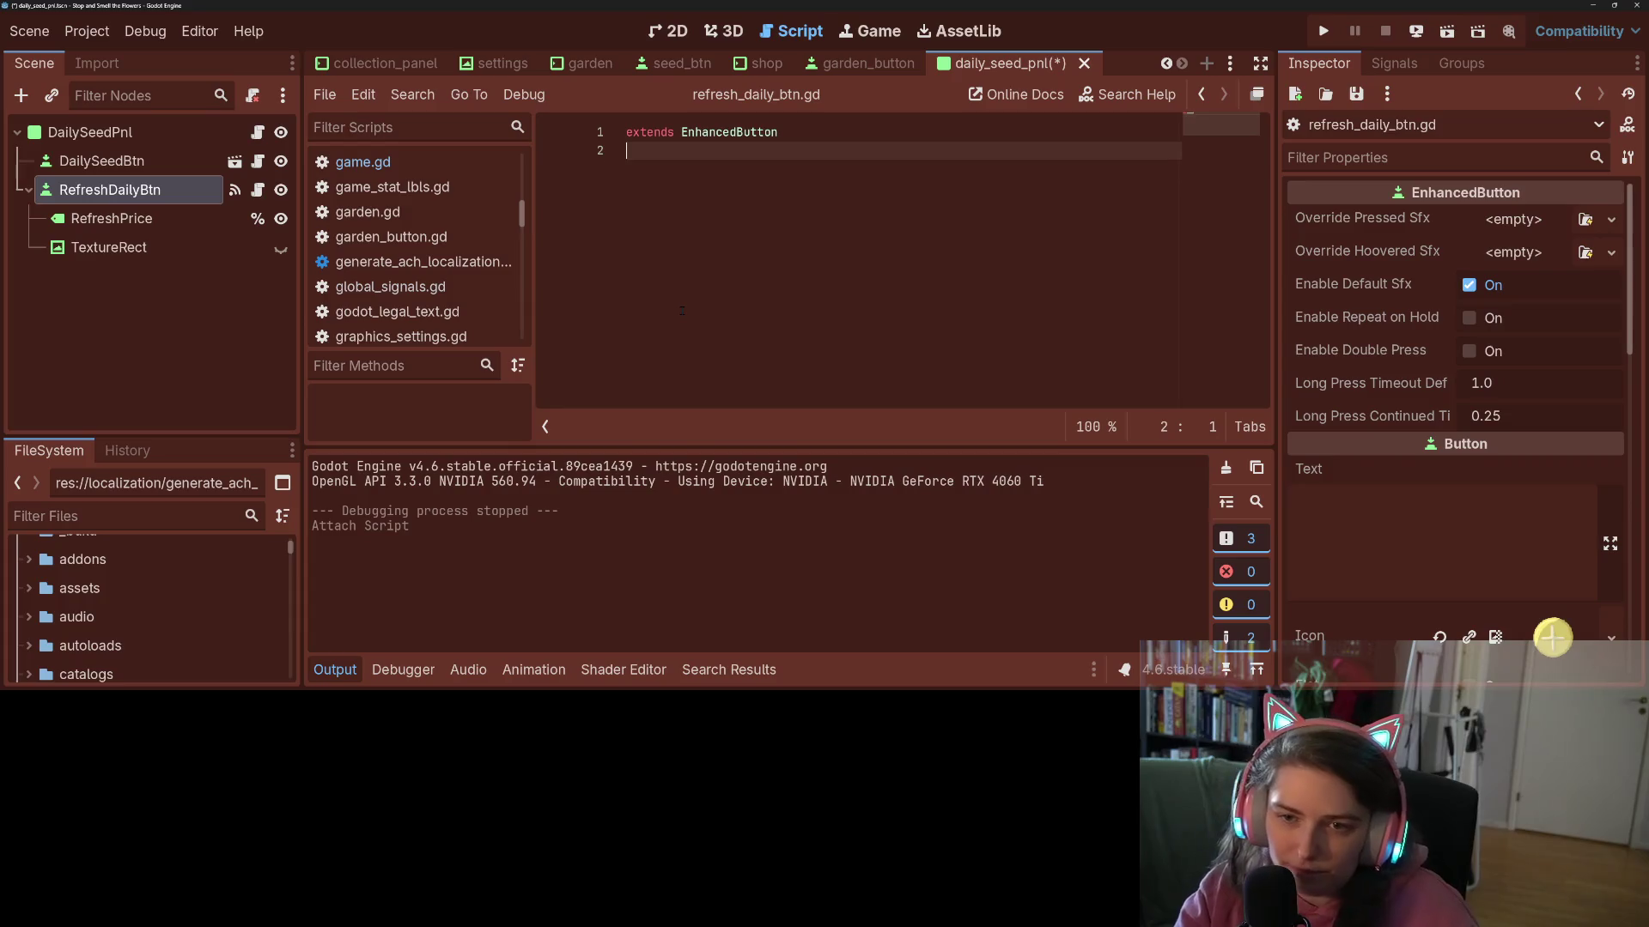
key("Return")
type("func")
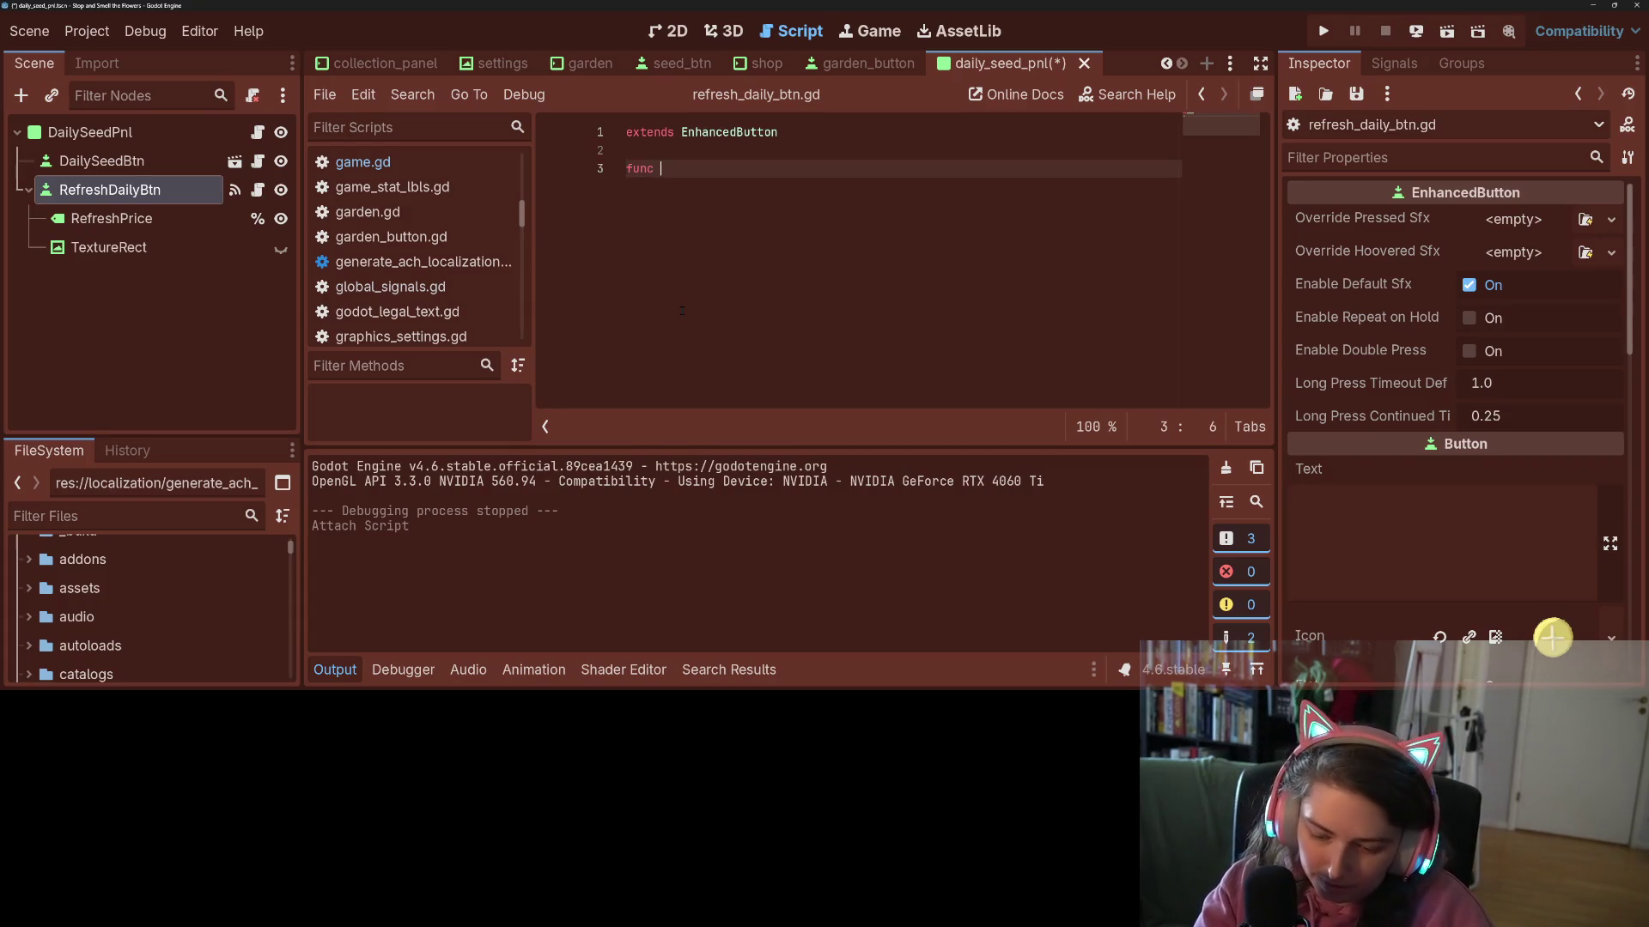
type("_ex")
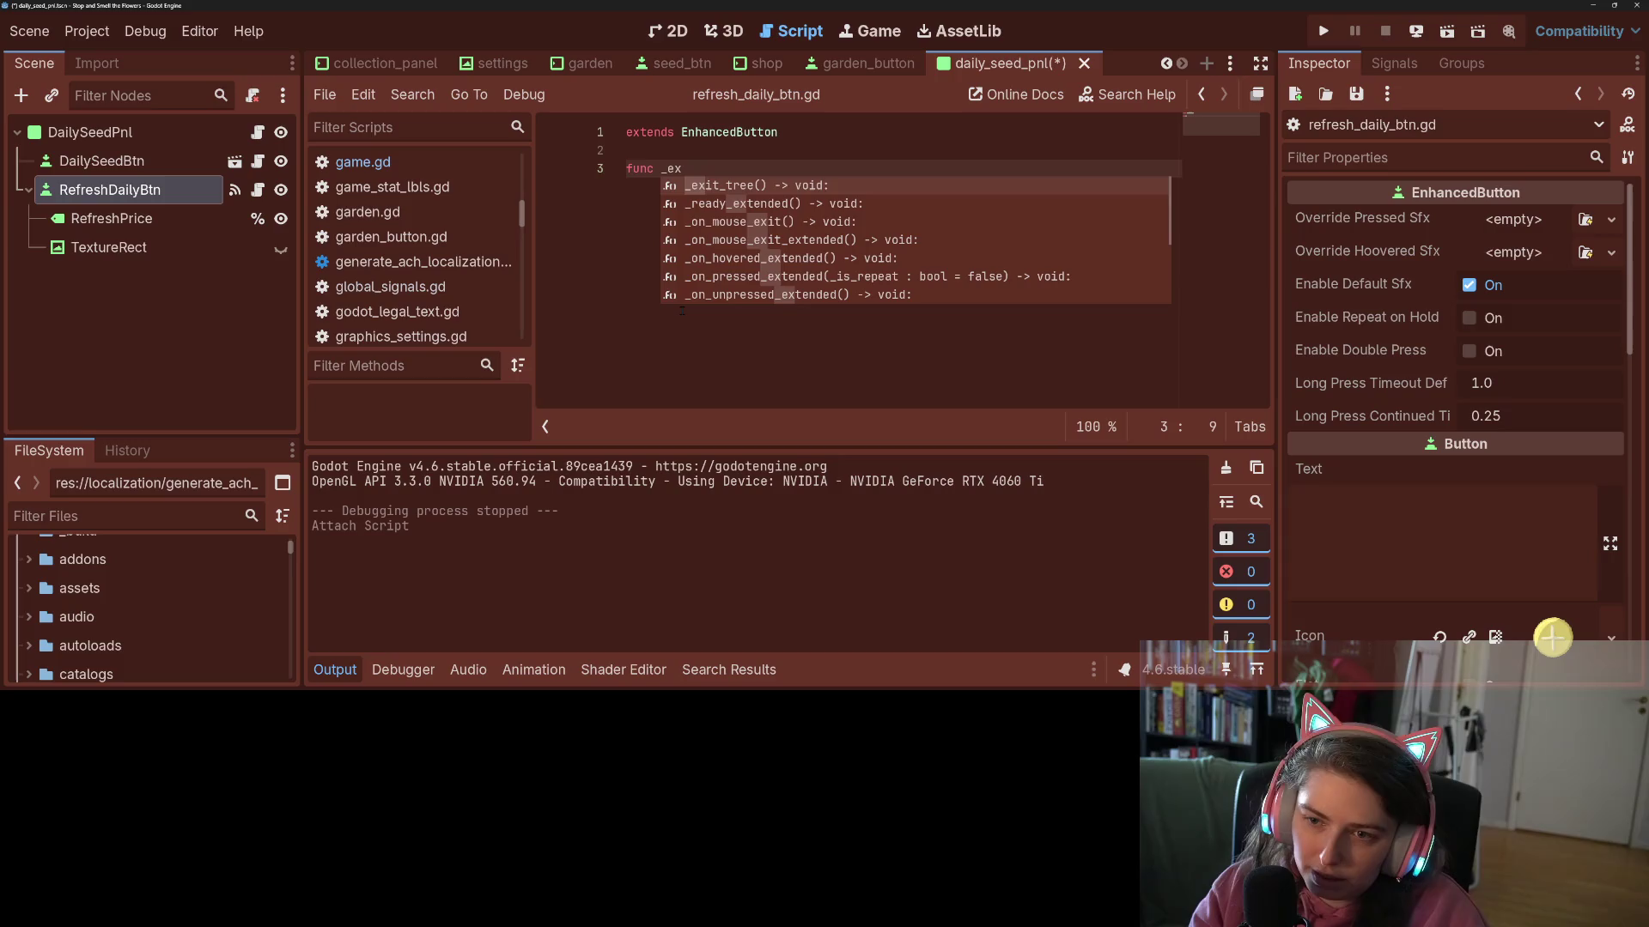
key("Down")
key("Down")
key("Down")
key("Return")
key("Return")
type("pass")
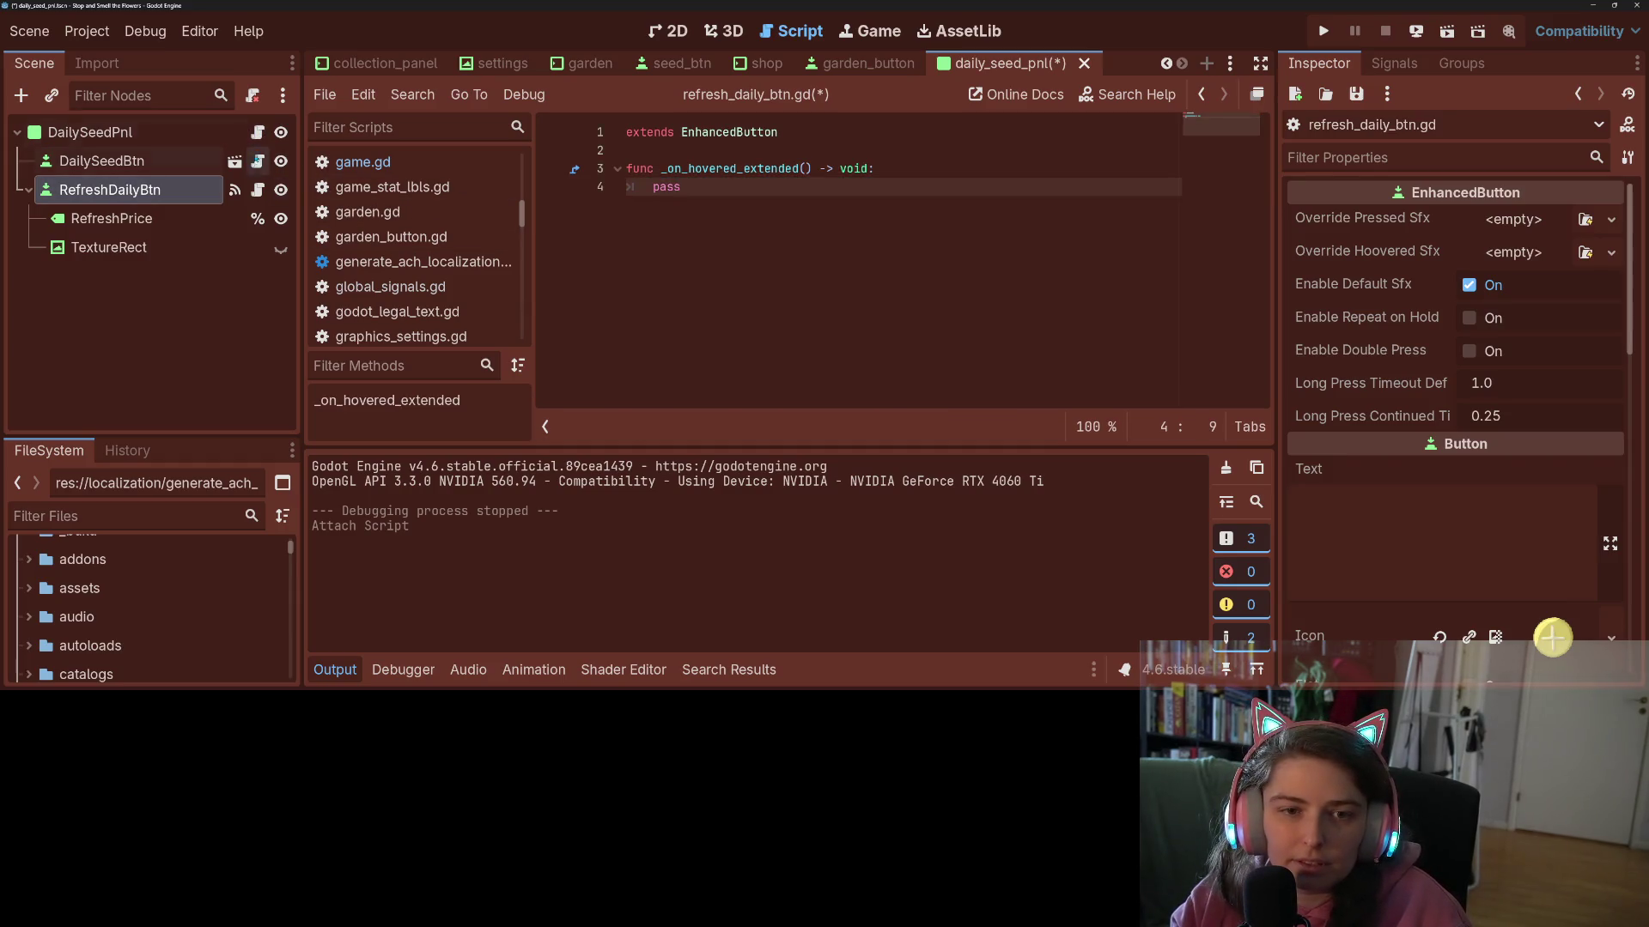
- Paste shop_button.gd's two hover lines (_update_input_hint, BtnSfx.play_hoovered) into _on_hovered_extended, replacing pass
left_click(256, 163)
left_click(843, 224)
left_click_drag(841, 225, 679, 208)
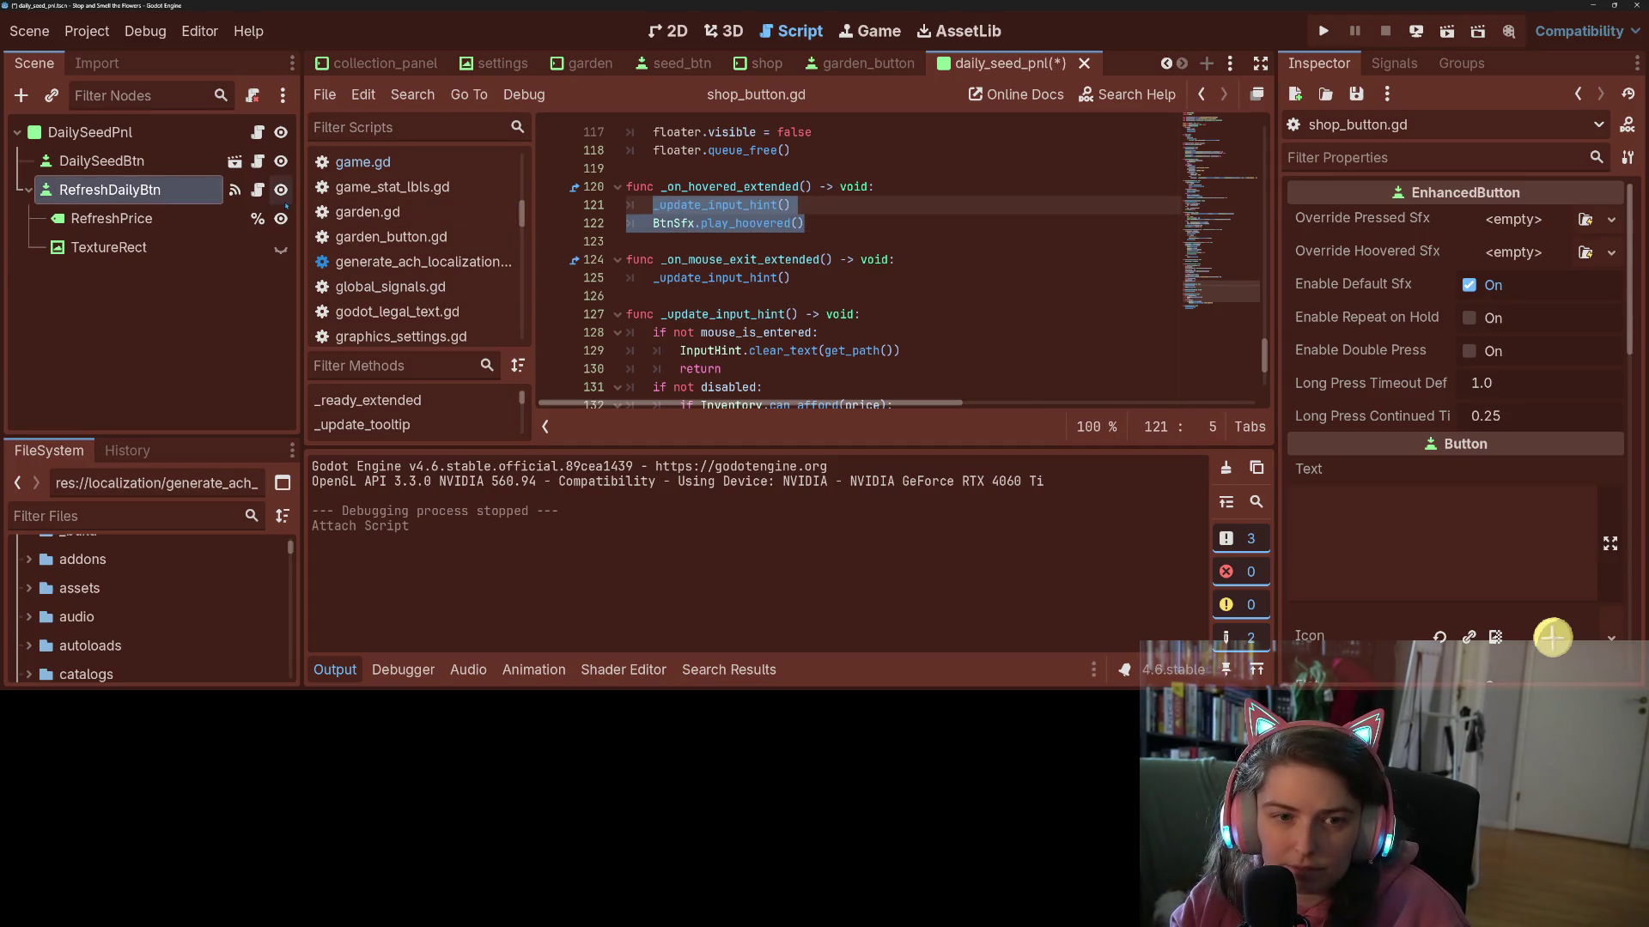
left_click(259, 192)
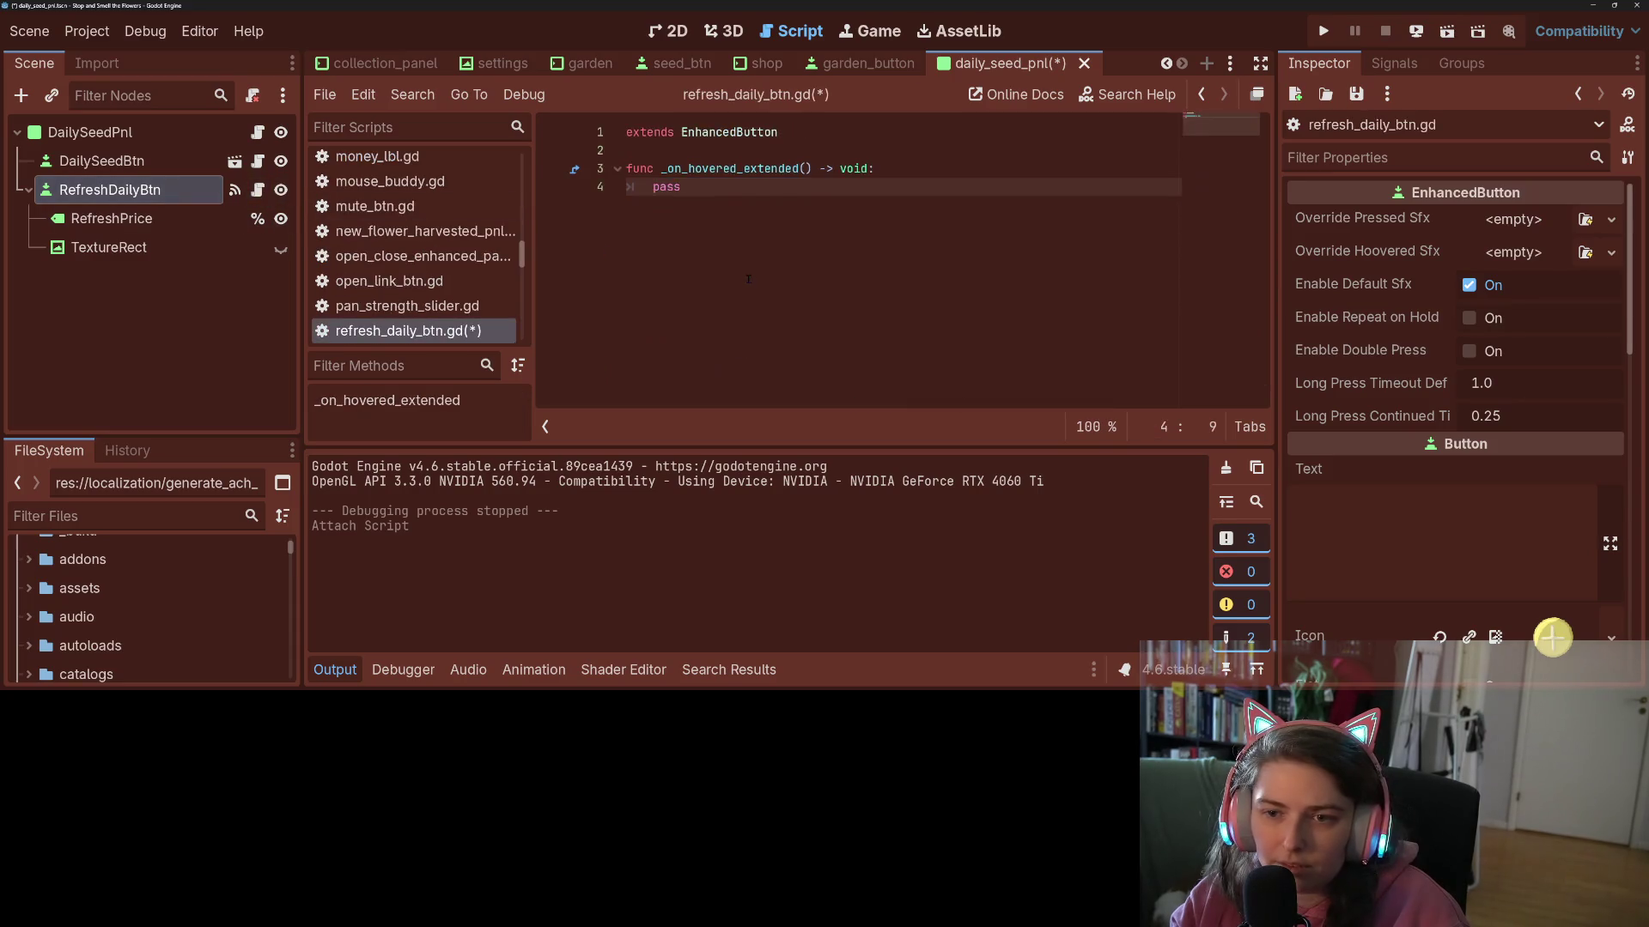
type("_update_input_hint() \tBtnSfx.play_hoovered()")
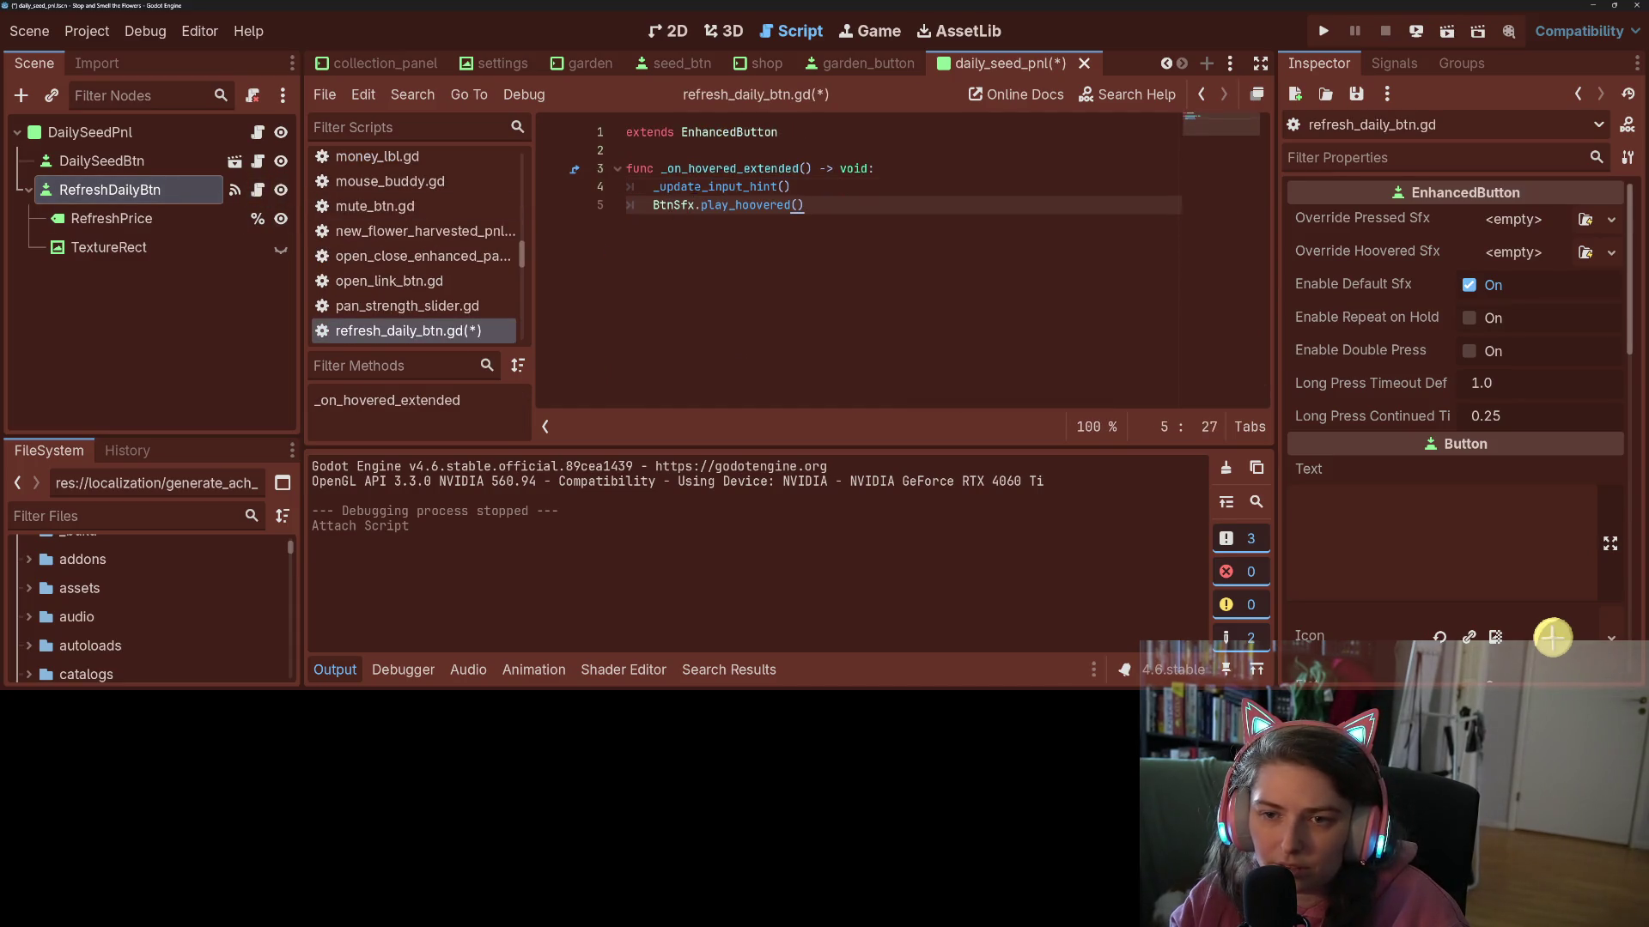
- Select the whole _update_input_hint function in shop_button.gd
left_click(258, 160)
scroll(858, 258, "down", 3)
left_click_drag(1065, 303, 555, 188)
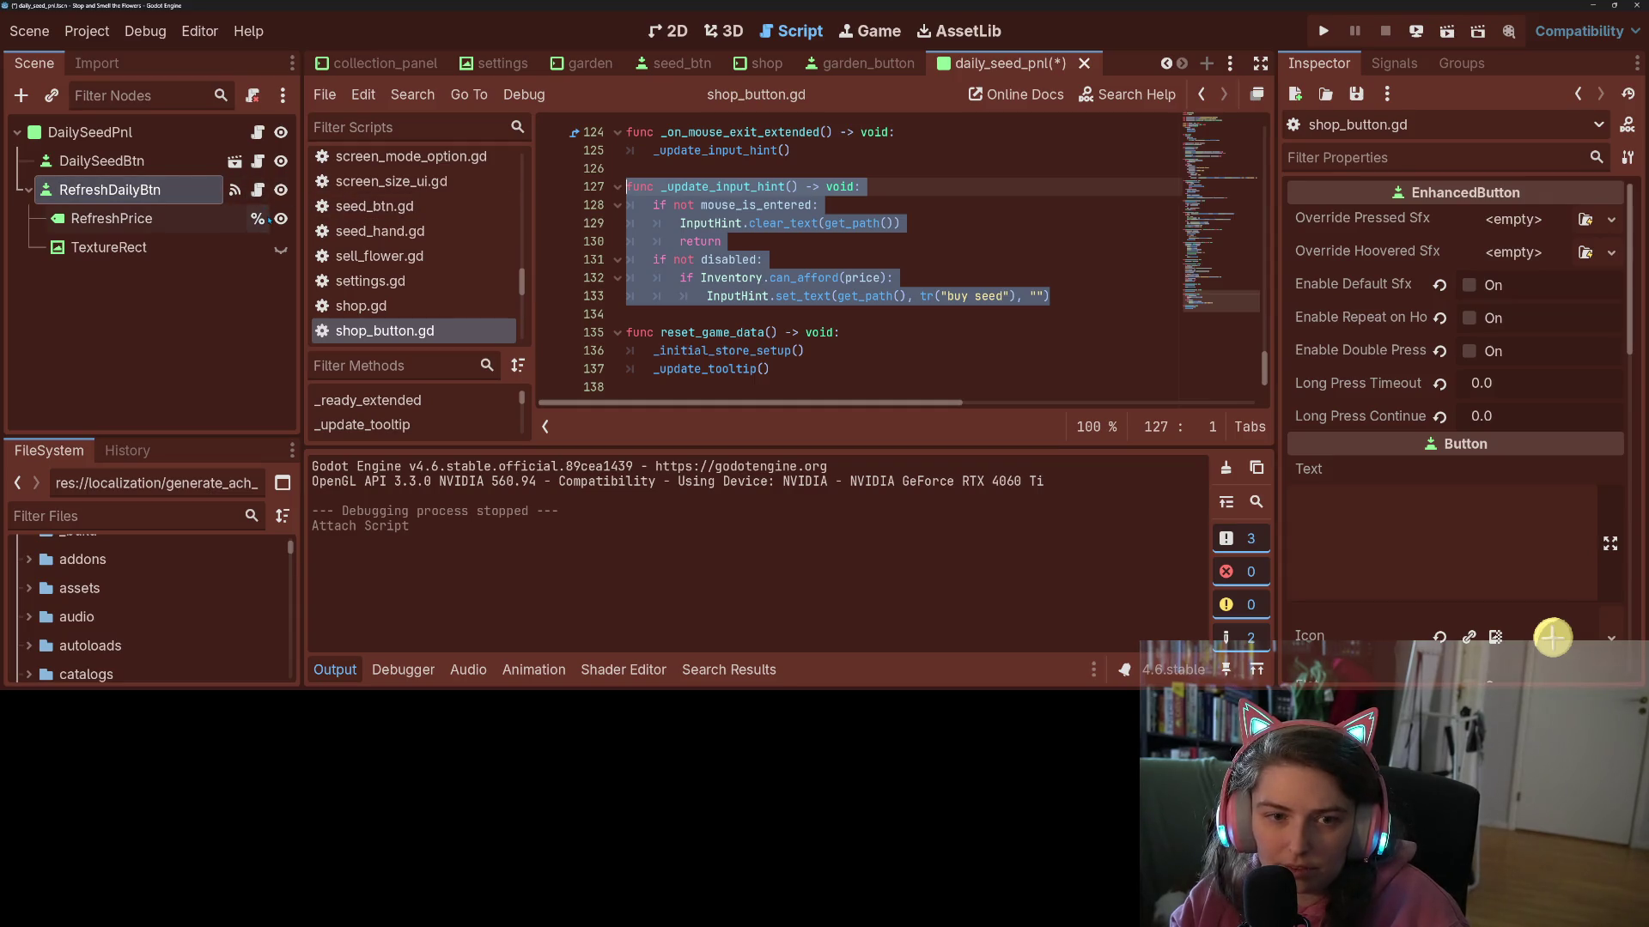
- Paste the copied _update_input_hint function into refresh_daily_btn.gd at line 7
left_click(258, 190)
key("Return")
key("Return")
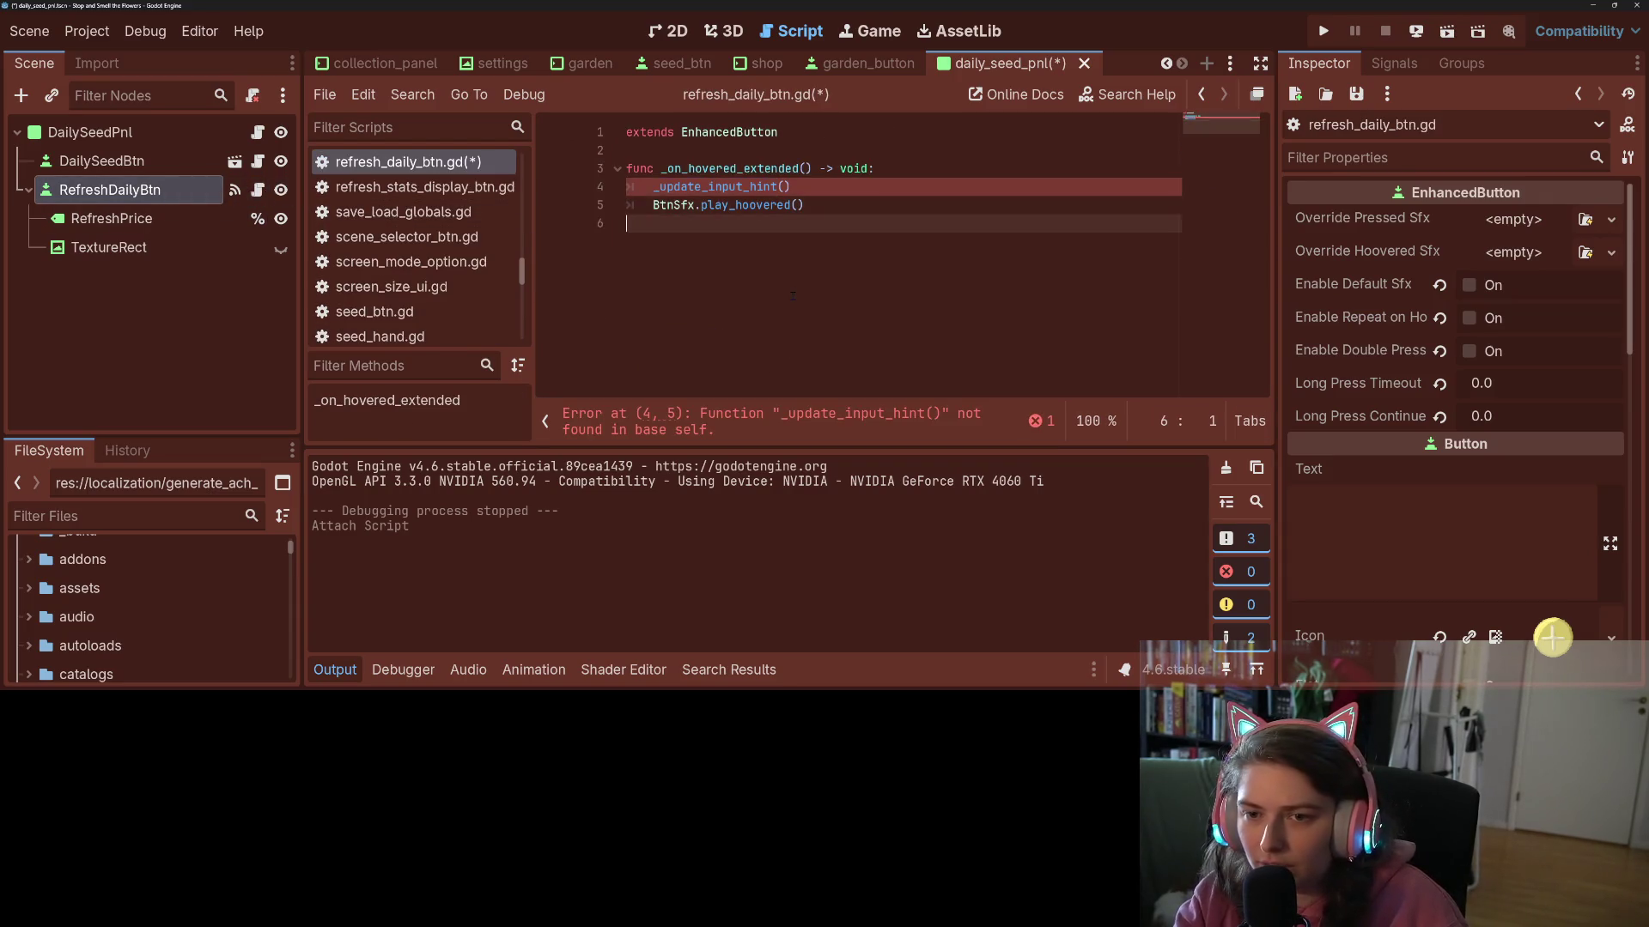
type("func _update_input_hint() -> void: \tif not mouse_is_entered: \t\tInputHint.clear_text(get_path()) \t\treturn \tif not disabled: \t\tif Inventory.can_afford(price): \t\t\tInputHint.set_text(get_path(), tr(\"buy seed\"), \"\")")
left_click(792, 295)
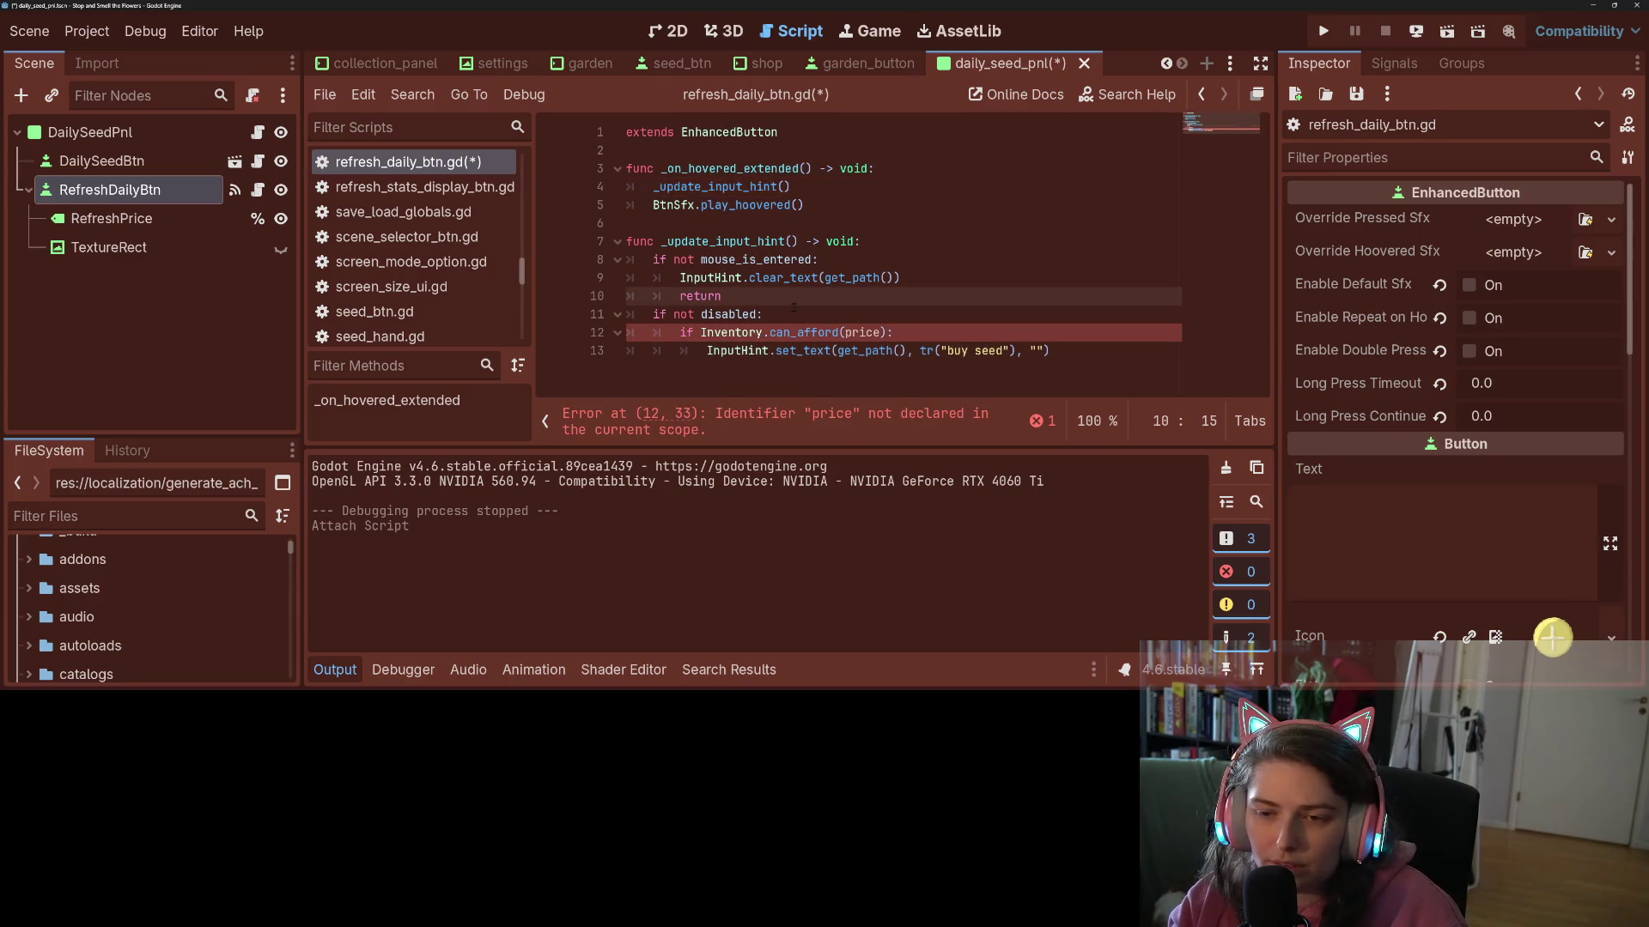
left_click(775, 351)
- Replace price in the can_afford call on line 12 with Inventory
double_click(869, 332)
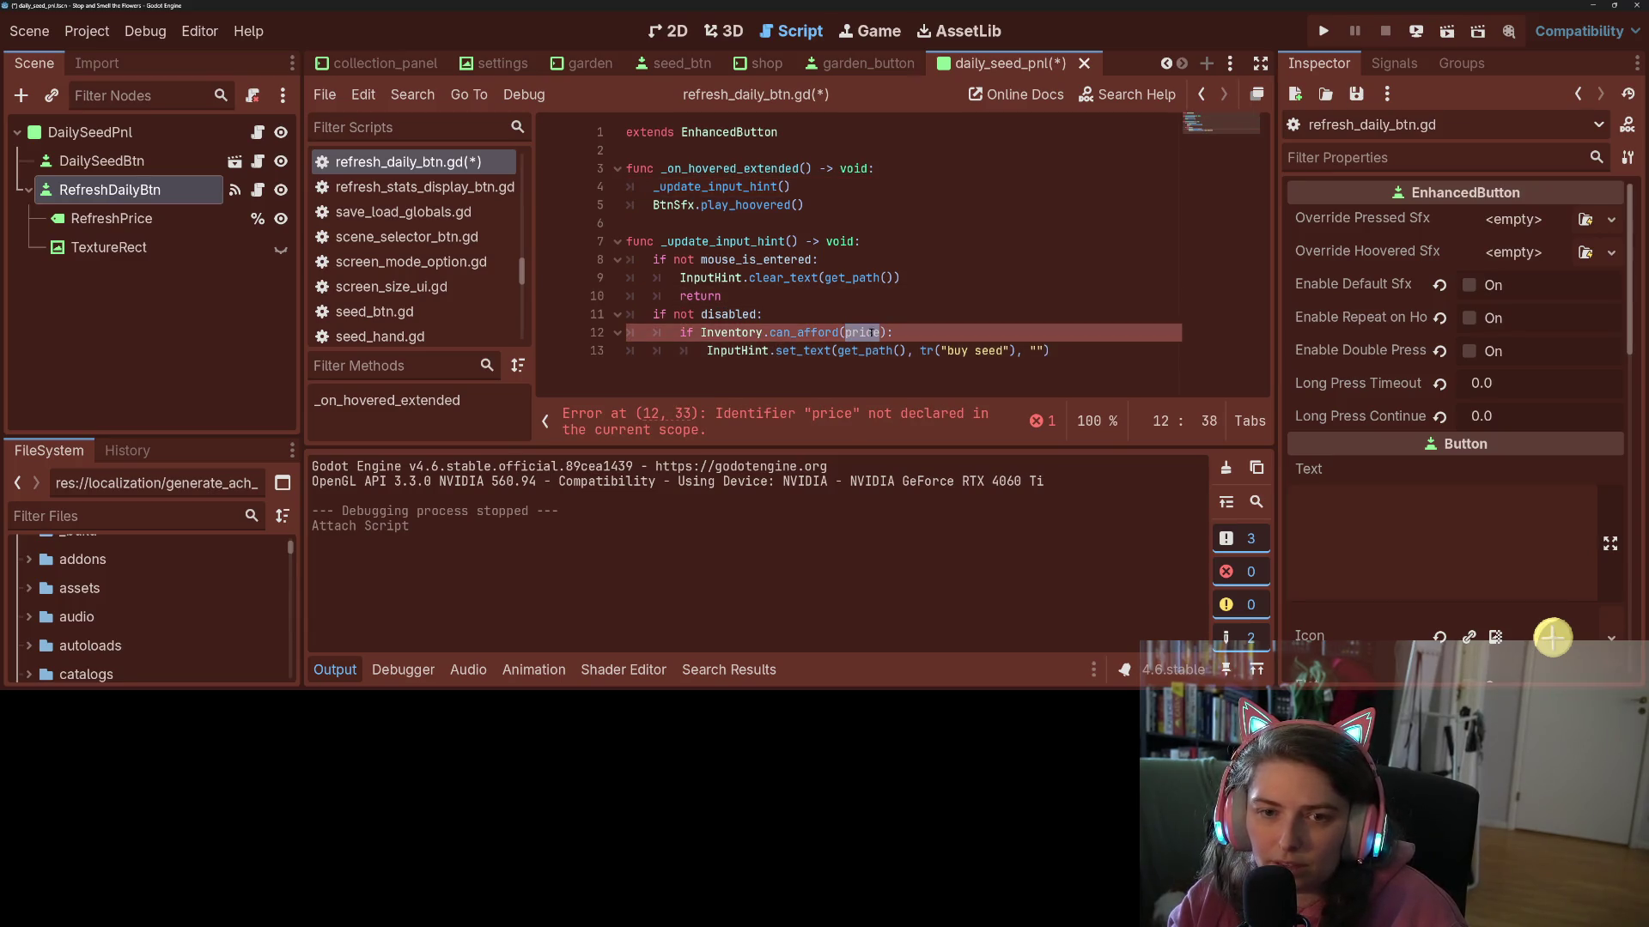
type("d")
key("BackSpace")
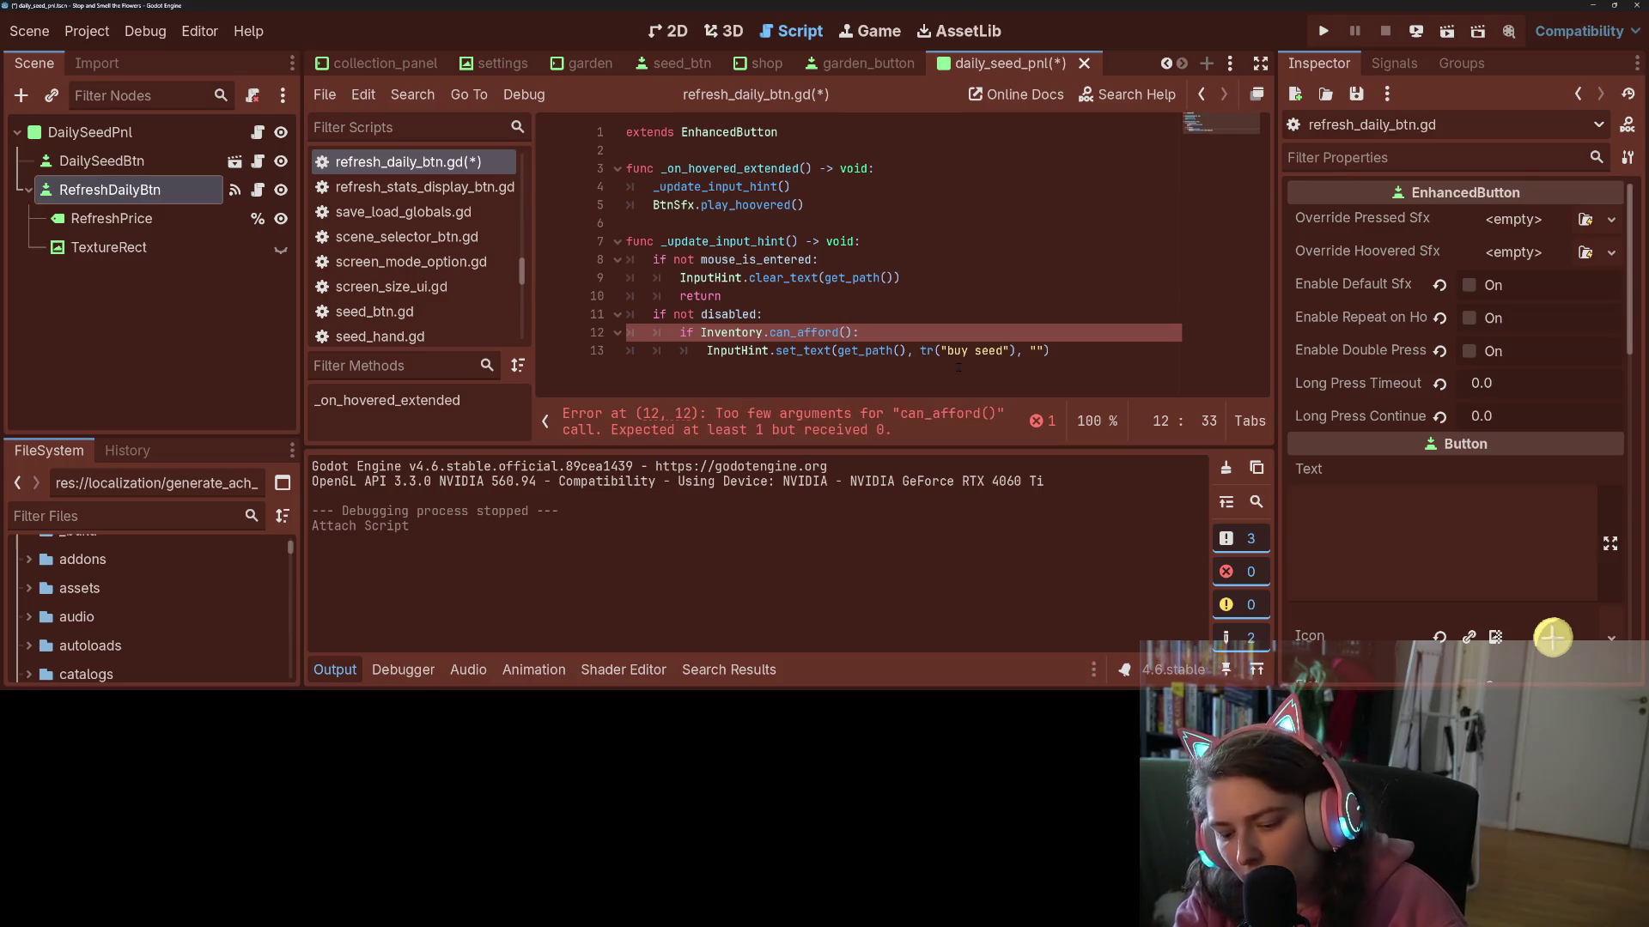
type("Inventory.")
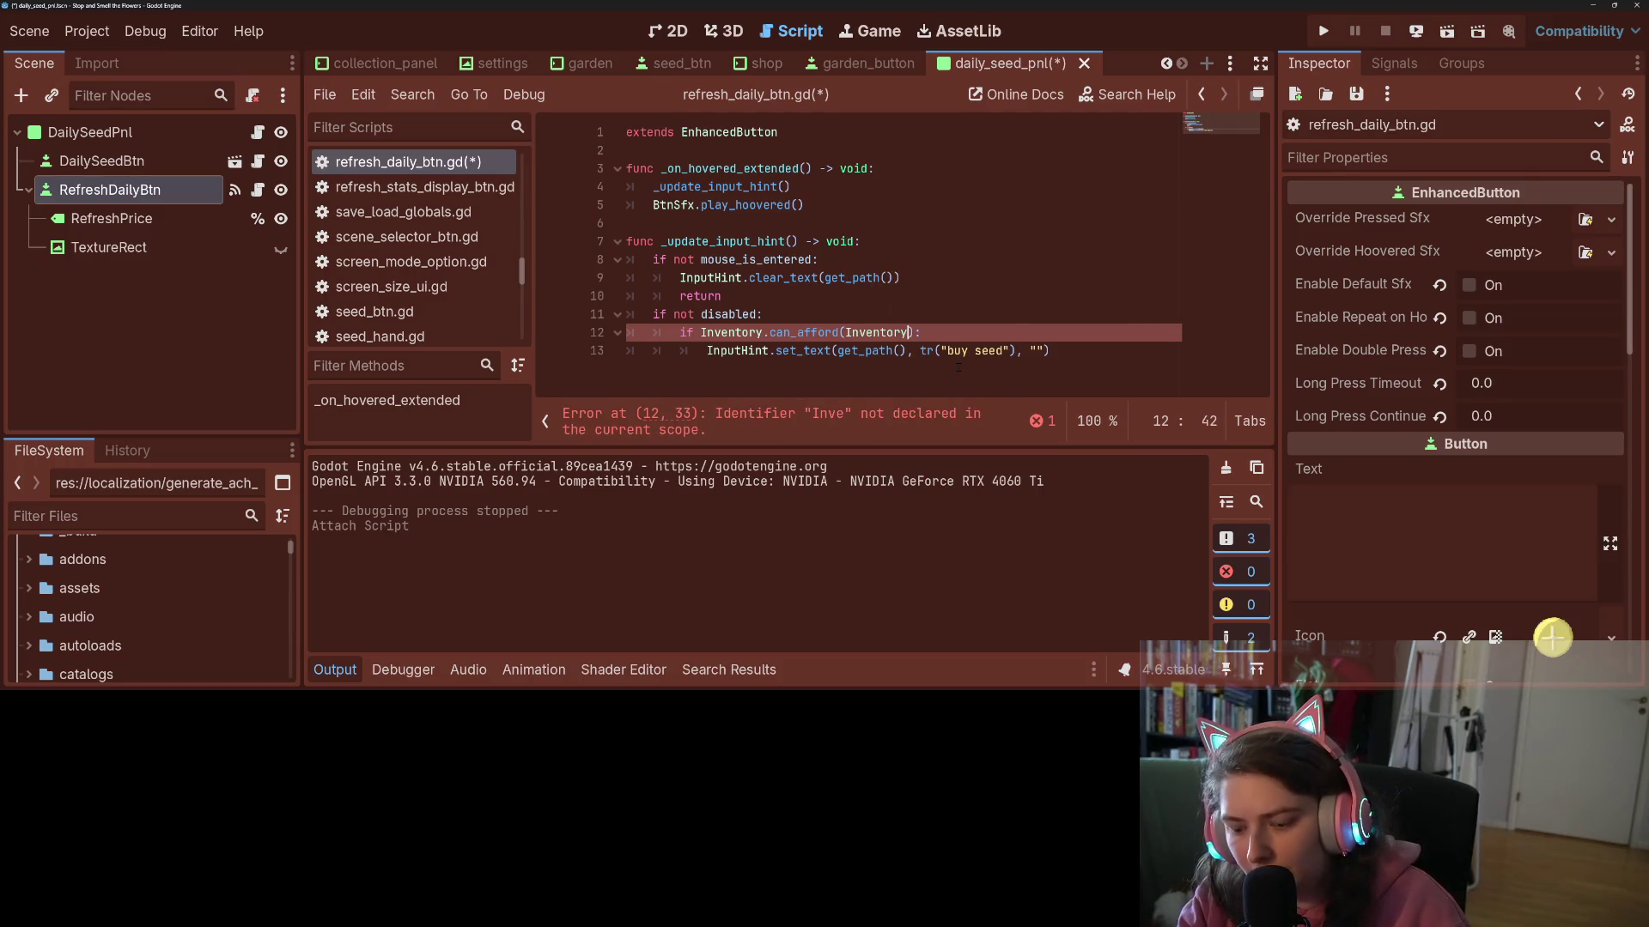
type("dail")
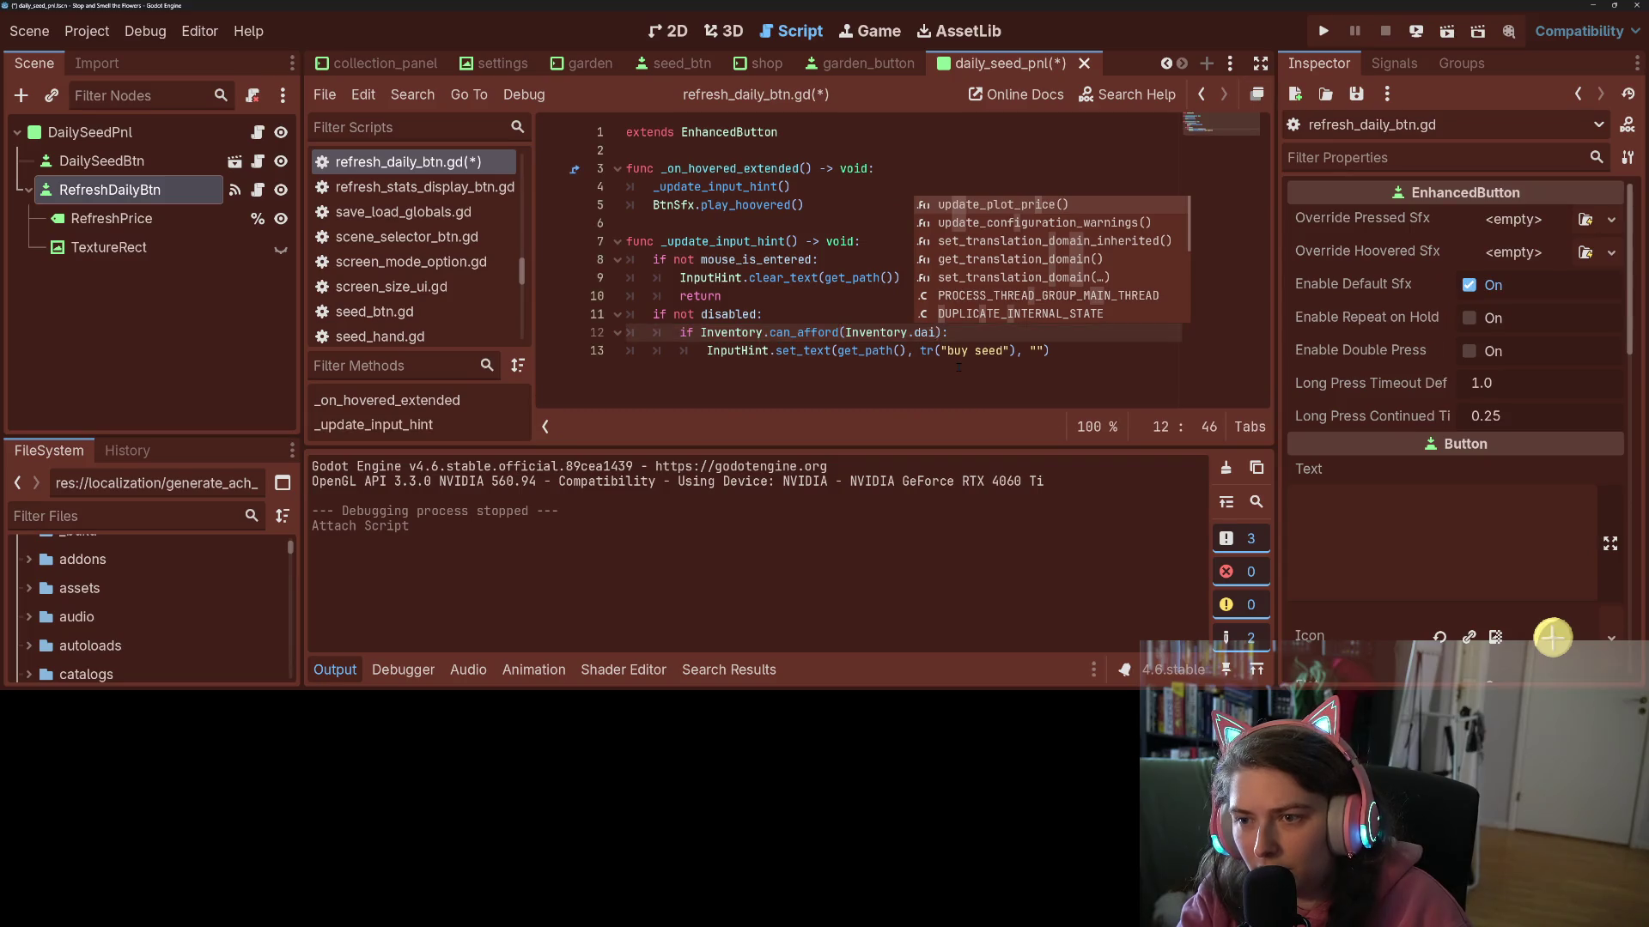
key("BackSpace")
key("BackSpace")
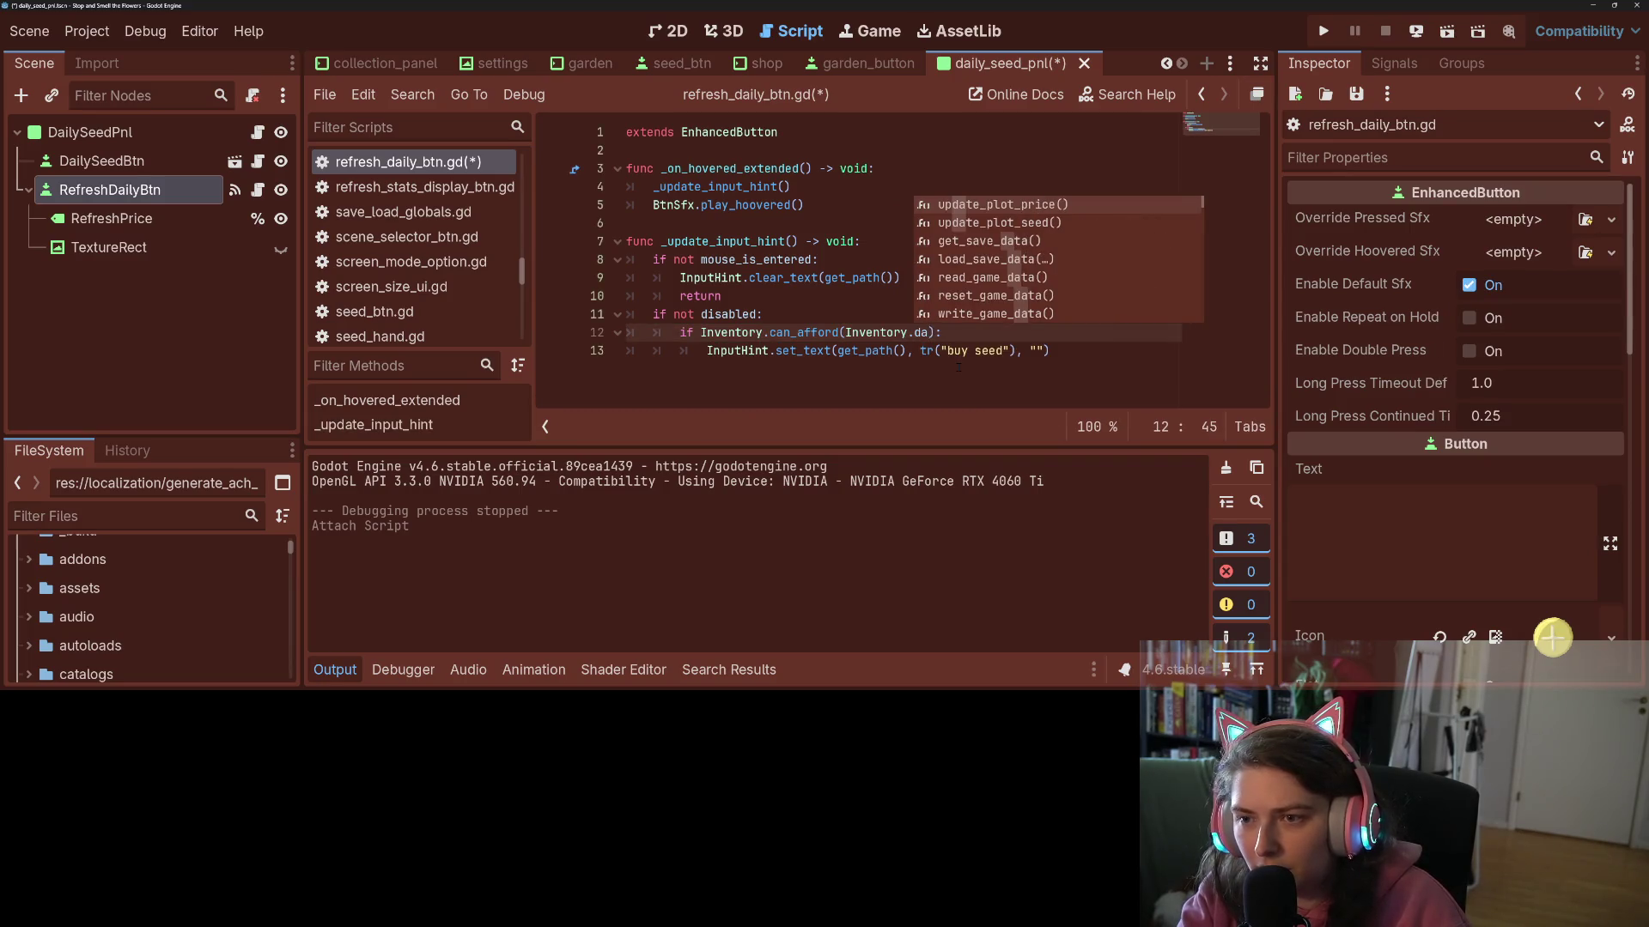
type("il")
key("Left")
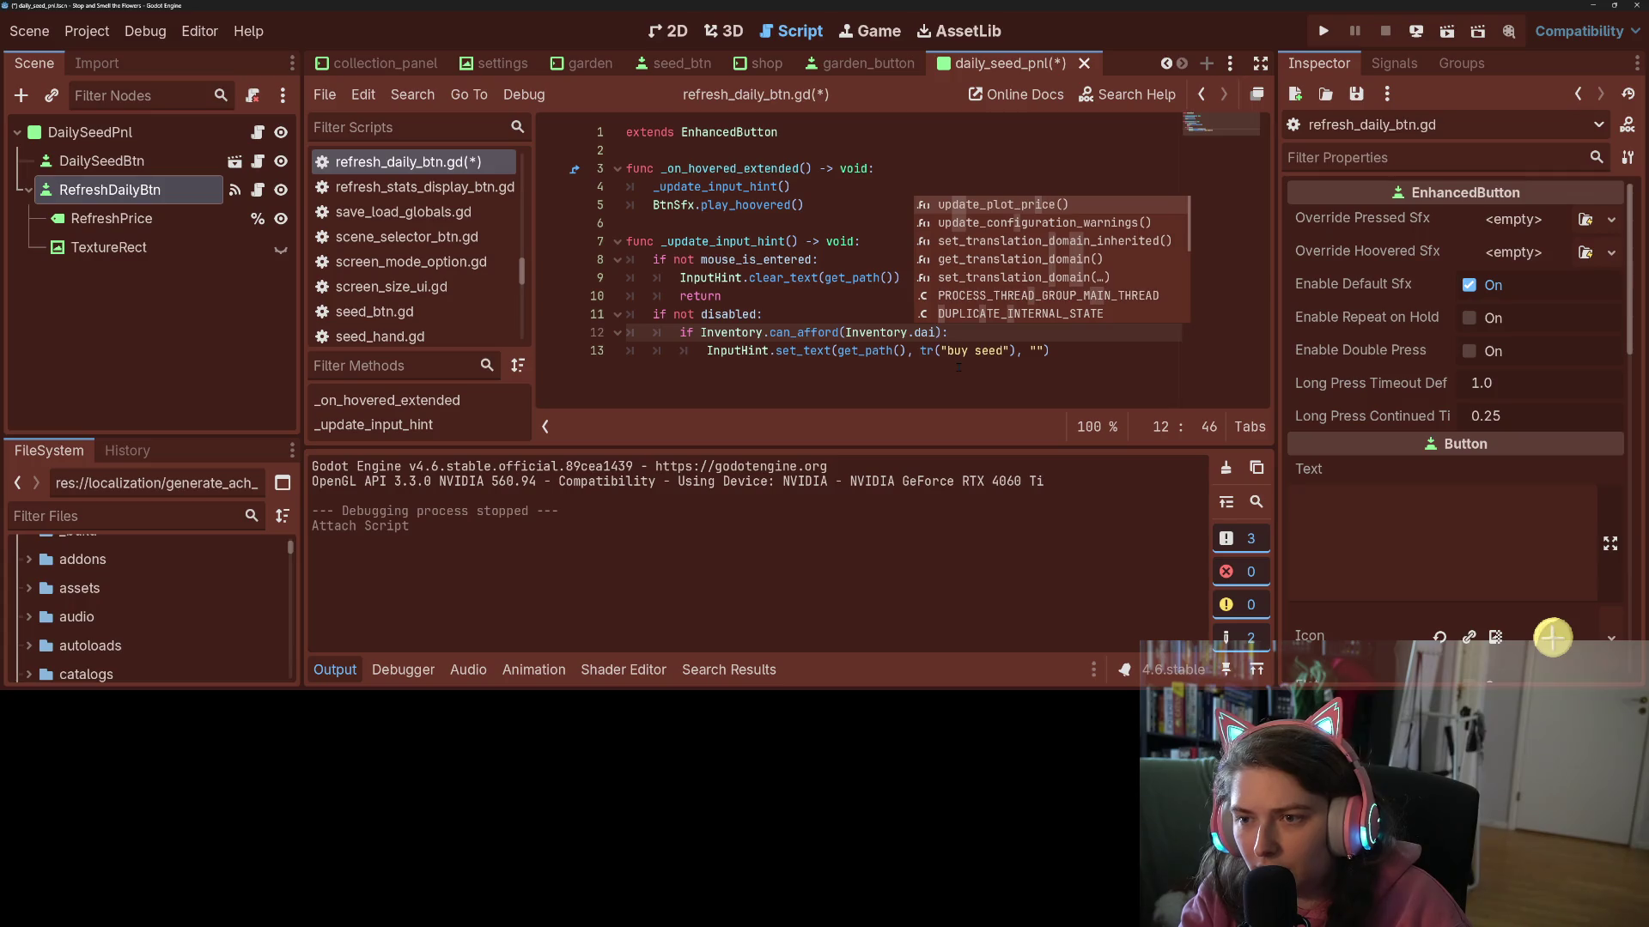
key("BackSpace")
key("BackSpace")
key("BackSpace")
type("se")
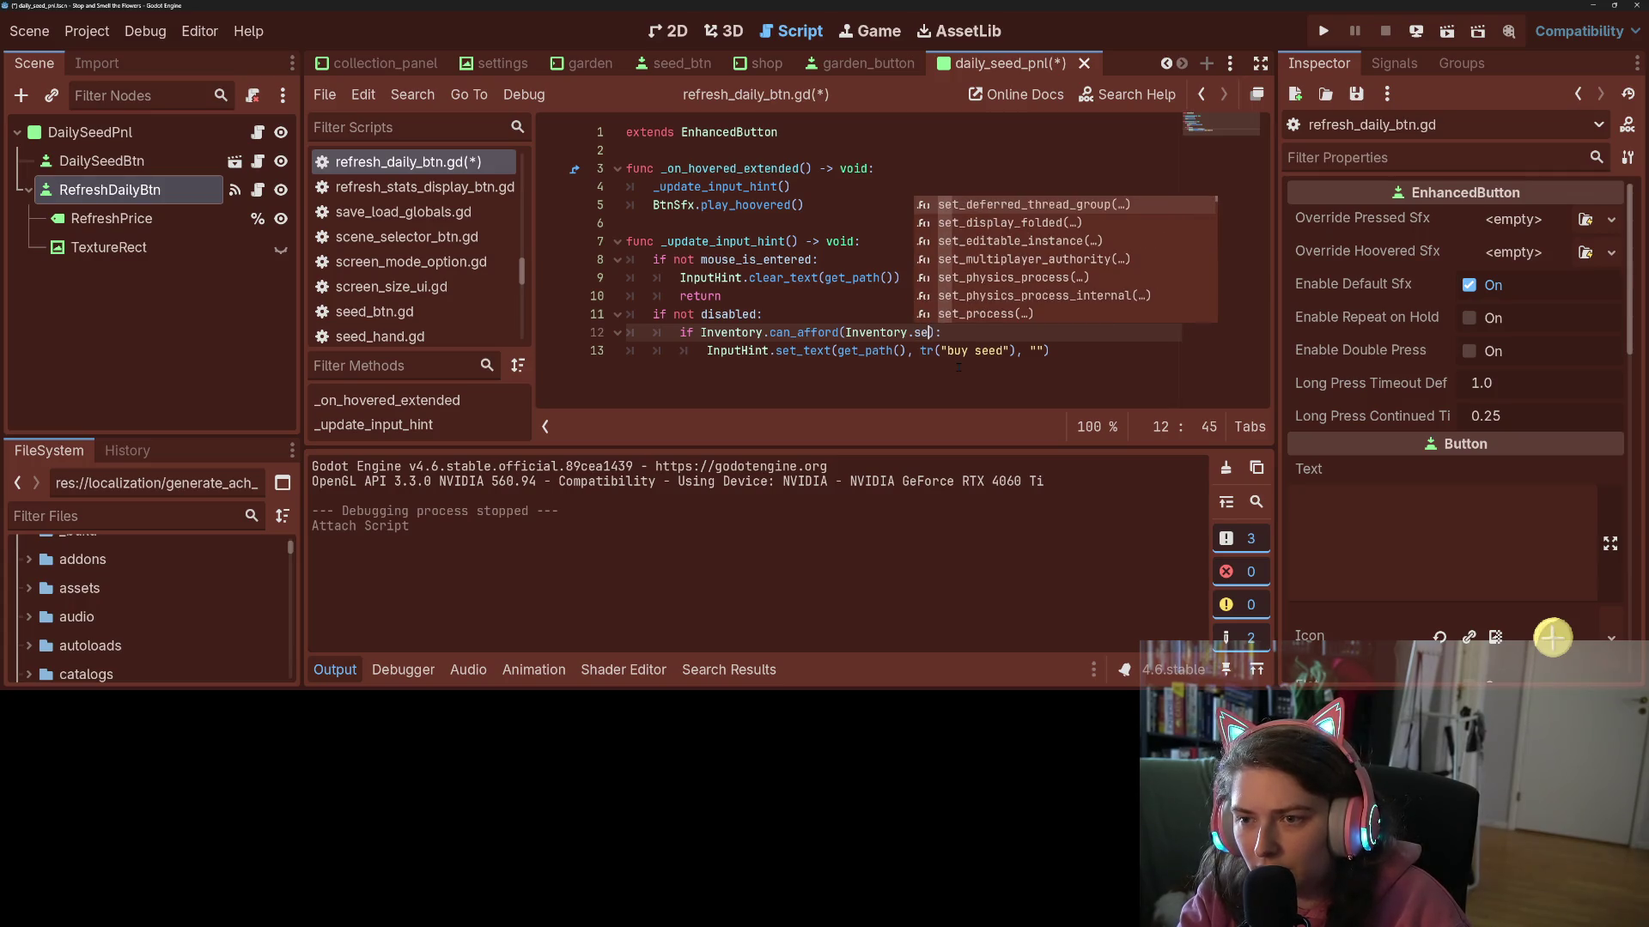
key("BackSpace")
key("BackSpace")
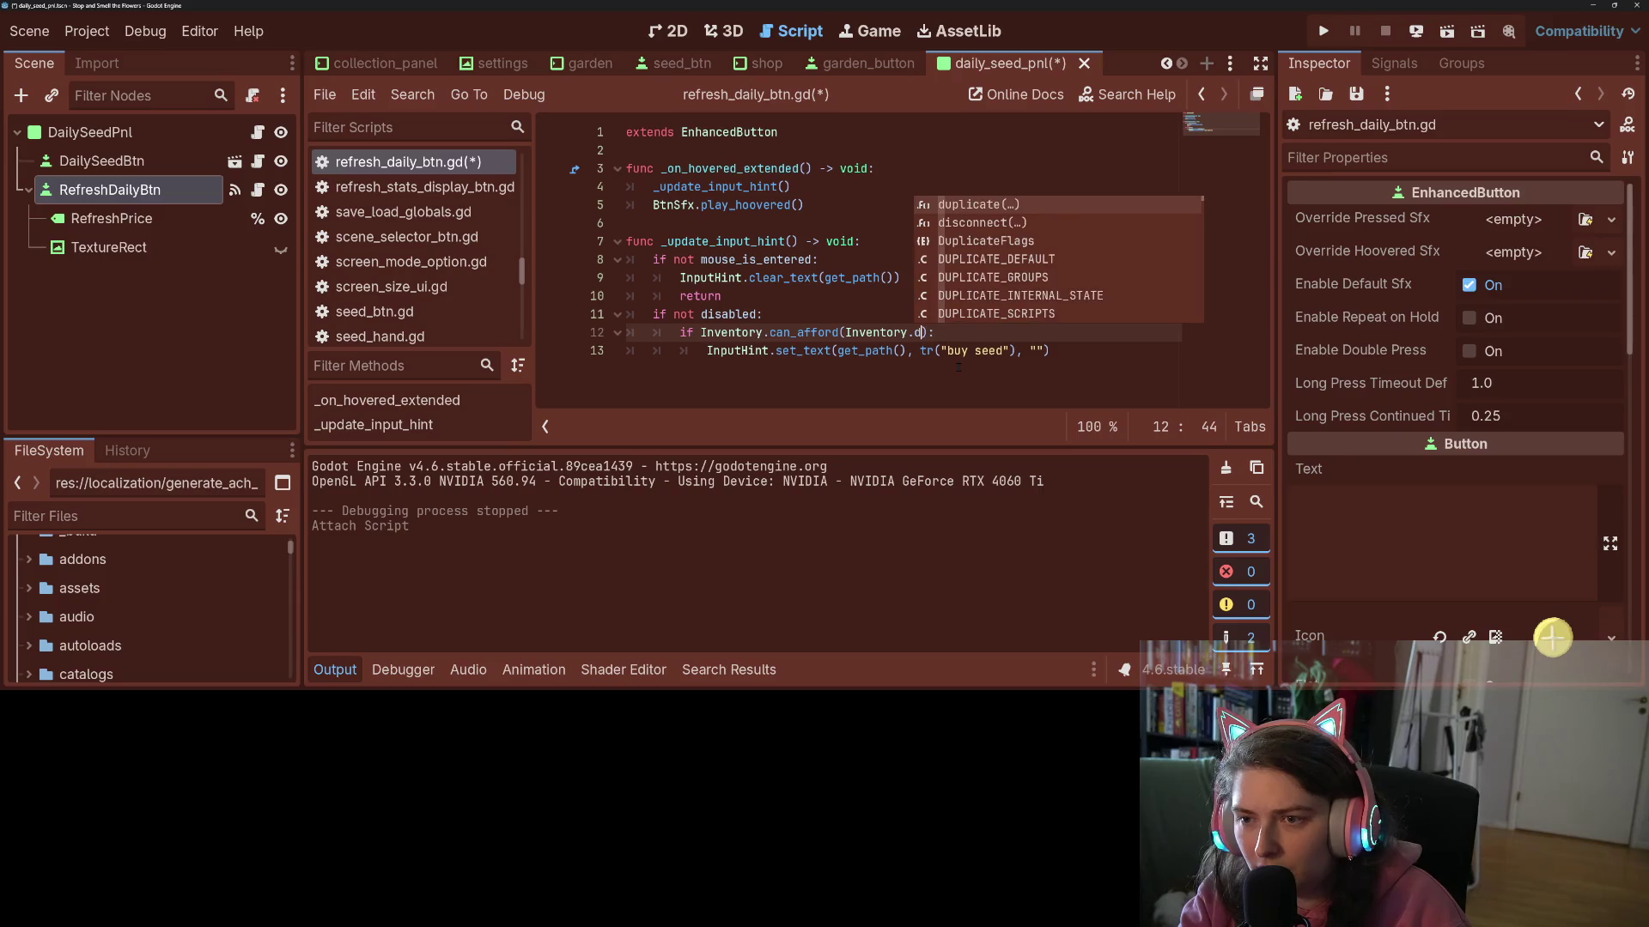
type("d")
key("BackSpace")
key("BackSpace")
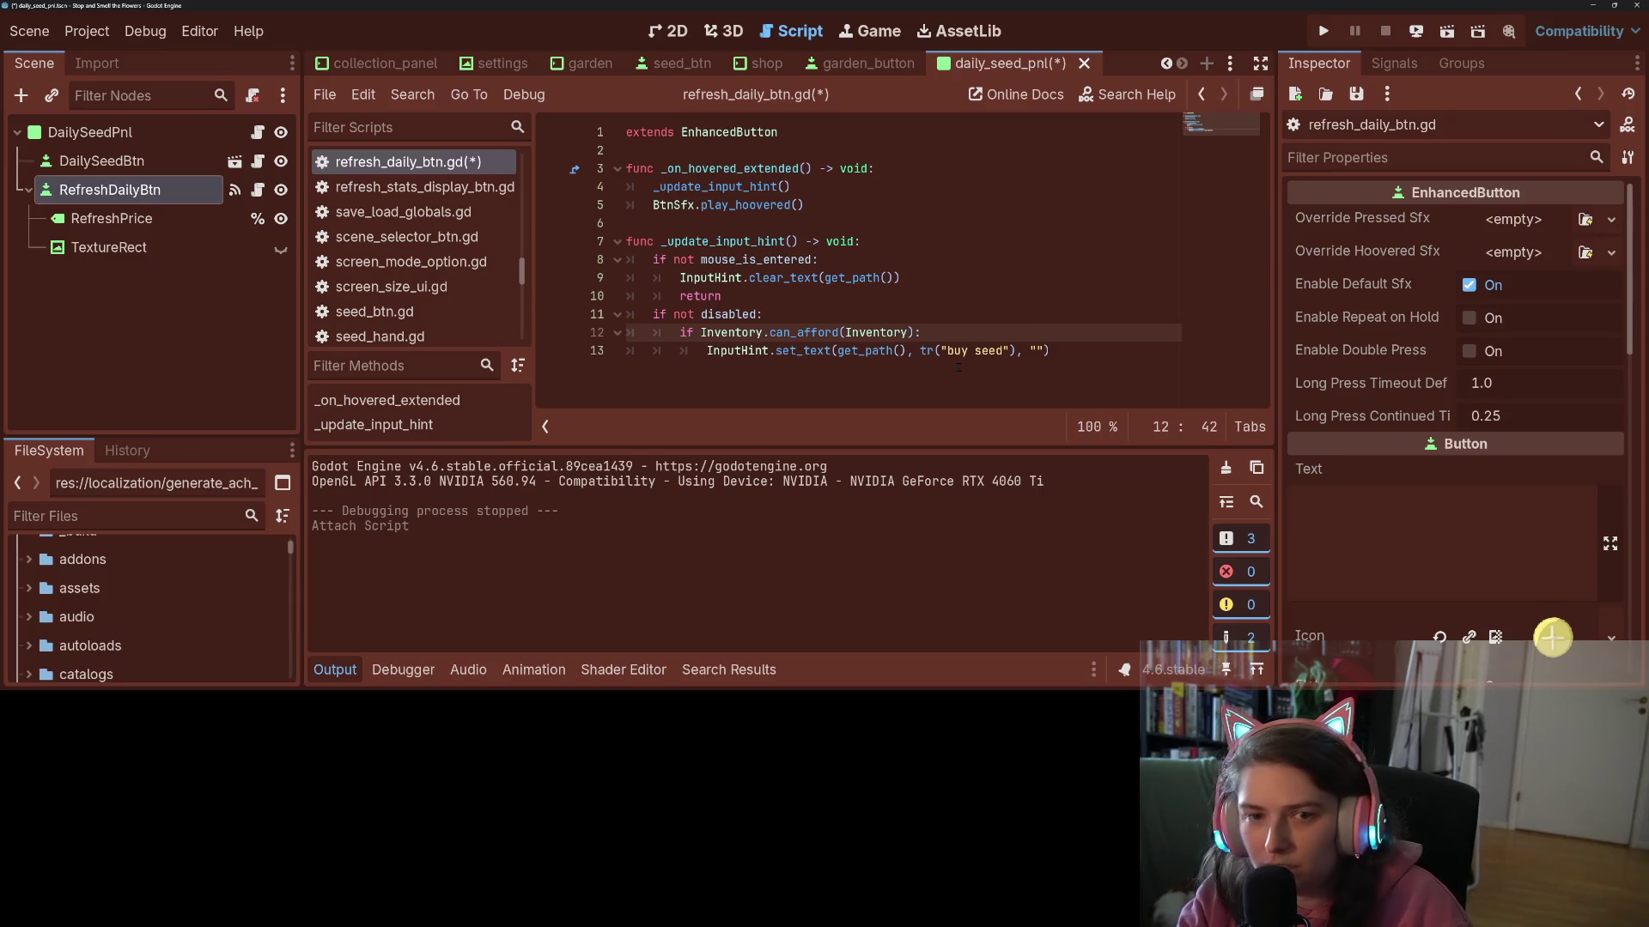
- Look up the refresh_price variable on line 21 of daily_seed_pnl.gd
left_click(267, 134)
scroll(866, 283, "up", 15)
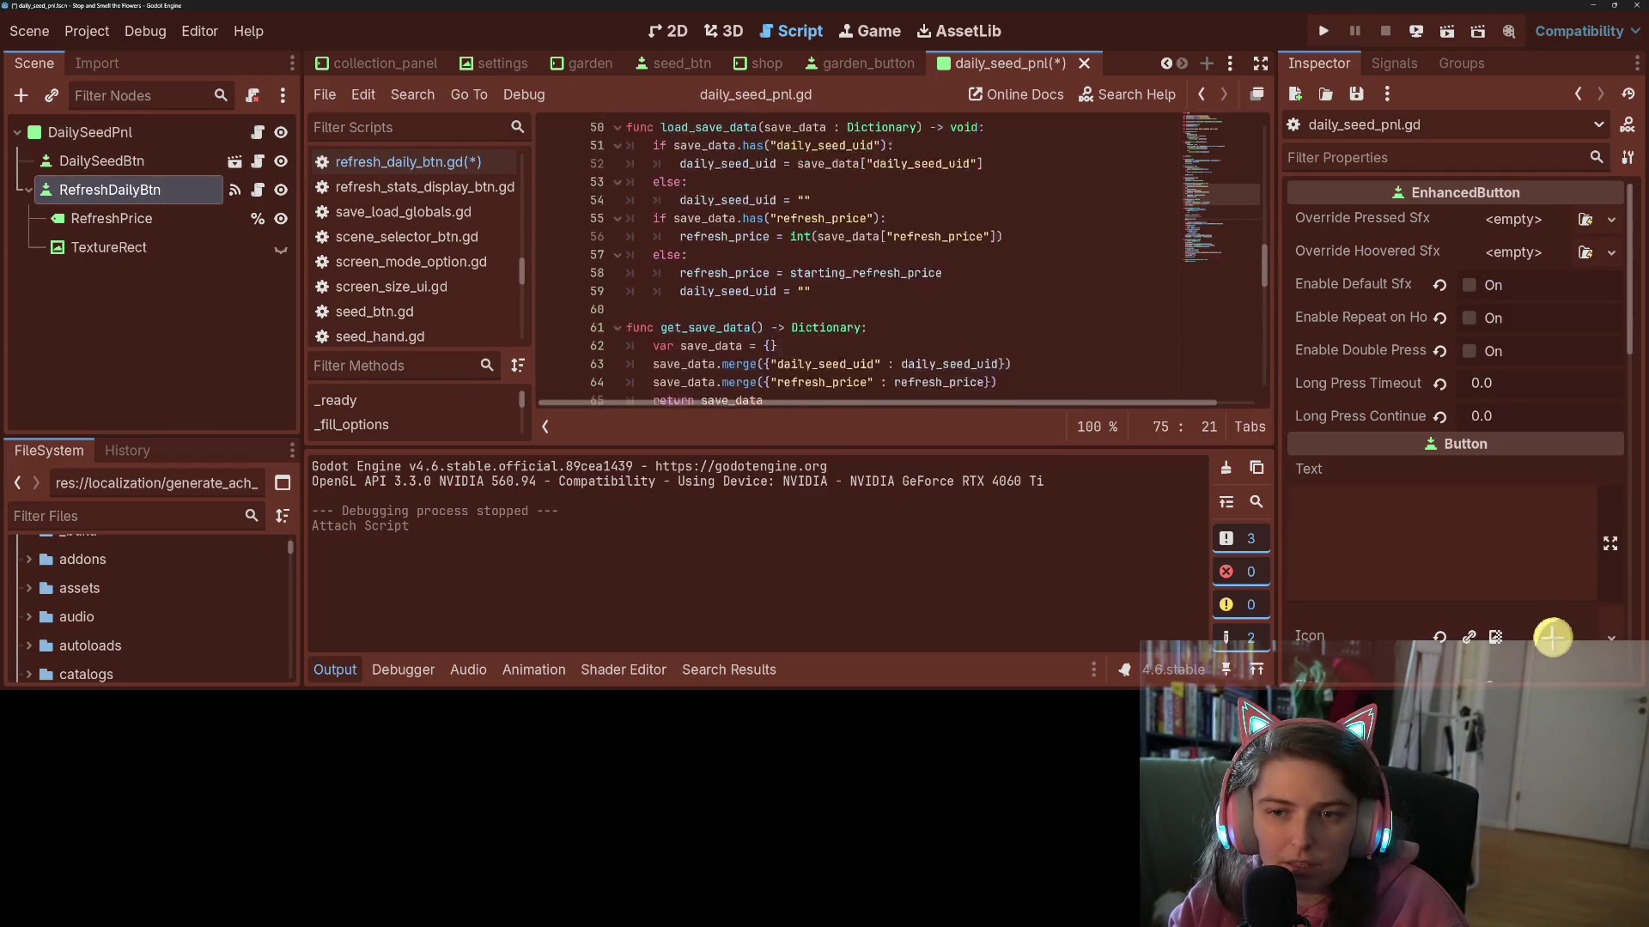
scroll(866, 284, "up", 1)
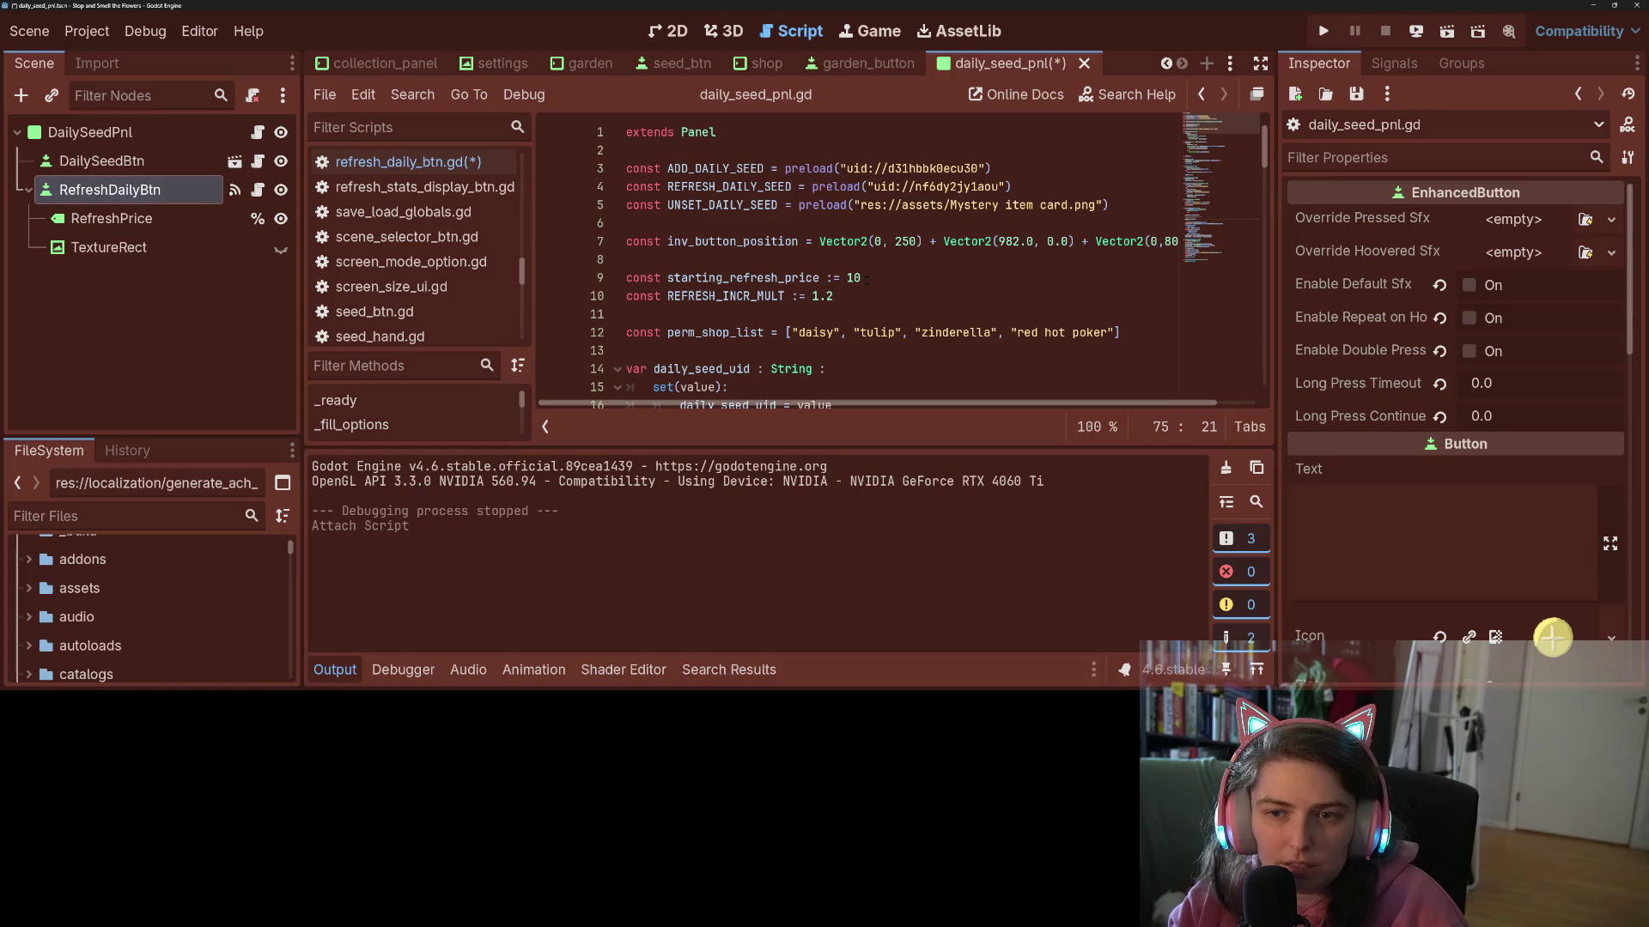
scroll(773, 296, "down", 4)
left_click(724, 277)
double_click(724, 277)
scroll(724, 277, "down", 3)
scroll(724, 278, "up", 2)
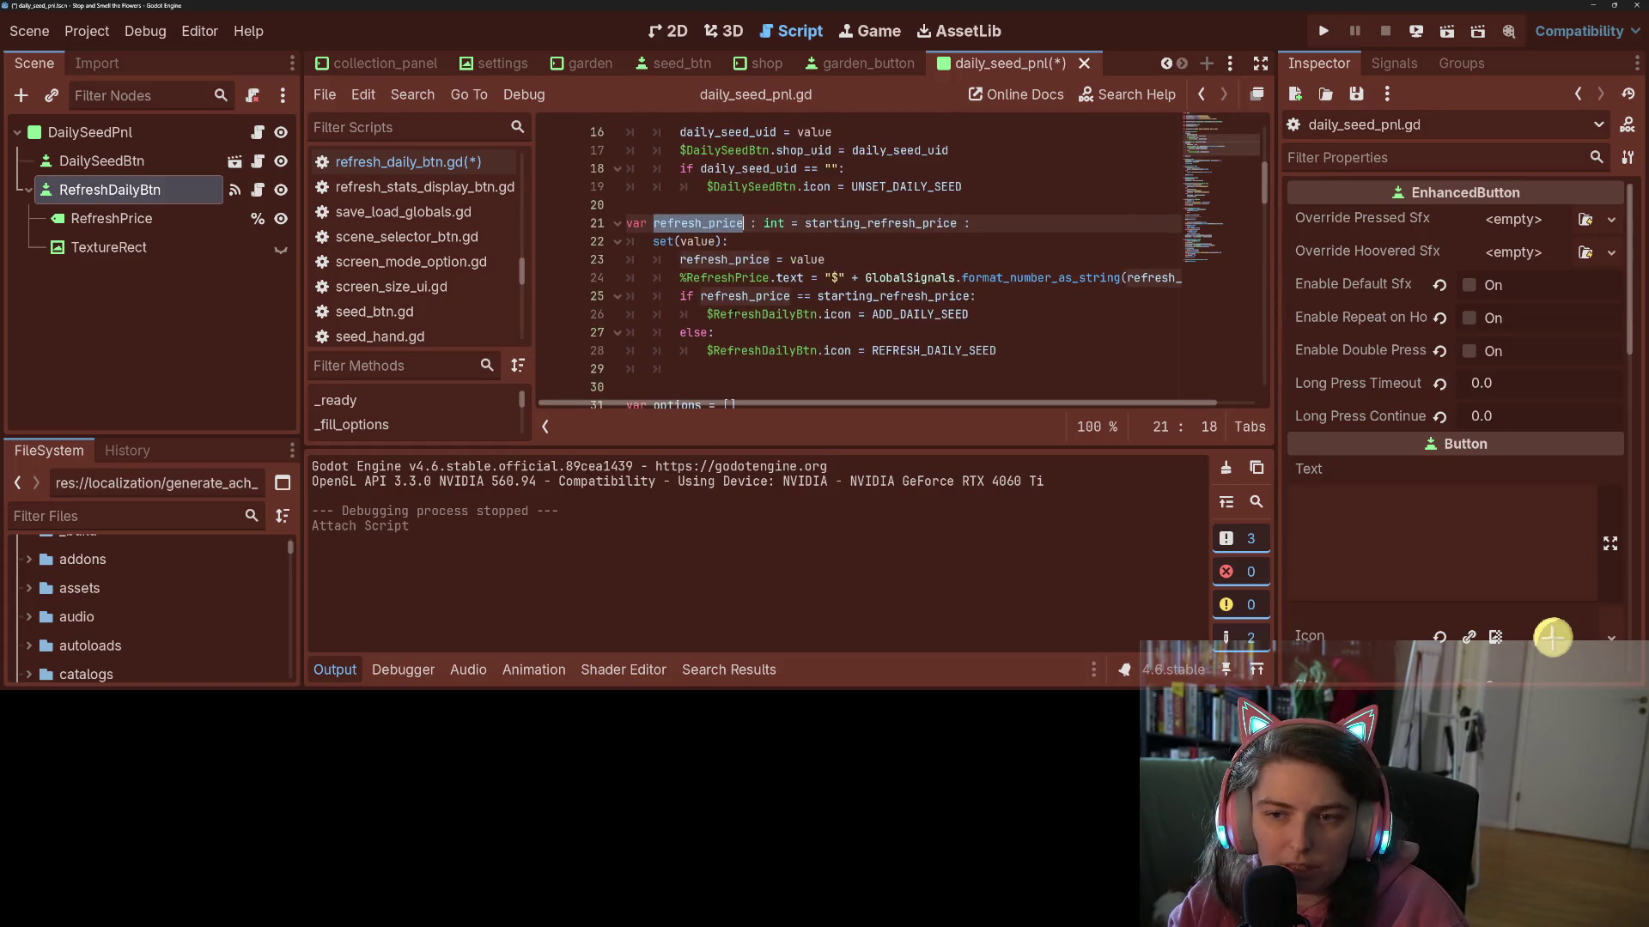
- Change the check to Inventory.can_afford(owner.refresh_price), save, and run the game with F5
left_click(257, 189)
double_click(860, 334)
type("owne")
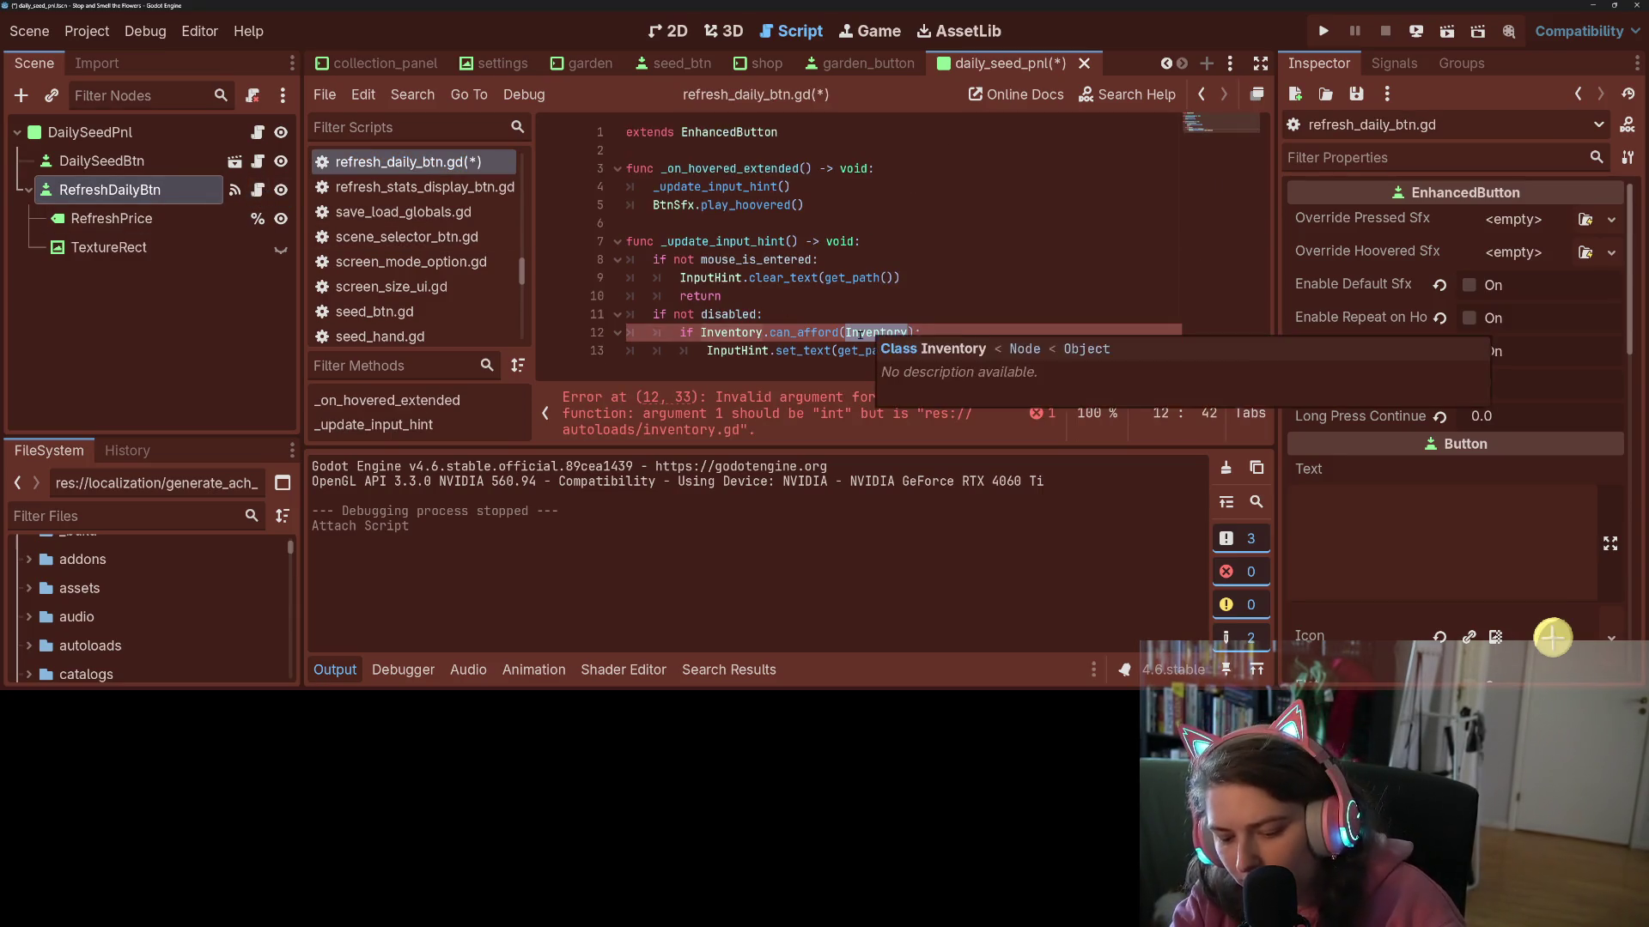
type("r.refresh_price")
key("ctrl+s")
left_click(859, 334)
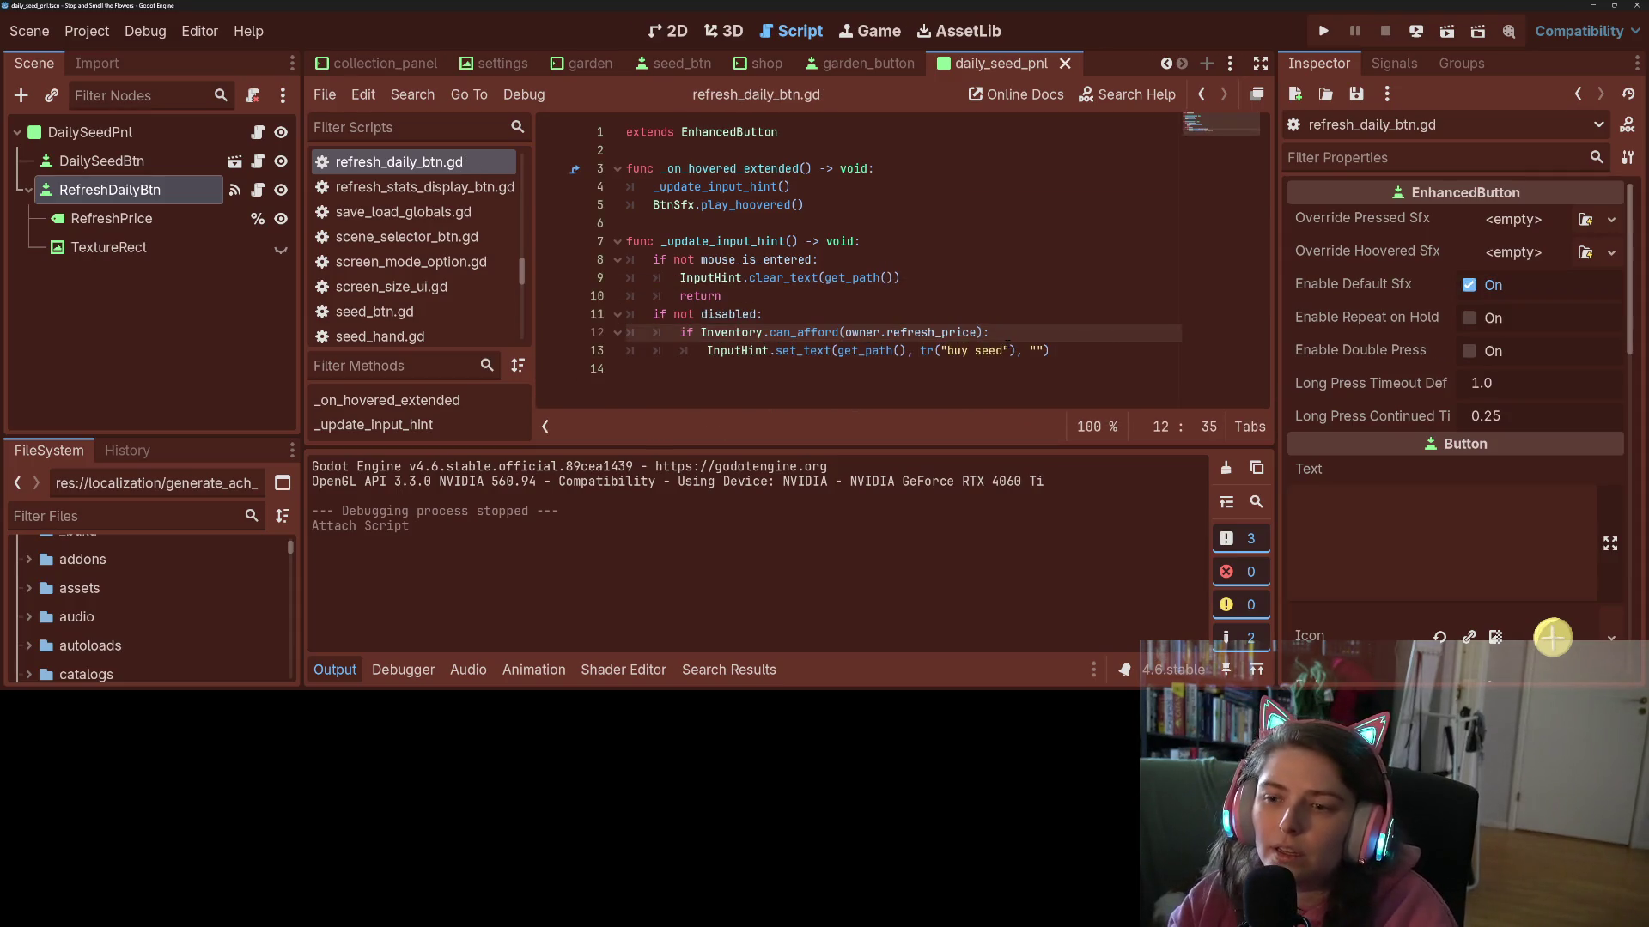
left_click(1117, 352)
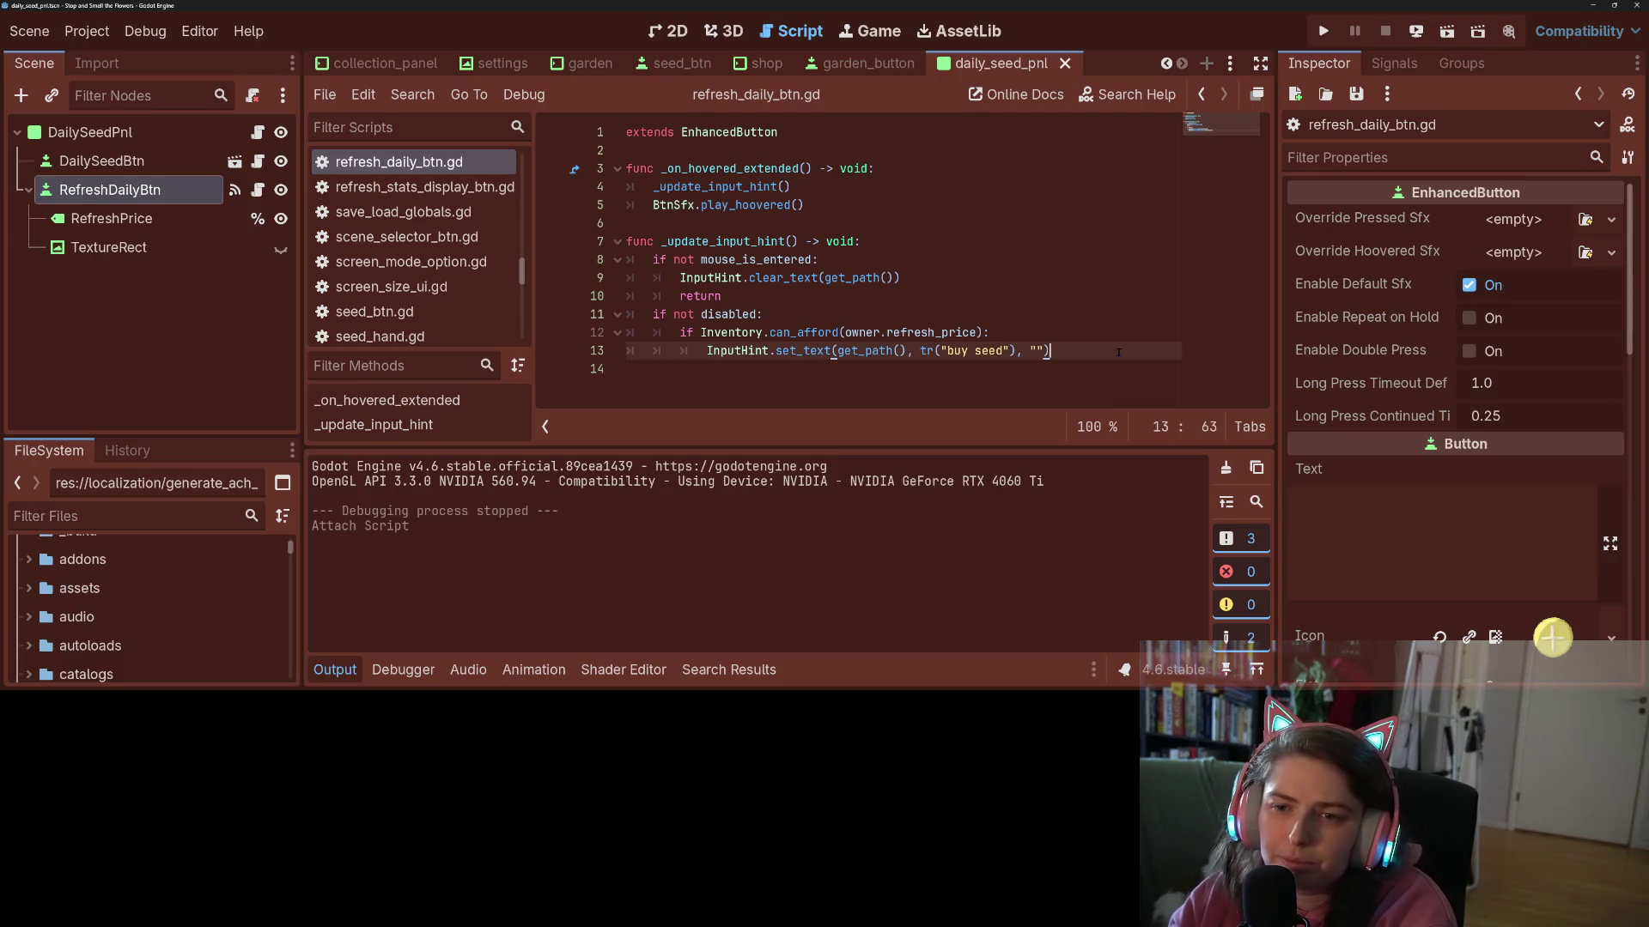
key("F5")
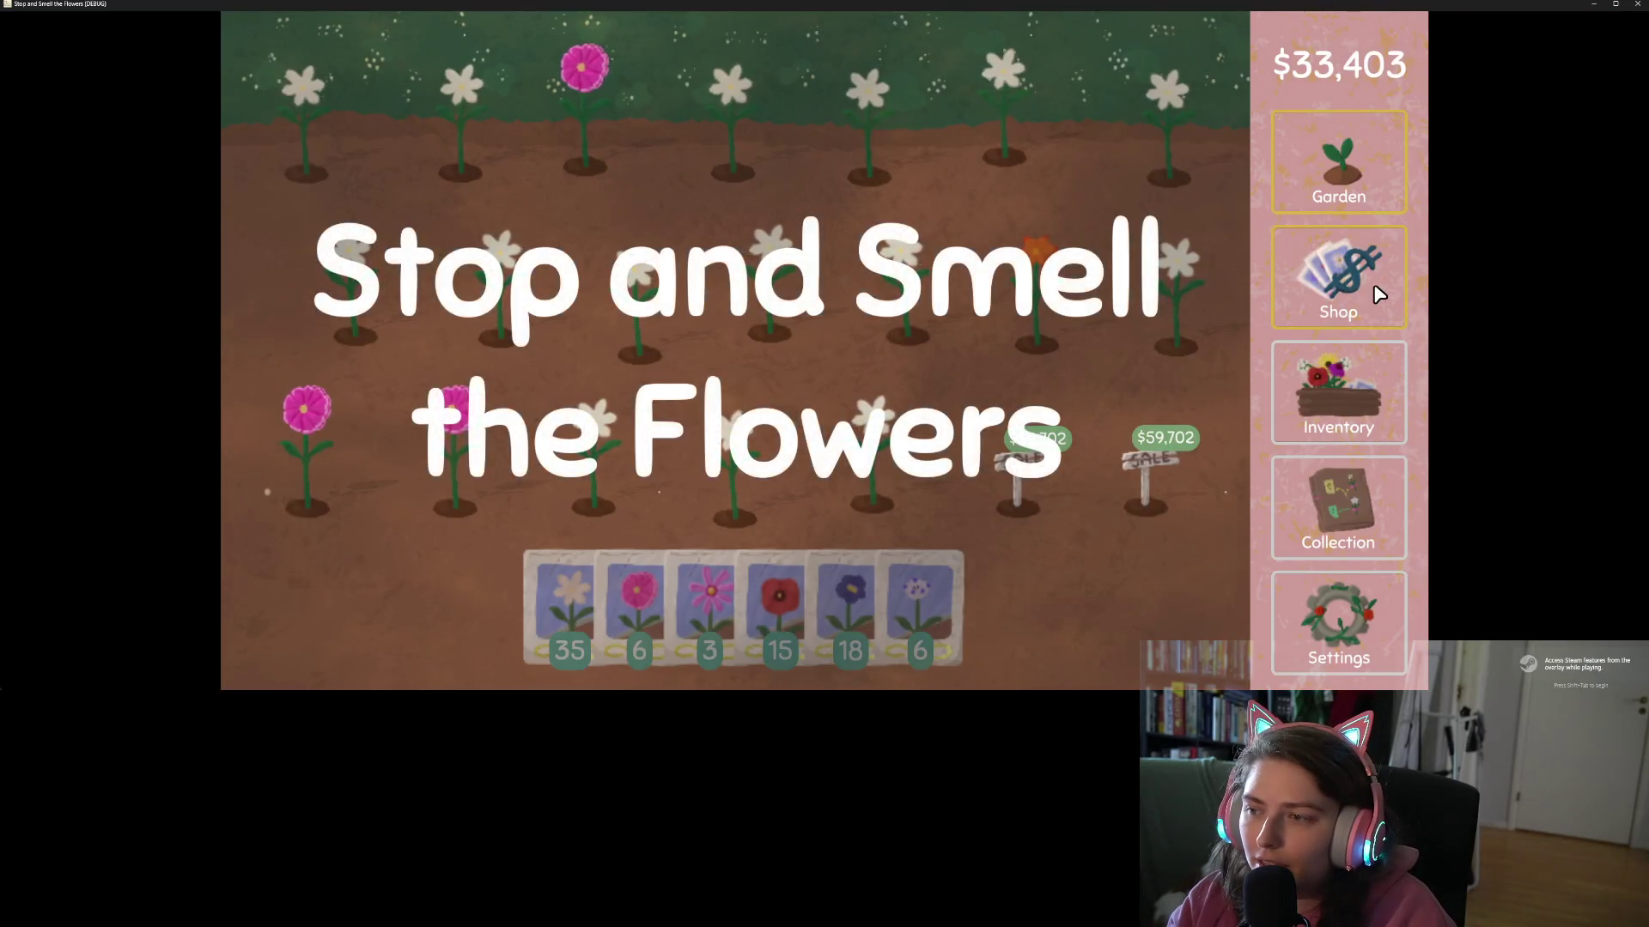
- Open the Shop in the running game, then close it choosing to quit without saving
left_click(1379, 294)
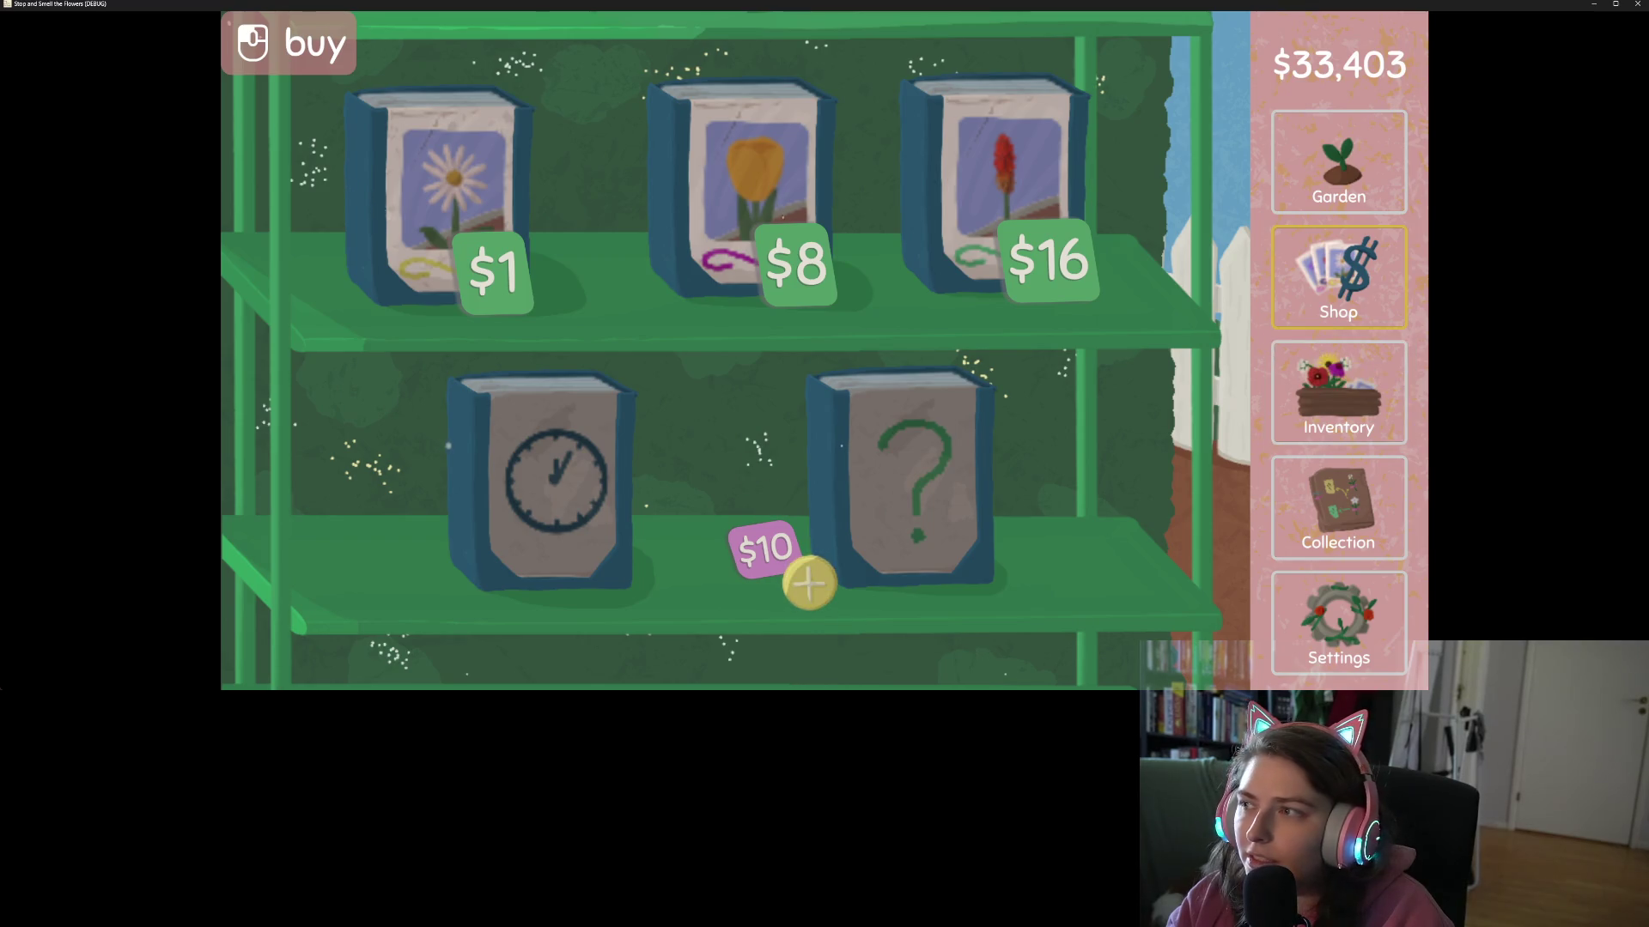
left_click(1637, 4)
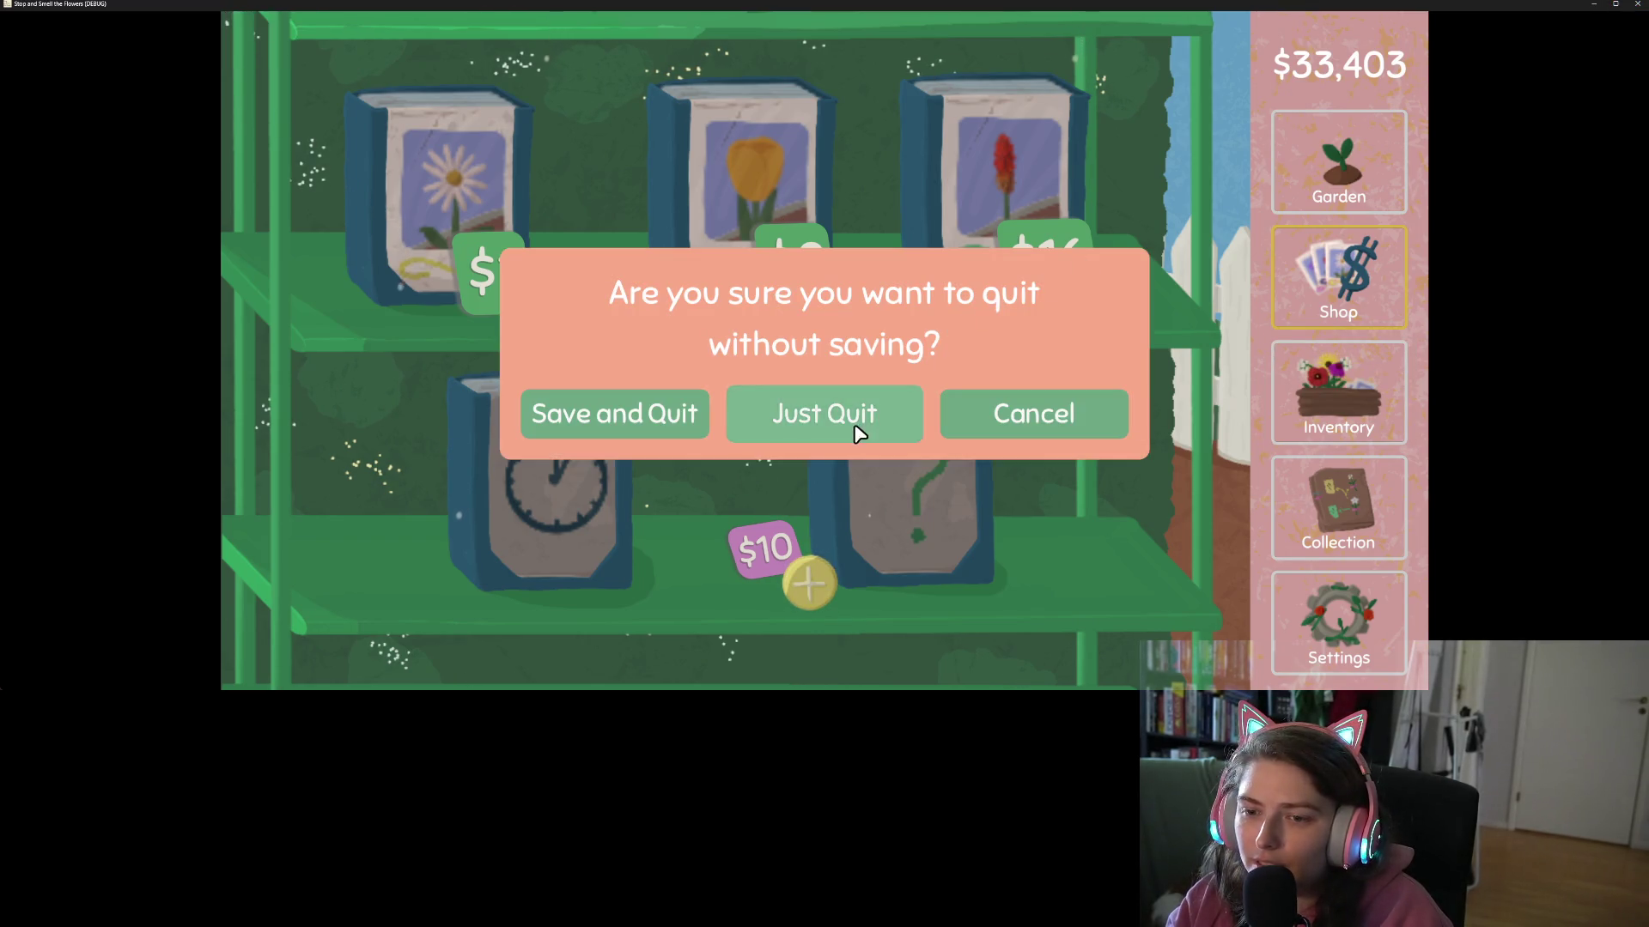
left_click(860, 418)
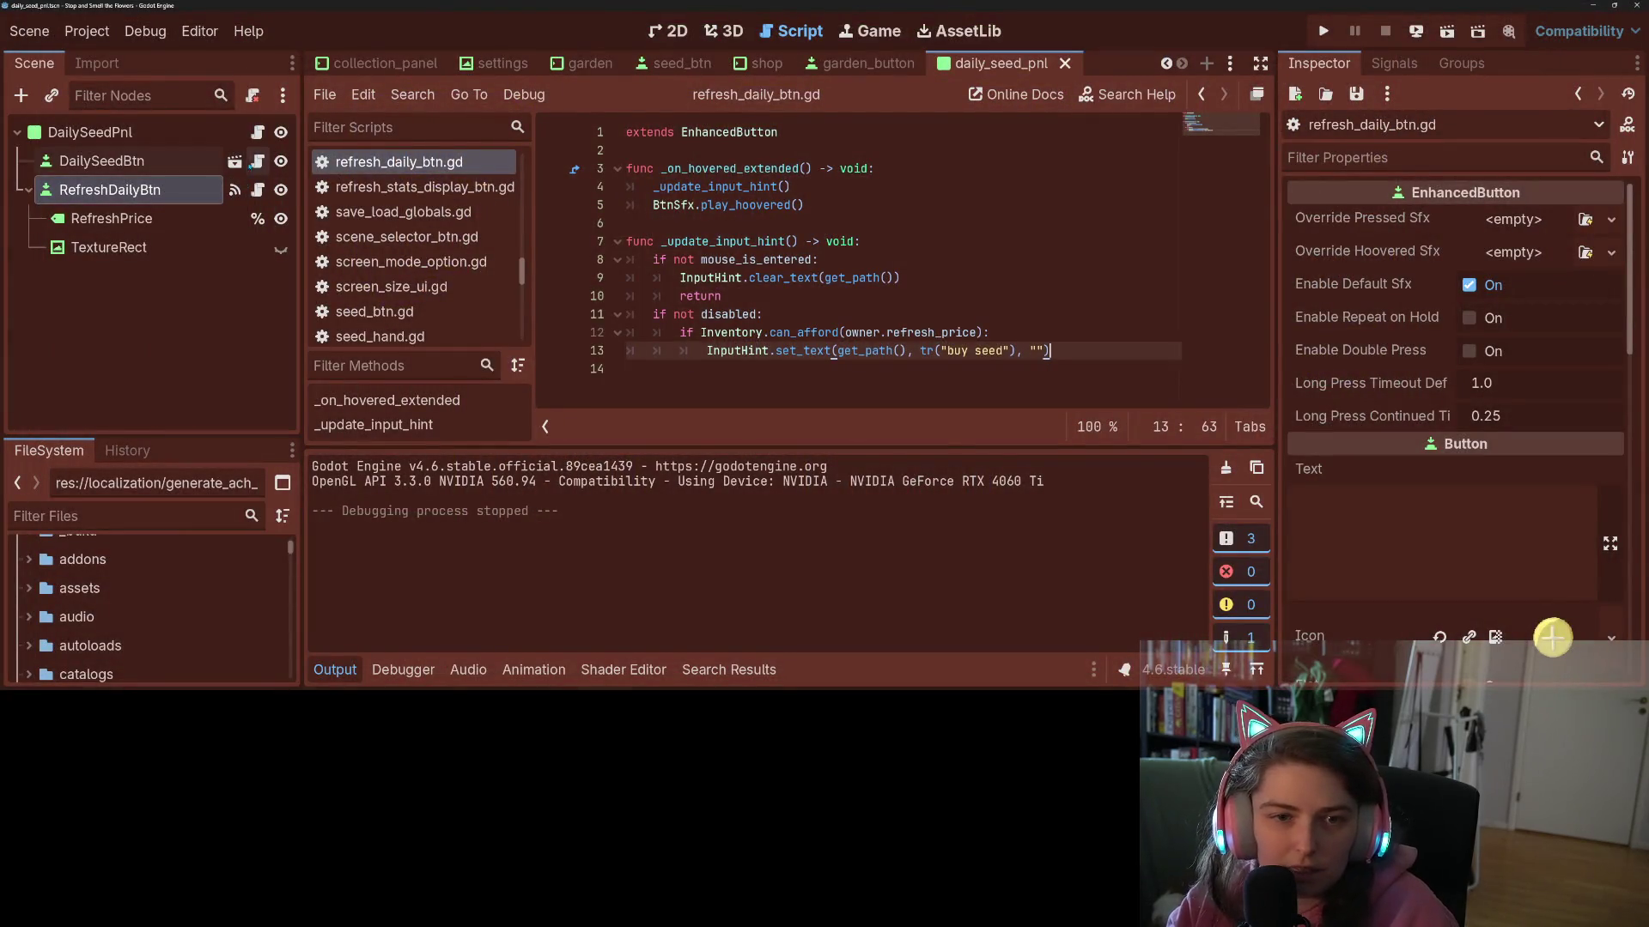
- Paste shop_button.gd's _on_mouse_exit_extended handler into refresh_daily_btn.gd at line 14 and save
left_click(257, 161)
scroll(834, 332, "up", 3)
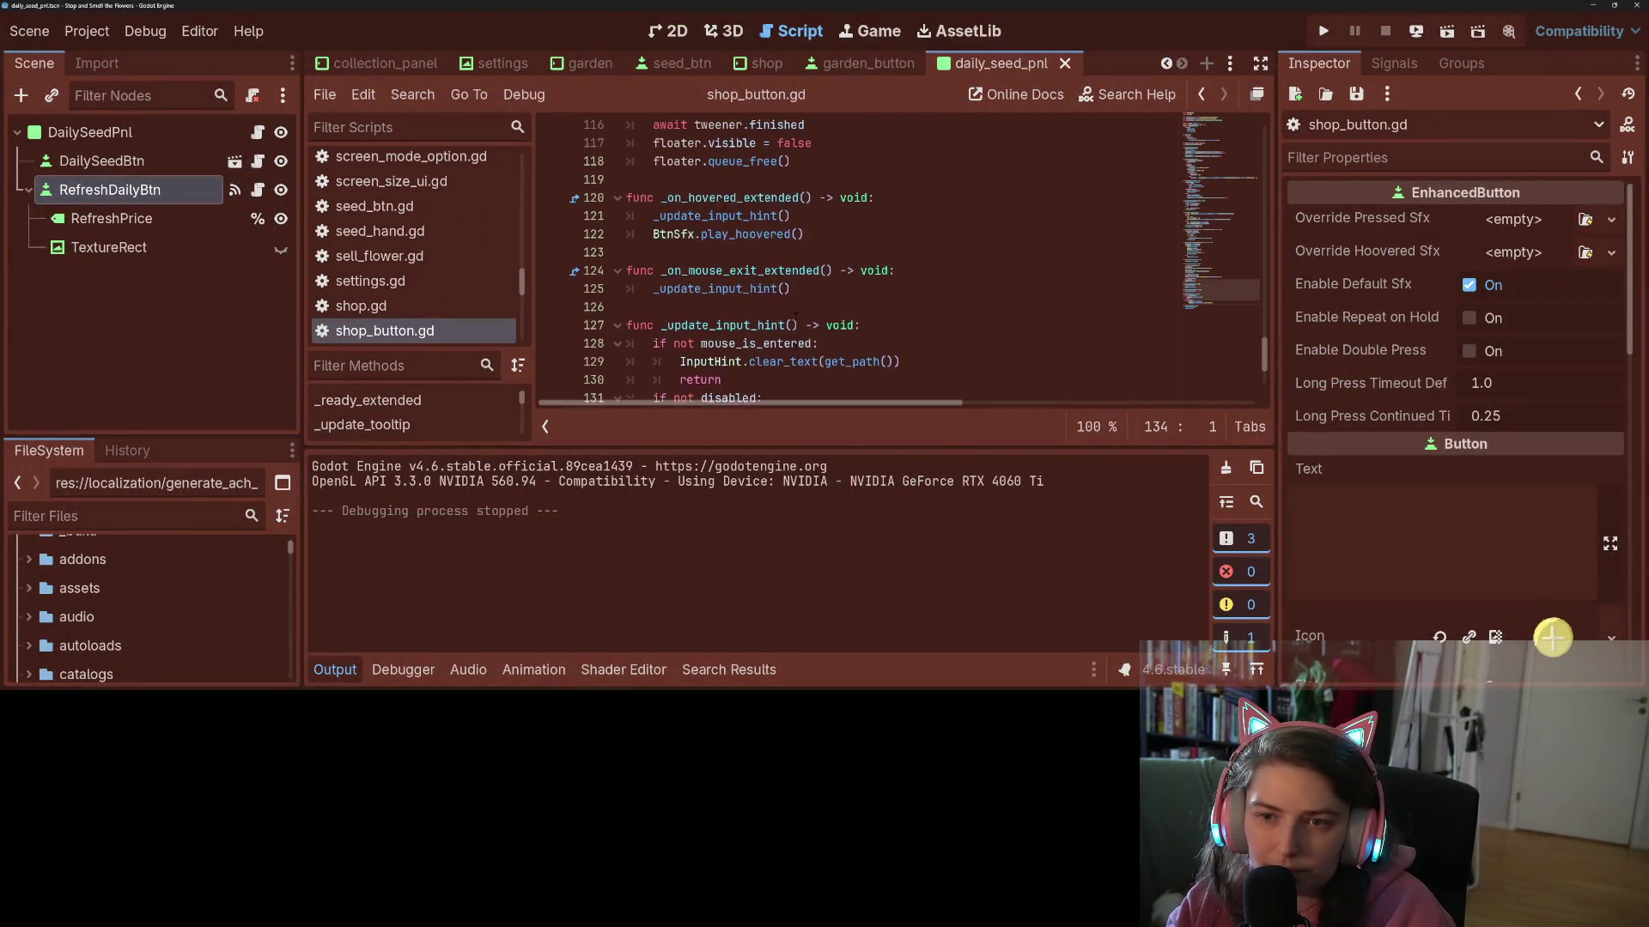
left_click_drag(794, 315, 627, 296)
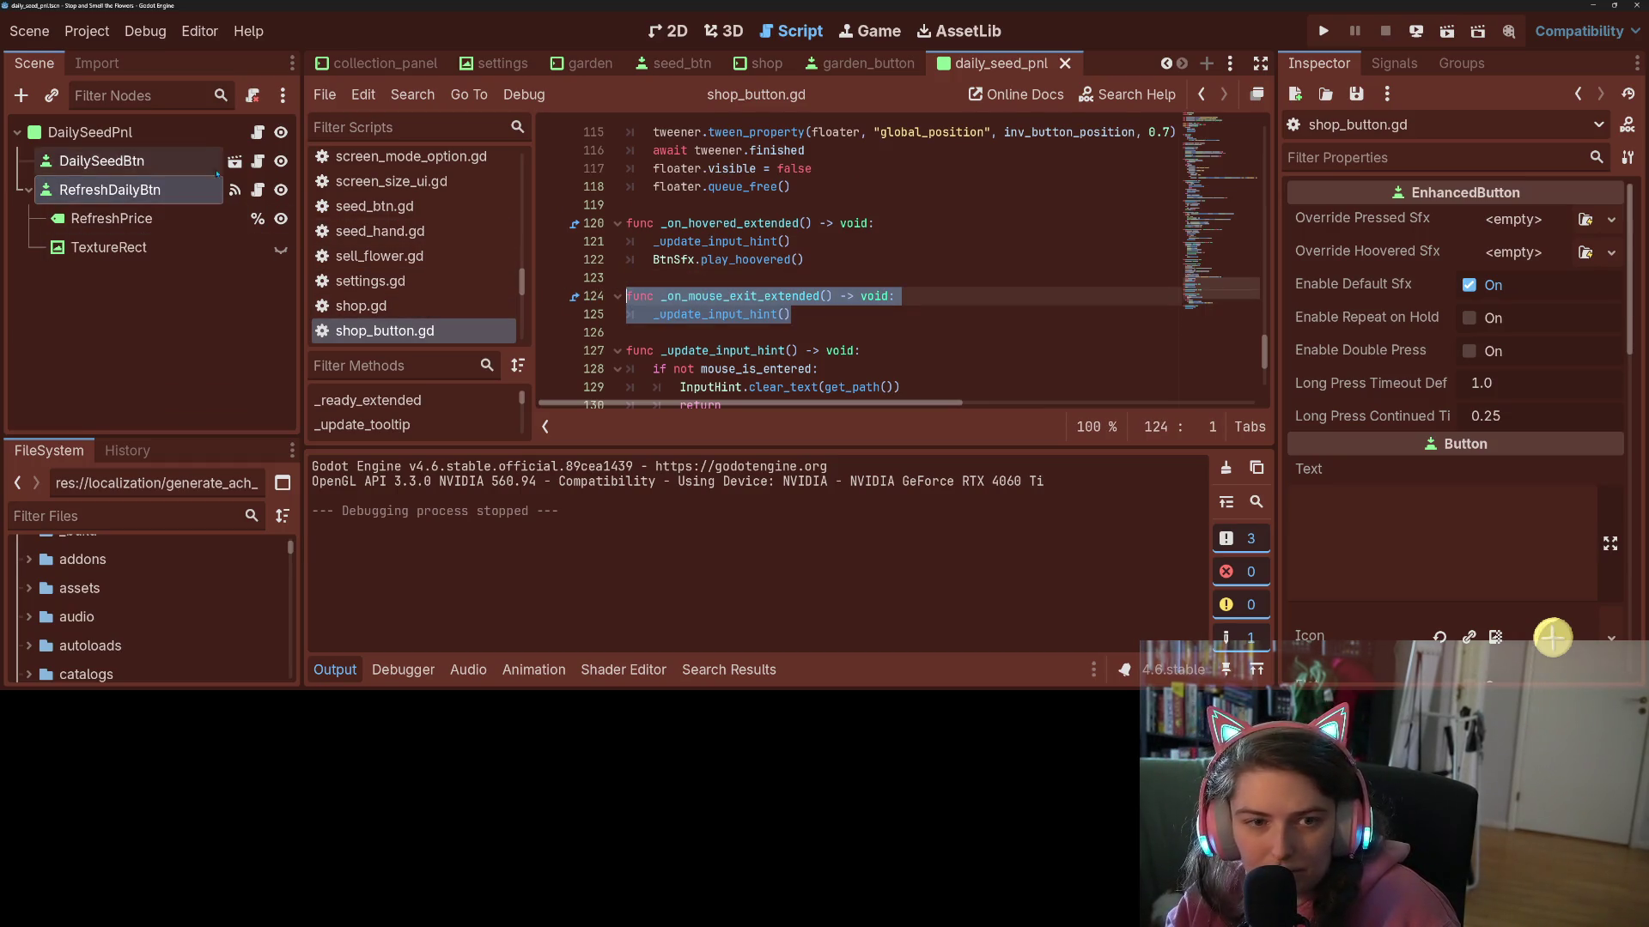
left_click(258, 189)
left_click(822, 376)
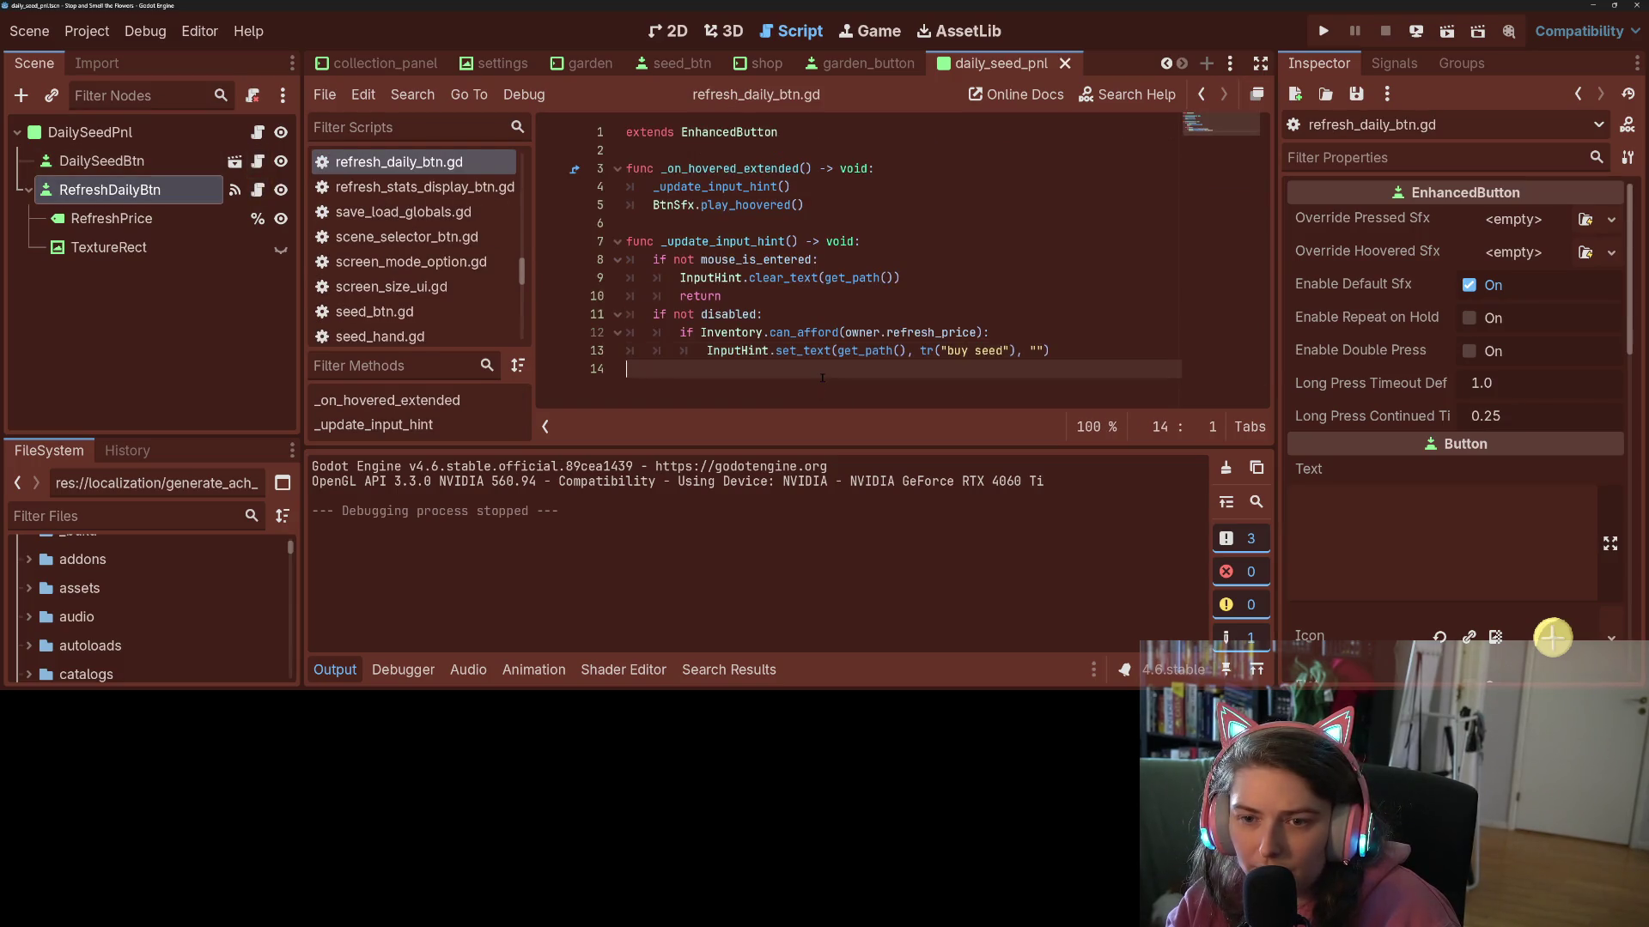
key("ctrl+v")
key("ctrl+s")
- Relaunch the game with F5 and open its Shop
left_click(729, 391)
double_click(728, 390)
key("F5")
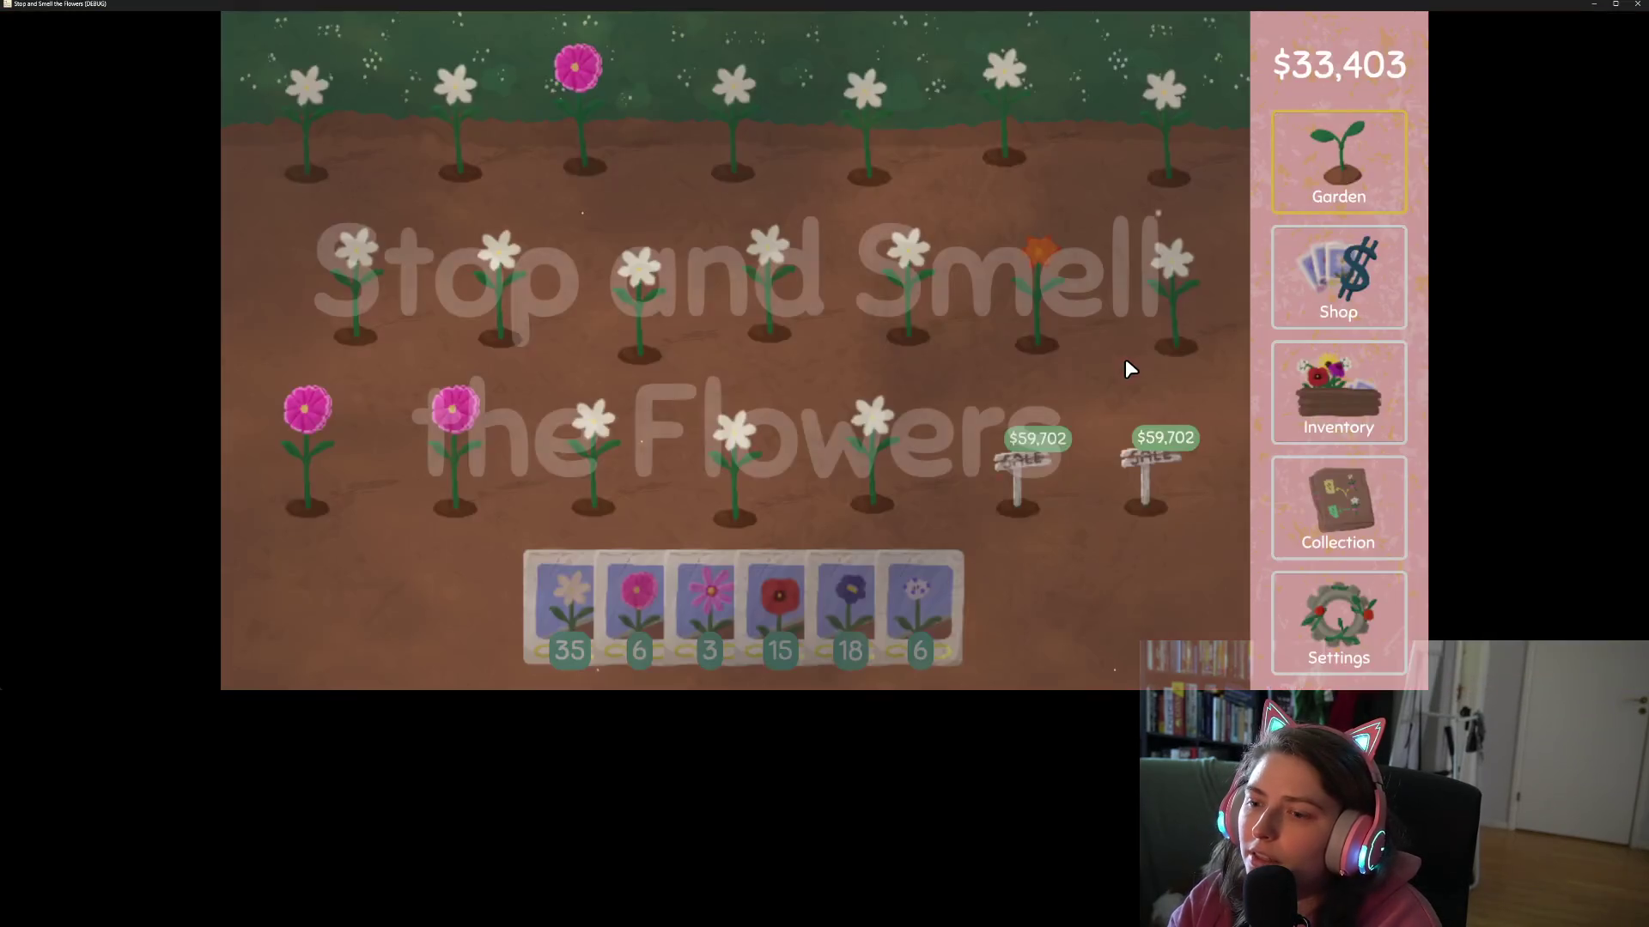
left_click(1350, 261)
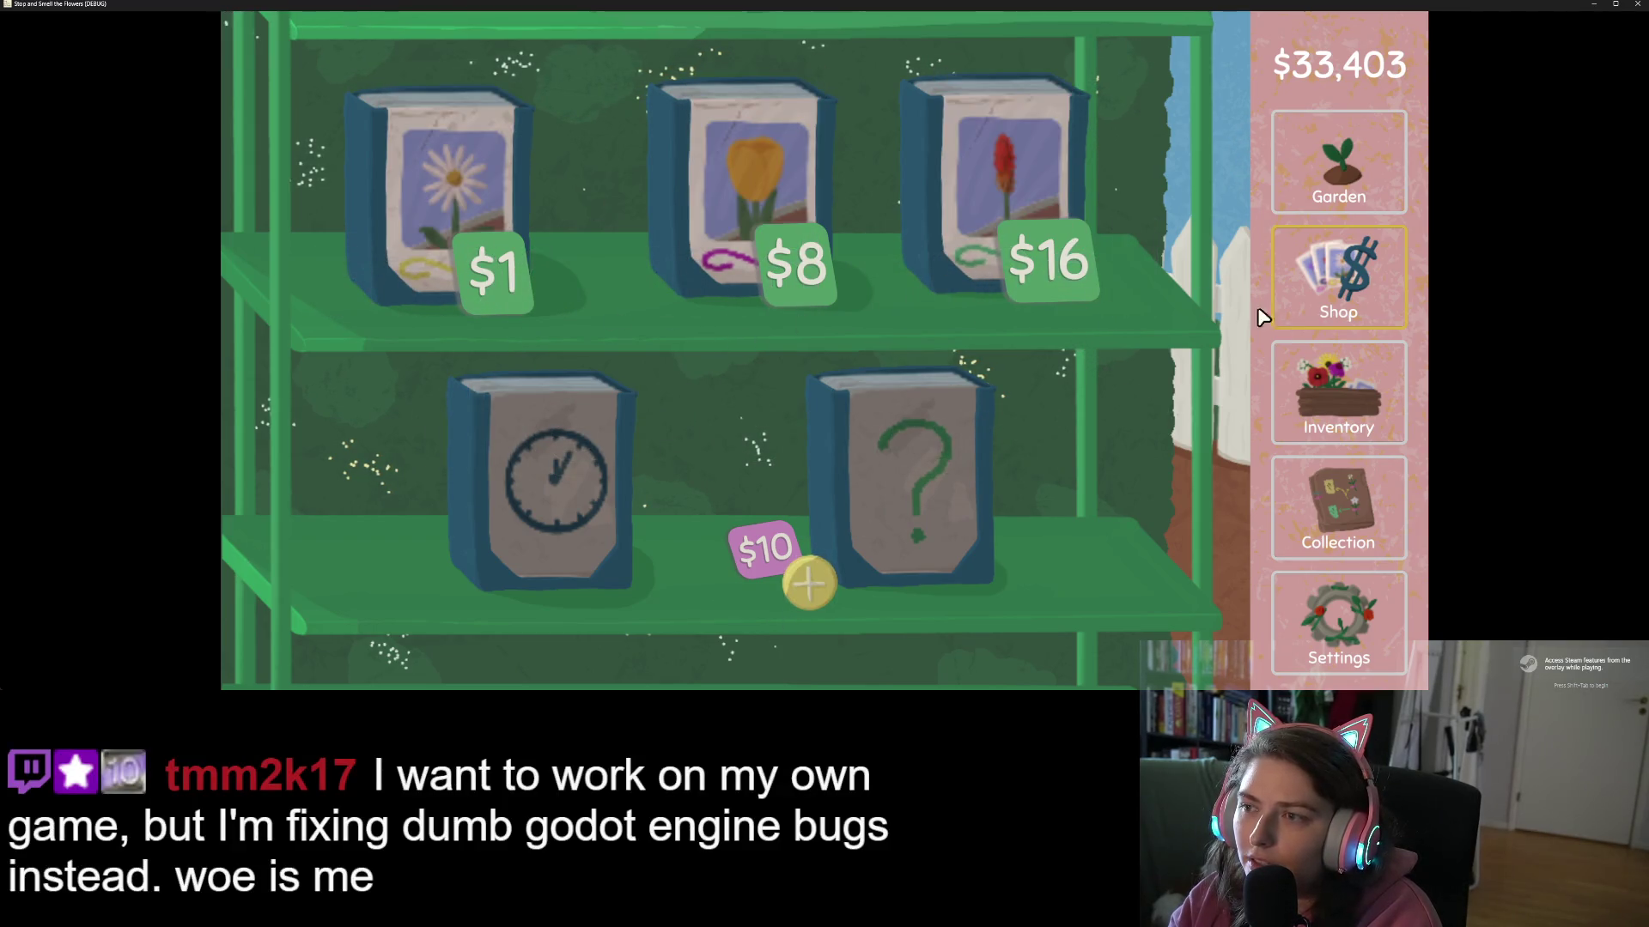
- View the flower Collection map, then close the game with Just Quit
left_click(1348, 496)
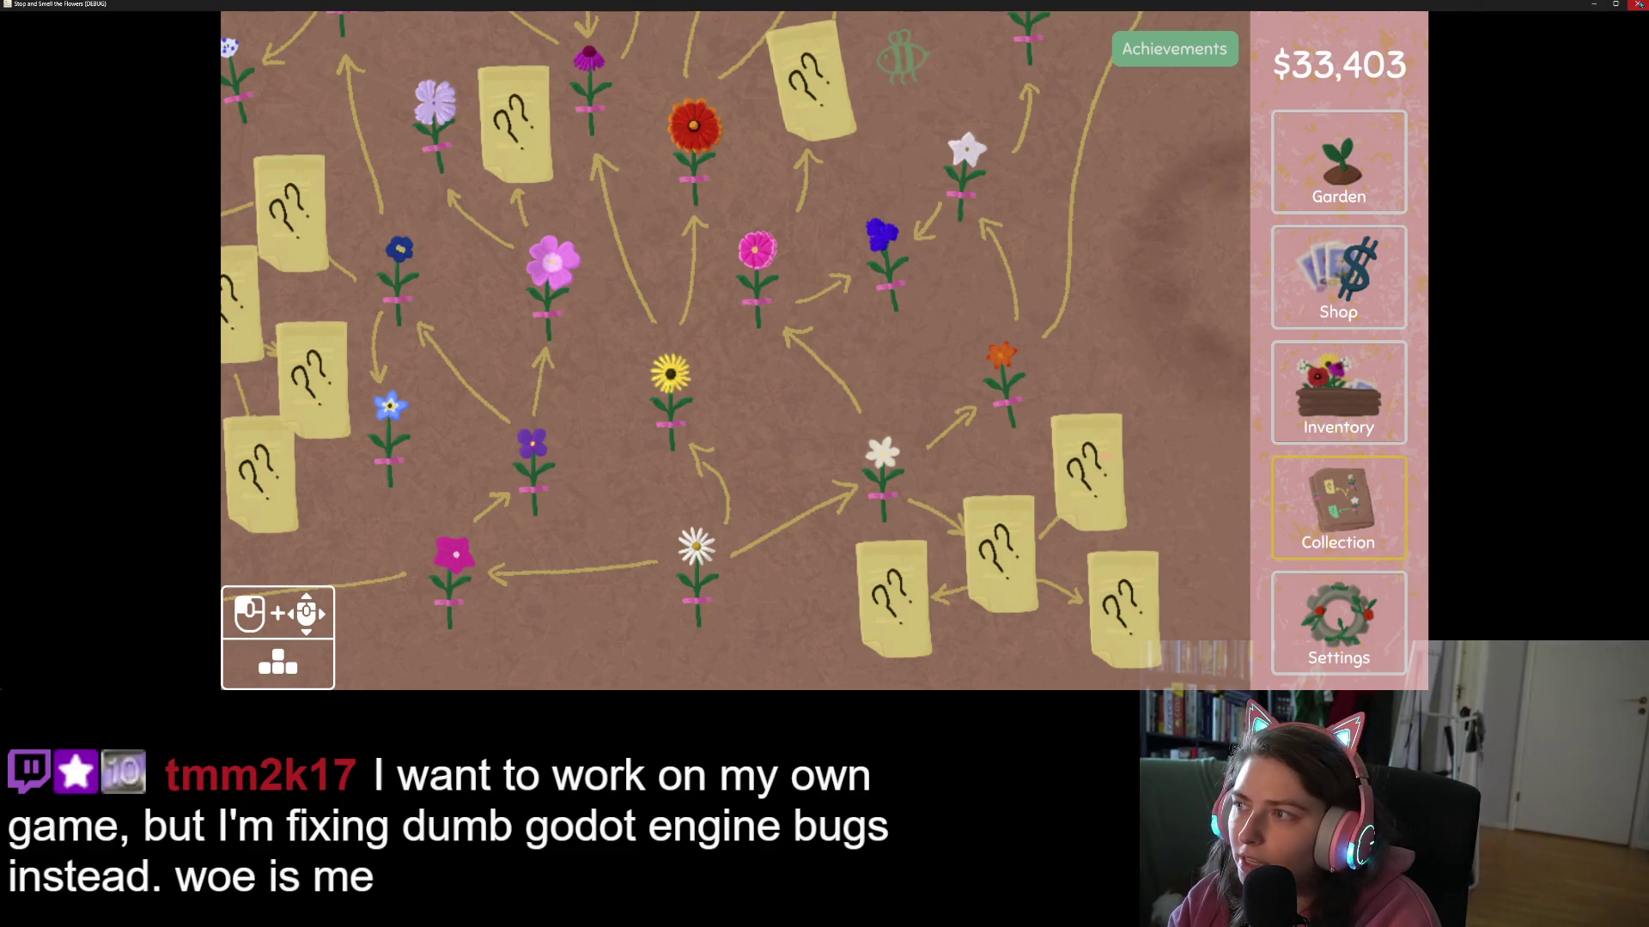
left_click(1637, 4)
left_click(825, 415)
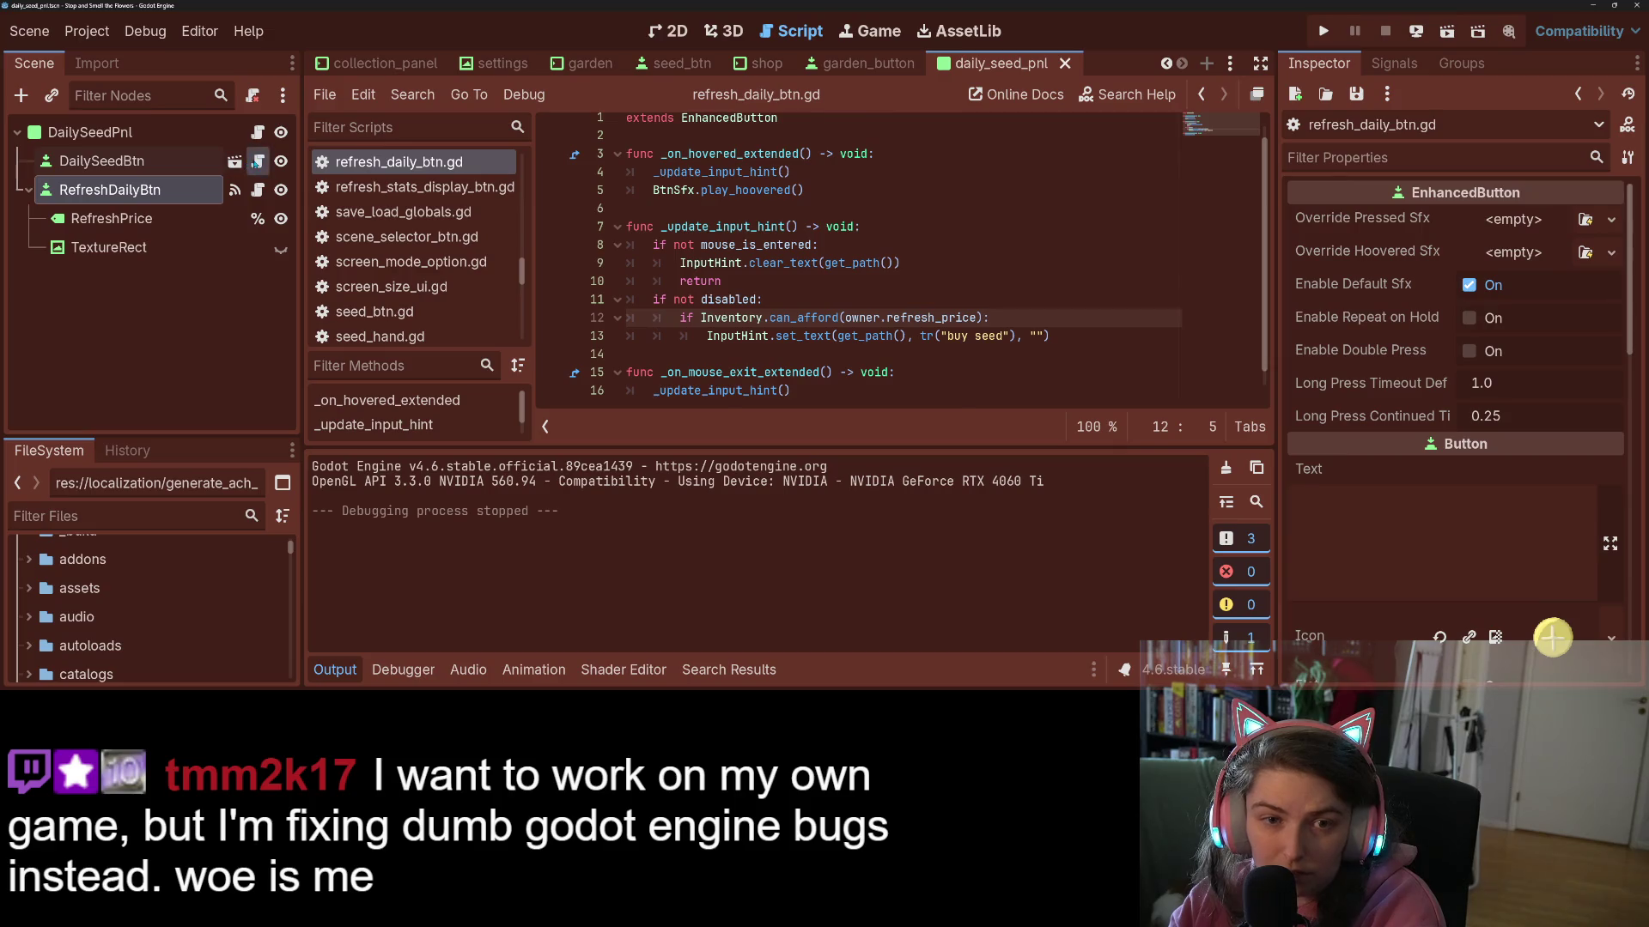
- Open shop_button.gd and scroll up to its _initial_store_setup function
scroll(386, 257, "down", 2)
left_click(385, 331)
scroll(836, 337, "up", 8)
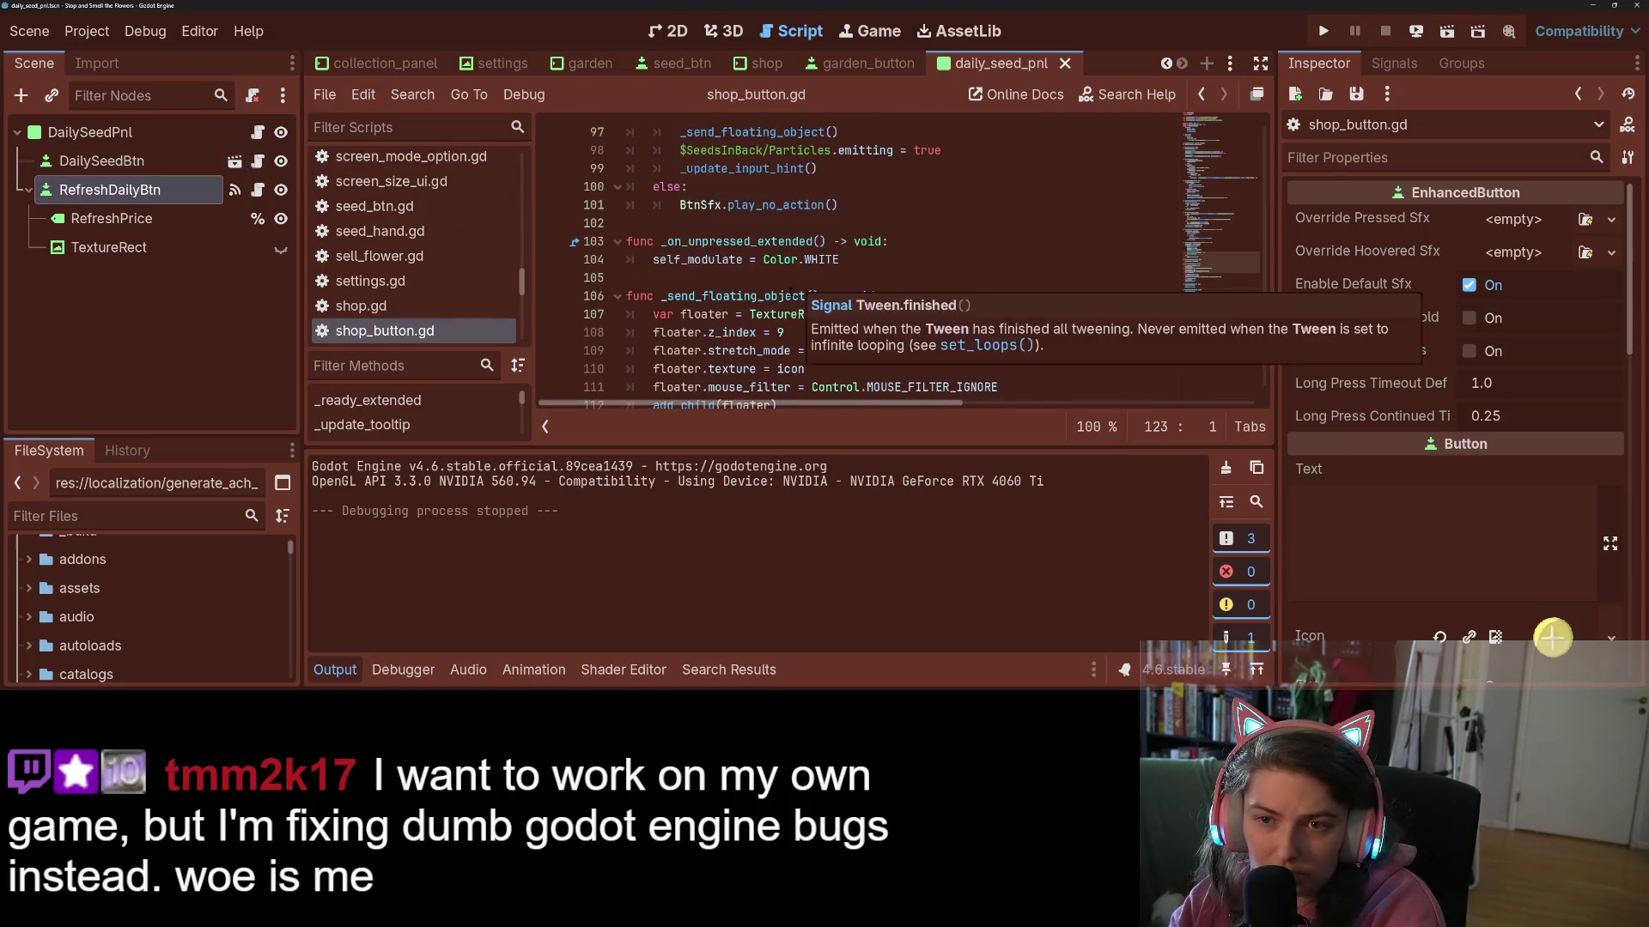
scroll(835, 337, "up", 3)
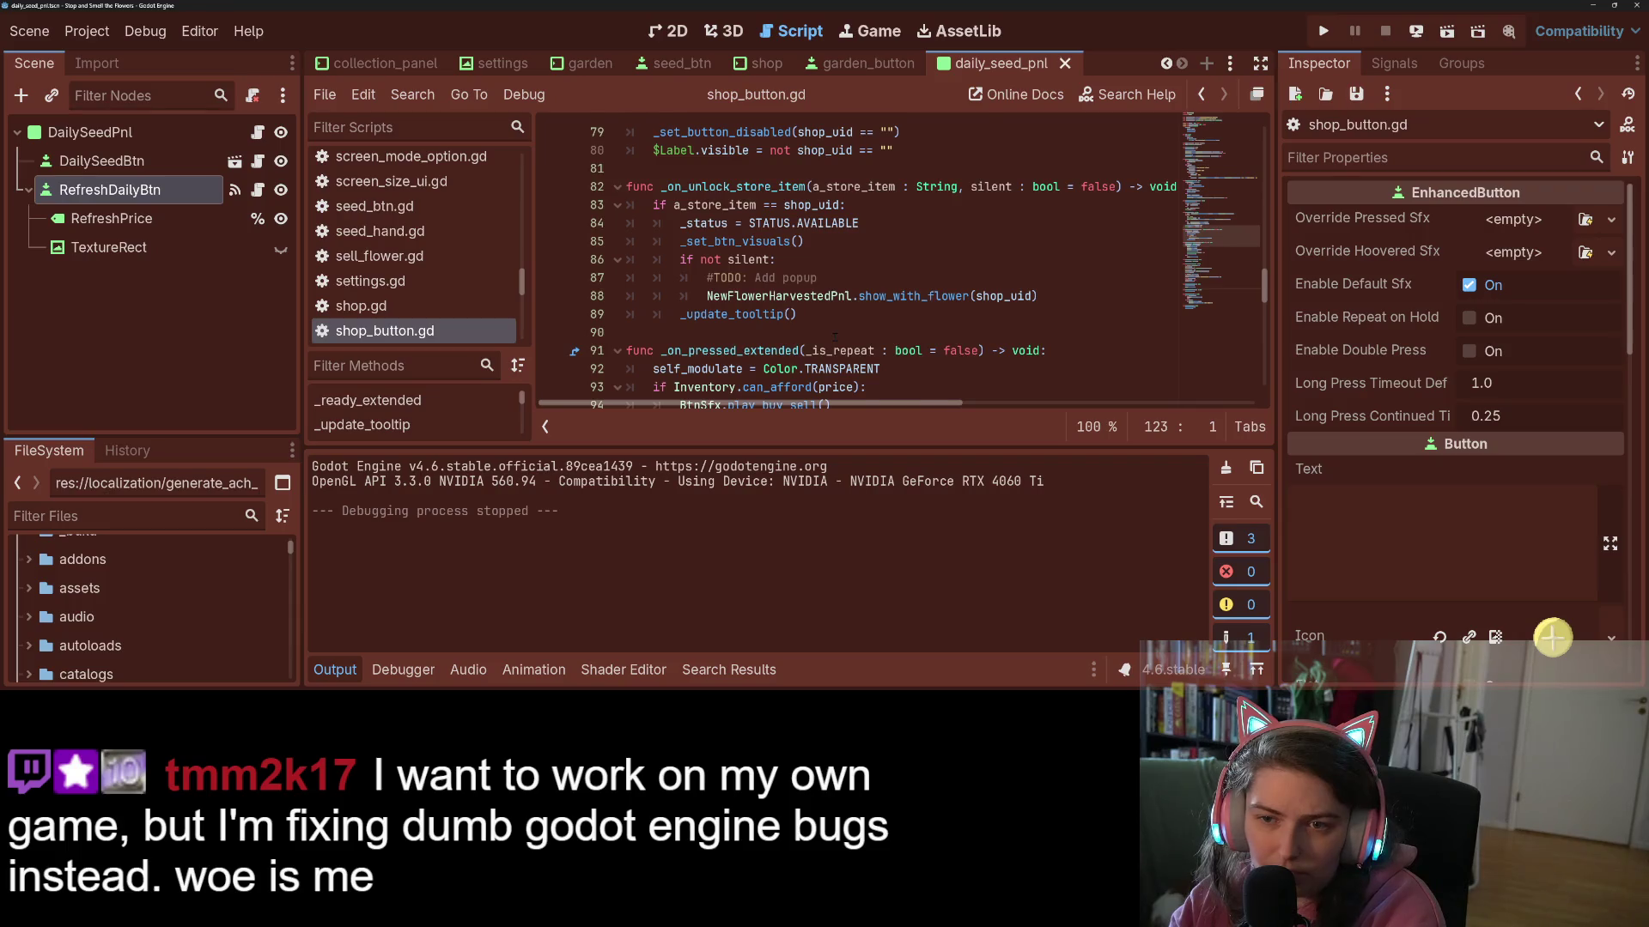
scroll(835, 337, "up", 7)
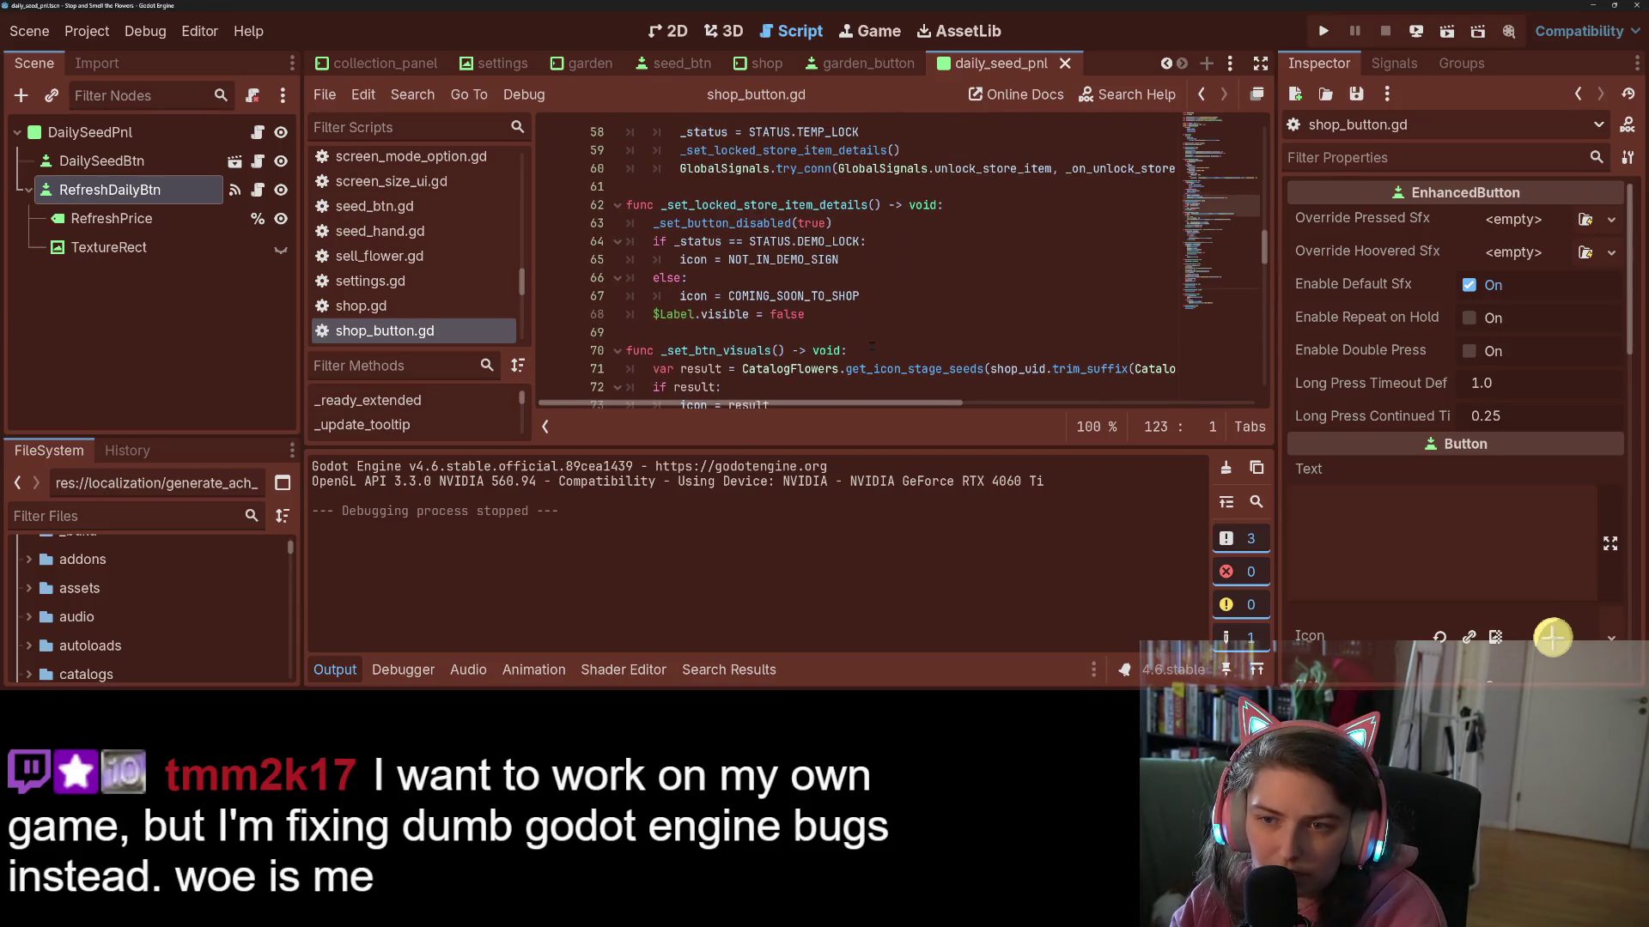
scroll(872, 346, "up", 9)
scroll(871, 346, "up", 4)
scroll(860, 339, "down", 6)
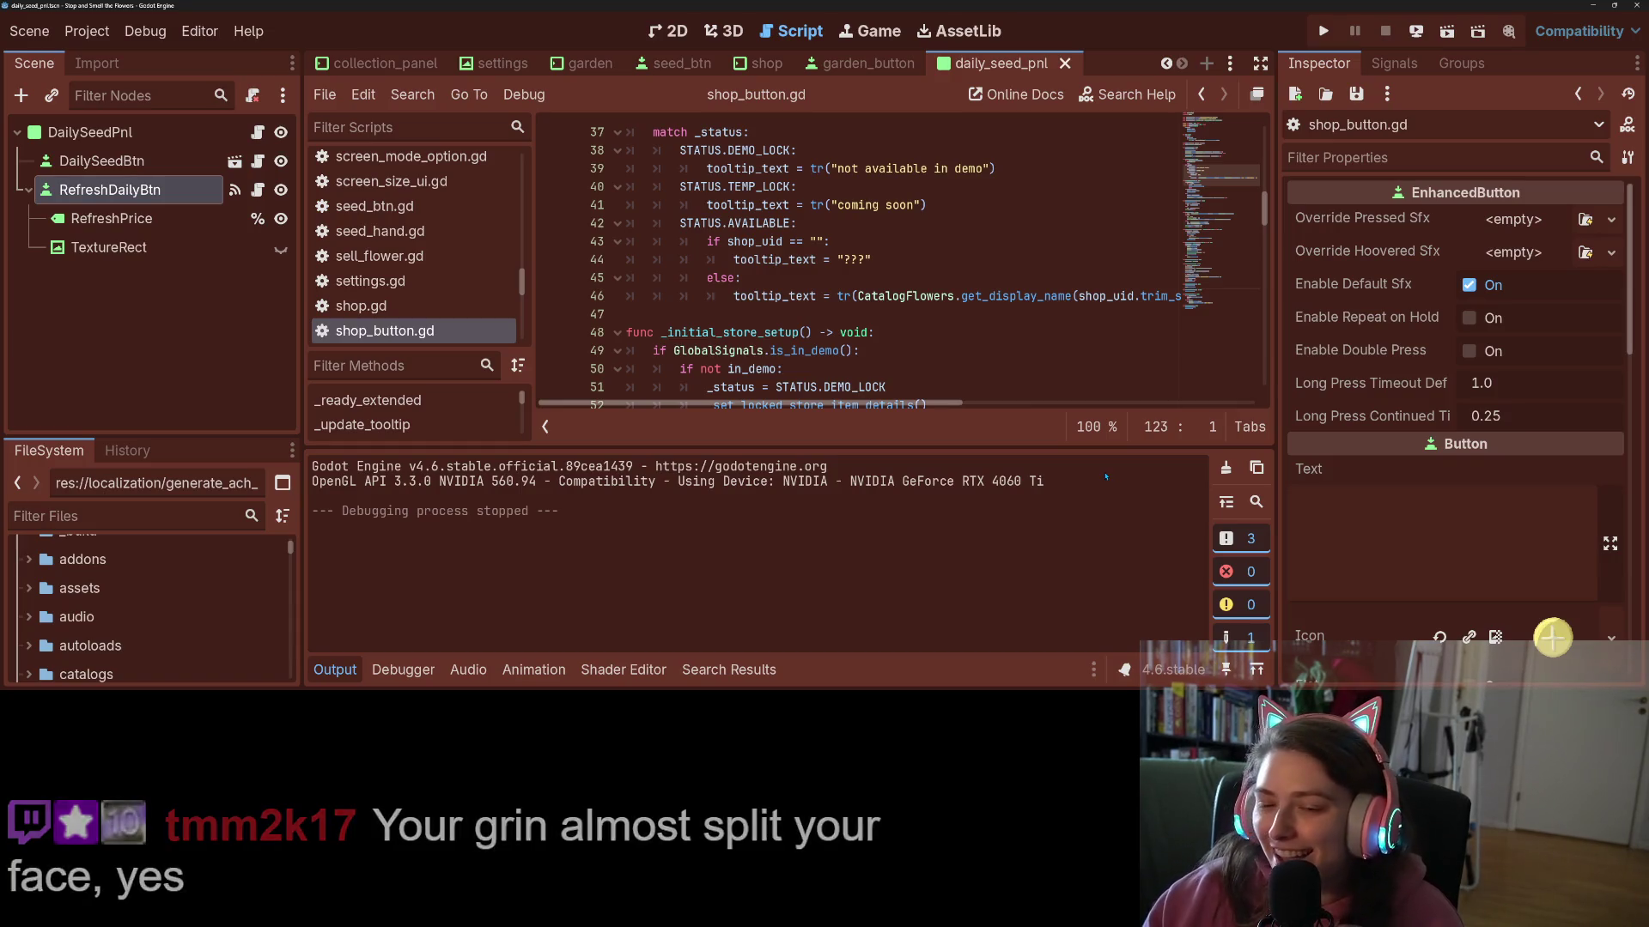
- Hide the output panel, inspect the status branches and tooltip line, save, and switch to GitHub Desktop
left_click(343, 674)
left_click(712, 497)
mouse_move(772, 461)
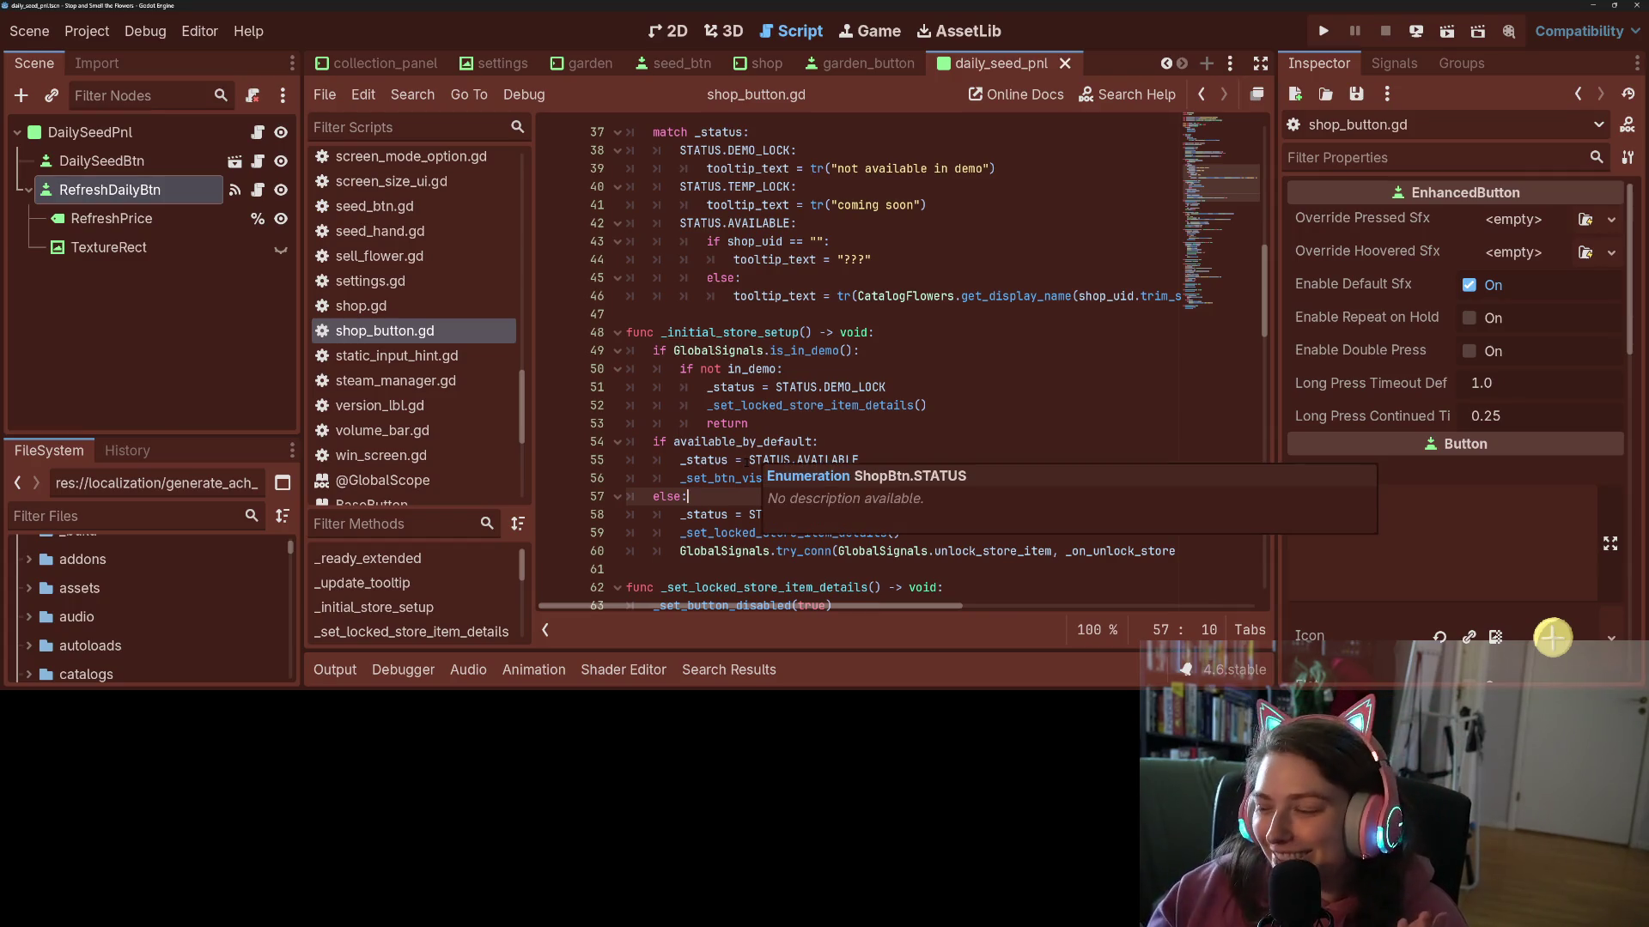
left_click(843, 260)
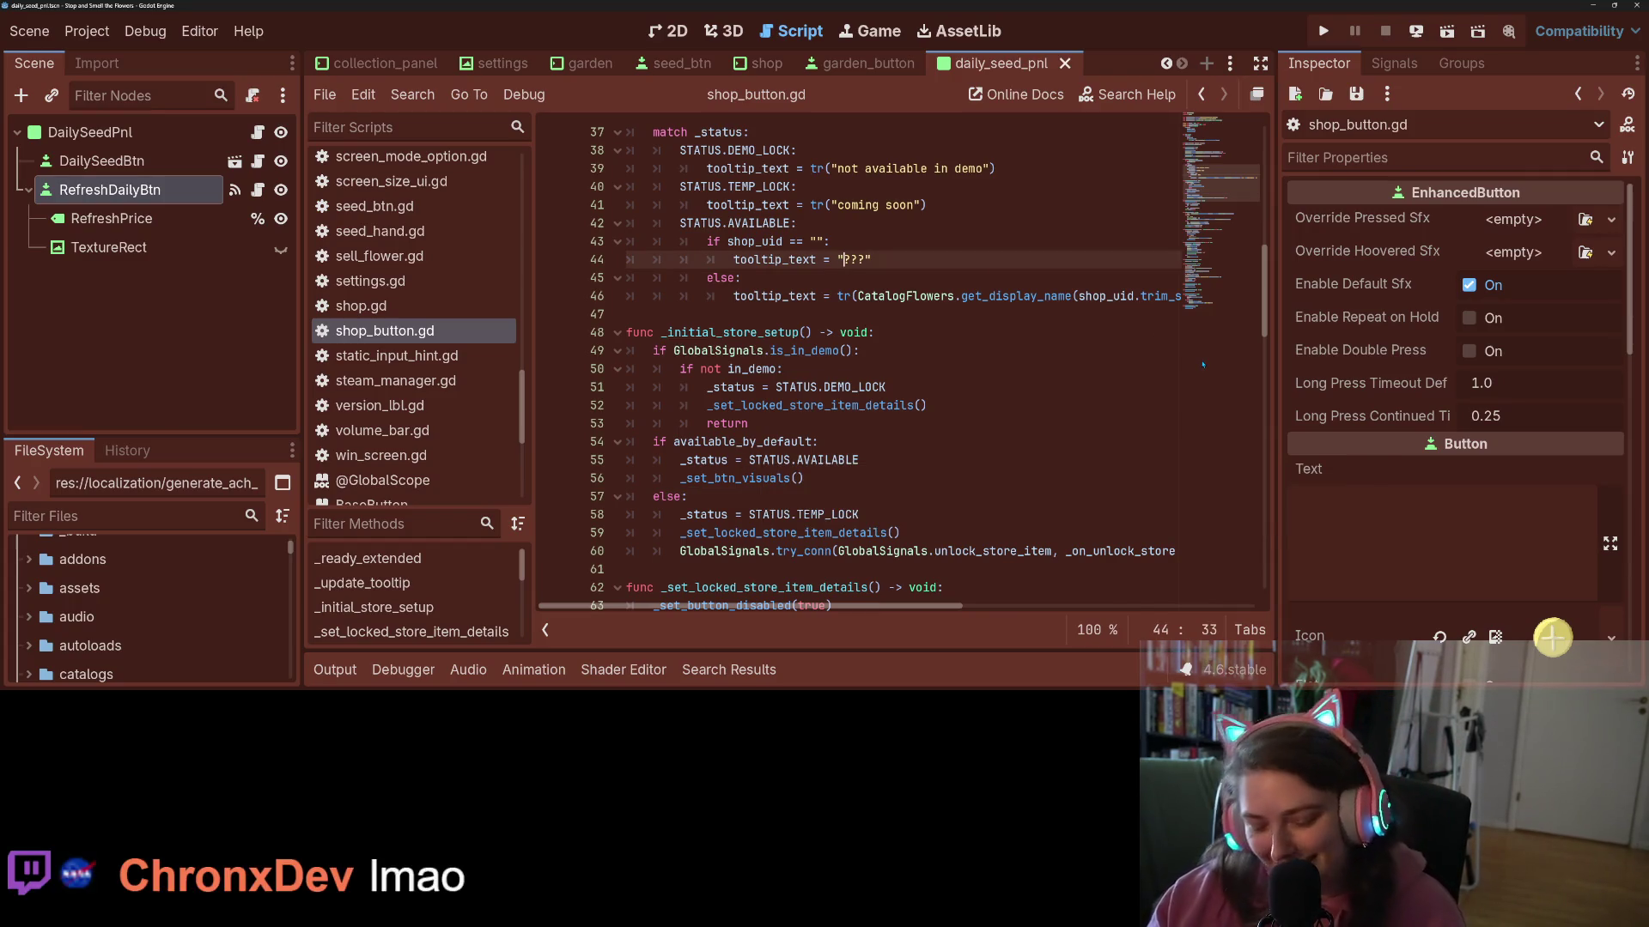
key("ctrl+s")
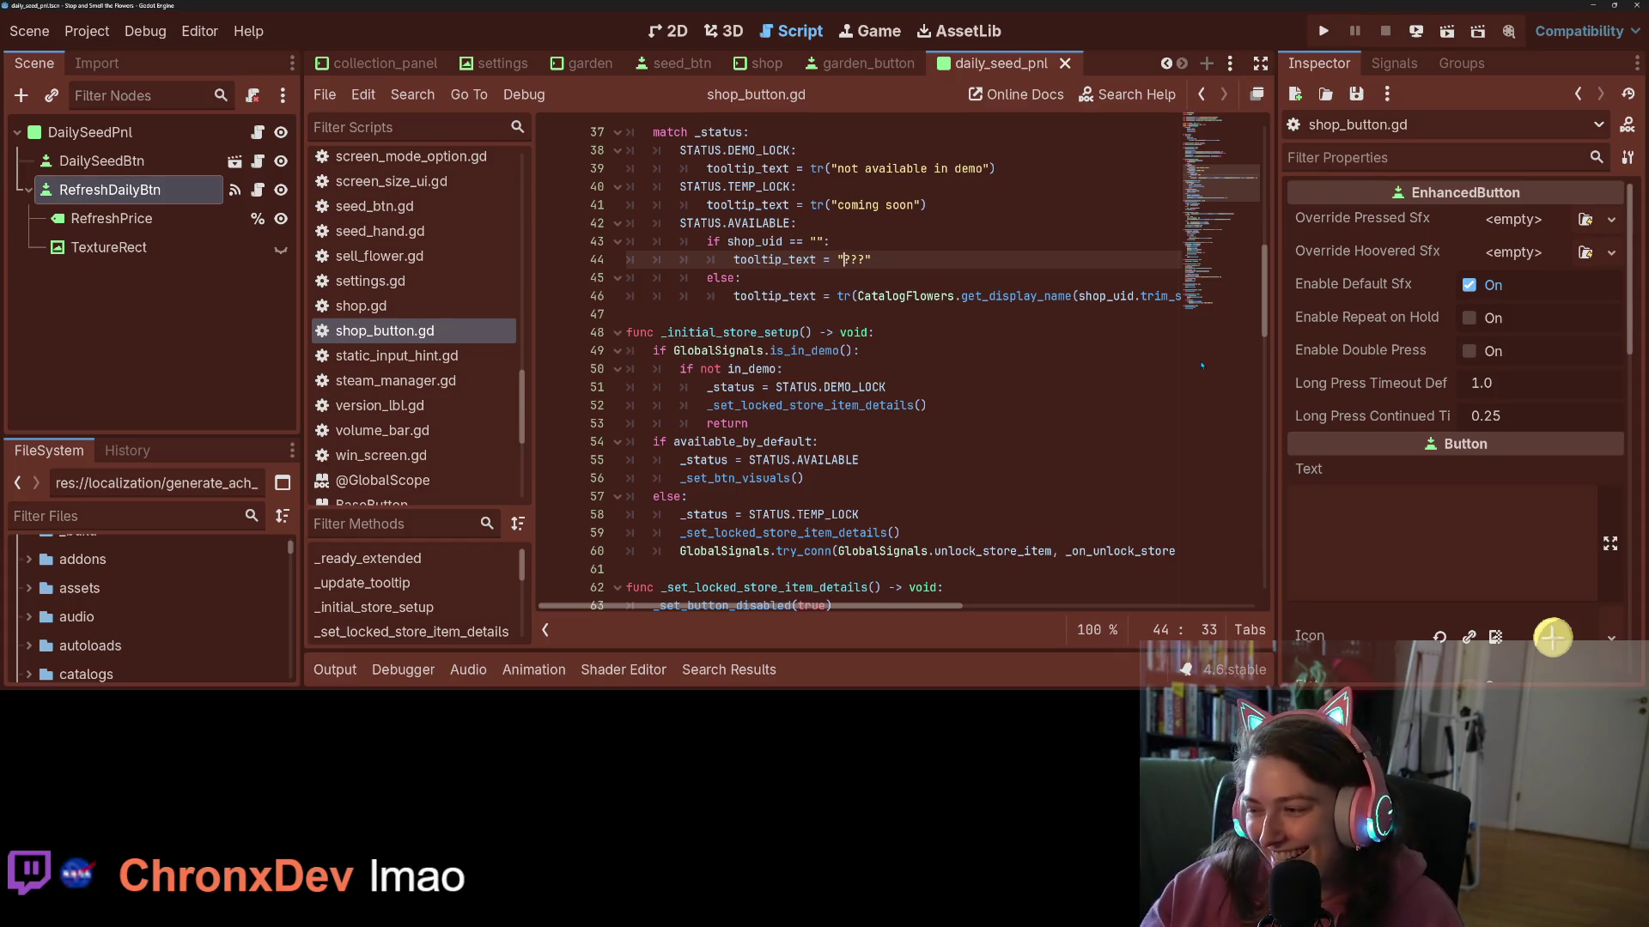
left_click(1108, 389)
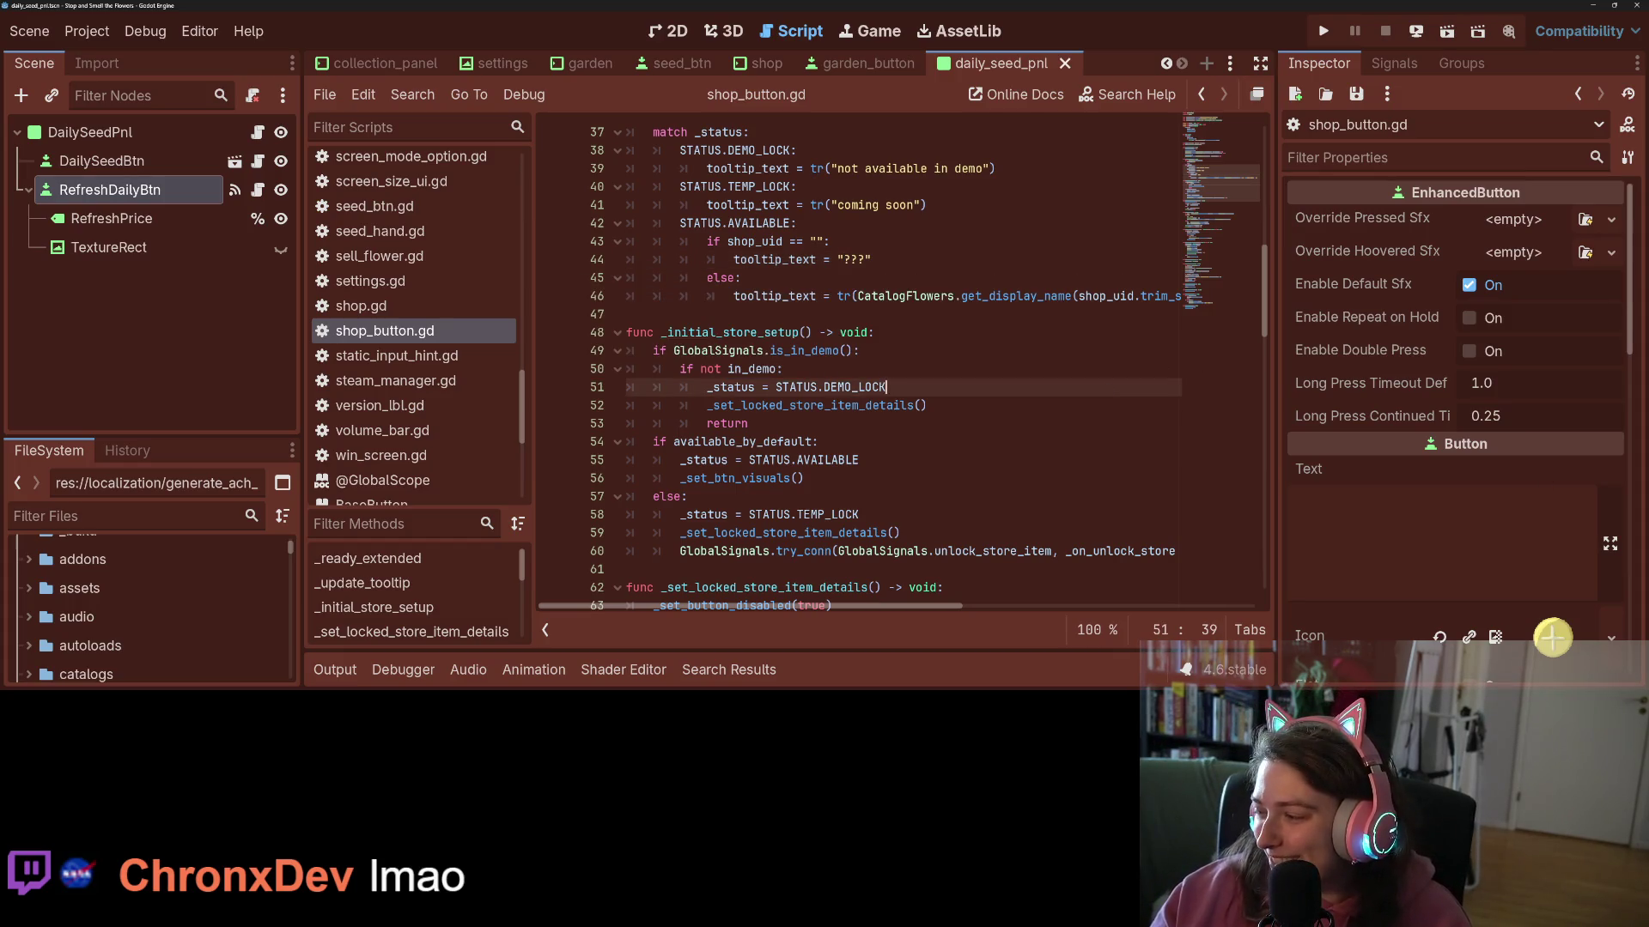
key("alt+Tab")
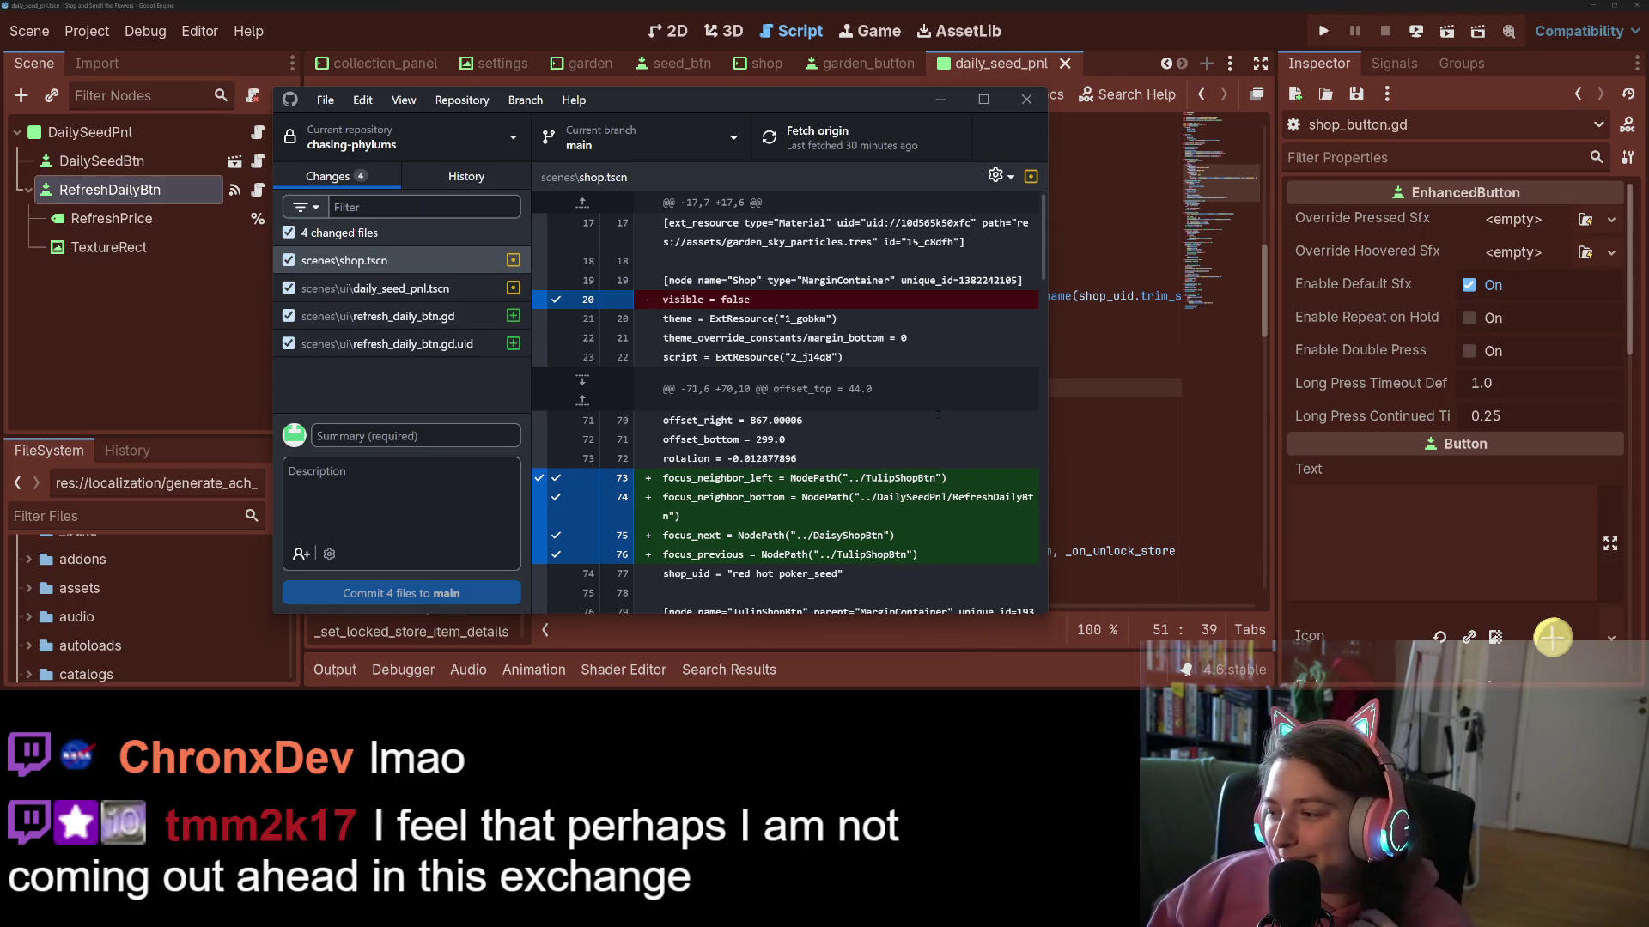
- Inspect the shop.tscn diff and exclude shop.tscn from the commit
left_click(344, 259)
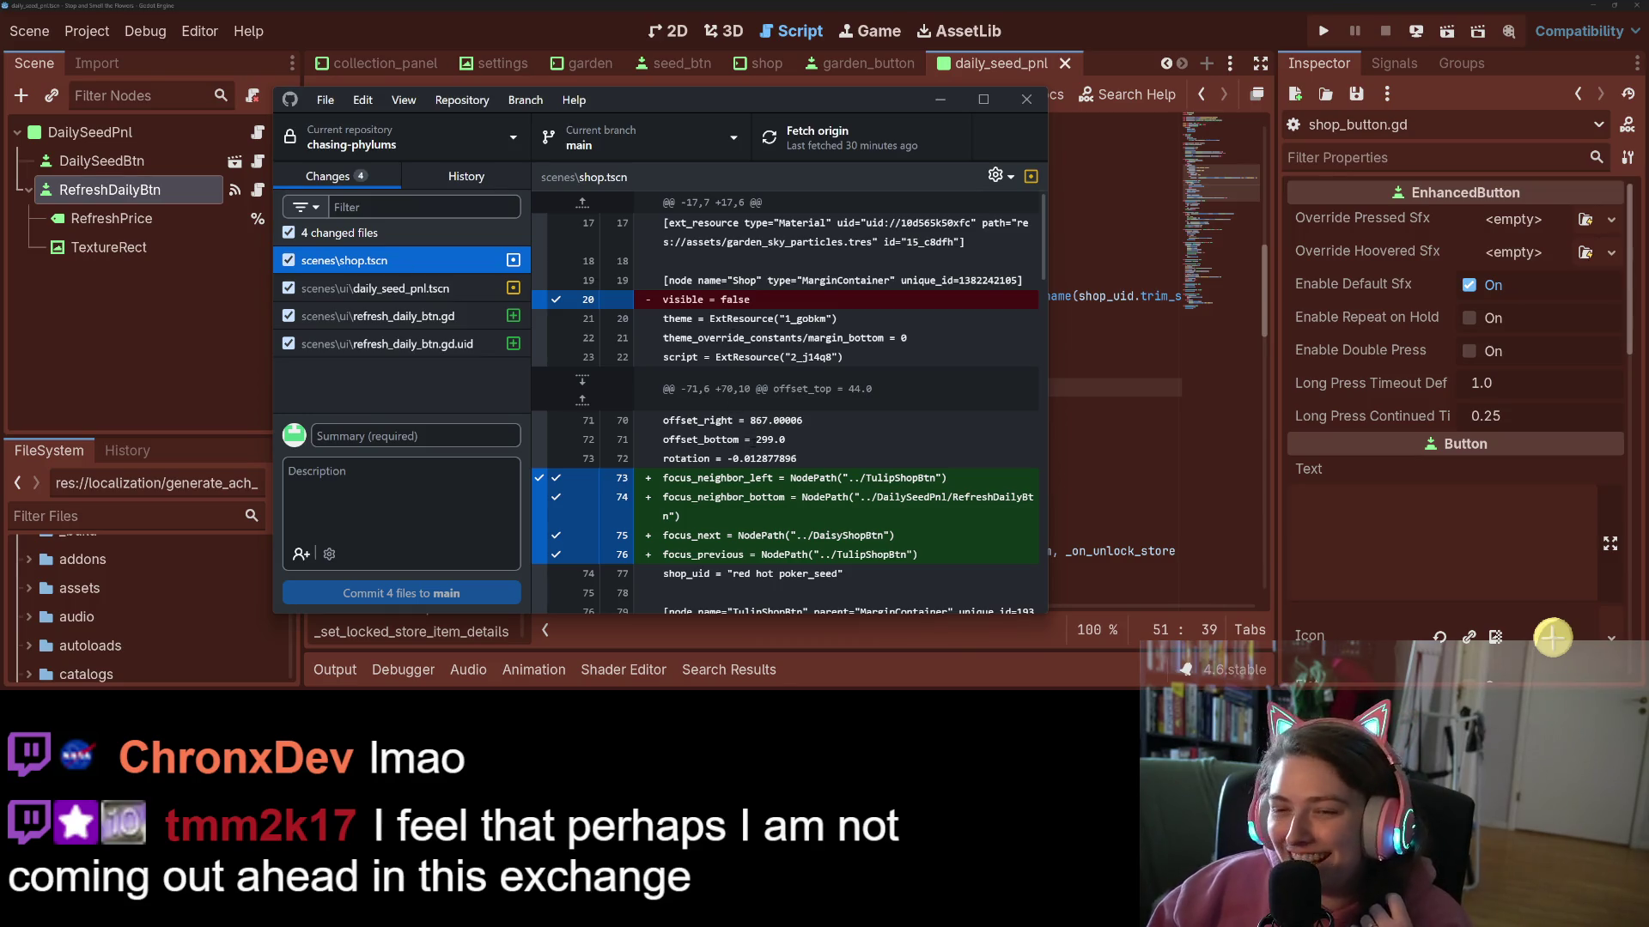
scroll(752, 442, "down", 3)
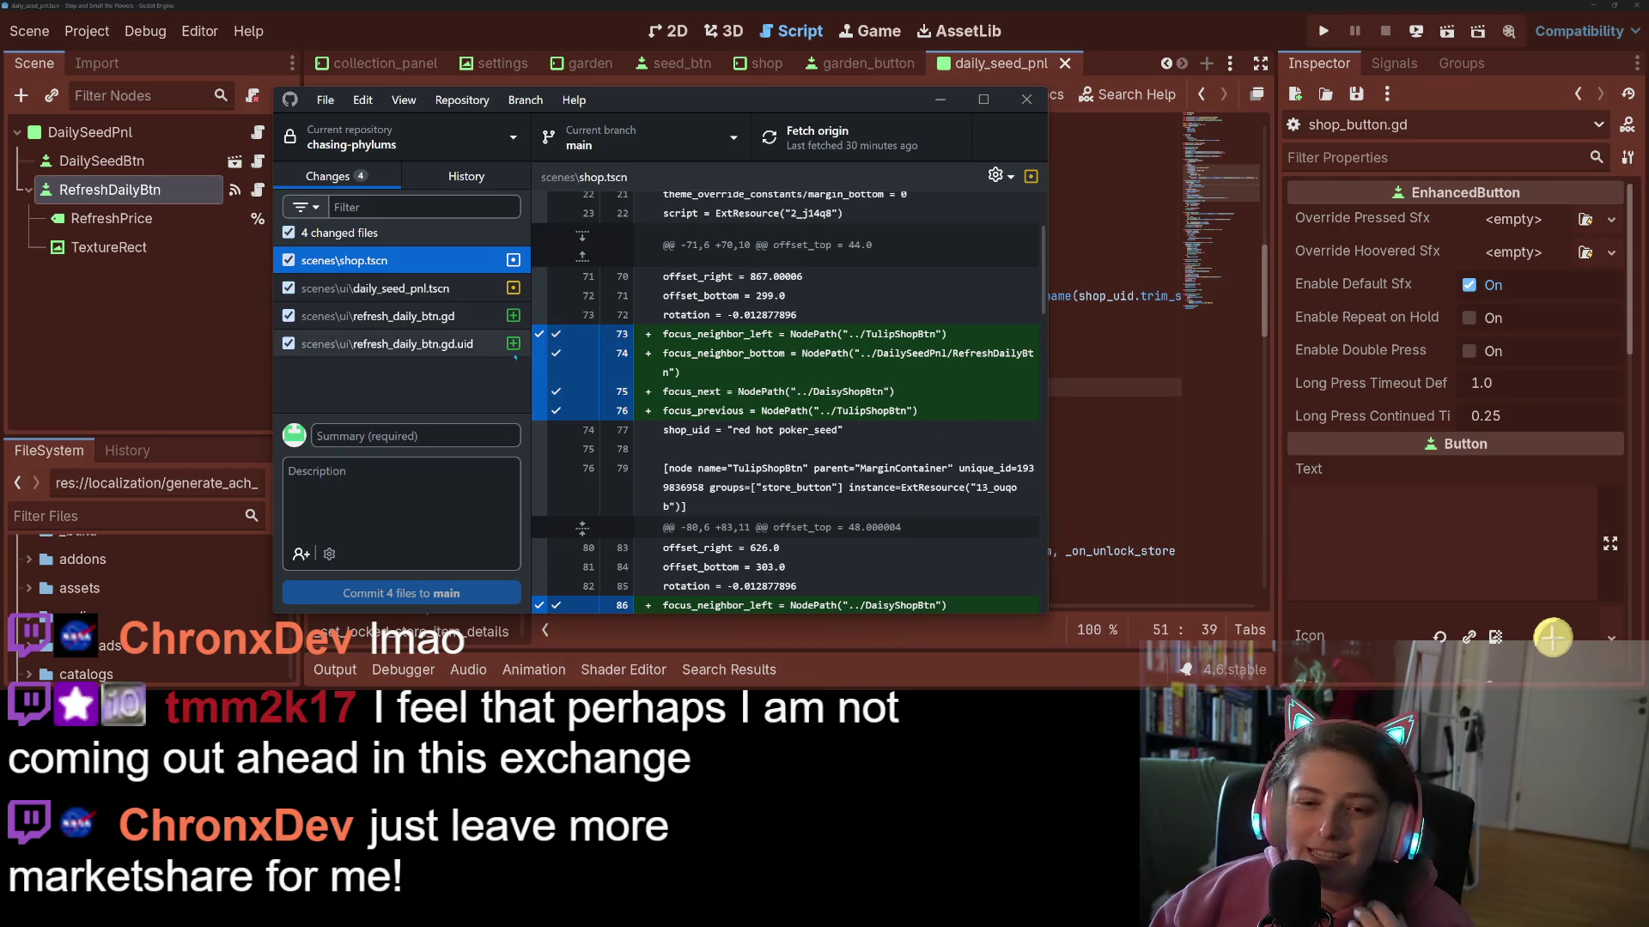
left_click(288, 260)
- Review the daily_seed_pnl.tscn, refresh_daily_btn.gd and uid file diffs, then focus the Summary field
left_click(396, 289)
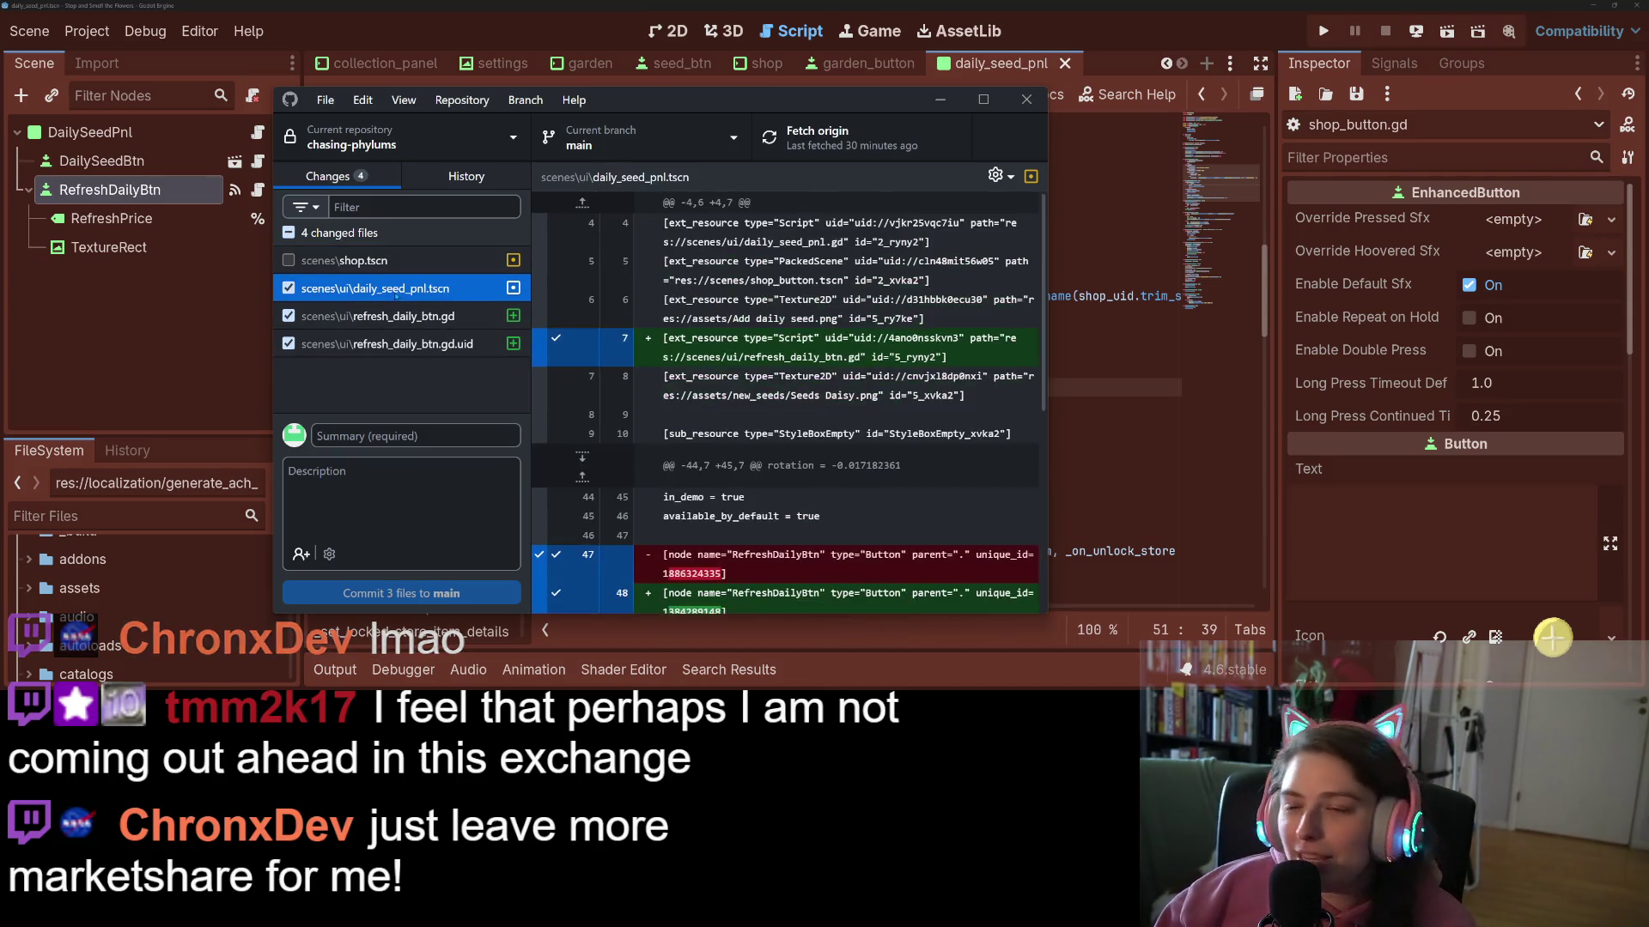
left_click(406, 319)
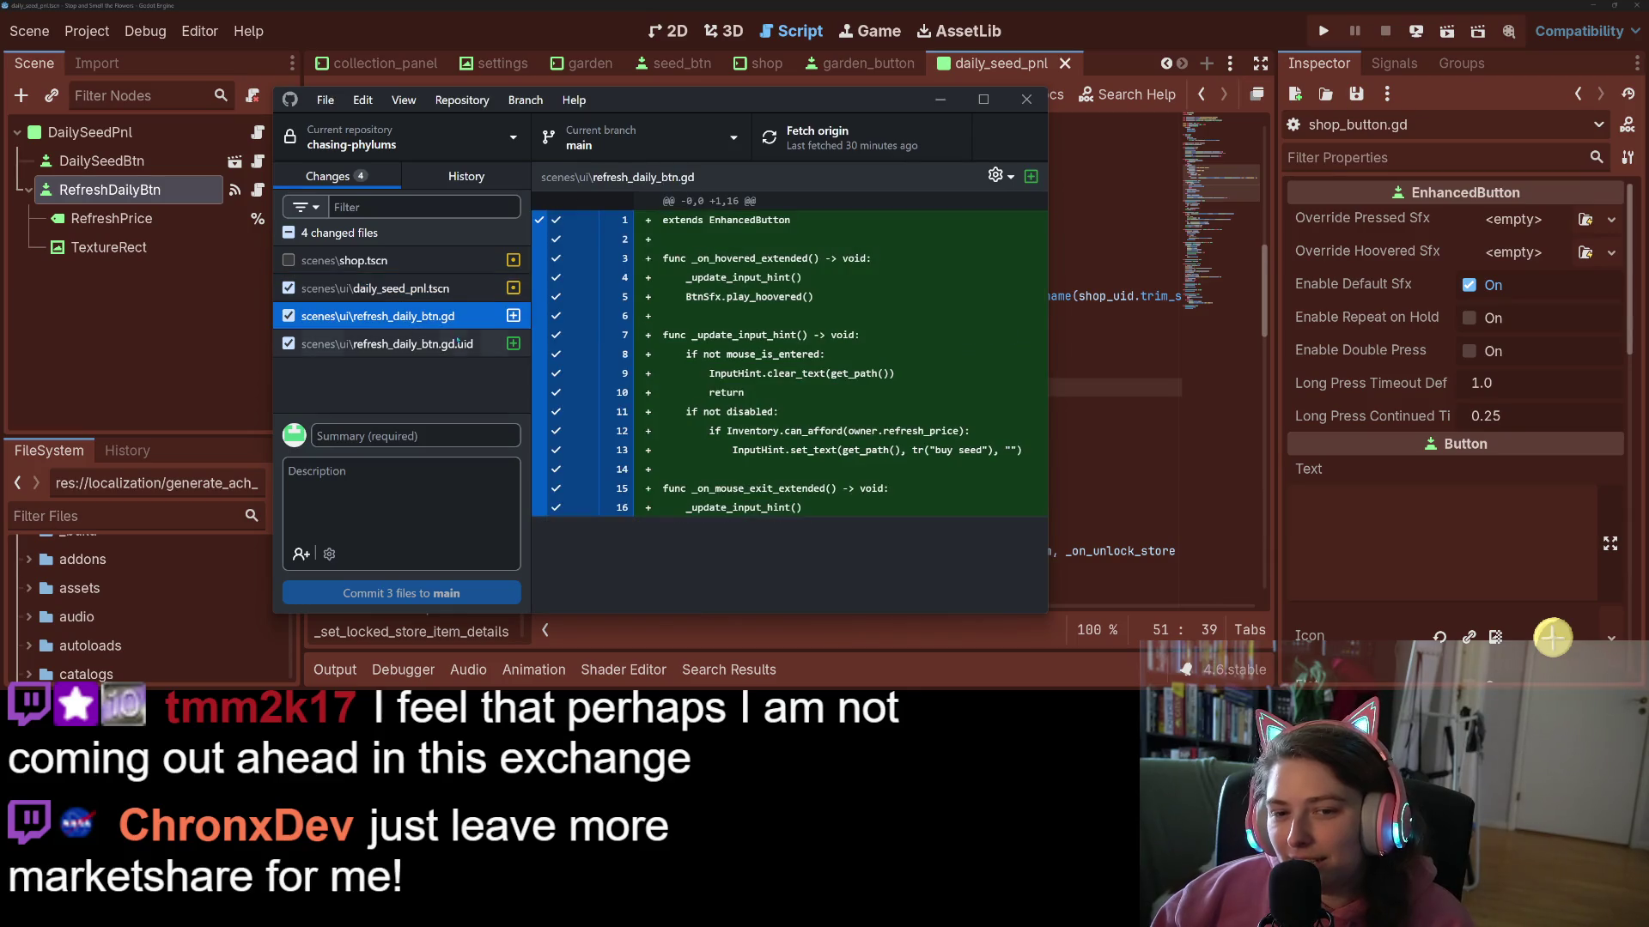
left_click(407, 290)
scroll(565, 294, "down", 5)
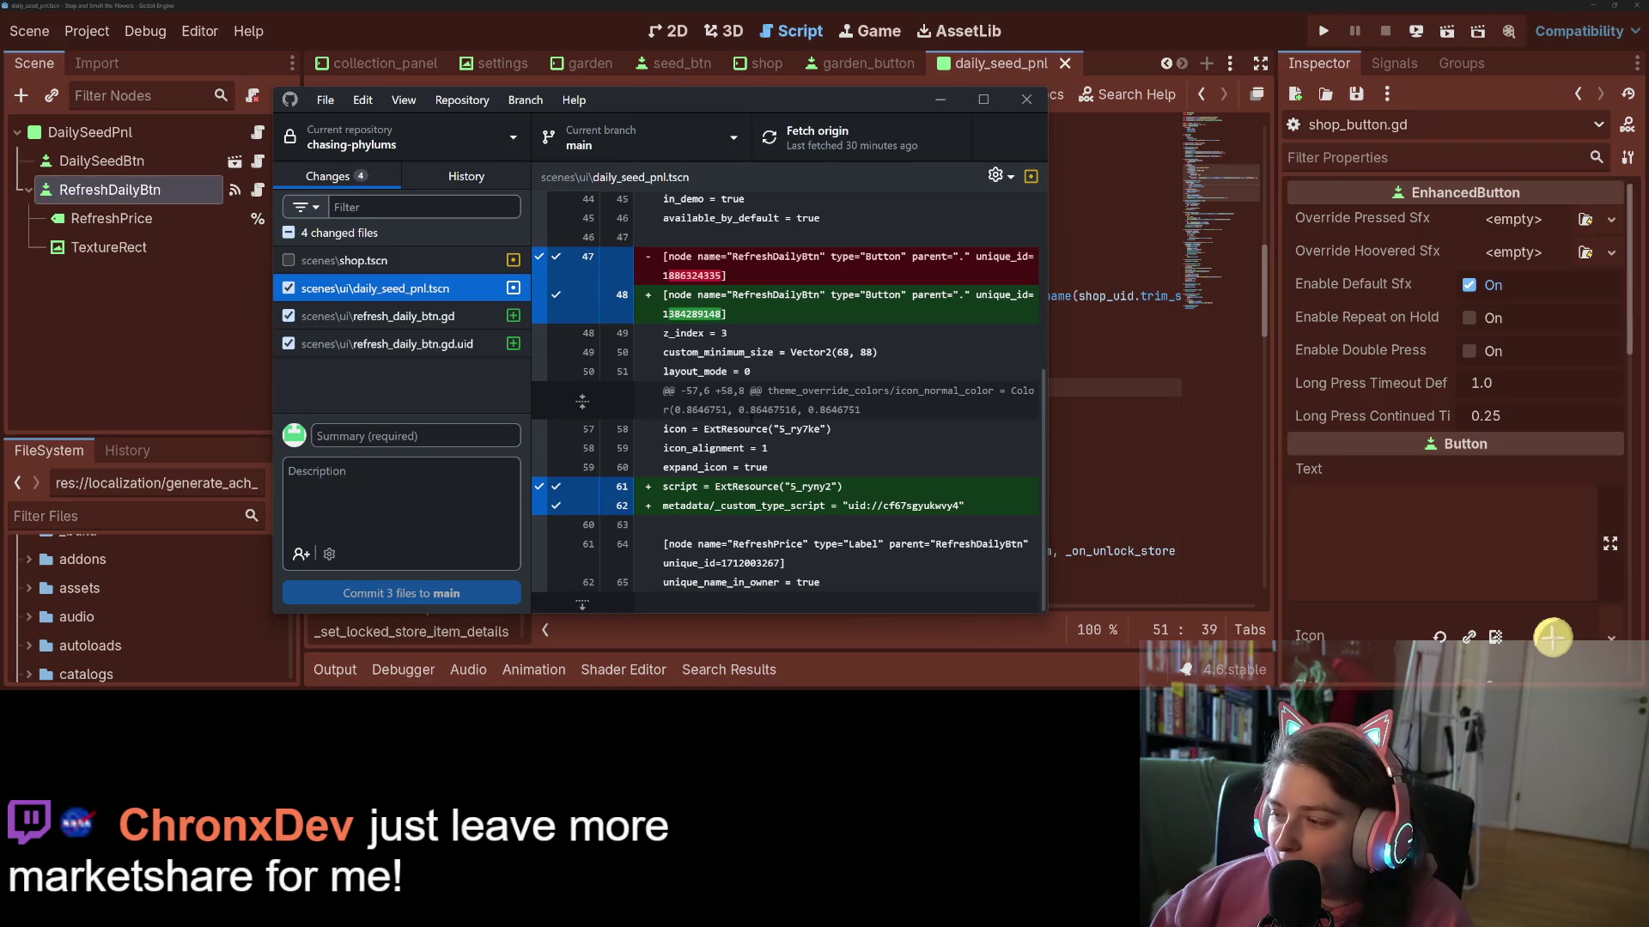
left_click(412, 316)
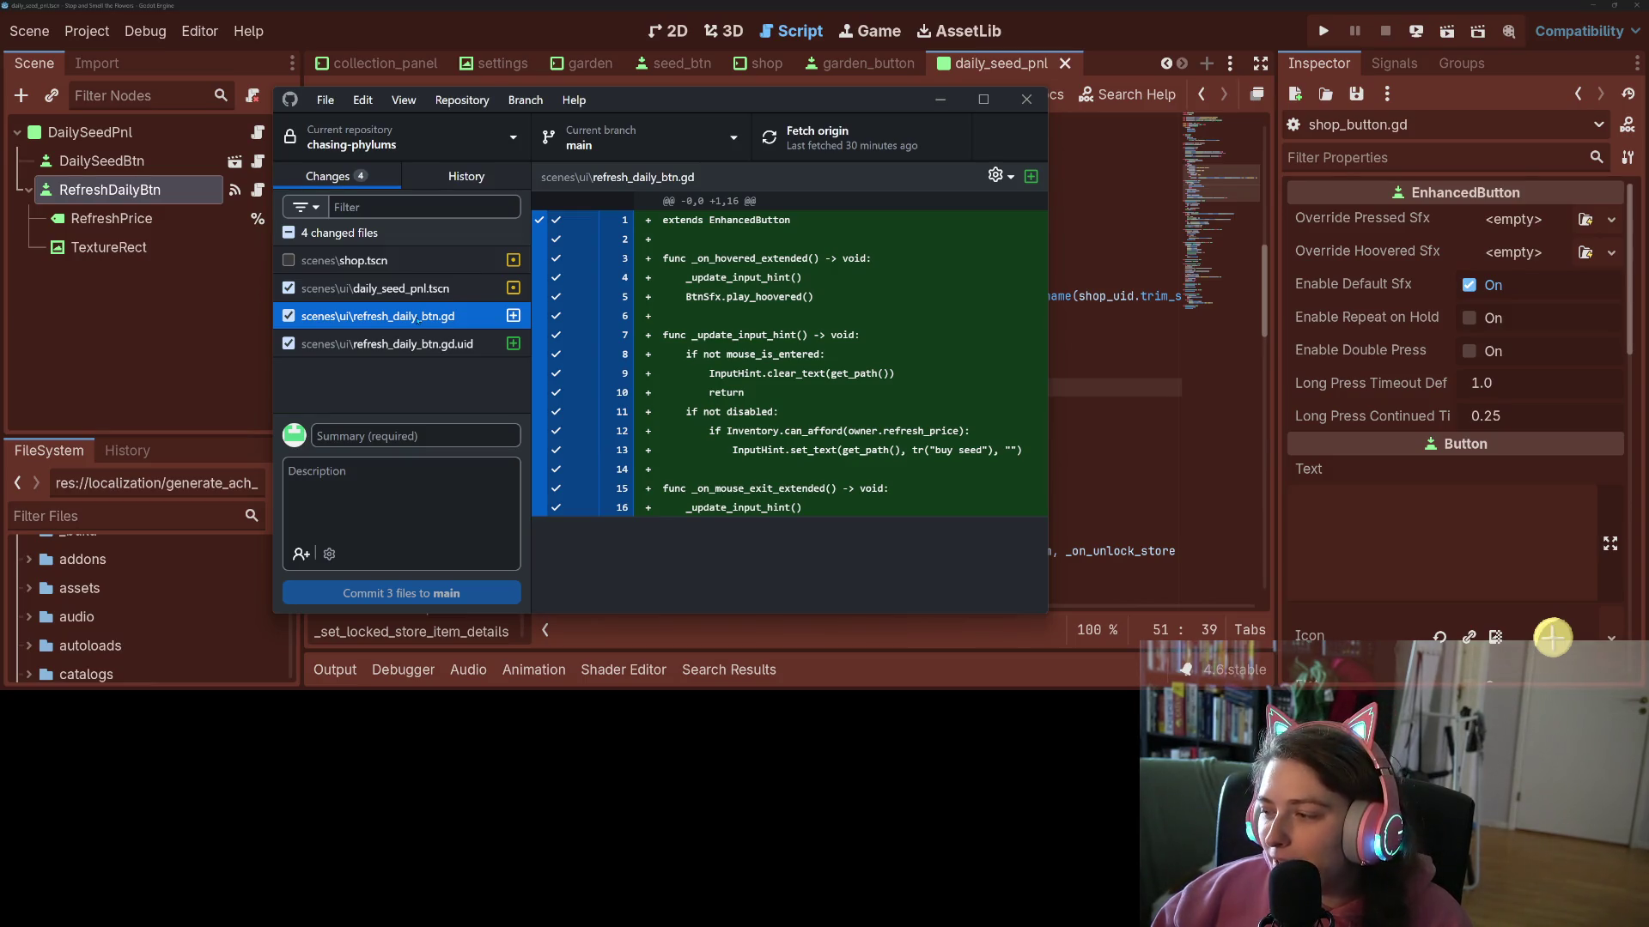
left_click(362, 344)
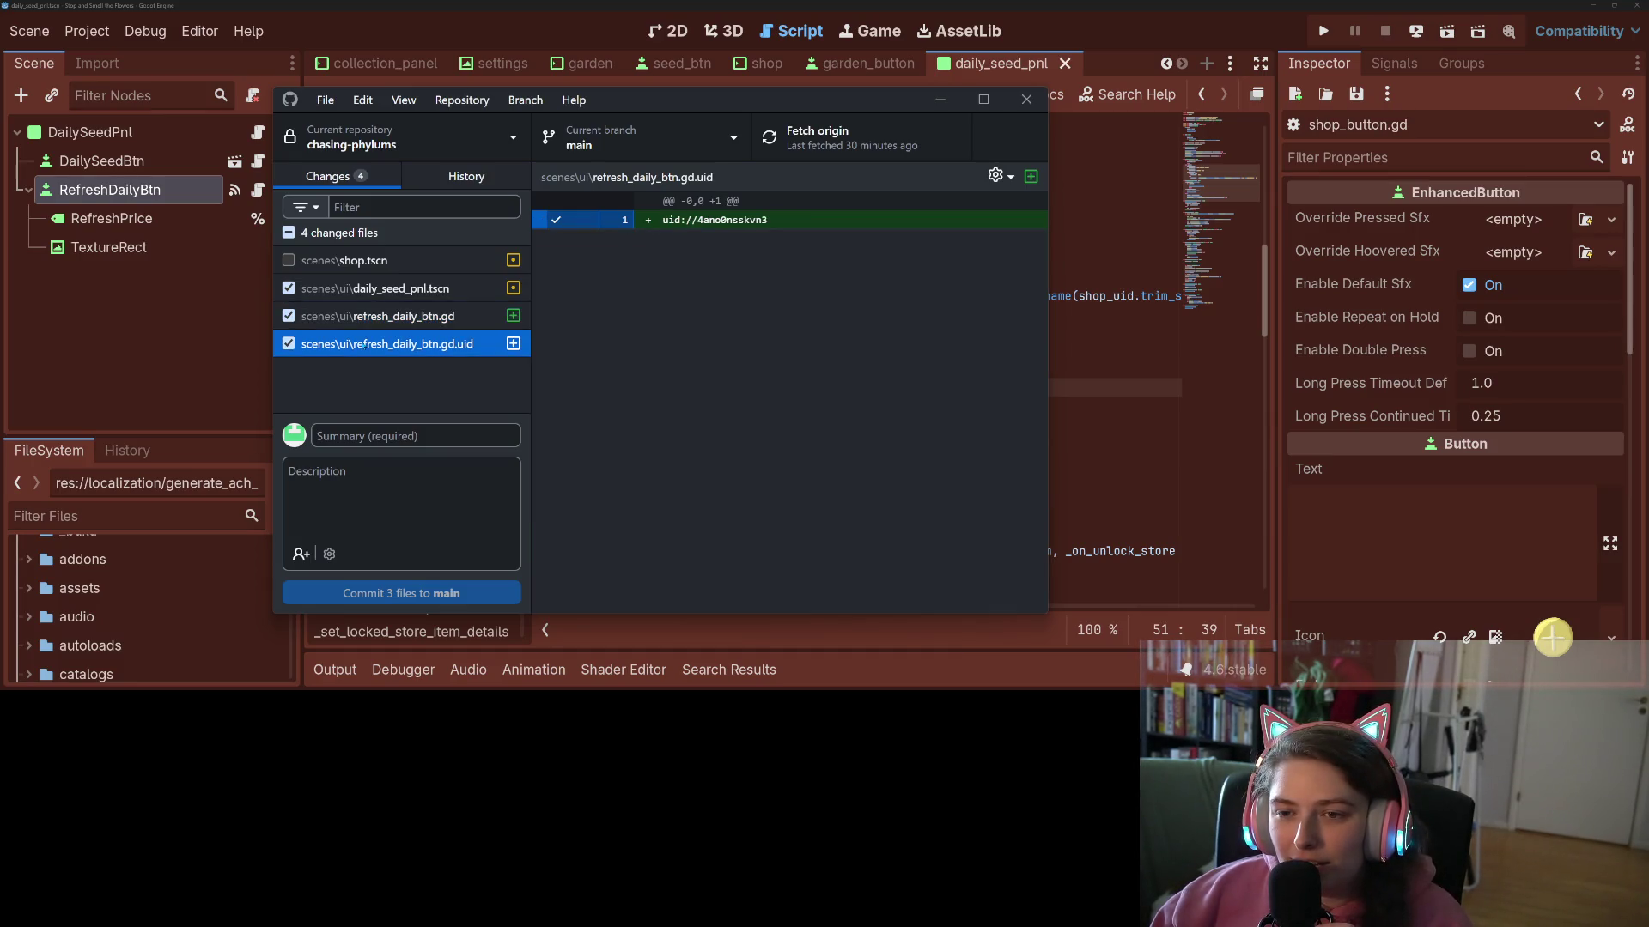
left_click(373, 316)
left_click(380, 289)
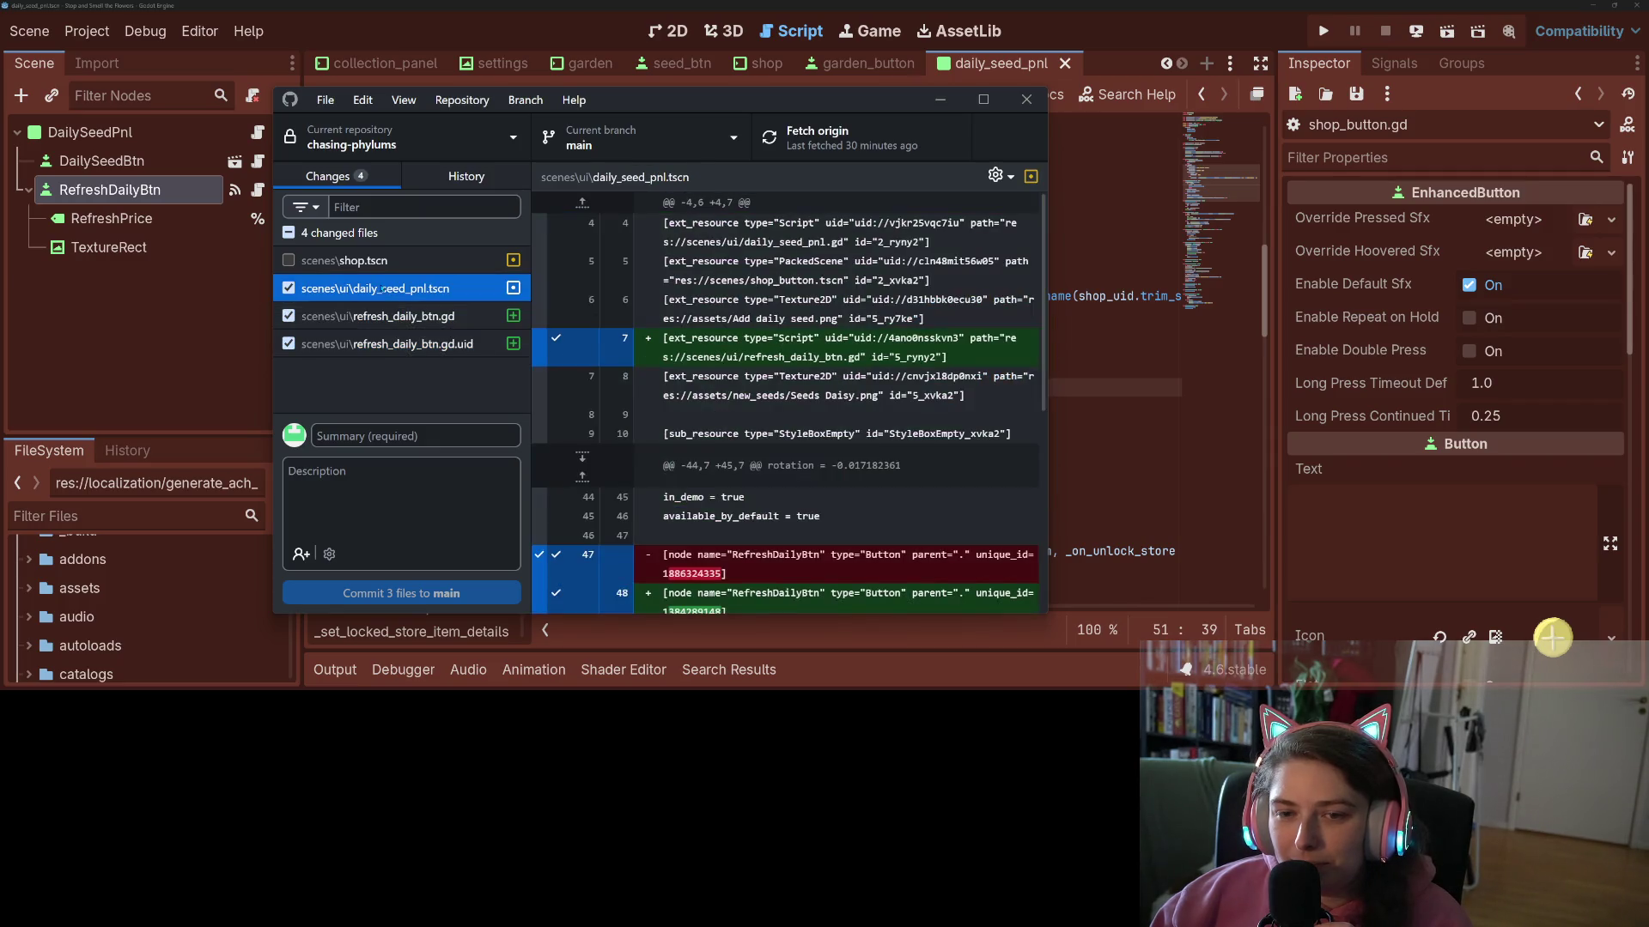
scroll(582, 401, "down", 3)
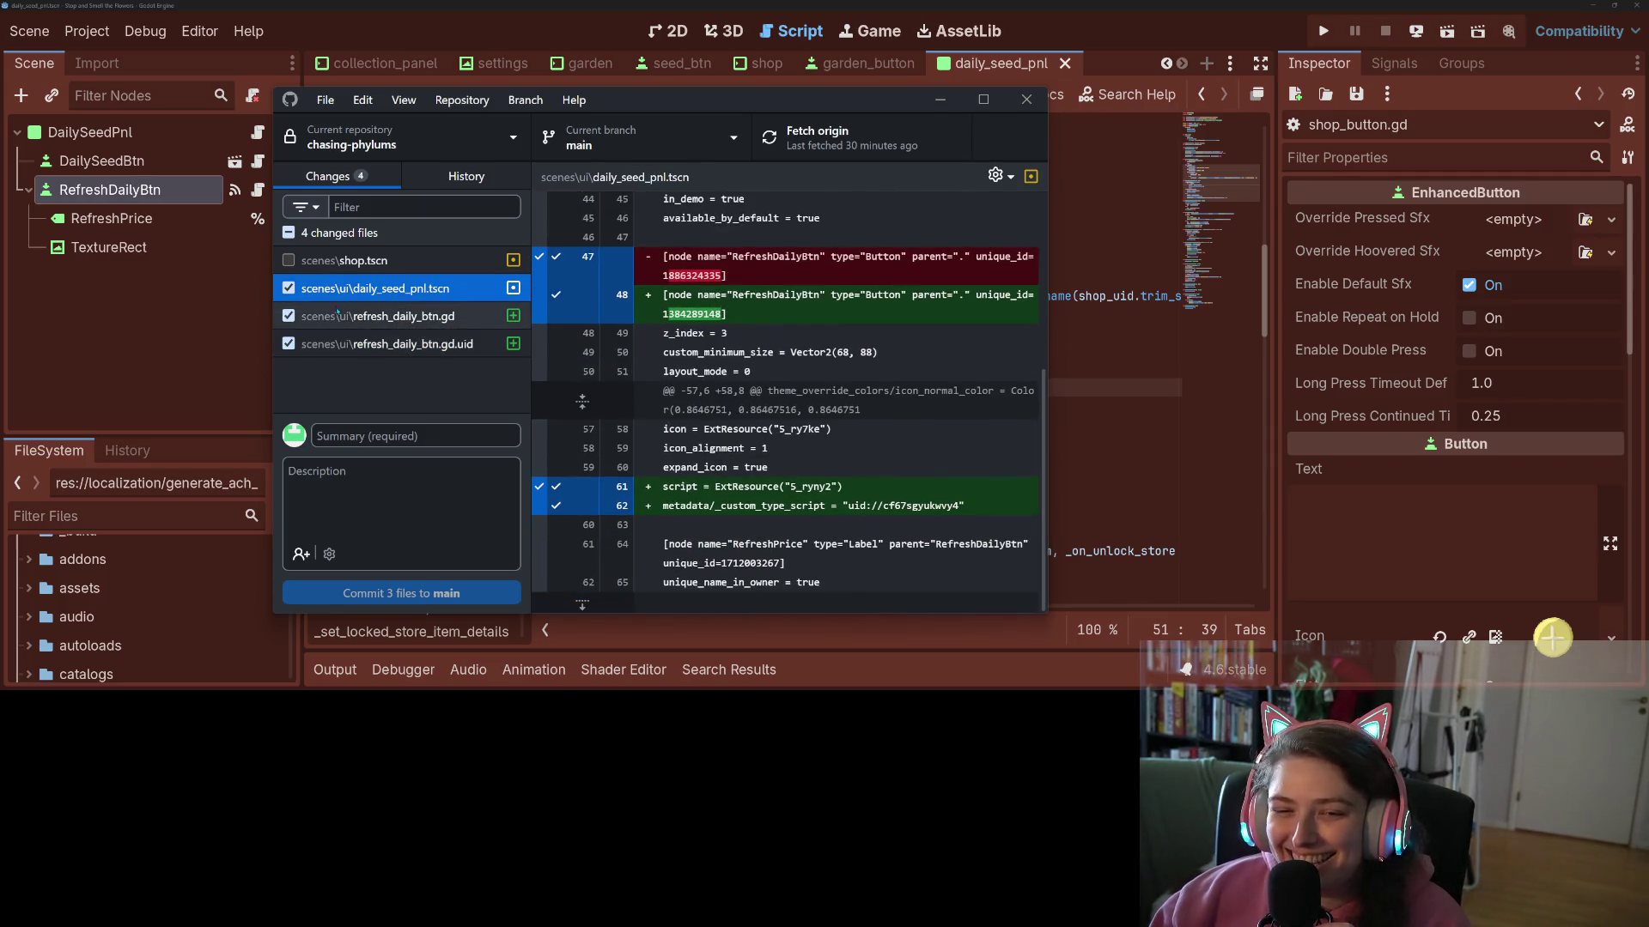
left_click(377, 316)
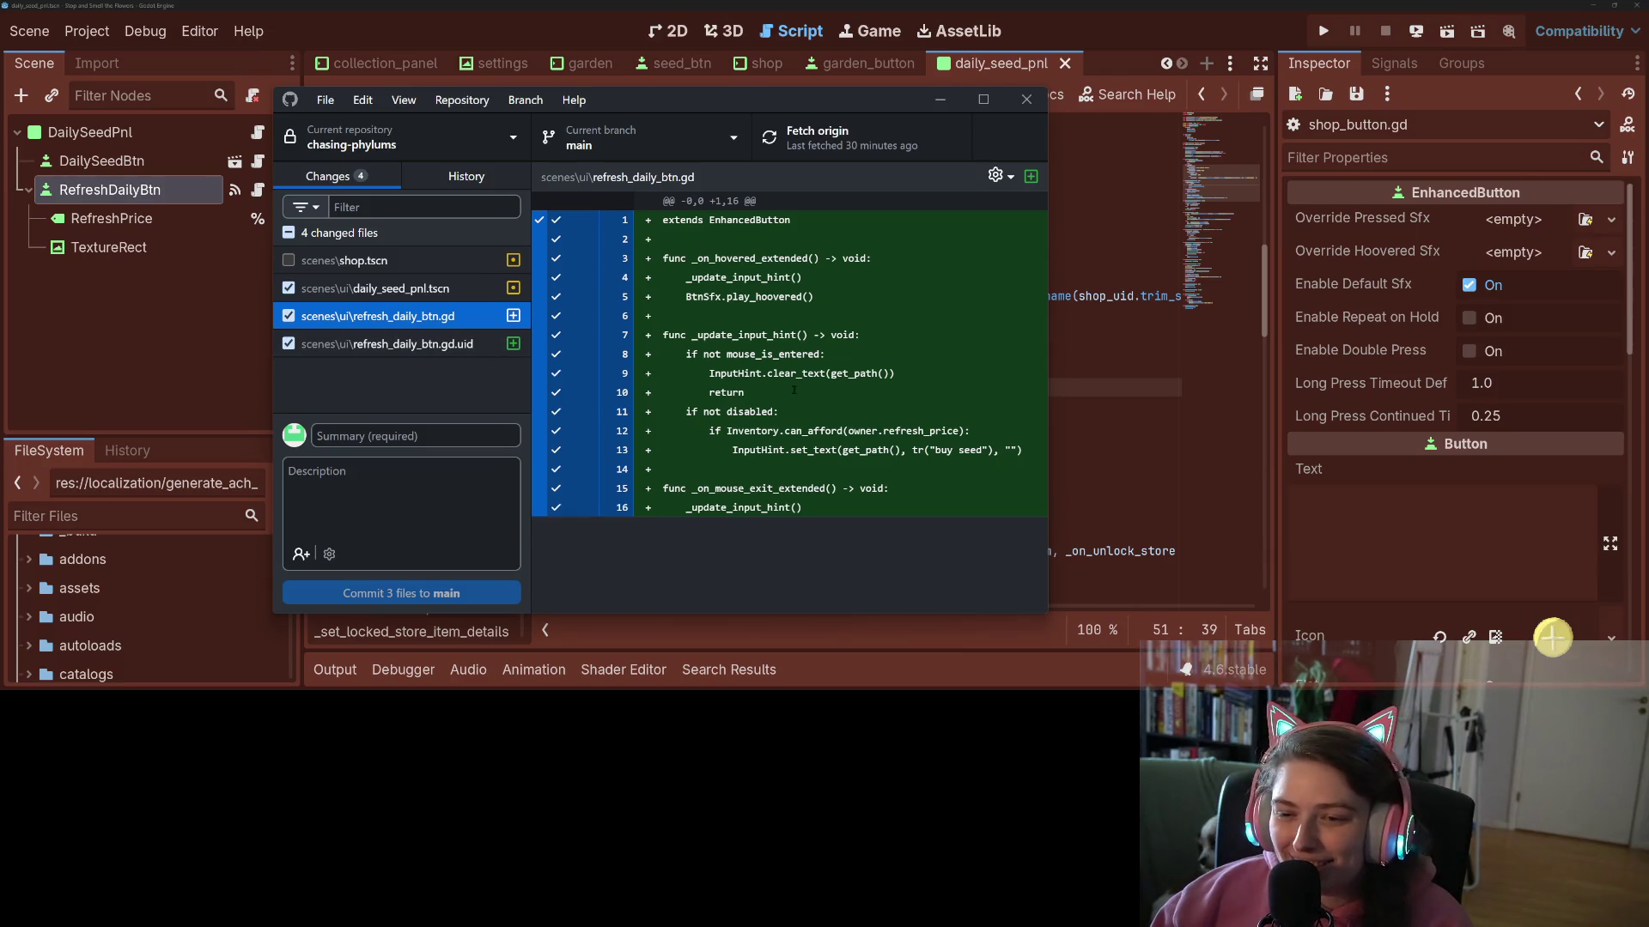
left_click(435, 438)
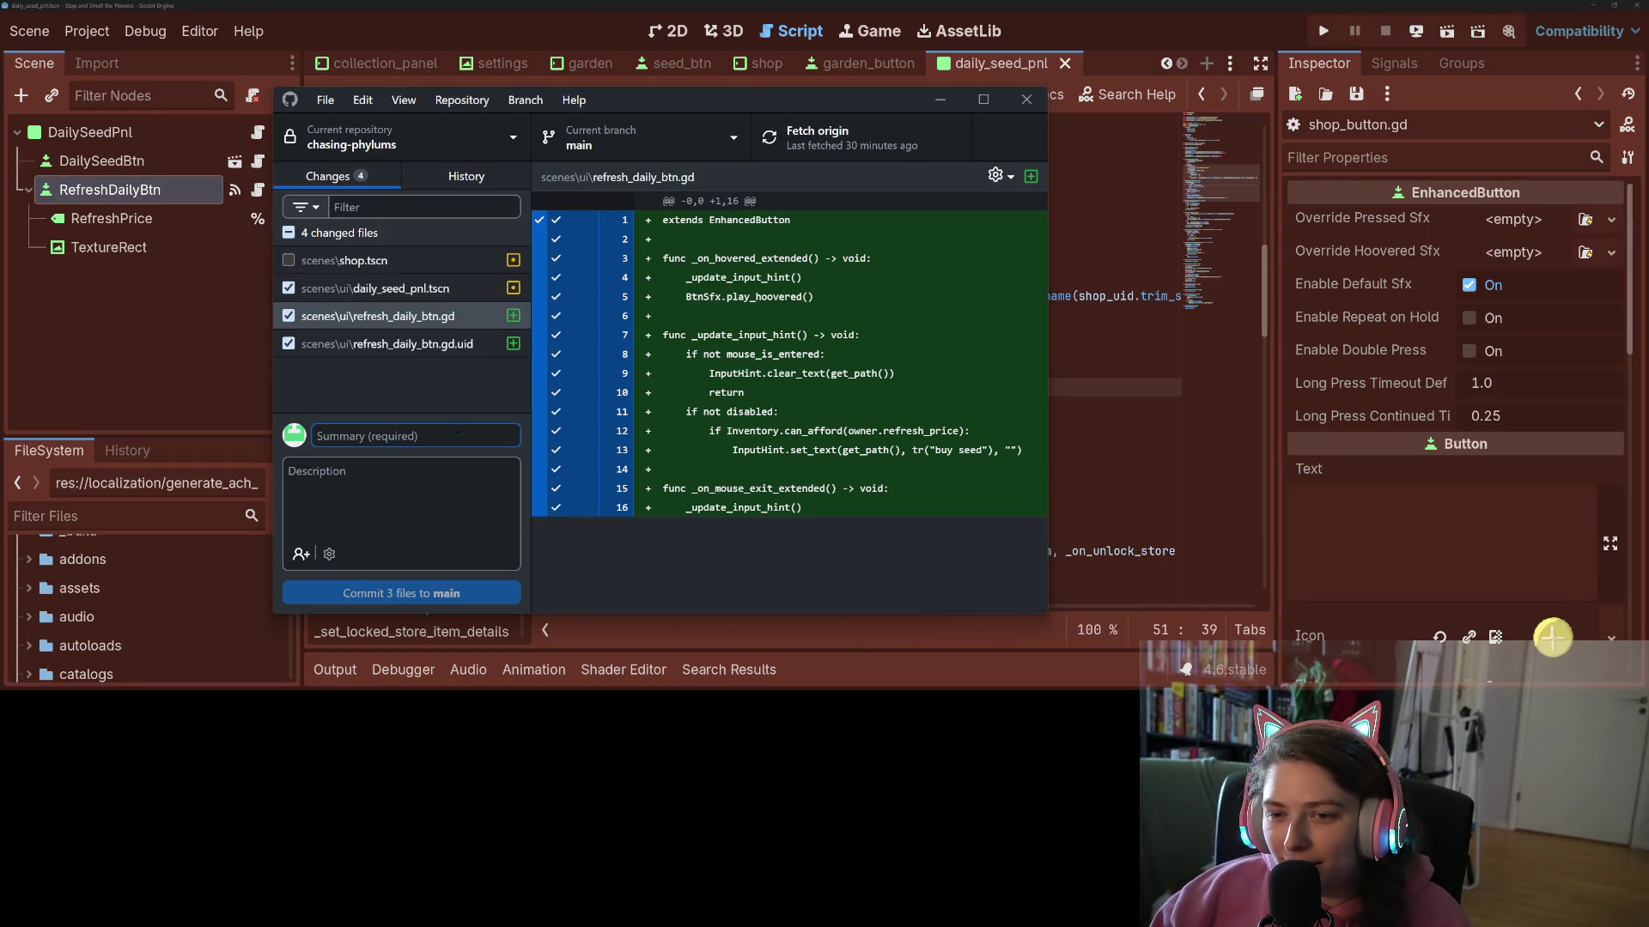
- Enter the commit summary 'adds input hint and sfx to refresh daily btn', then reopen daily_seed_pnl.gd in Godot
type("adds ")
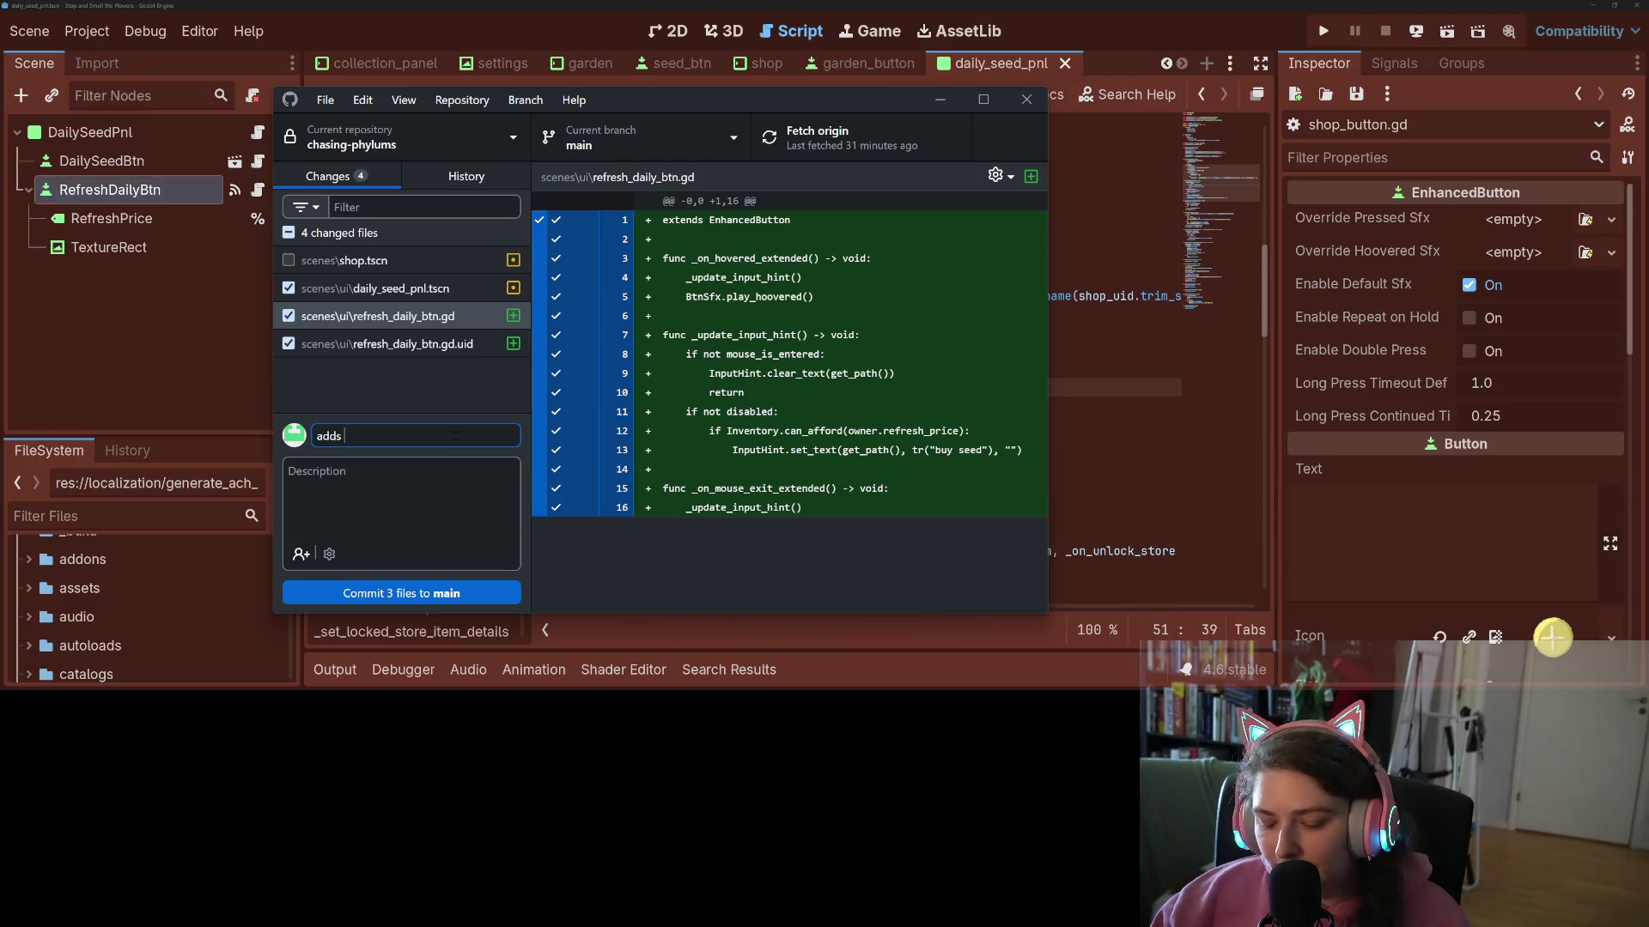
type("input hint and ")
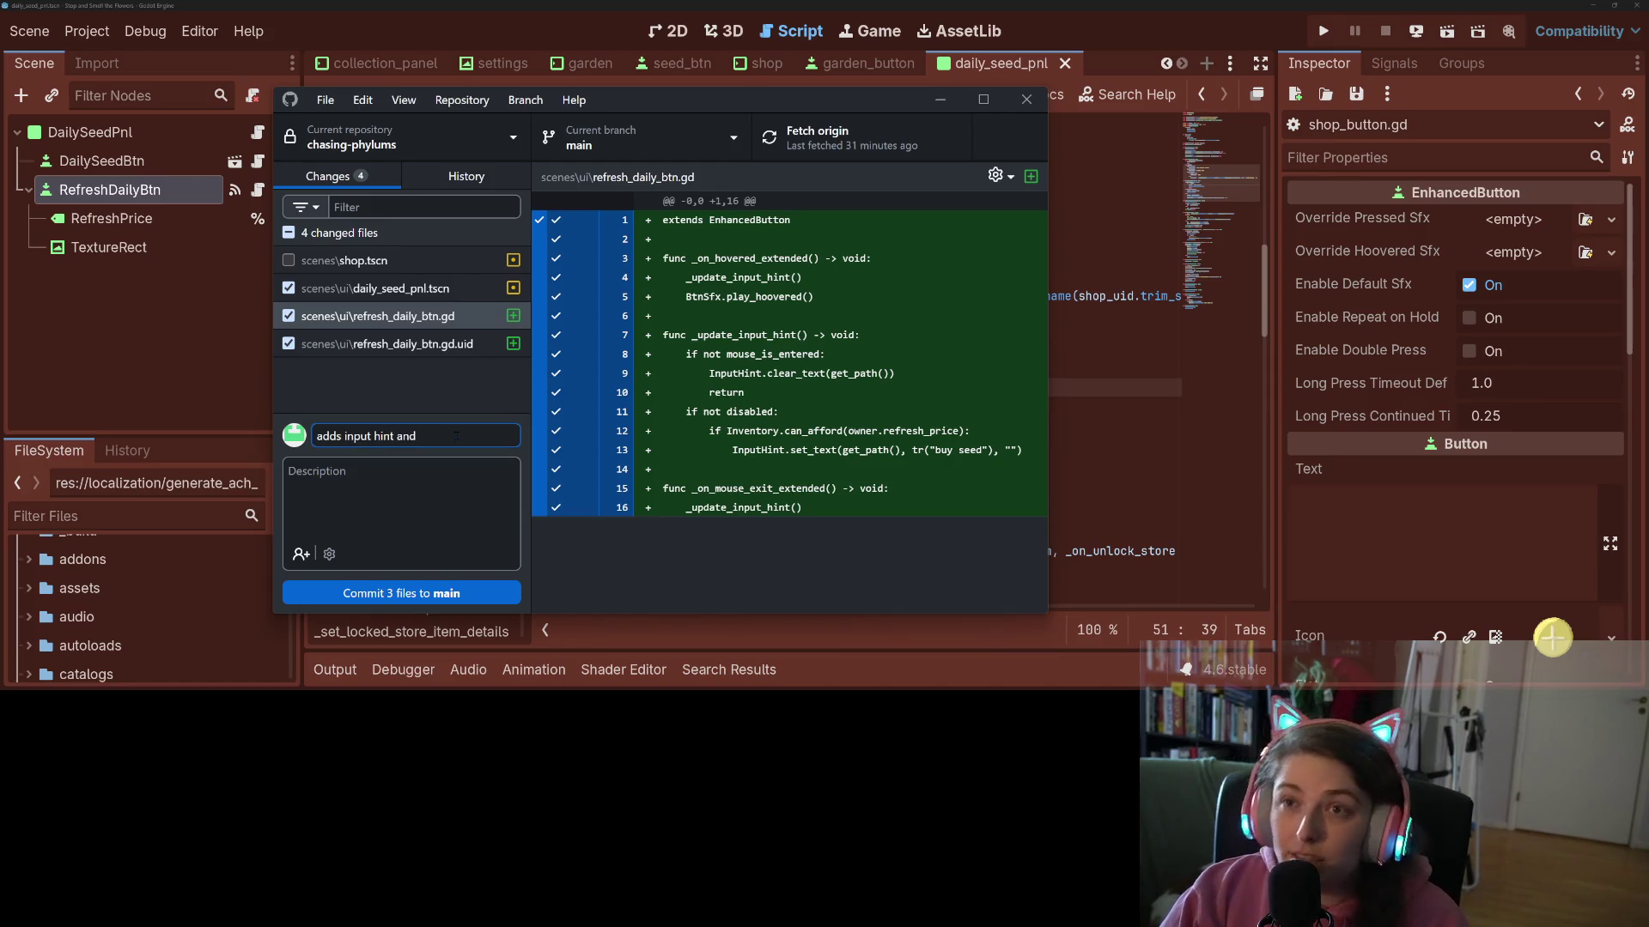
type("sfx to refresh")
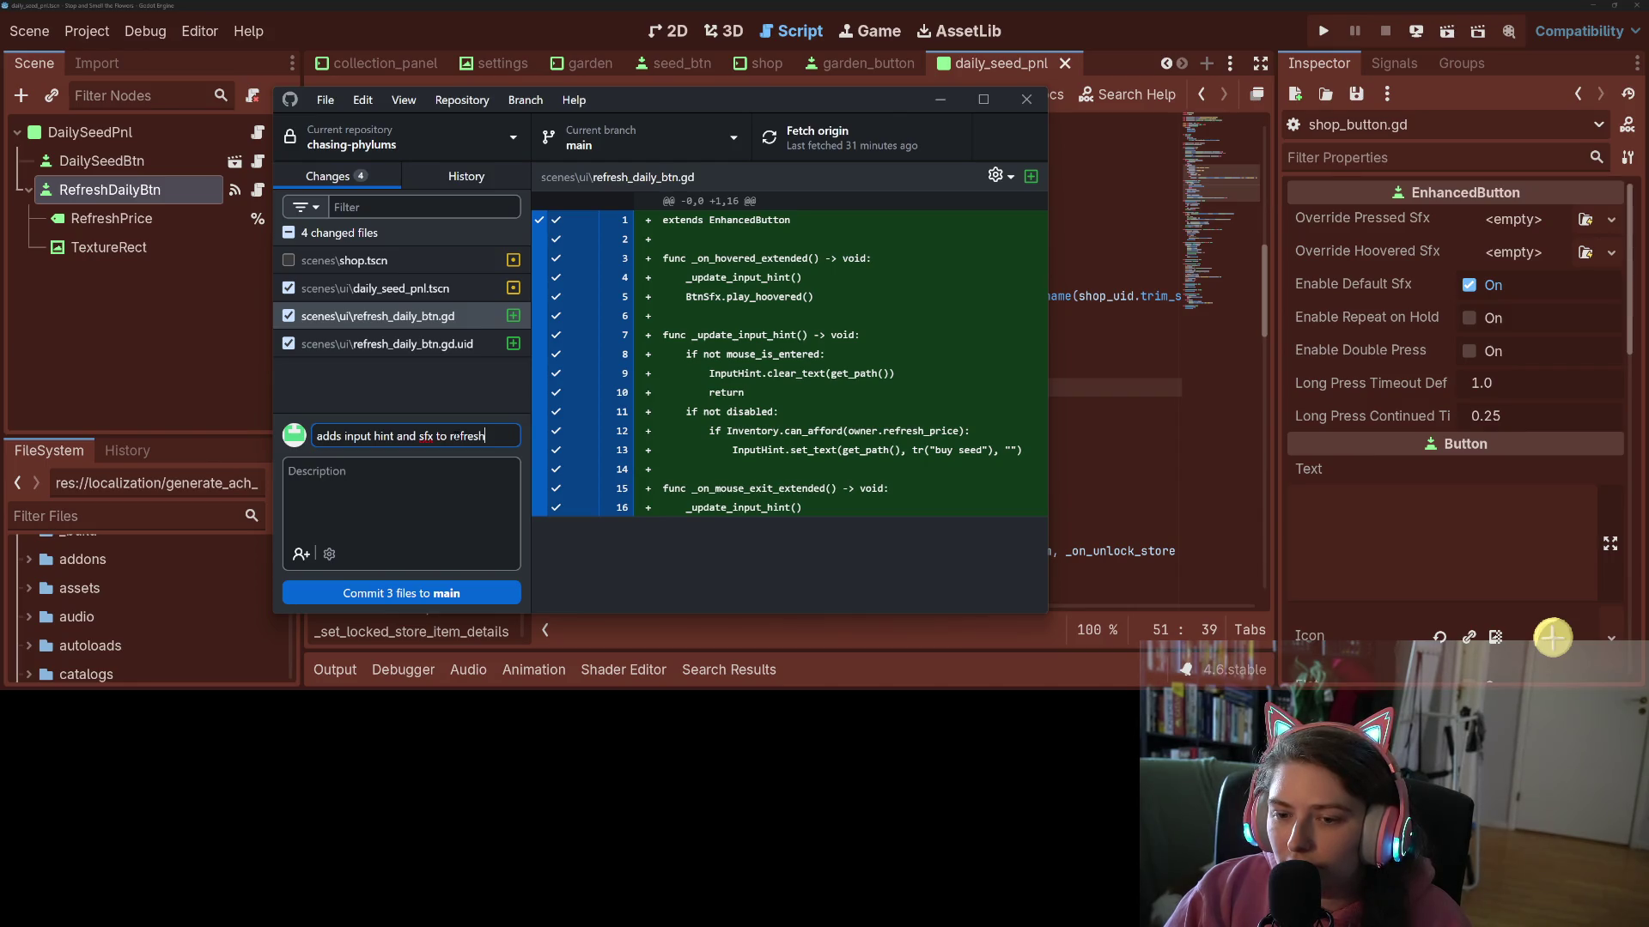
type(" daily btn")
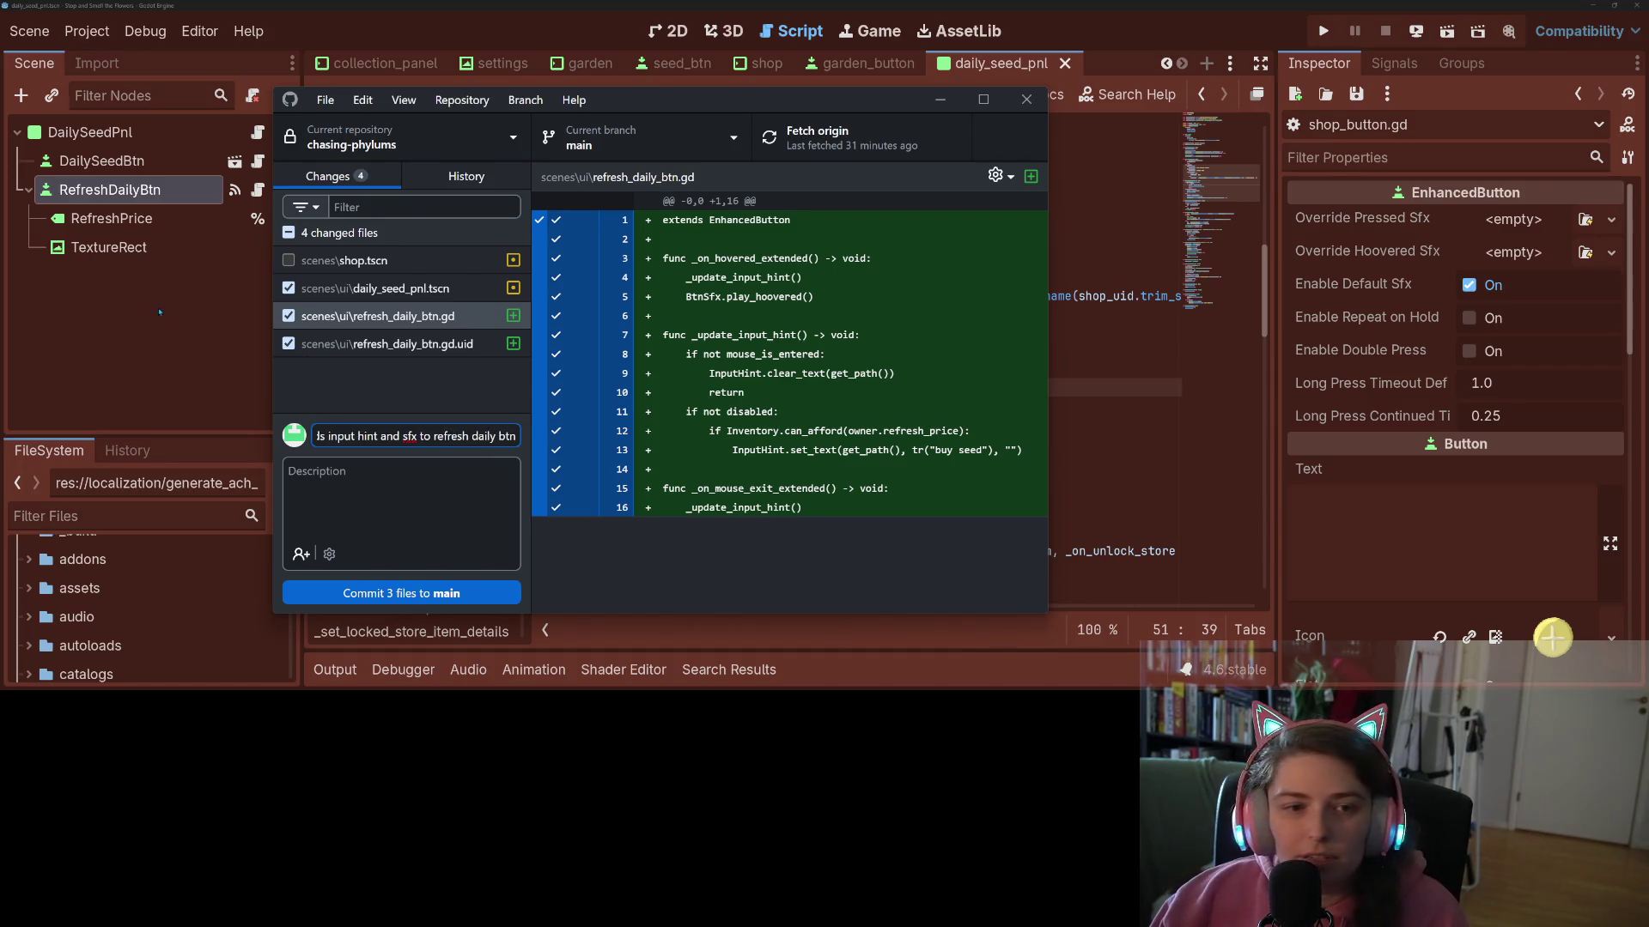
left_click(160, 311)
left_click(258, 132)
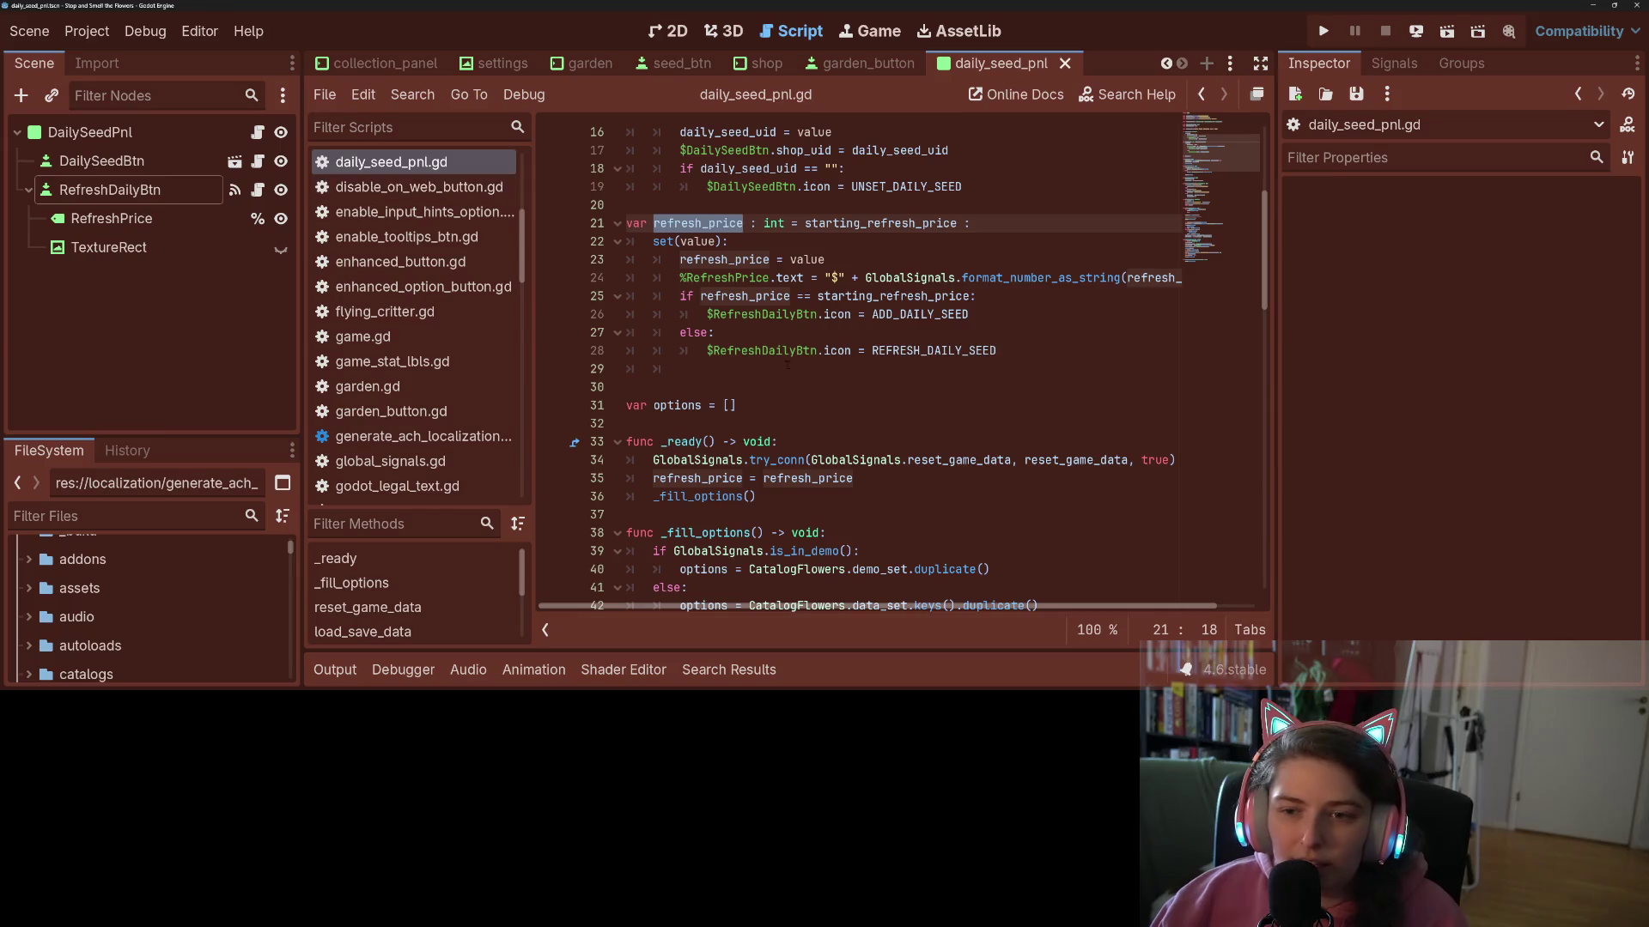
scroll(787, 364, "down", 9)
scroll(875, 404, "down", 5)
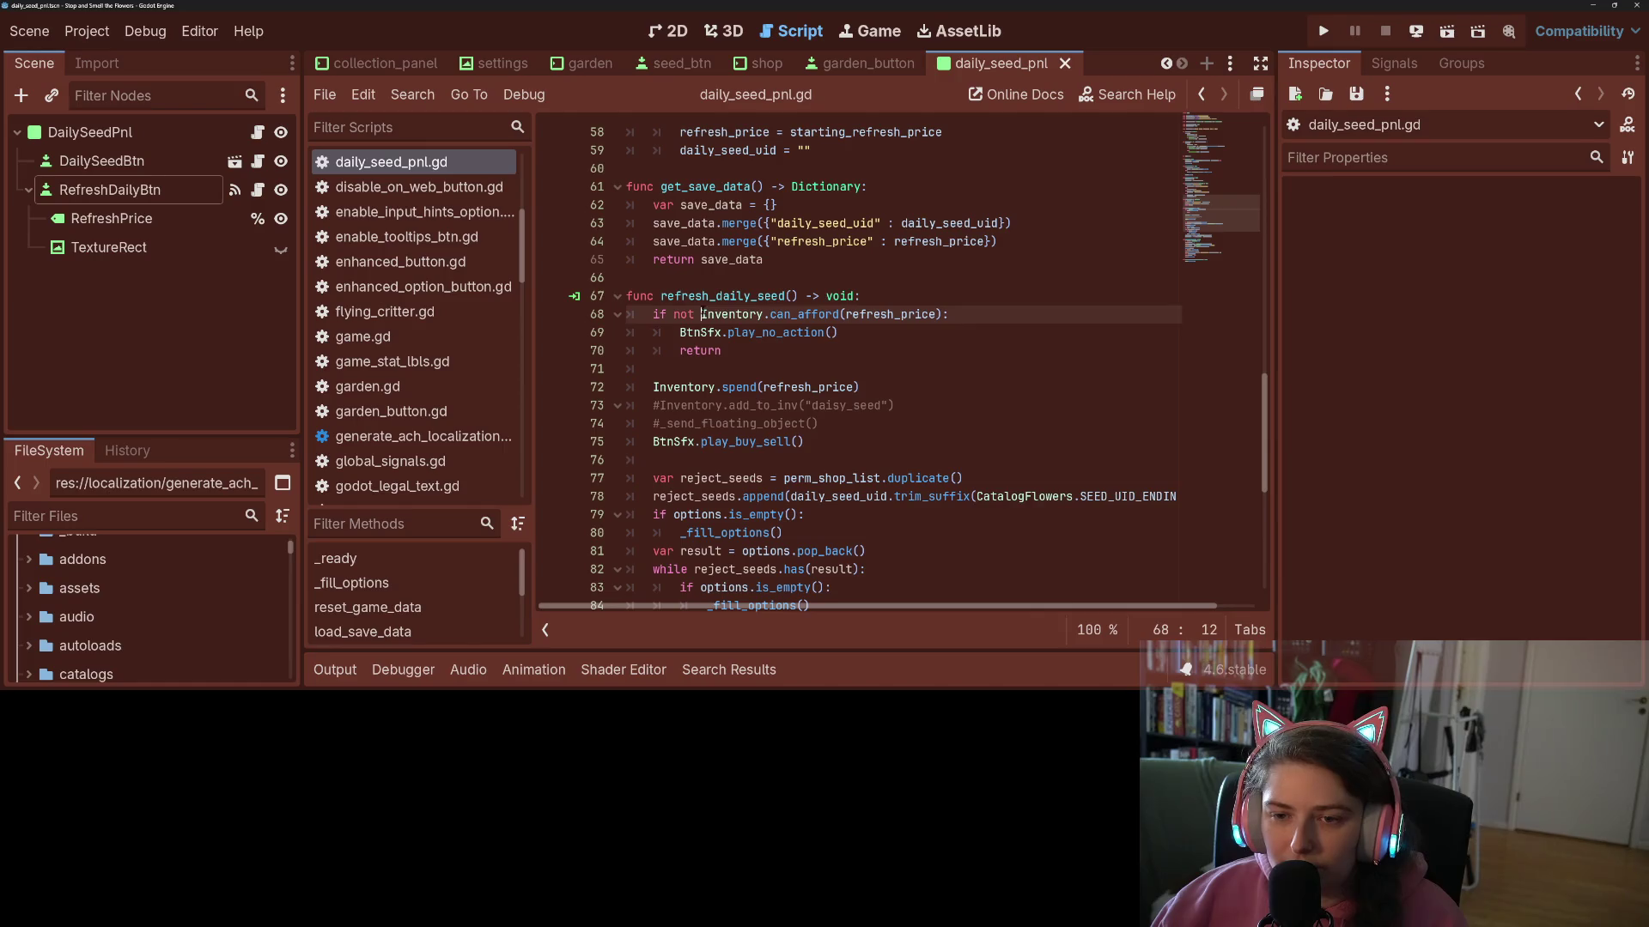
left_click(701, 297)
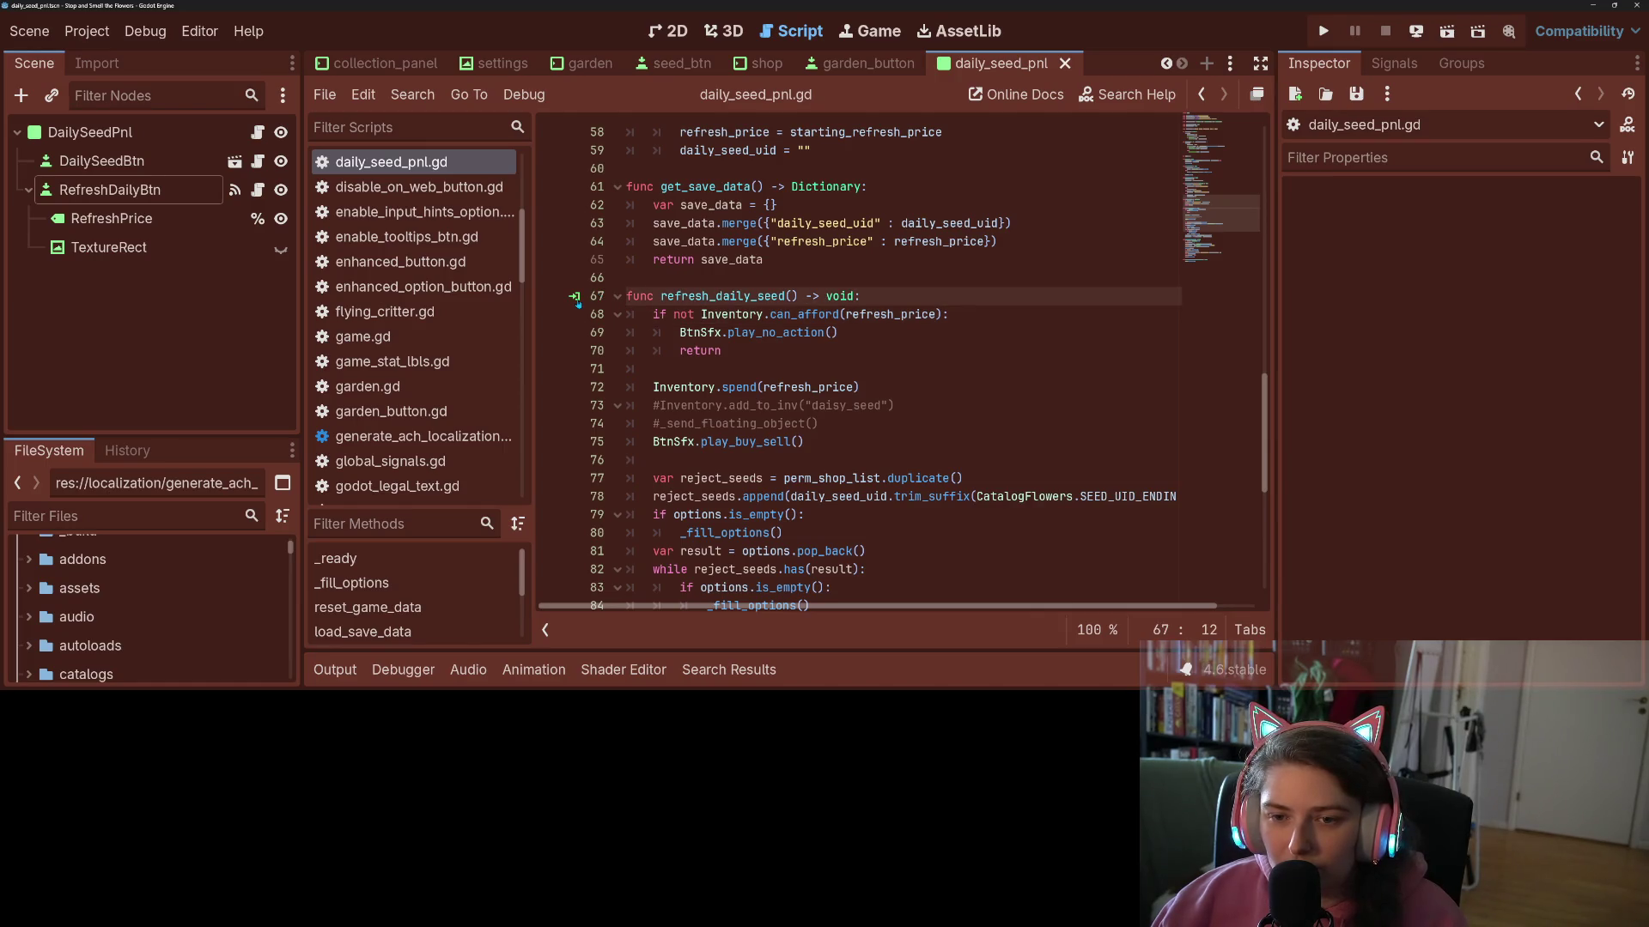
left_click(726, 314)
scroll(727, 314, "down", 3)
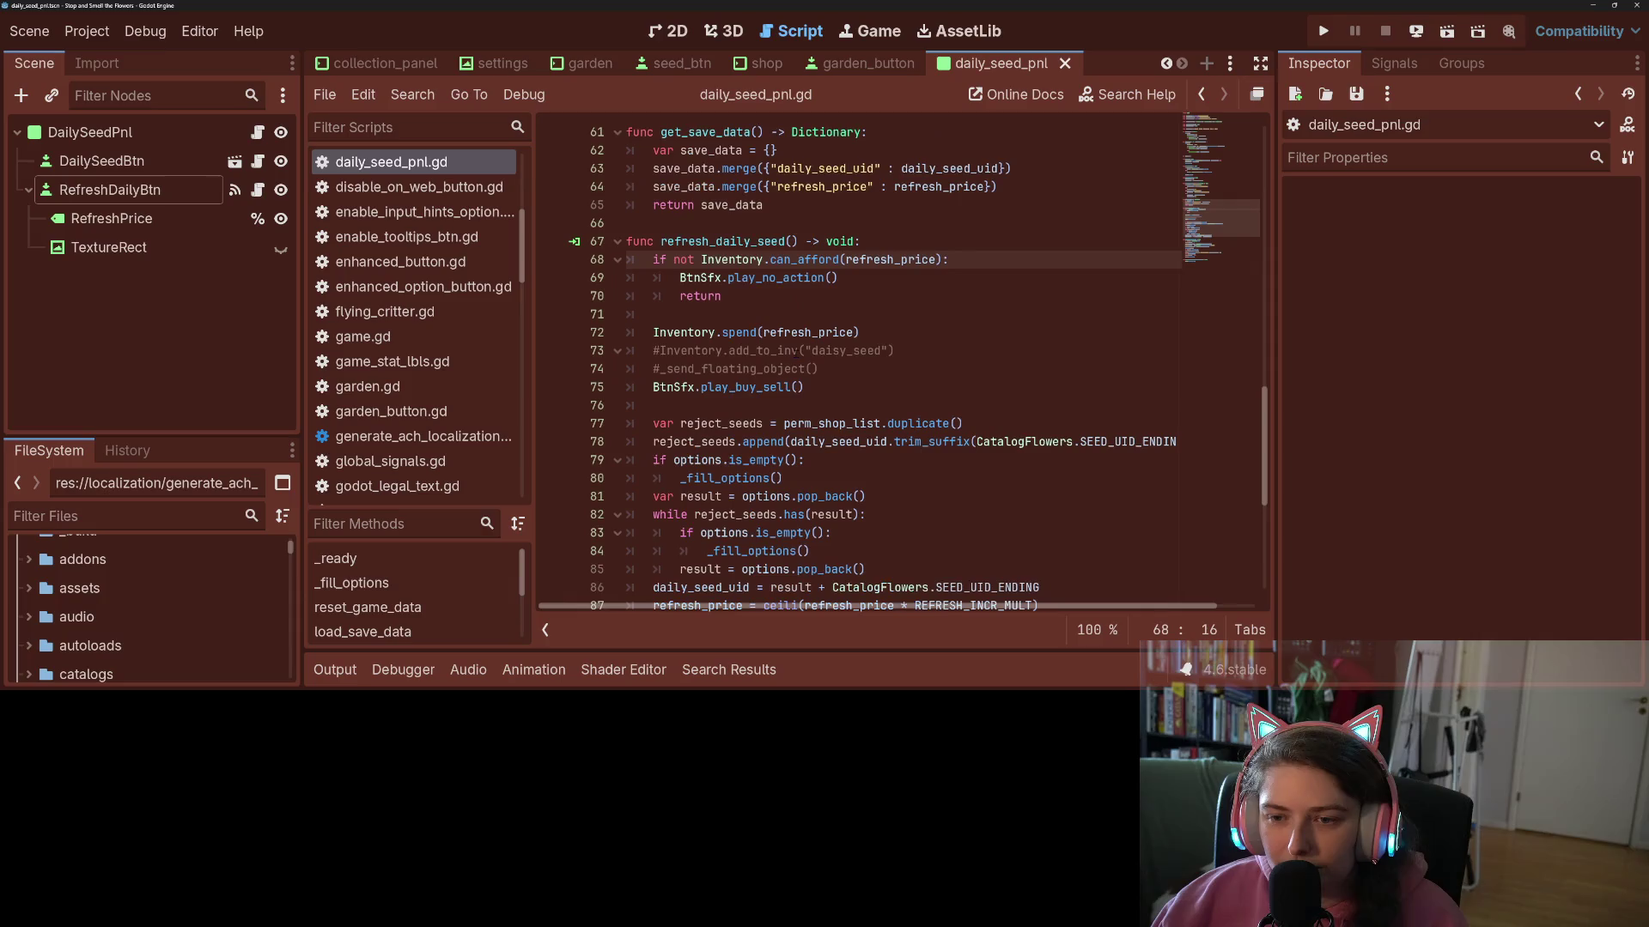
scroll(917, 369, "down", 1)
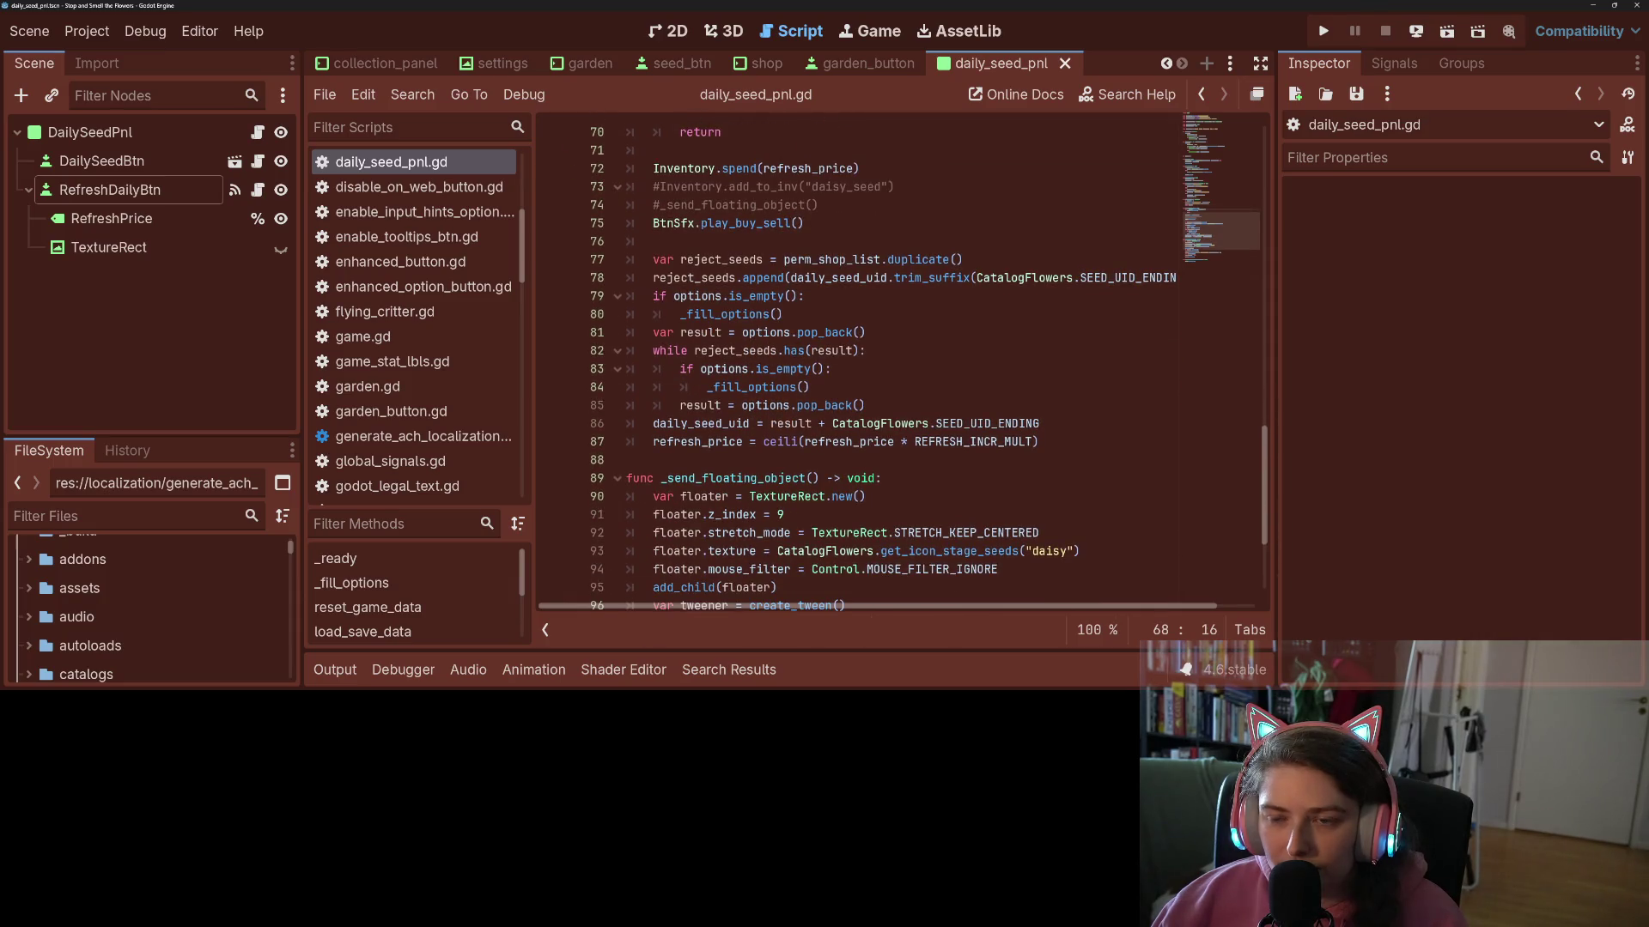
left_click(739, 168)
left_click(749, 222)
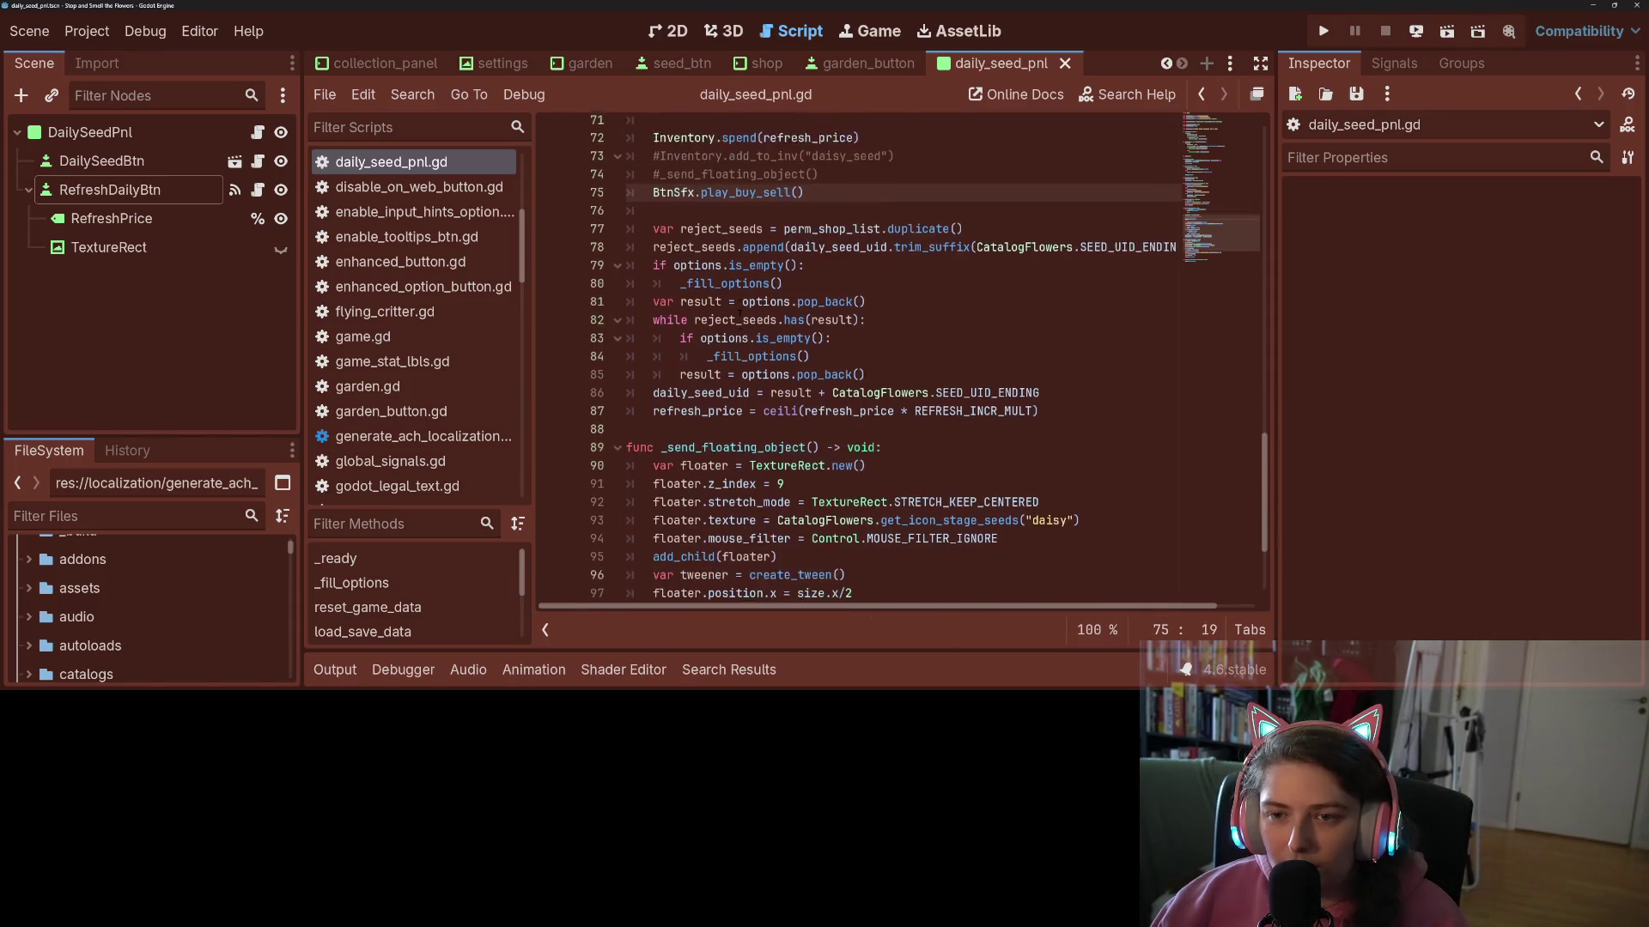
scroll(735, 315, "down", 1)
scroll(730, 314, "down", 2)
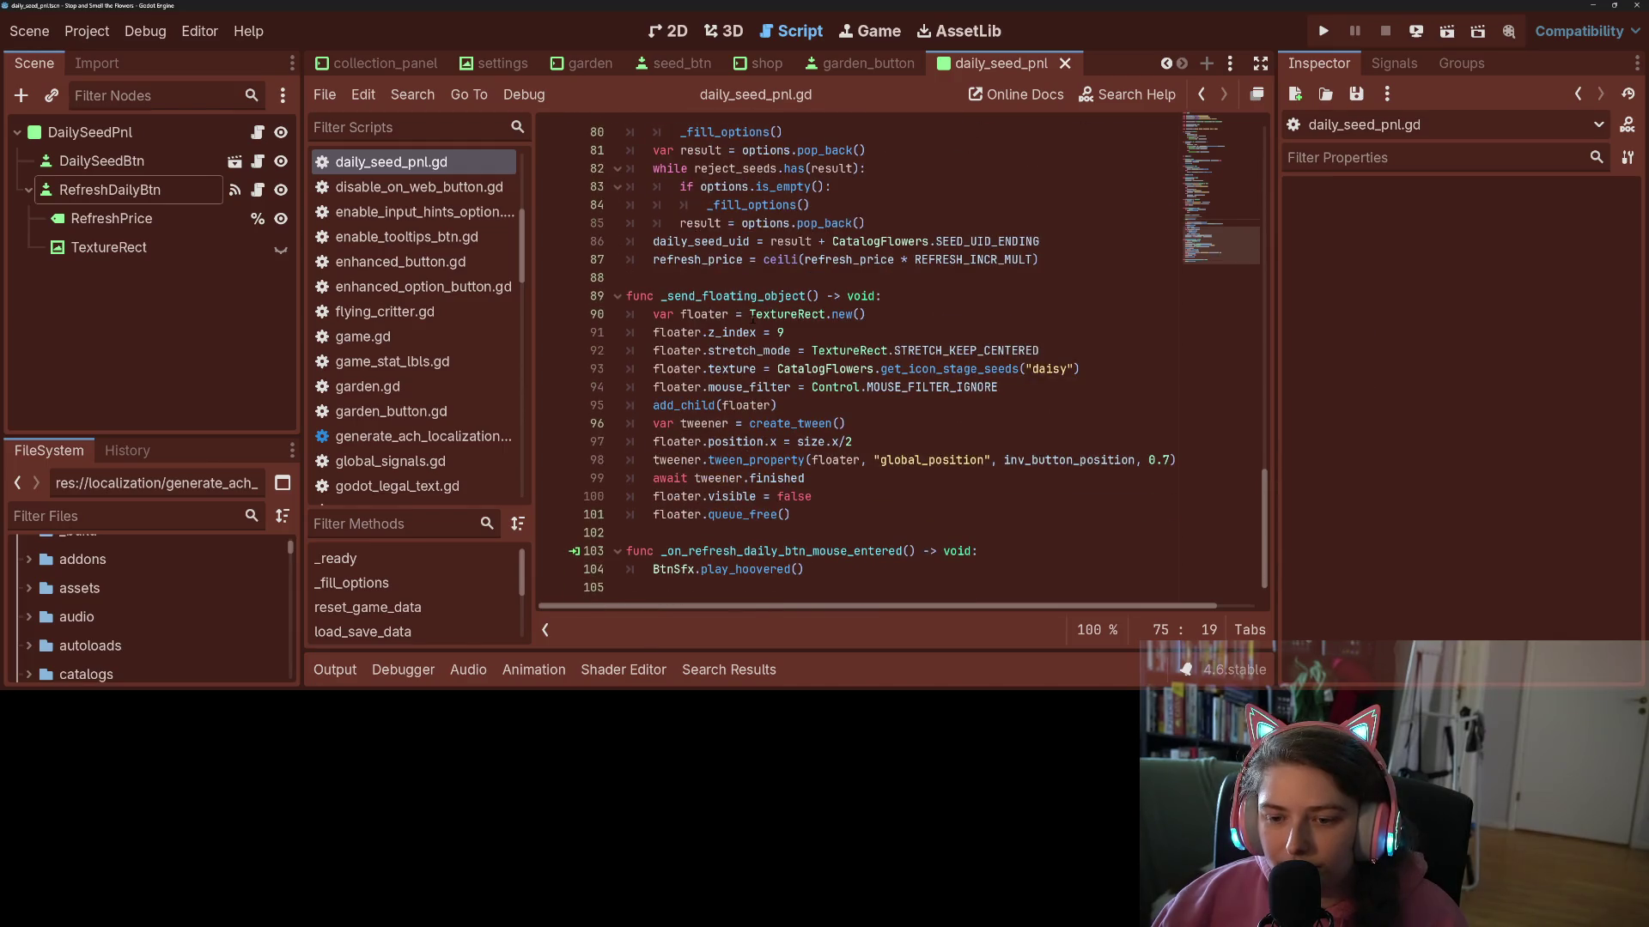
double_click(873, 552)
left_click(786, 569)
double_click(755, 570)
left_click(803, 569)
left_click(772, 551)
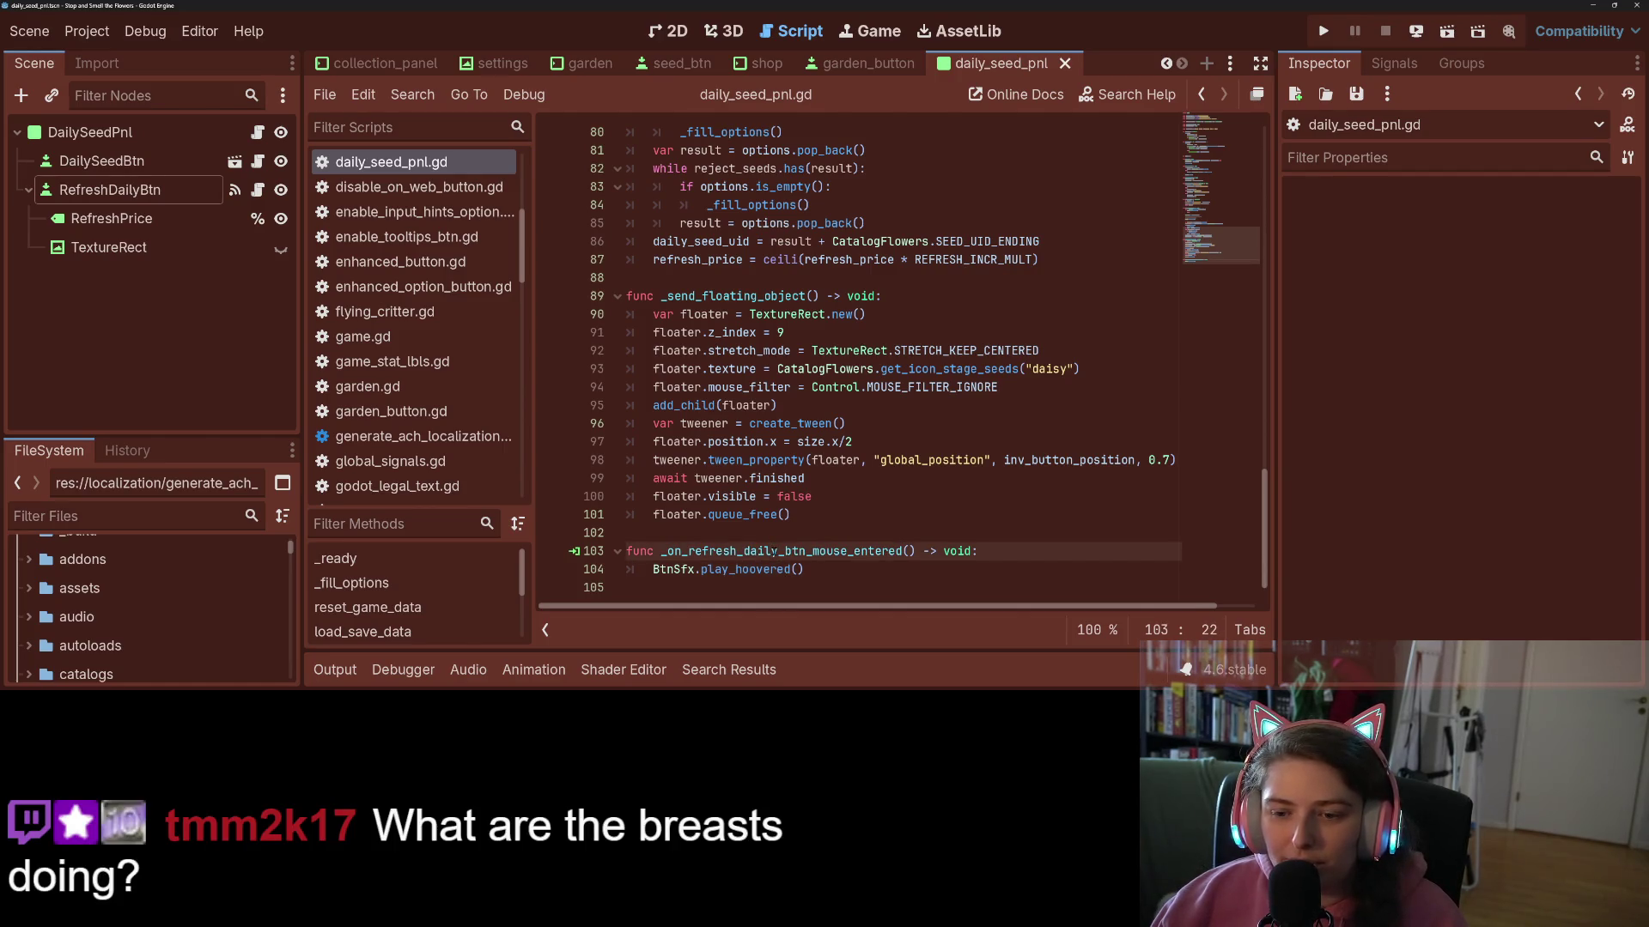
- Delete the mouse-entered handler from daily_seed_pnl.gd and save the script
left_click_drag(772, 551, 807, 569)
key("BackSpace")
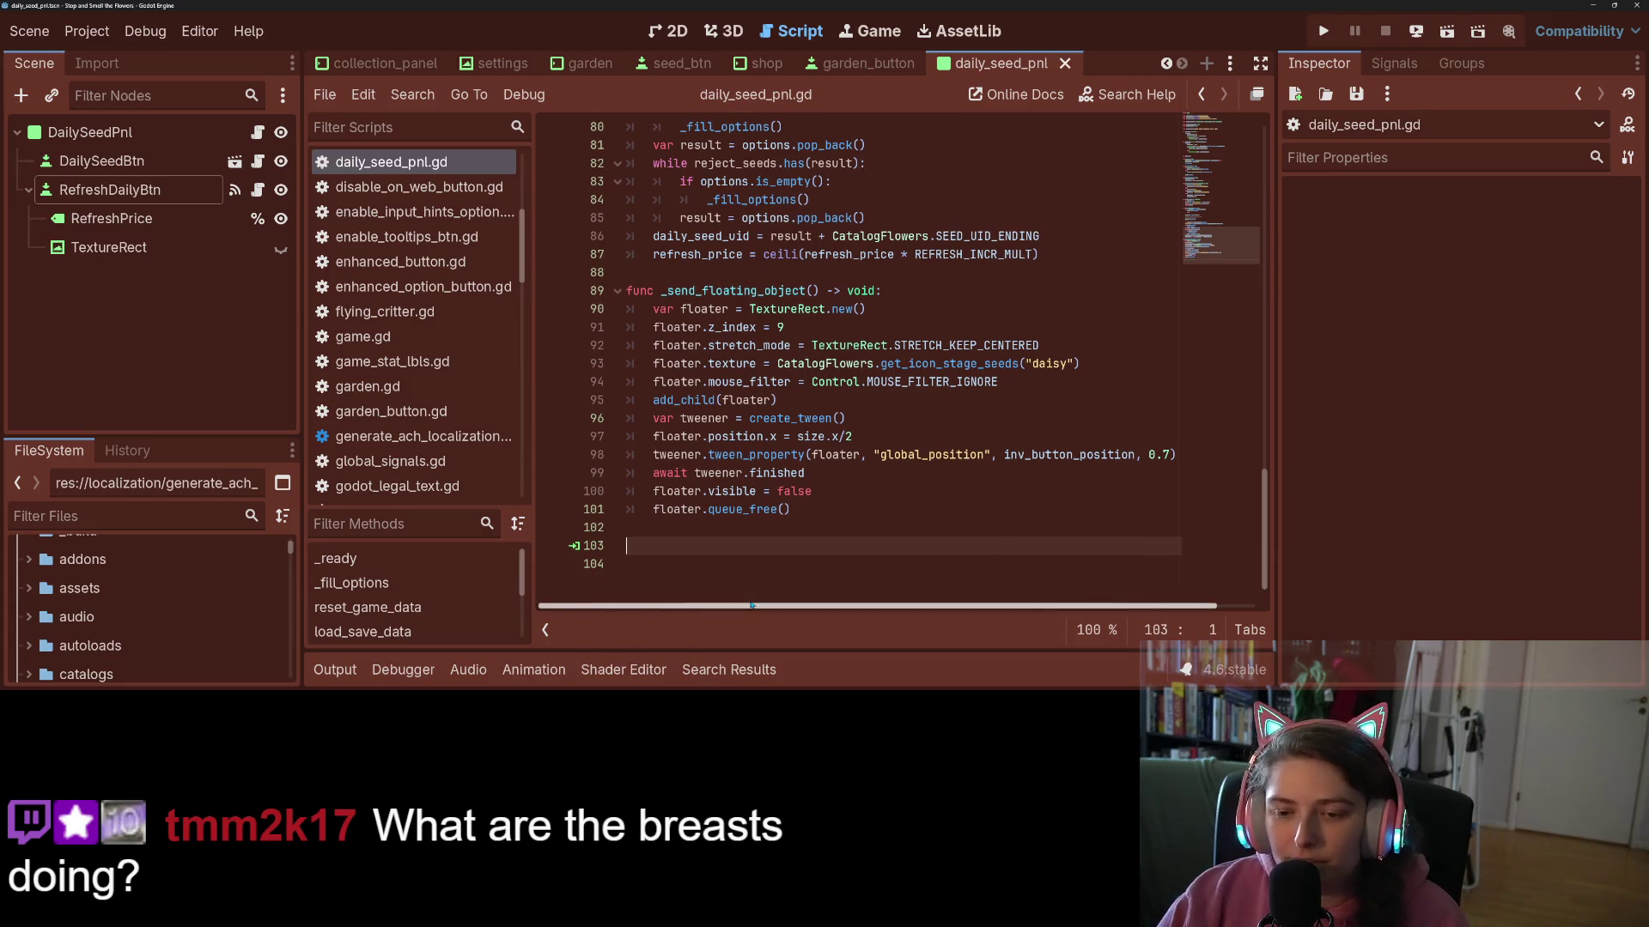
key("BackSpace")
key("ctrl+s")
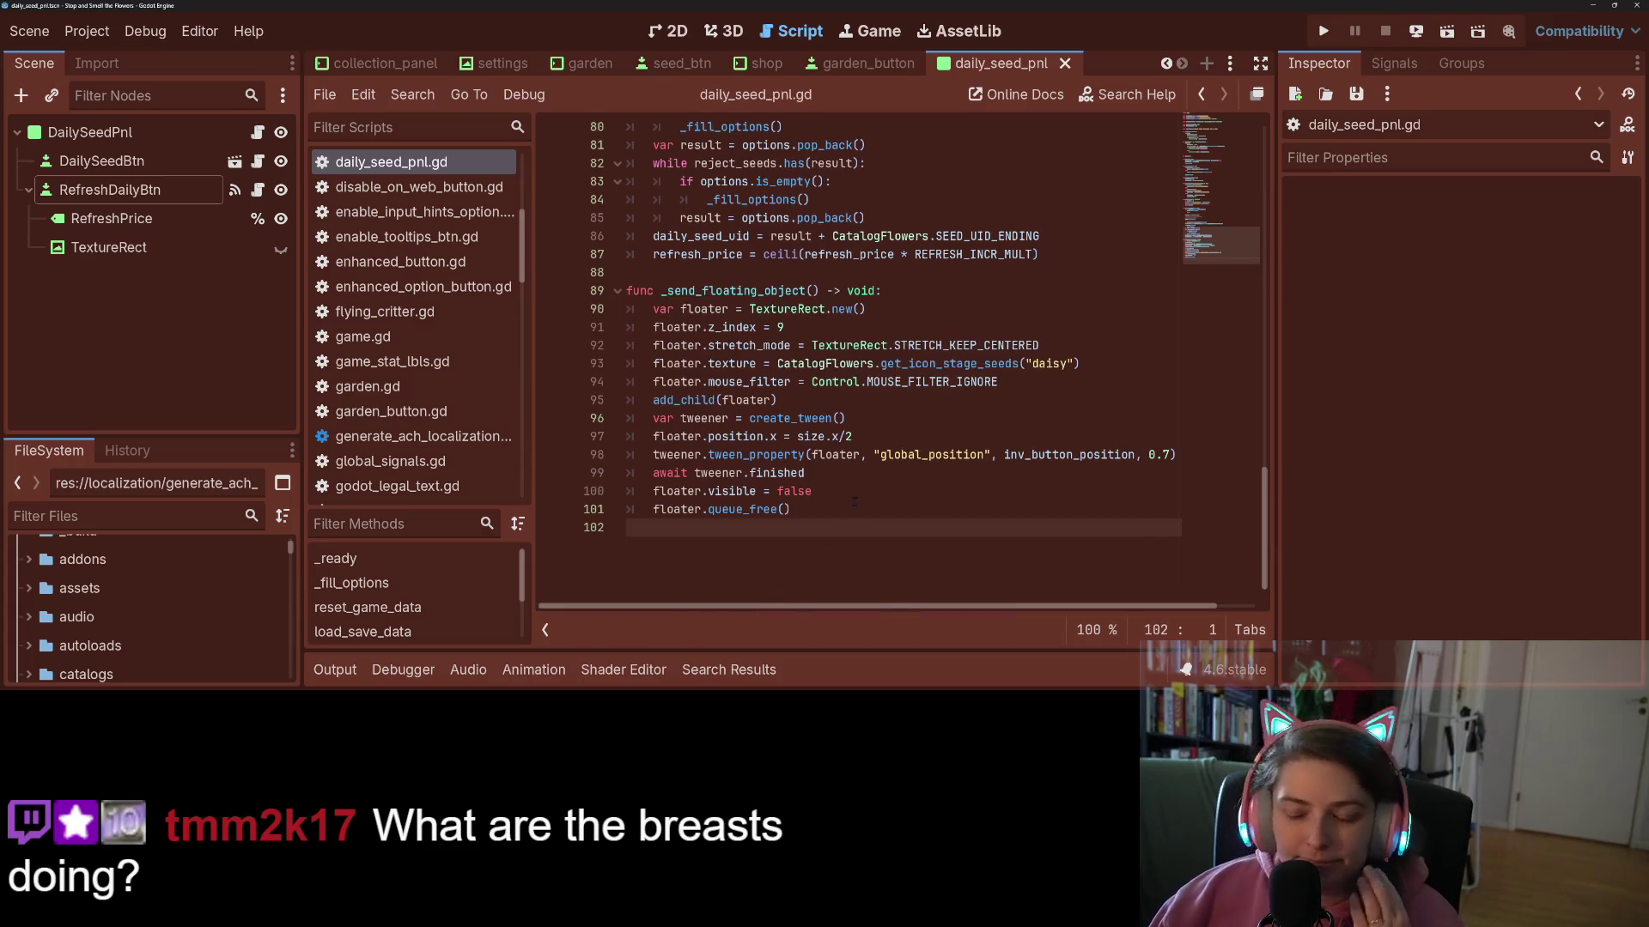
- Remove the commented-out inventory lines 73–74 and save again
scroll(852, 504, "up", 5)
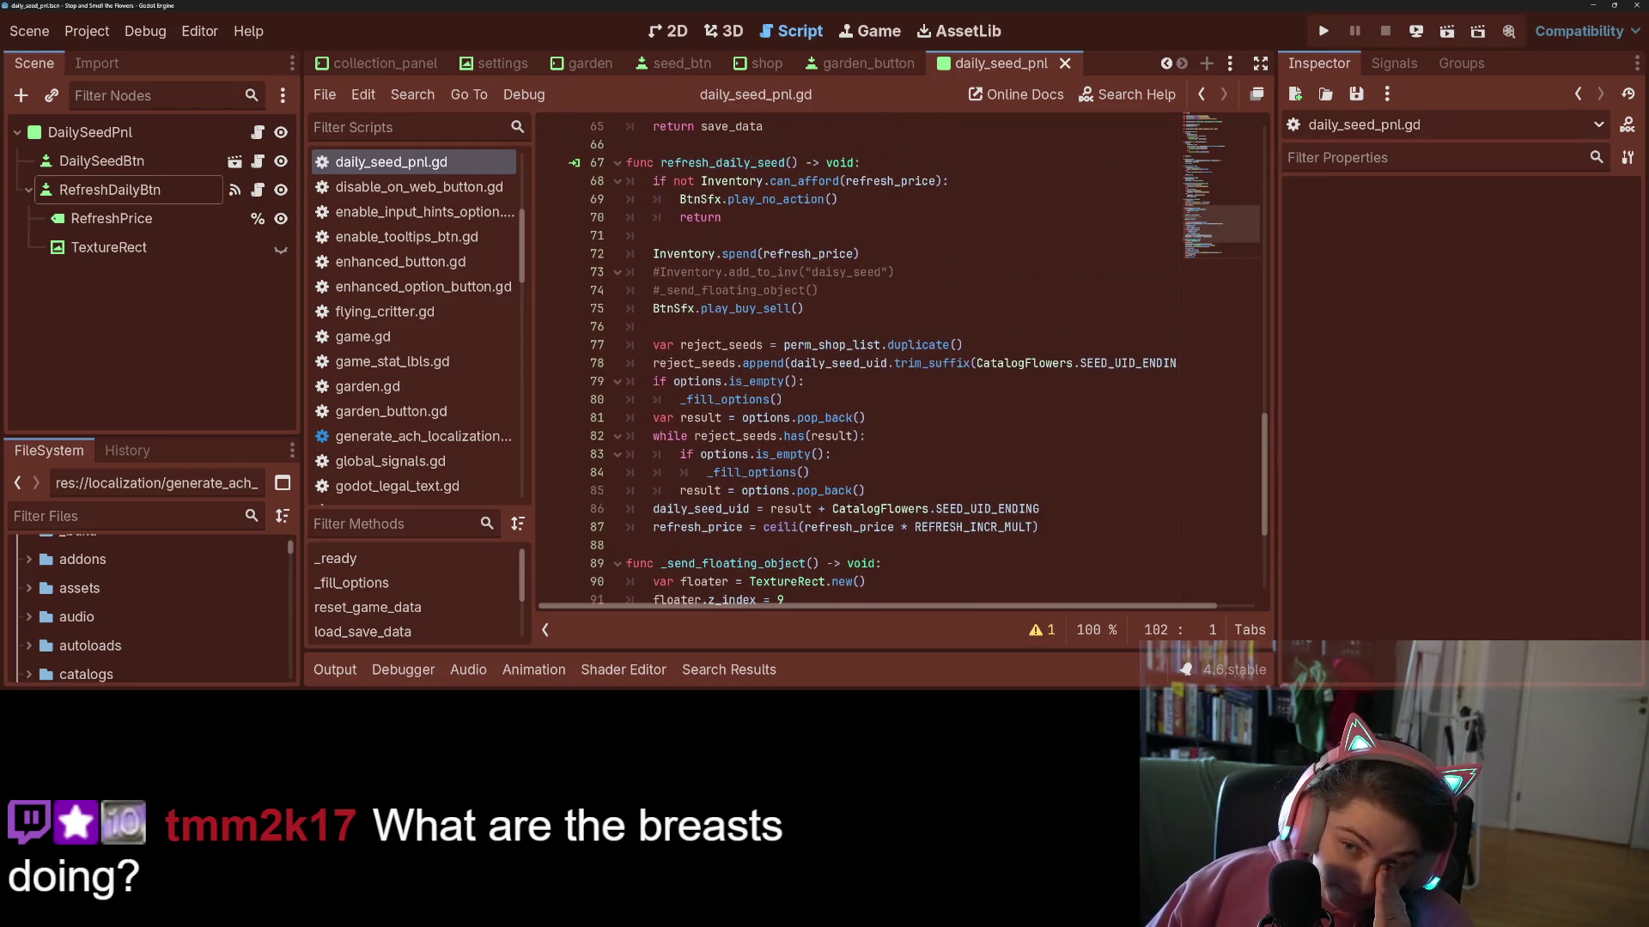
scroll(829, 494, "up", 2)
scroll(828, 493, "down", 2)
left_click(804, 364)
mouse_move(1055, 534)
left_mouse_down()
mouse_move(635, 345)
mouse_move(627, 180)
left_mouse_up()
left_click(807, 304)
mouse_move(819, 290)
left_mouse_down()
mouse_move(635, 254)
mouse_move(618, 273)
left_mouse_up()
key("BackSpace")
key("BackSpace")
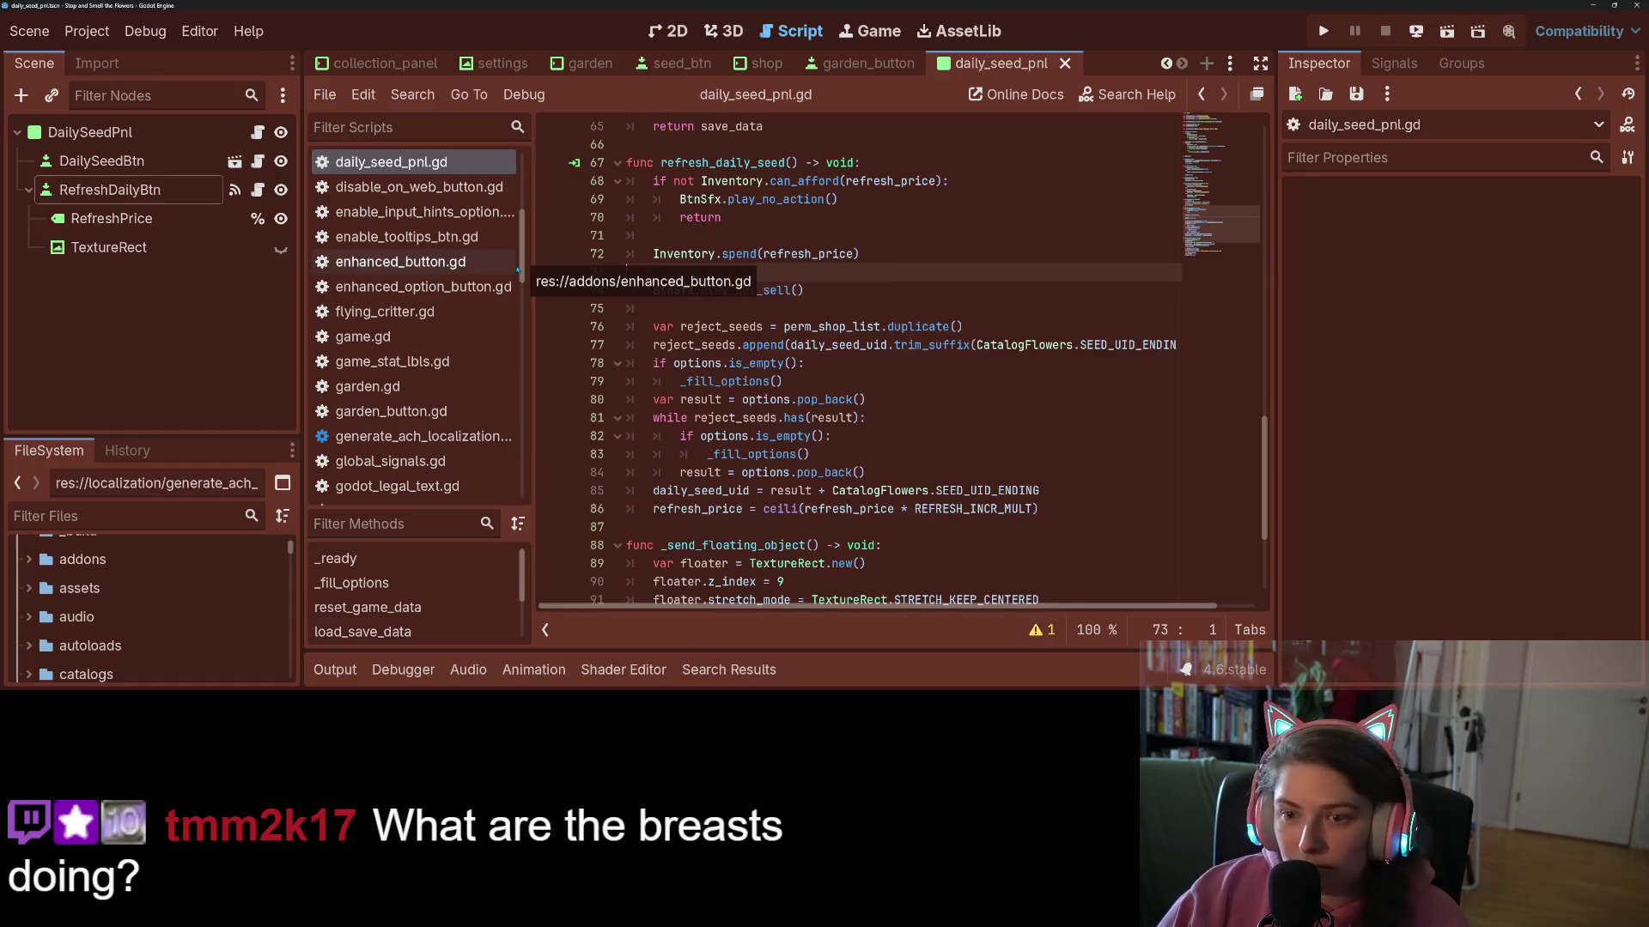
key("ctrl+s")
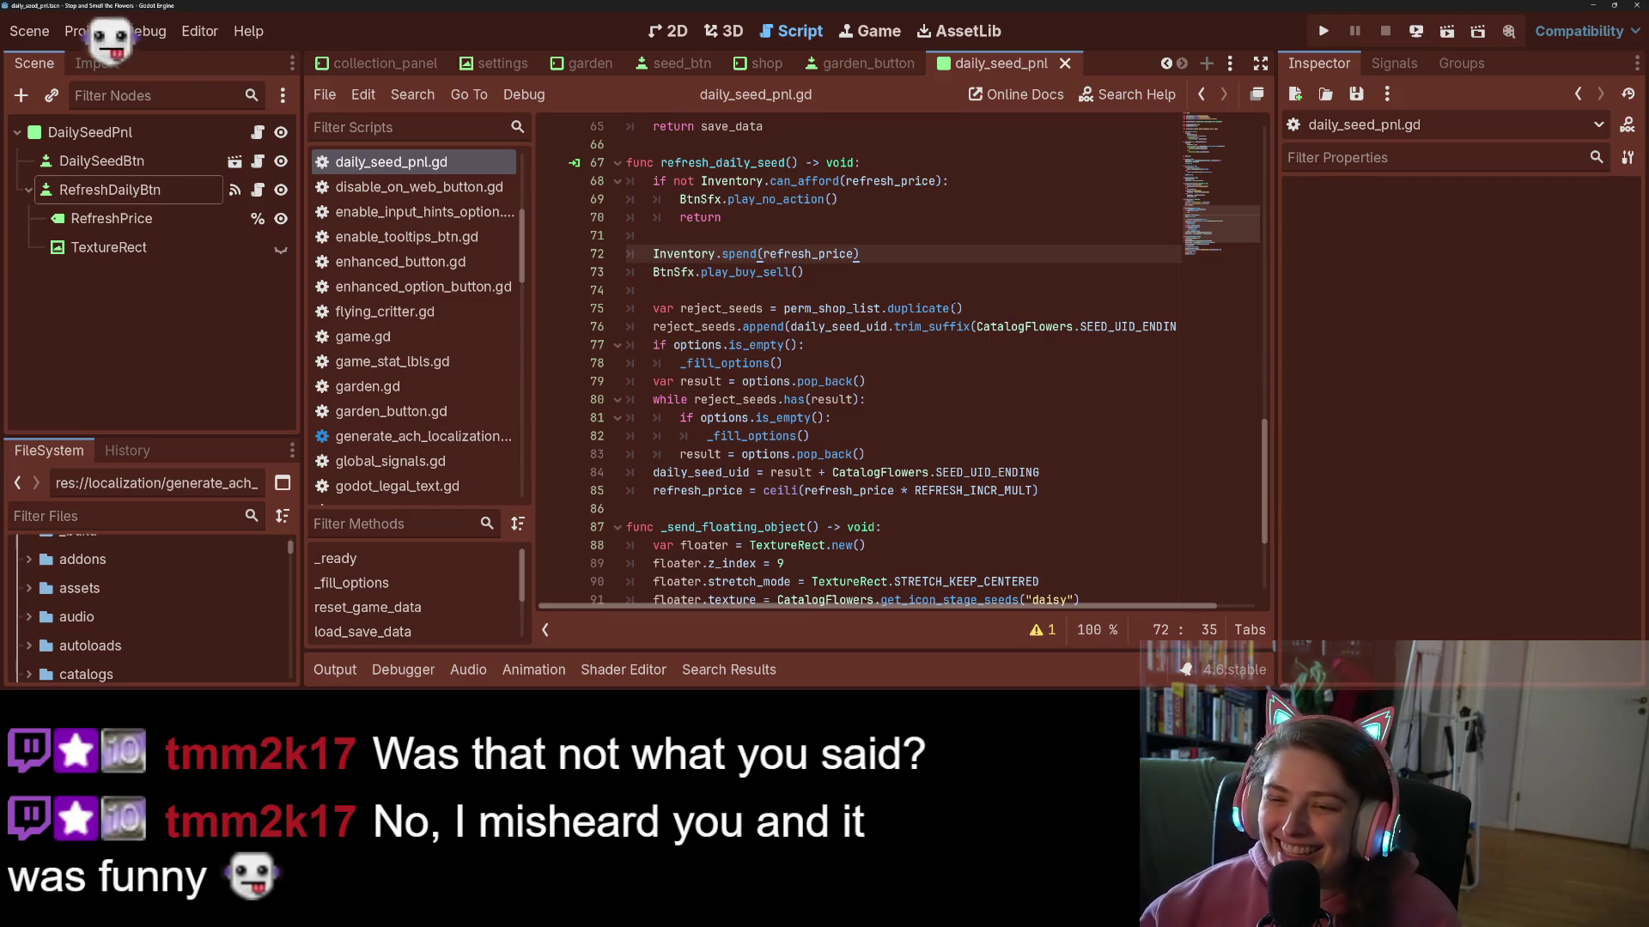
- Look over the refresh_daily_seed function, then switch to refresh_daily_btn.gd
left_click(904, 291)
mouse_move(925, 308)
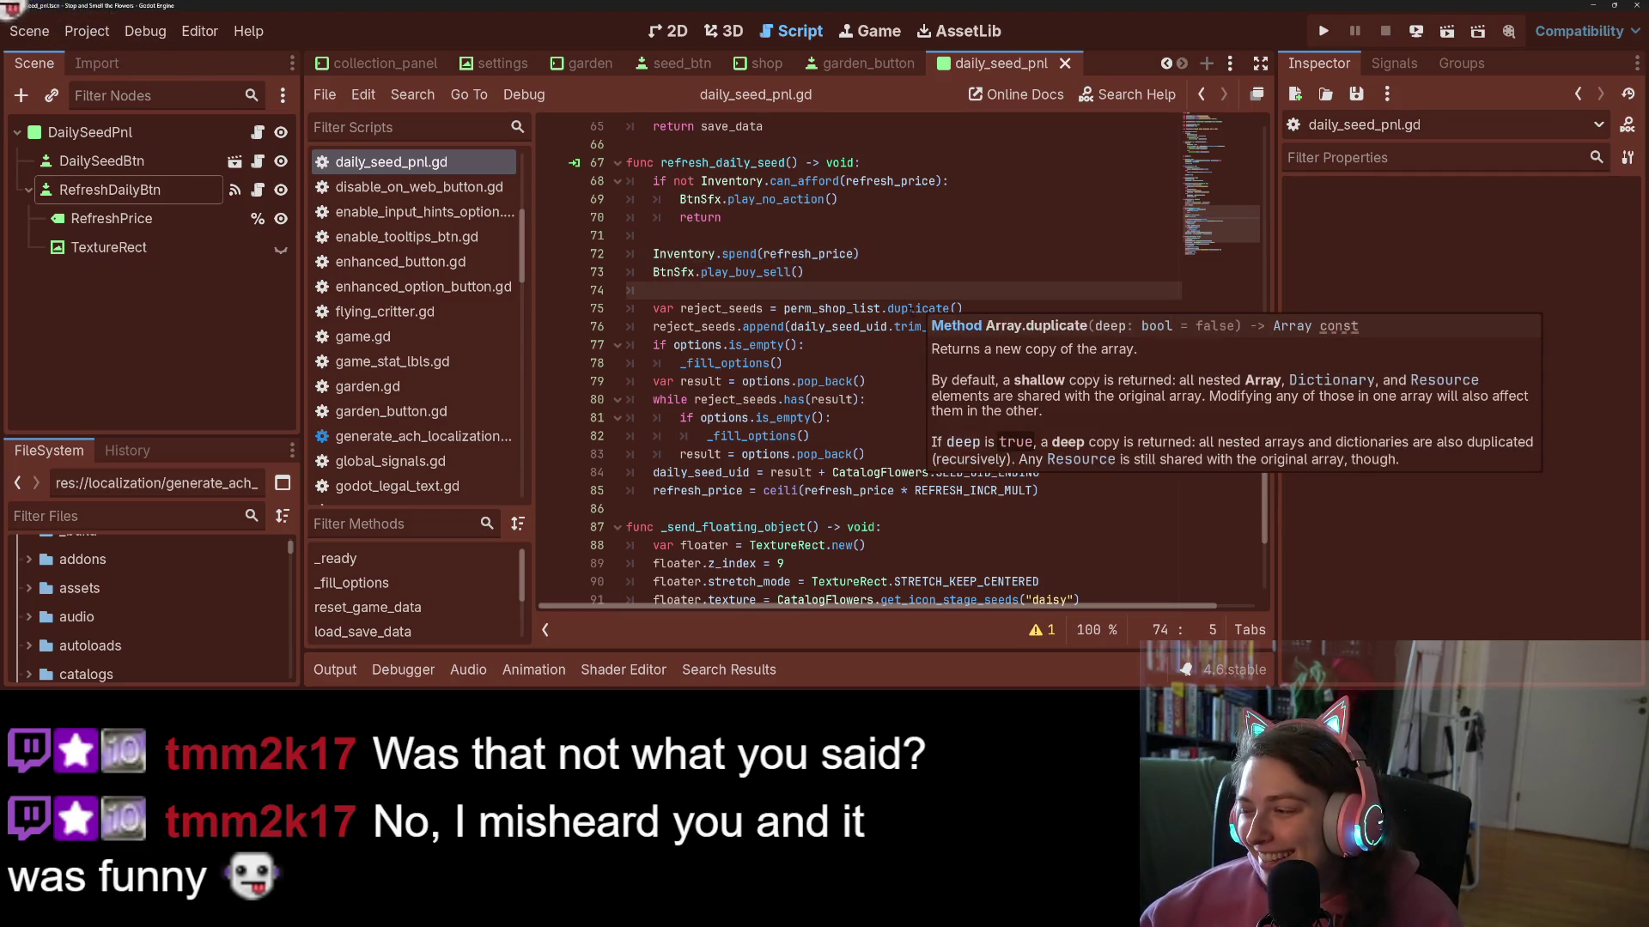
left_click(799, 236)
double_click(741, 164)
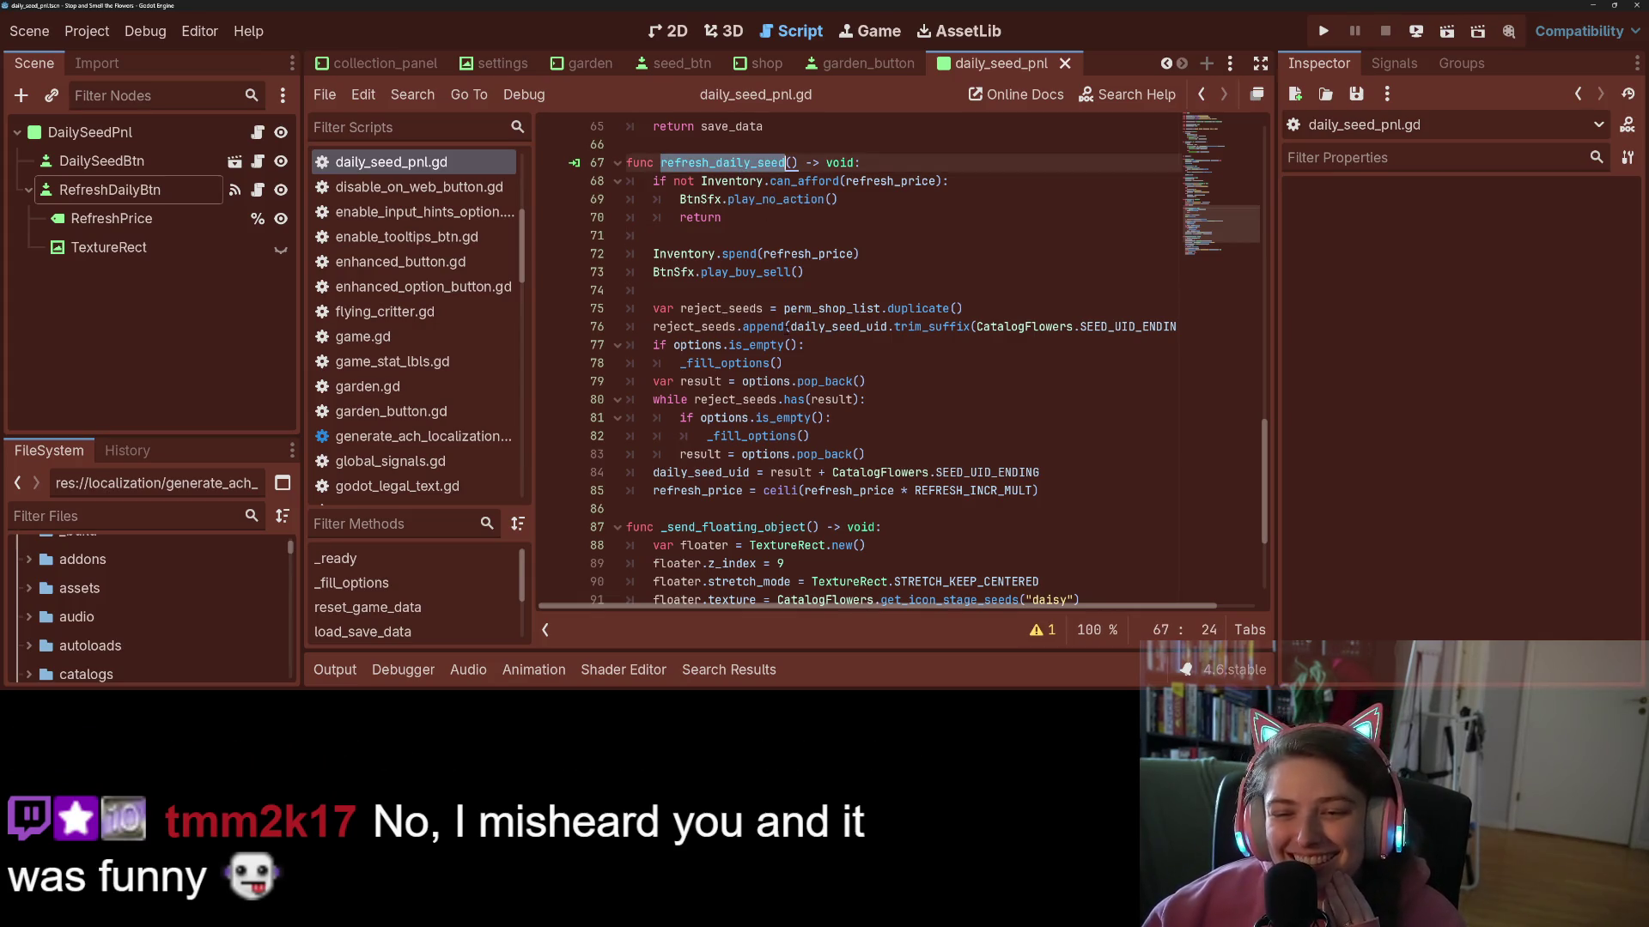
mouse_move(787, 327)
left_click(867, 472)
left_click(832, 400)
left_click(923, 455)
left_click(1114, 492)
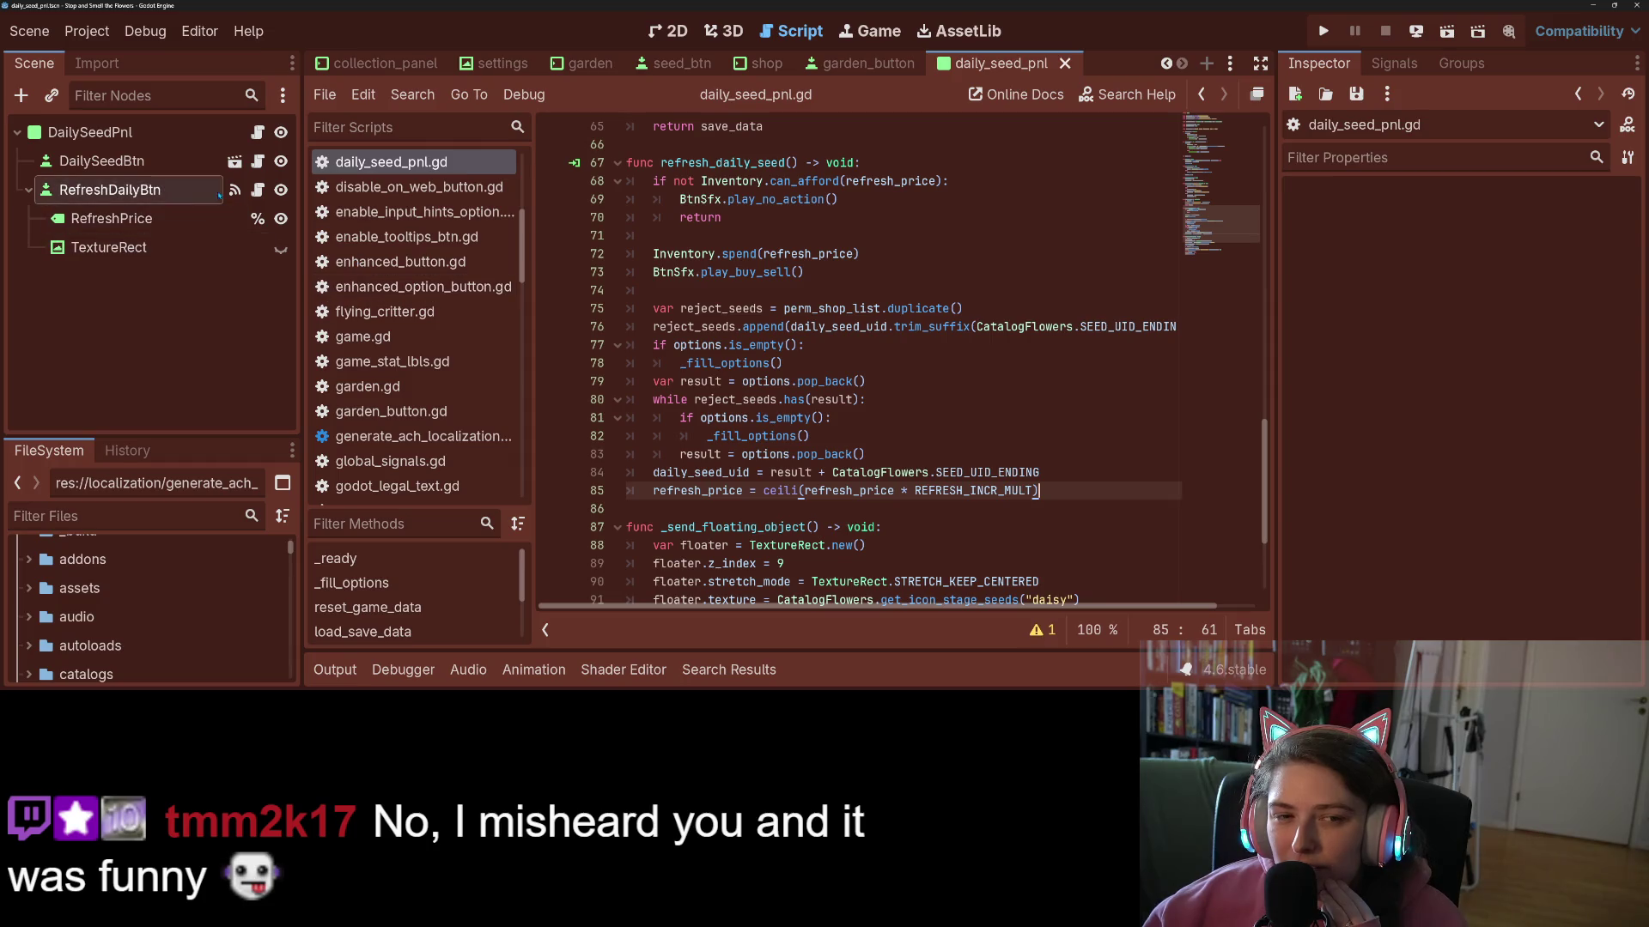
left_click(258, 190)
left_click(706, 333)
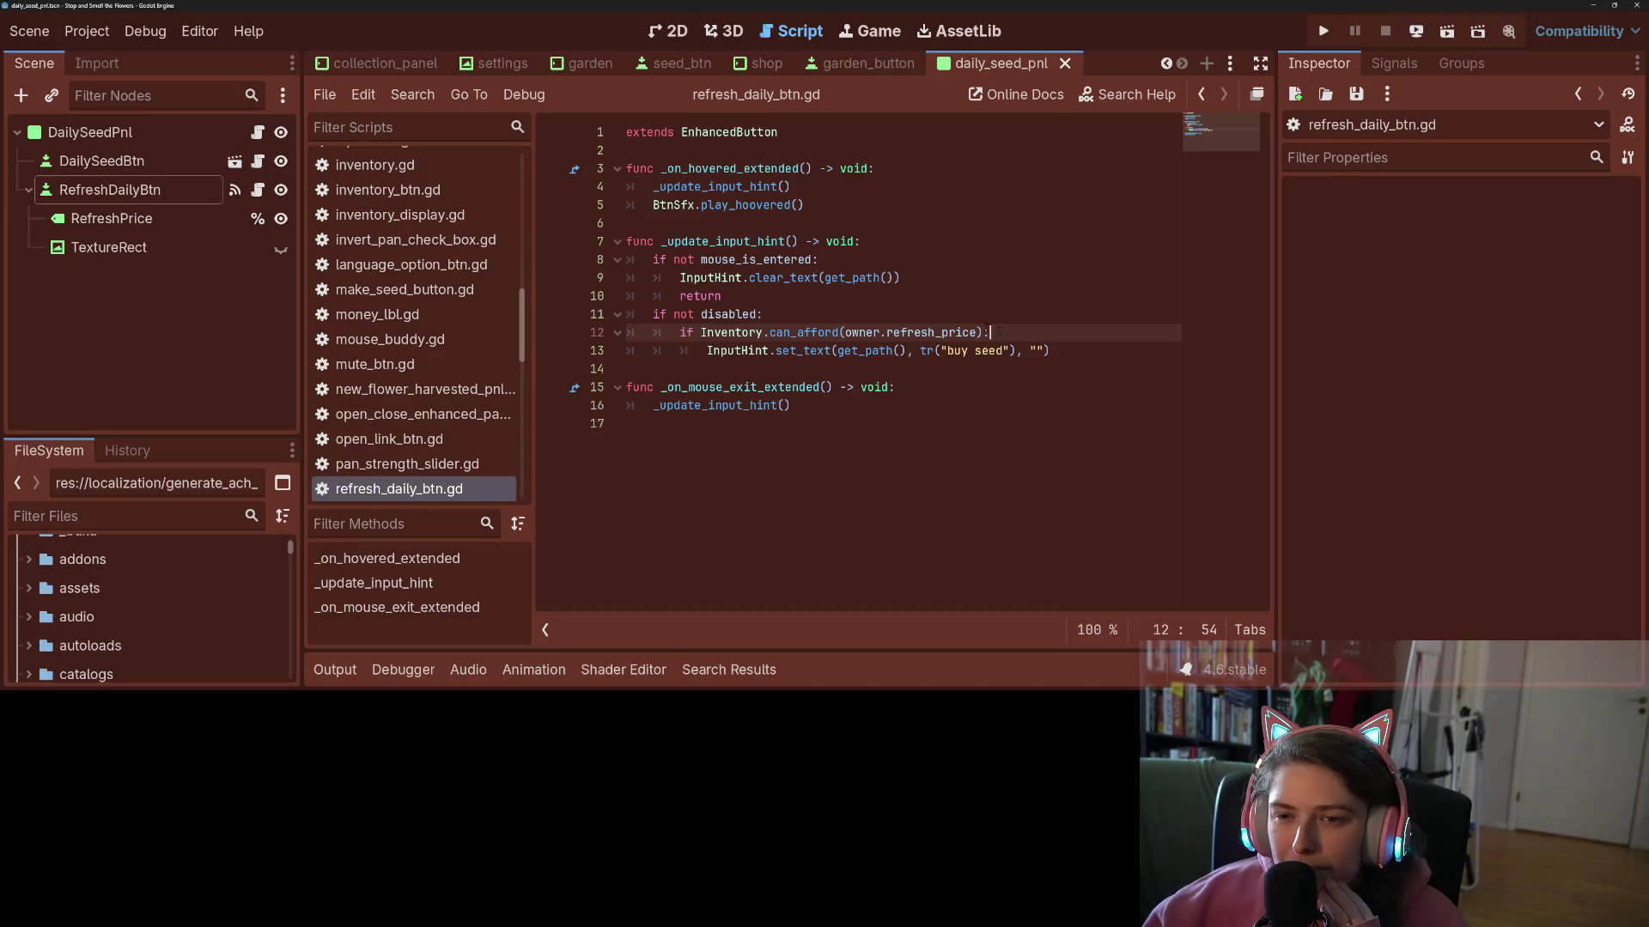
- Retype the leading underscore of _update_input_hint on line 7 of refresh_daily_btn.gd
left_click(737, 168)
left_click(749, 225)
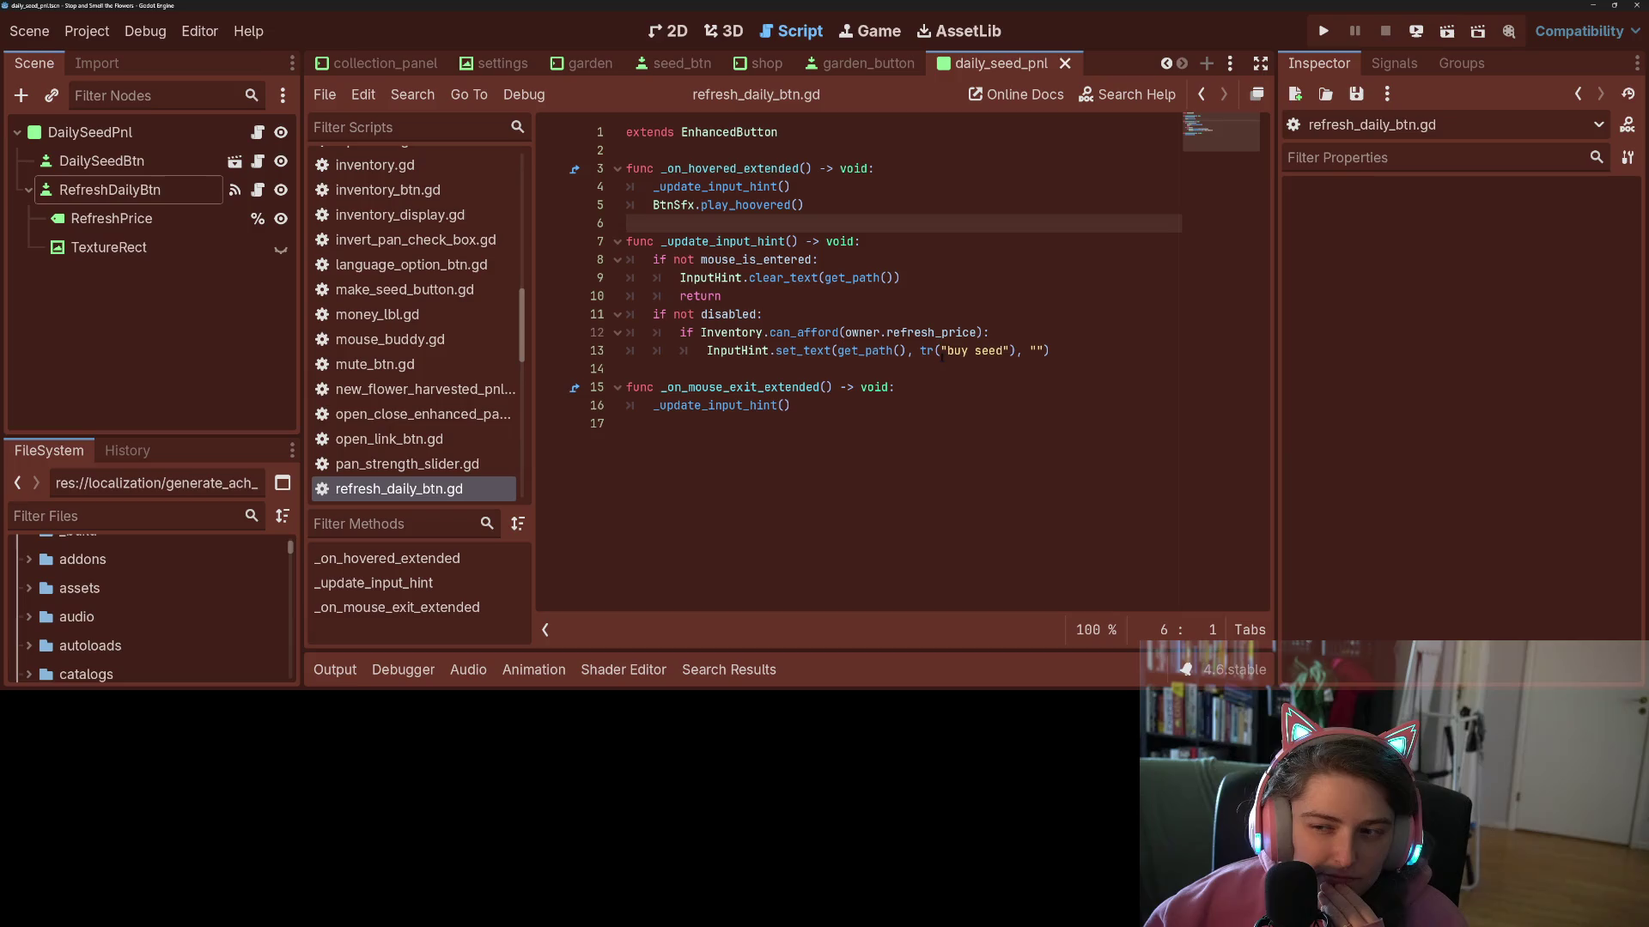
left_click(929, 332)
double_click(930, 332)
key("Left")
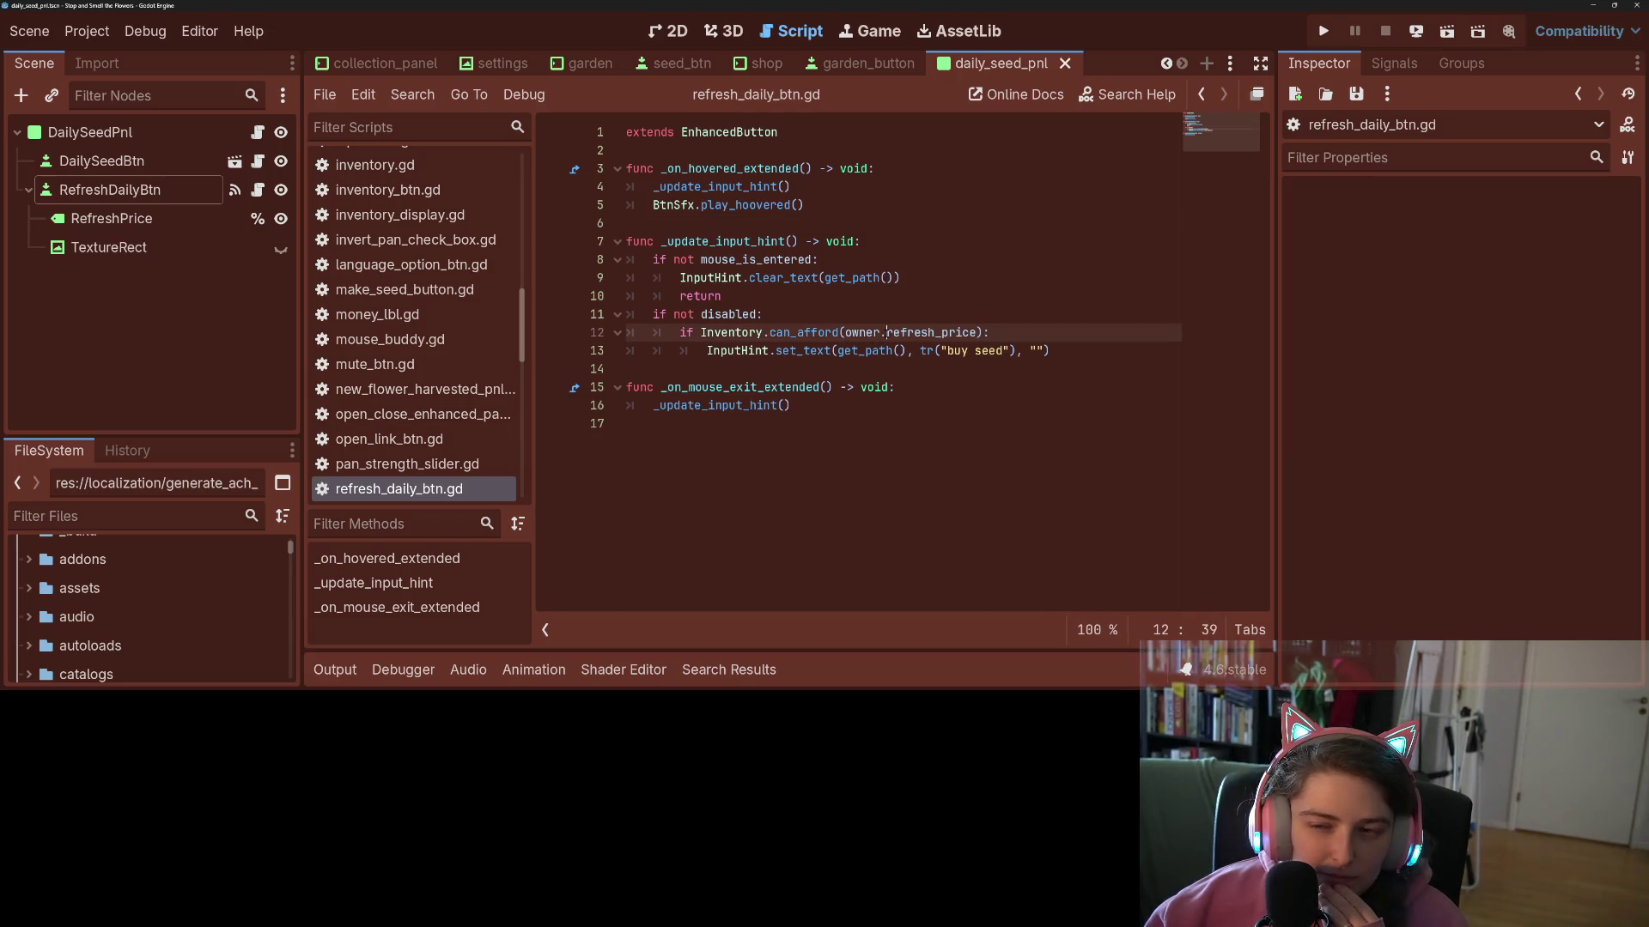
left_click(667, 241)
key("BackSpace")
type("_")
- Save the script and scene, then bring up GitHub Desktop
left_click(741, 259)
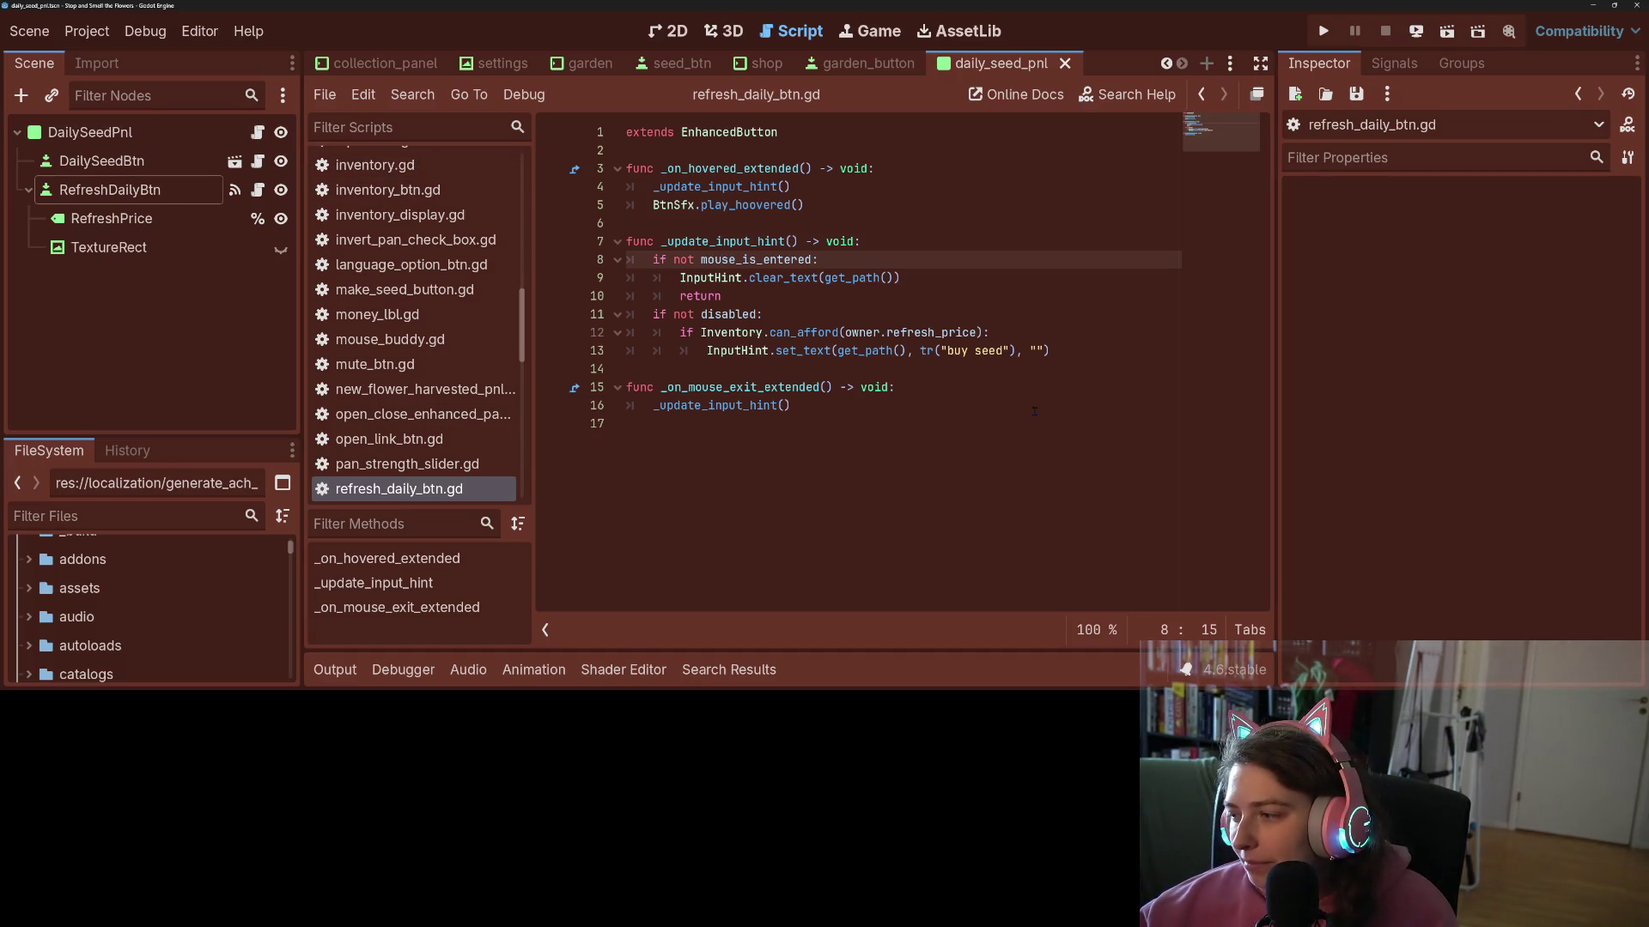
left_click(1074, 424)
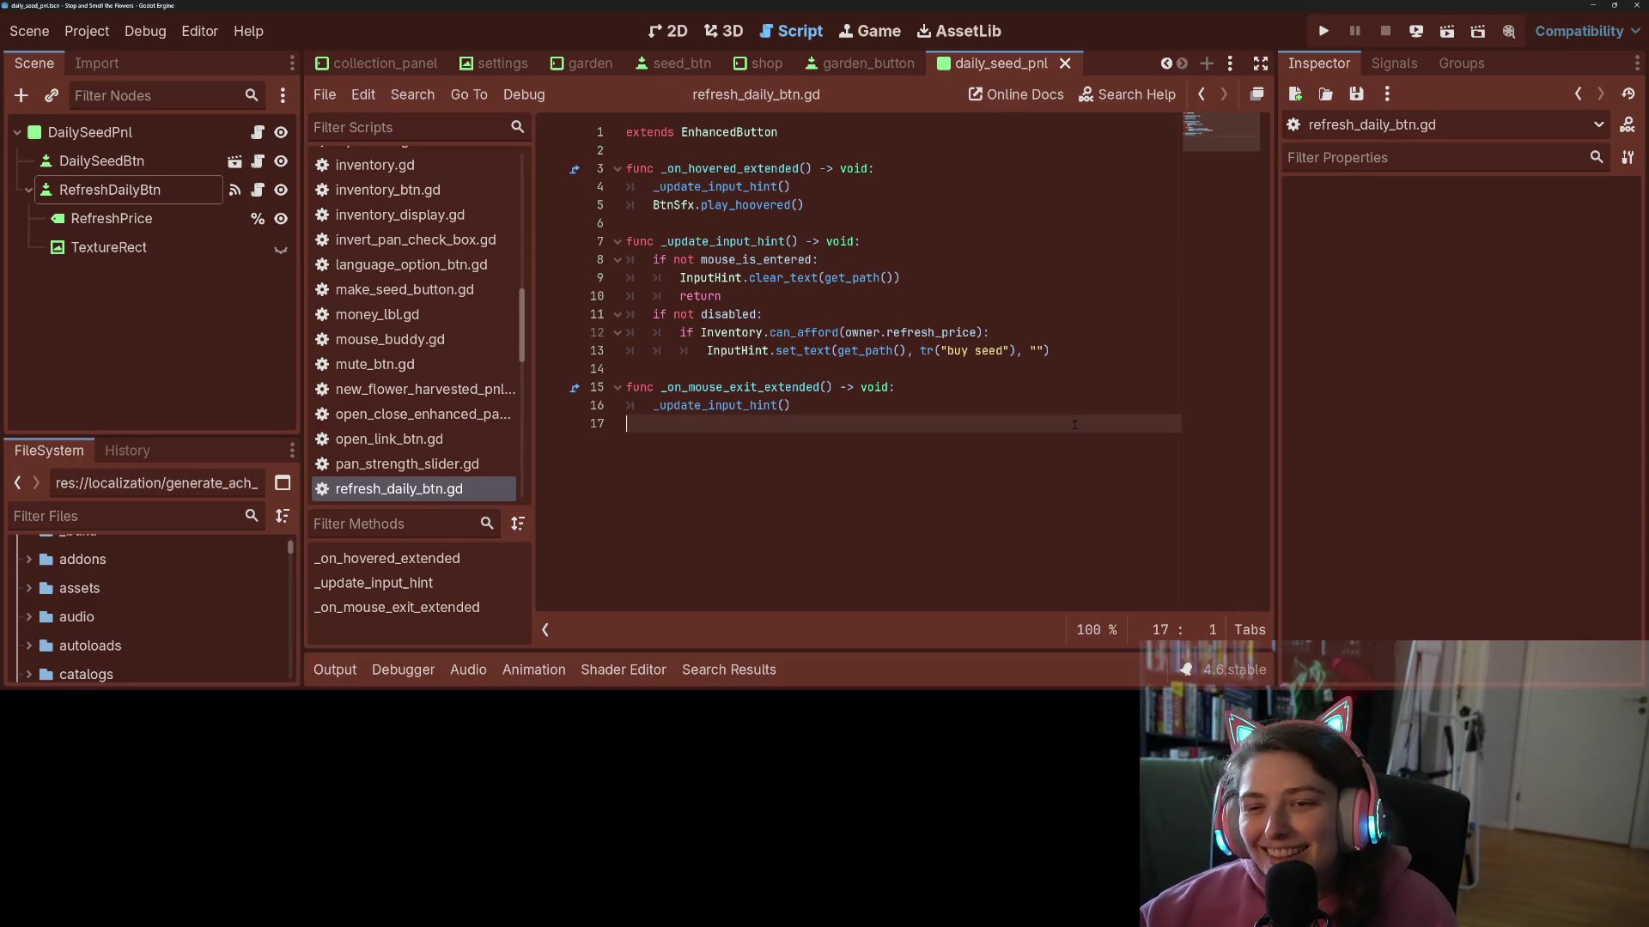
key("ctrl+s")
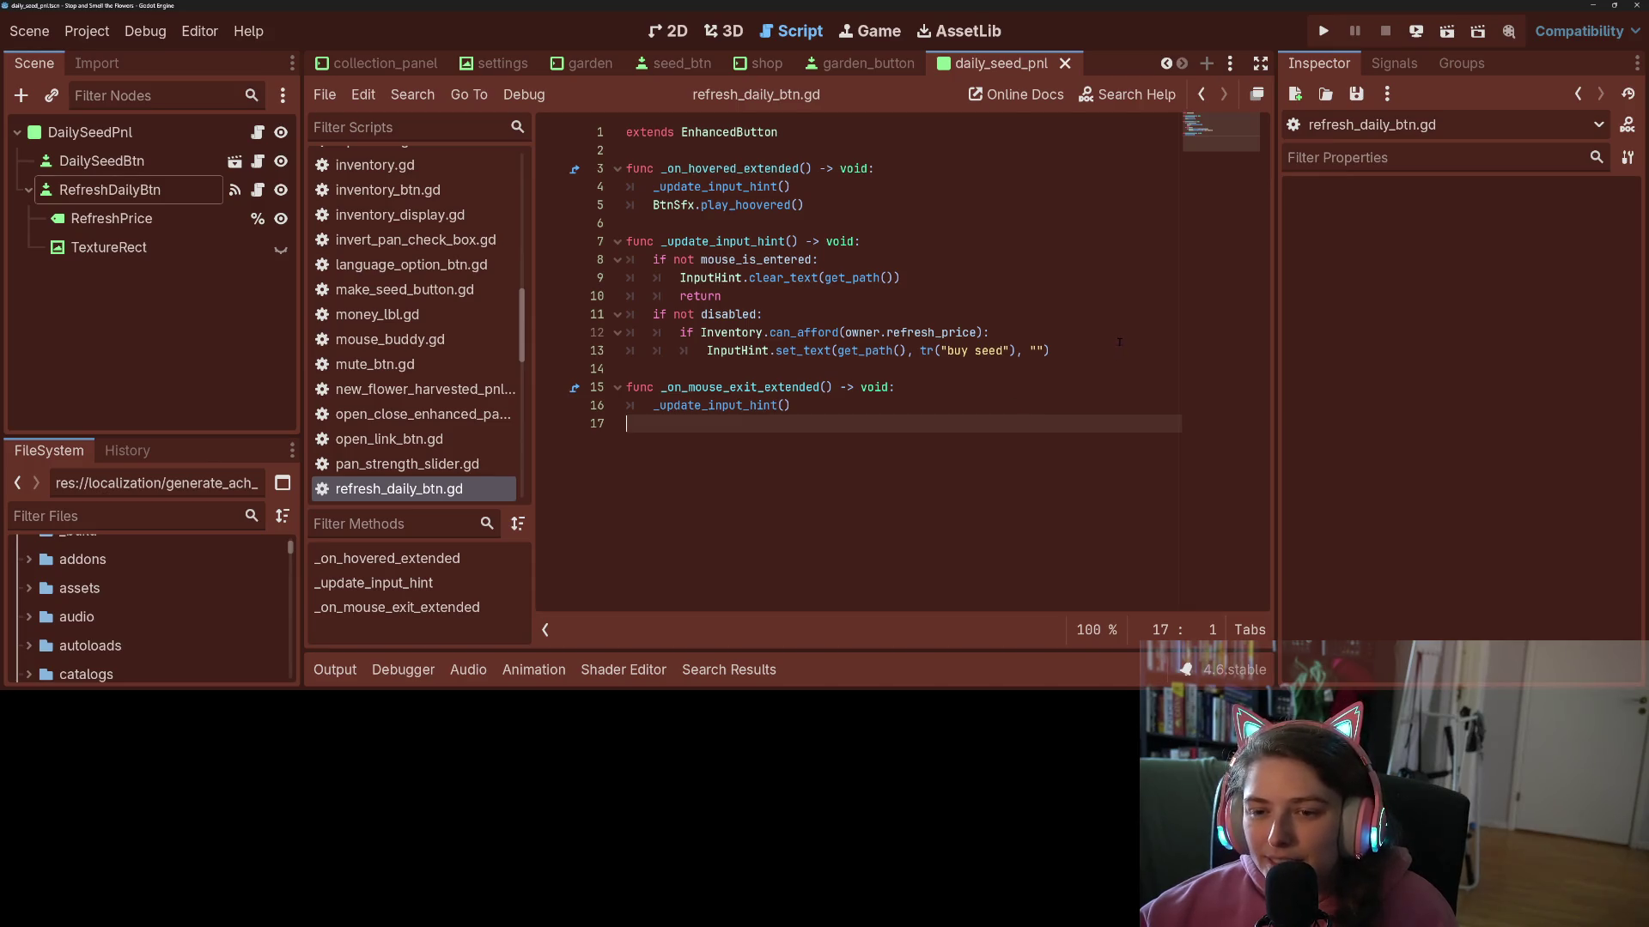
key("alt+Tab")
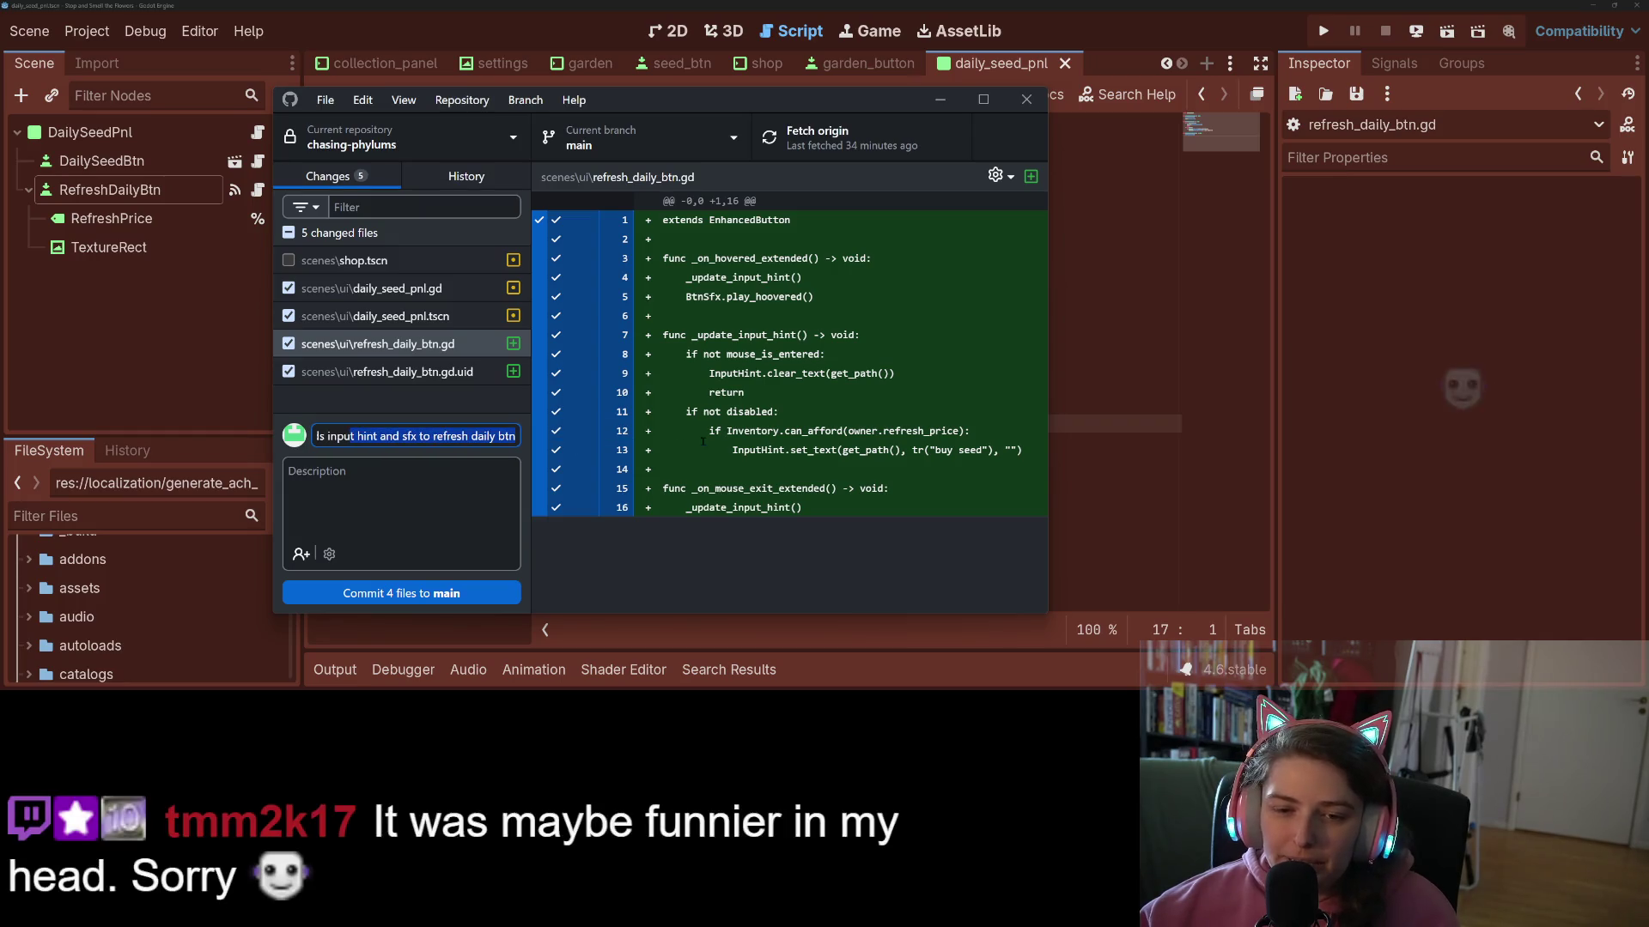
- Inspect the refresh_daily_btn.gd.uid, daily_seed_pnl.tscn and daily_seed_pnl.gd diffs, then return to Godot
left_click(431, 378)
left_click(434, 344)
left_click(436, 317)
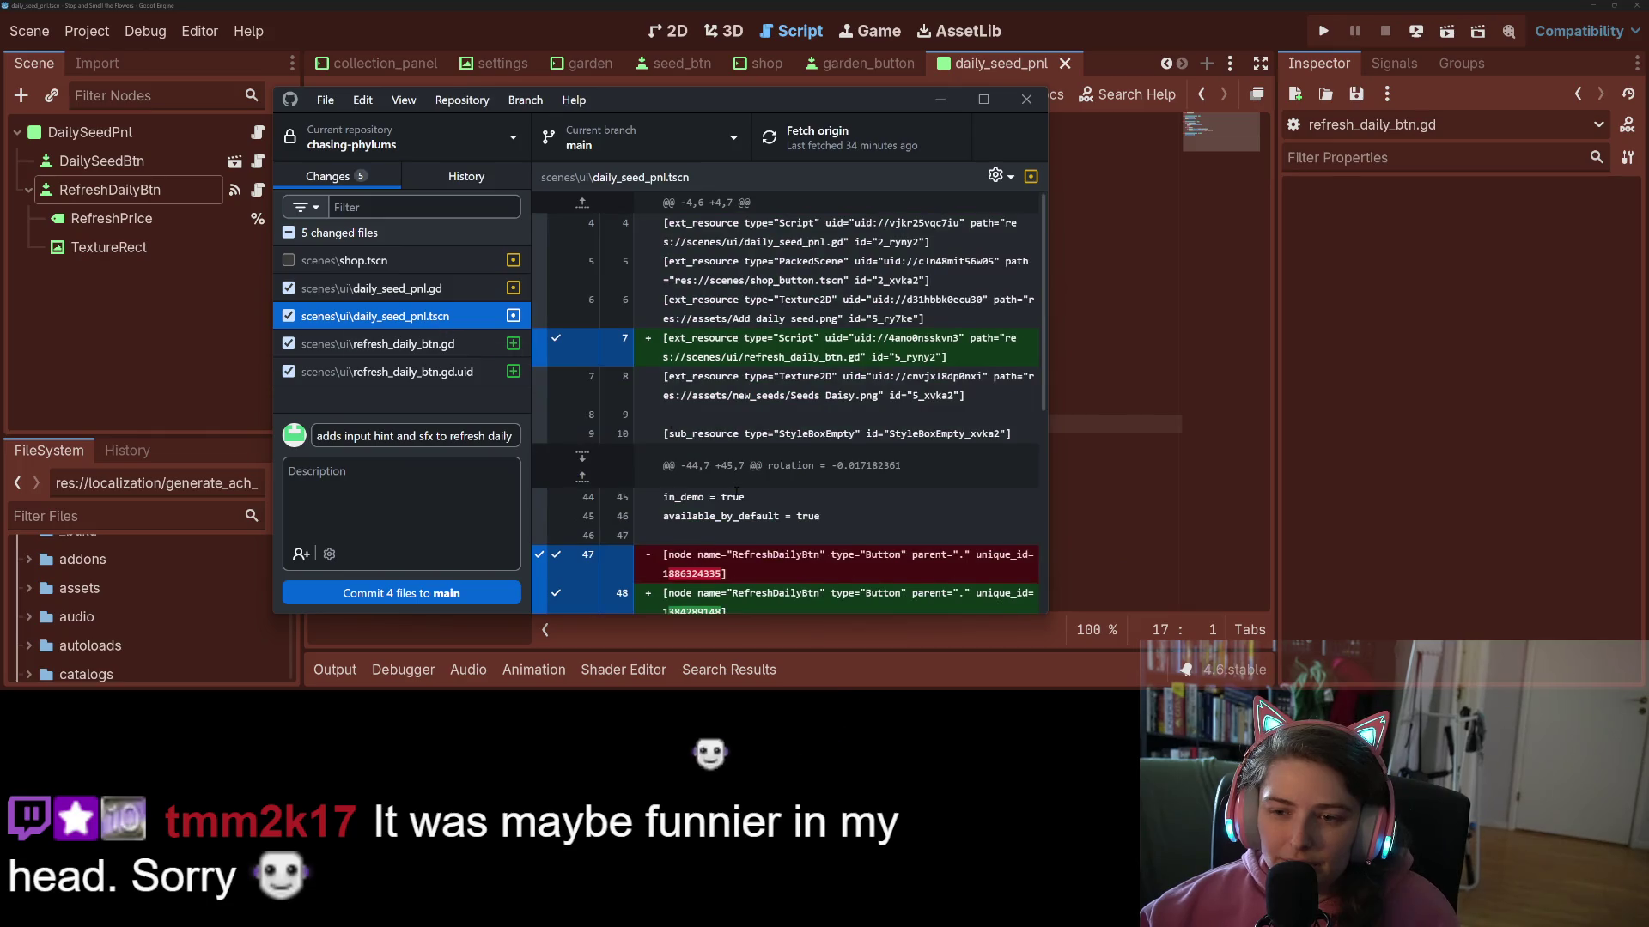
scroll(729, 493, "down", 4)
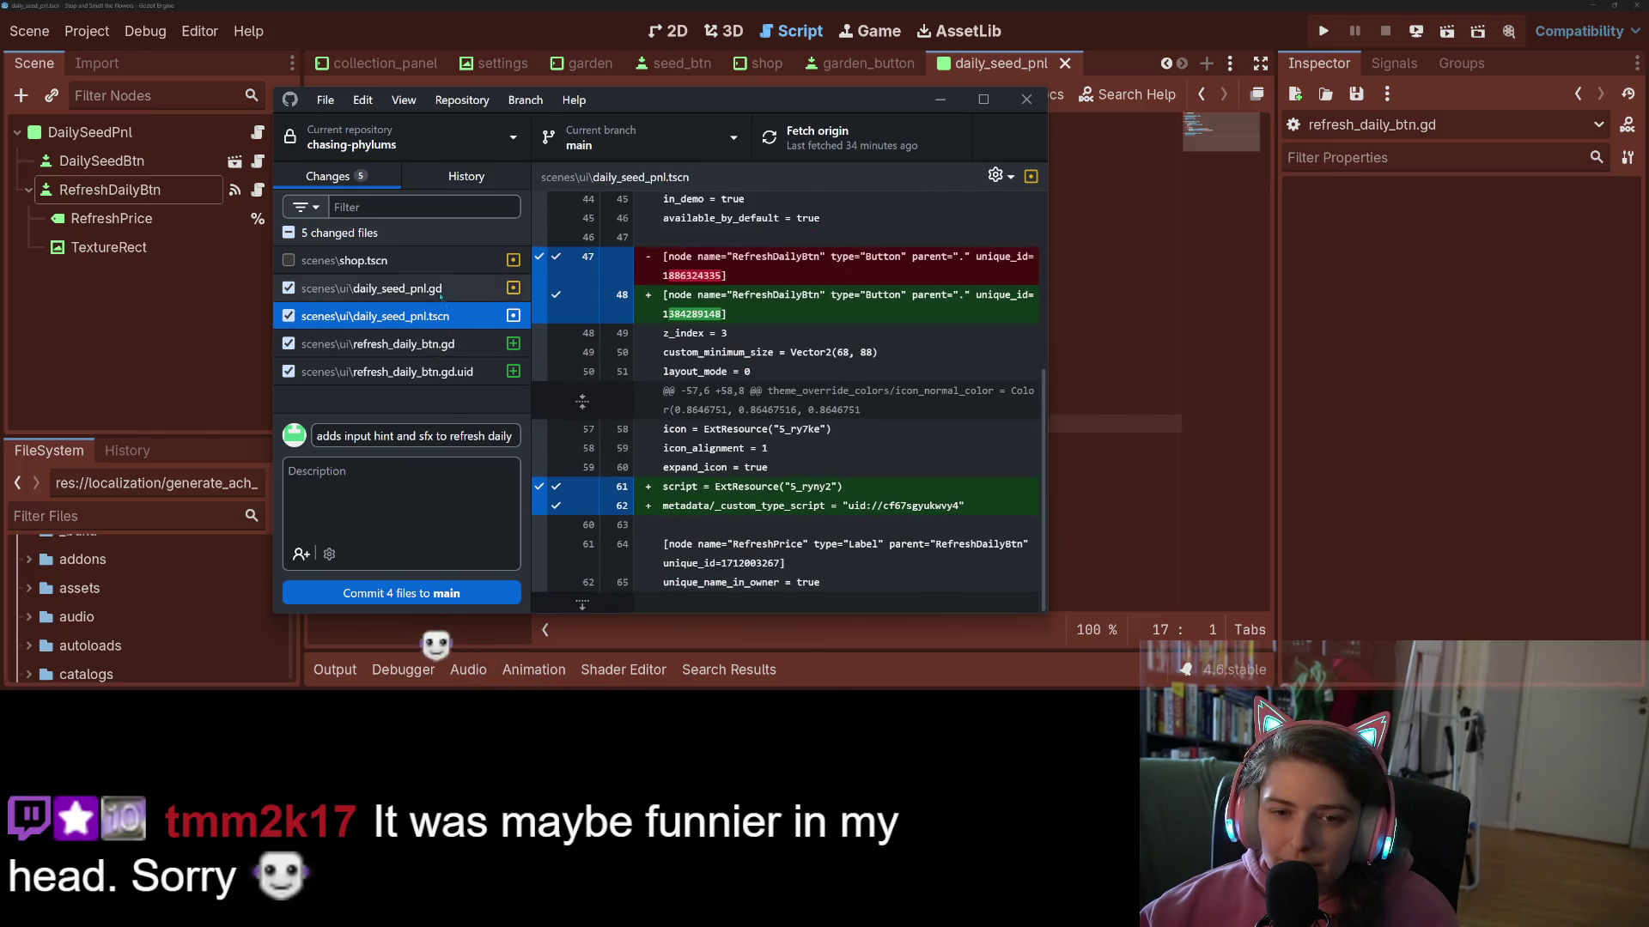
left_click(403, 289)
key("alt+Tab")
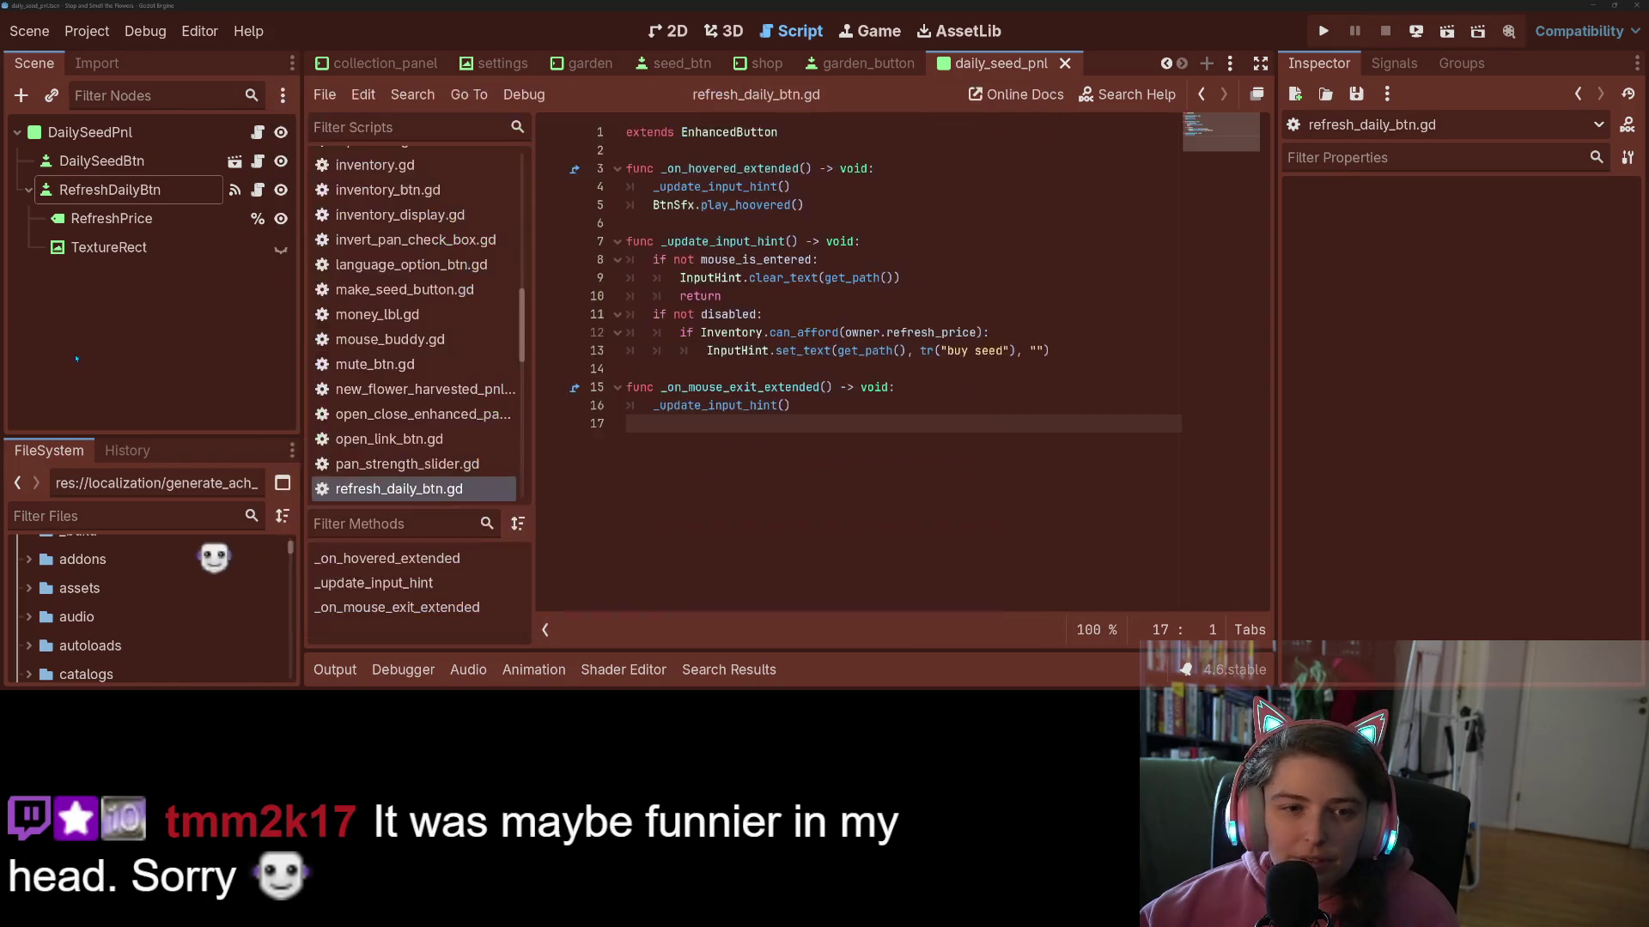
- Use Disconnect All on RefreshDailyBtn's mouse_entered signal, save the scene, and return to GitHub Desktop
left_click(91, 191)
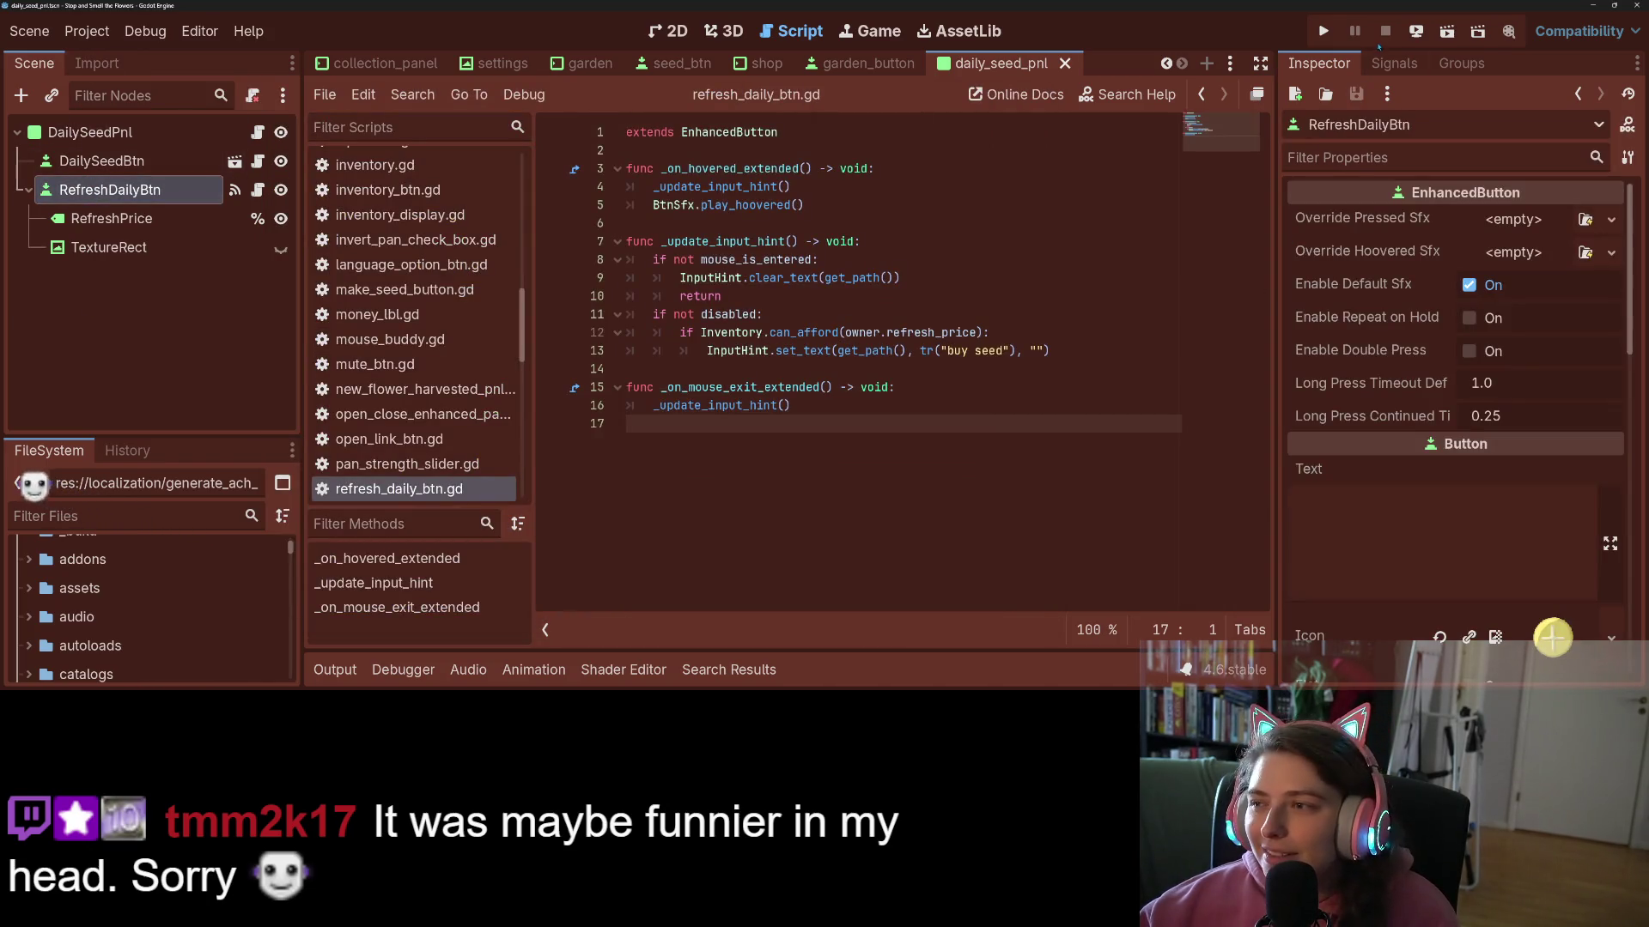
left_click(1394, 64)
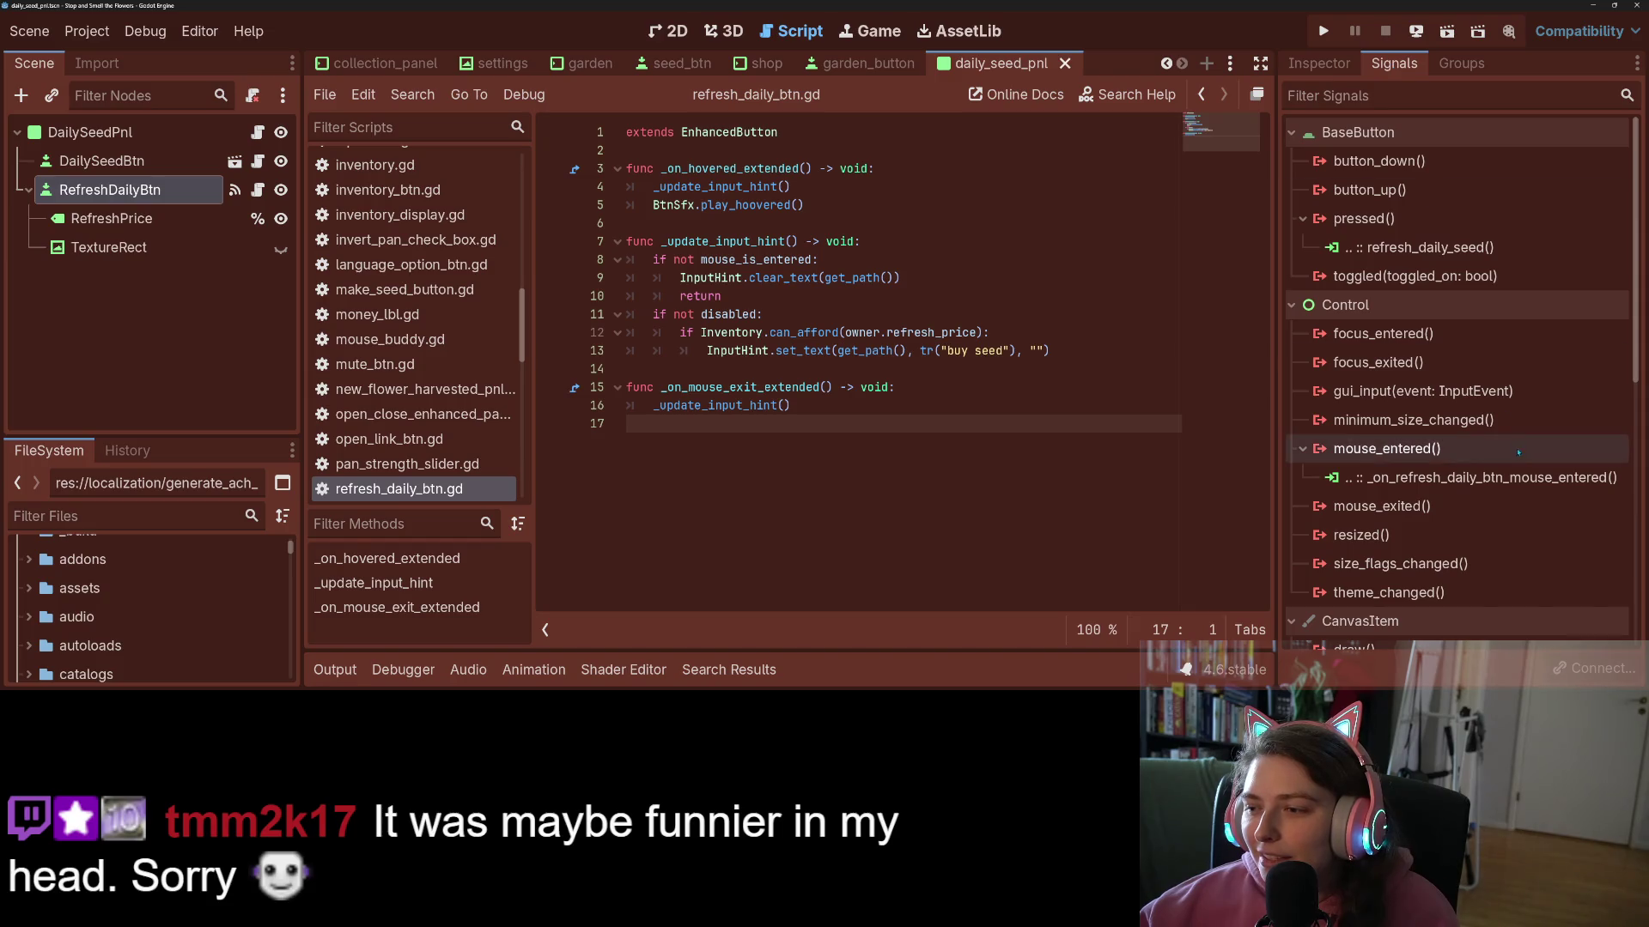
right_click(1451, 448)
left_click(1494, 483)
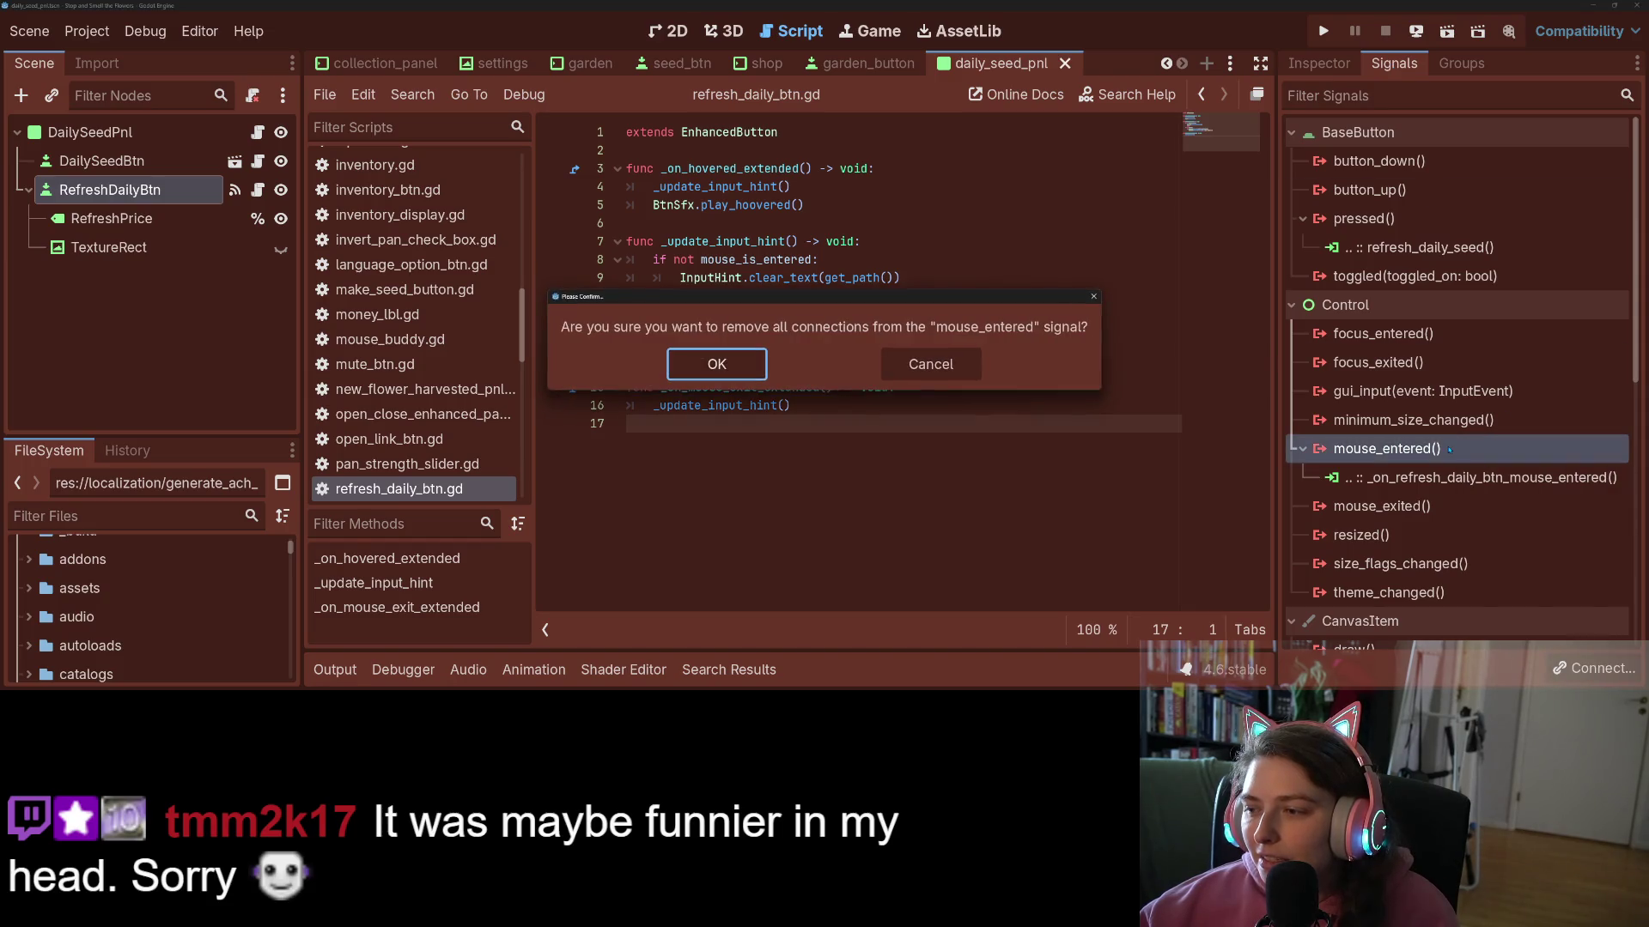
left_click(756, 367)
key("ctrl+s")
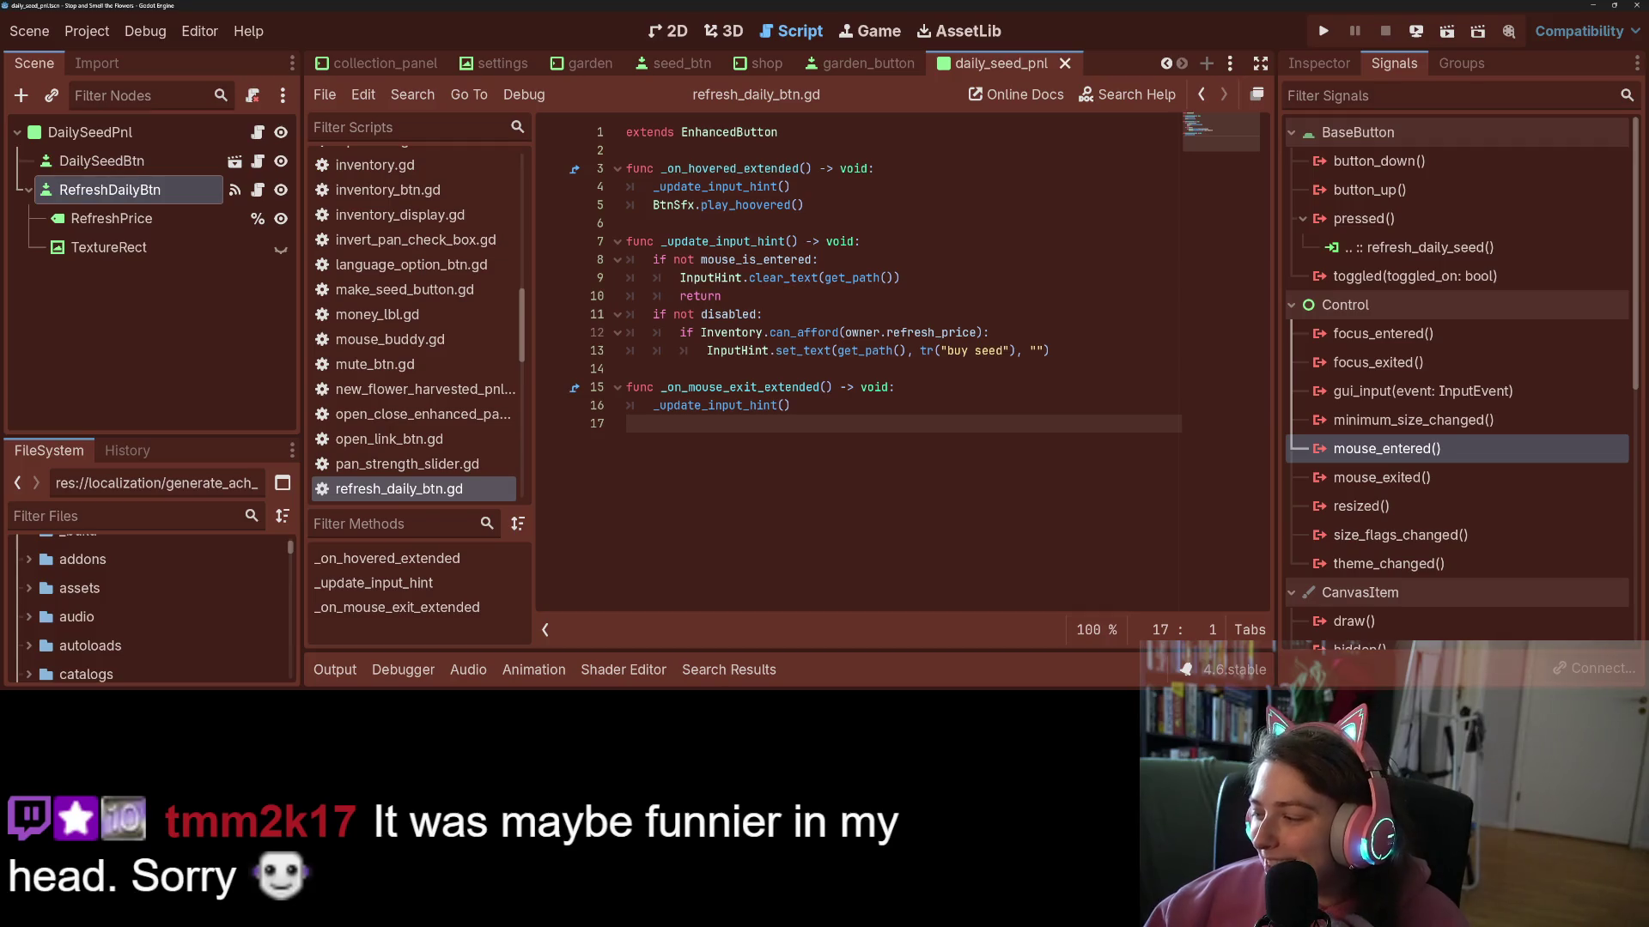
key("alt+Tab")
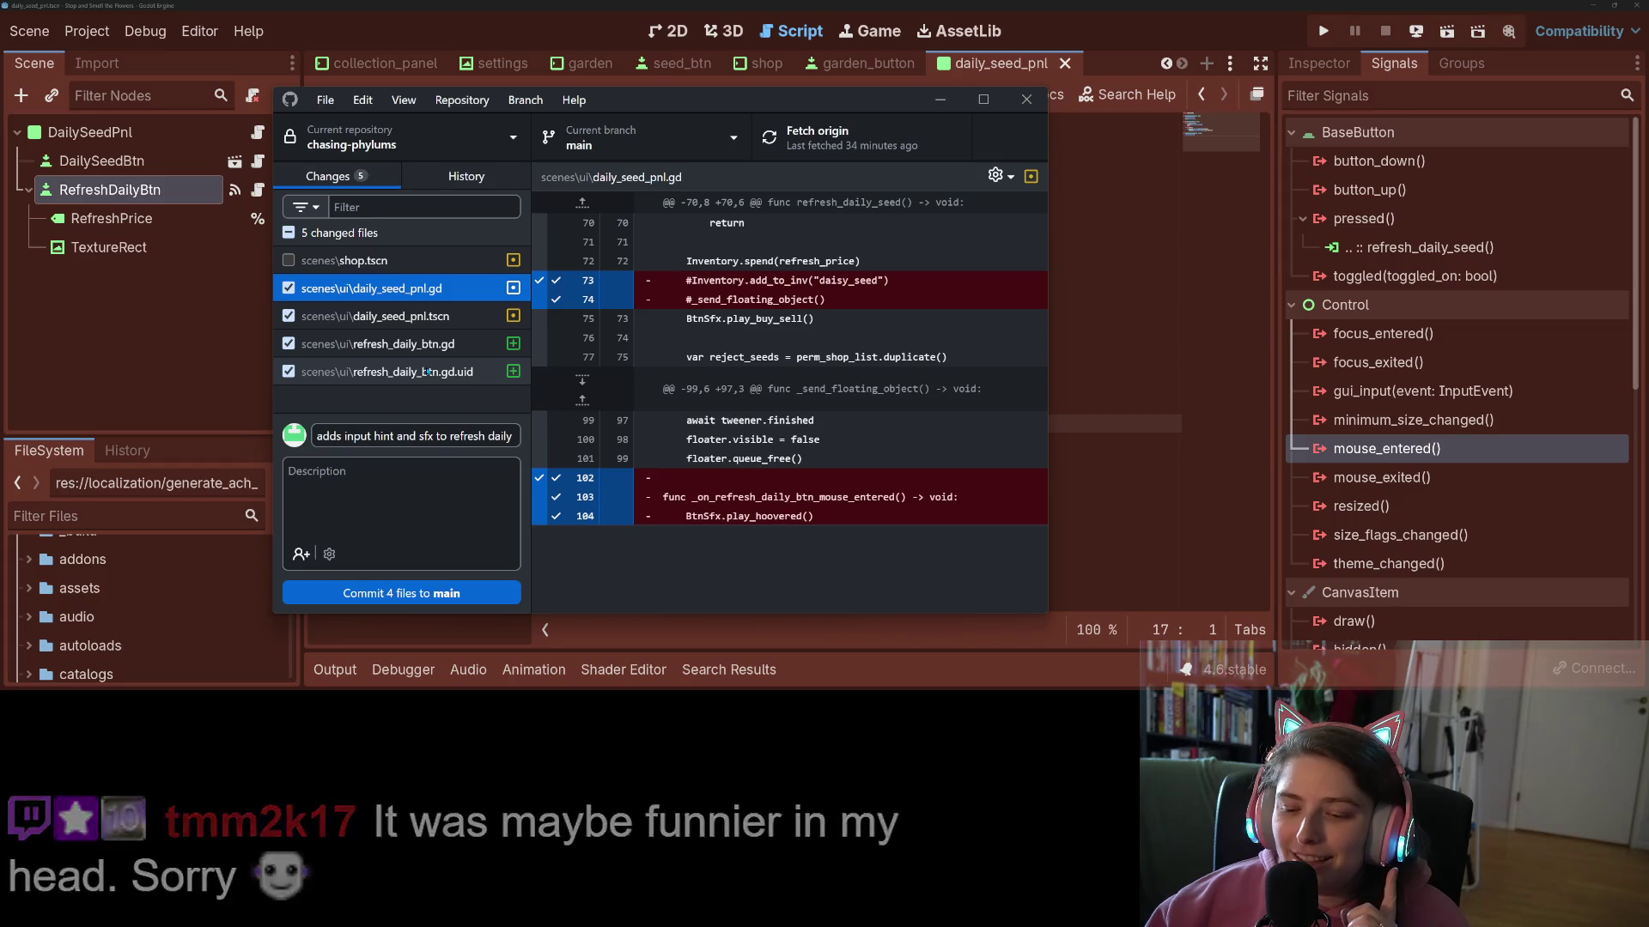
- Review the diffs, commit four files as 'adds input hint and sfx to refresh daily btn', and push
left_click(430, 316)
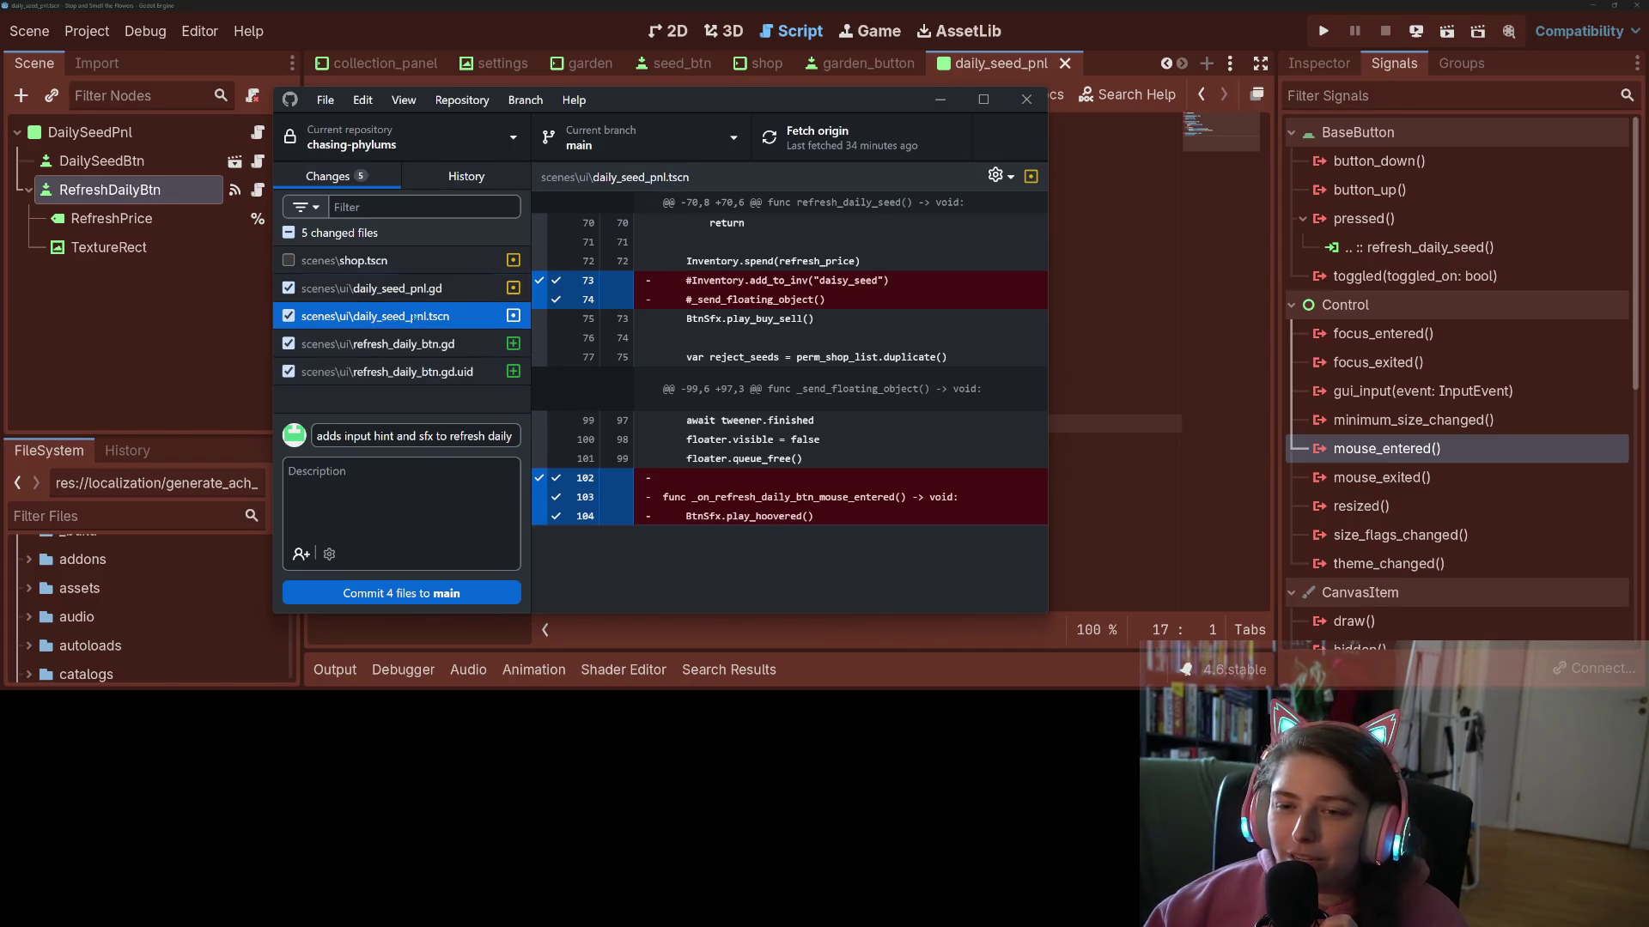
left_click(434, 289)
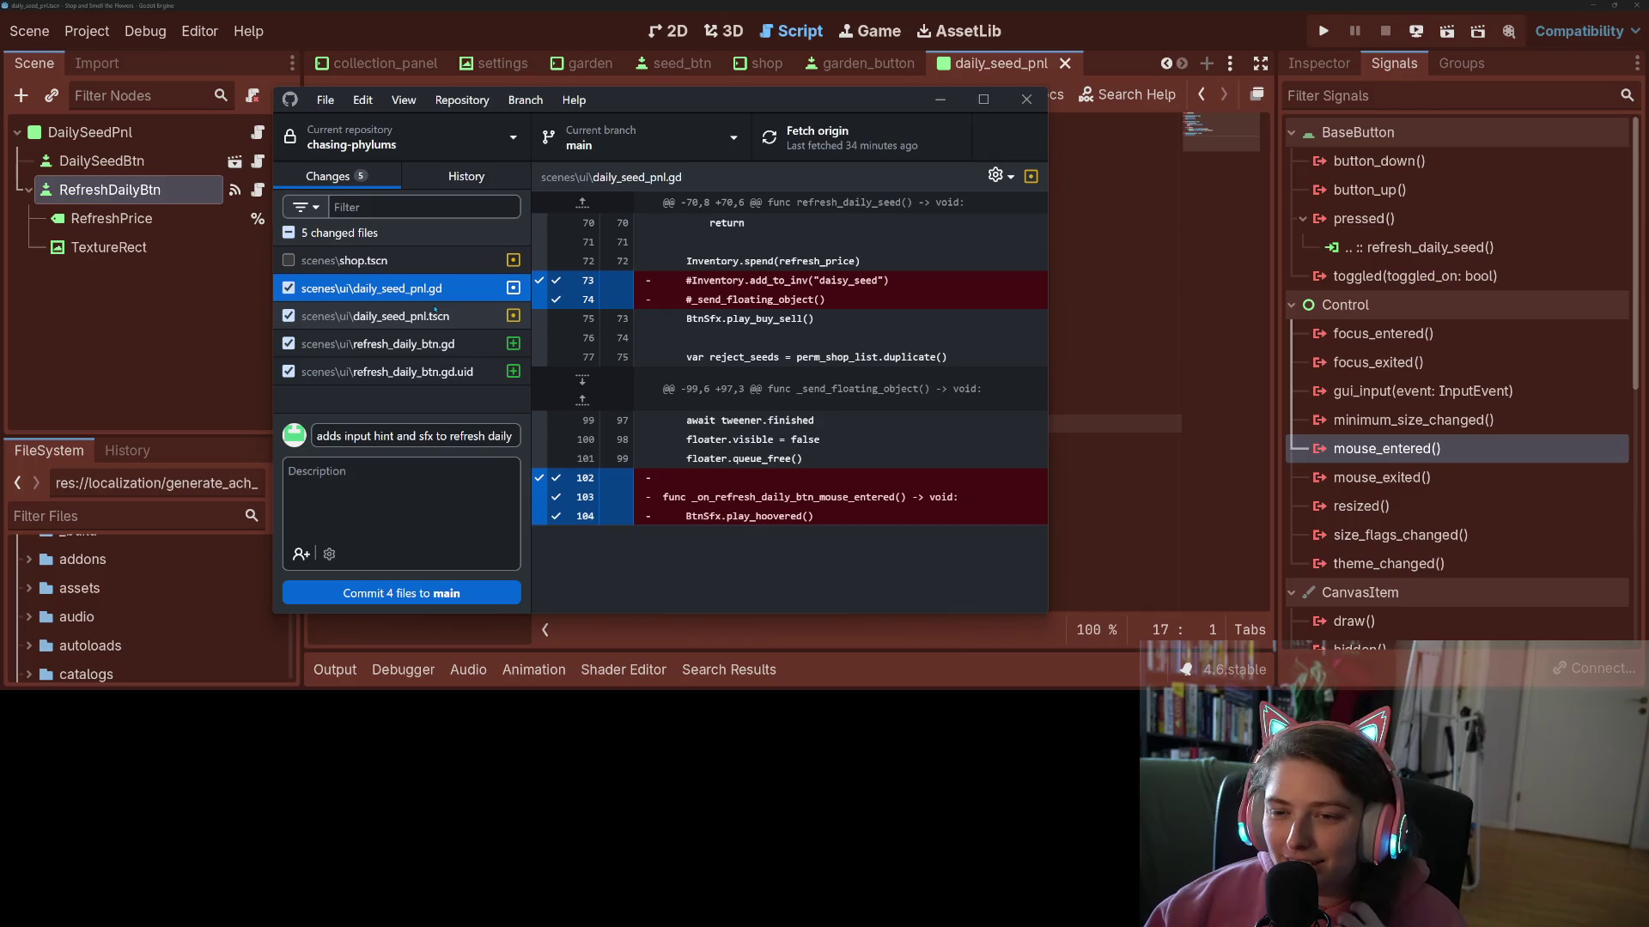
left_click(434, 314)
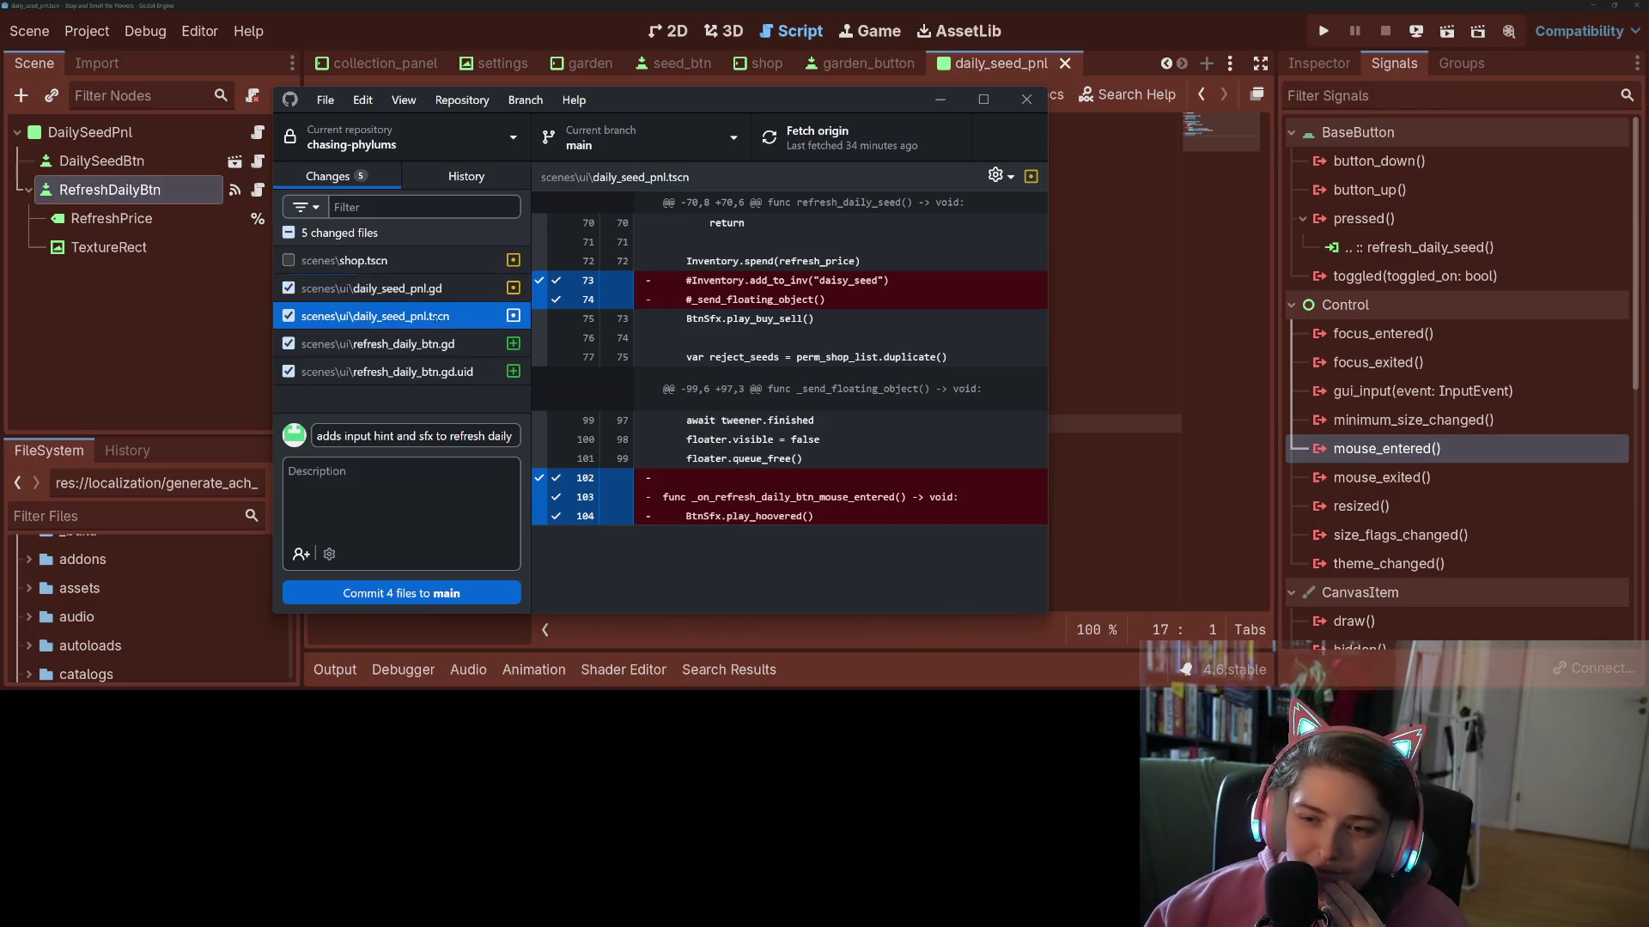
scroll(786, 403, "down", 10)
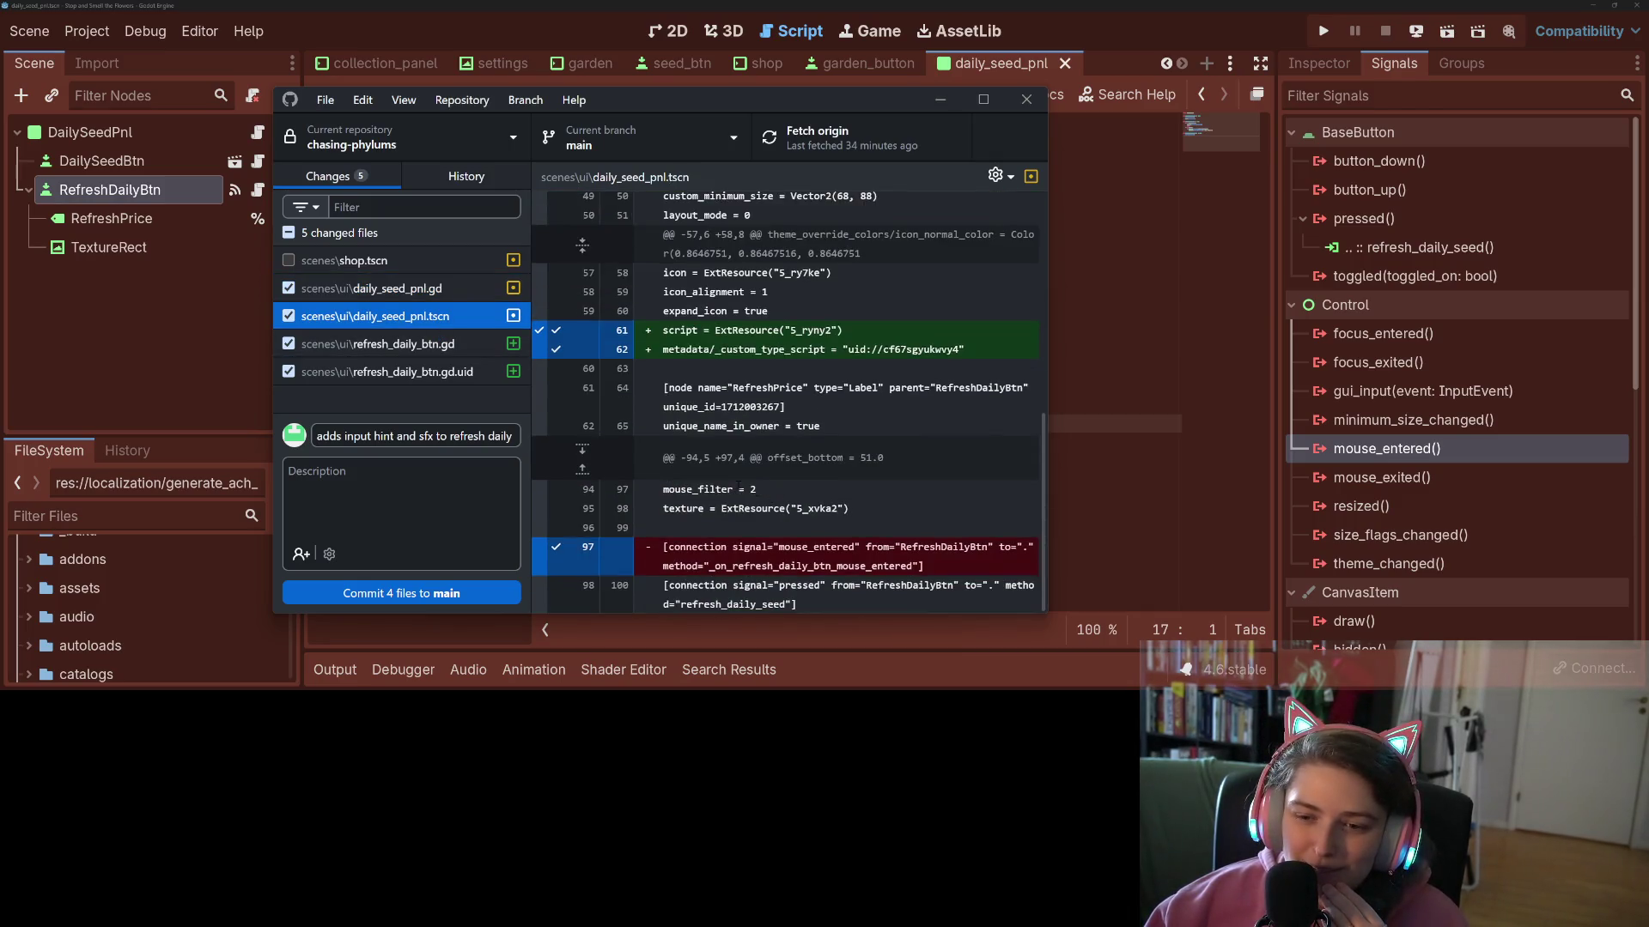
left_click(426, 348)
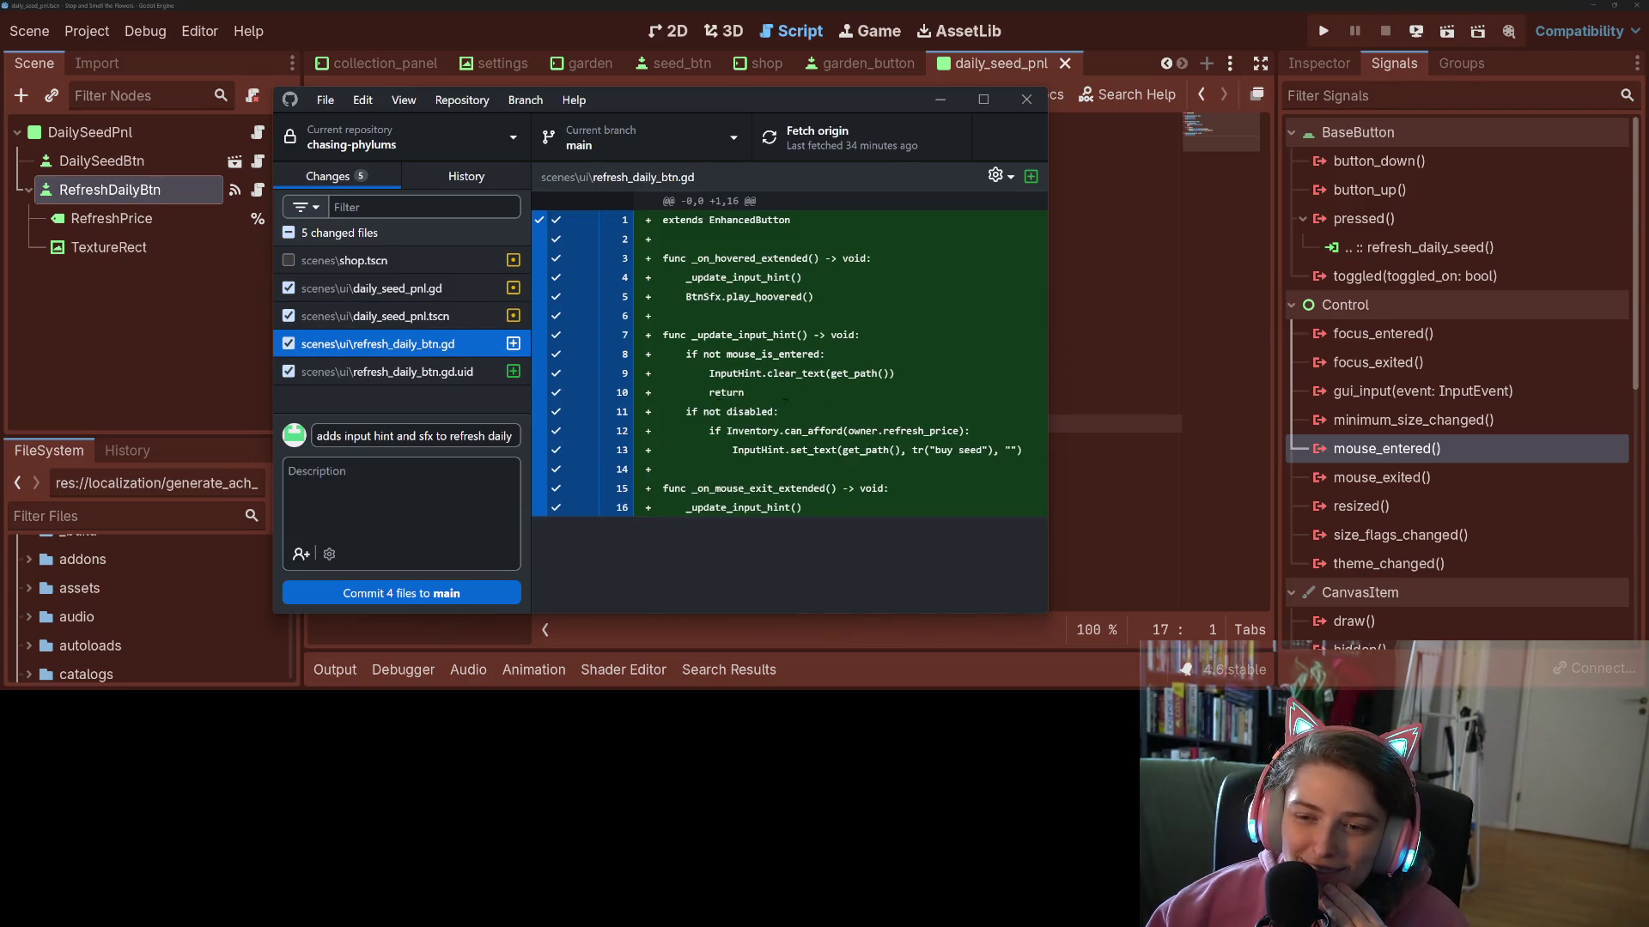
left_click(481, 593)
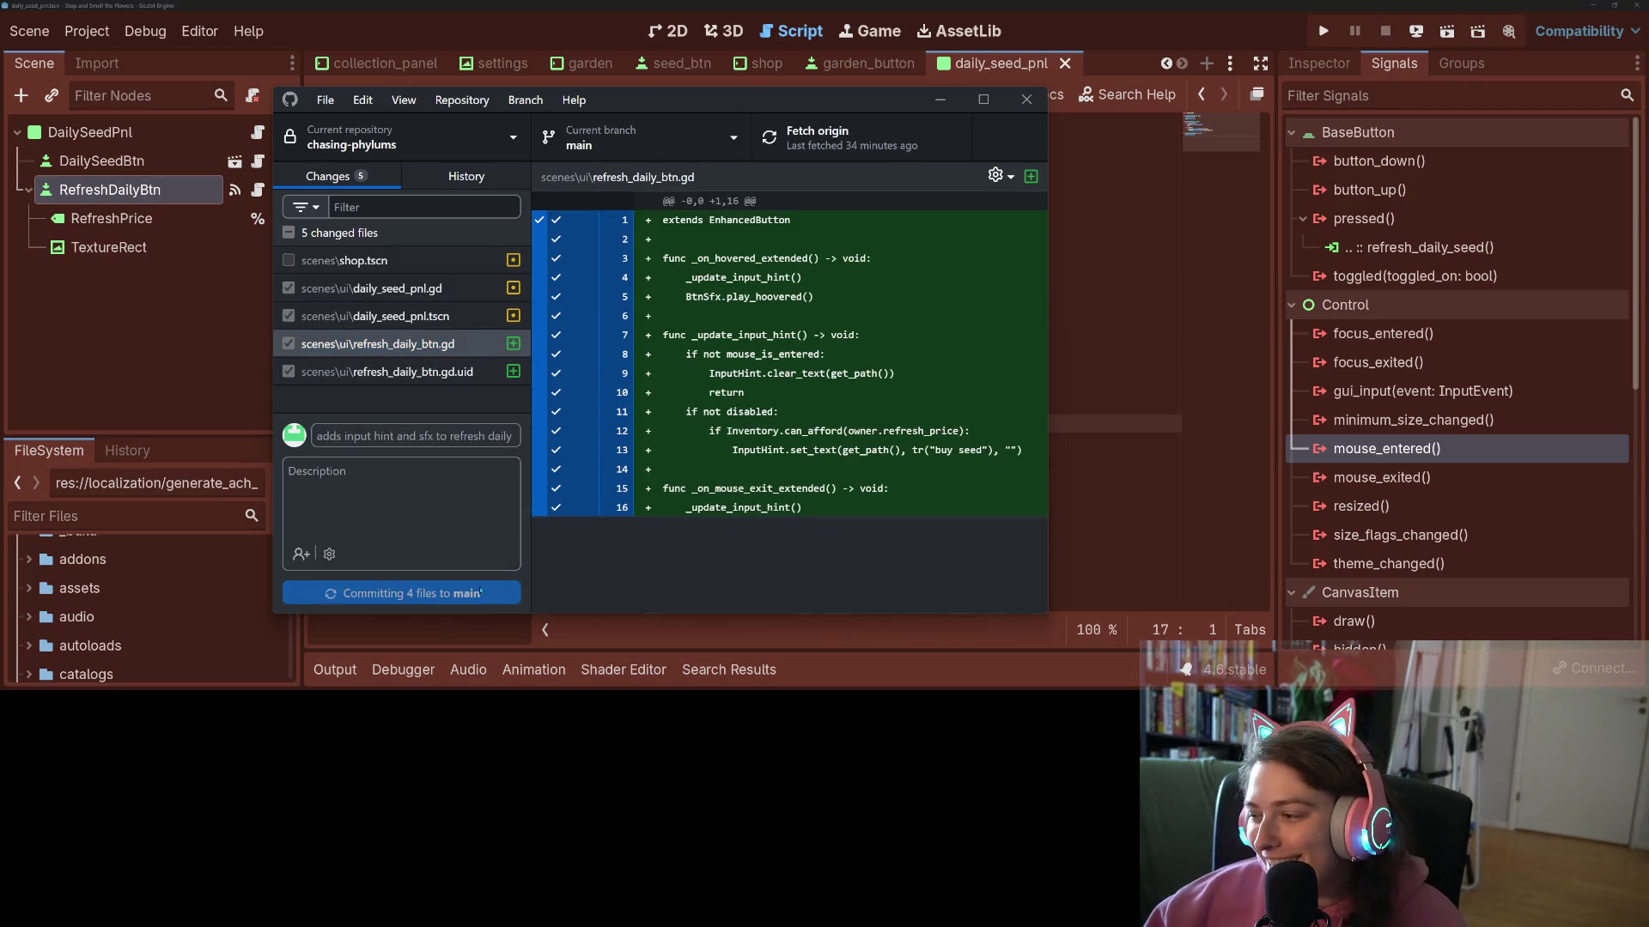
left_click(850, 146)
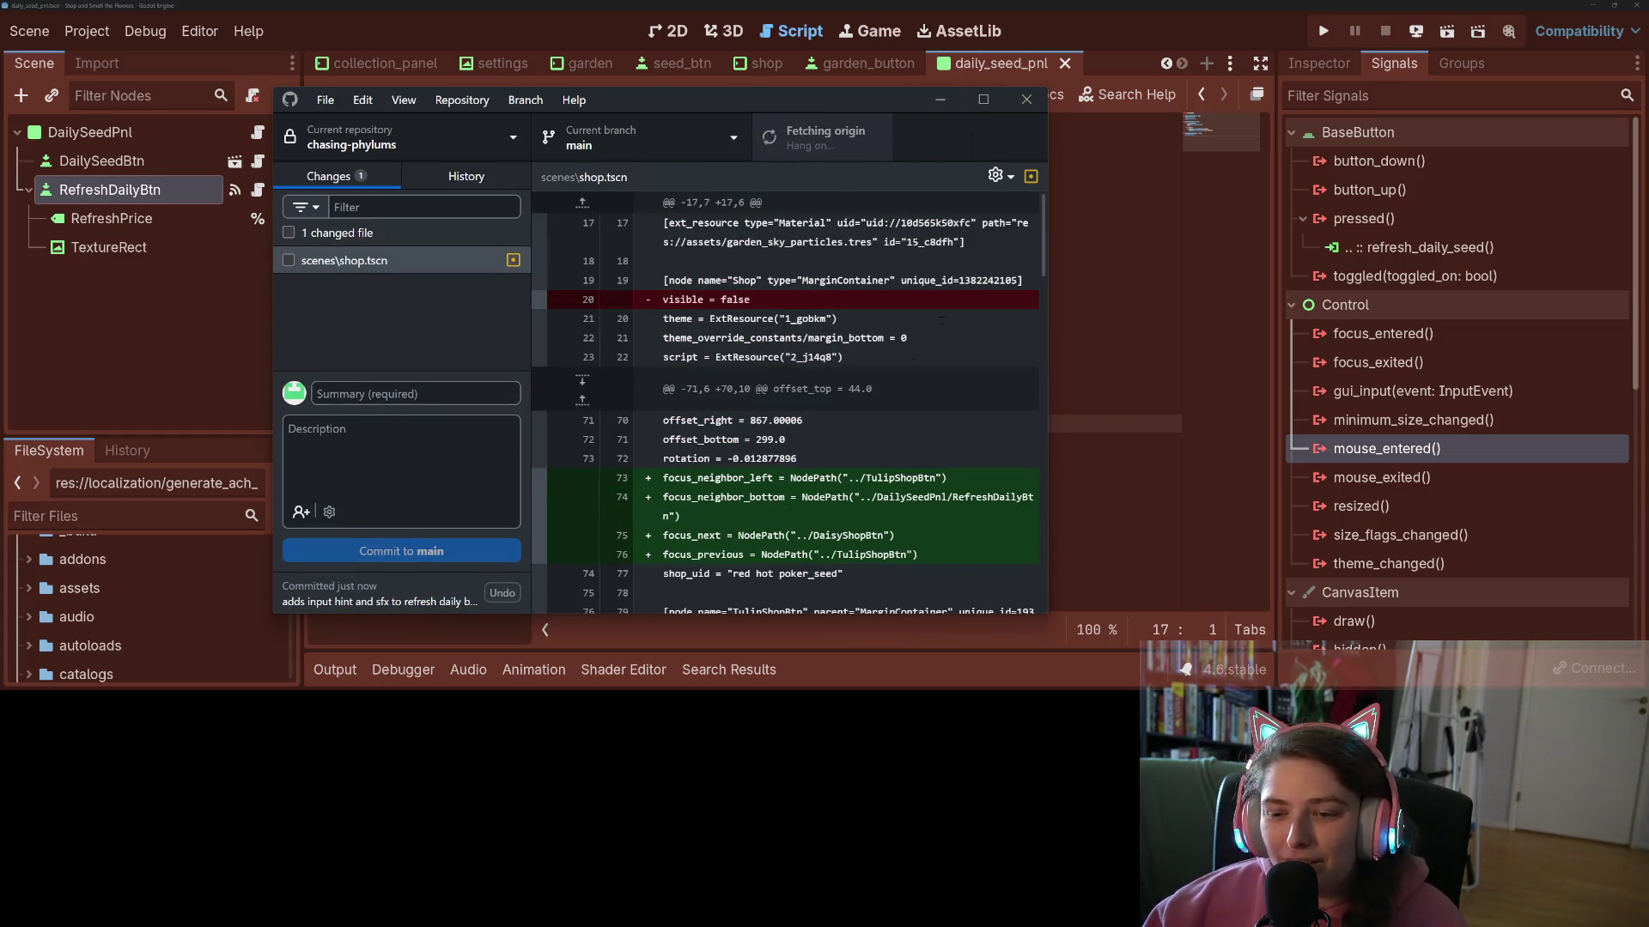
- Check shop.tscn and enter the summary 'adds focus neighbors in shop'
left_click(1083, 365)
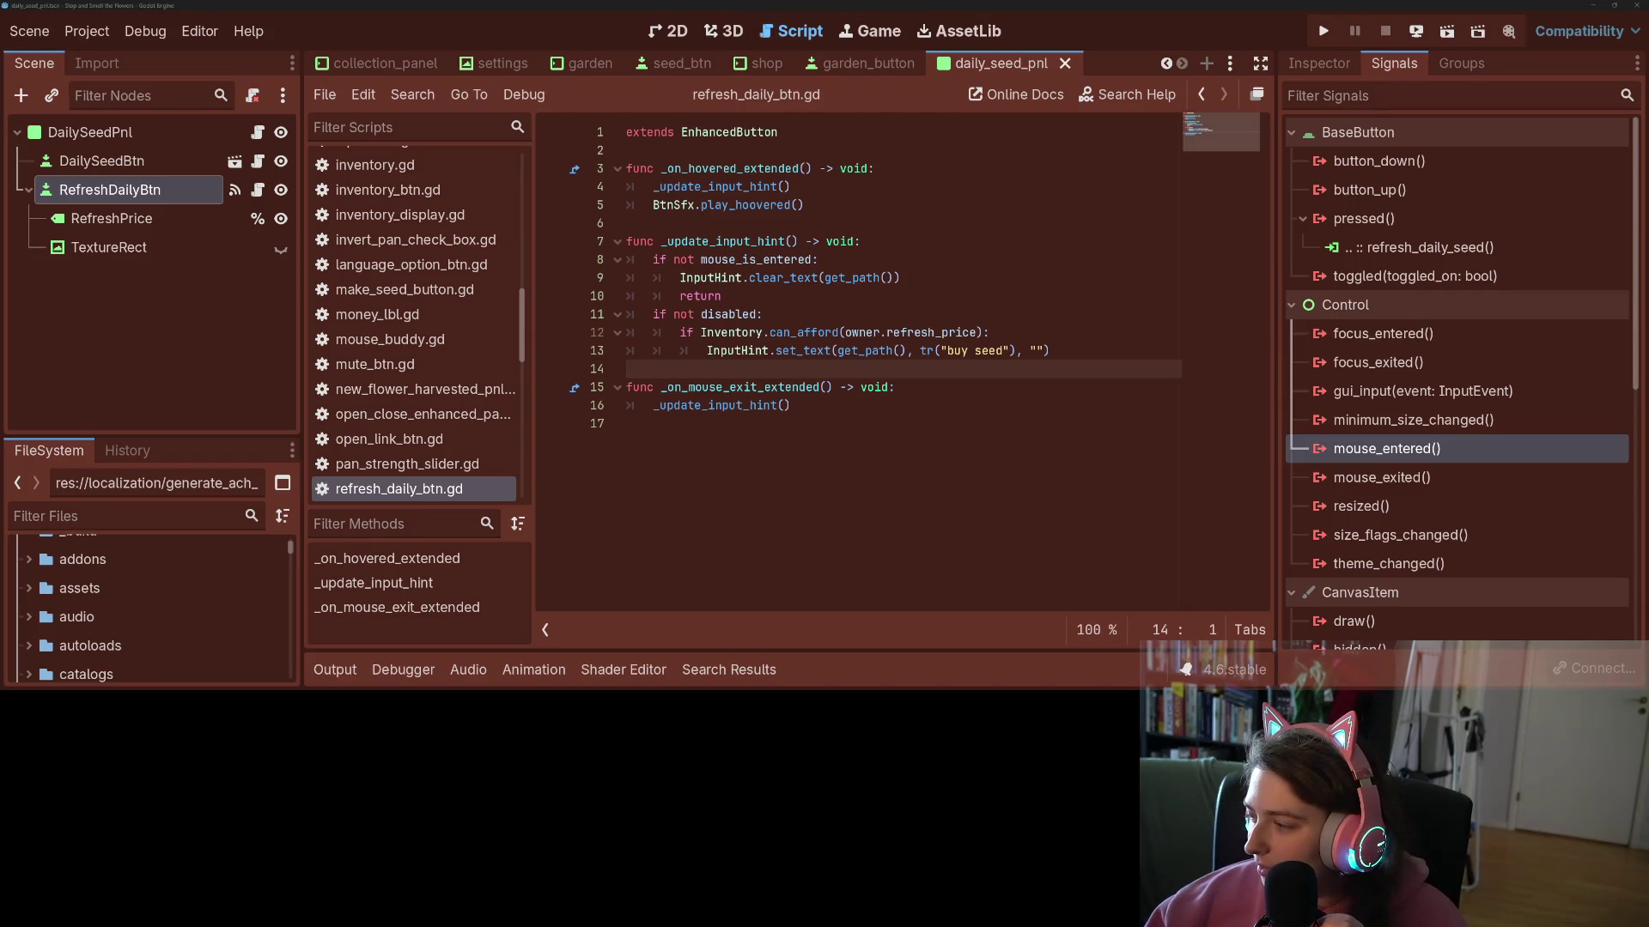
key("alt+Tab")
scroll(785, 403, "down", 5)
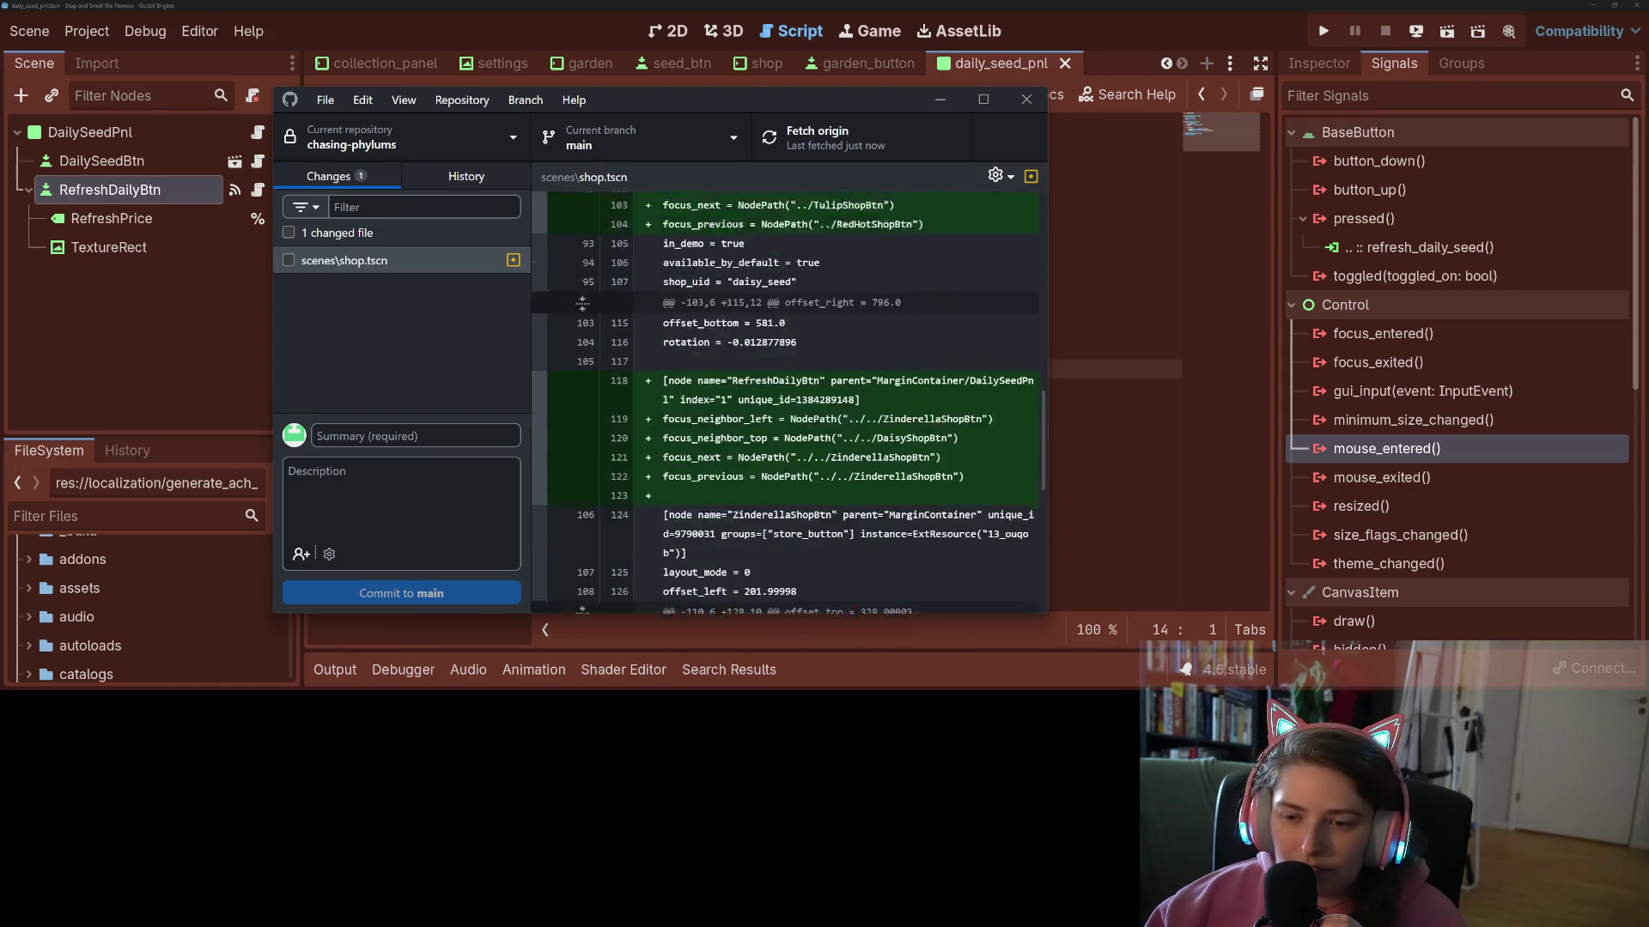
scroll(583, 302, "down", 7)
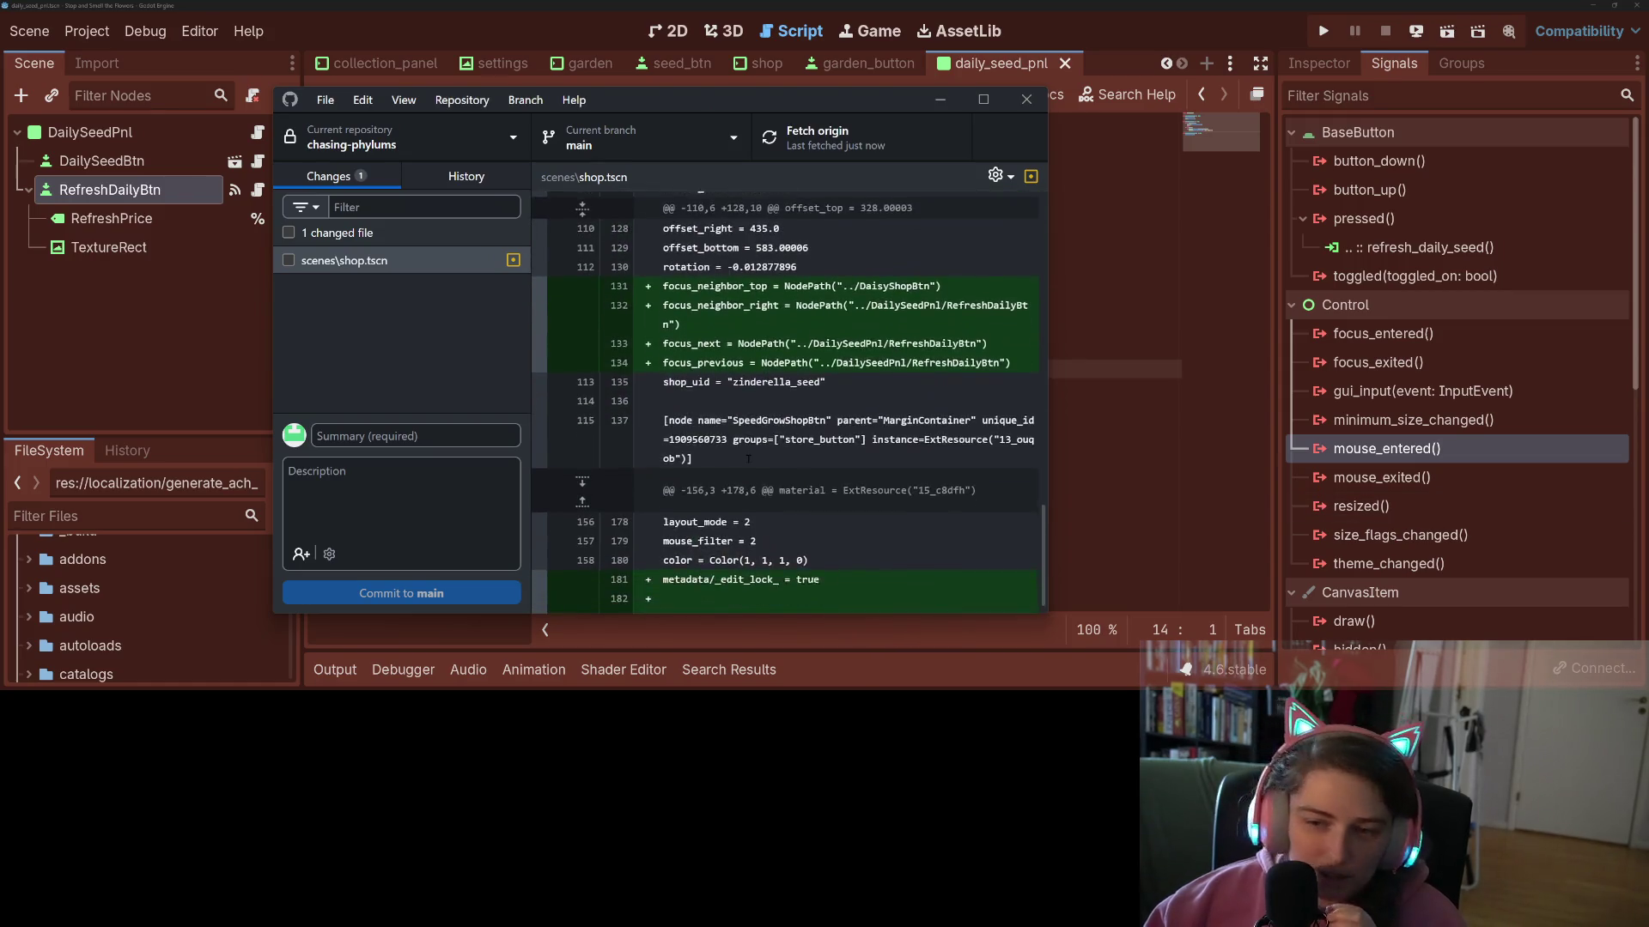
left_click(288, 260)
left_click(455, 435)
type("adds focus nbei")
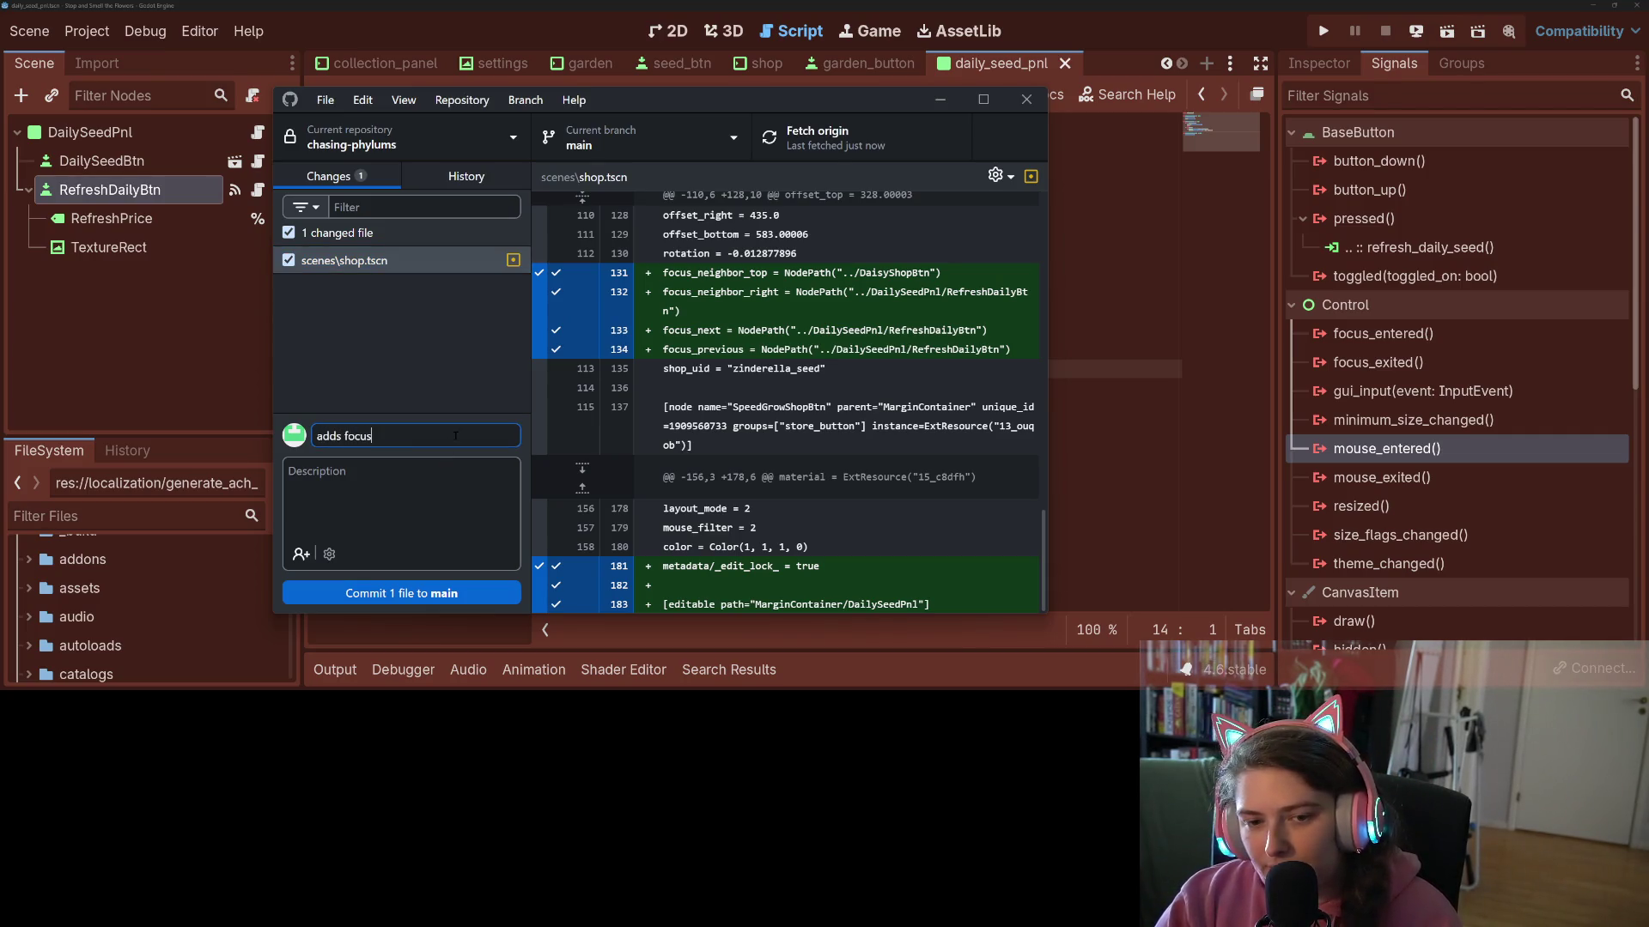
key("BackSpace")
key("BackSpace")
key("BackSpace")
type("eigh")
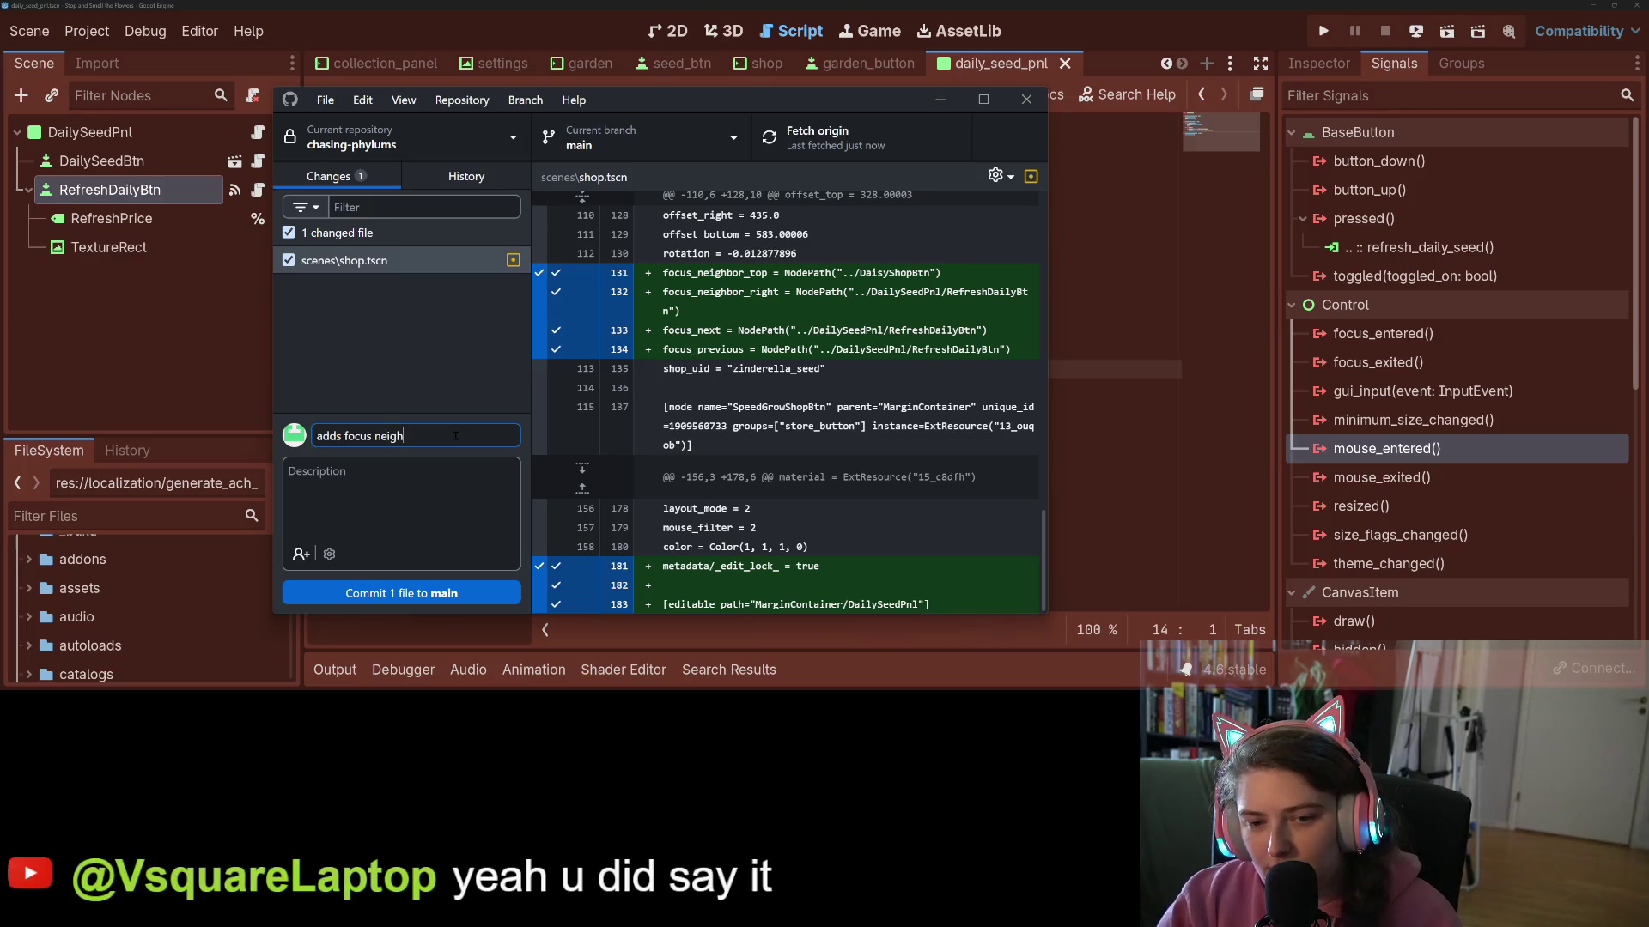
type("bors in shop")
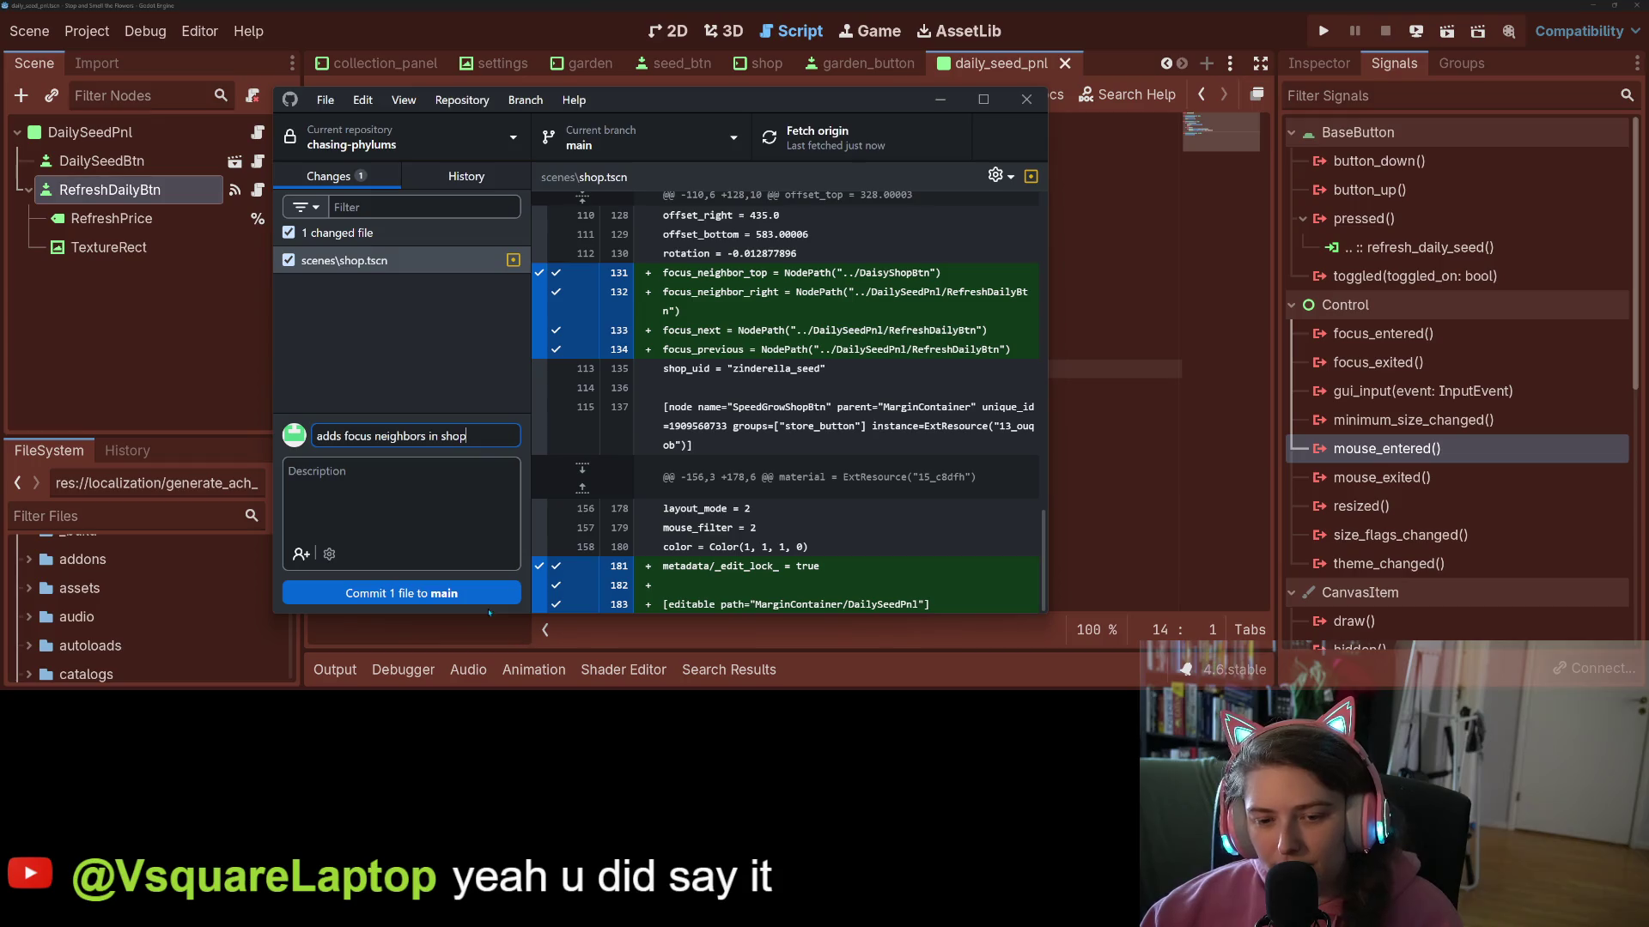
- Commit shop.tscn to main, push to origin, and run the project
left_click(489, 594)
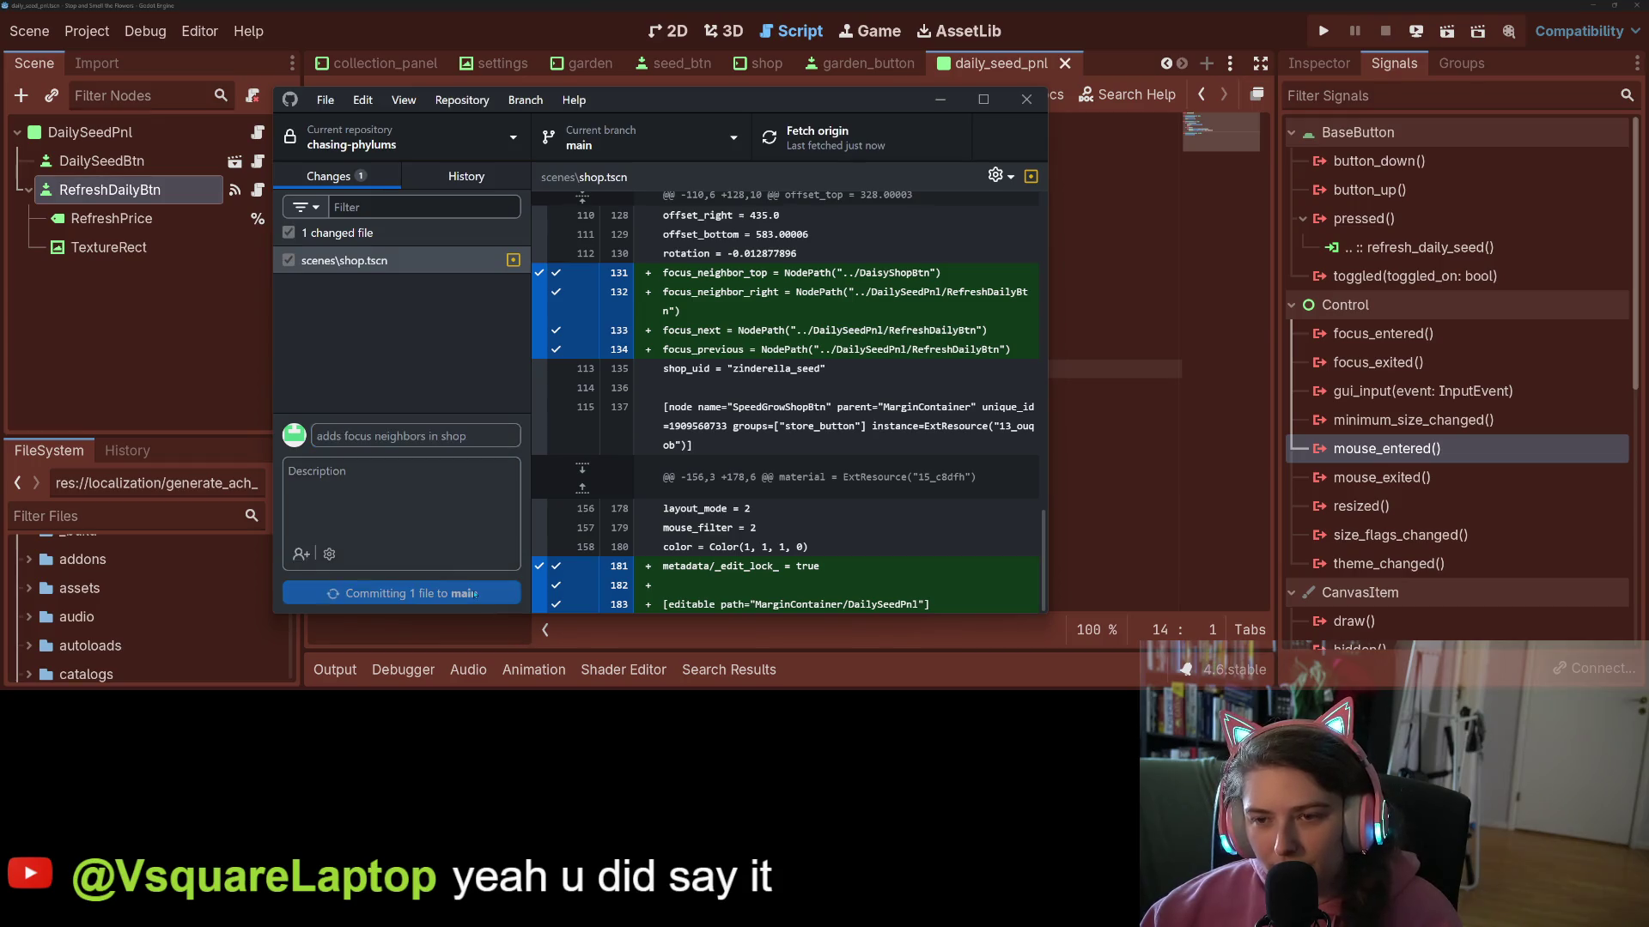
left_click(827, 133)
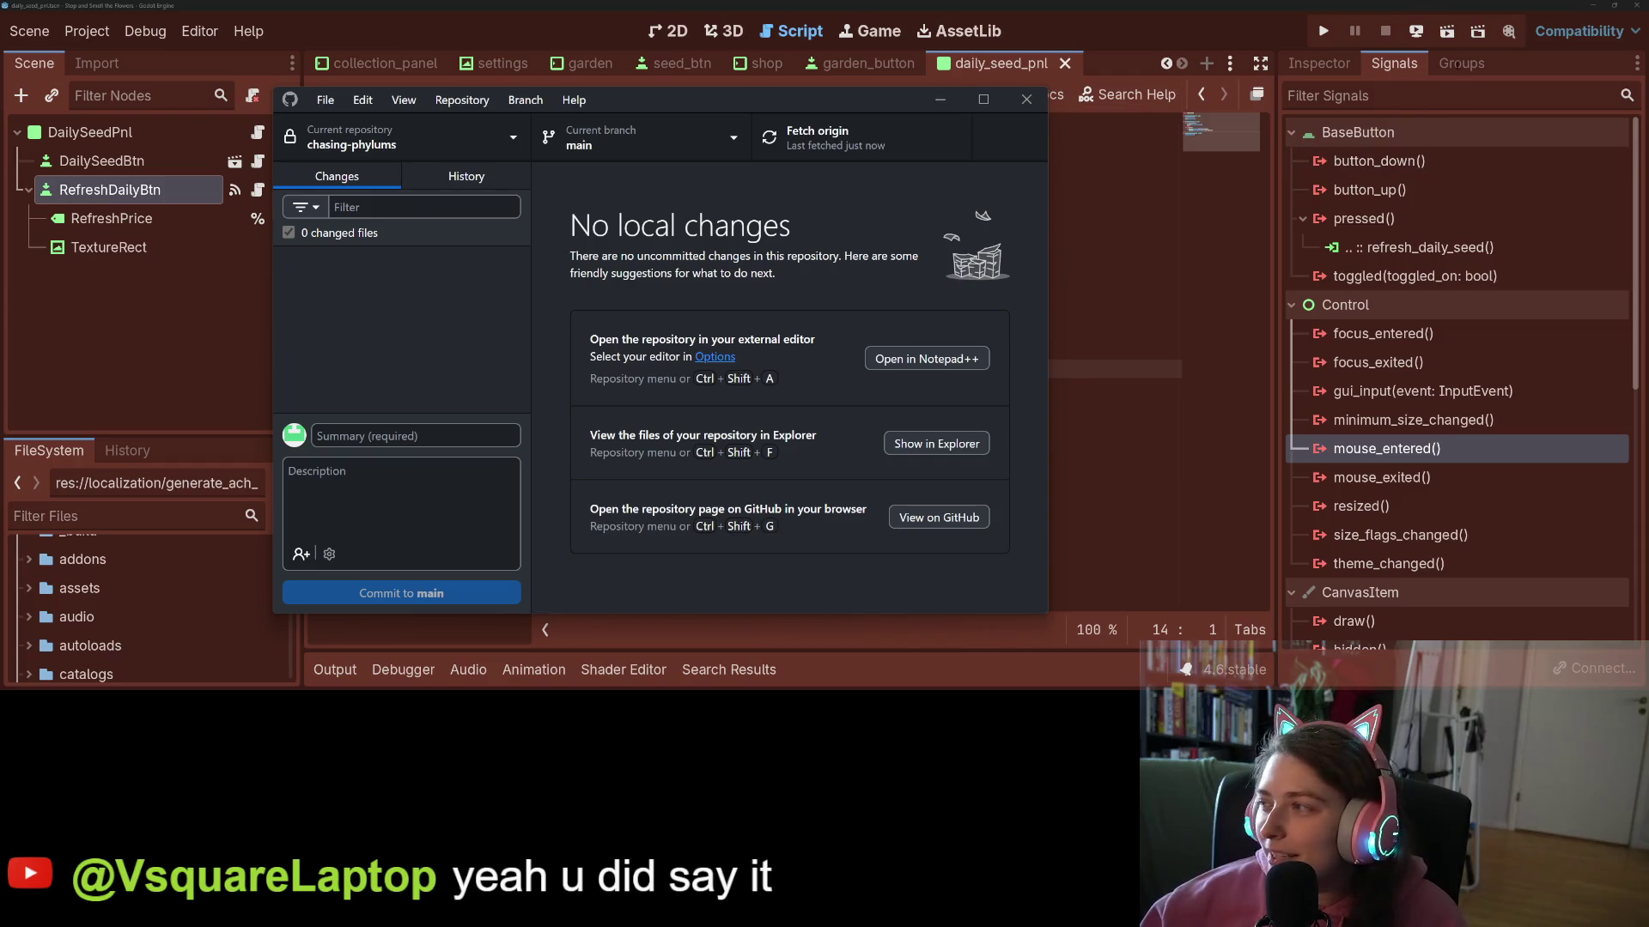
left_click(1322, 31)
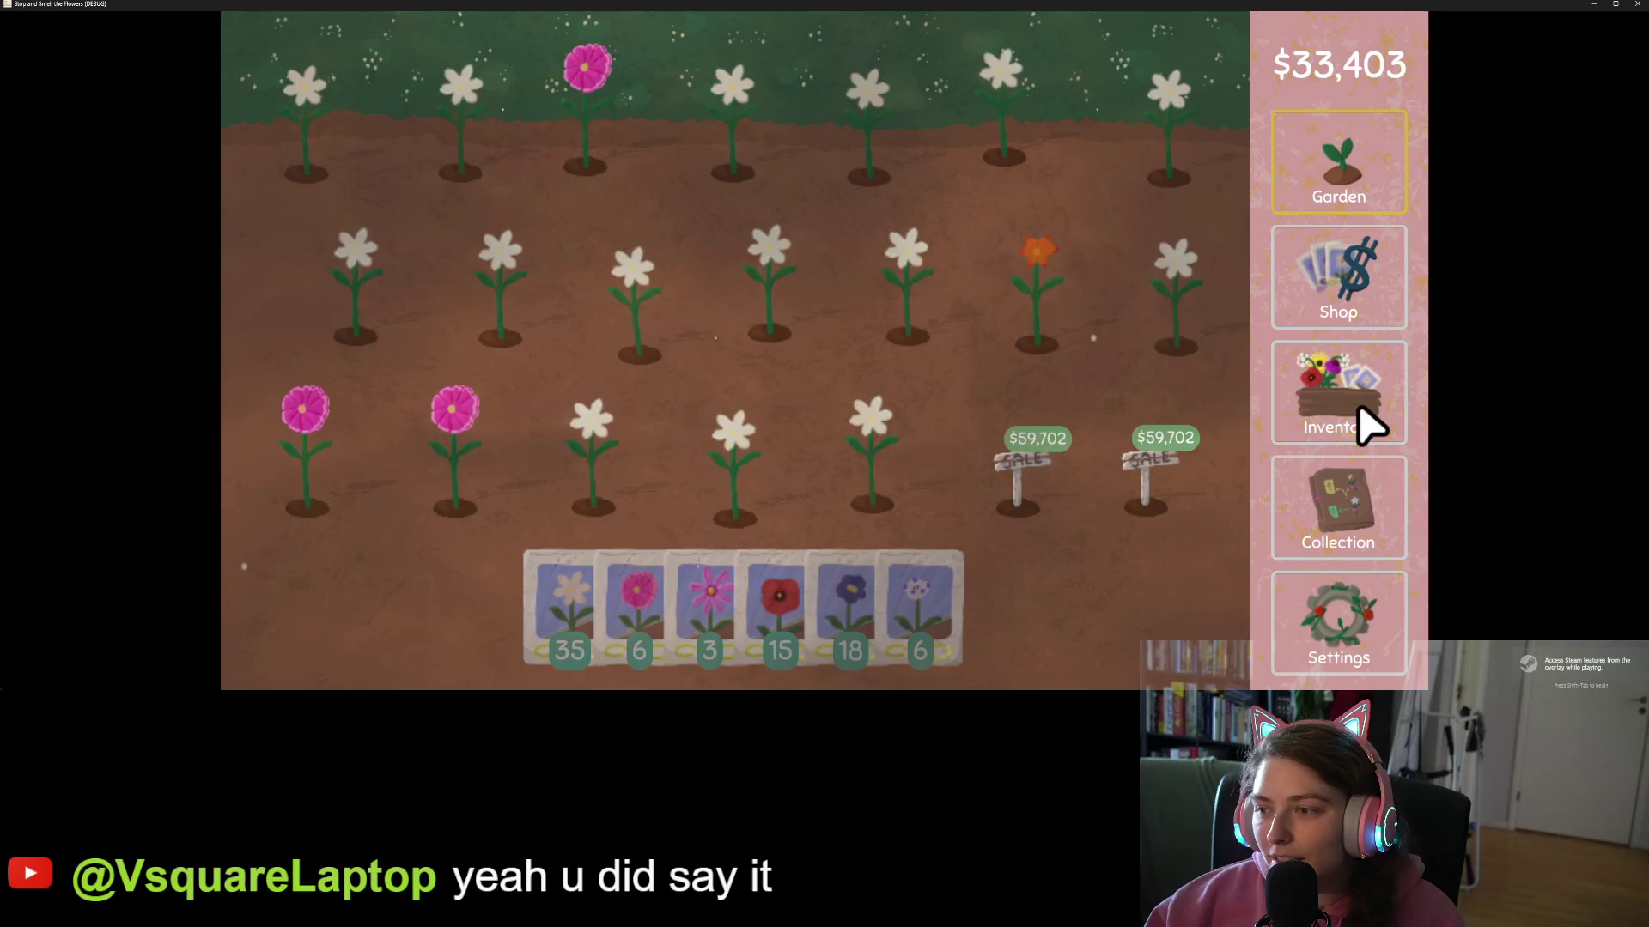
- Open the seed shop and buy sunflower, tulip, red flower and daisy seeds between rerolls
left_click(1363, 311)
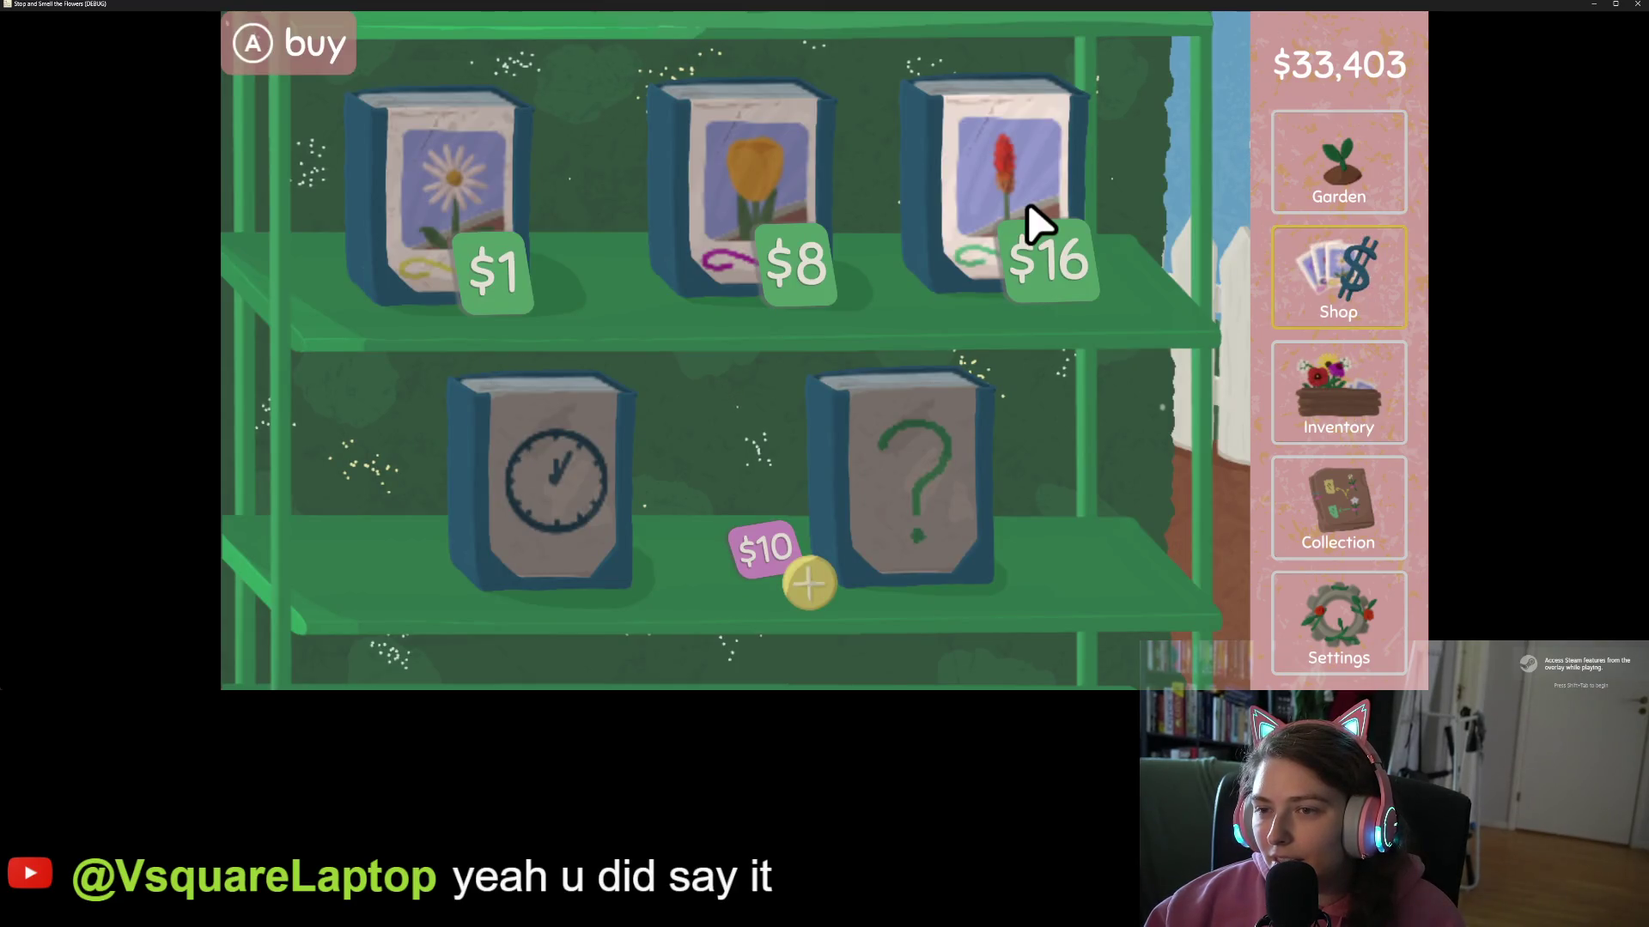
left_click(825, 596)
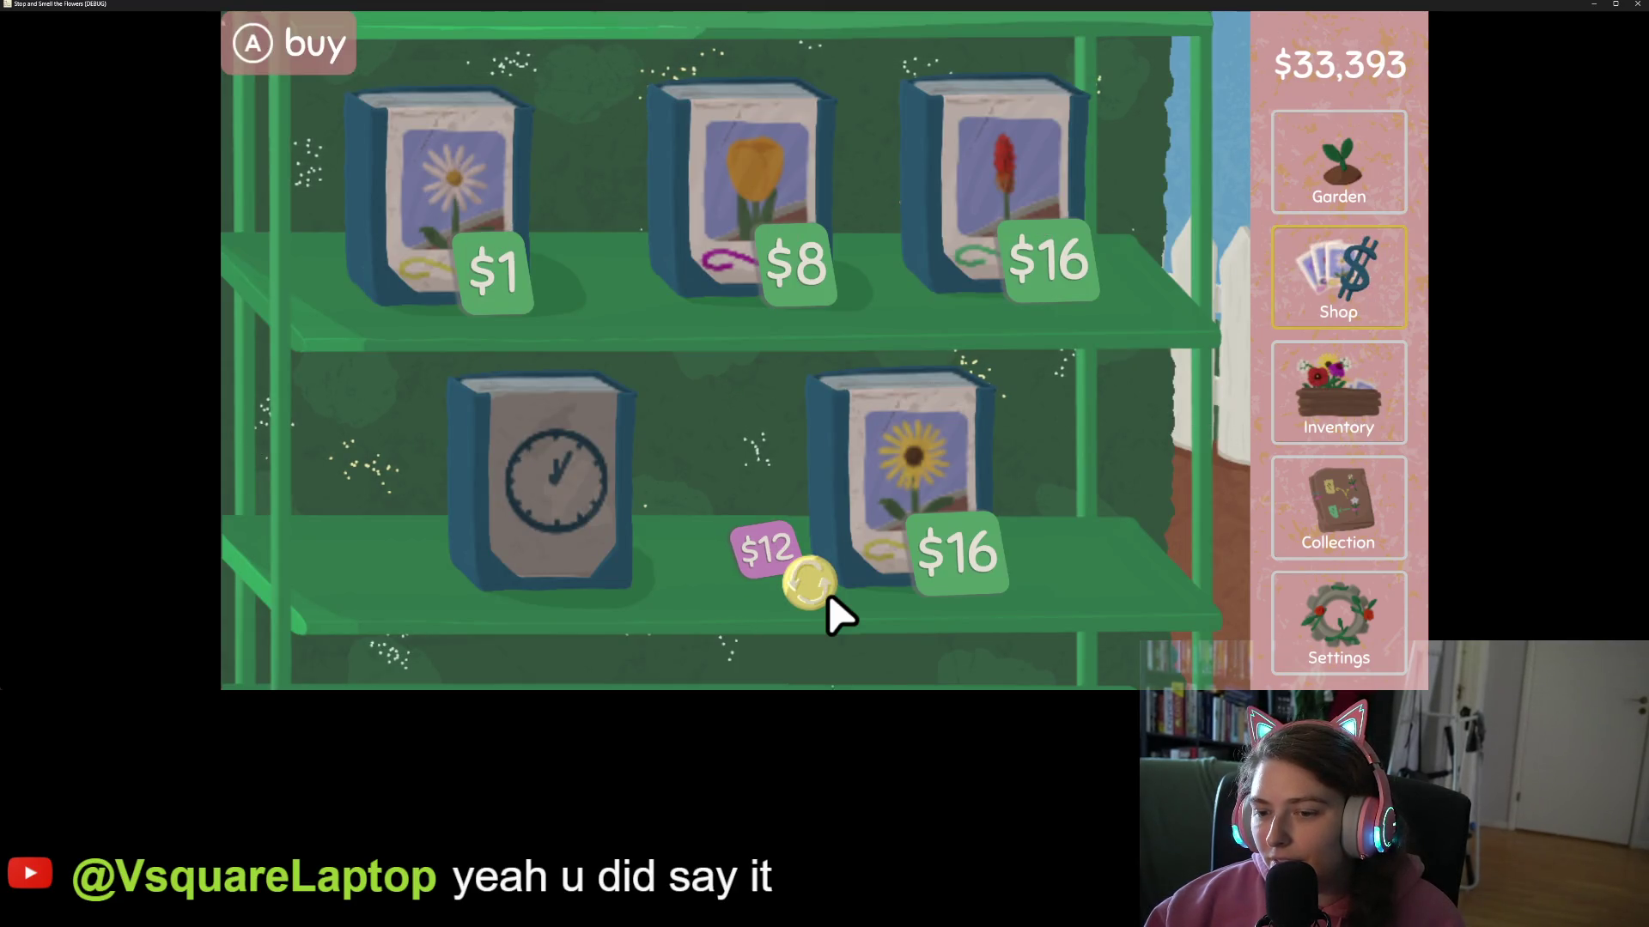
left_click(934, 518)
left_click(781, 227)
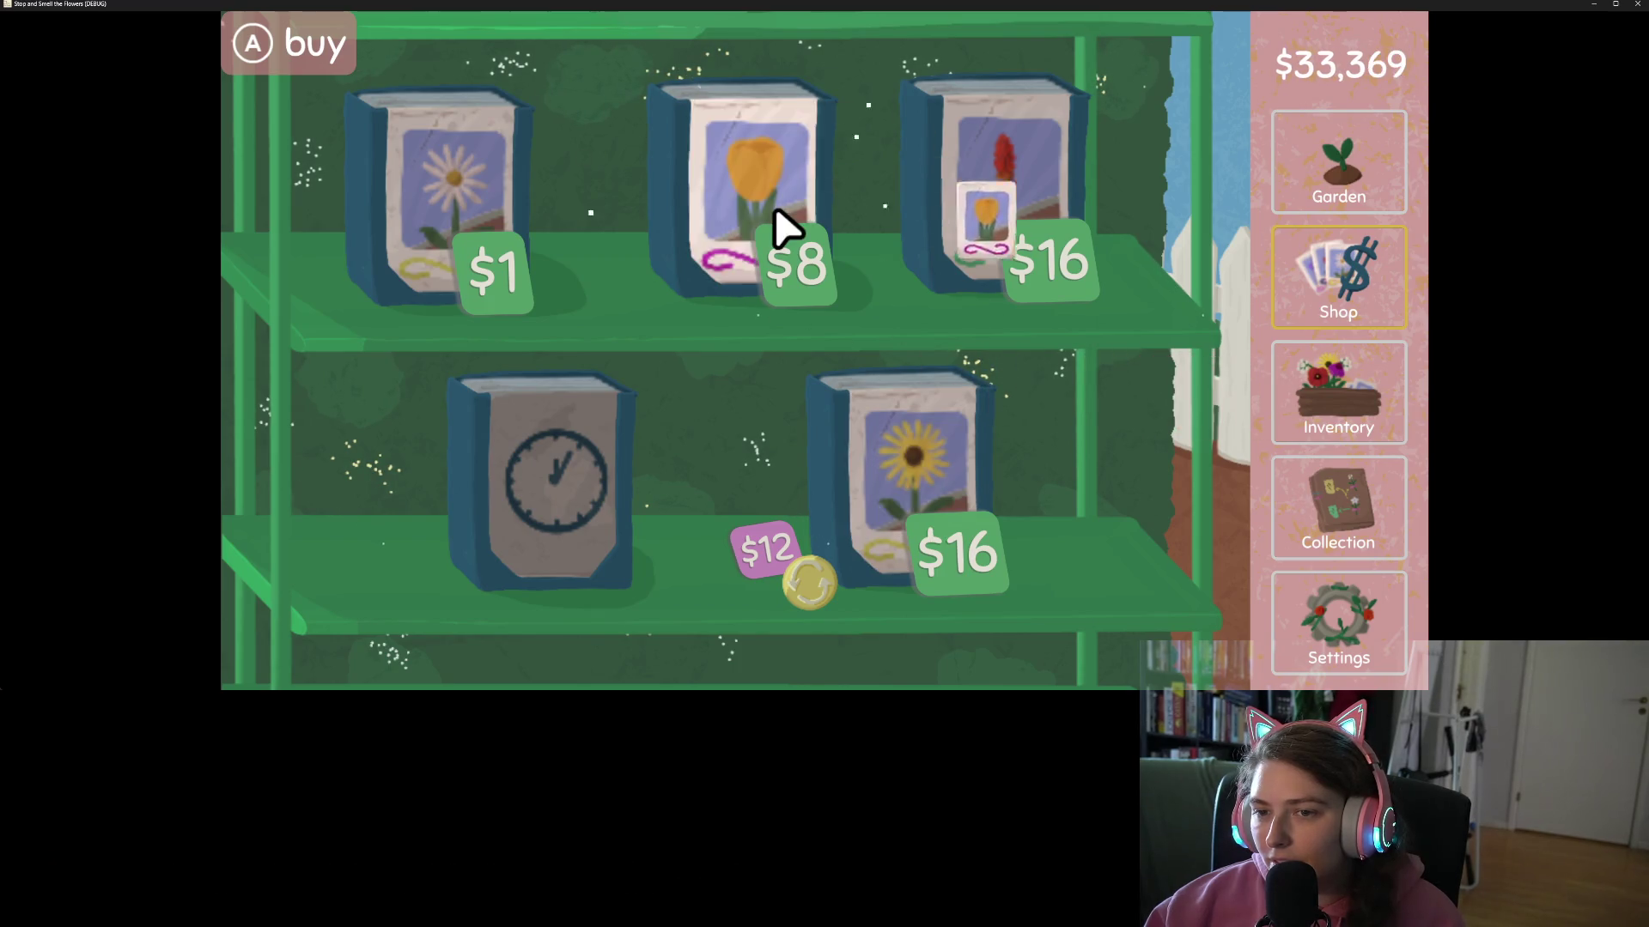
left_click(1042, 228)
left_click(827, 595)
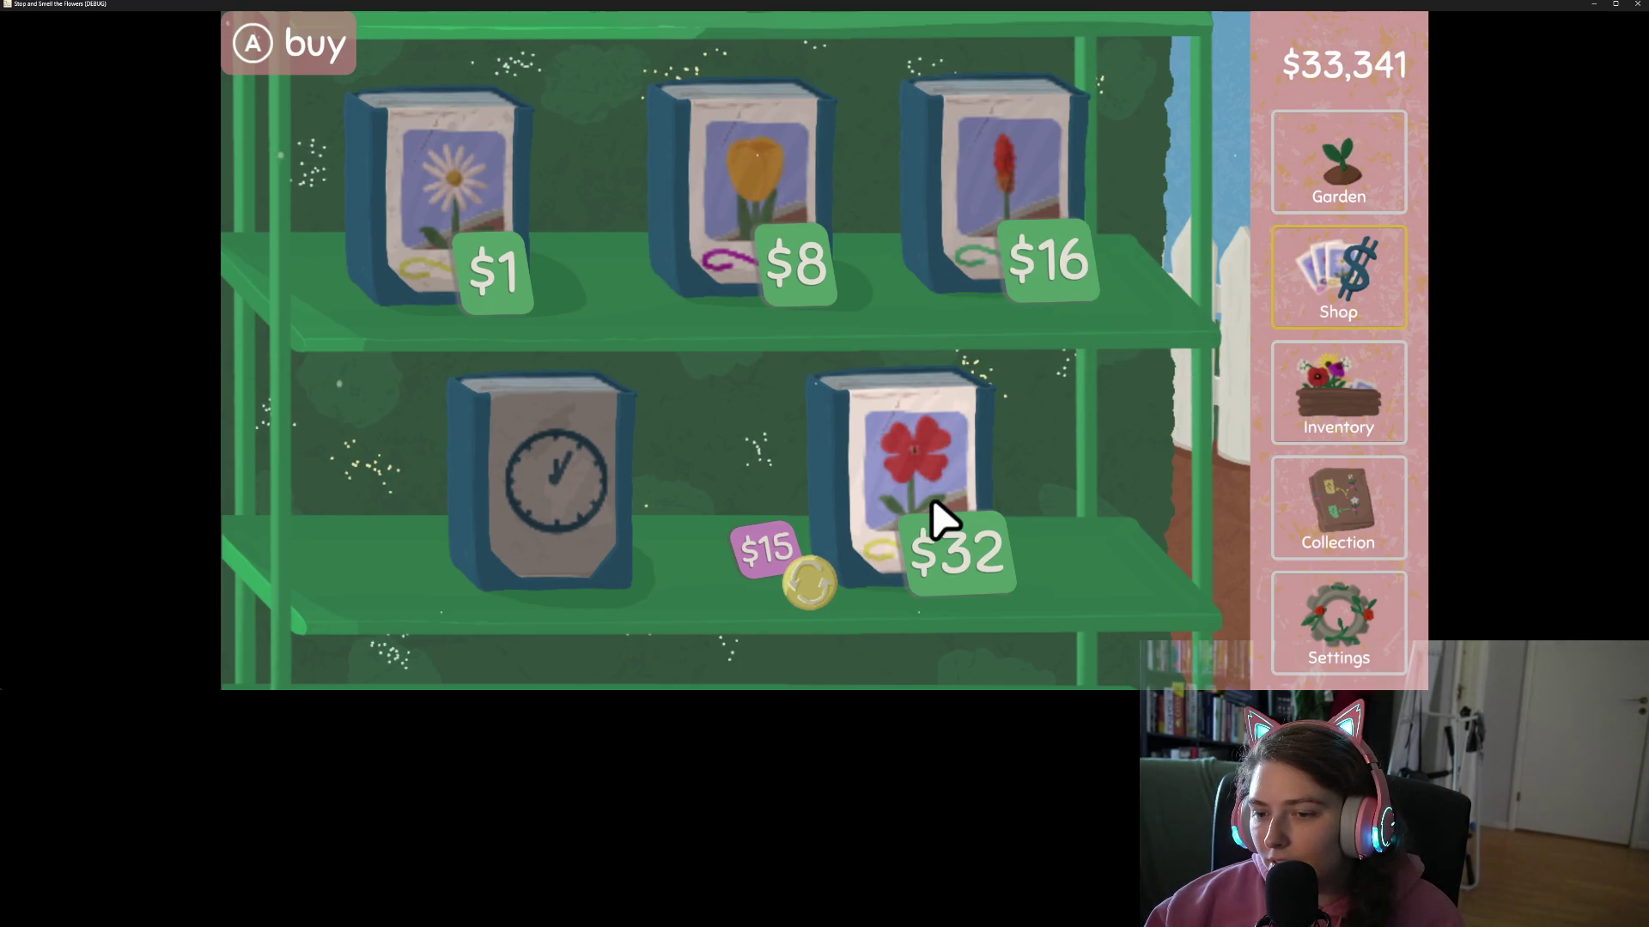
left_click(829, 598)
left_click(829, 598)
left_click(828, 599)
left_click(935, 507)
left_click(936, 516)
left_click(936, 515)
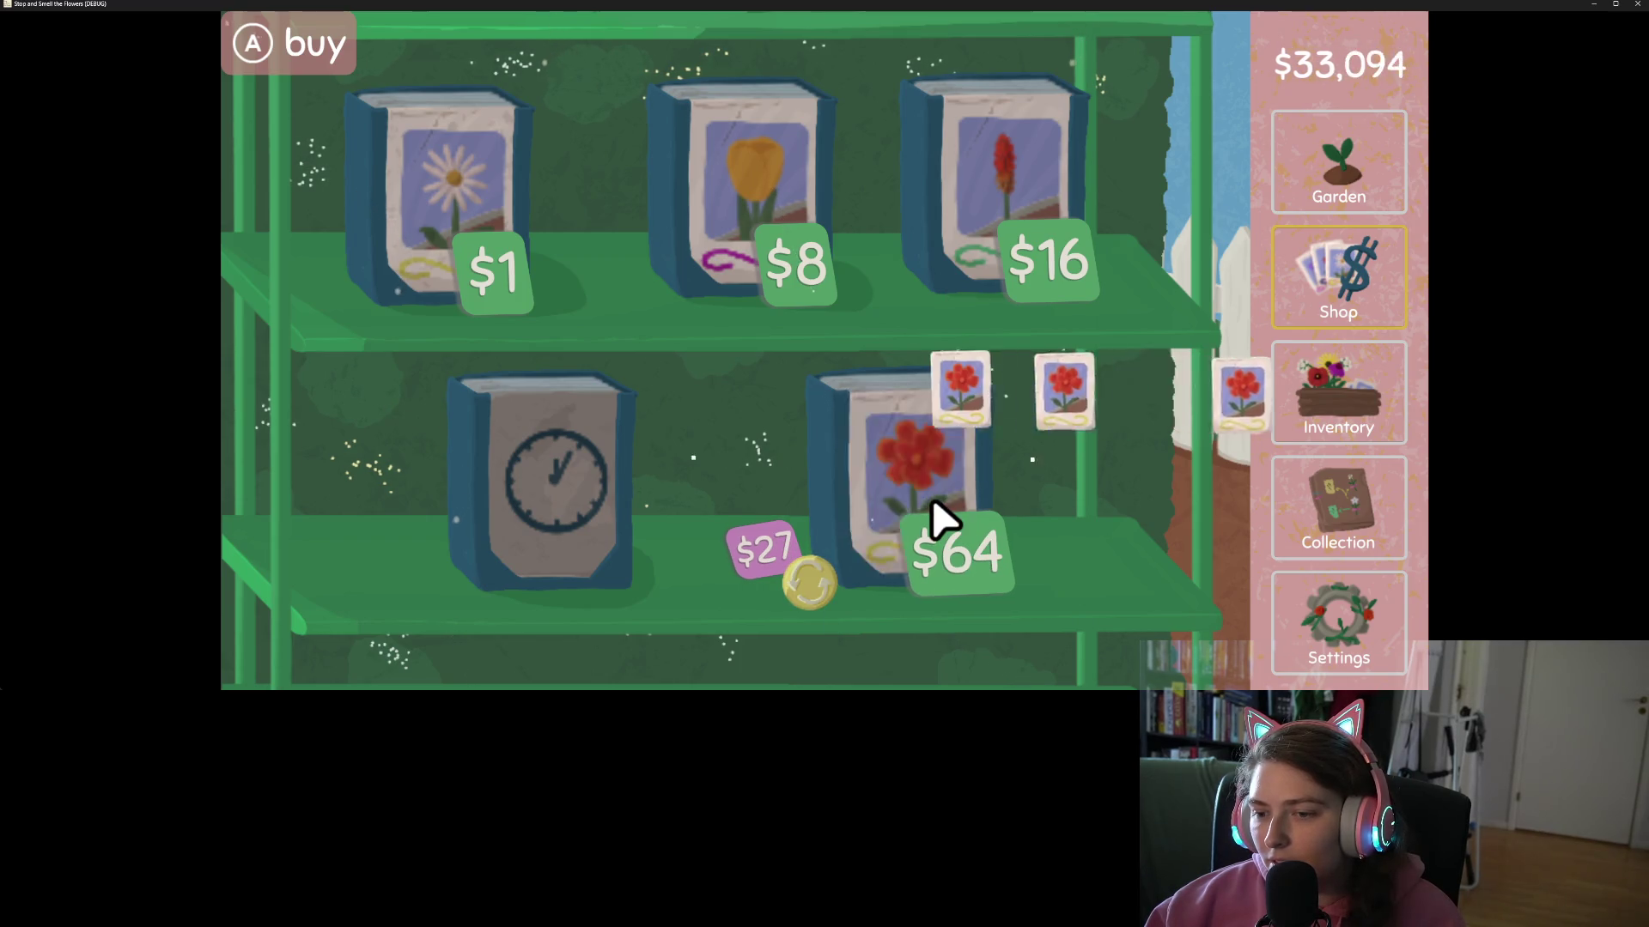
left_click(936, 515)
left_click(828, 598)
left_click(828, 599)
left_click(829, 598)
left_click(829, 598)
left_click(472, 231)
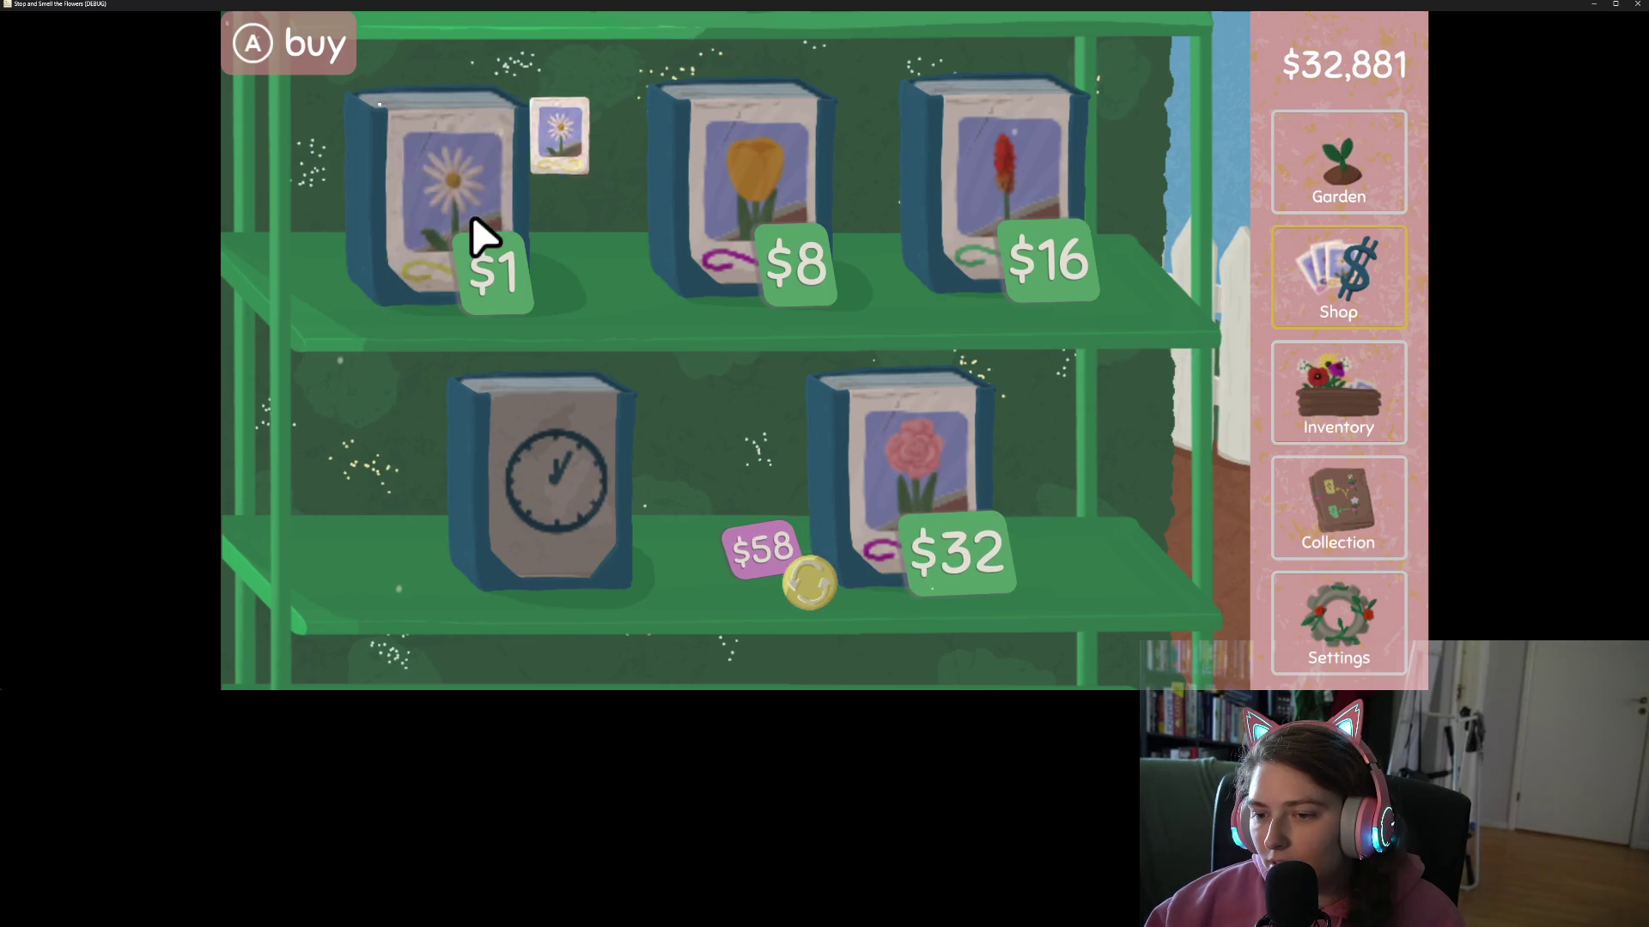
- Buy rose, purple, pink and $8 seeds while rerolling the lower-shelf offer
triple_click(942, 517)
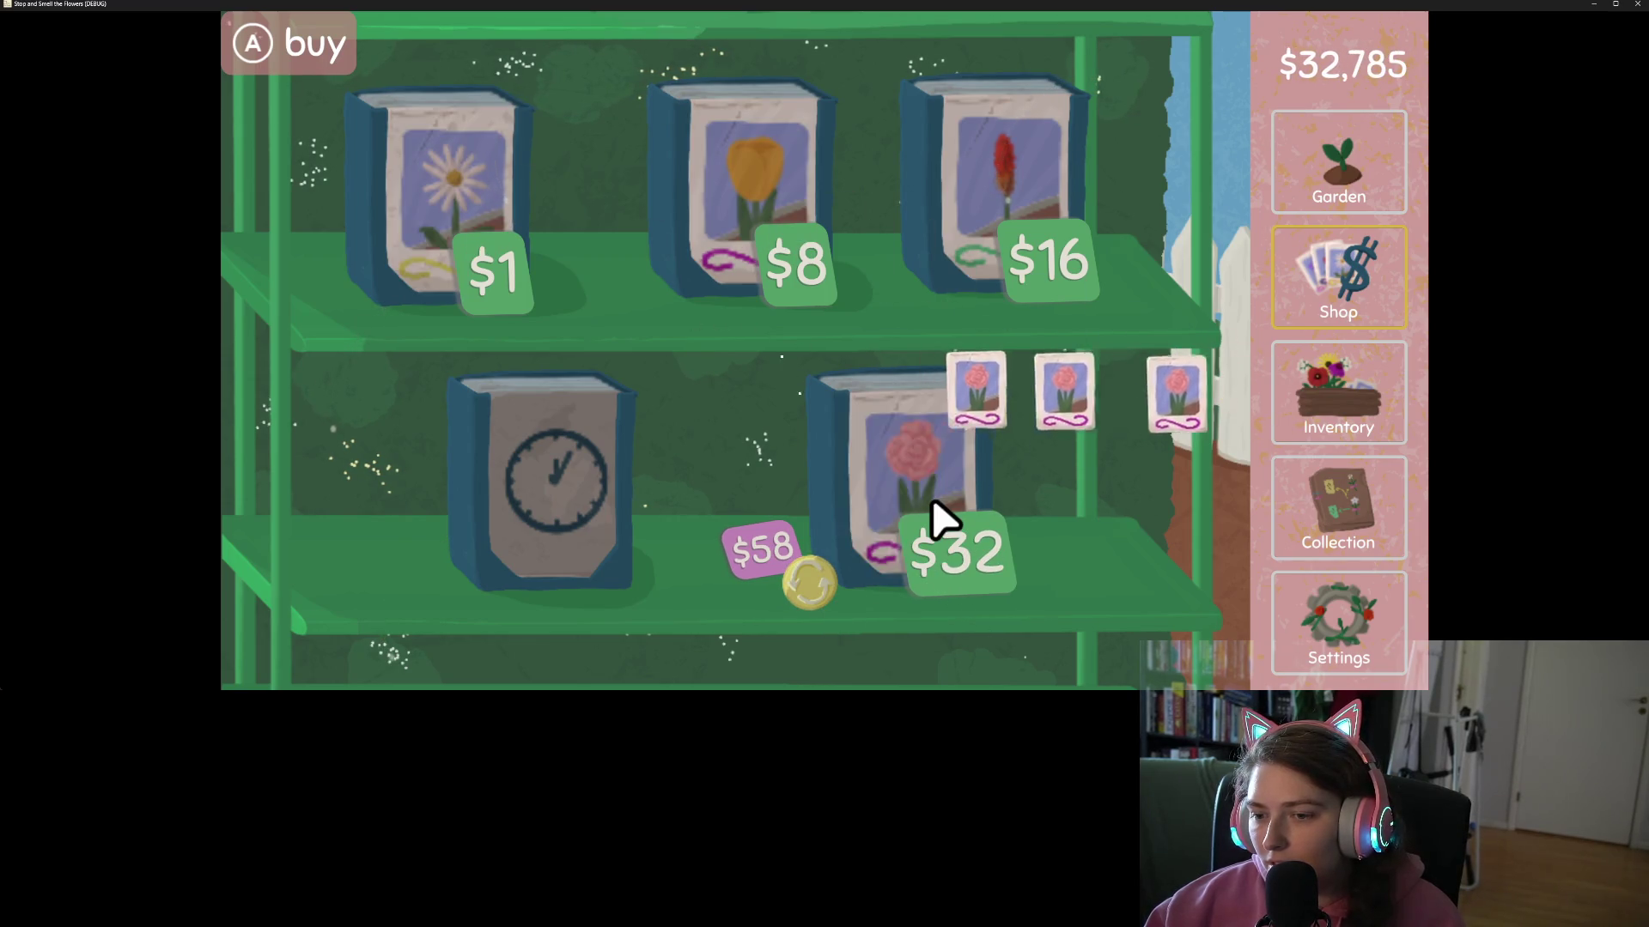
left_click(826, 592)
left_click(942, 518)
left_click(826, 591)
left_click(826, 591)
left_click(936, 511)
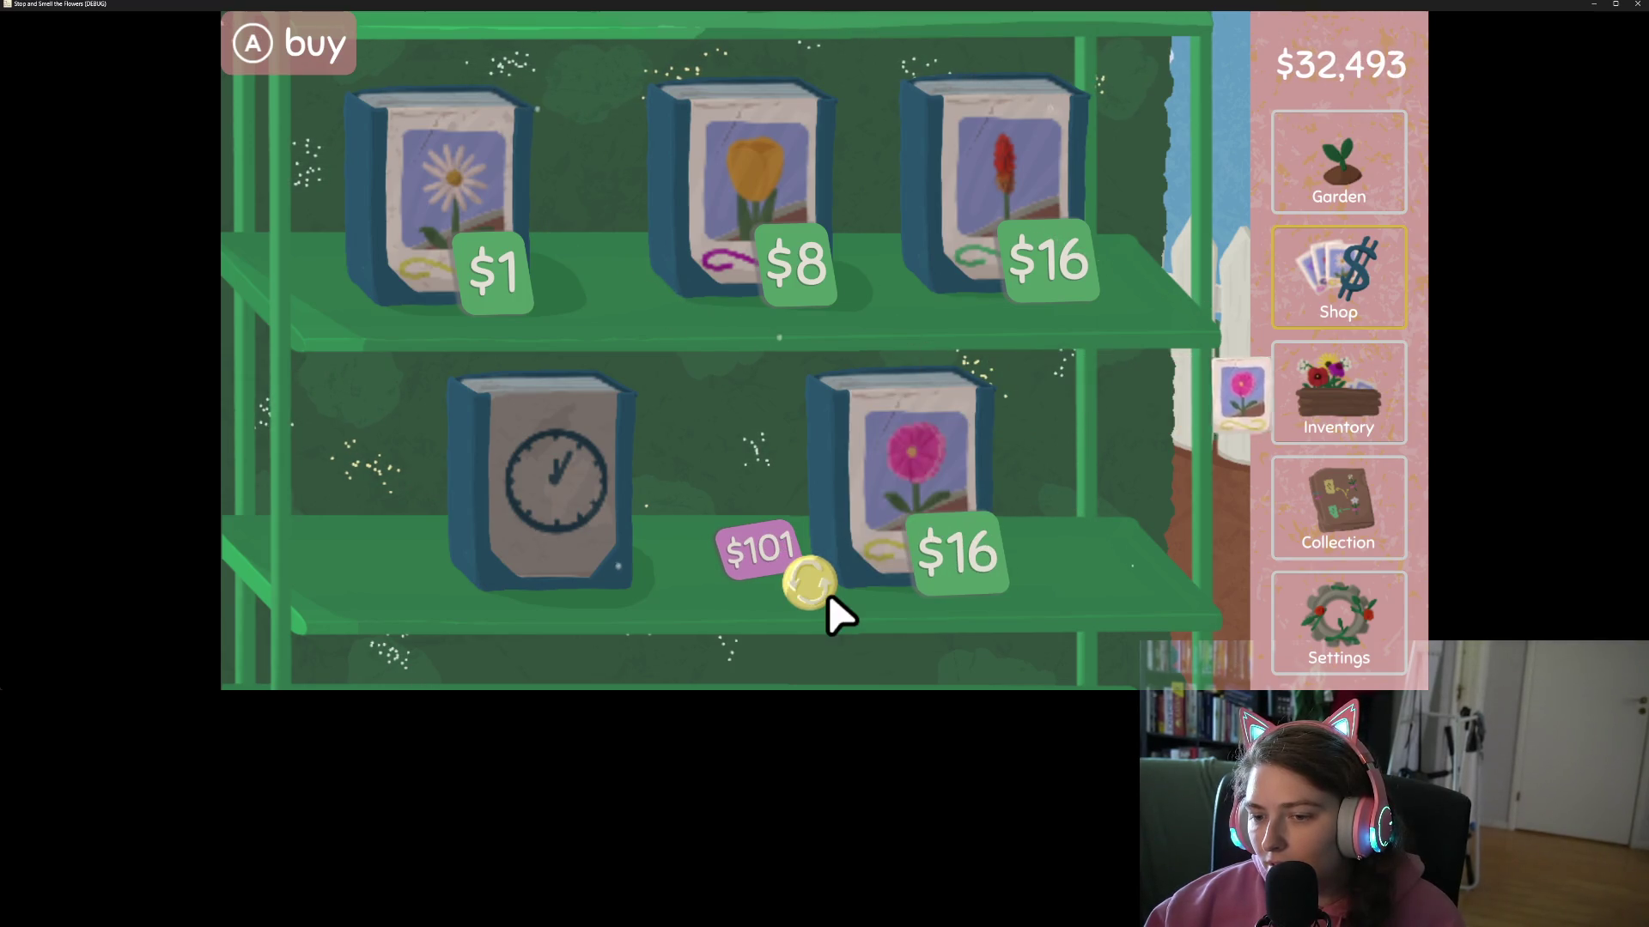
left_click(826, 591)
left_click(826, 591)
double_click(942, 518)
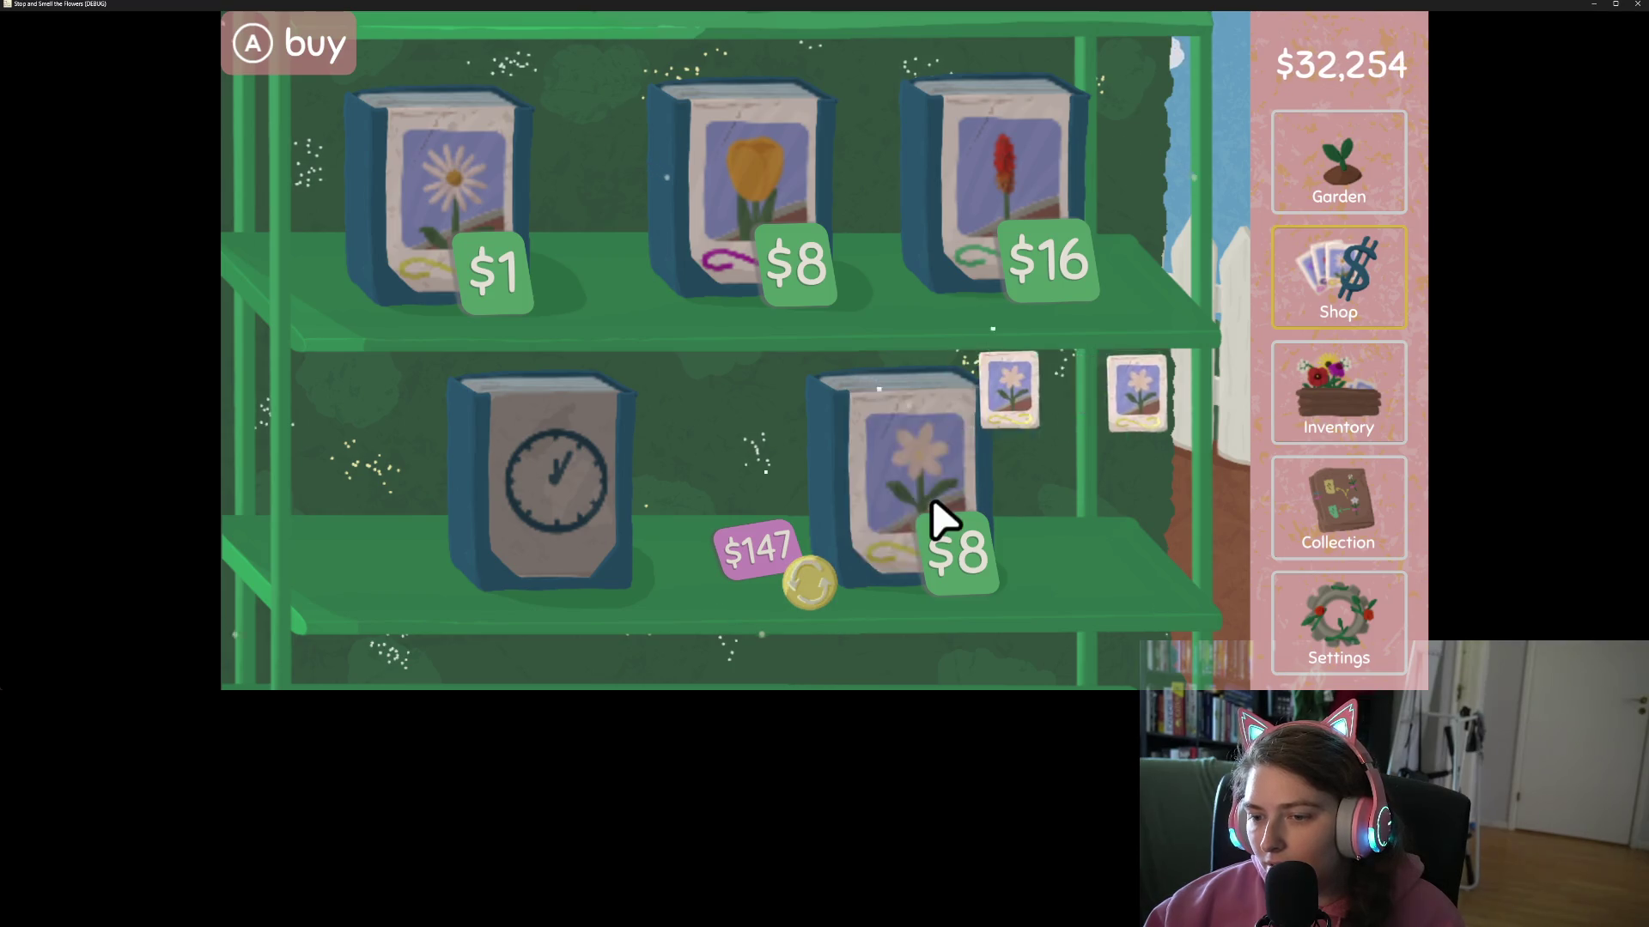
- Reroll the lower-shelf seed many times, then quit the game without saving
left_click(827, 599)
left_click(828, 599)
double_click(828, 599)
double_click(828, 599)
triple_click(828, 599)
double_click(828, 599)
triple_click(828, 600)
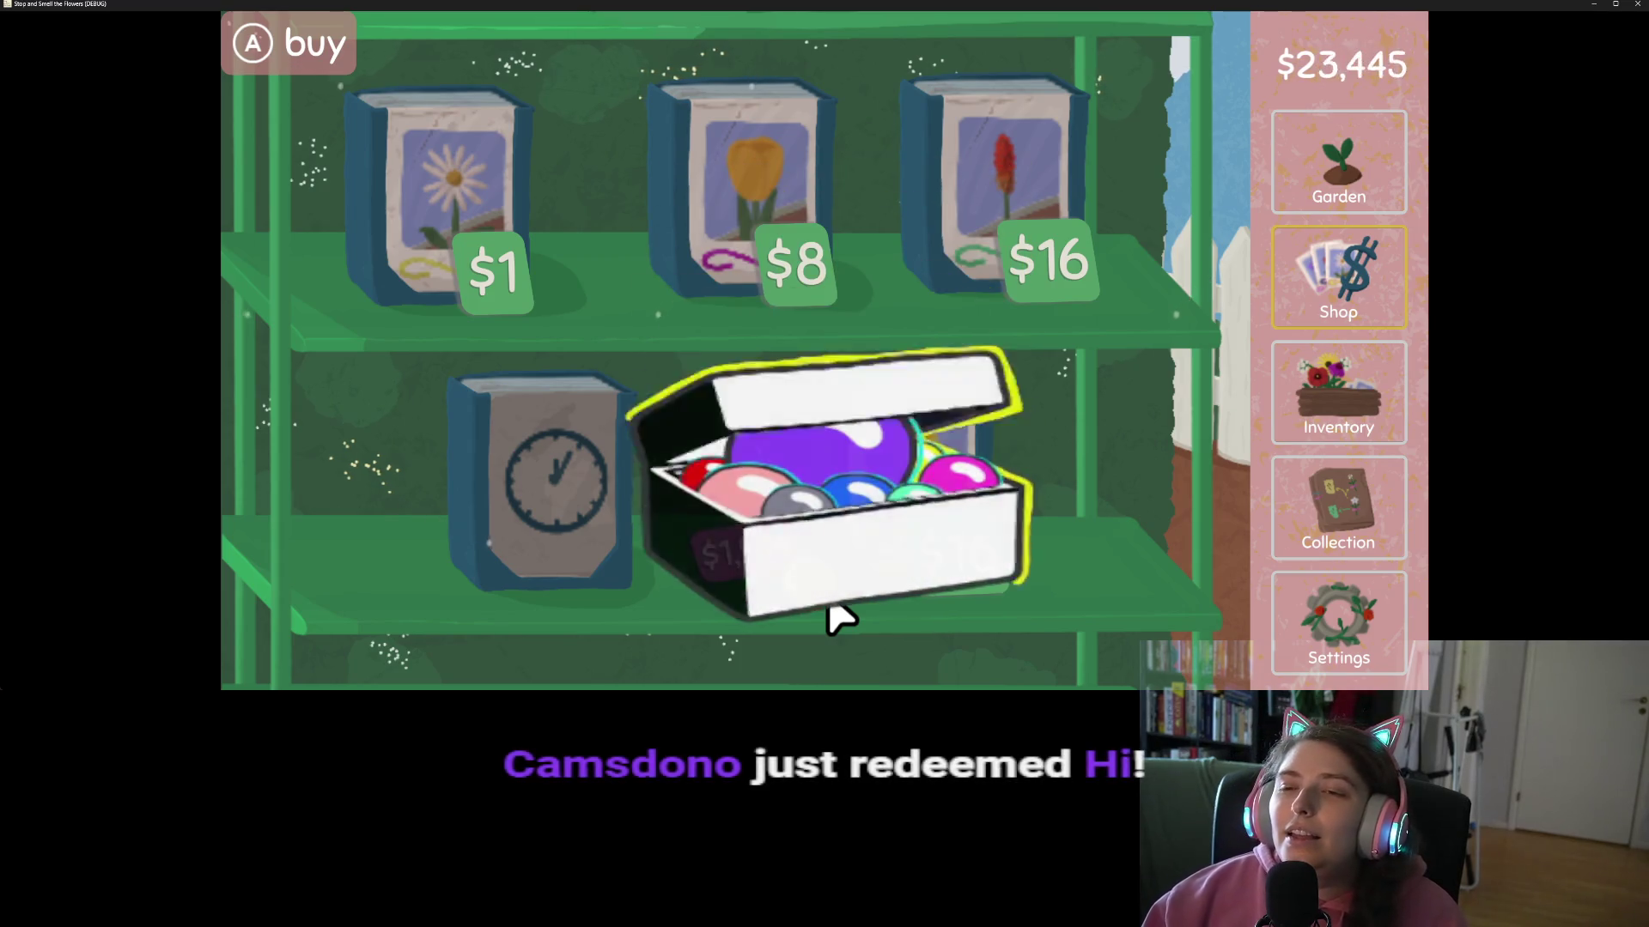
left_click(827, 599)
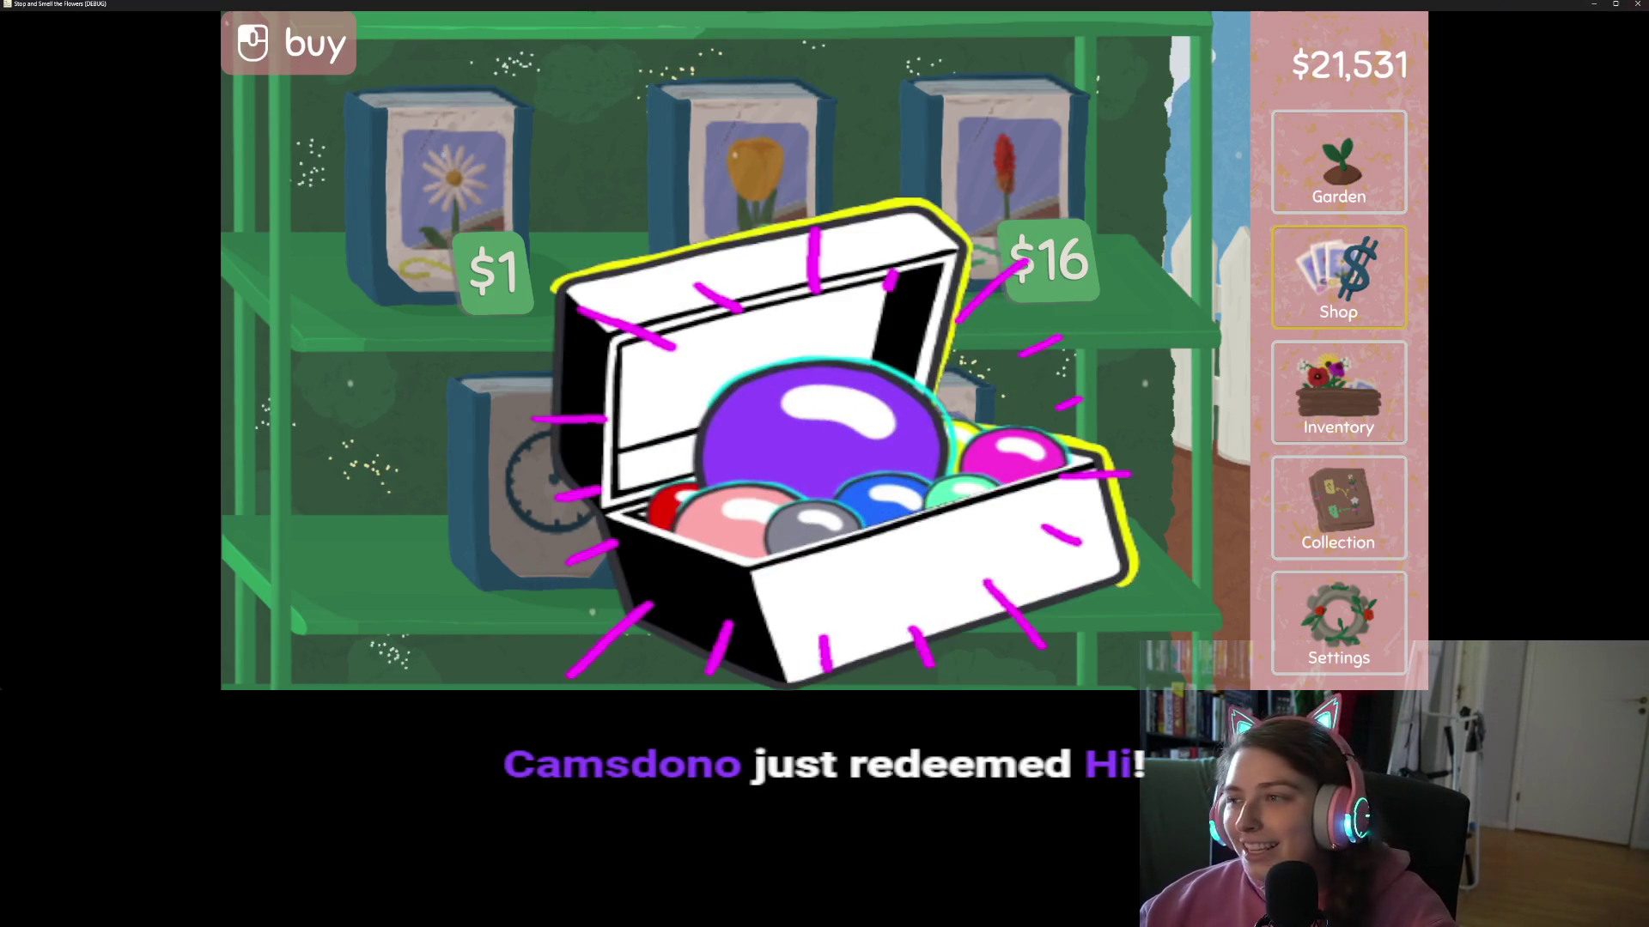
key("Escape")
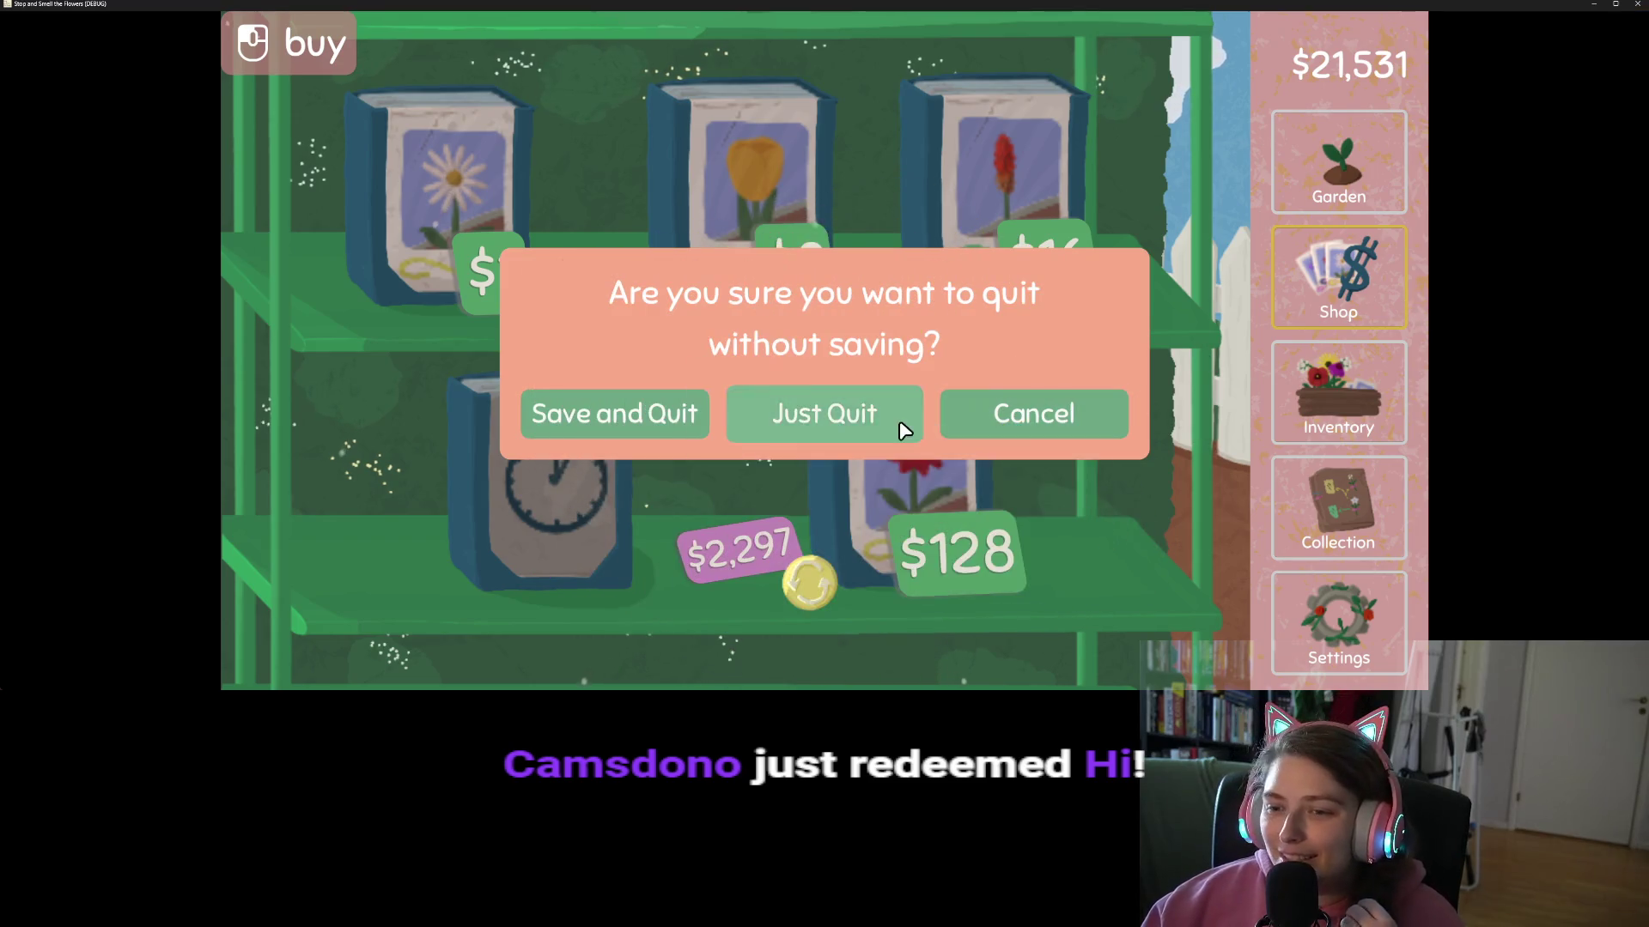
left_click(898, 425)
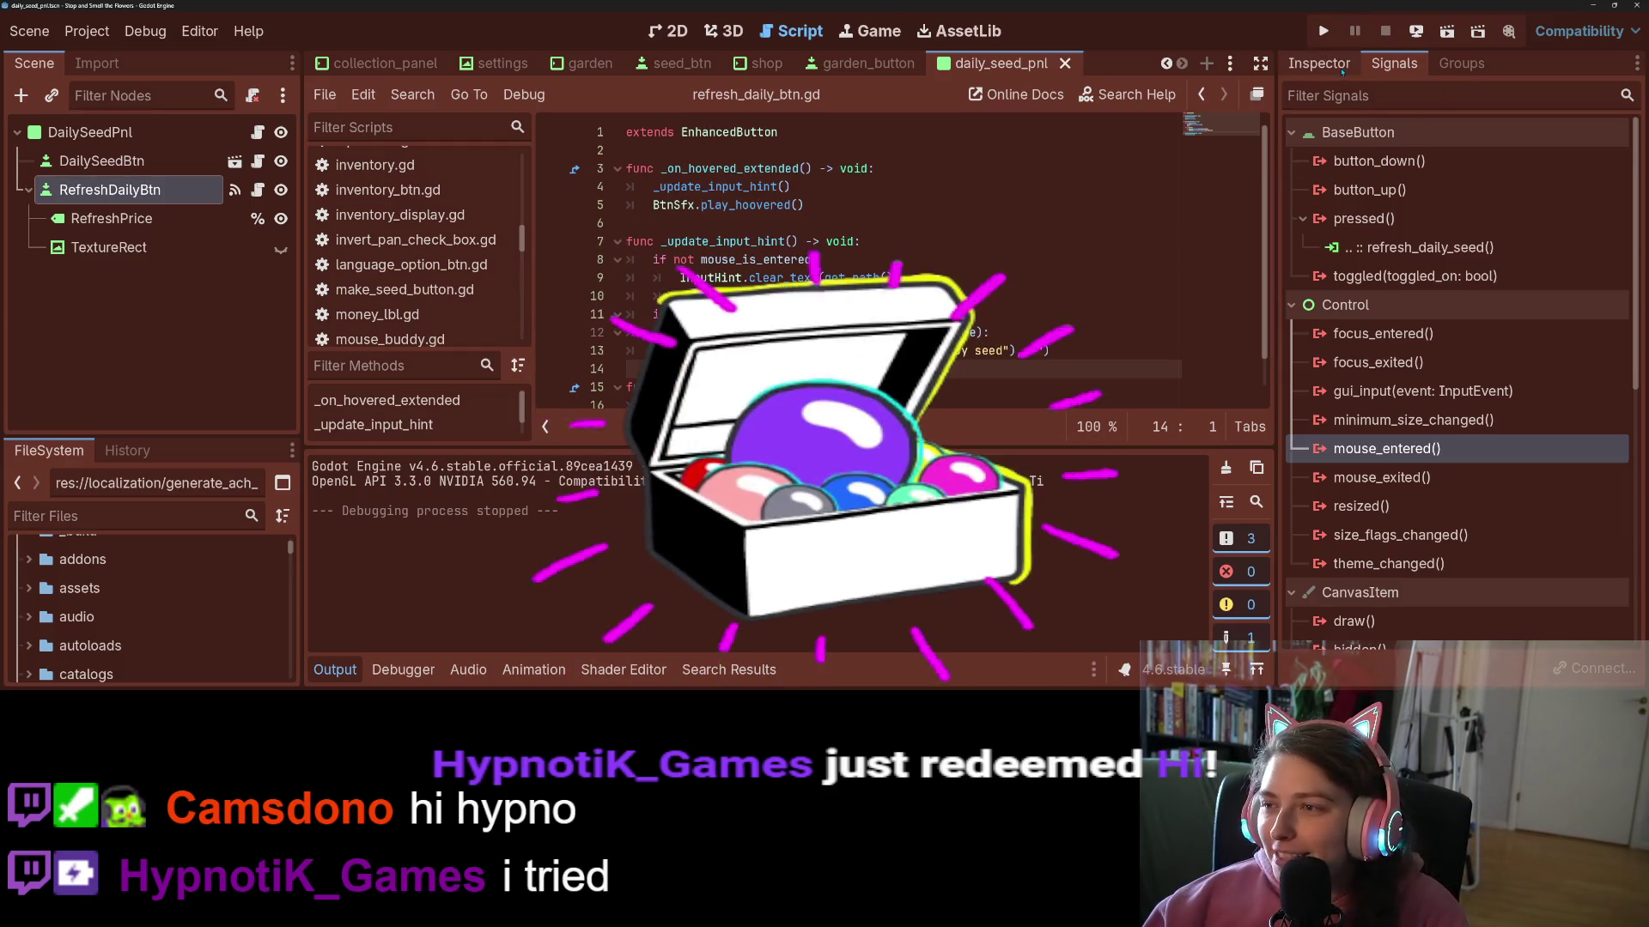
- Show RefreshDailyBtn in the Inspector and collapse the Output panel to enlarge the script
left_click(1318, 62)
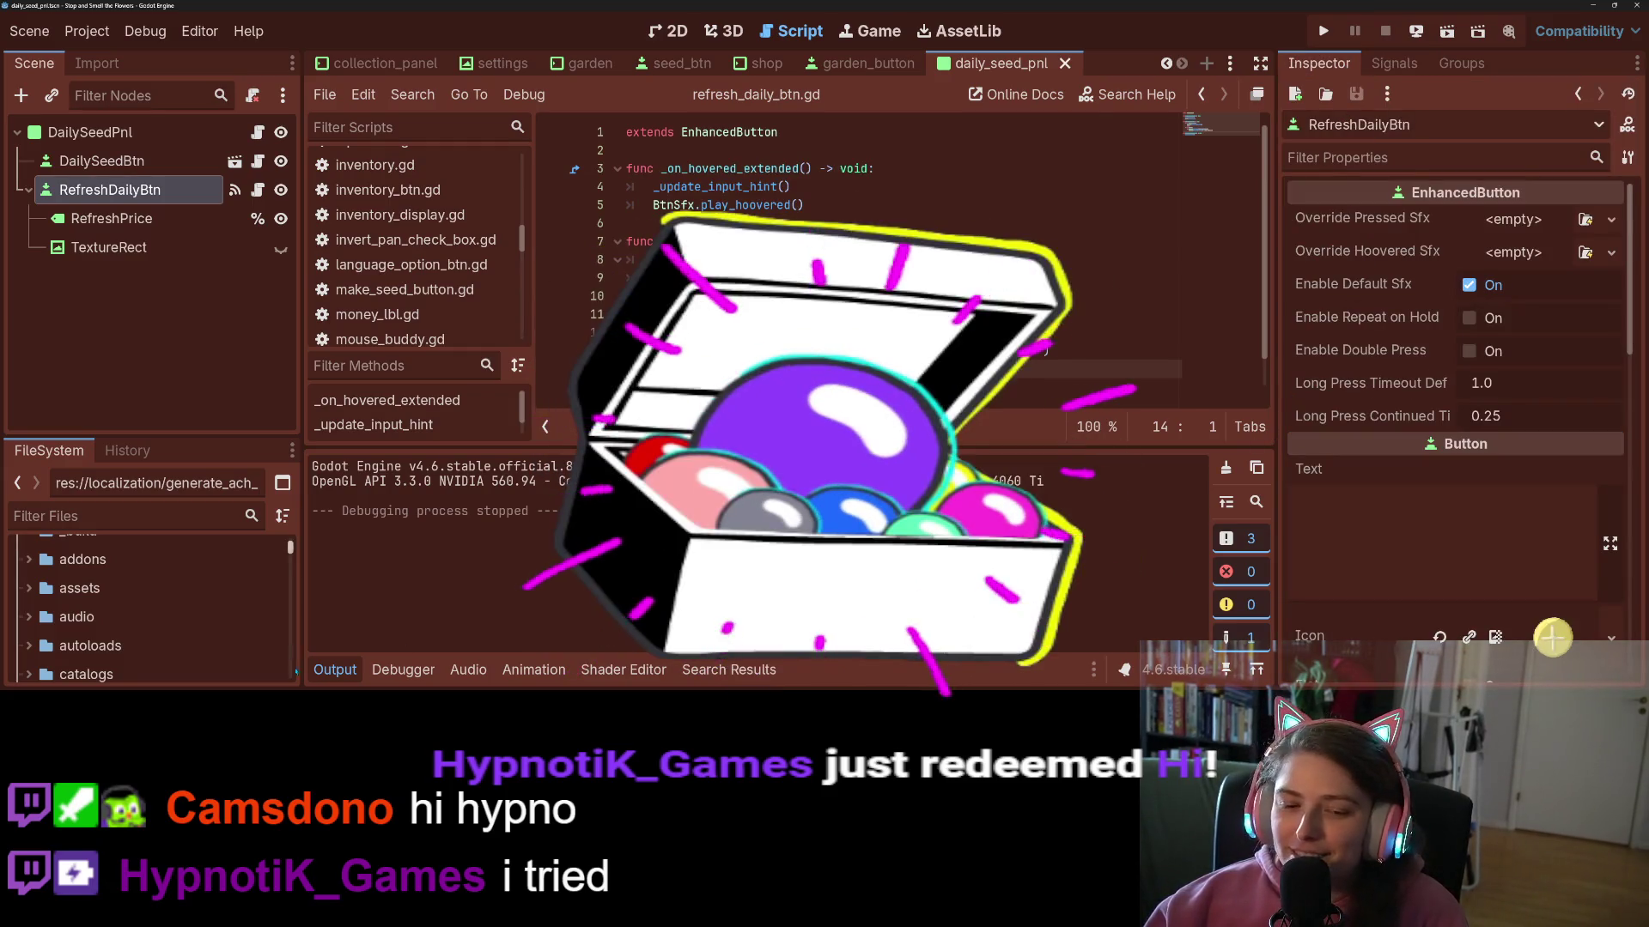
left_click(338, 671)
left_click(827, 444)
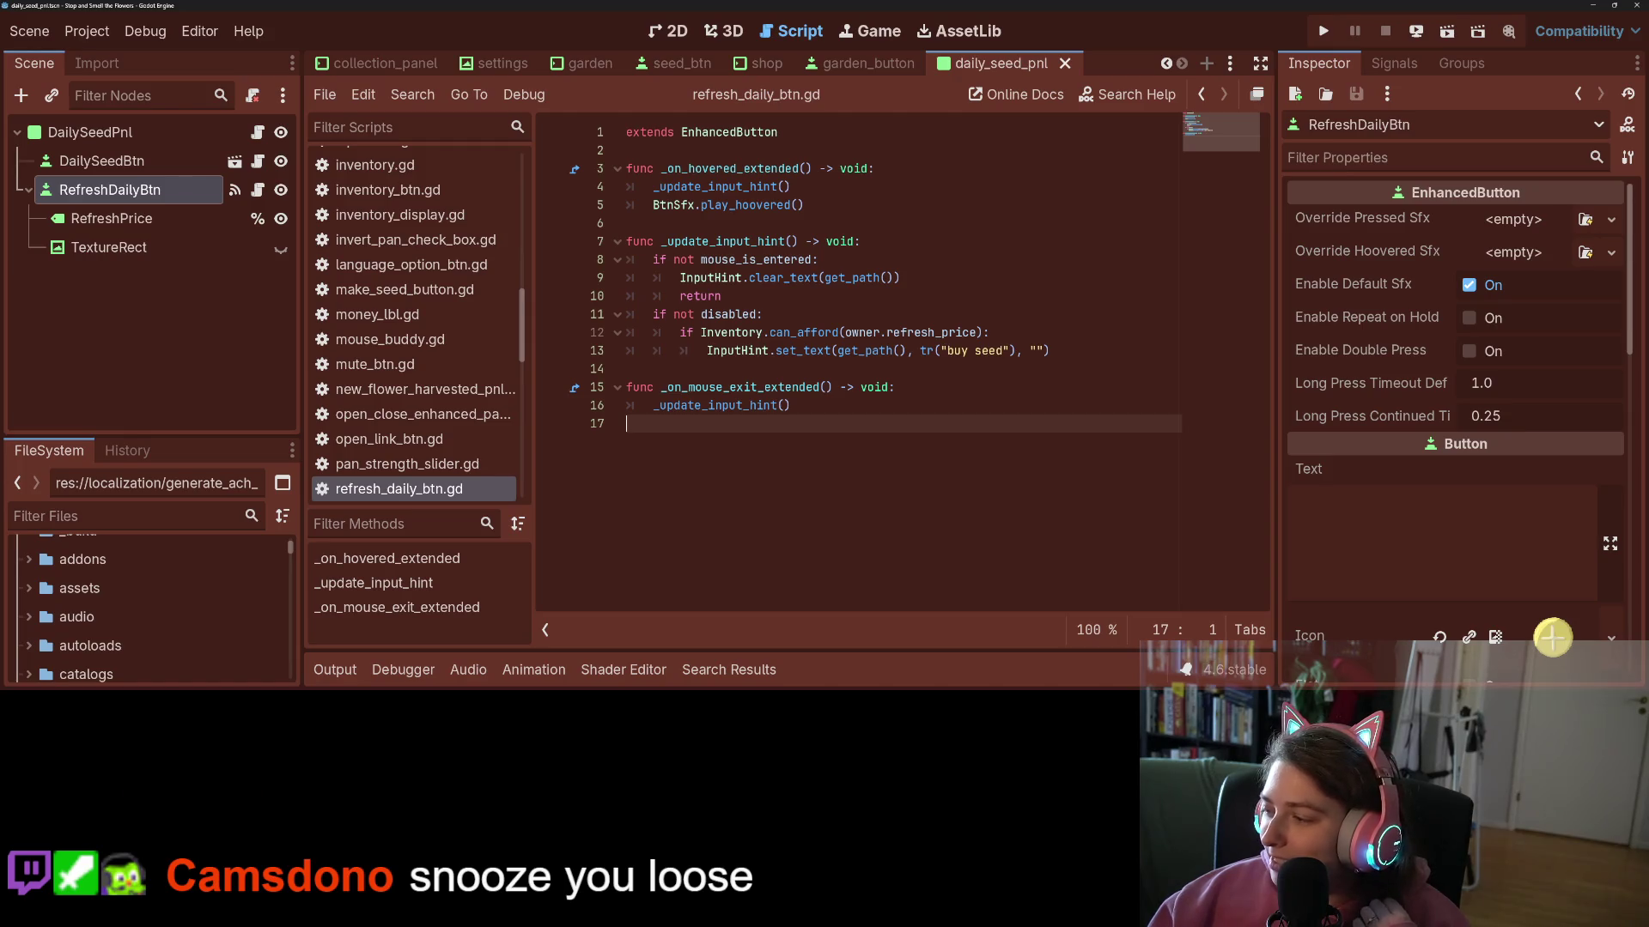
key("alt+Tab")
key("alt+Tab")
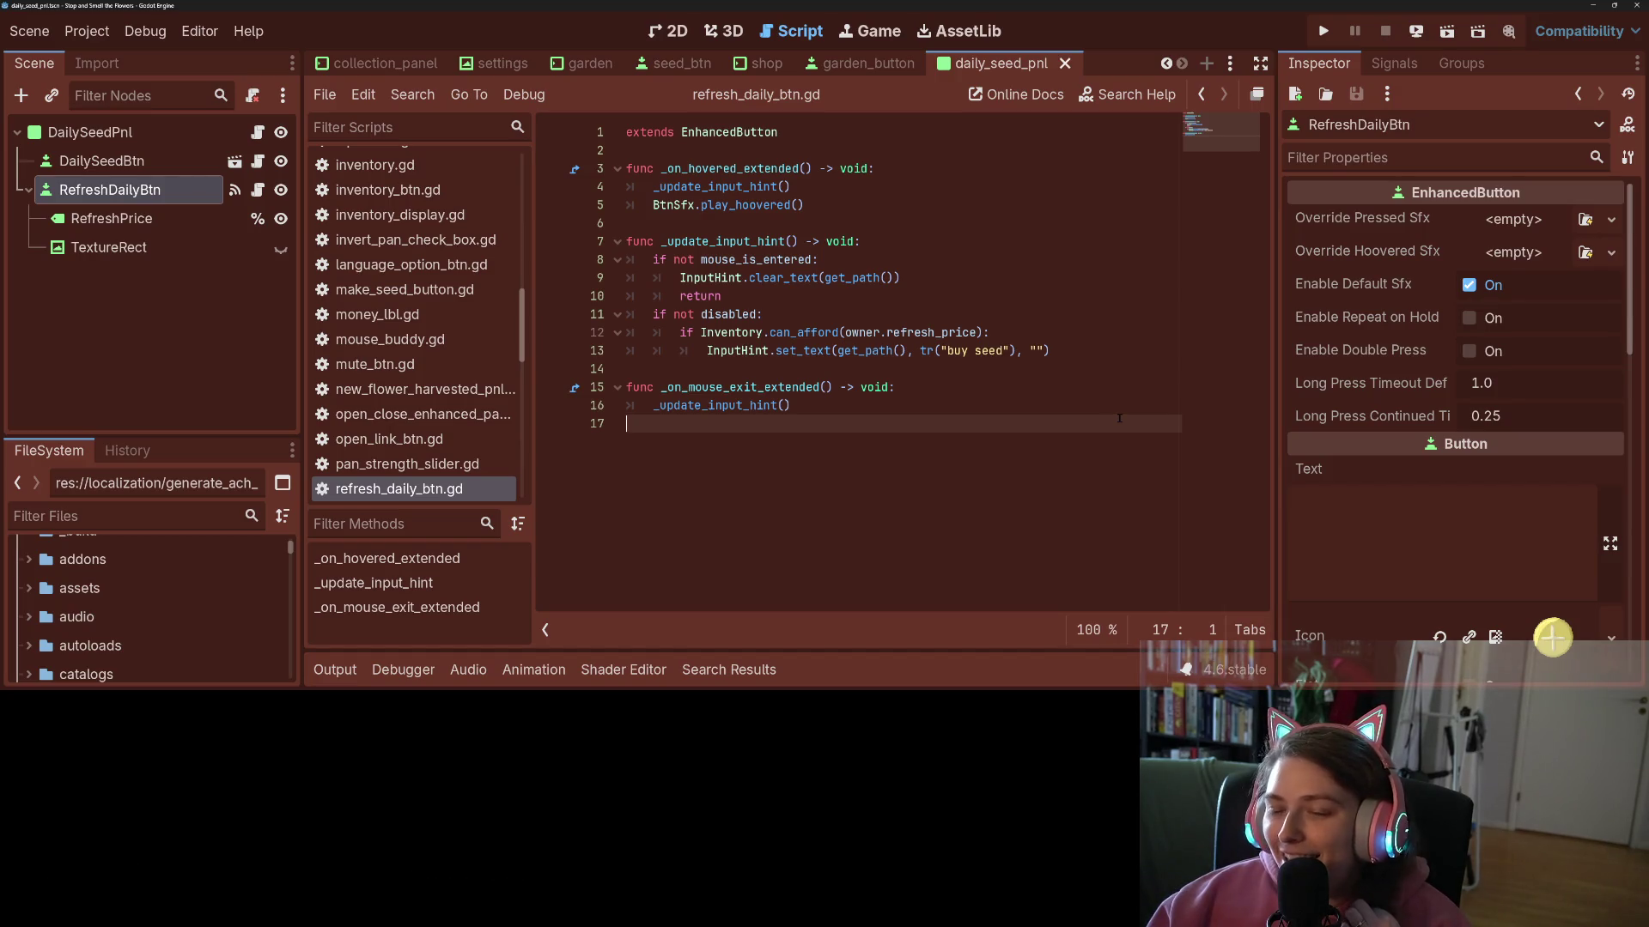
left_click(87, 31)
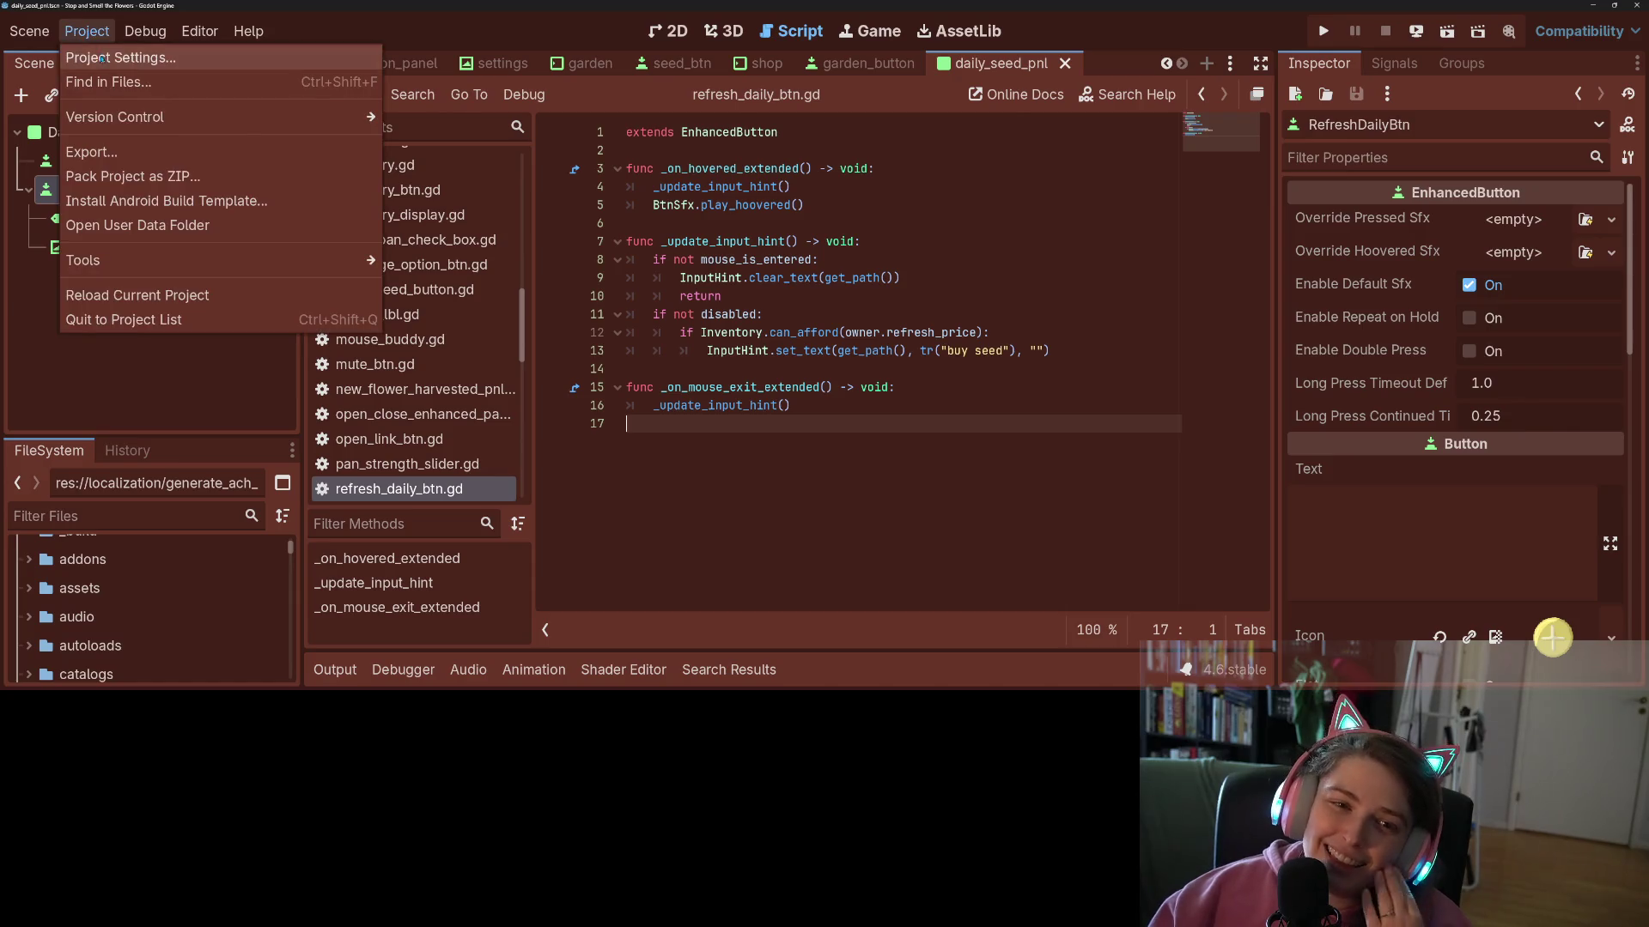
- In the Input Map, add the right trigger to left_click and the left trigger to right_click
left_click(103, 55)
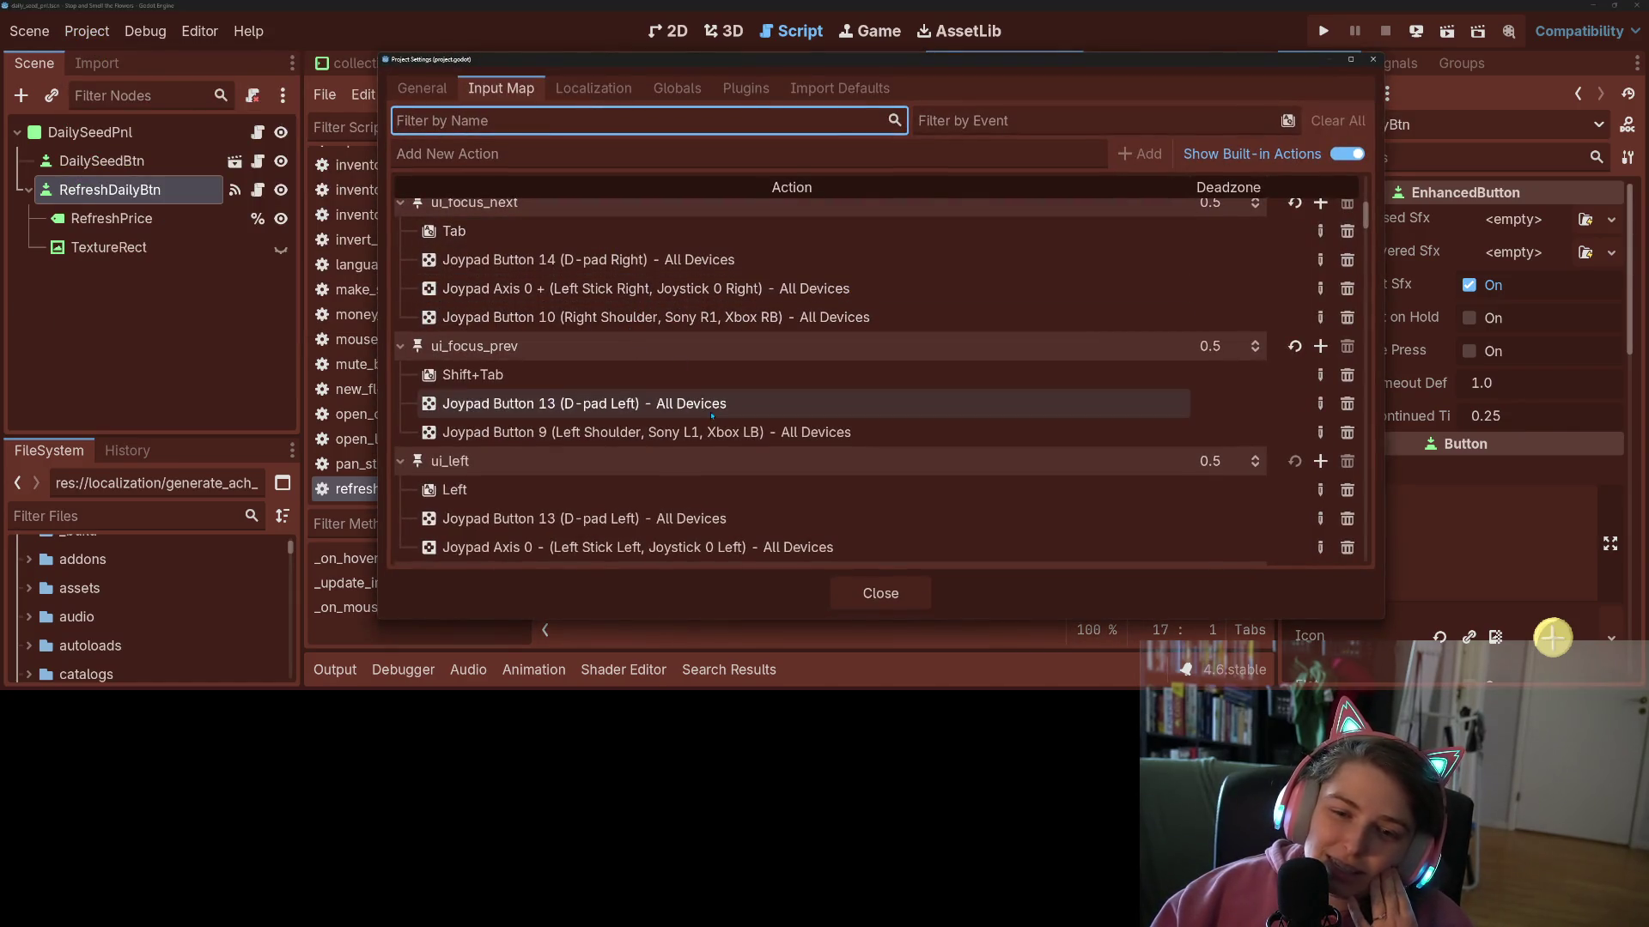
scroll(808, 502, "down", 15)
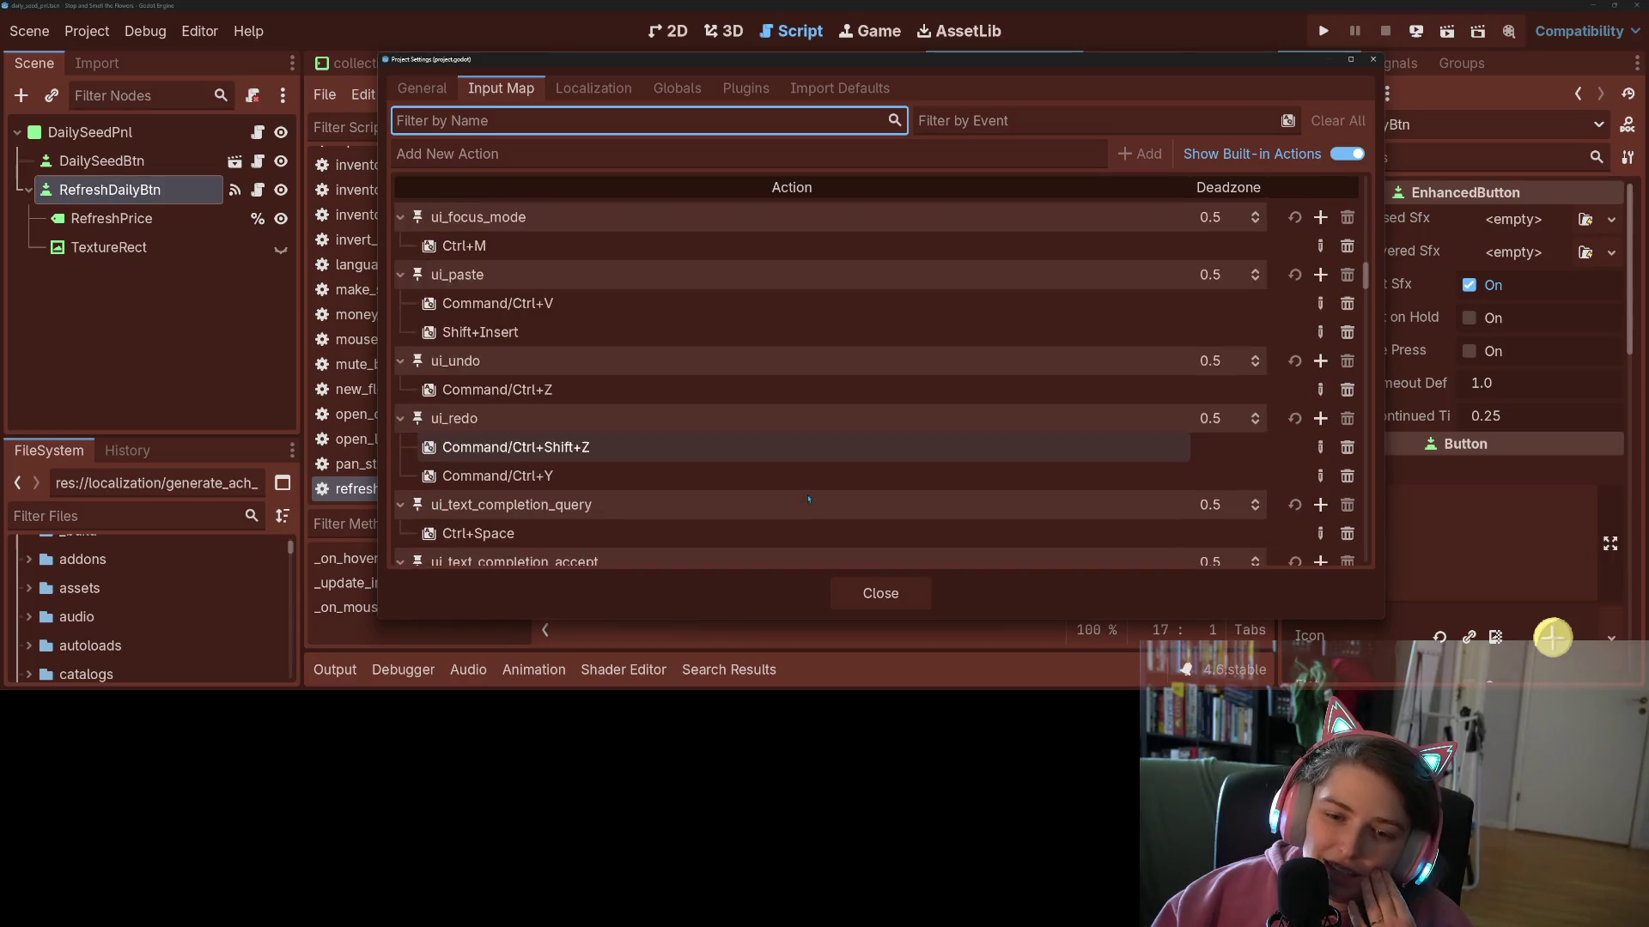
scroll(808, 500, "down", 5)
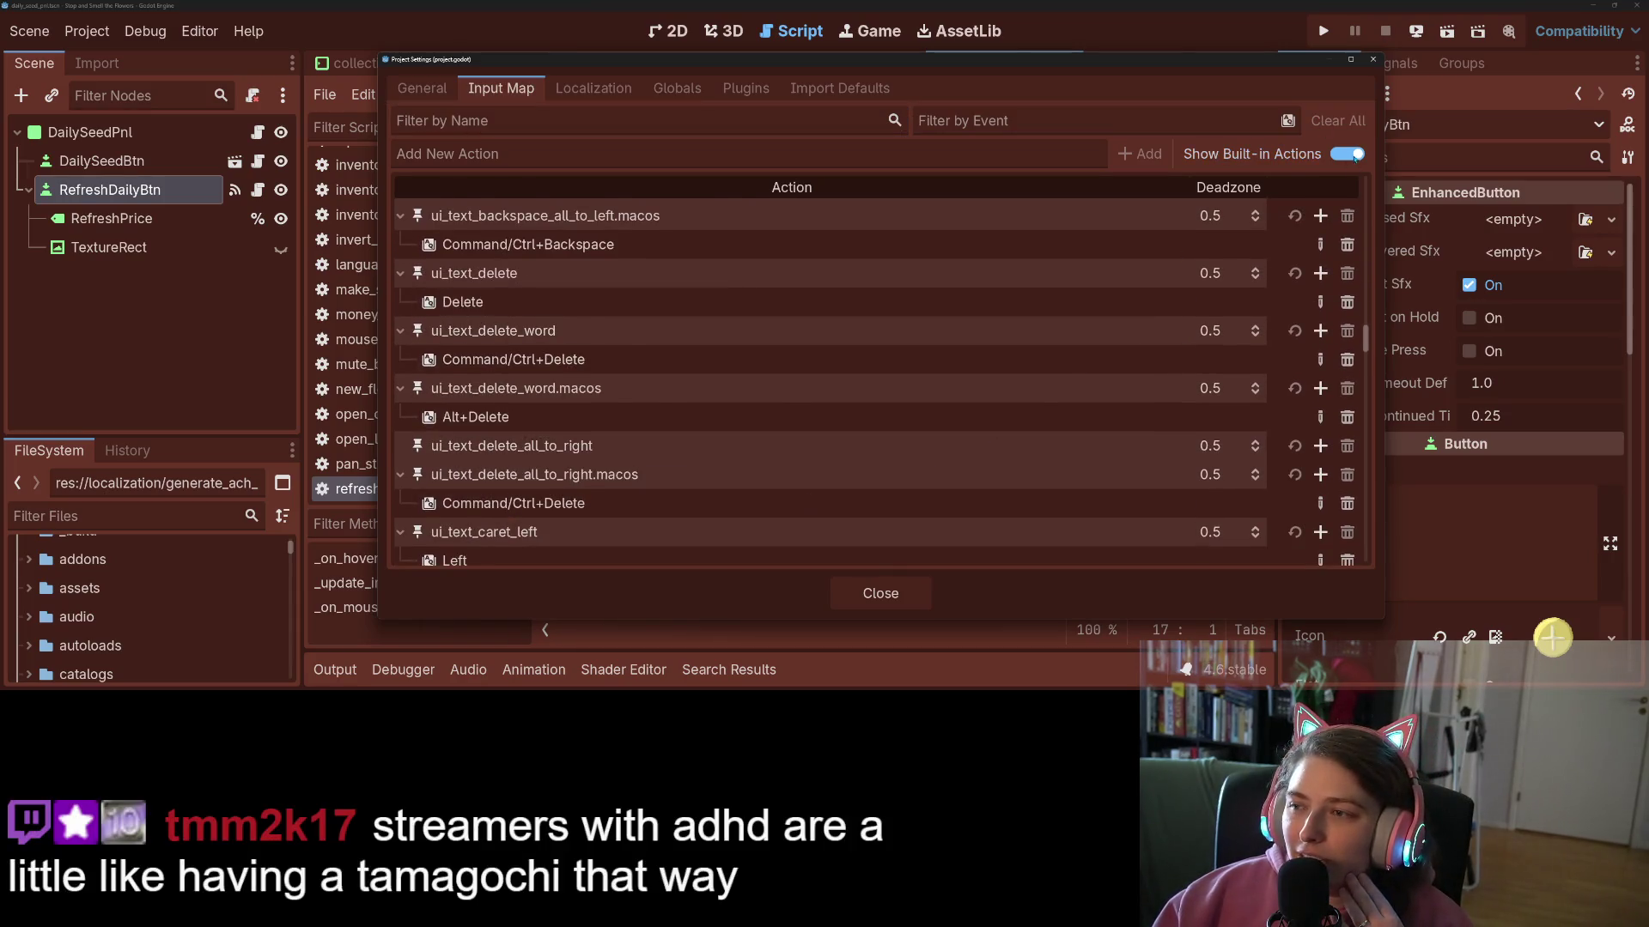
left_click(1346, 154)
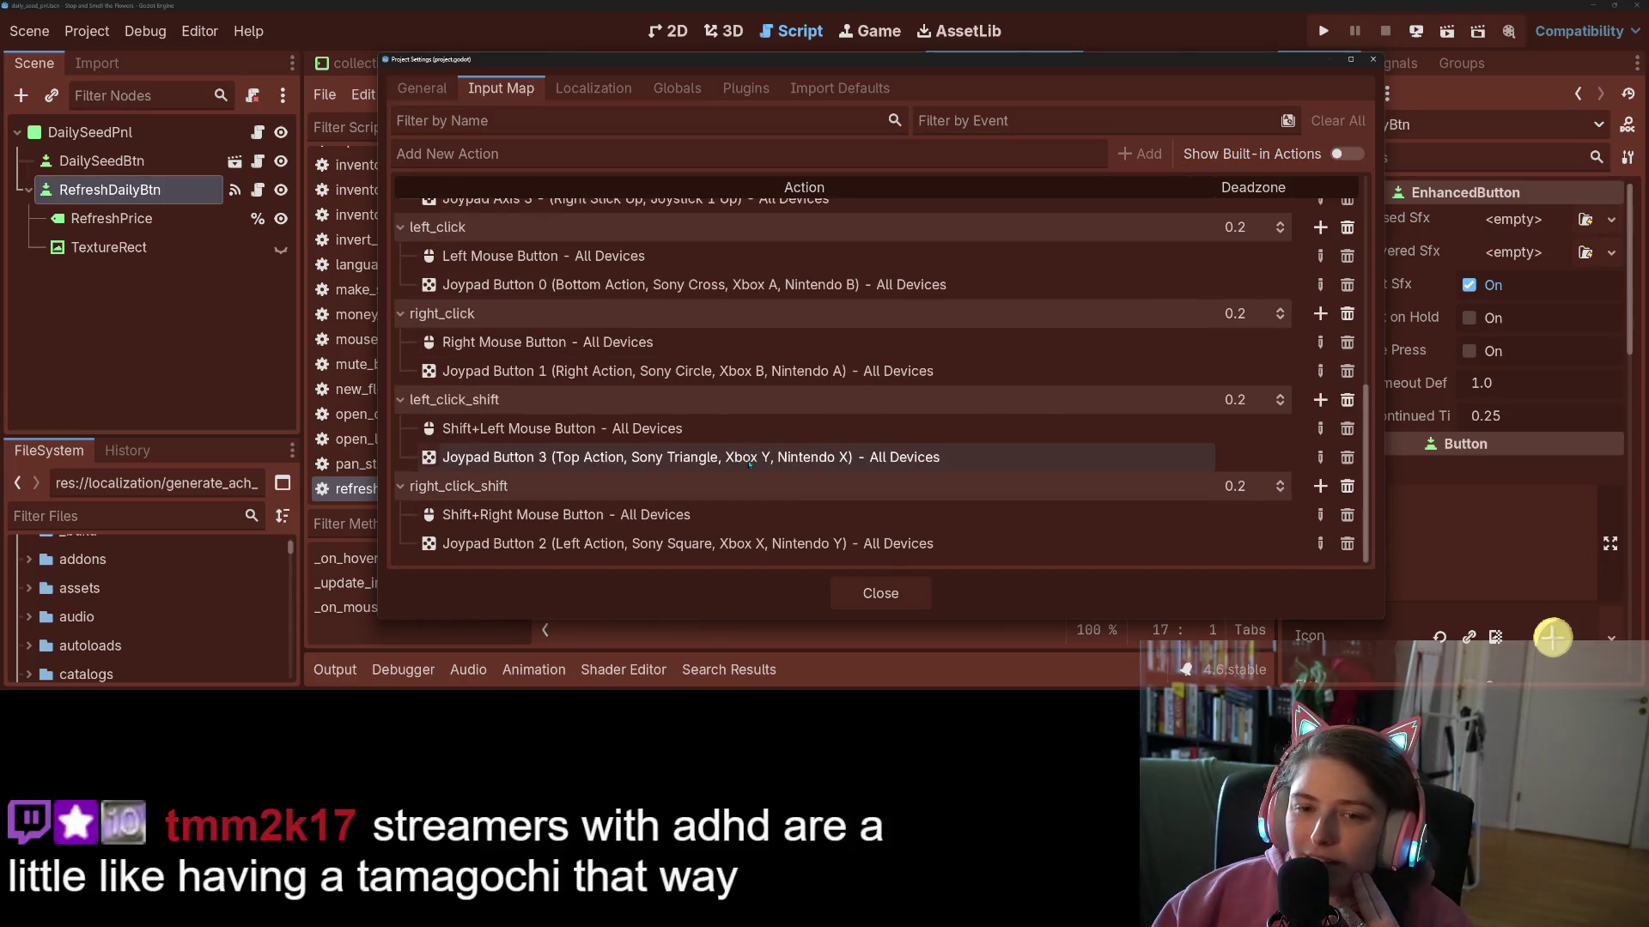
left_click(1320, 228)
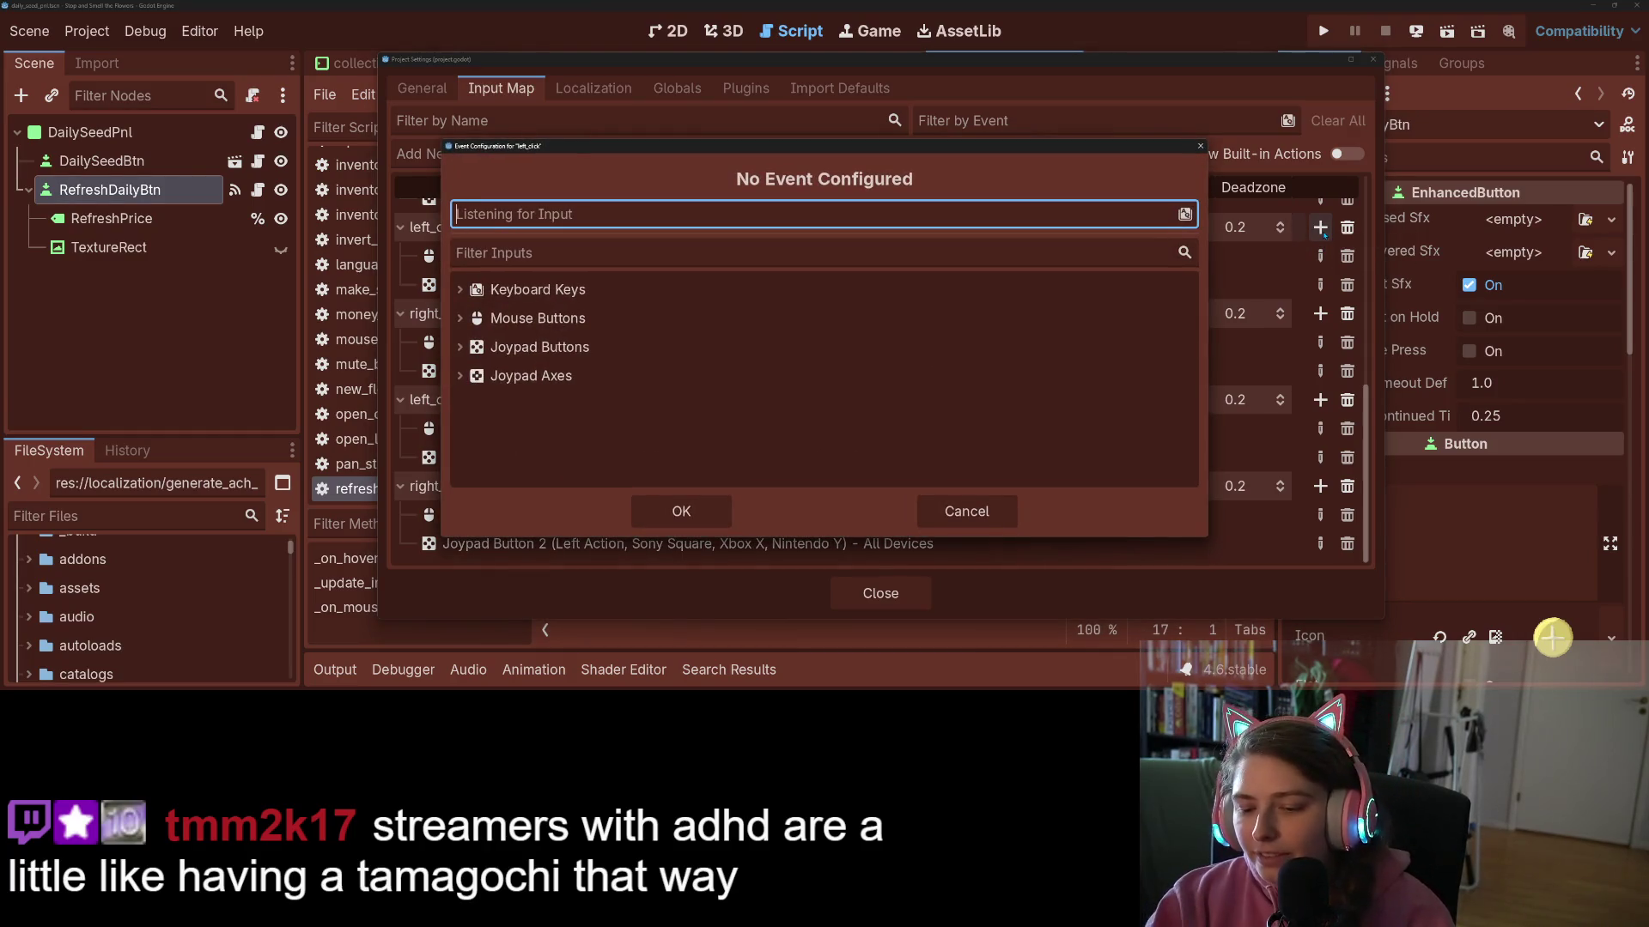
left_click(681, 510)
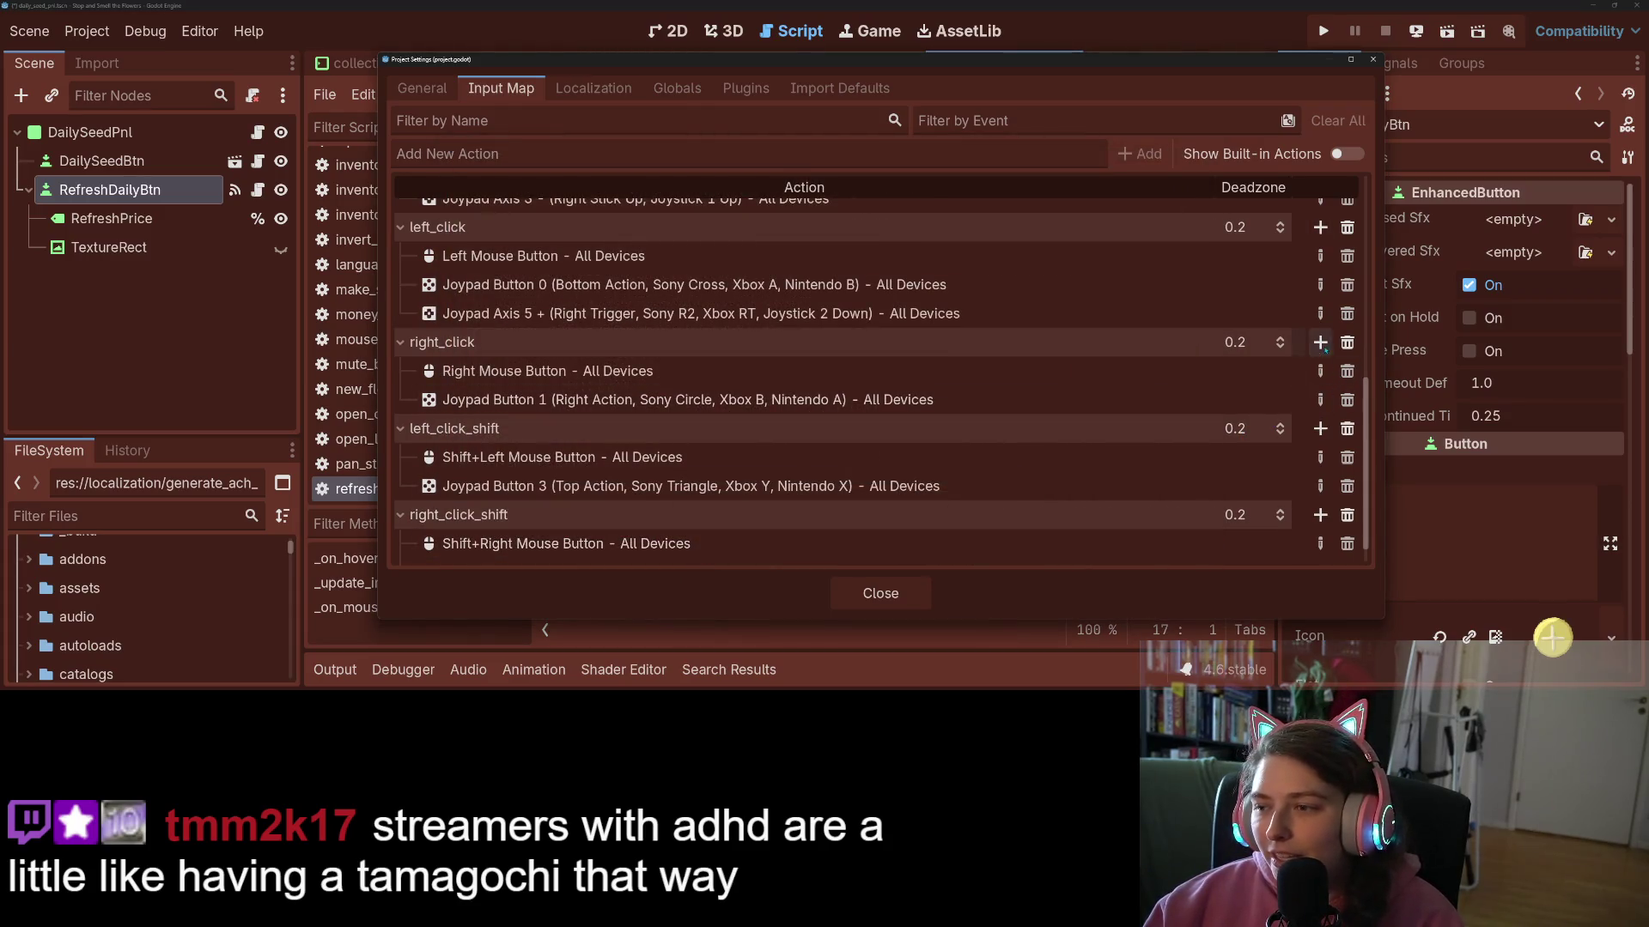
left_click(1320, 343)
left_click(718, 500)
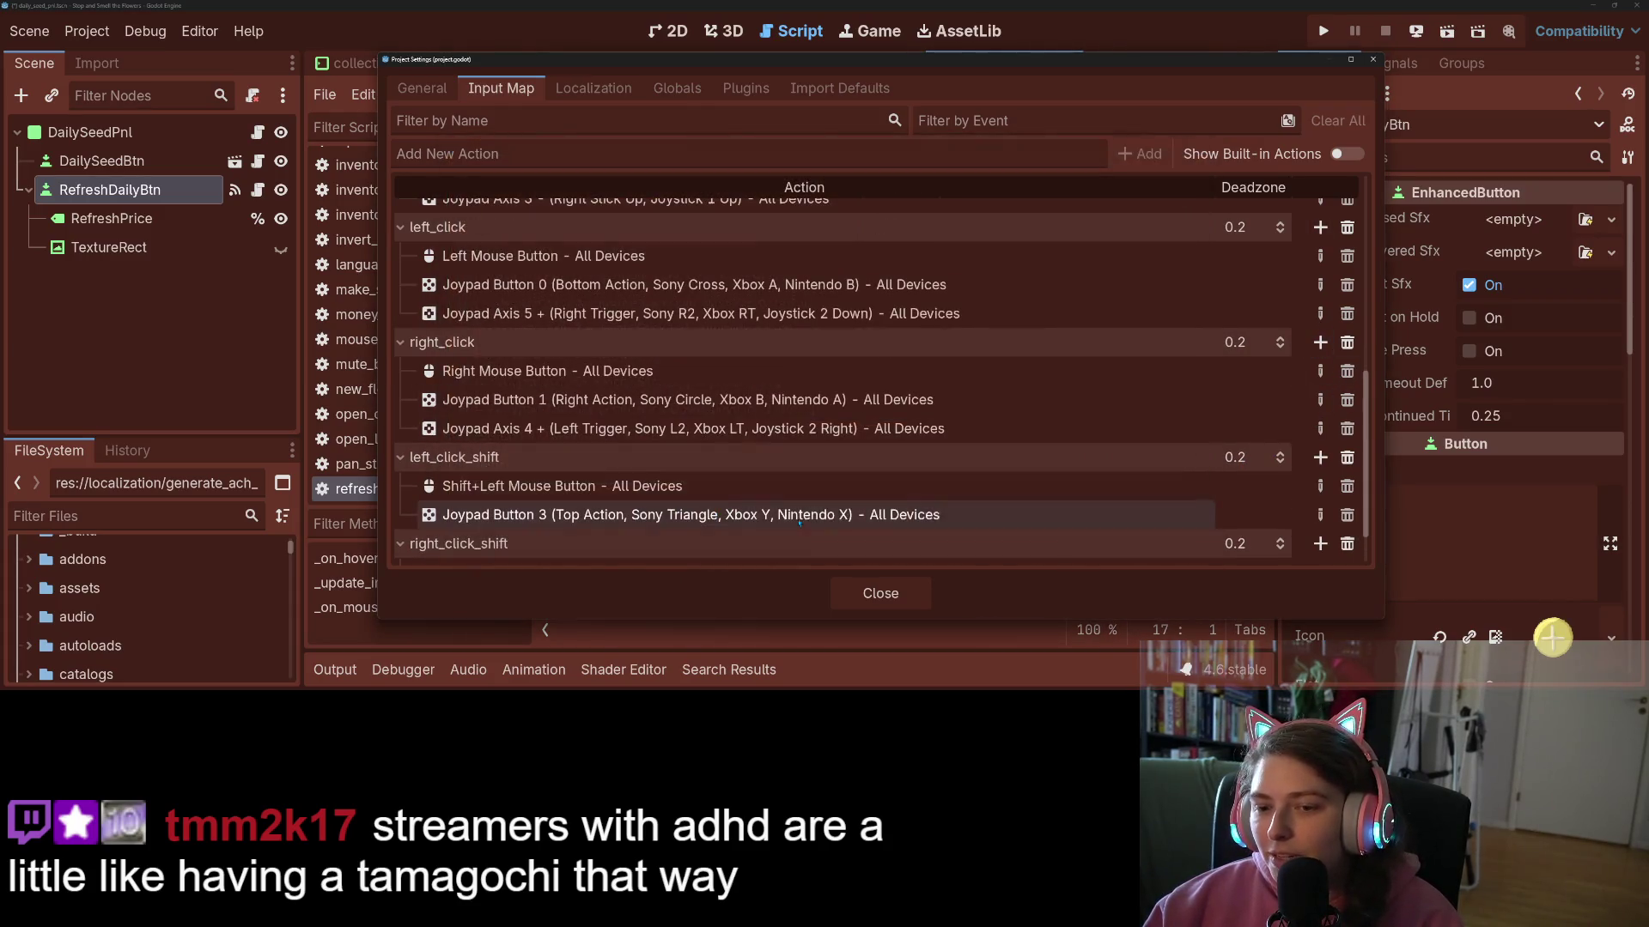
left_click(879, 593)
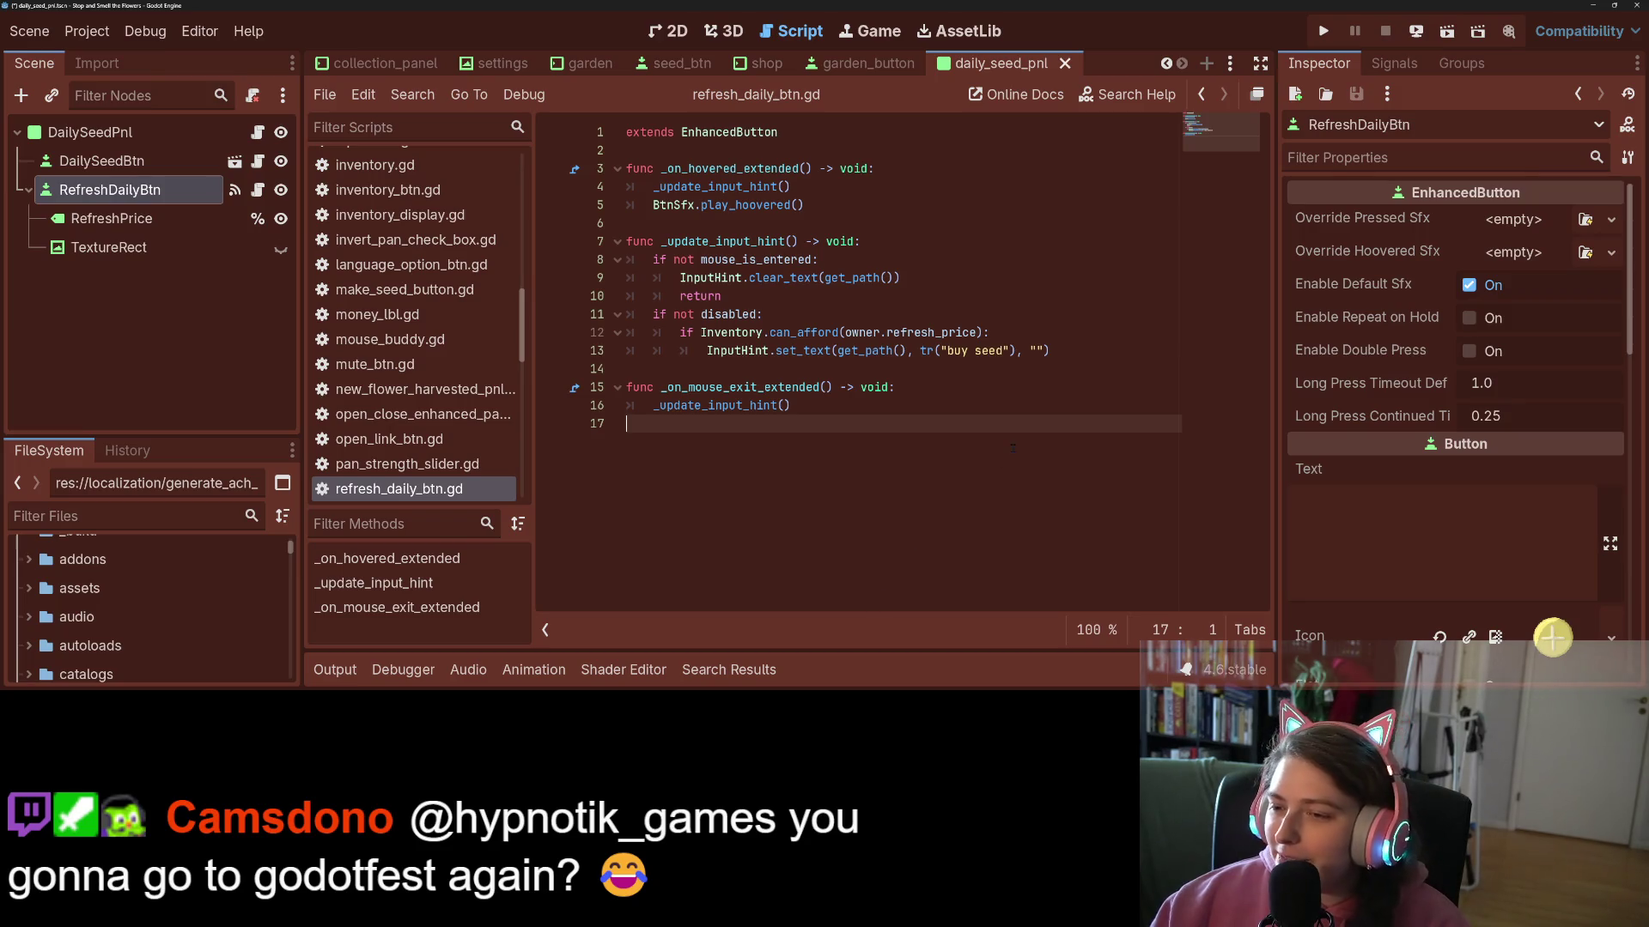
- Save the project and switch to GitHub Desktop to see project.godot changed
left_click(998, 402)
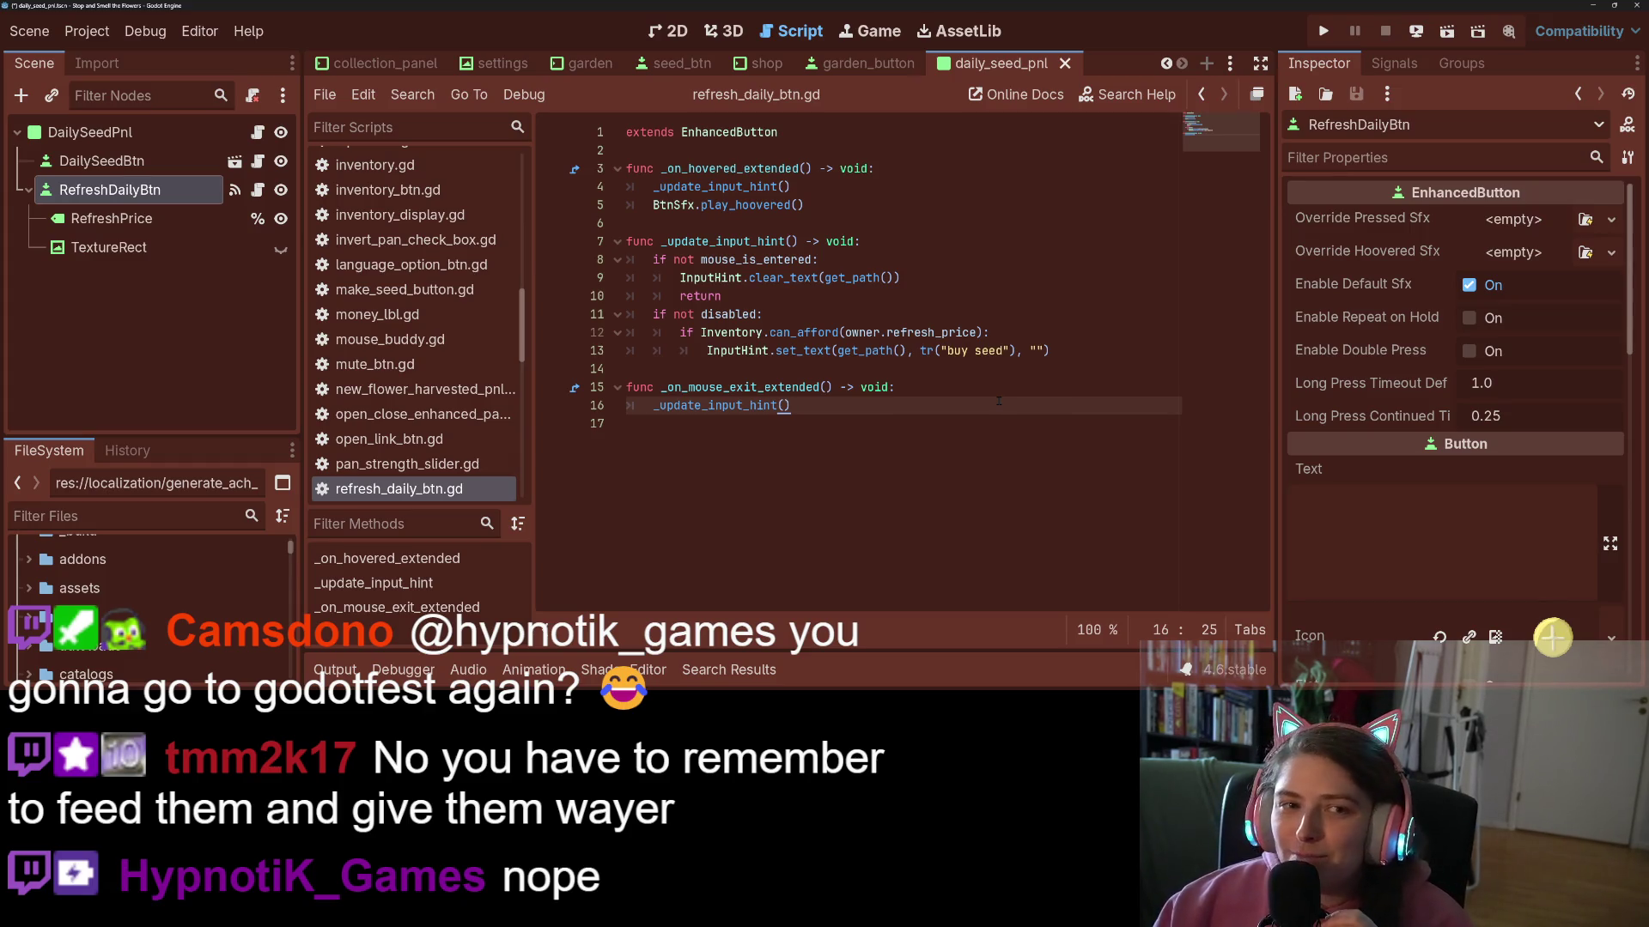
left_click(800, 394)
key("ctrl+s")
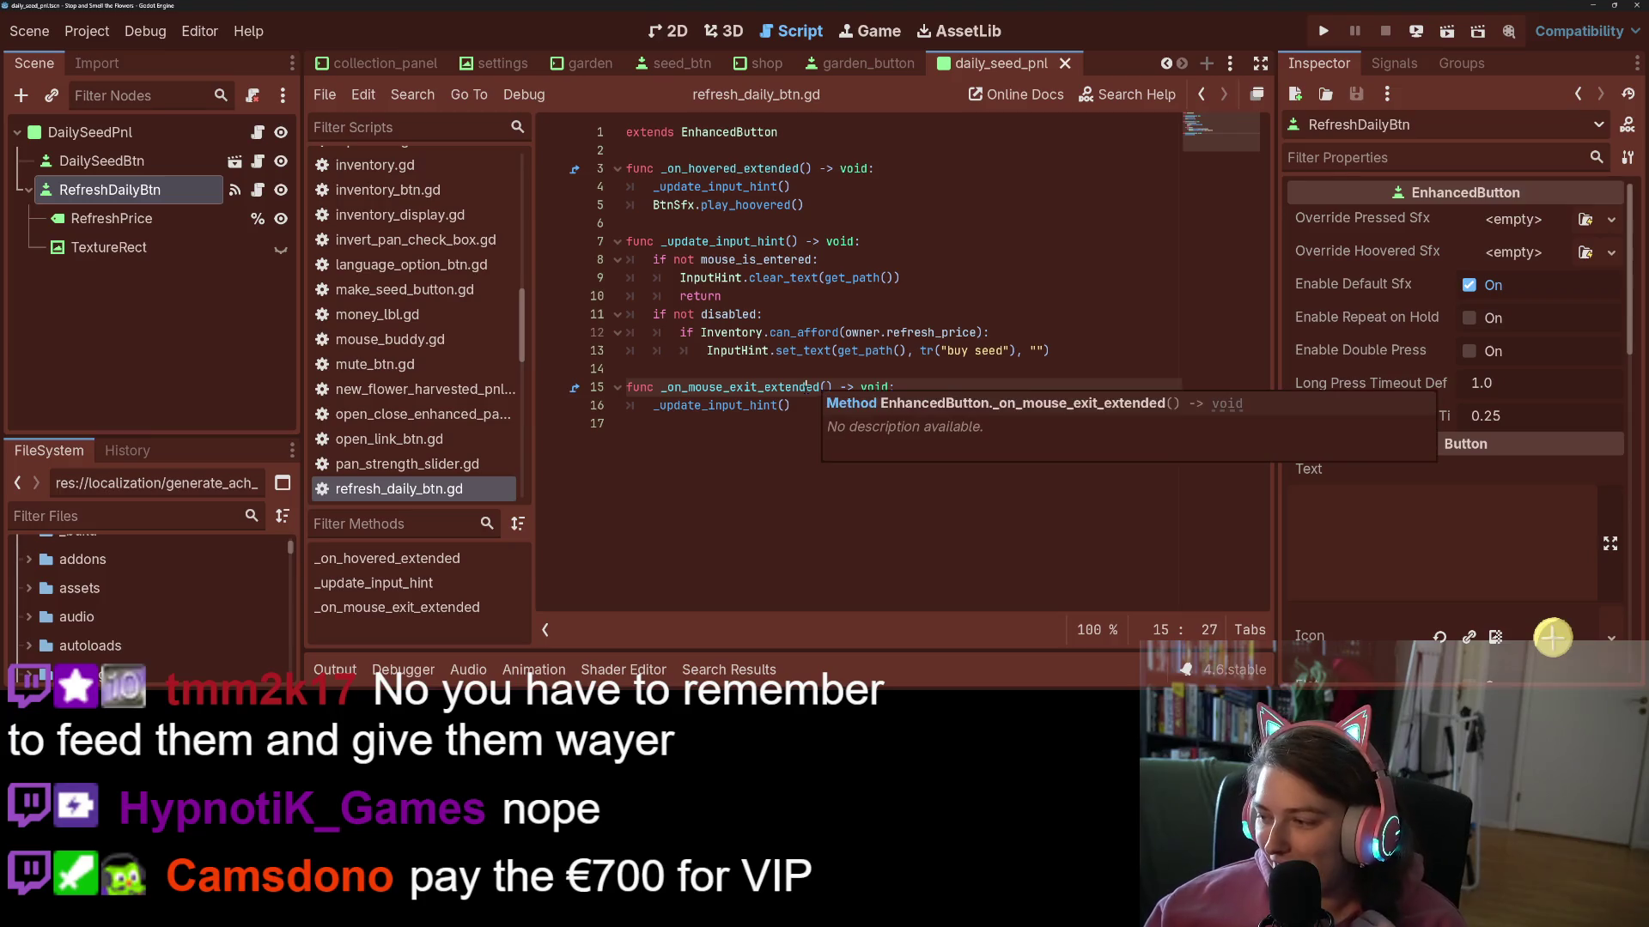
left_click(839, 387)
left_click(933, 392)
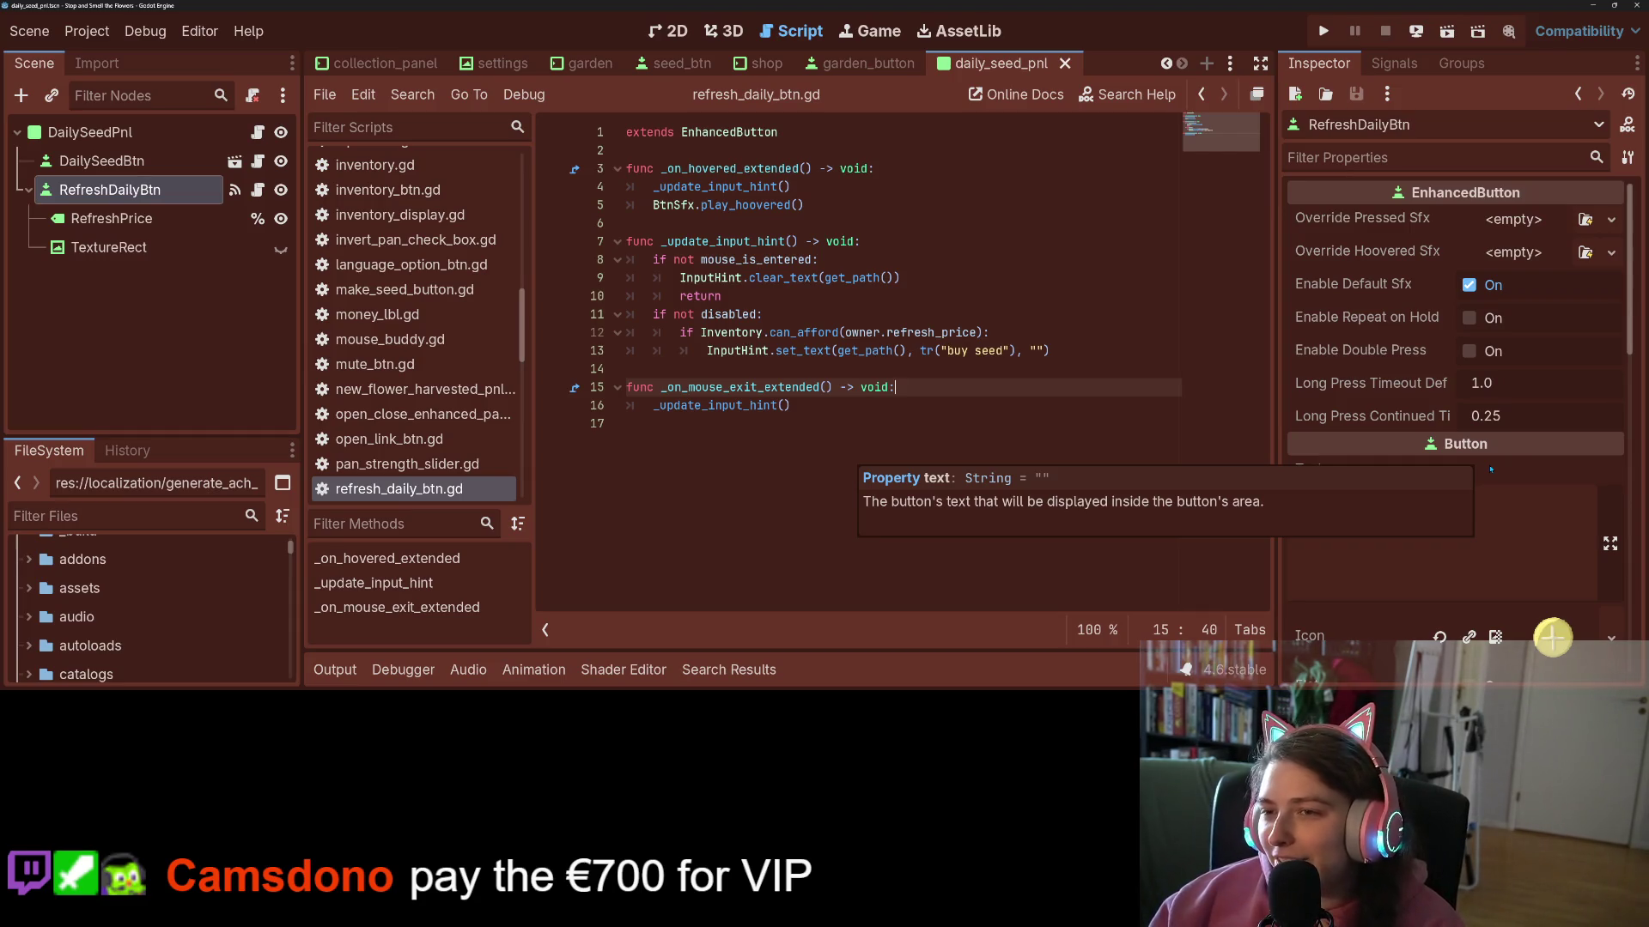
key("alt+Tab")
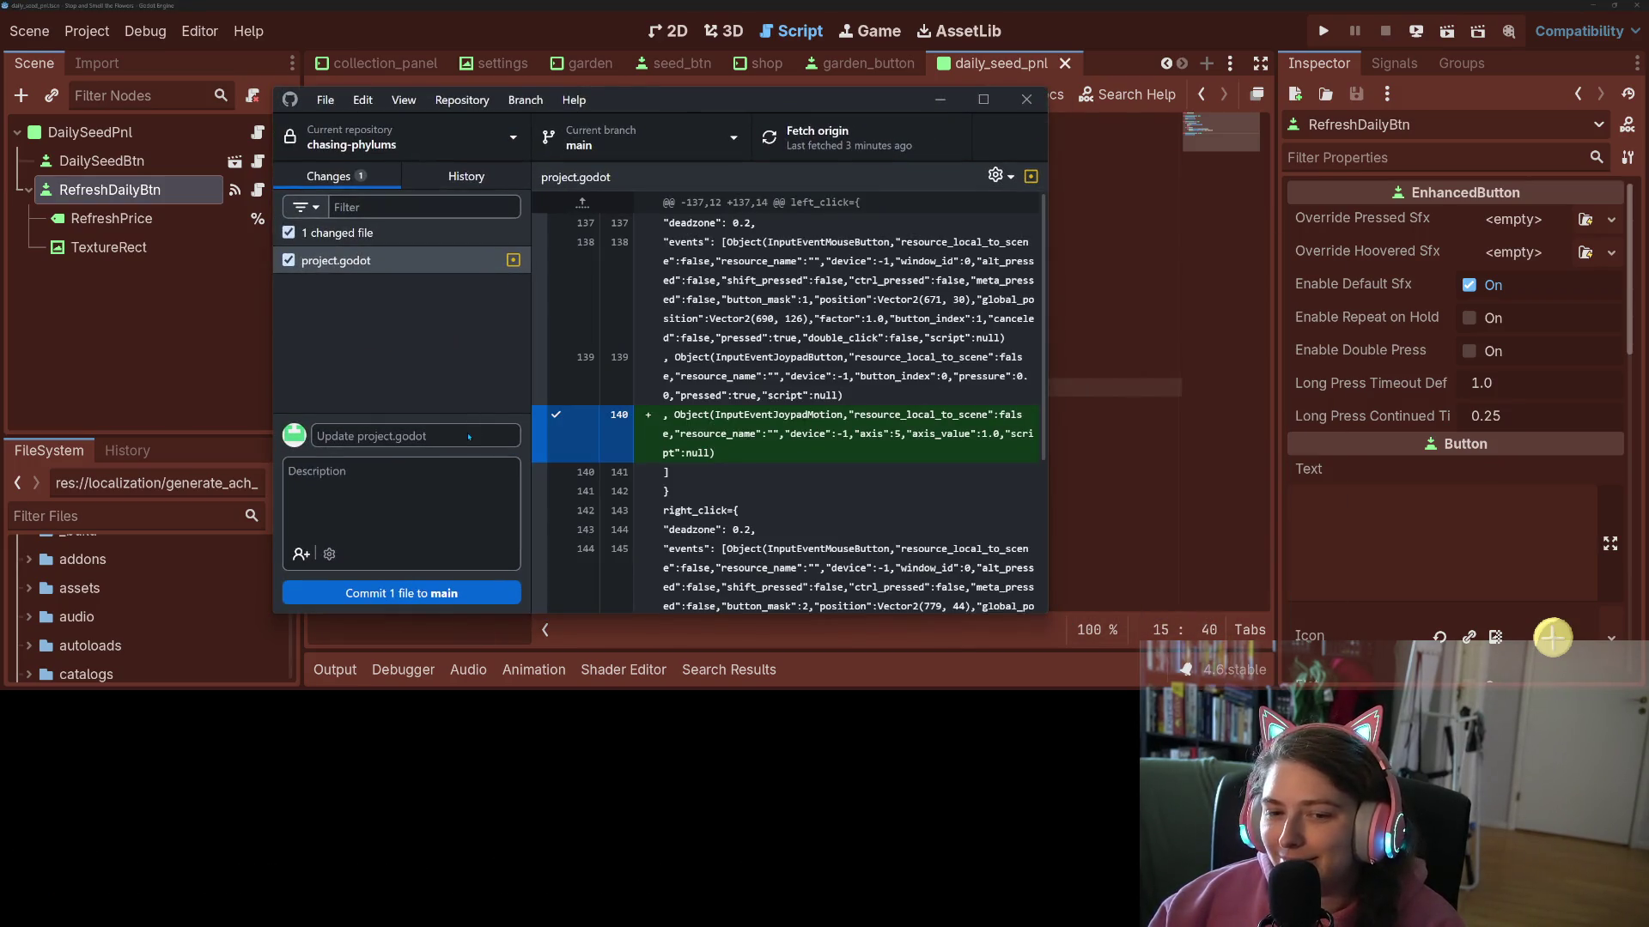
- Commit project.godot to main as 'adds triggers as left and right click alternatives', then minimize GitHub Desktop
left_click(471, 433)
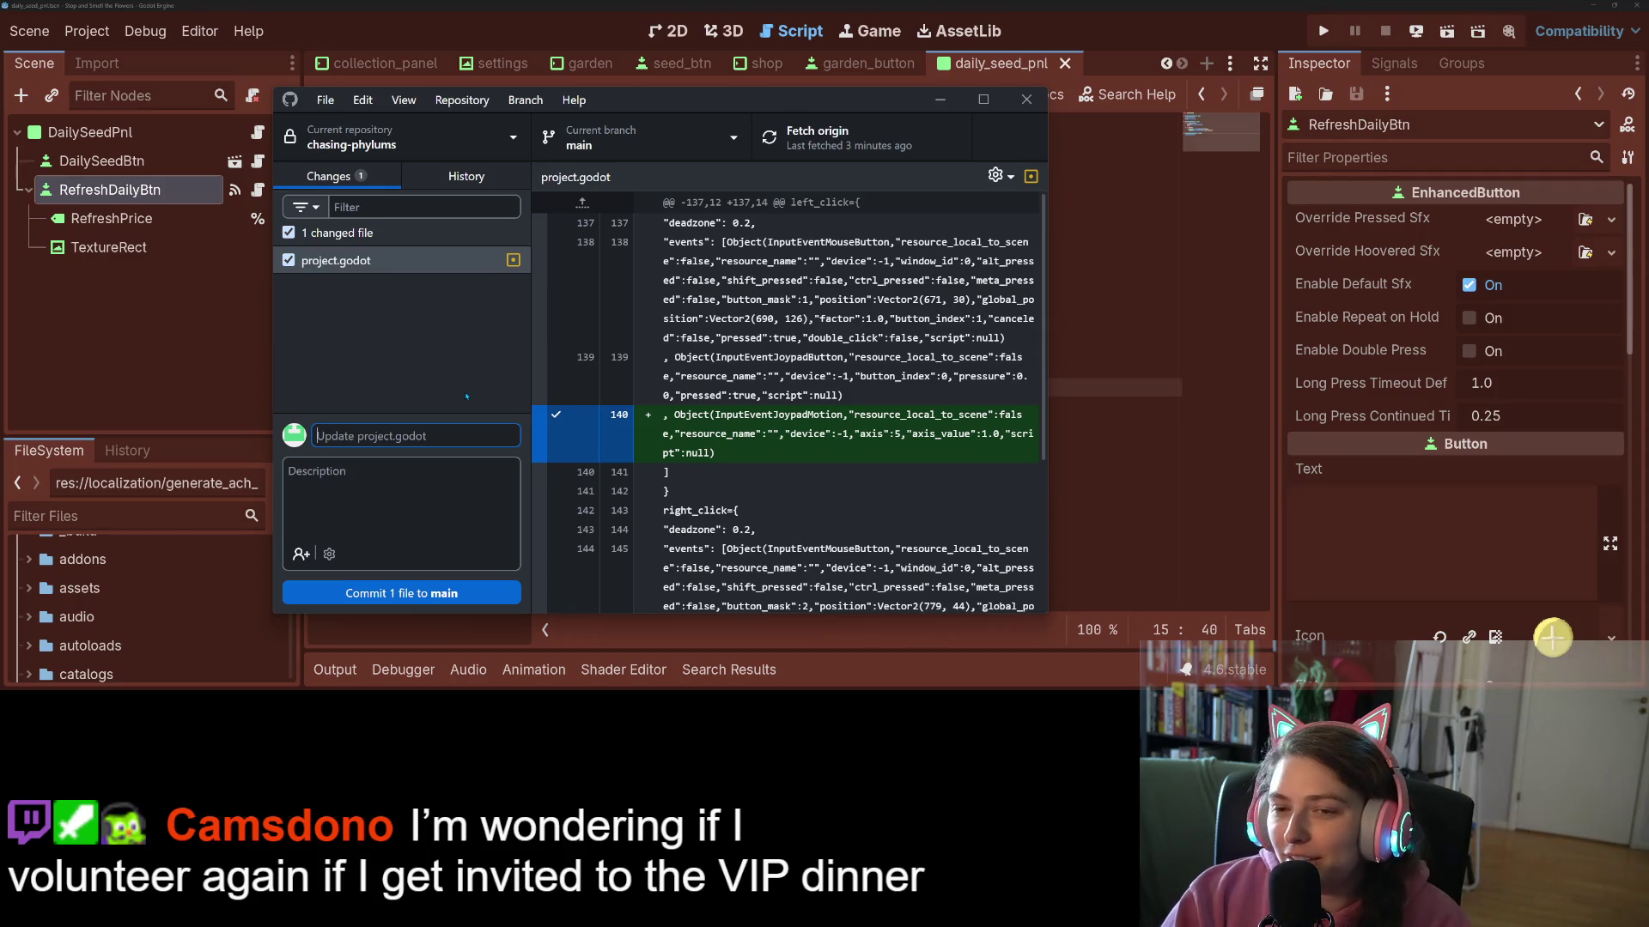
type("ad")
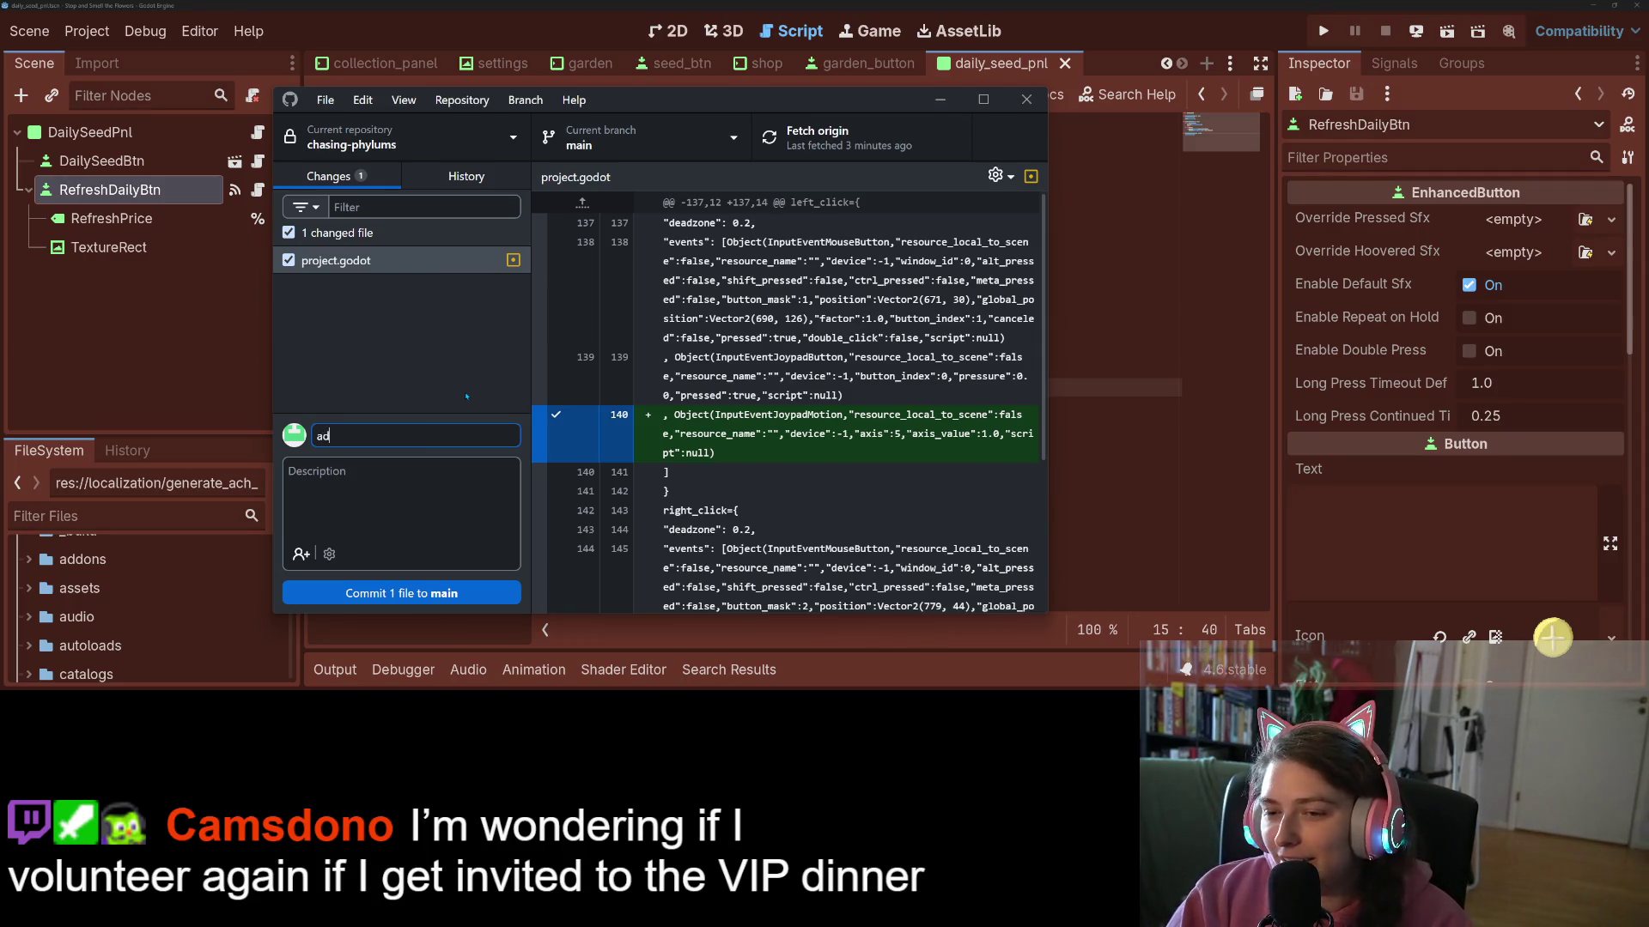
type("ds triggers")
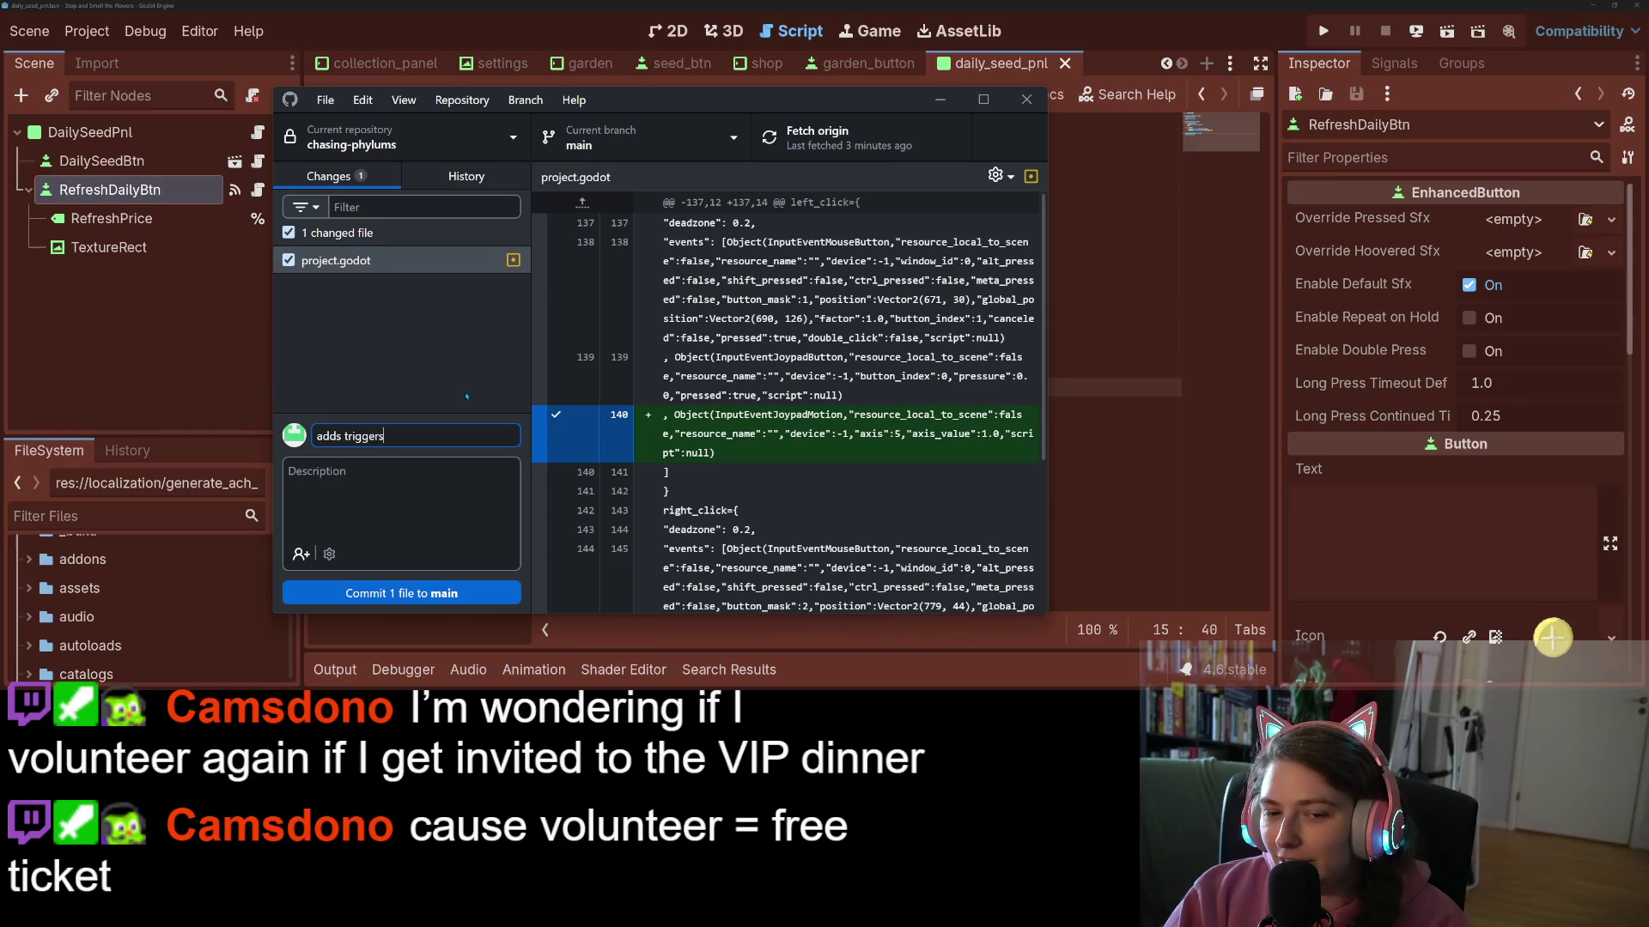
type(" as left and right")
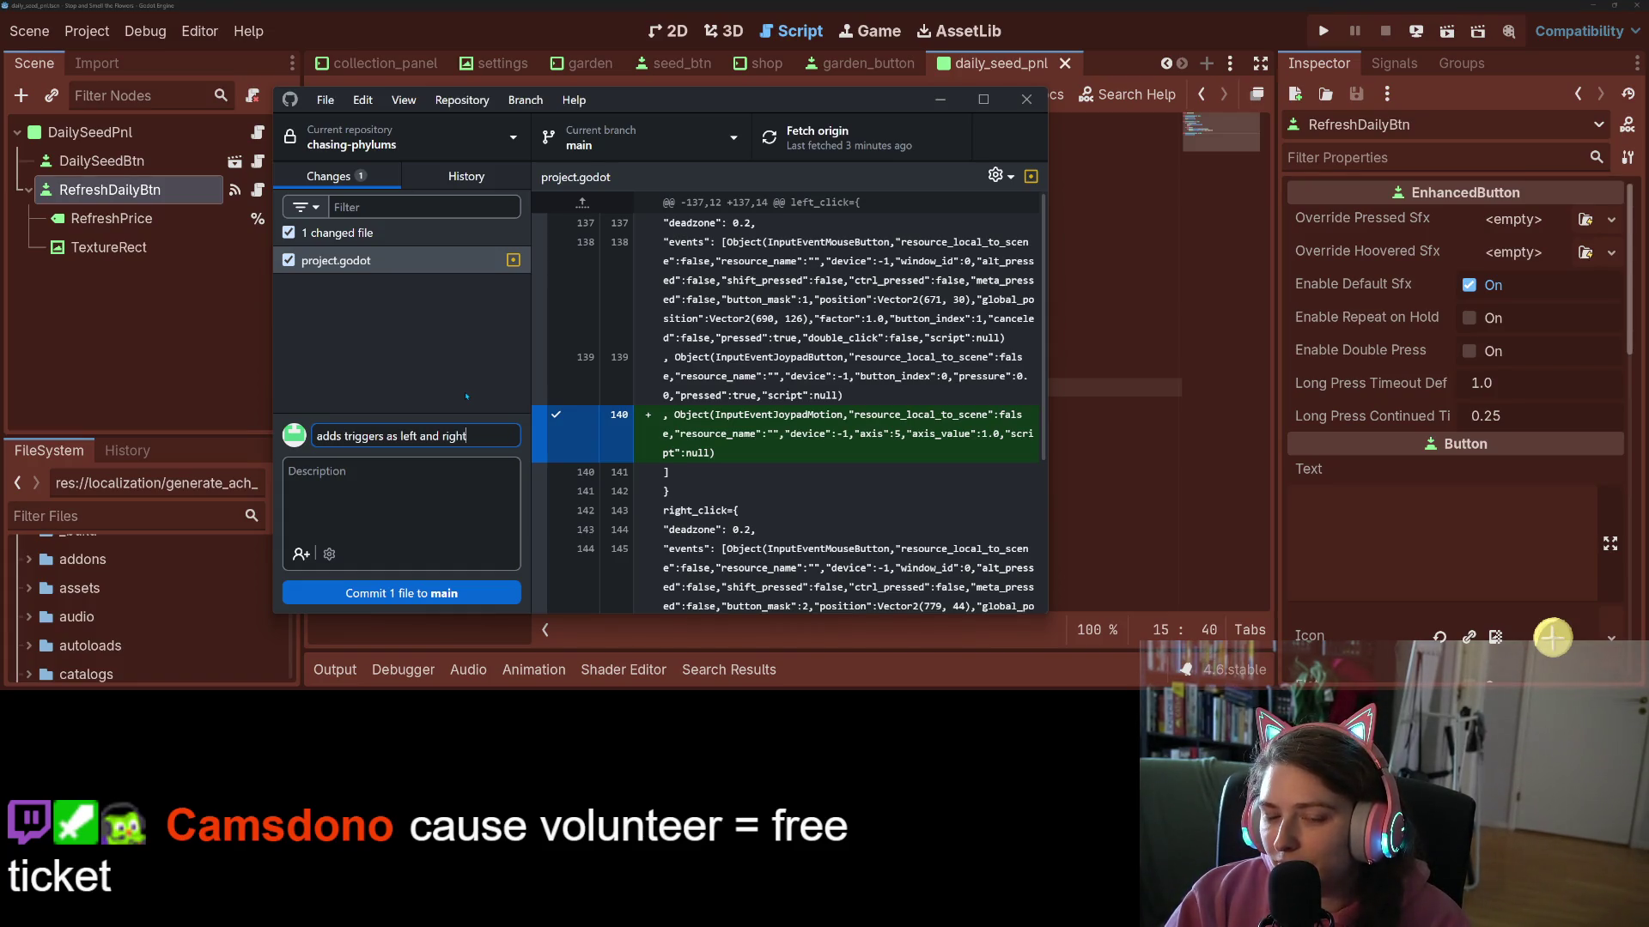
type(" click")
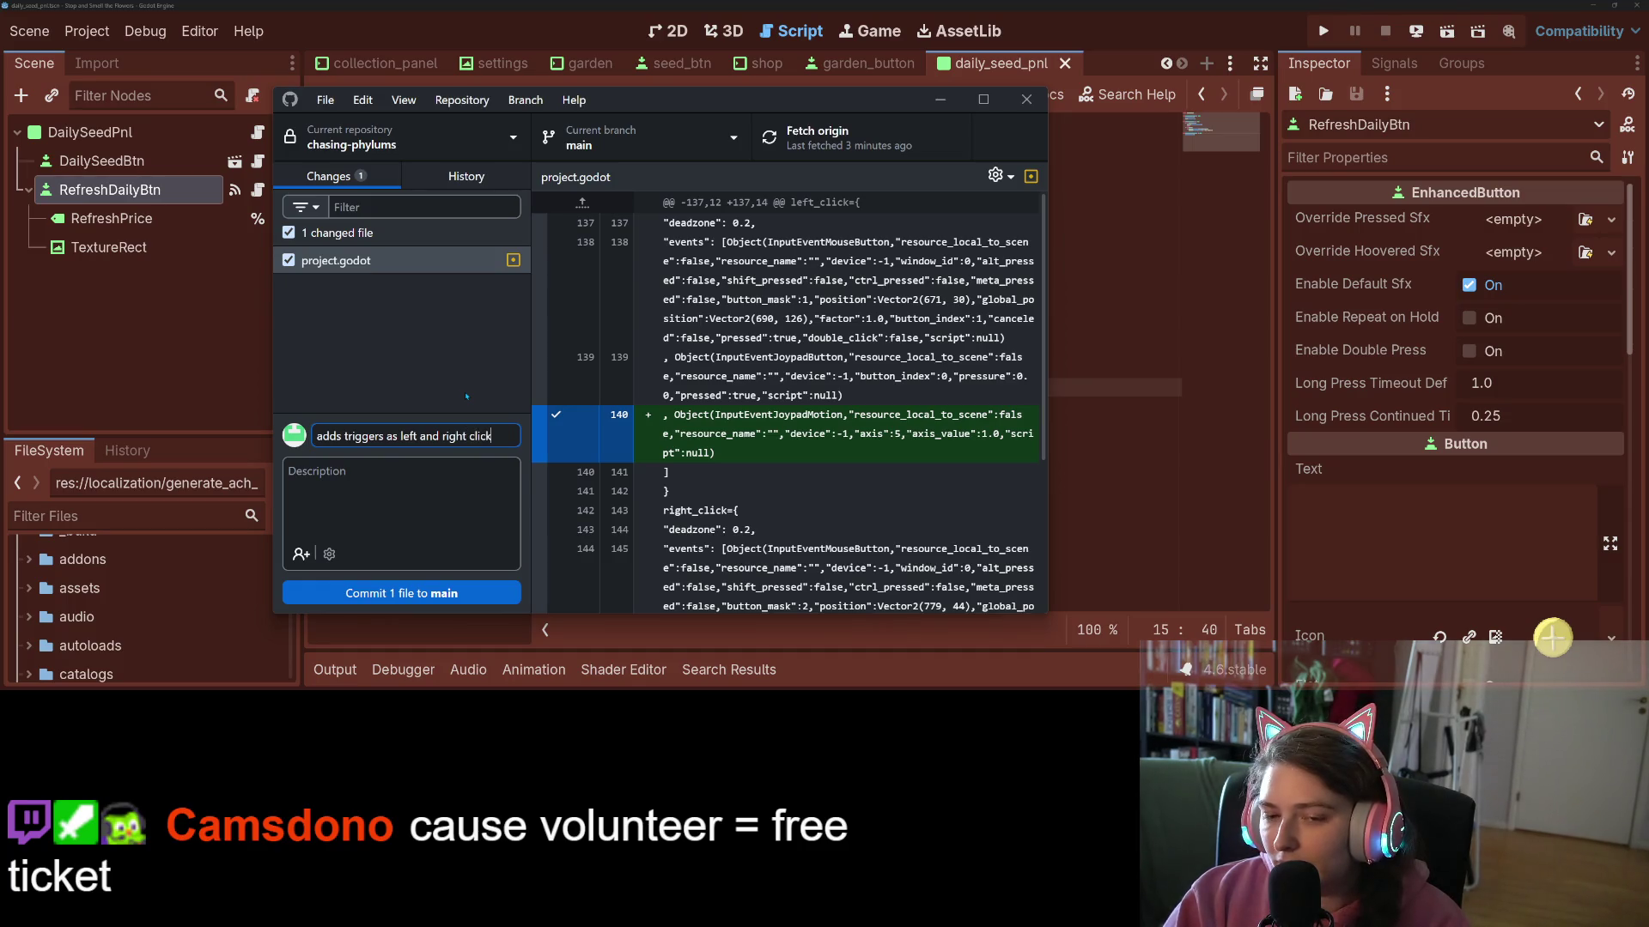
type(" alternatices")
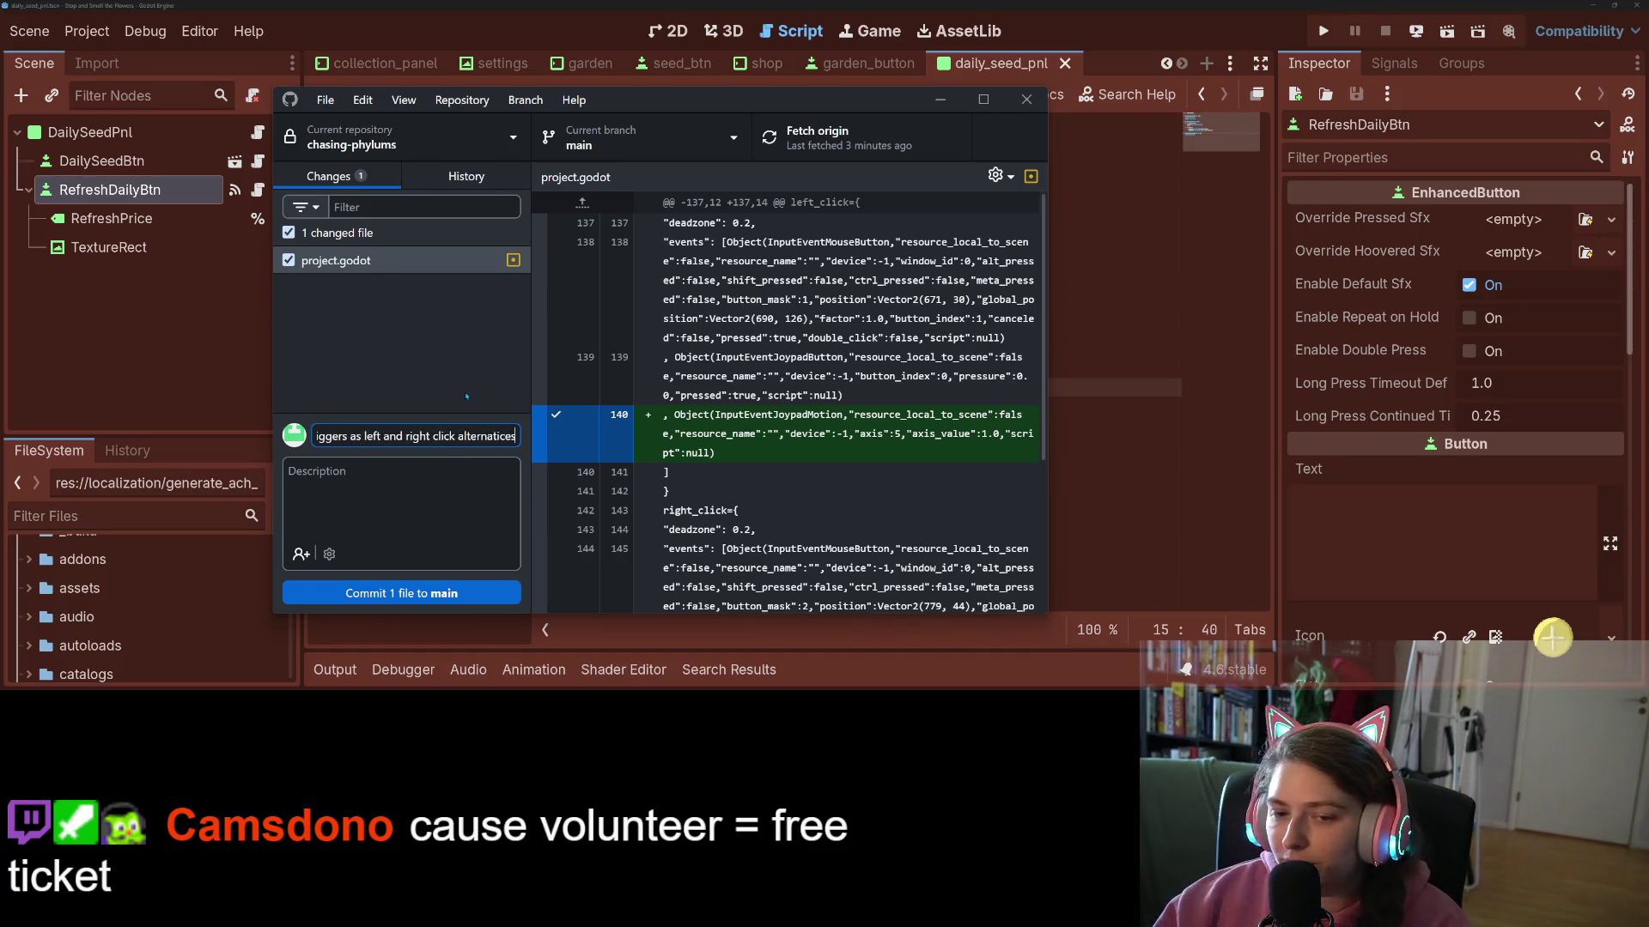
key("BackSpace")
key("BackSpace")
key("BackSpace")
type("ves")
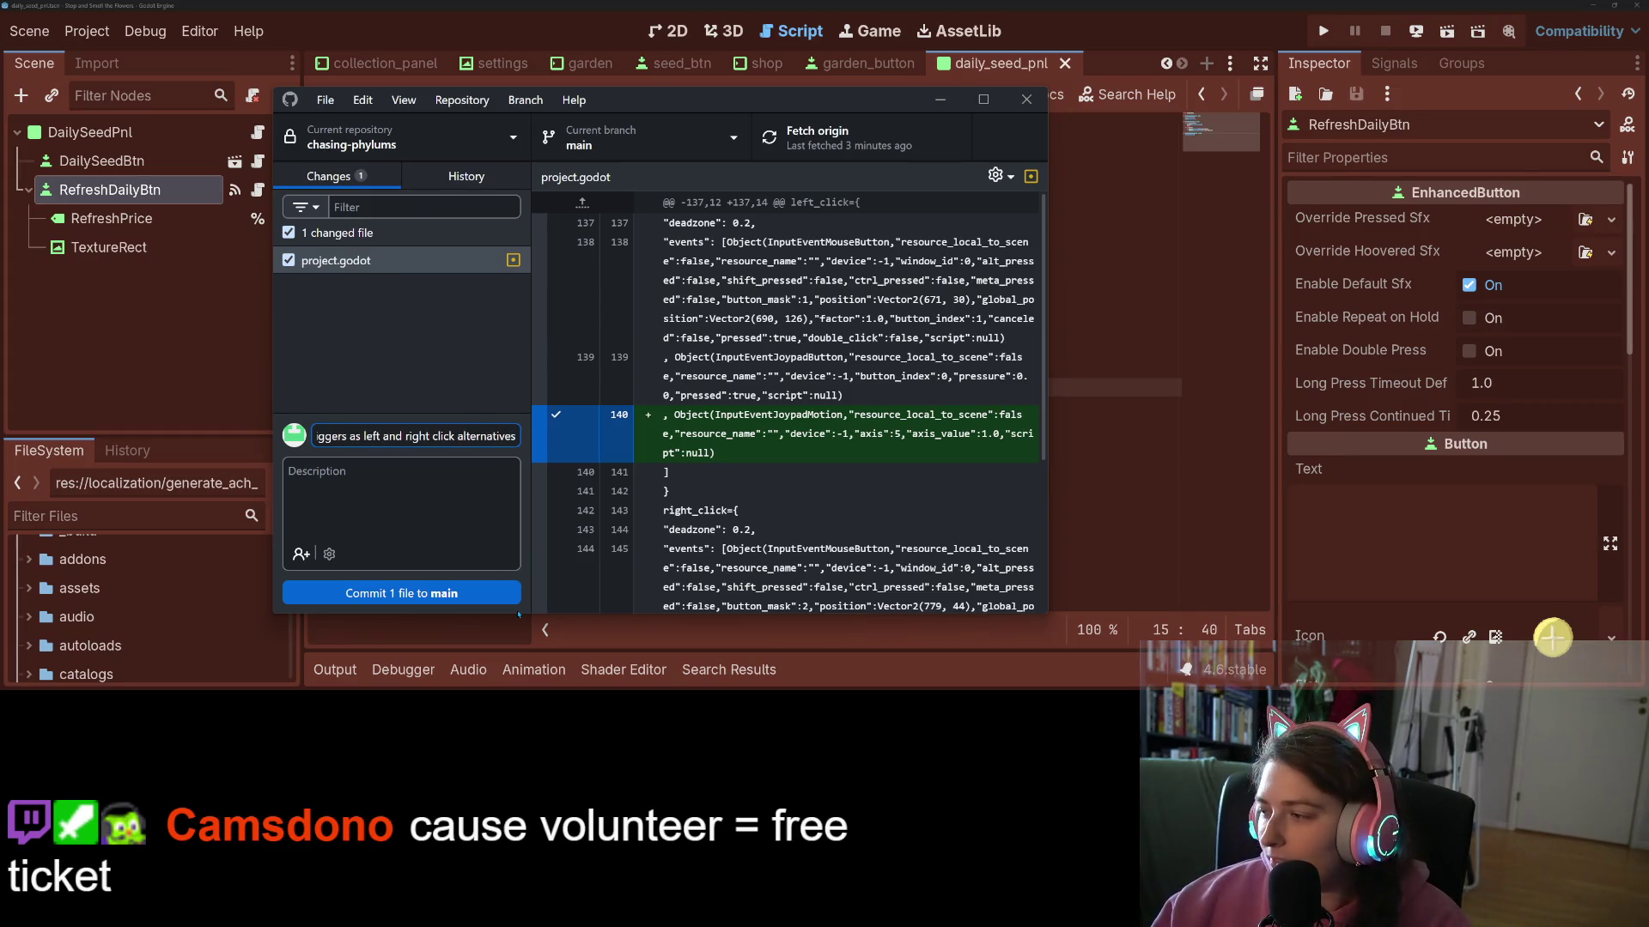
left_click(446, 593)
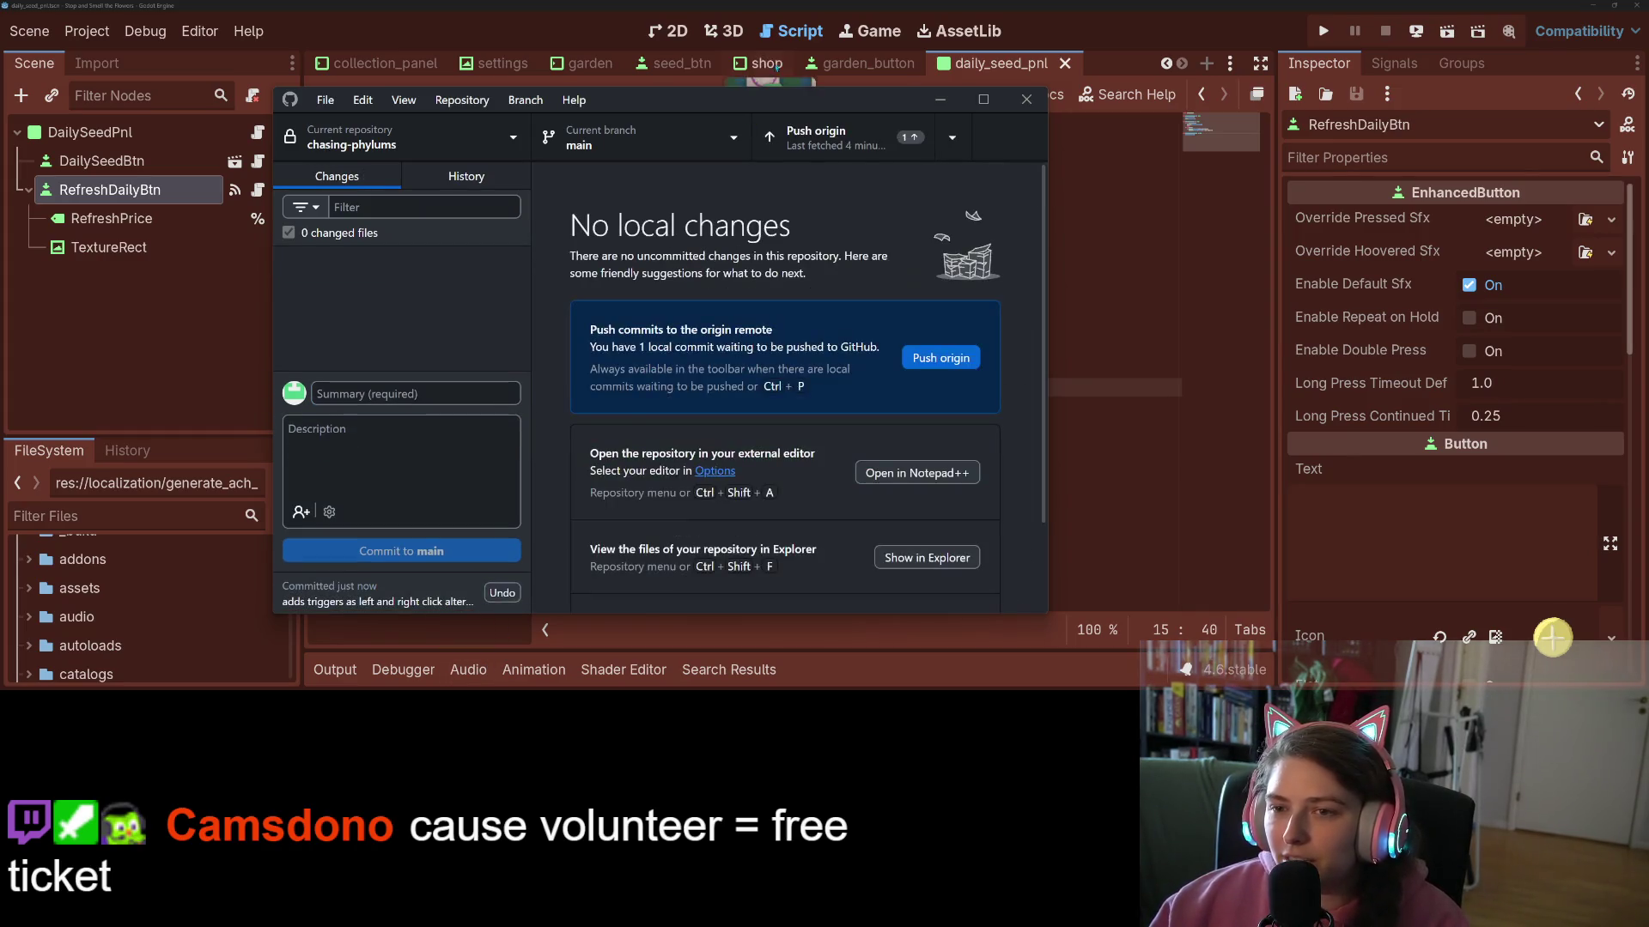
left_click(942, 99)
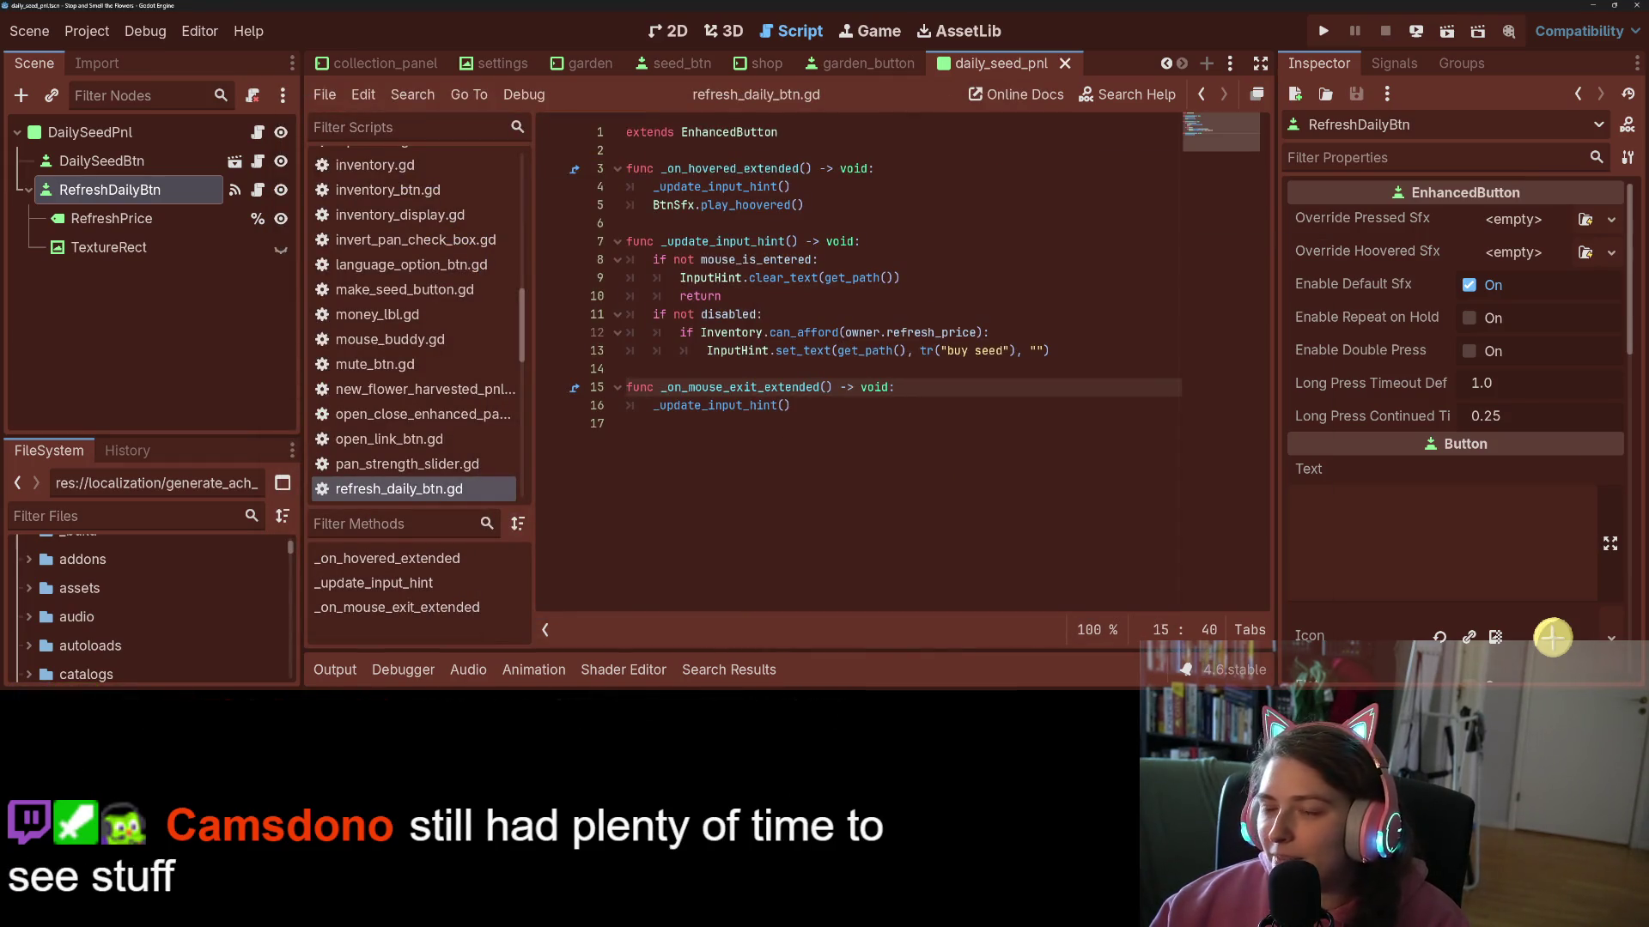
left_click(1046, 456)
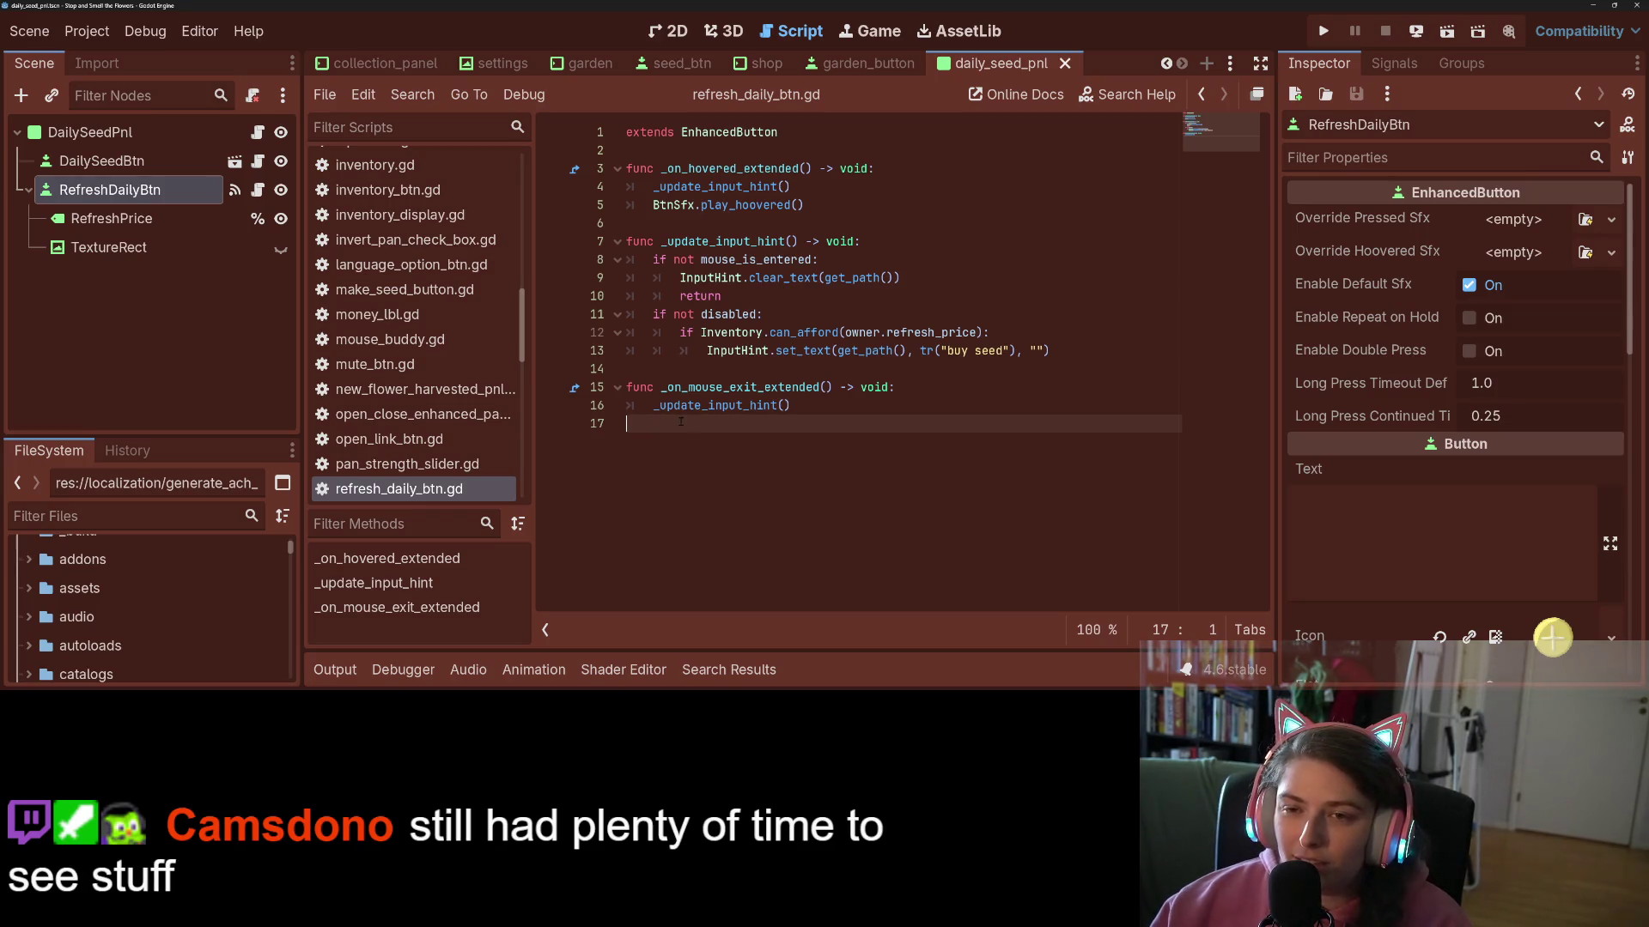
left_click(86, 30)
left_click(94, 33)
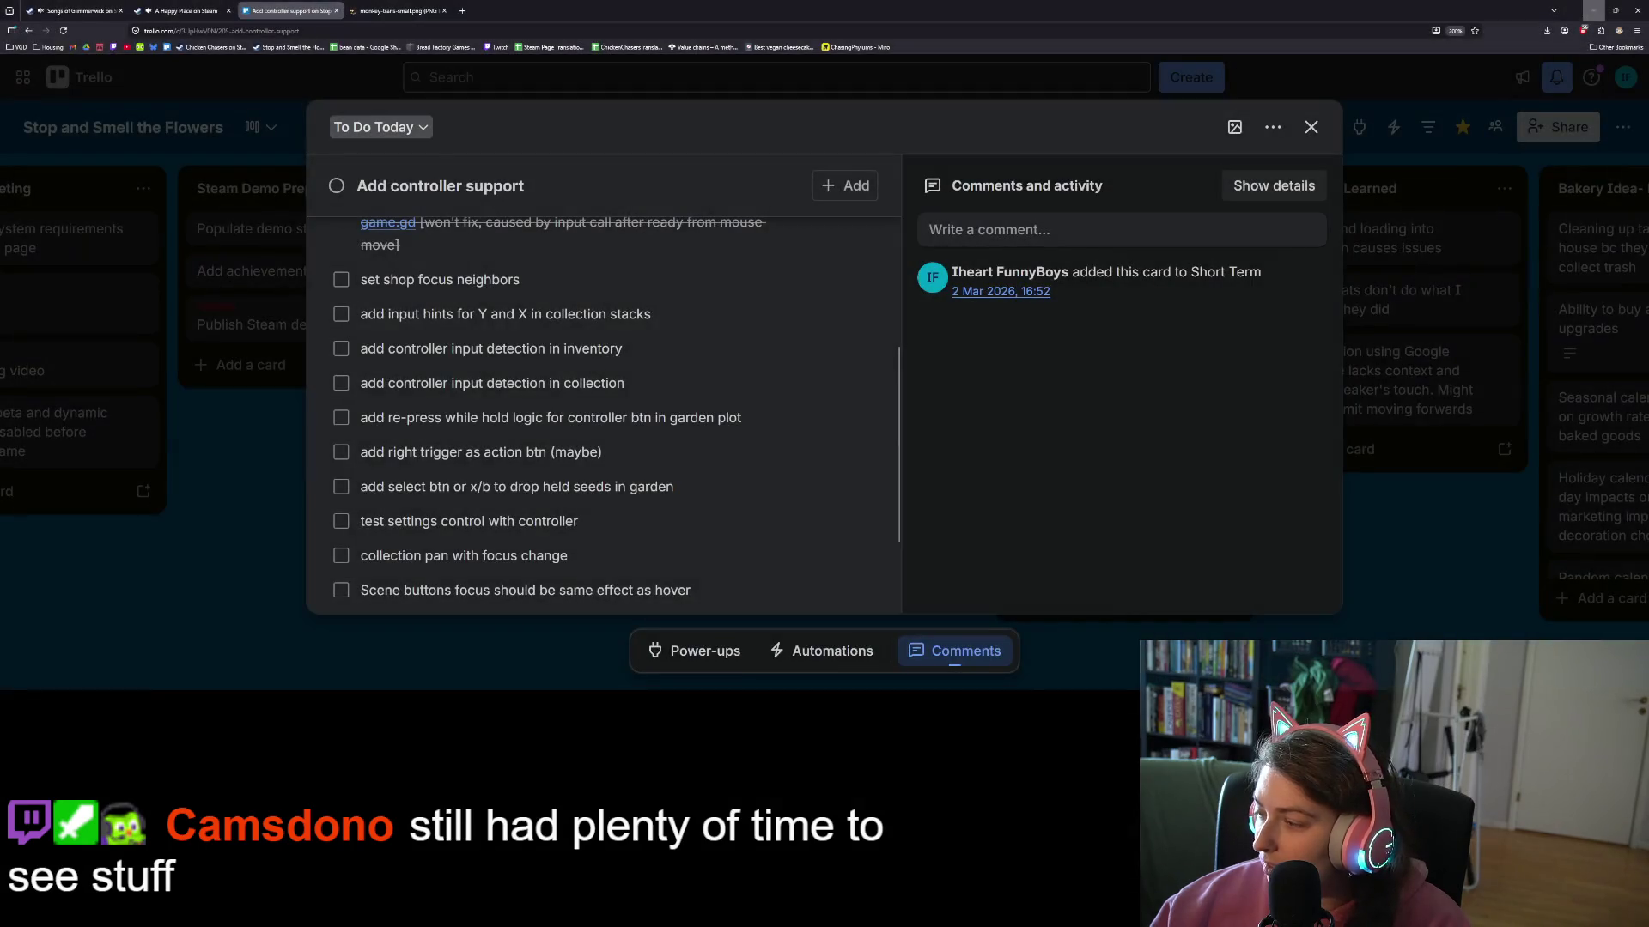
- Tick 'set shop focus neighbors' on the Add controller support checklist and minimize the browser
scroll(512, 382, "up", 2)
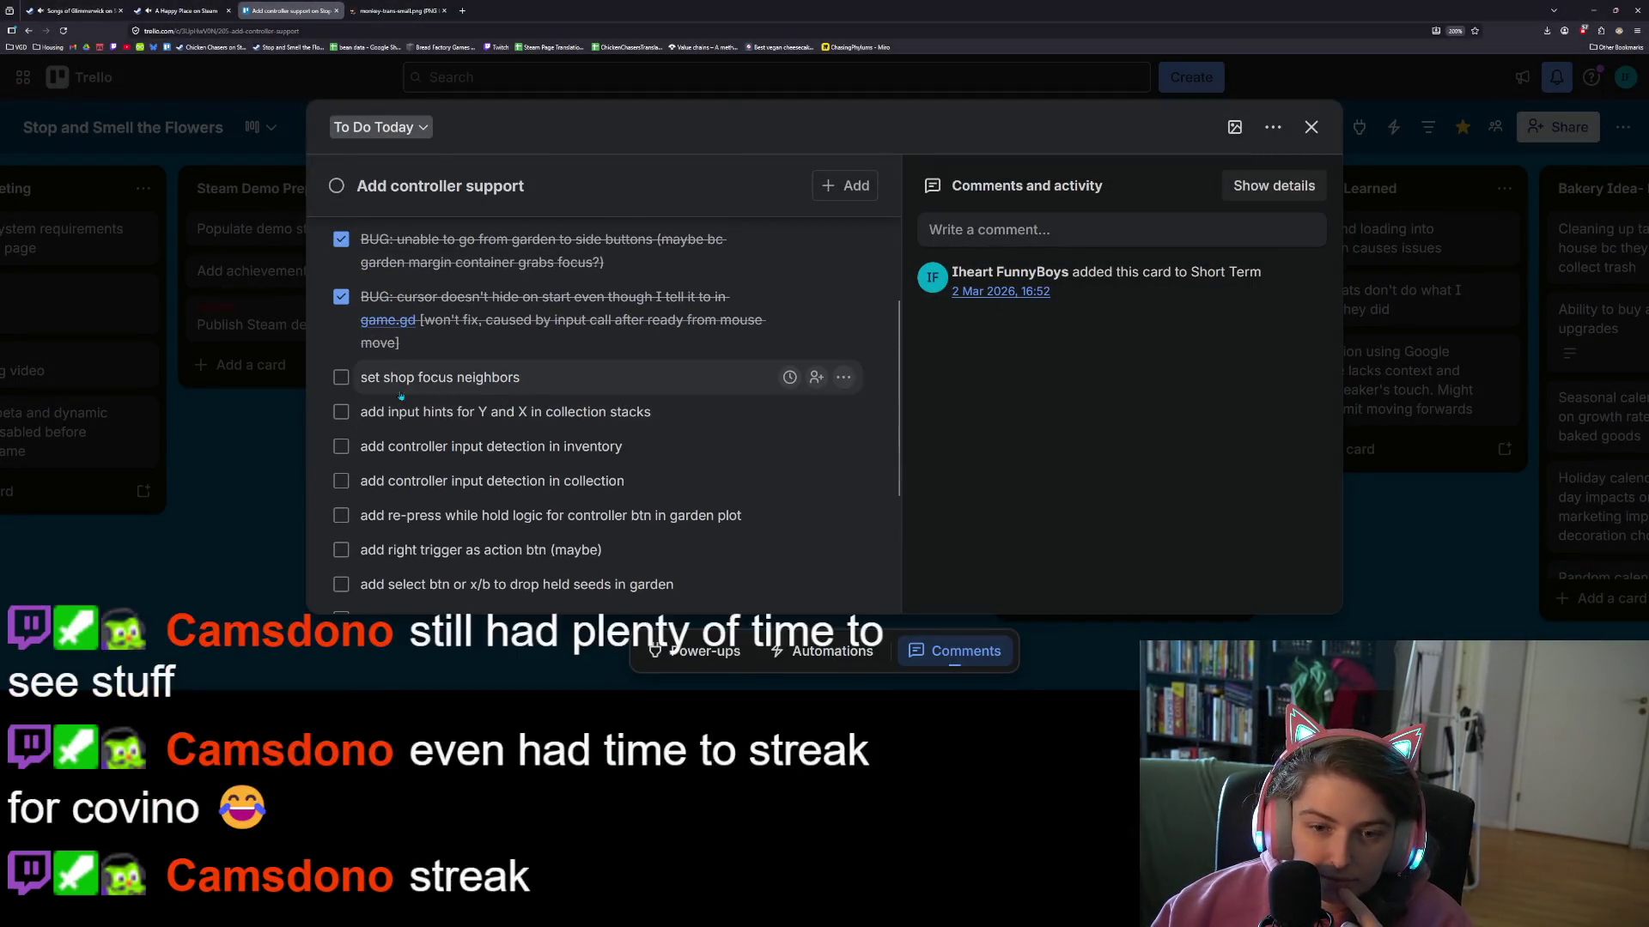
left_click(341, 378)
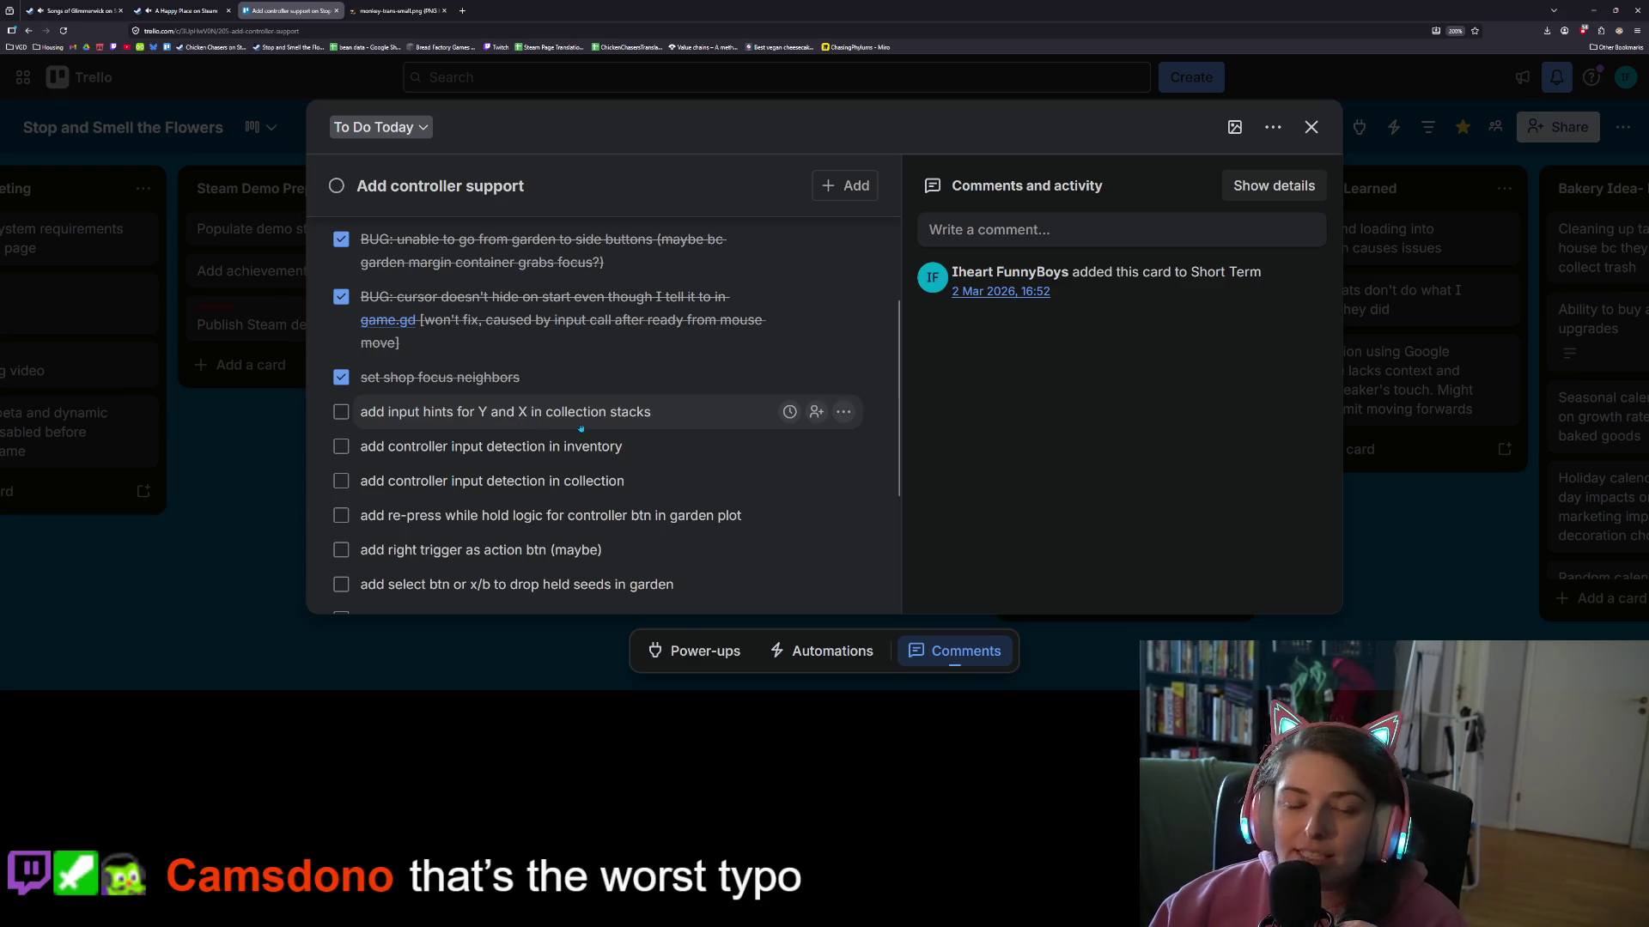
left_click(1592, 10)
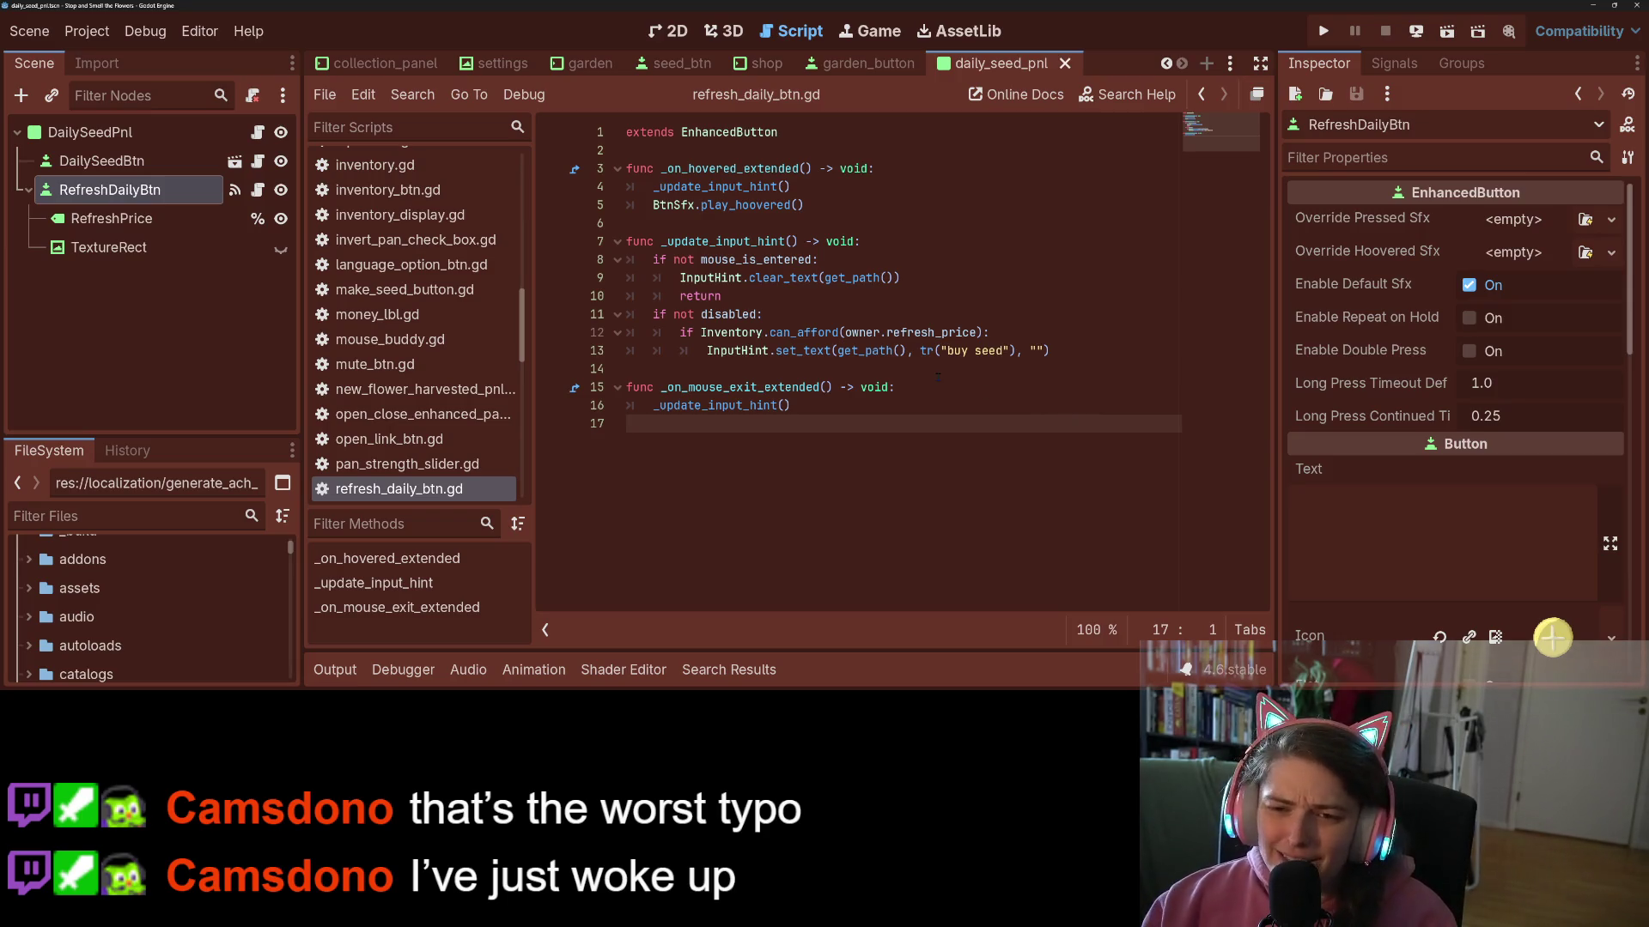
- Search all scripts for set_text and open the collection_btn.gd match
left_click(833, 352)
double_click(829, 351)
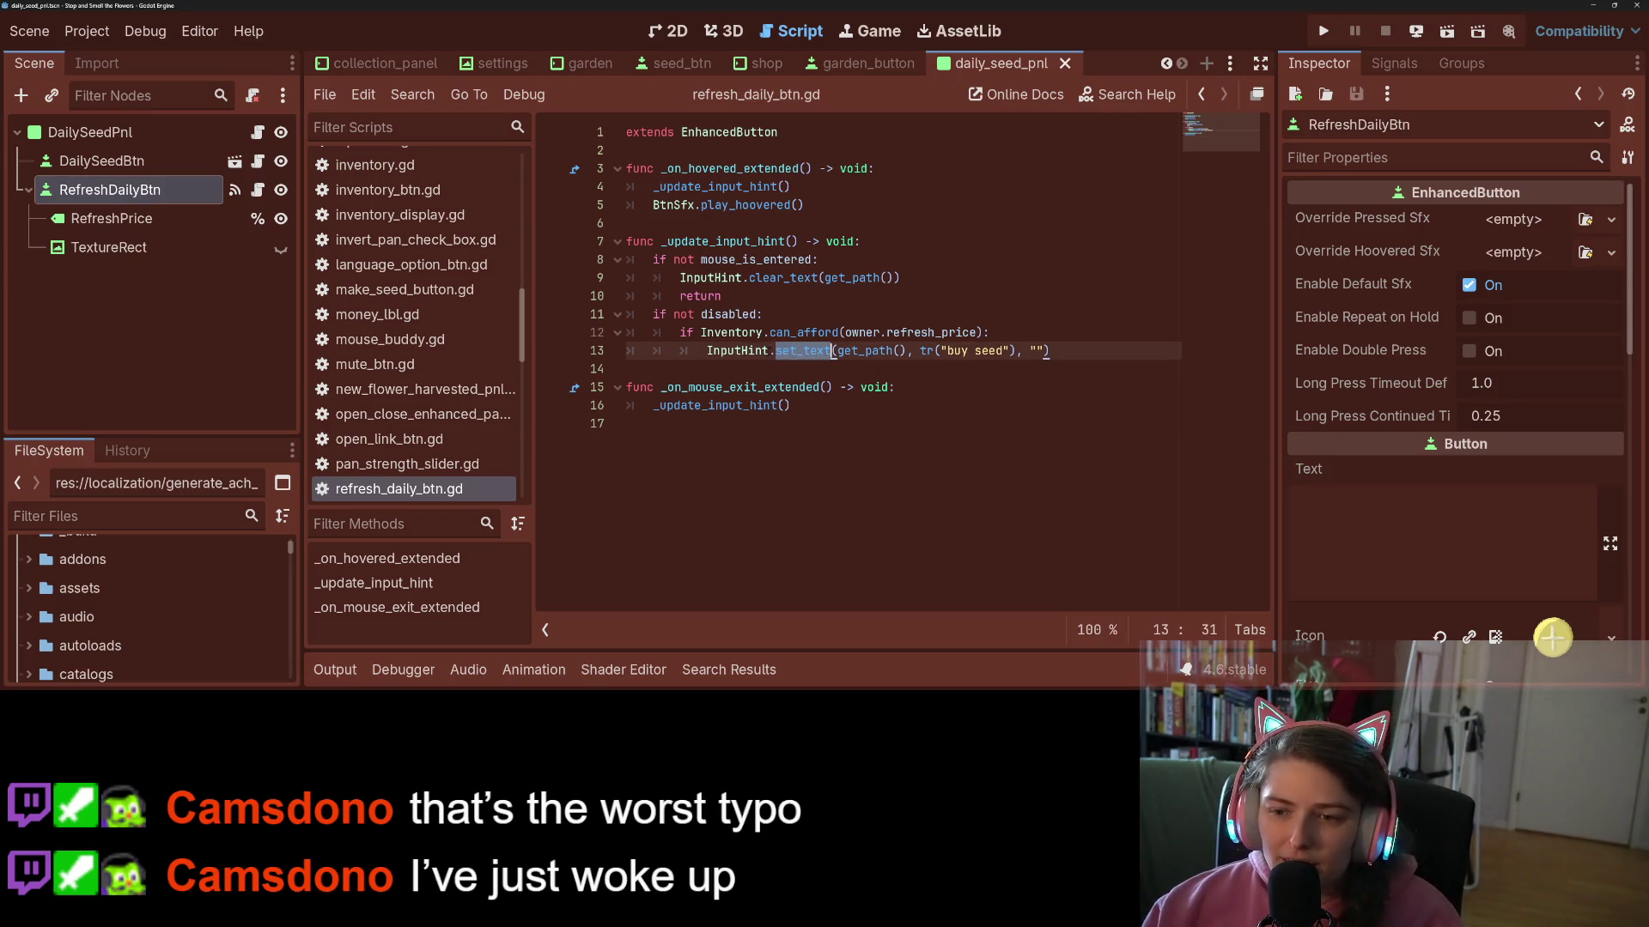
key("ctrl+shift+f")
key("Return")
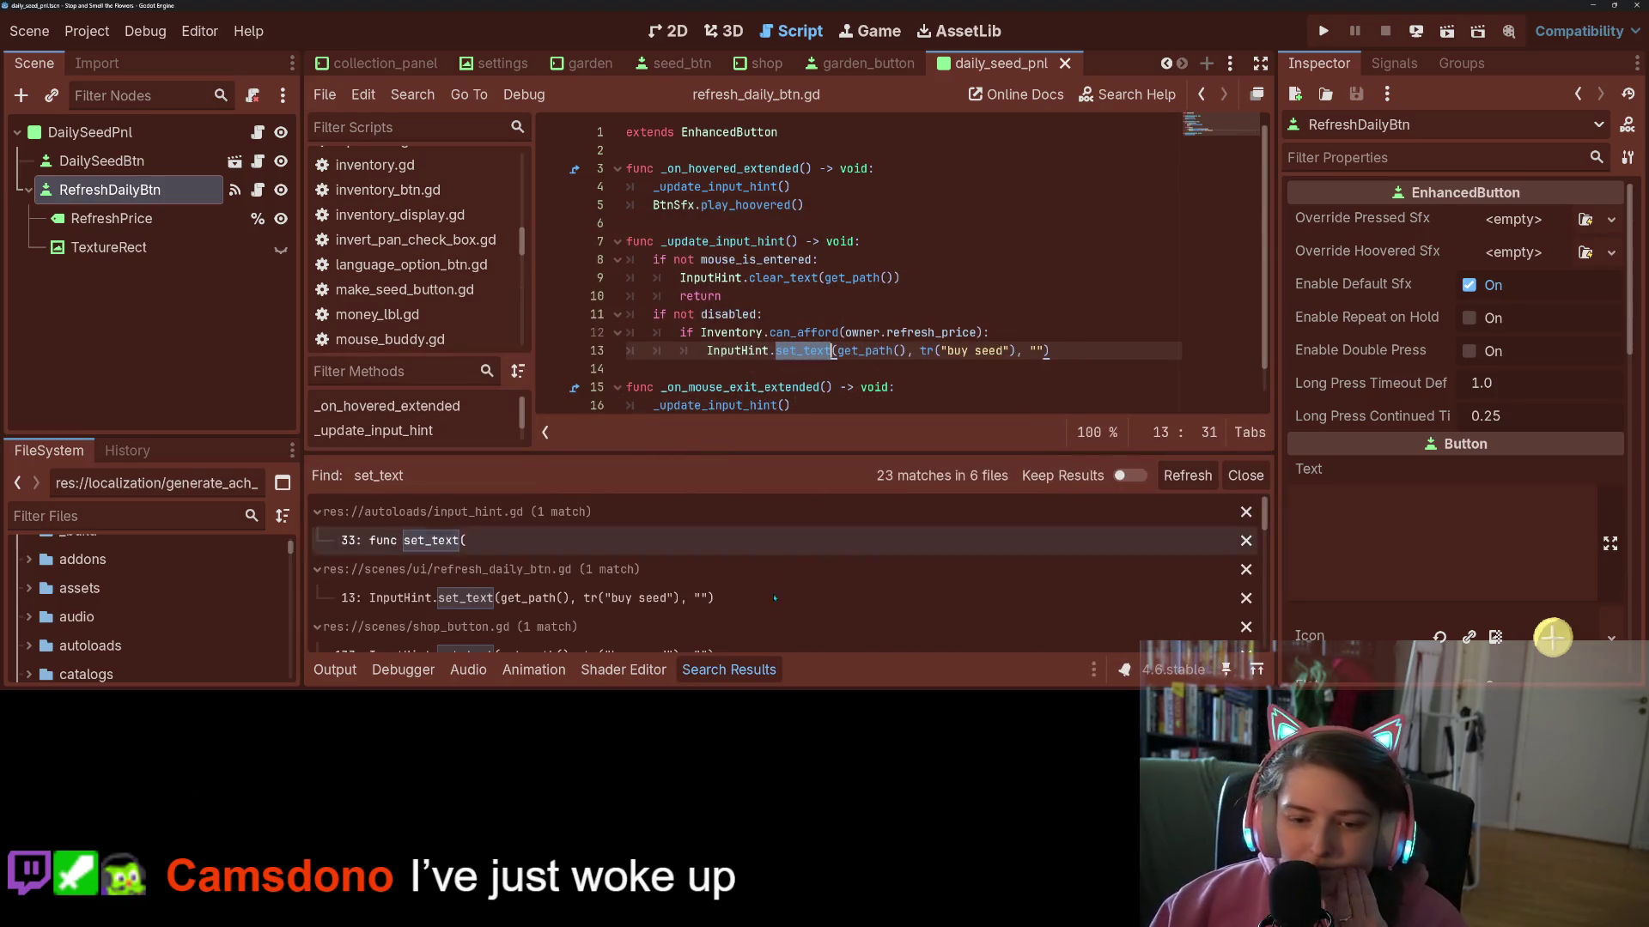
scroll(729, 595, "down", 10)
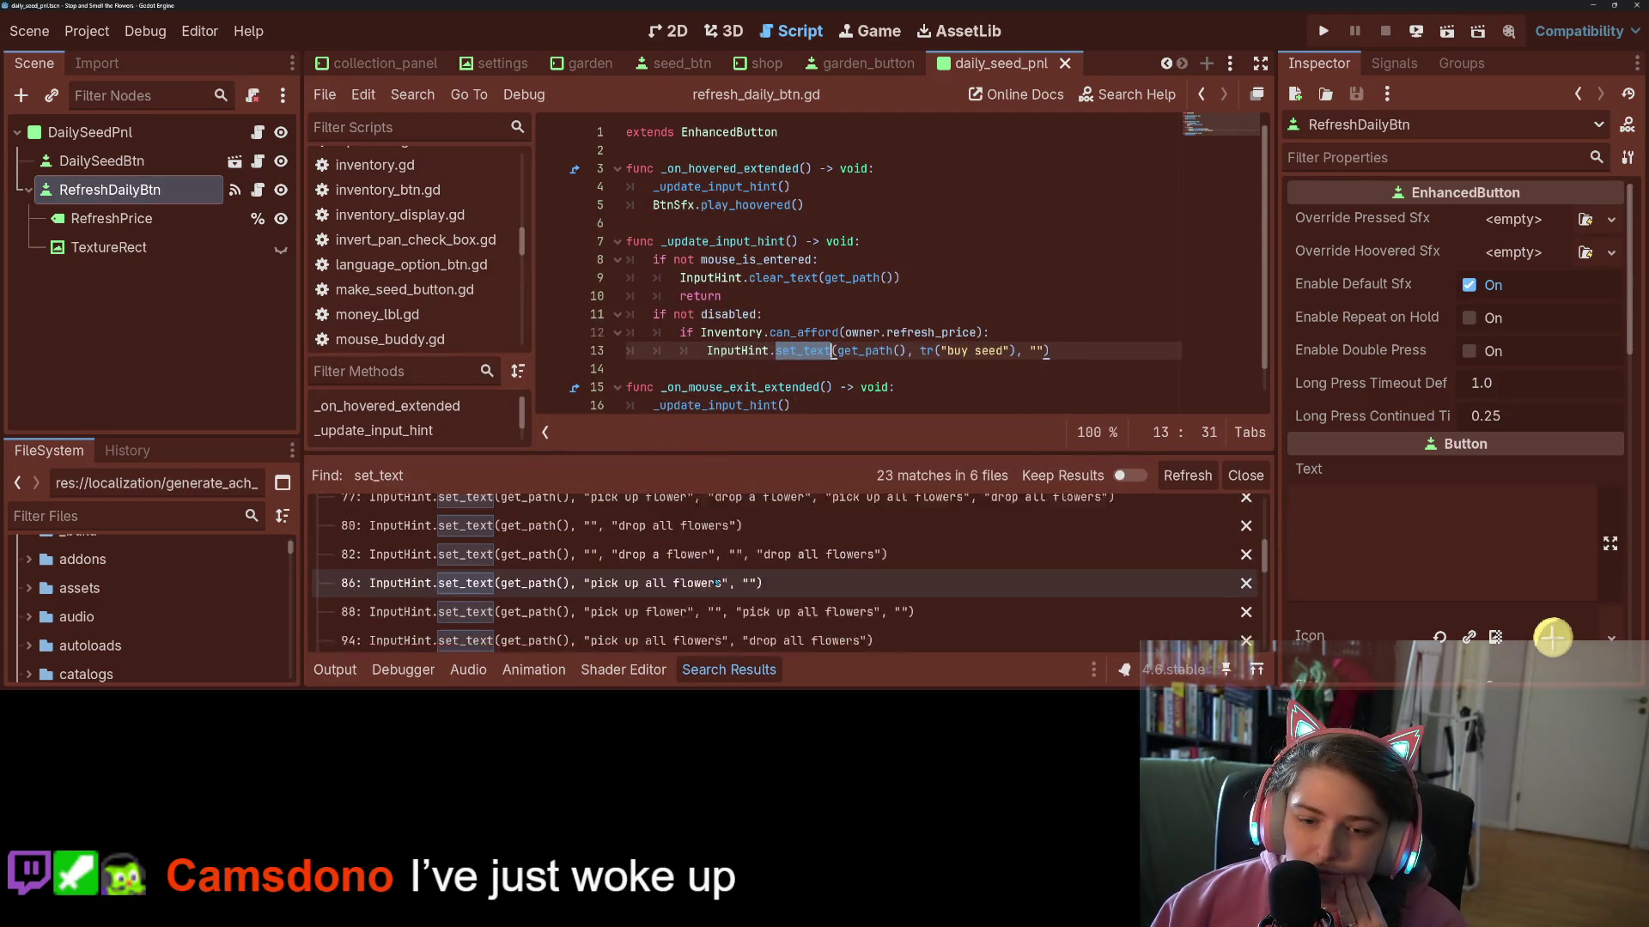
scroll(716, 581, "down", 3)
scroll(716, 584, "down", 4)
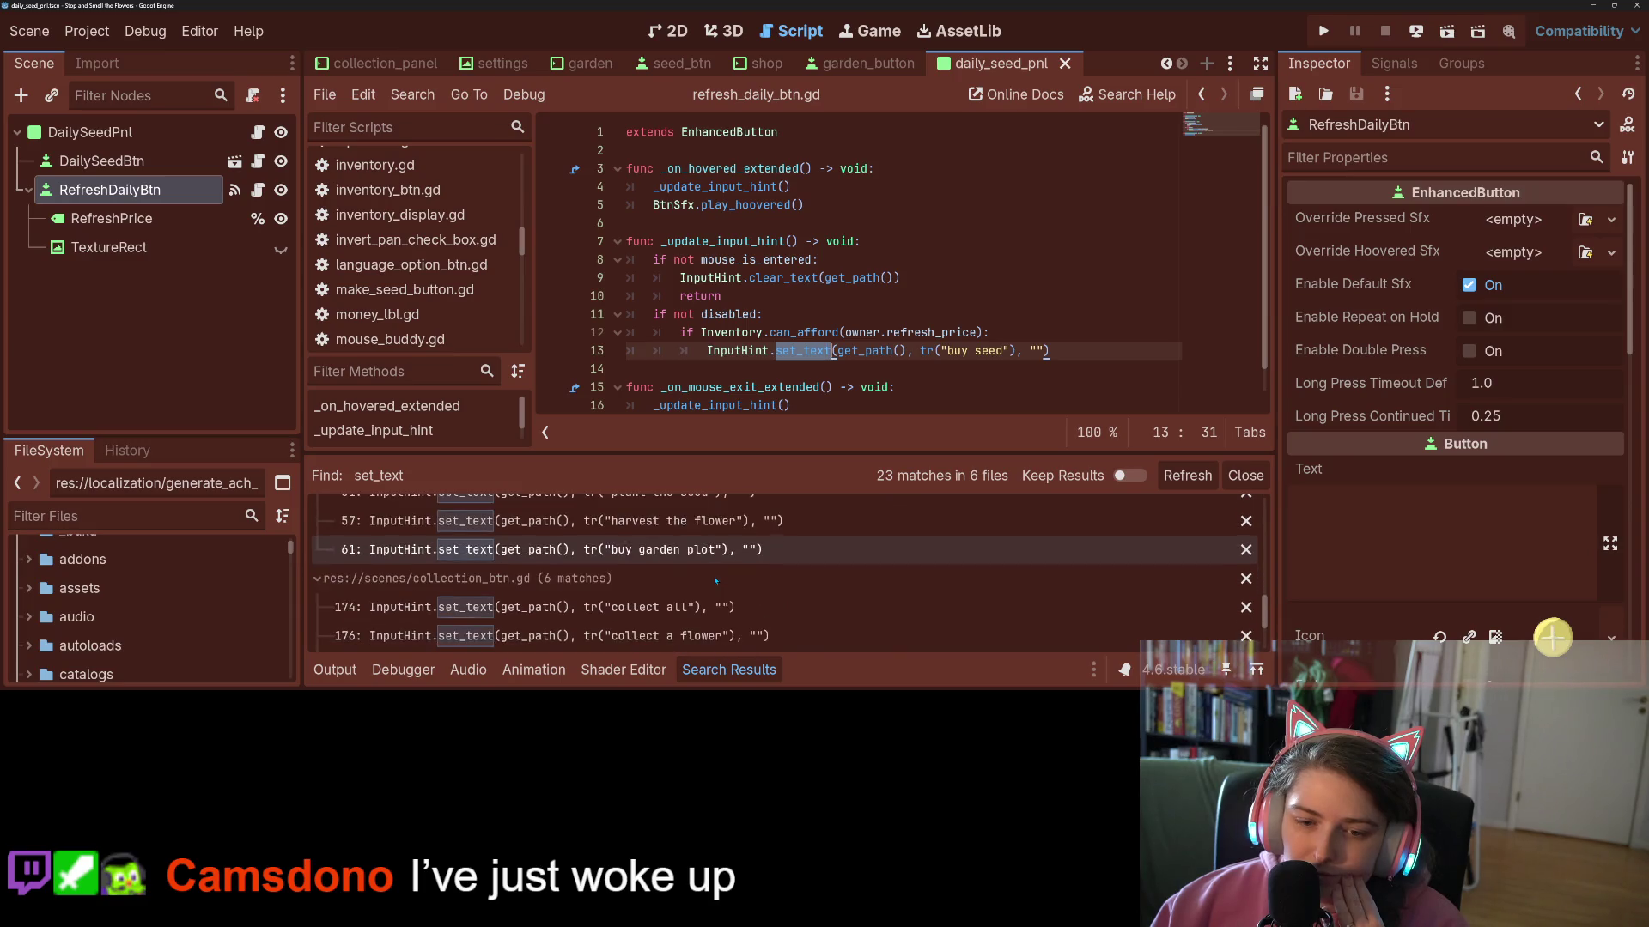
left_click(659, 607)
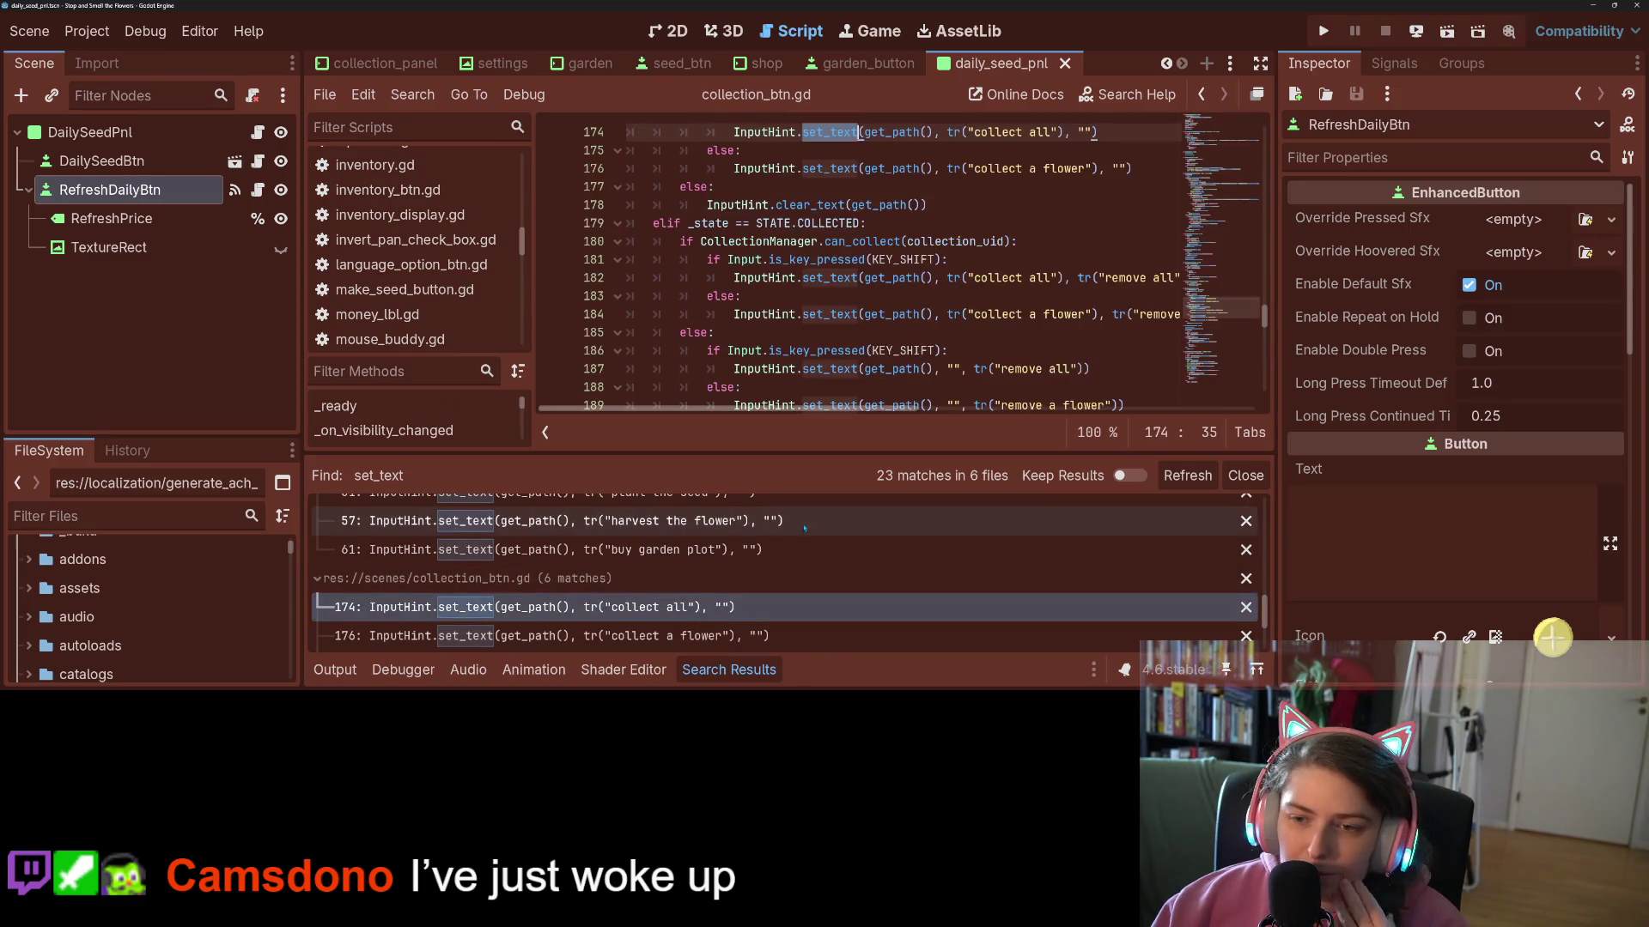
- Close the Search Results panel and switch the script editor to distraction-free mode at line 174
scroll(687, 636, "down", 3)
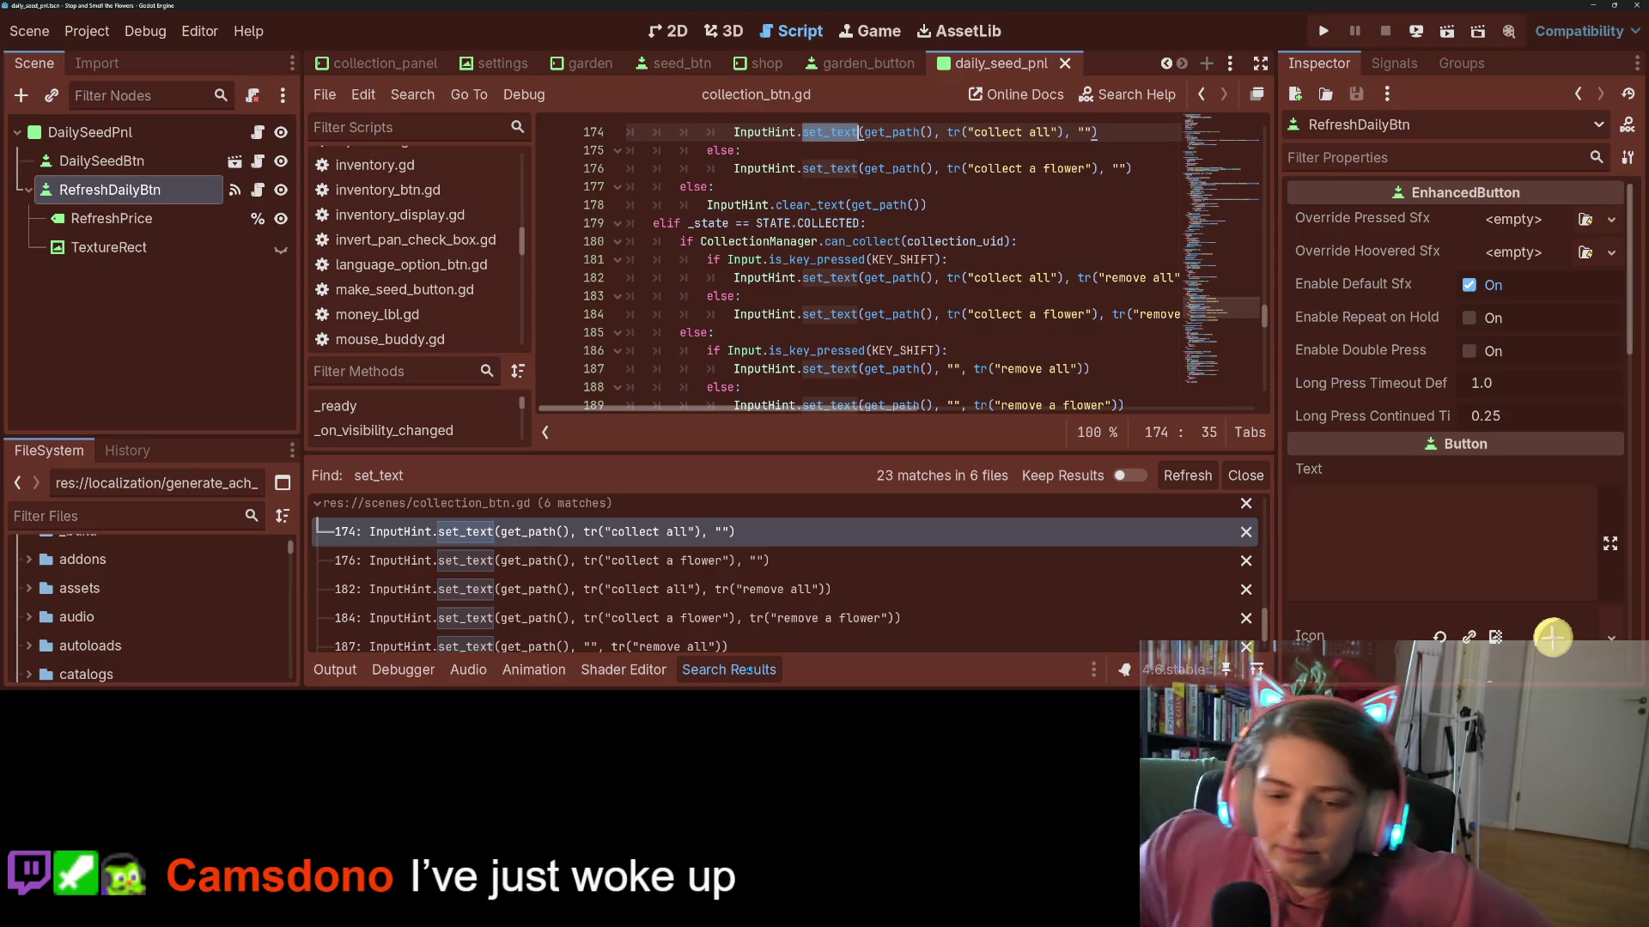
left_click(748, 670)
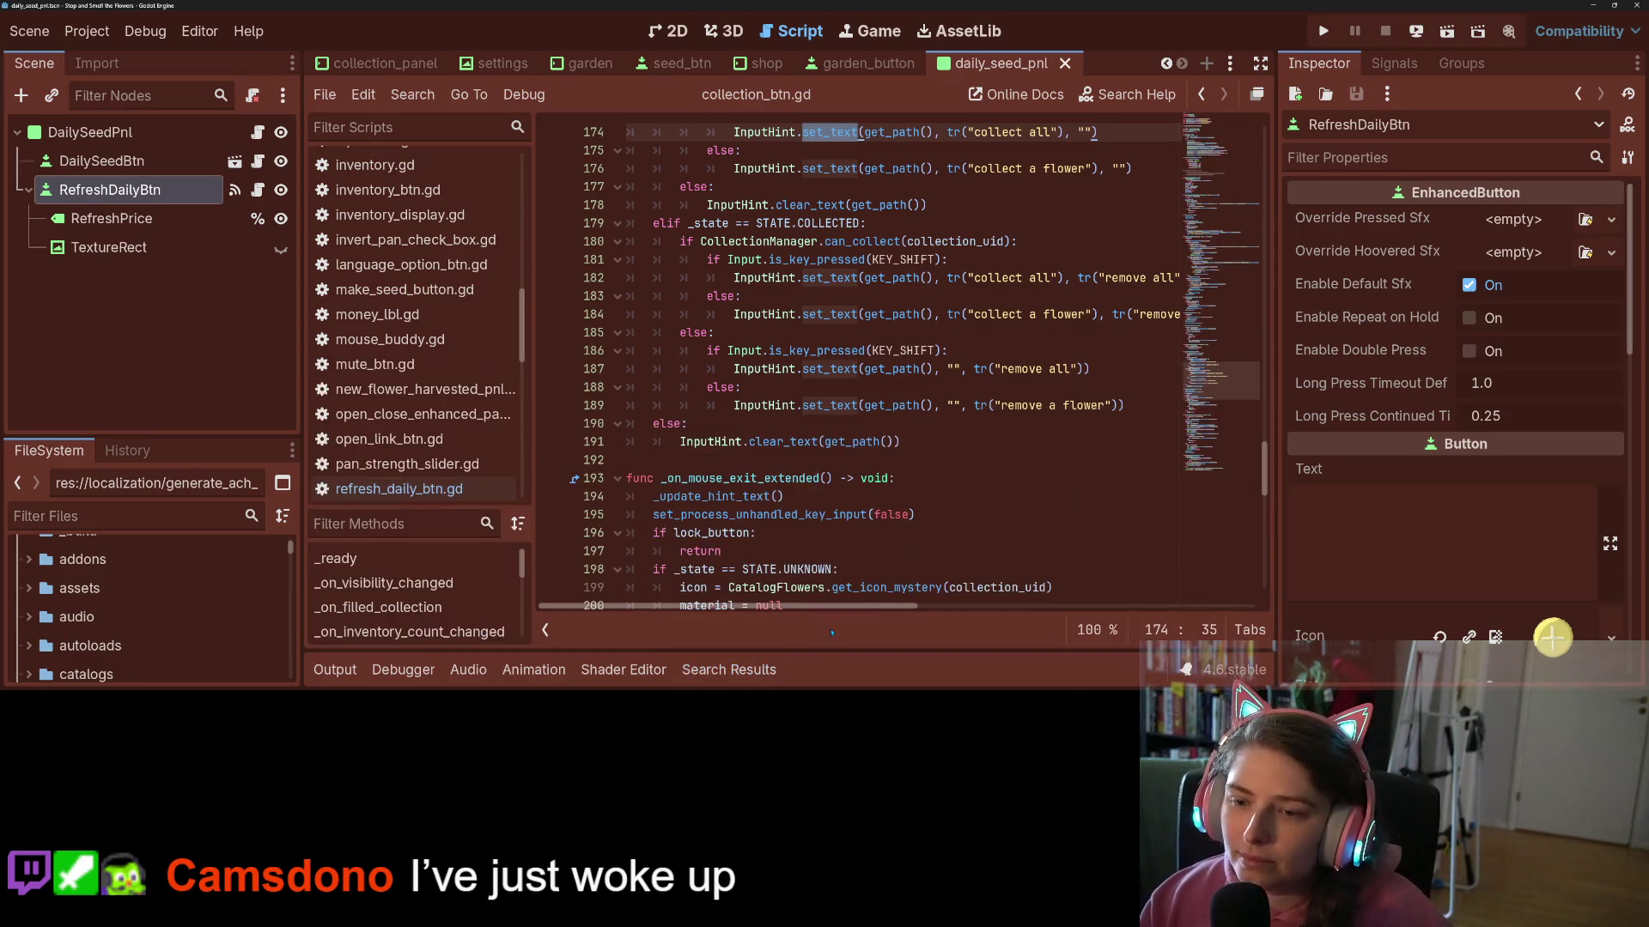
scroll(909, 359, "up", 3)
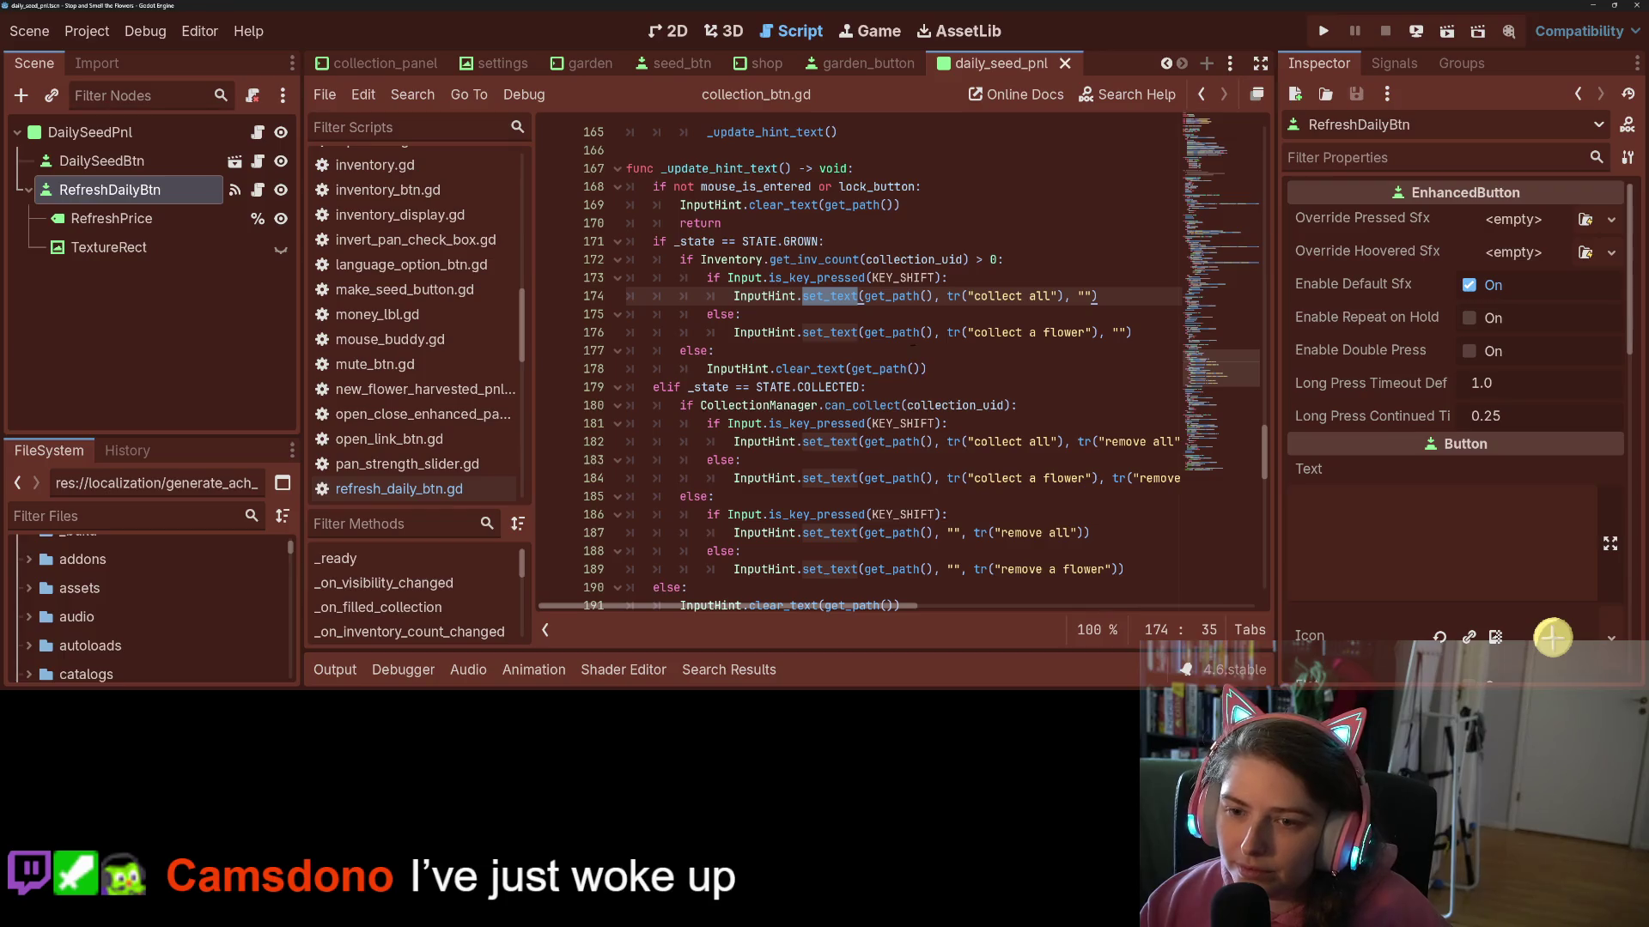
left_click(898, 296)
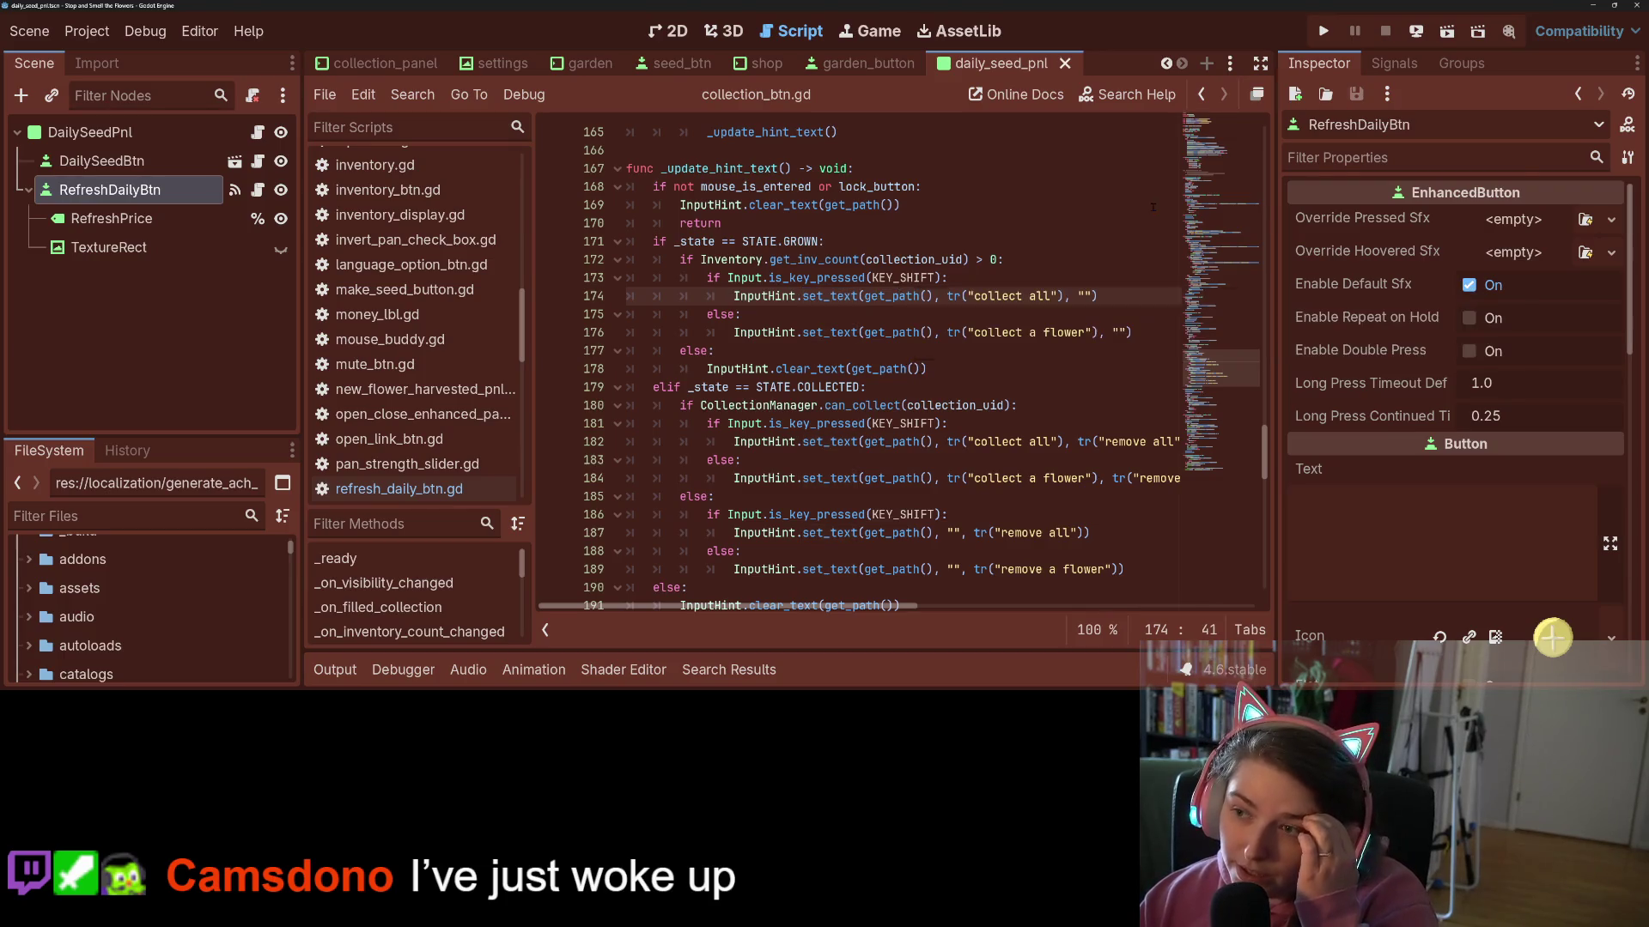
left_click(1259, 65)
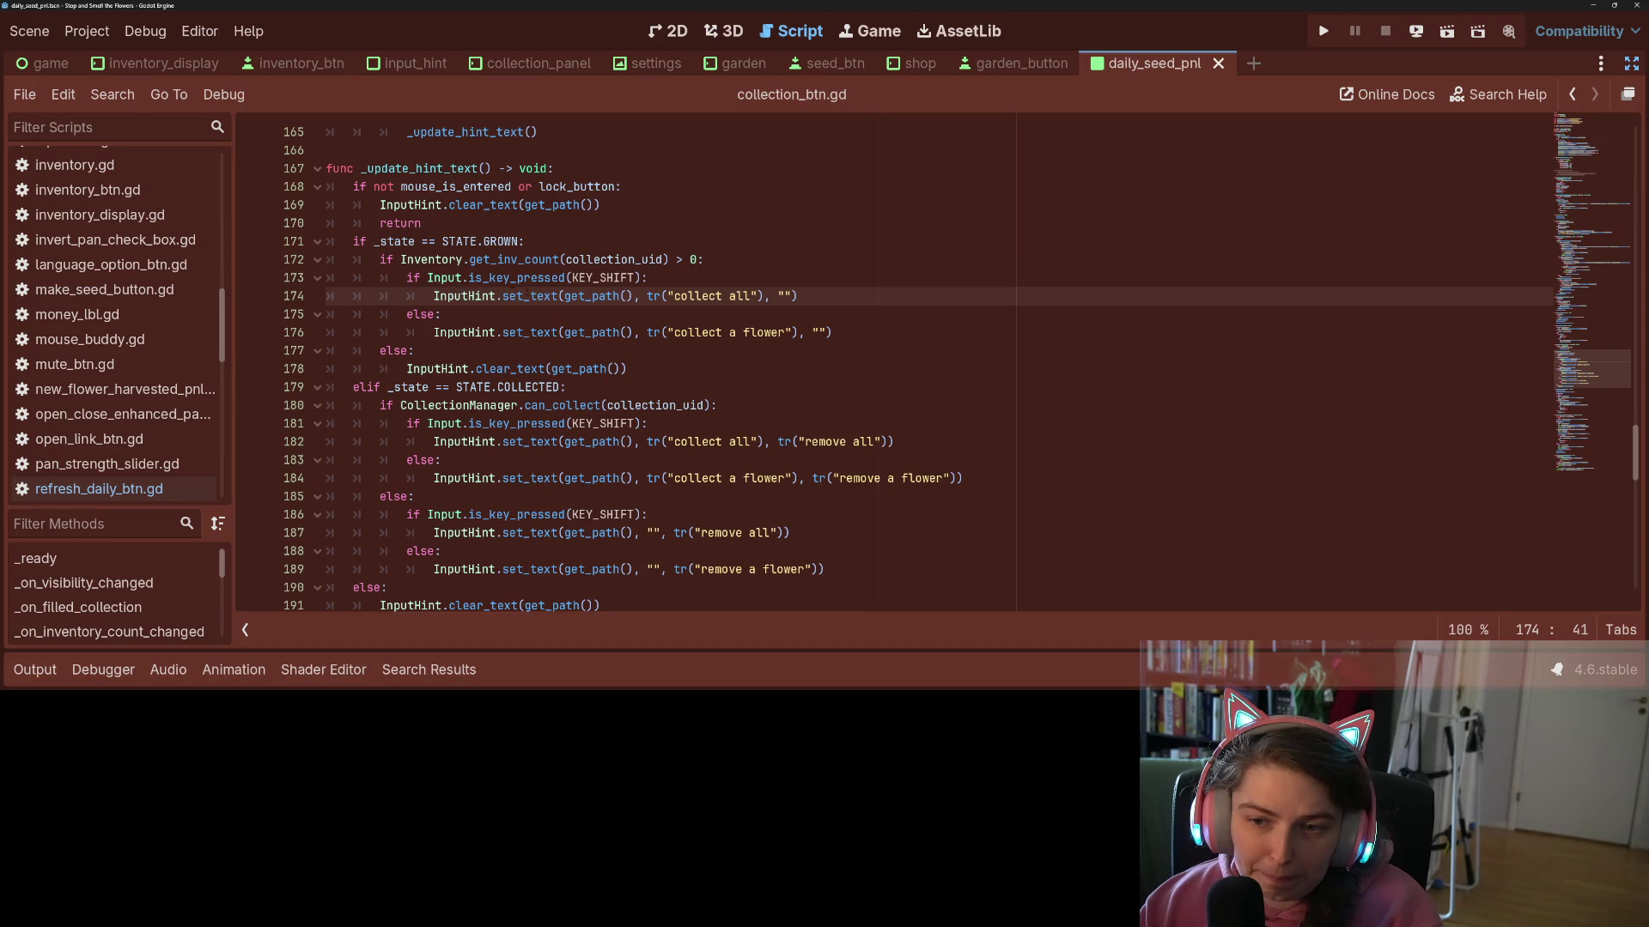
- Inspect the _state property on line 171 and the 'collect a flower' hint call on line 176
mouse_move(608, 295)
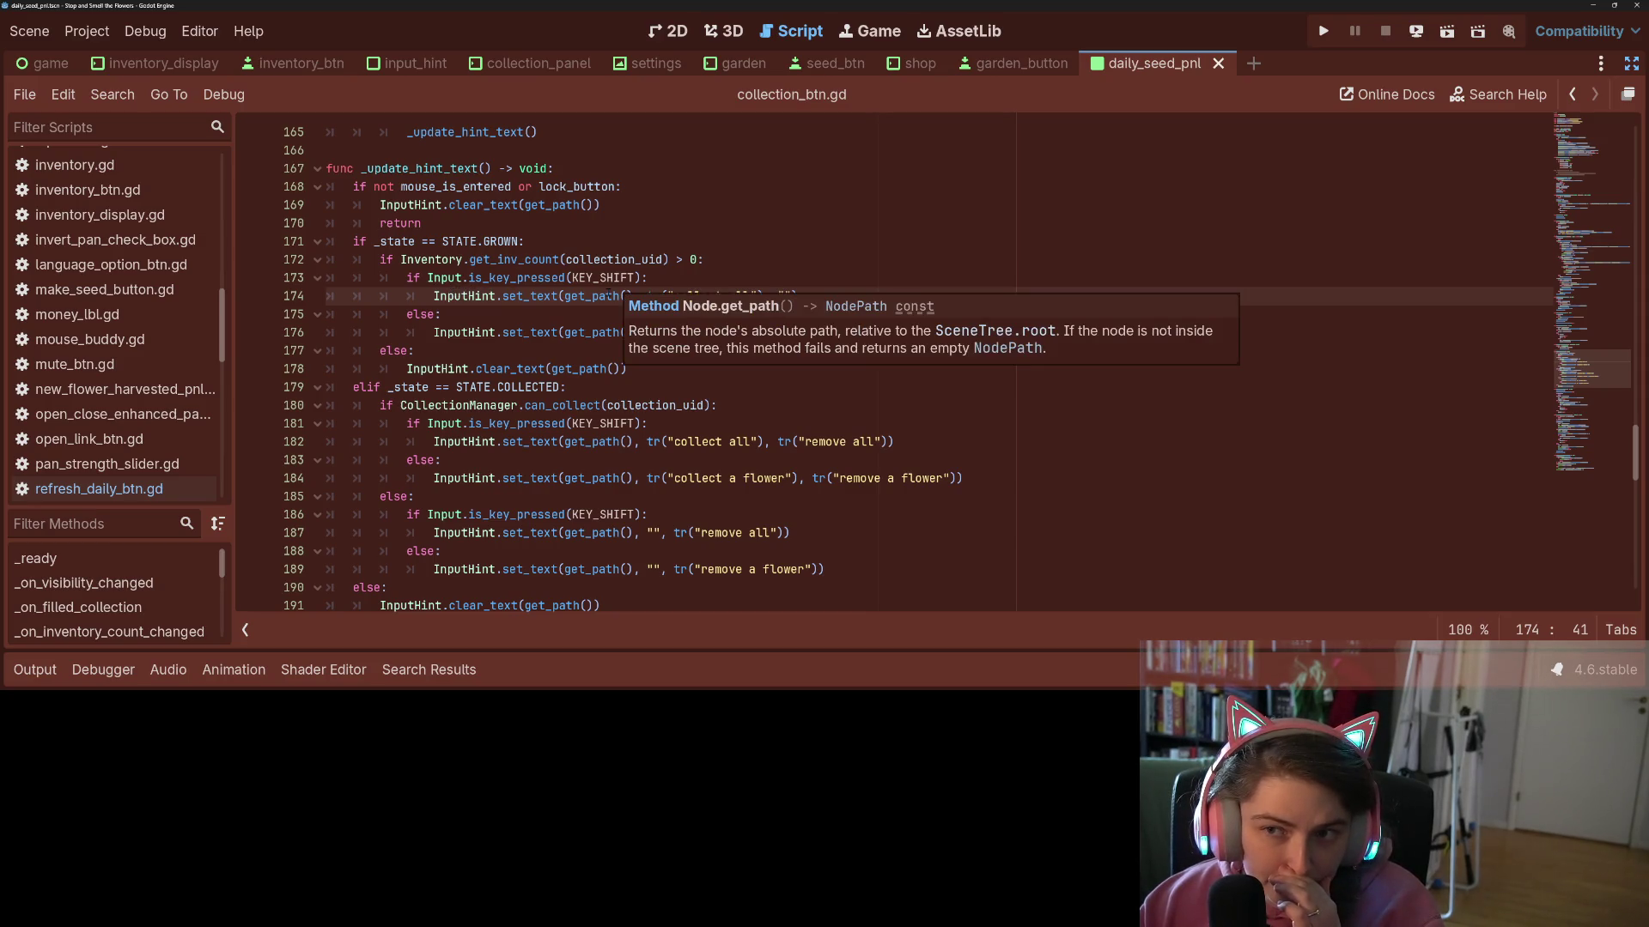
left_click(534, 316)
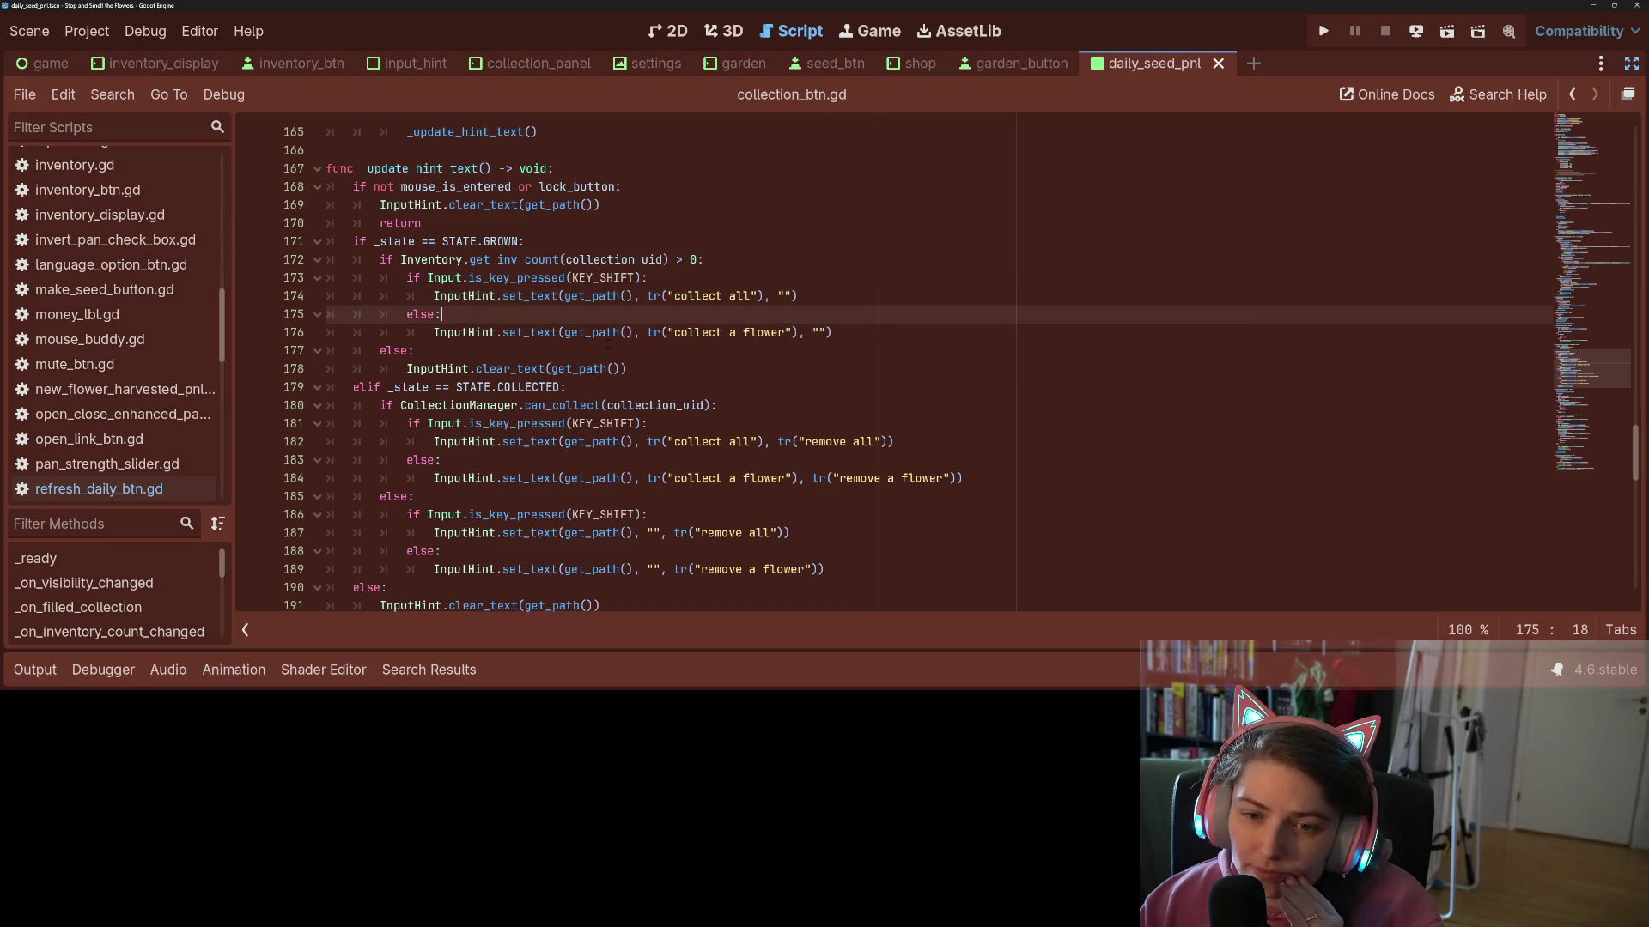
double_click(696, 332)
left_click(764, 333)
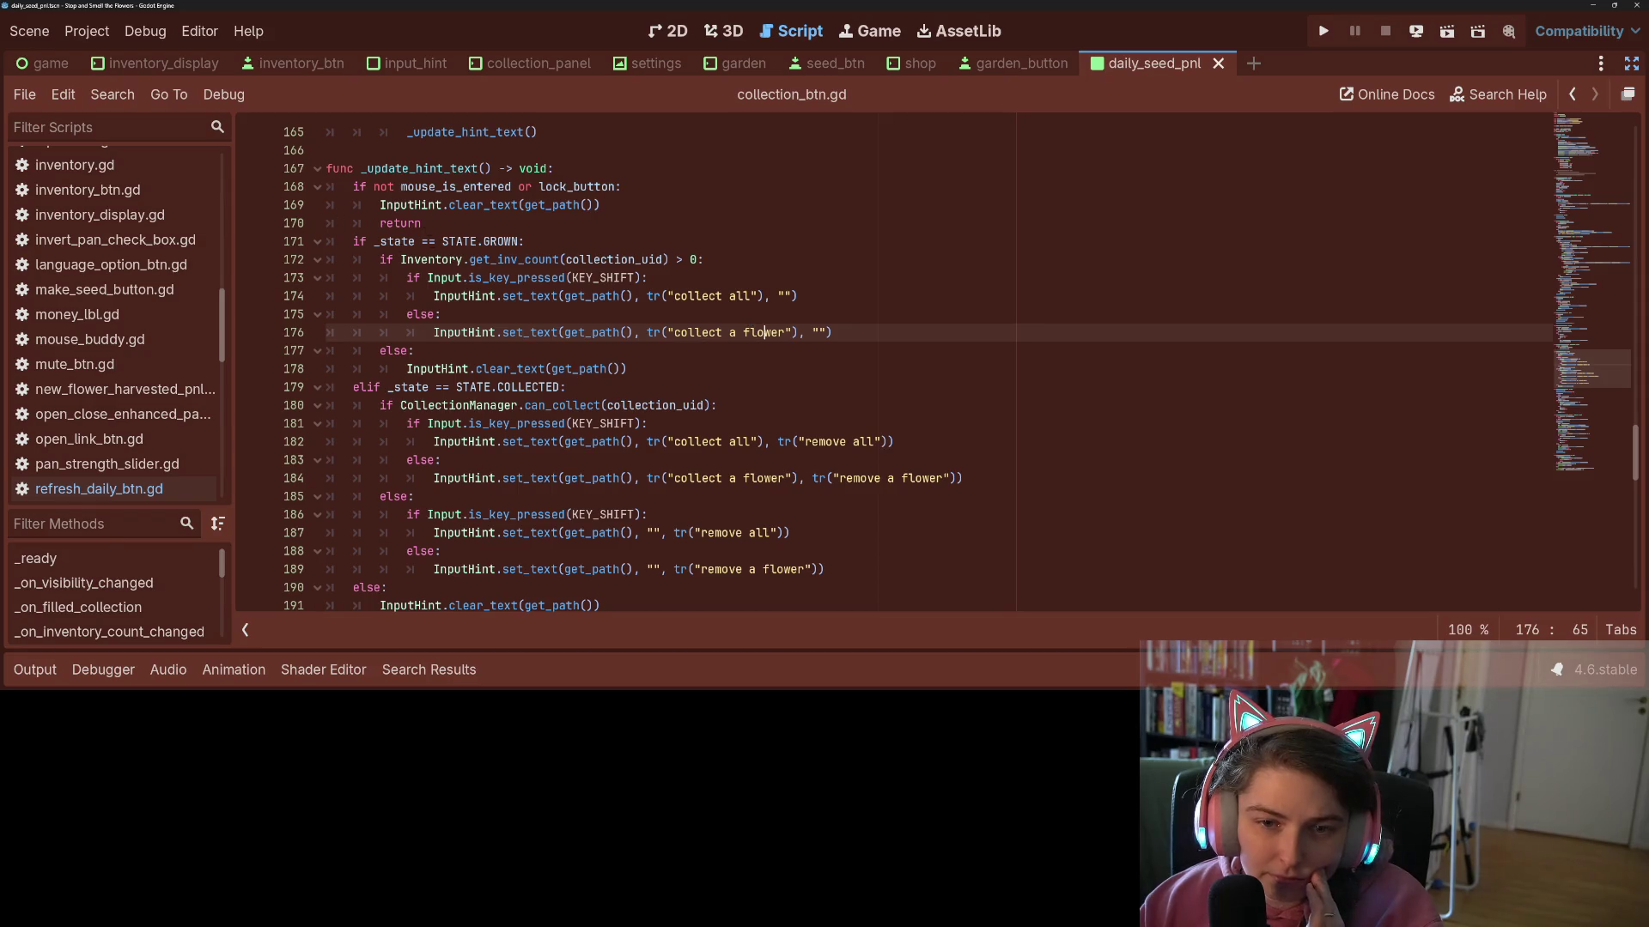
left_click(394, 242)
mouse_move(395, 242)
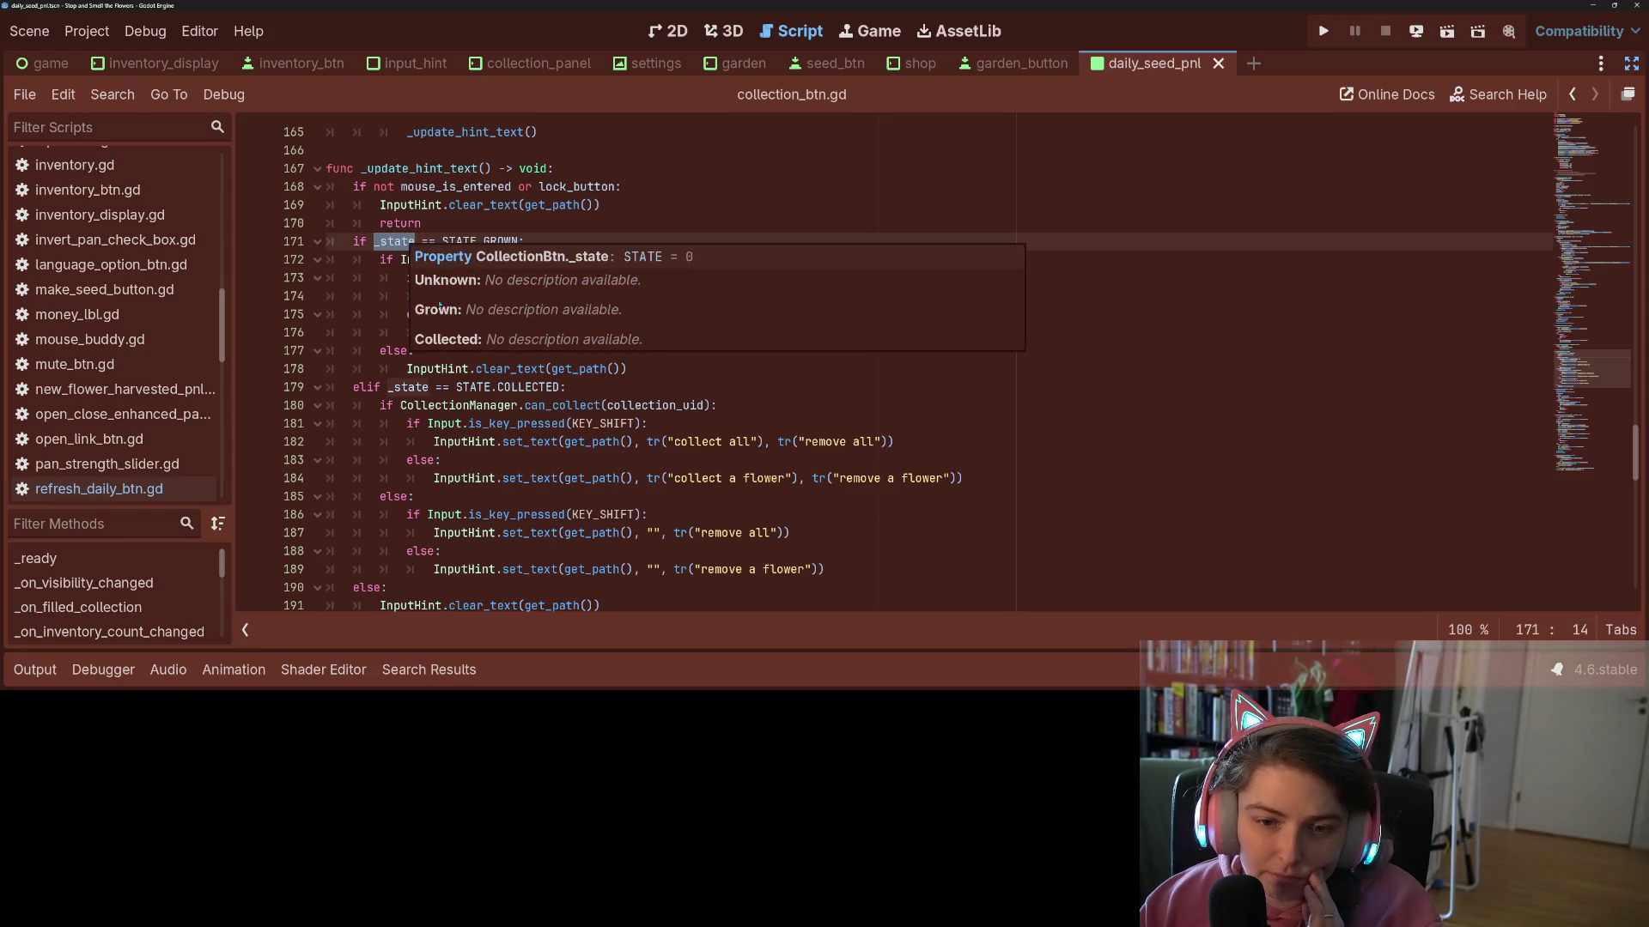
left_click(629, 369)
left_click(635, 332)
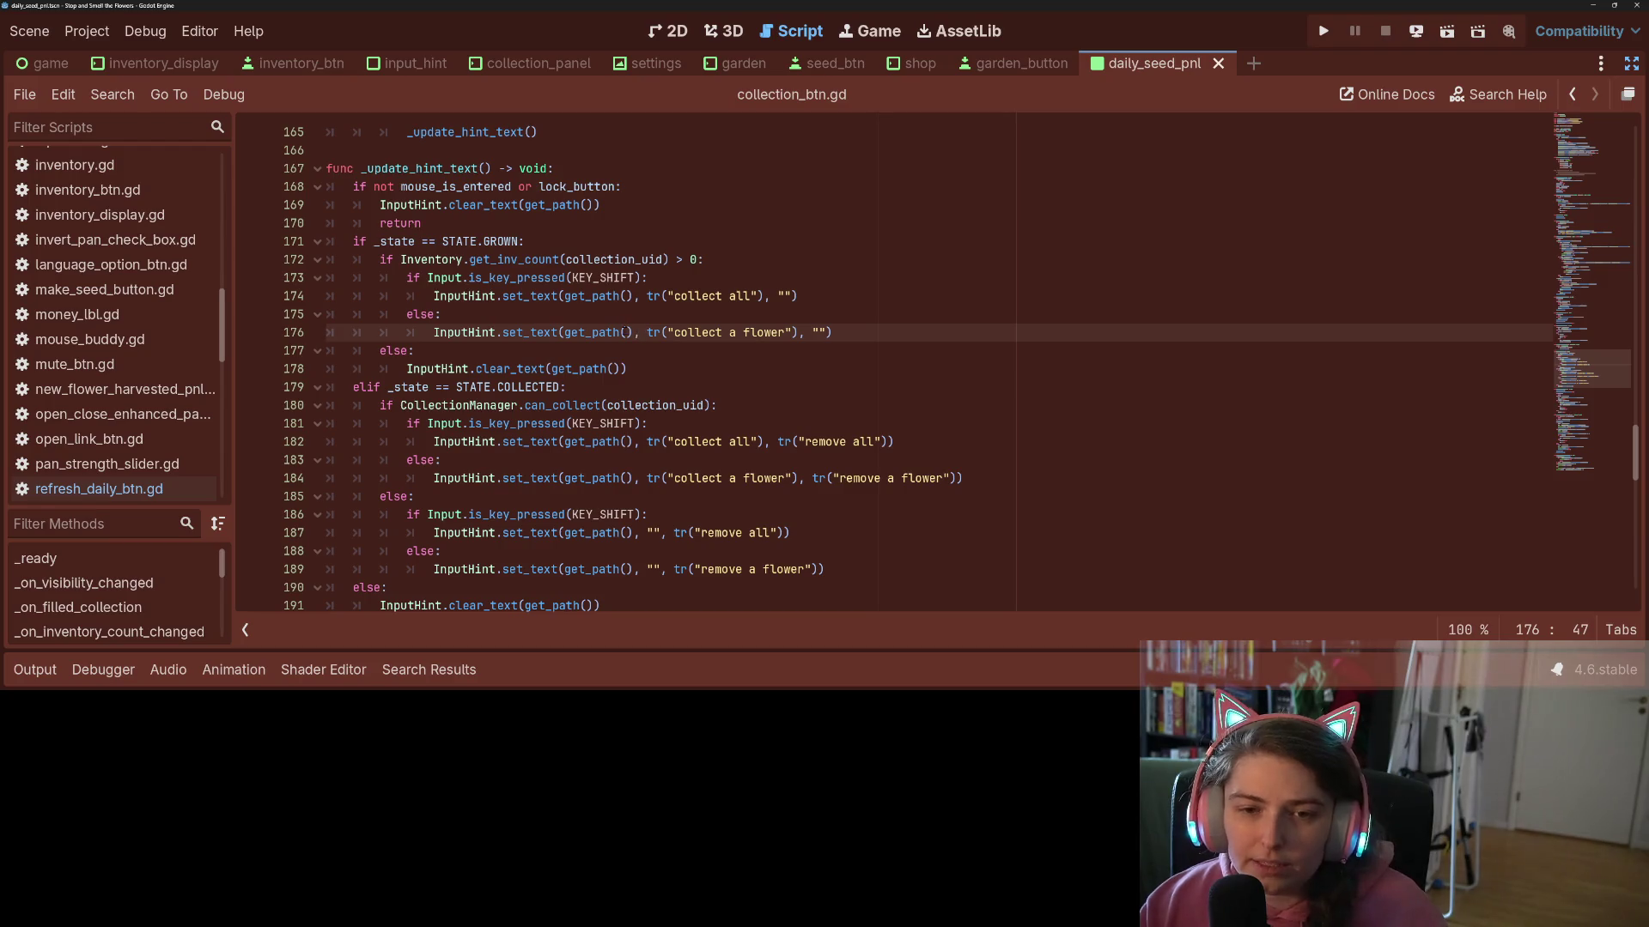
left_click(434, 332)
- Add two extra empty-string arguments to line 176's call and strip tr() from 'collect a flower'
left_click(827, 332)
type(", \"\"")
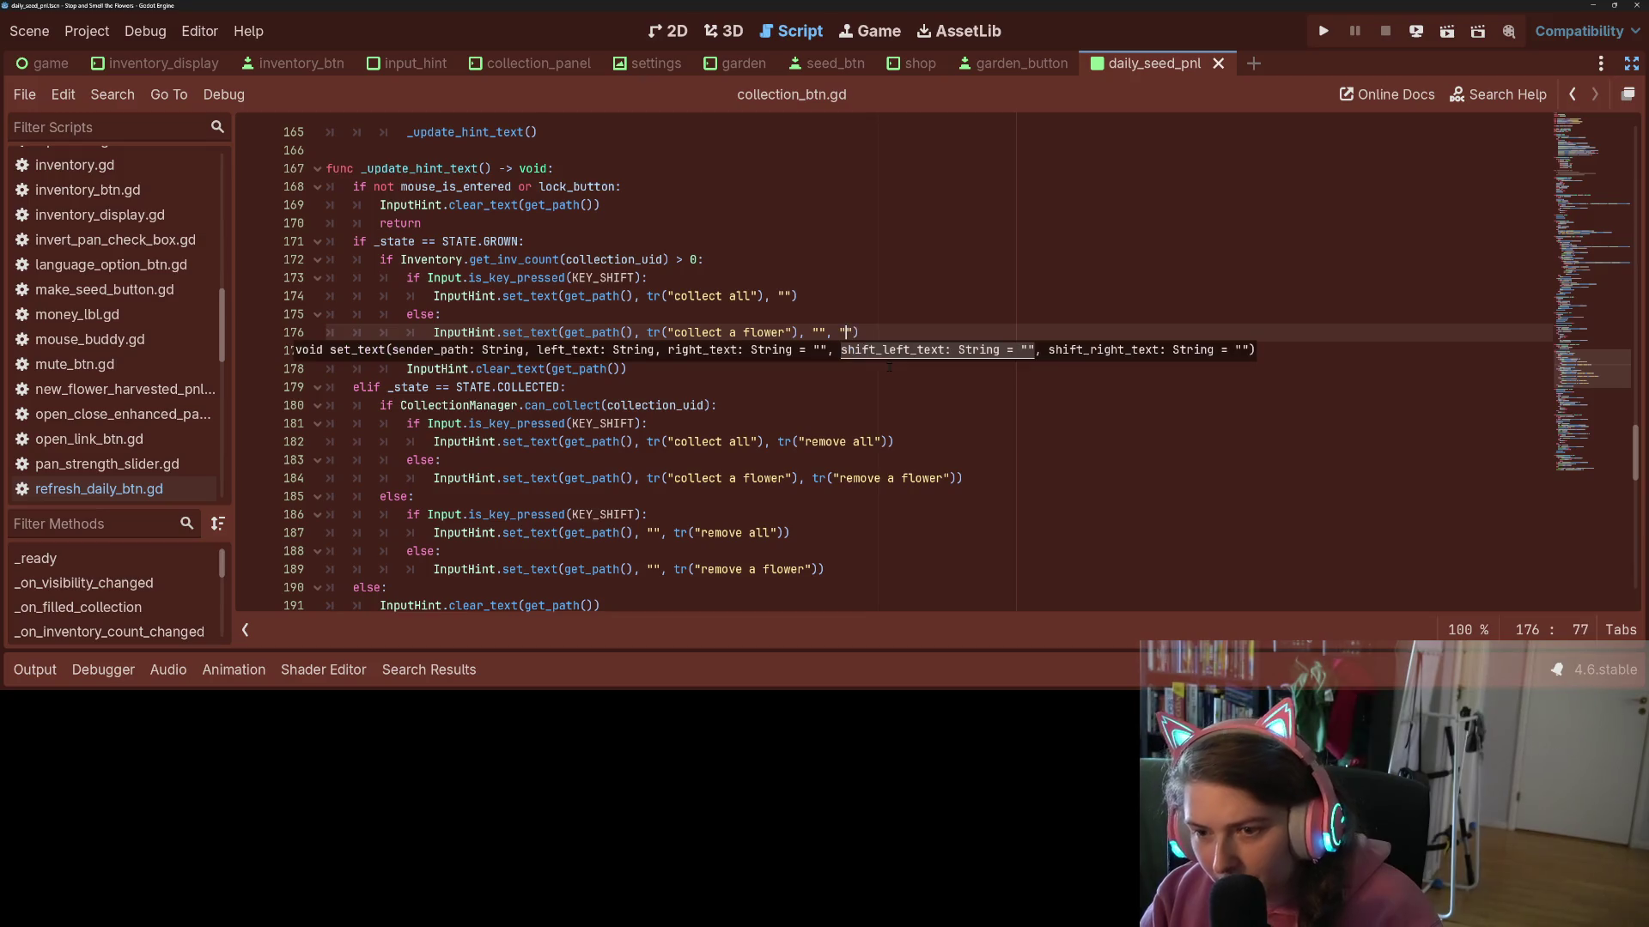
type(", \"")
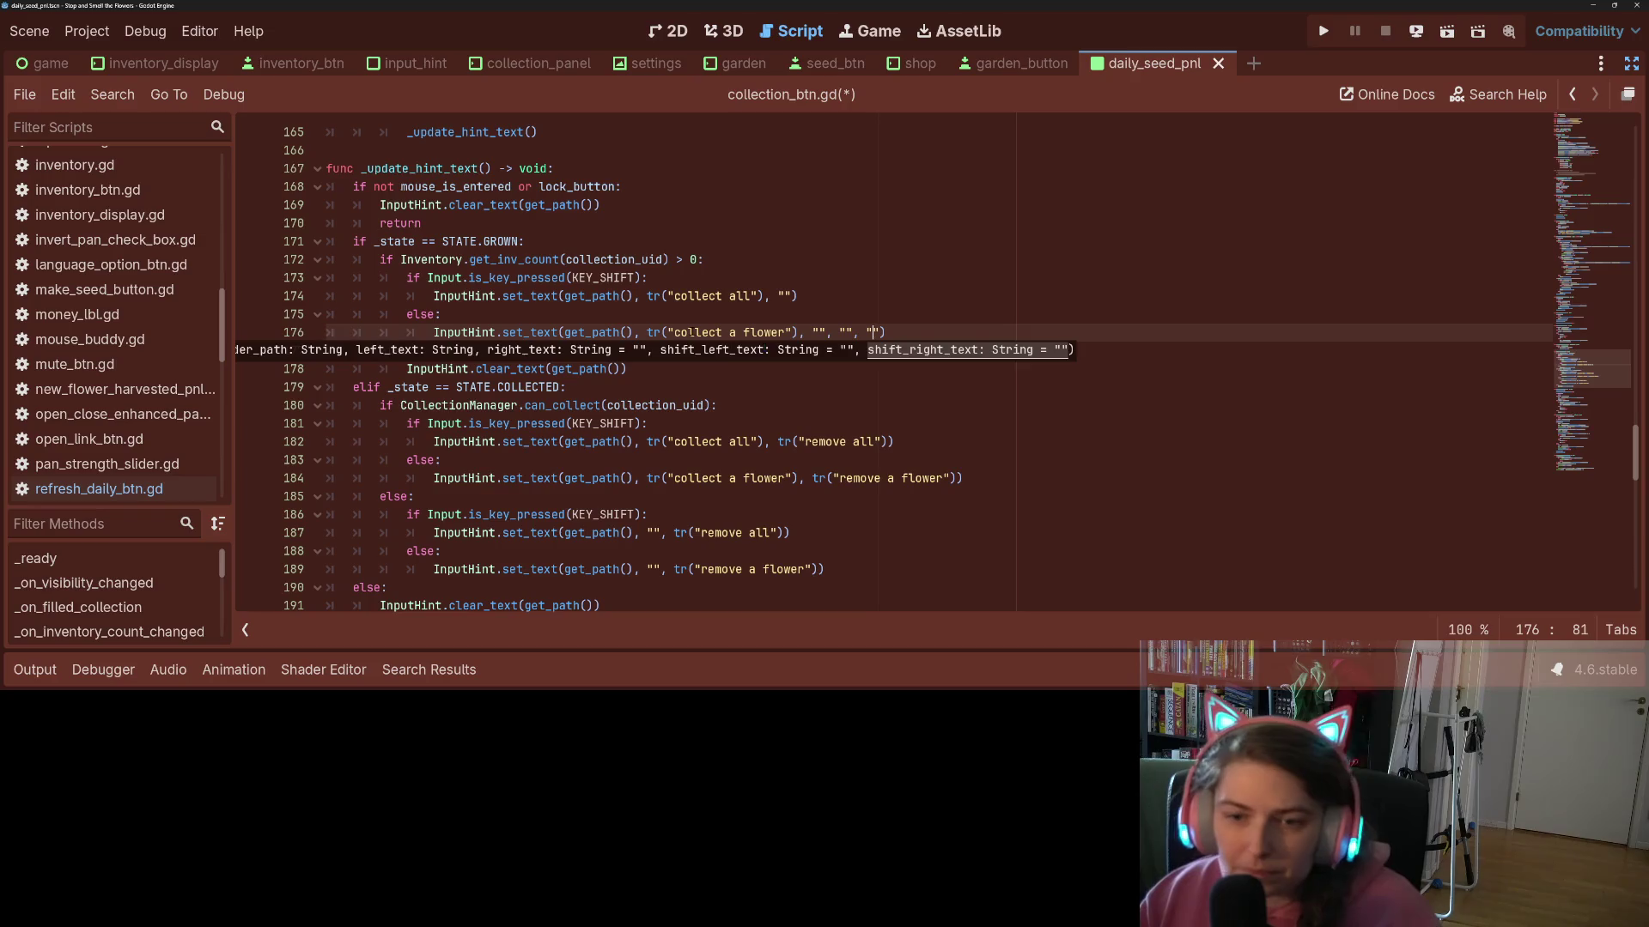
left_click(688, 332)
key("shift+Left")
key("shift+Left")
key("shift+Left")
key("Delete")
left_click(771, 333)
key("Delete")
- Copy "collect a flower" into the third (shift_left_text) argument of line 176
left_click_drag(646, 332, 772, 332)
key("ctrl+c")
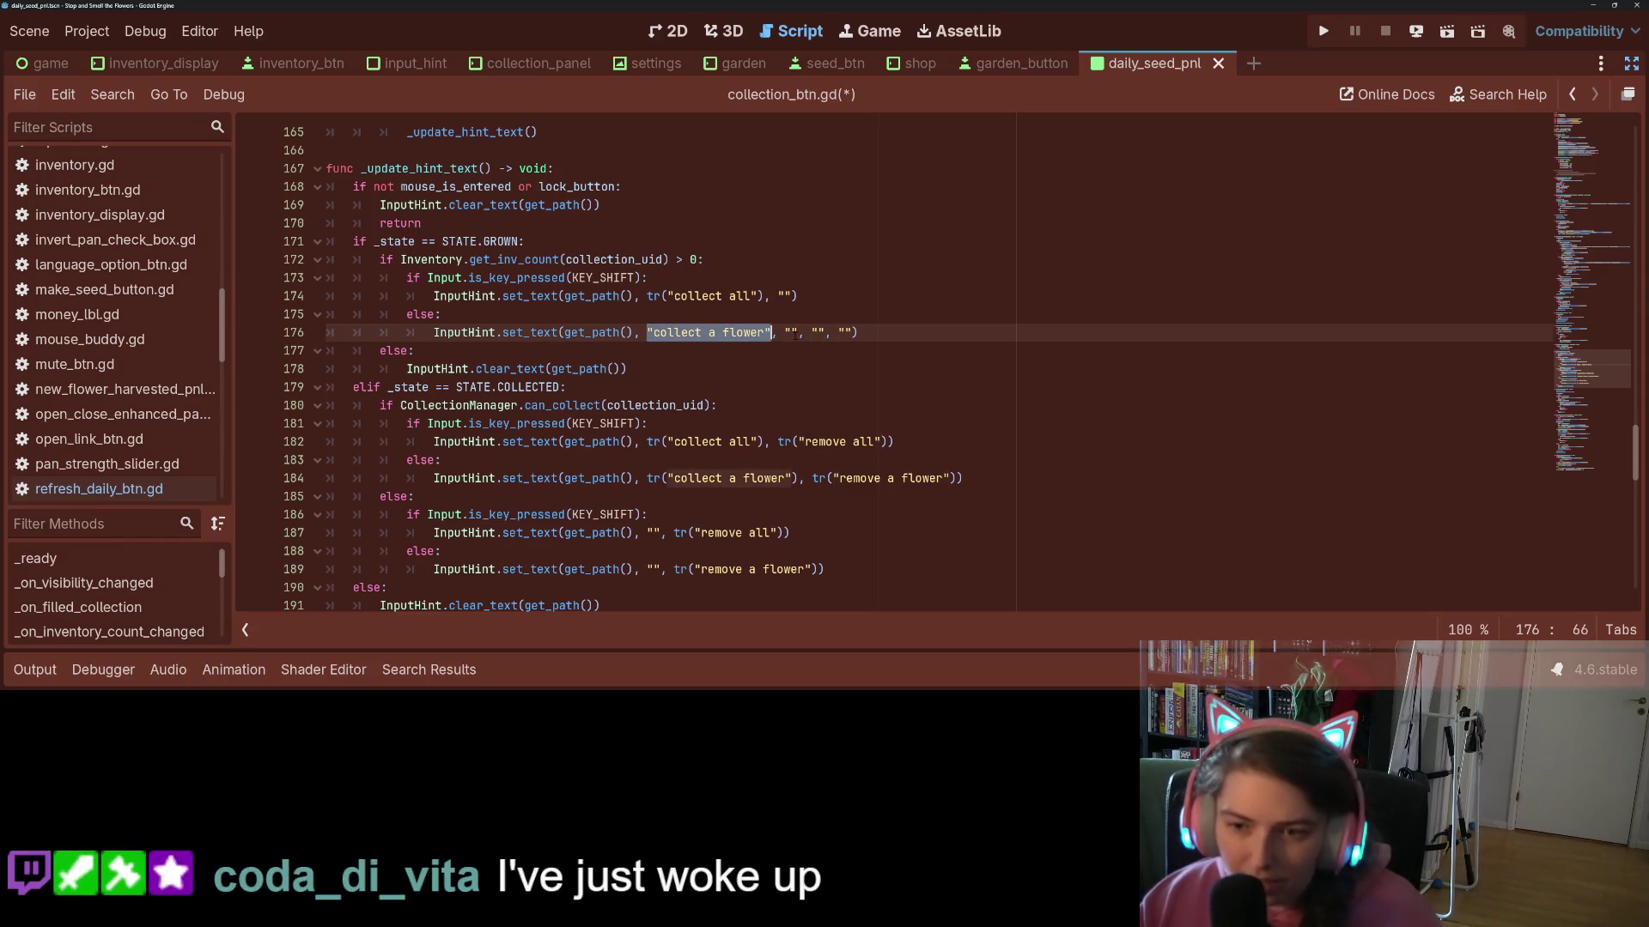
left_click(818, 332)
key("ctrl+v")
key("ctrl+z")
key("shift+Left")
key("shift+Left")
key("ctrl+v")
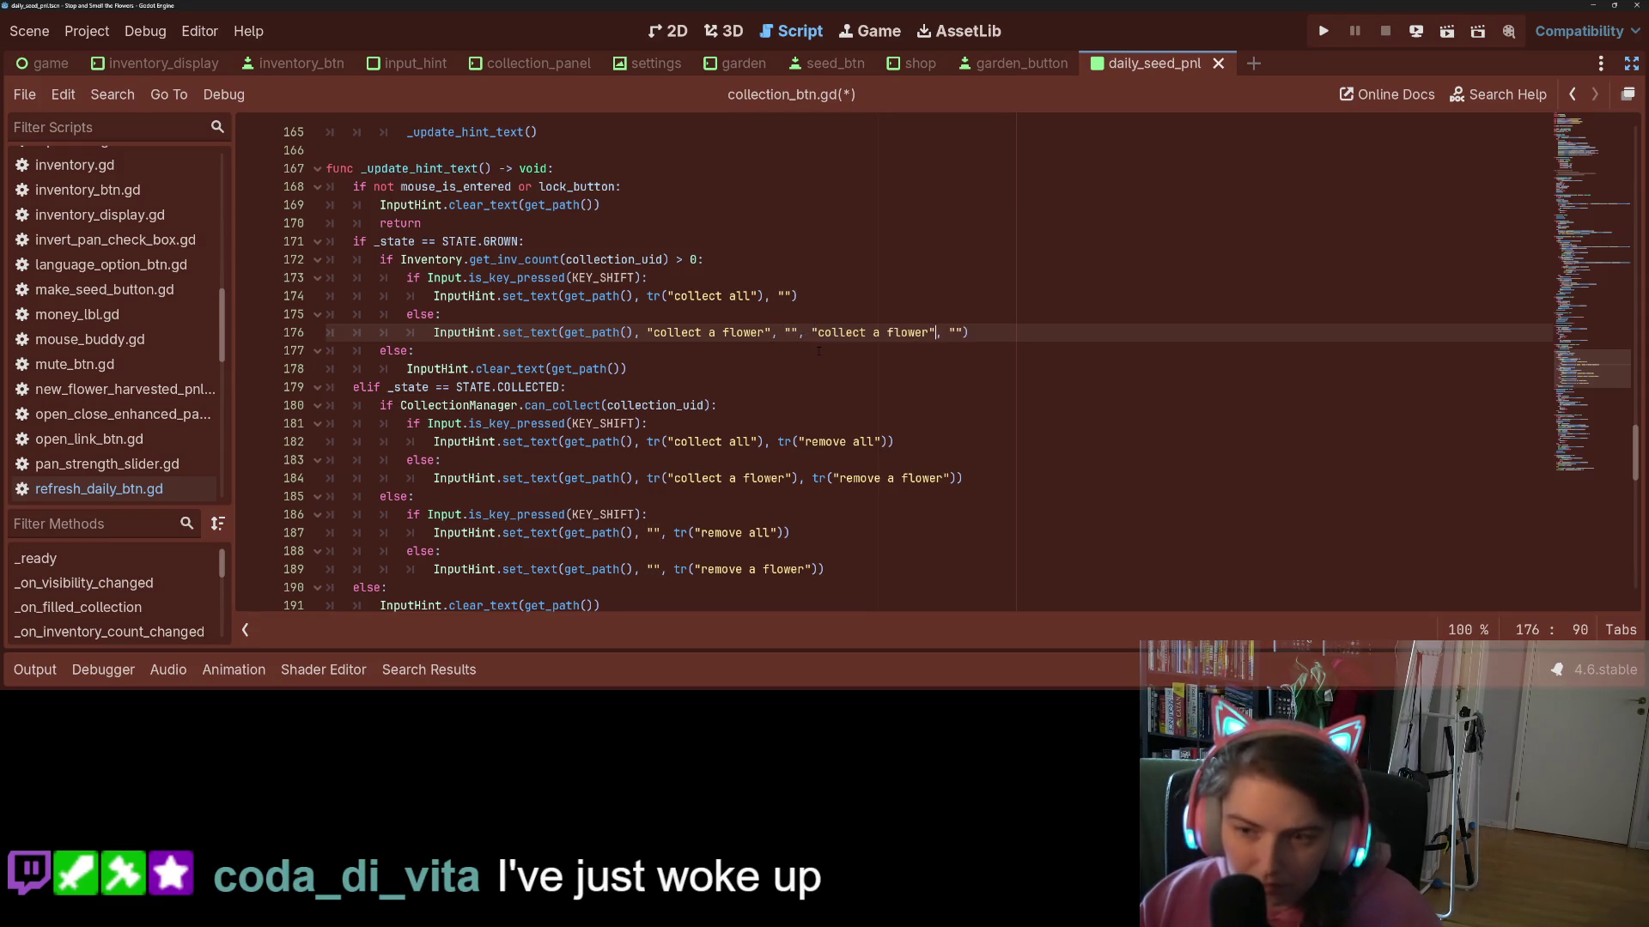
- Scroll up and select the _update_hint_text function name on line 167
scroll(697, 362, "up", 1)
scroll(698, 362, "up", 1)
left_click(463, 258)
double_click(420, 278)
scroll(421, 278, "up", 4)
scroll(532, 369, "up", 8)
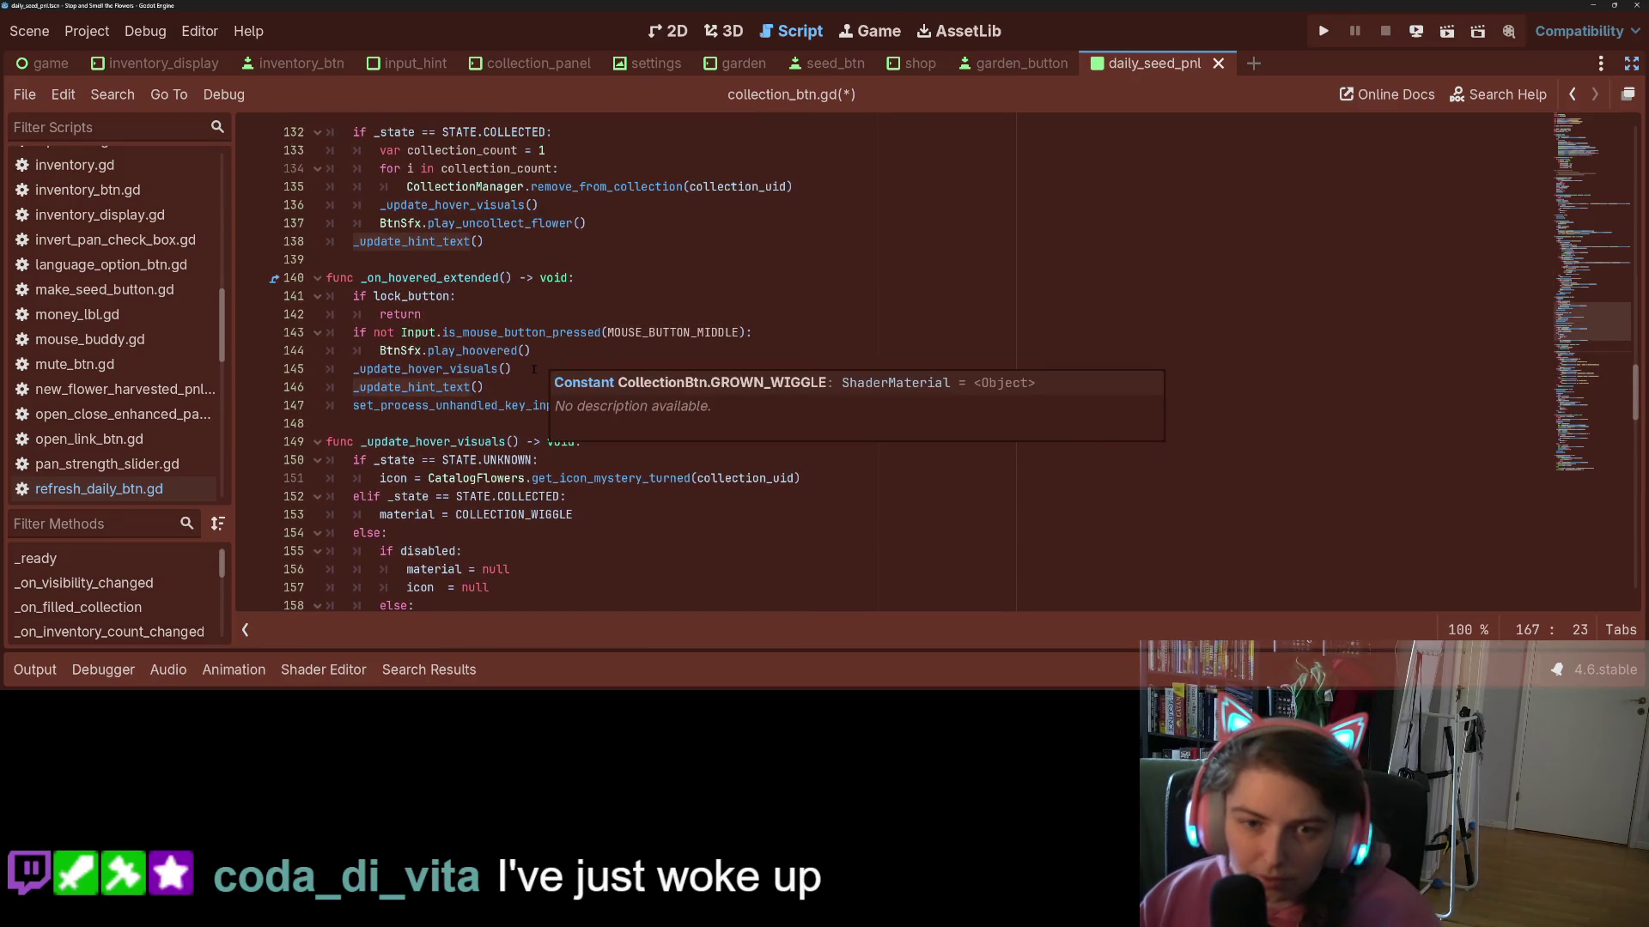
scroll(536, 362, "up", 15)
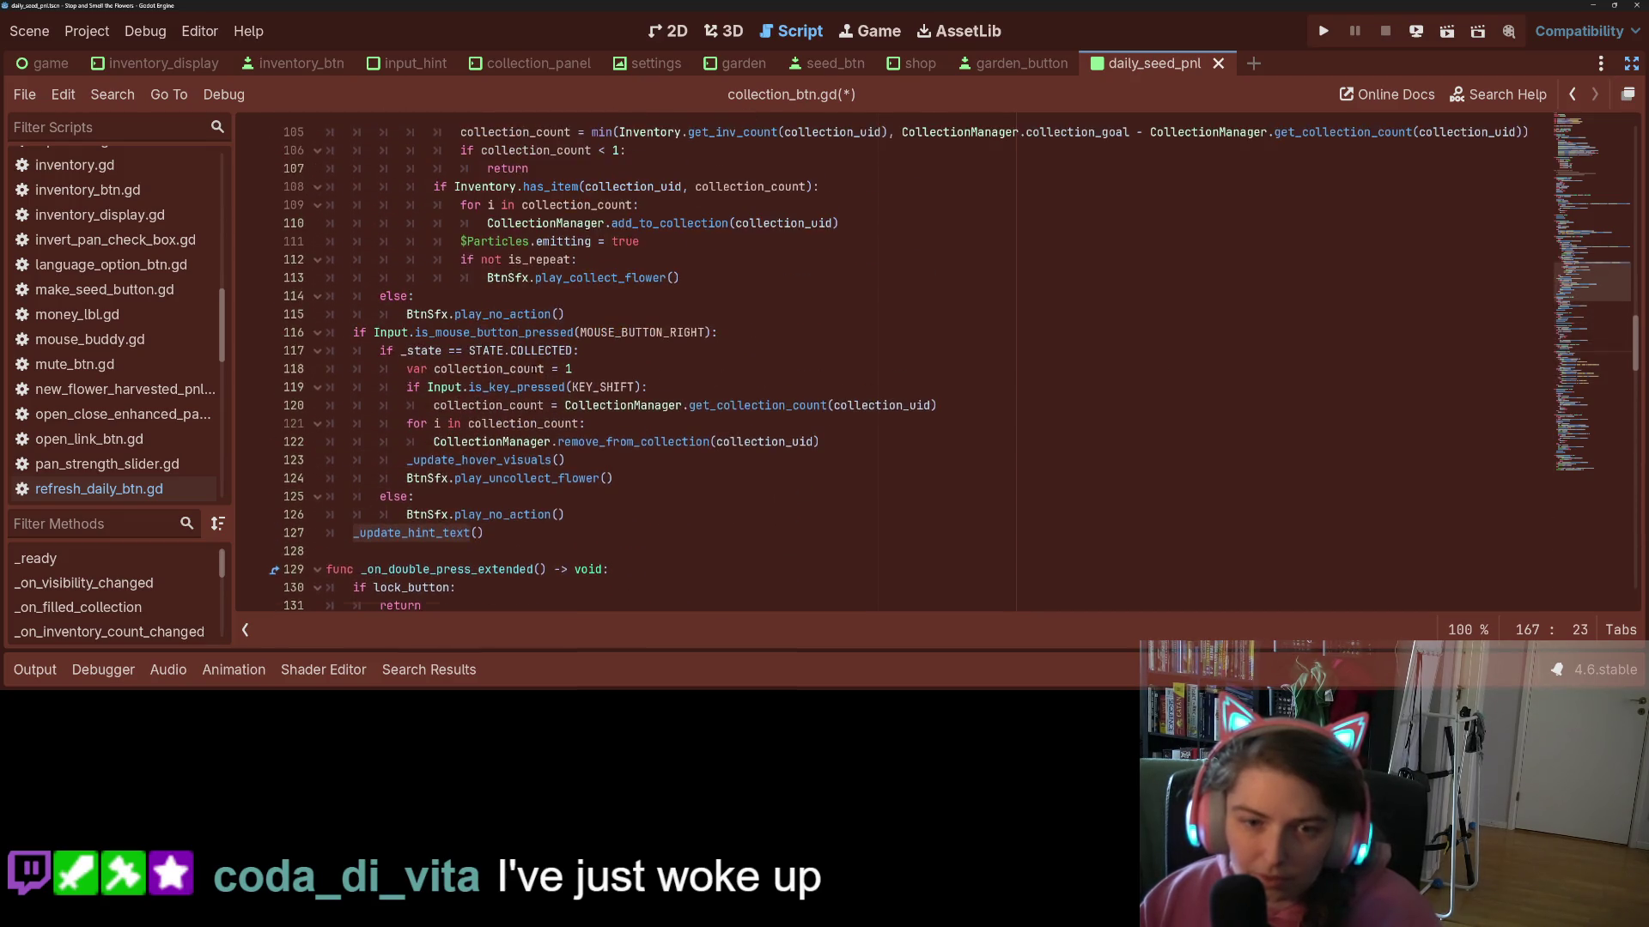
scroll(533, 369, "up", 4)
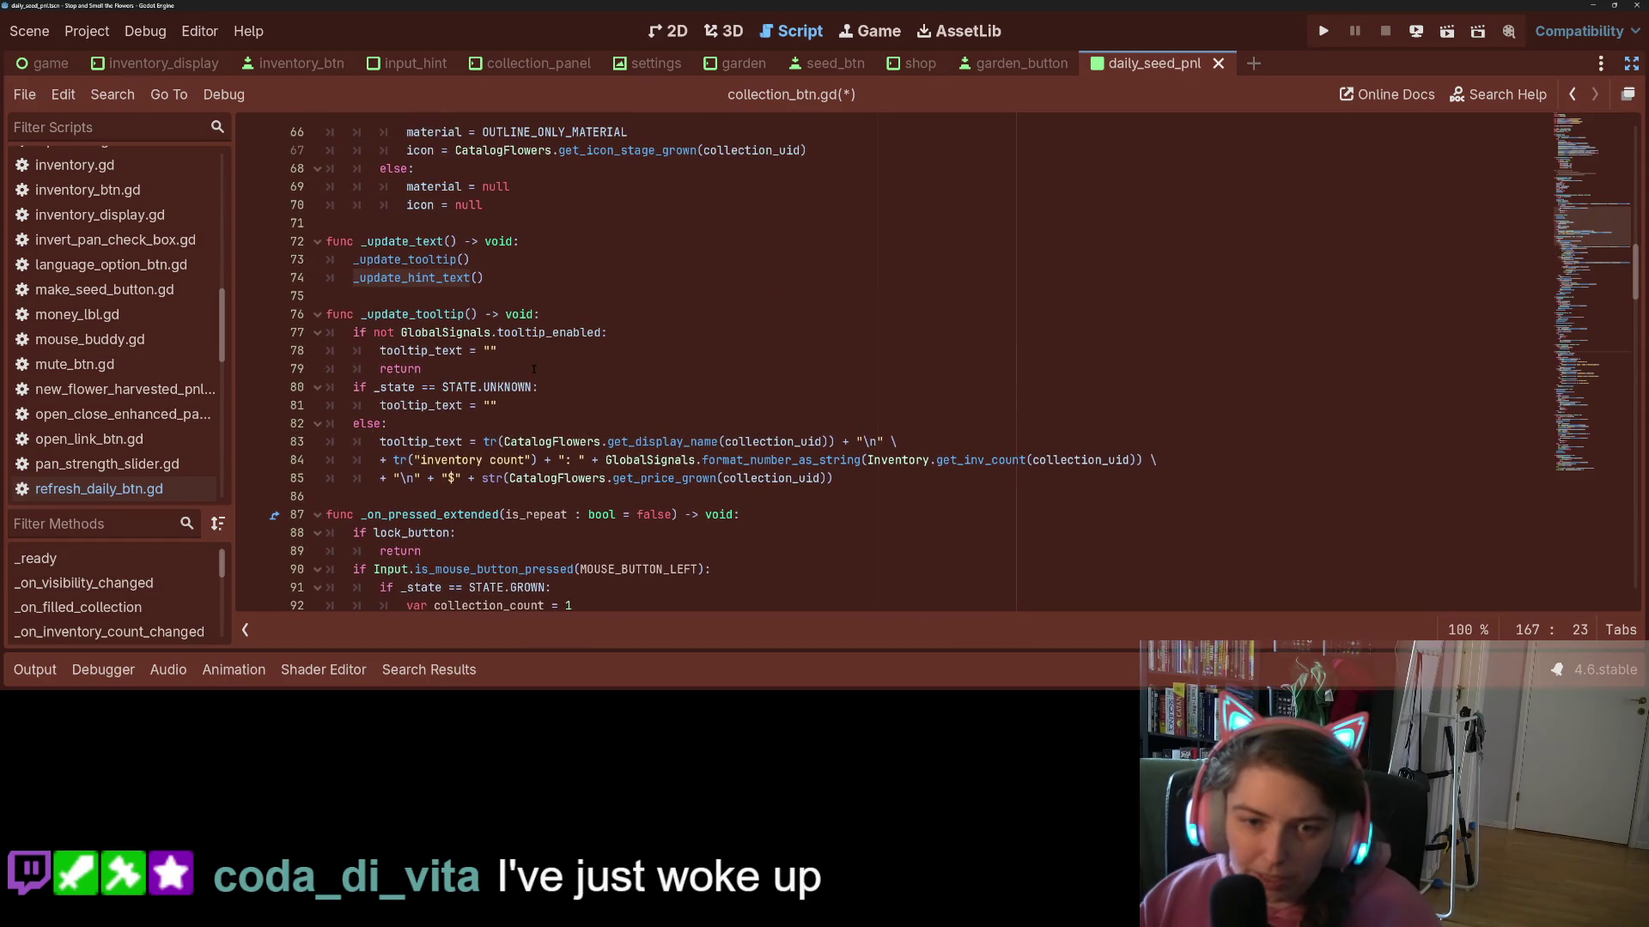
scroll(533, 369, "up", 8)
scroll(533, 369, "down", 19)
scroll(533, 369, "down", 8)
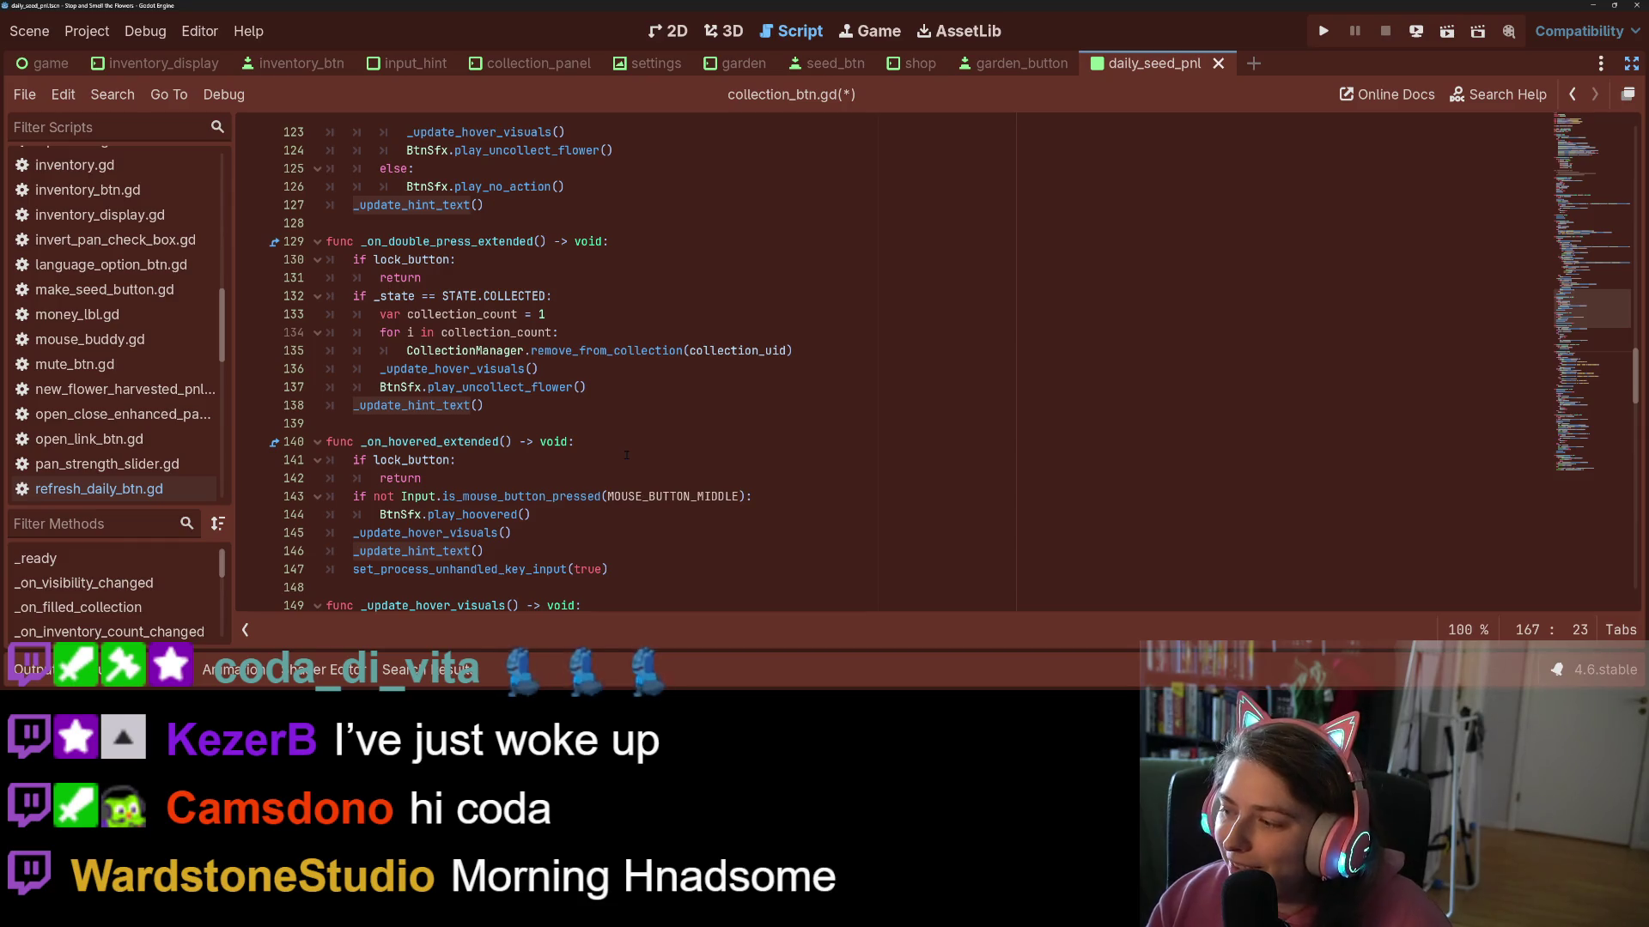
scroll(626, 455, "down", 8)
scroll(626, 452, "down", 7)
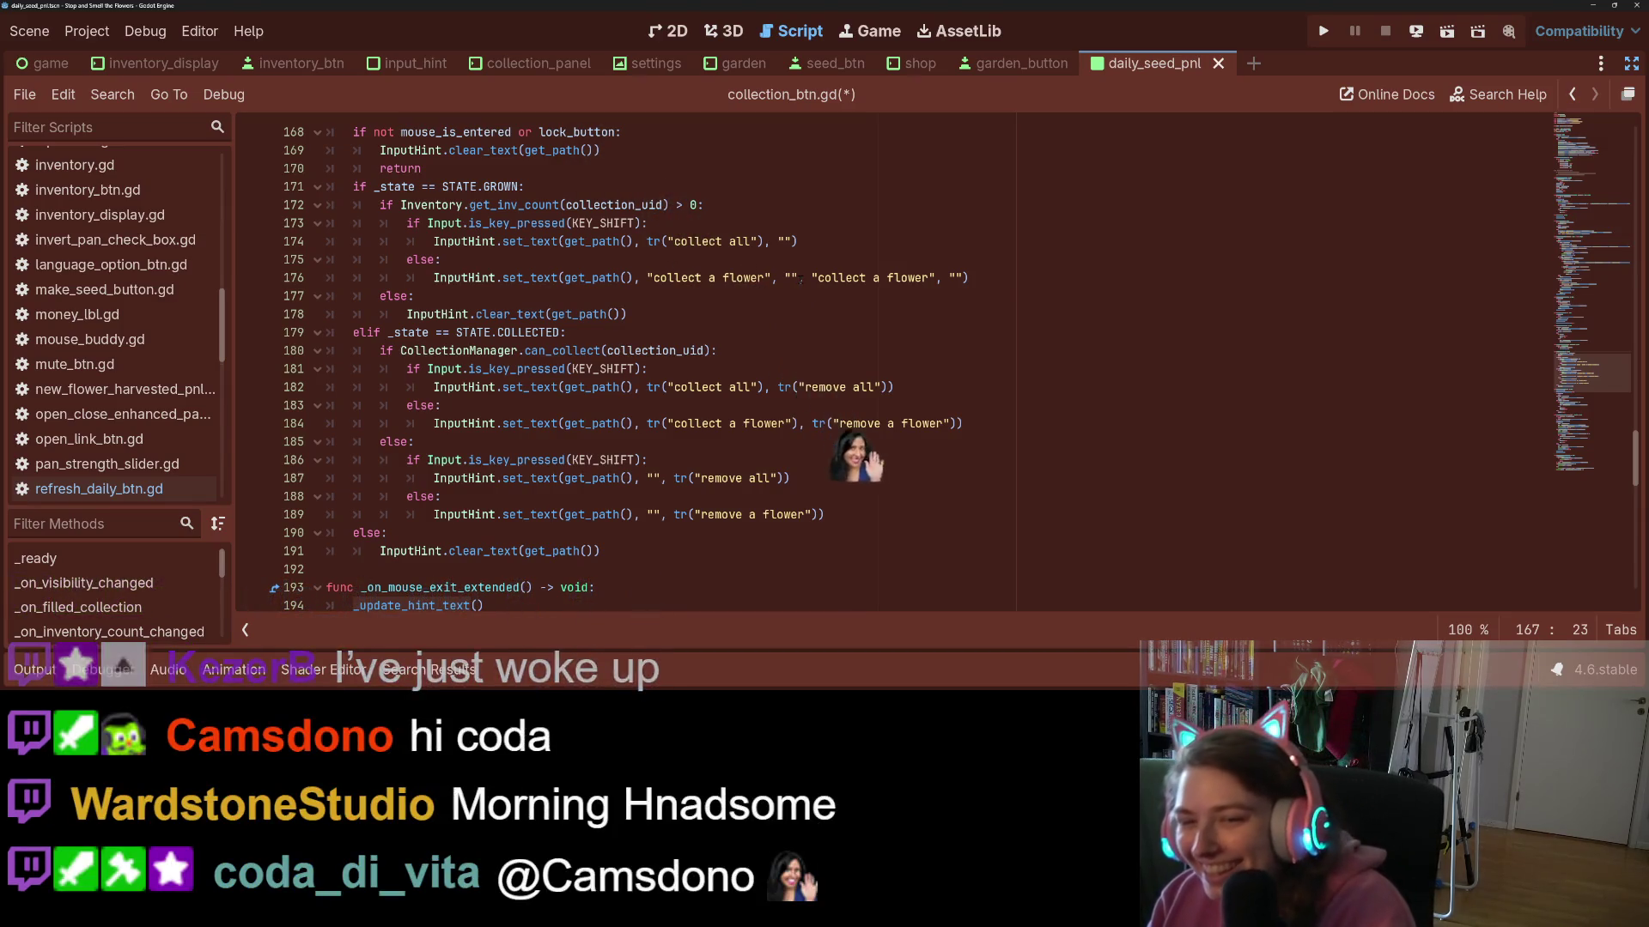
- Paste the shift hint arguments into line 182 with 'remove all' as the last text, and save
left_click_drag(800, 280, 962, 279)
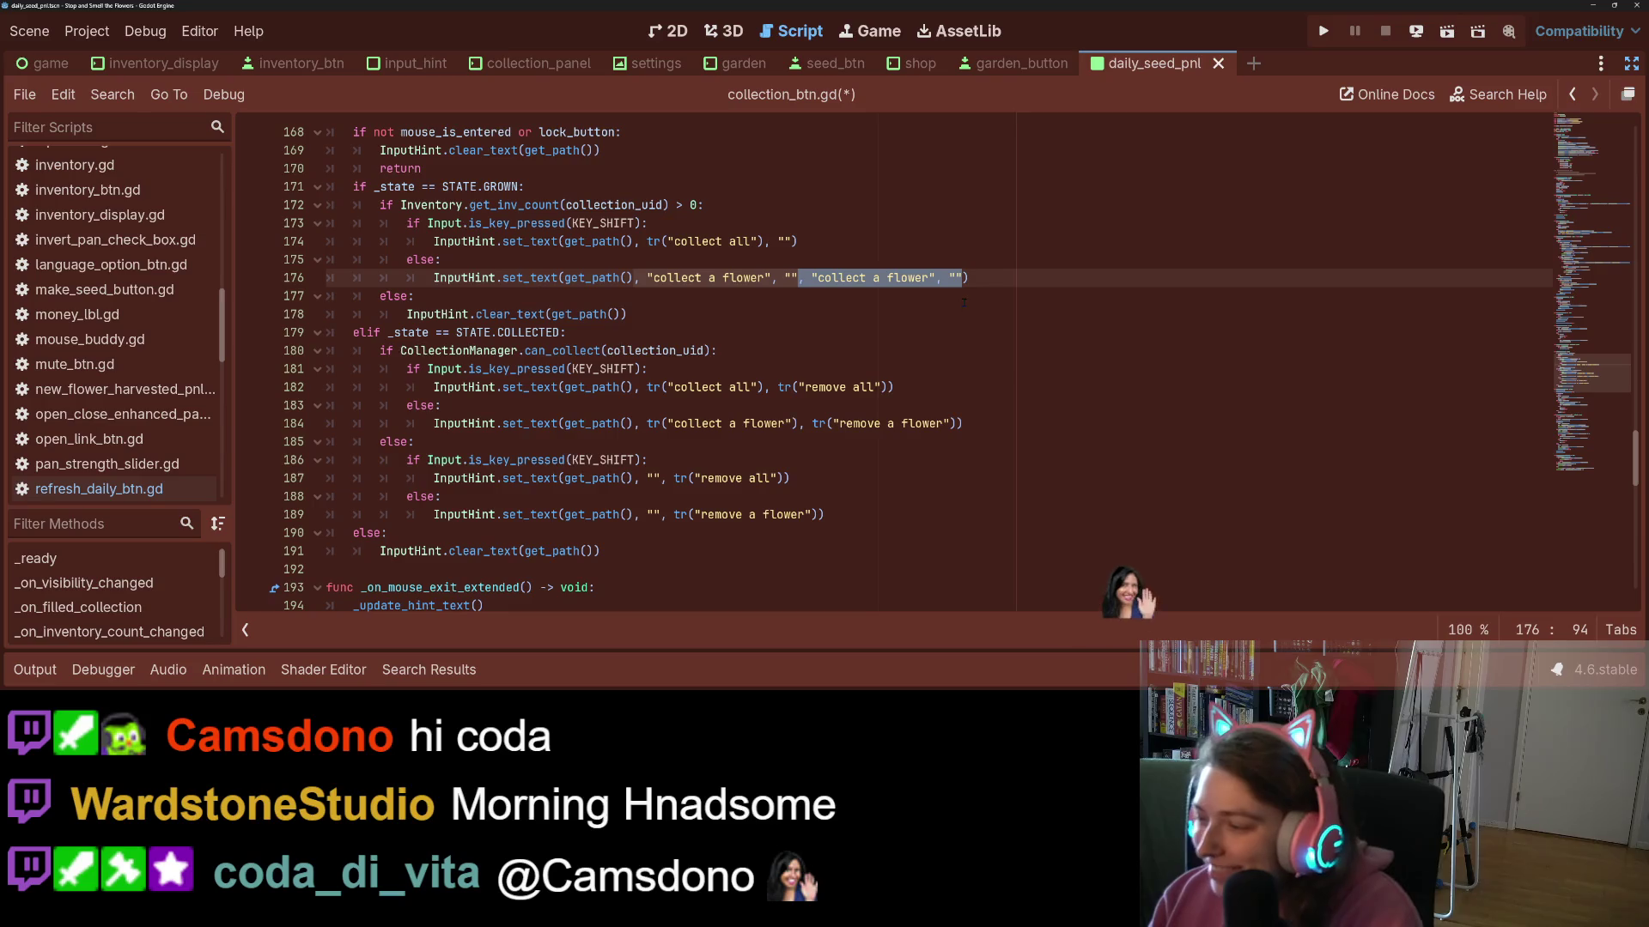
left_click(790, 352)
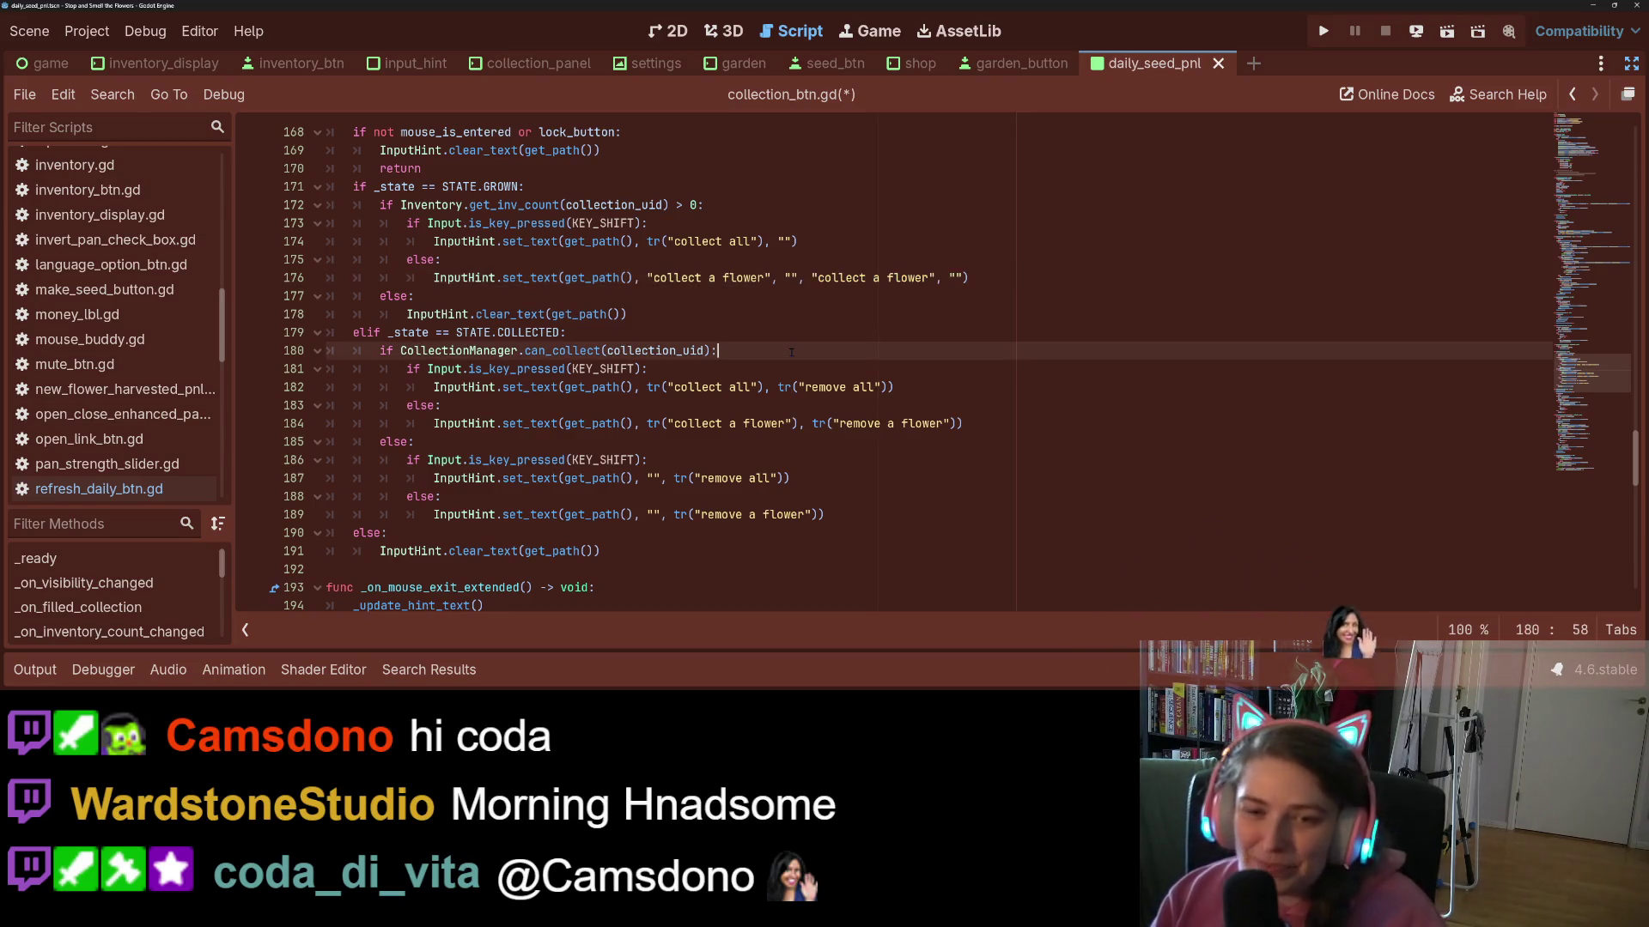
left_click(908, 388)
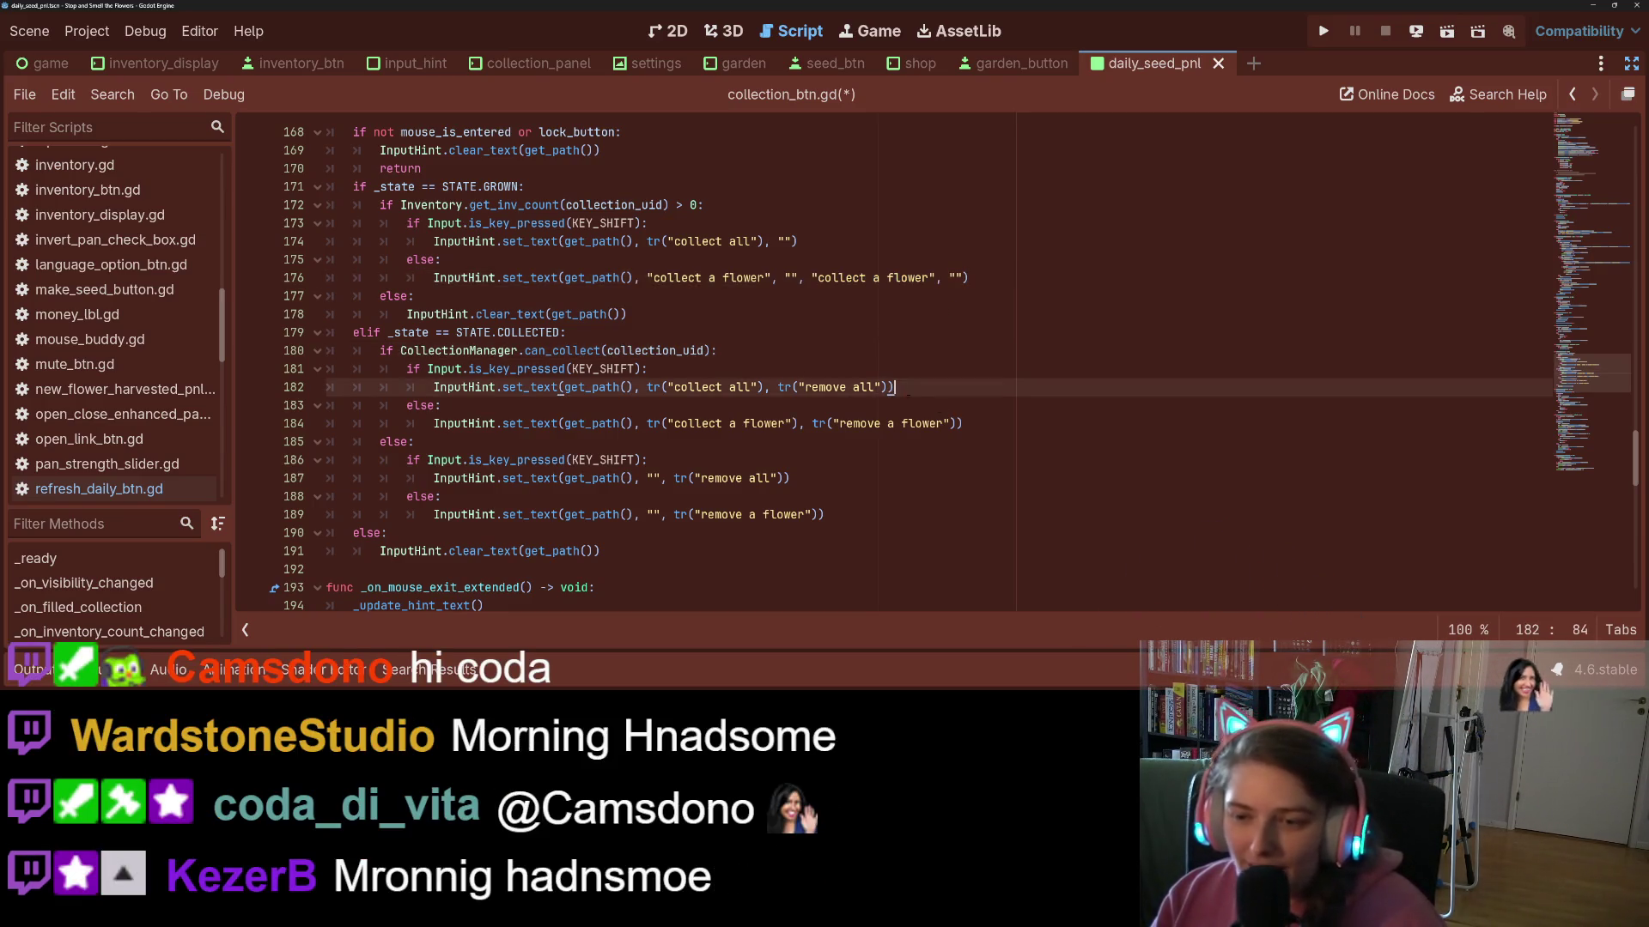
left_click(885, 387)
type(", \"collect a flower\", \"\"")
key("Left")
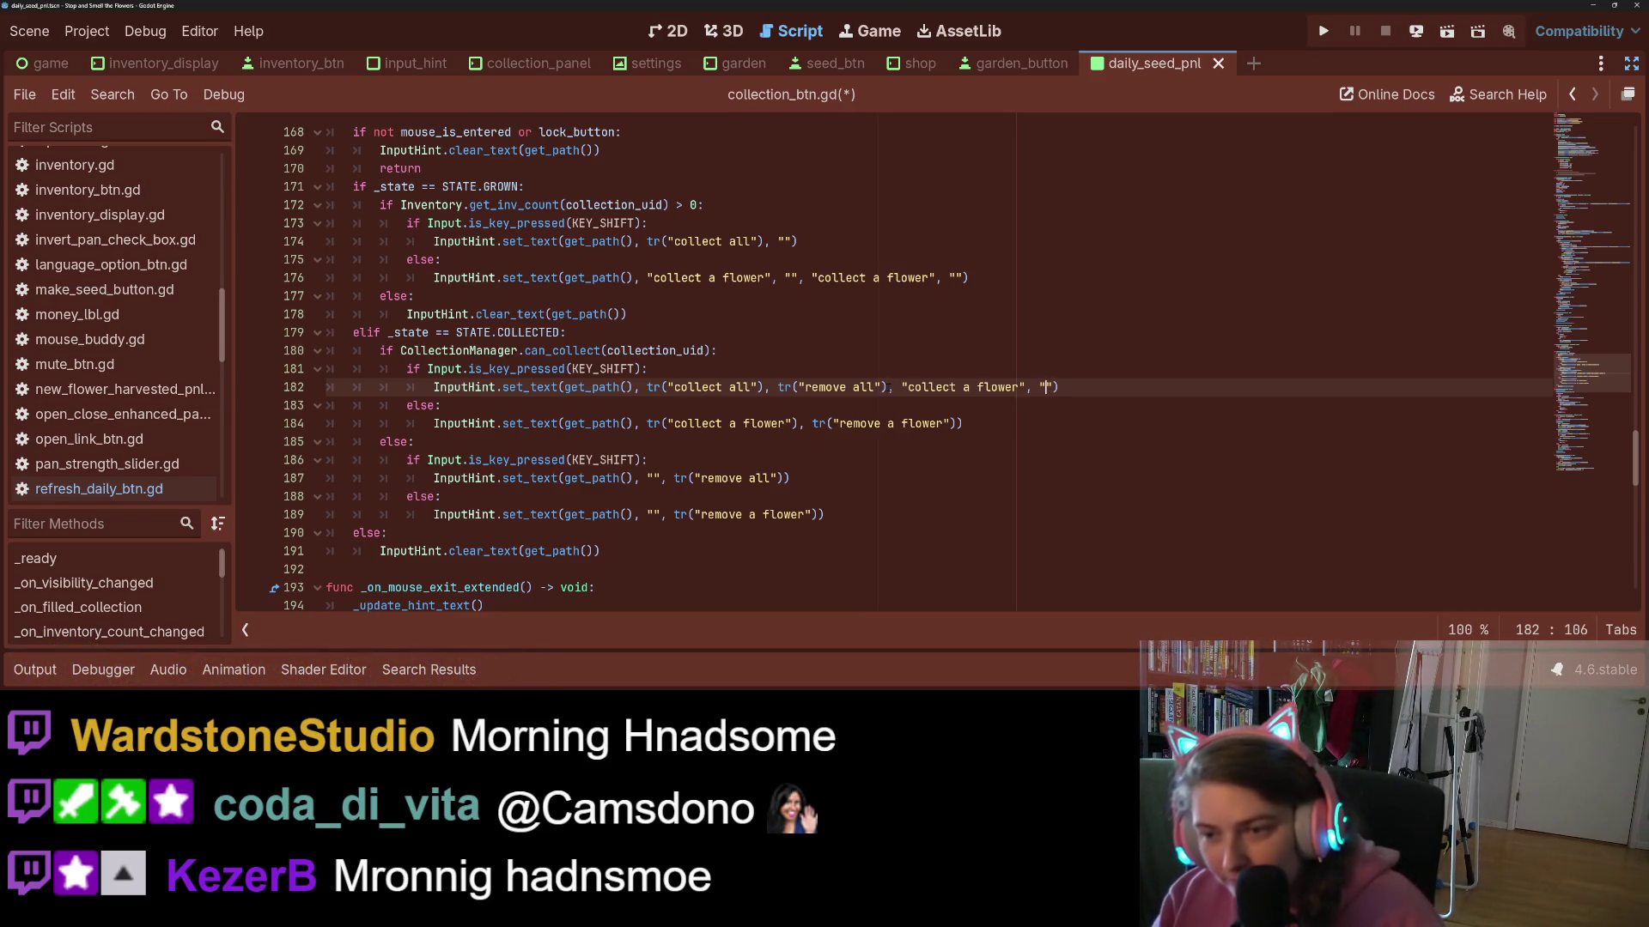
type("remove all")
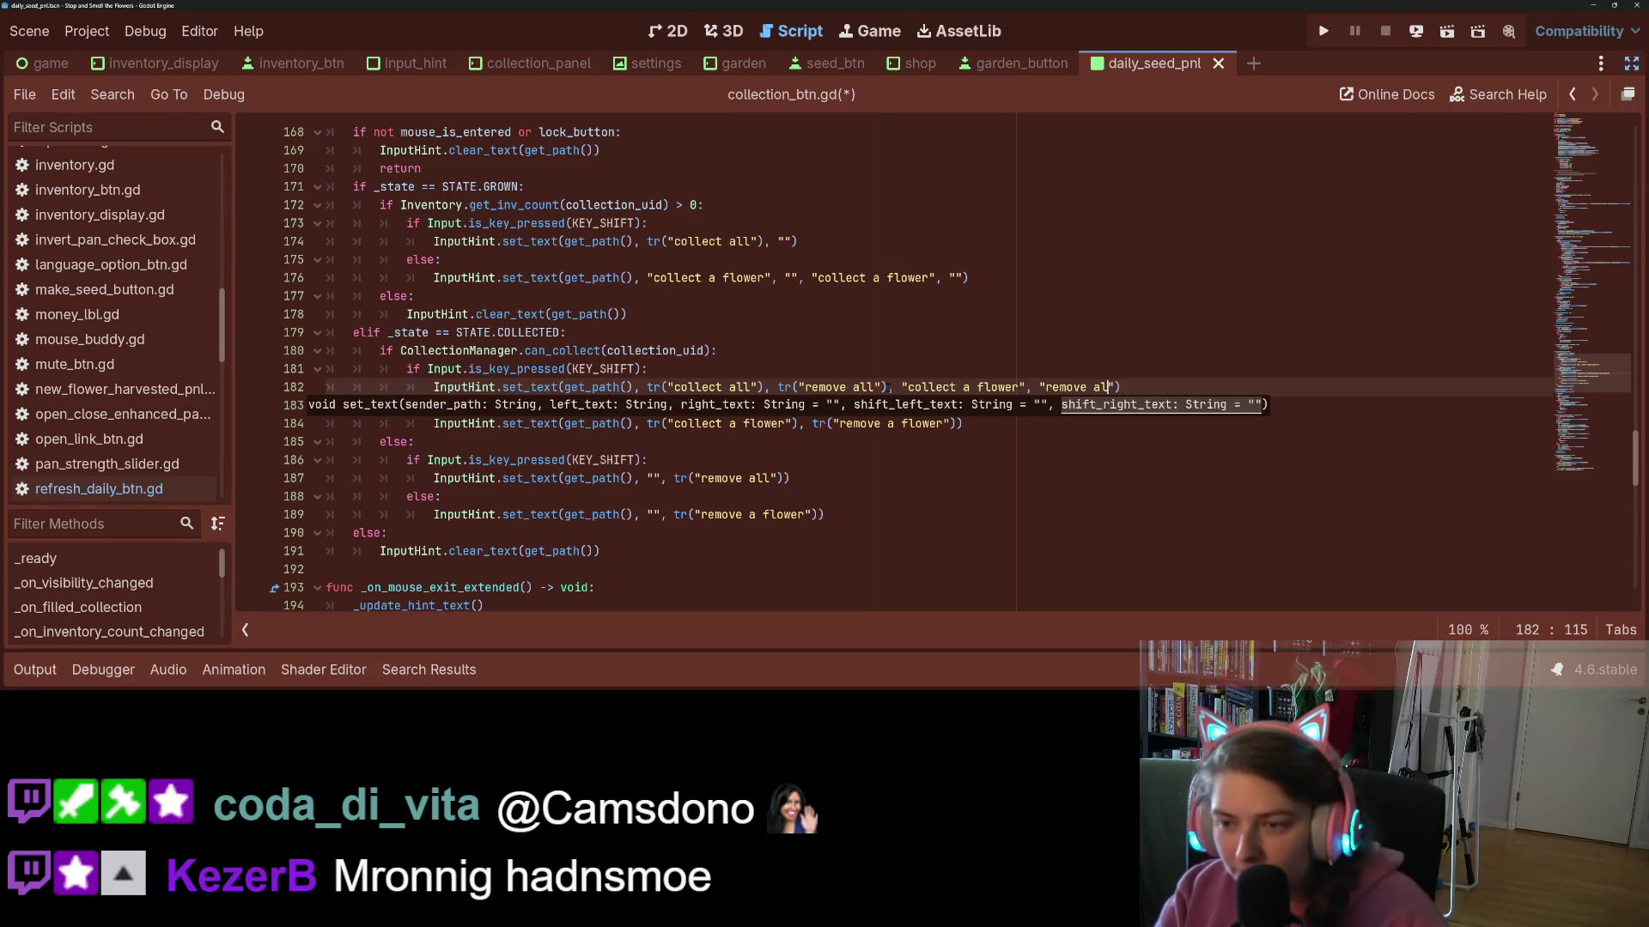
key("ctrl+s")
- Extend line 184's call with "collect a flower" and 'remove all' shift texts, and save
left_click(875, 423)
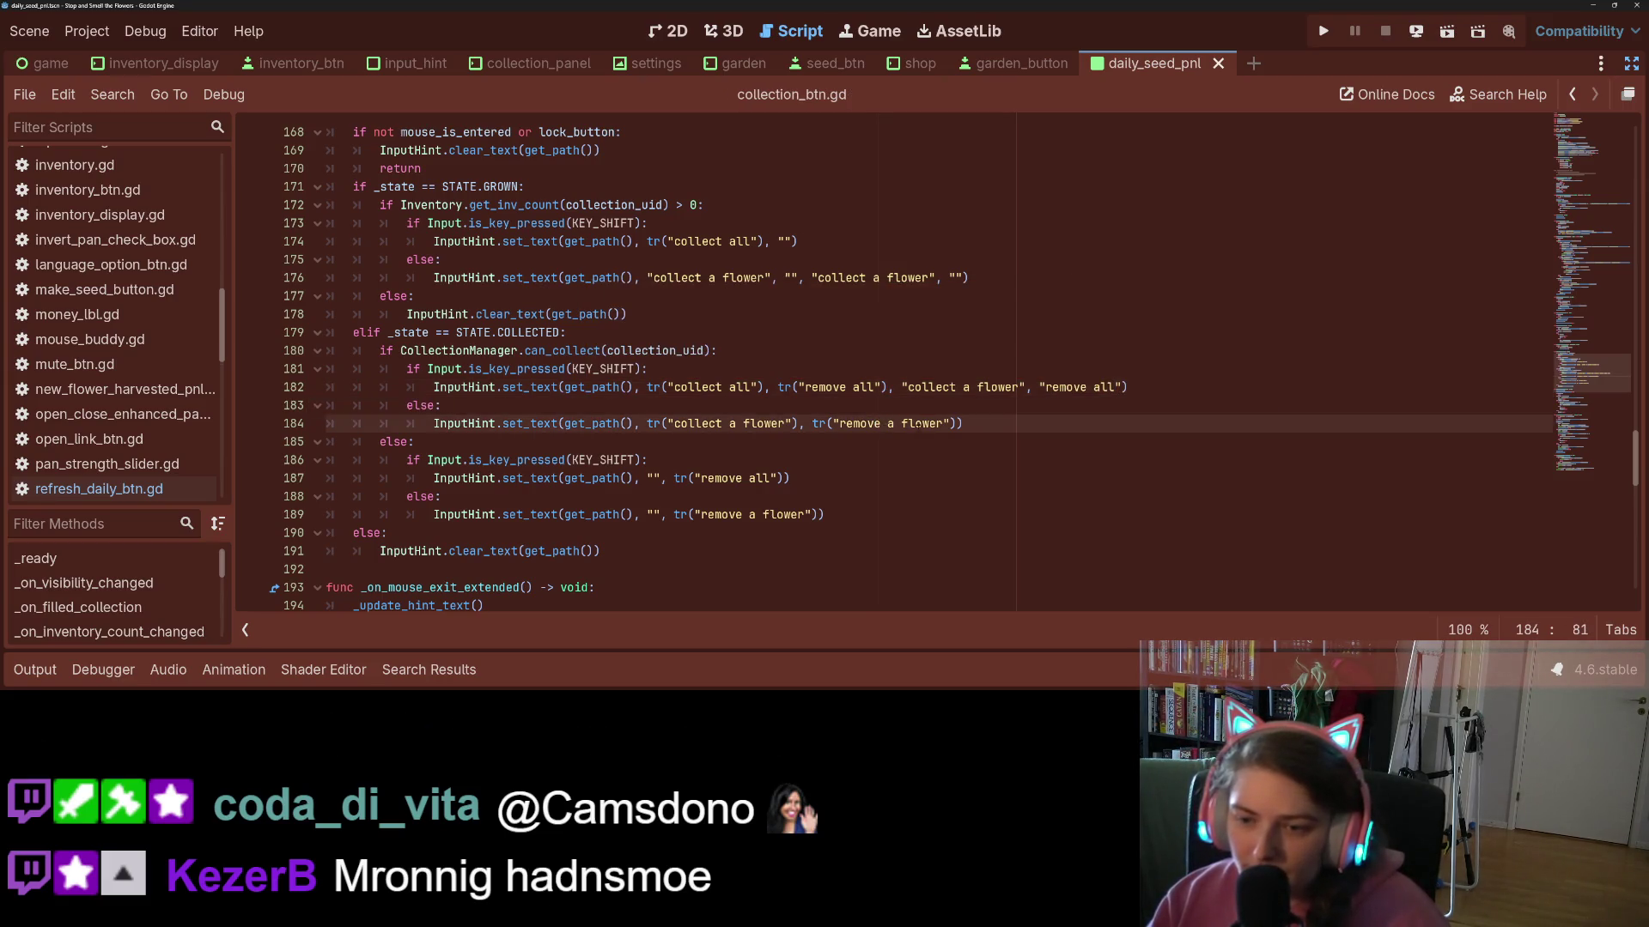
left_click(956, 424)
type(", \"collect a flower\", \"\"")
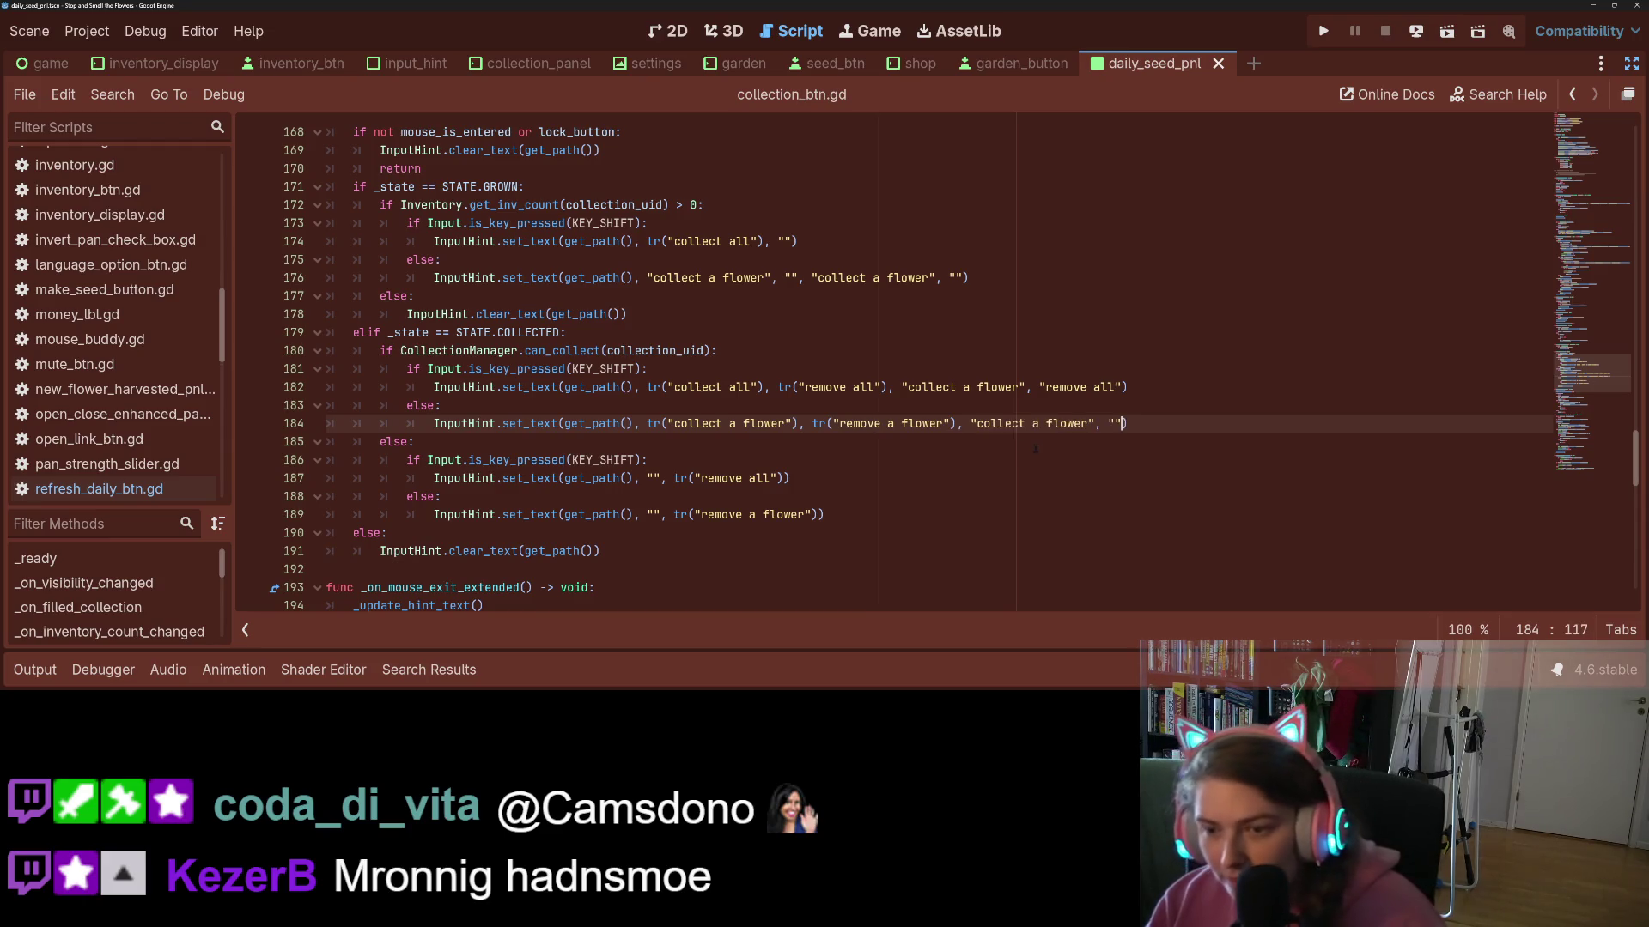
left_click(1132, 429)
key("Left")
key("Left")
type("remove all")
key("ctrl+s")
- Remove the extra shift hint arguments from line 182
left_click(790, 496)
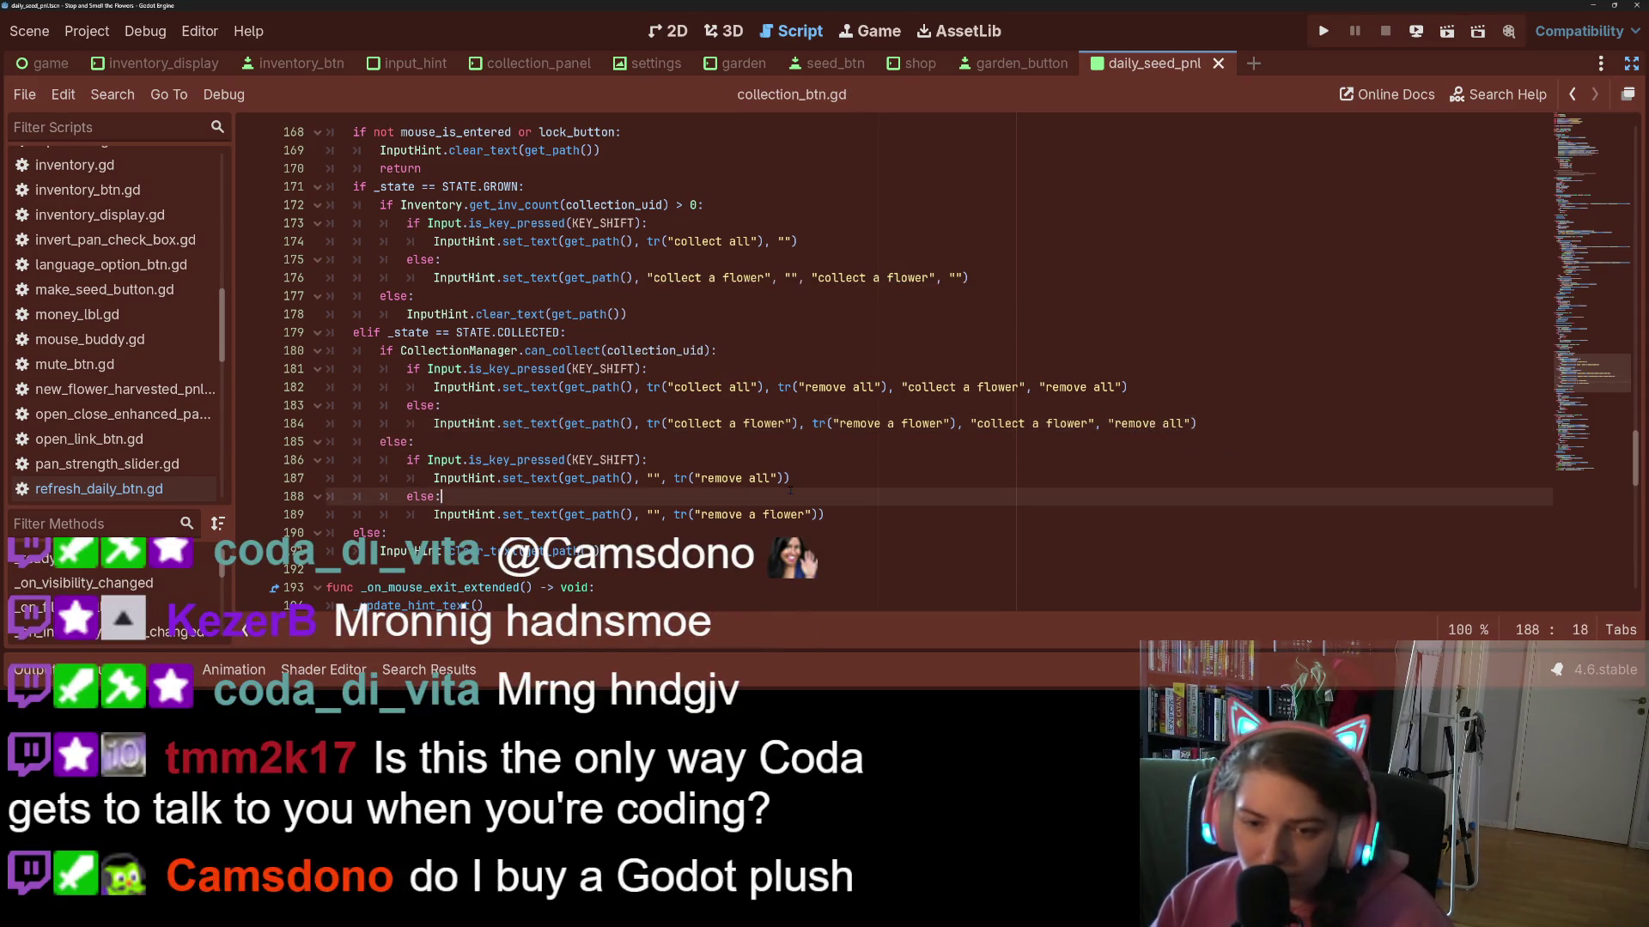
left_click(848, 485)
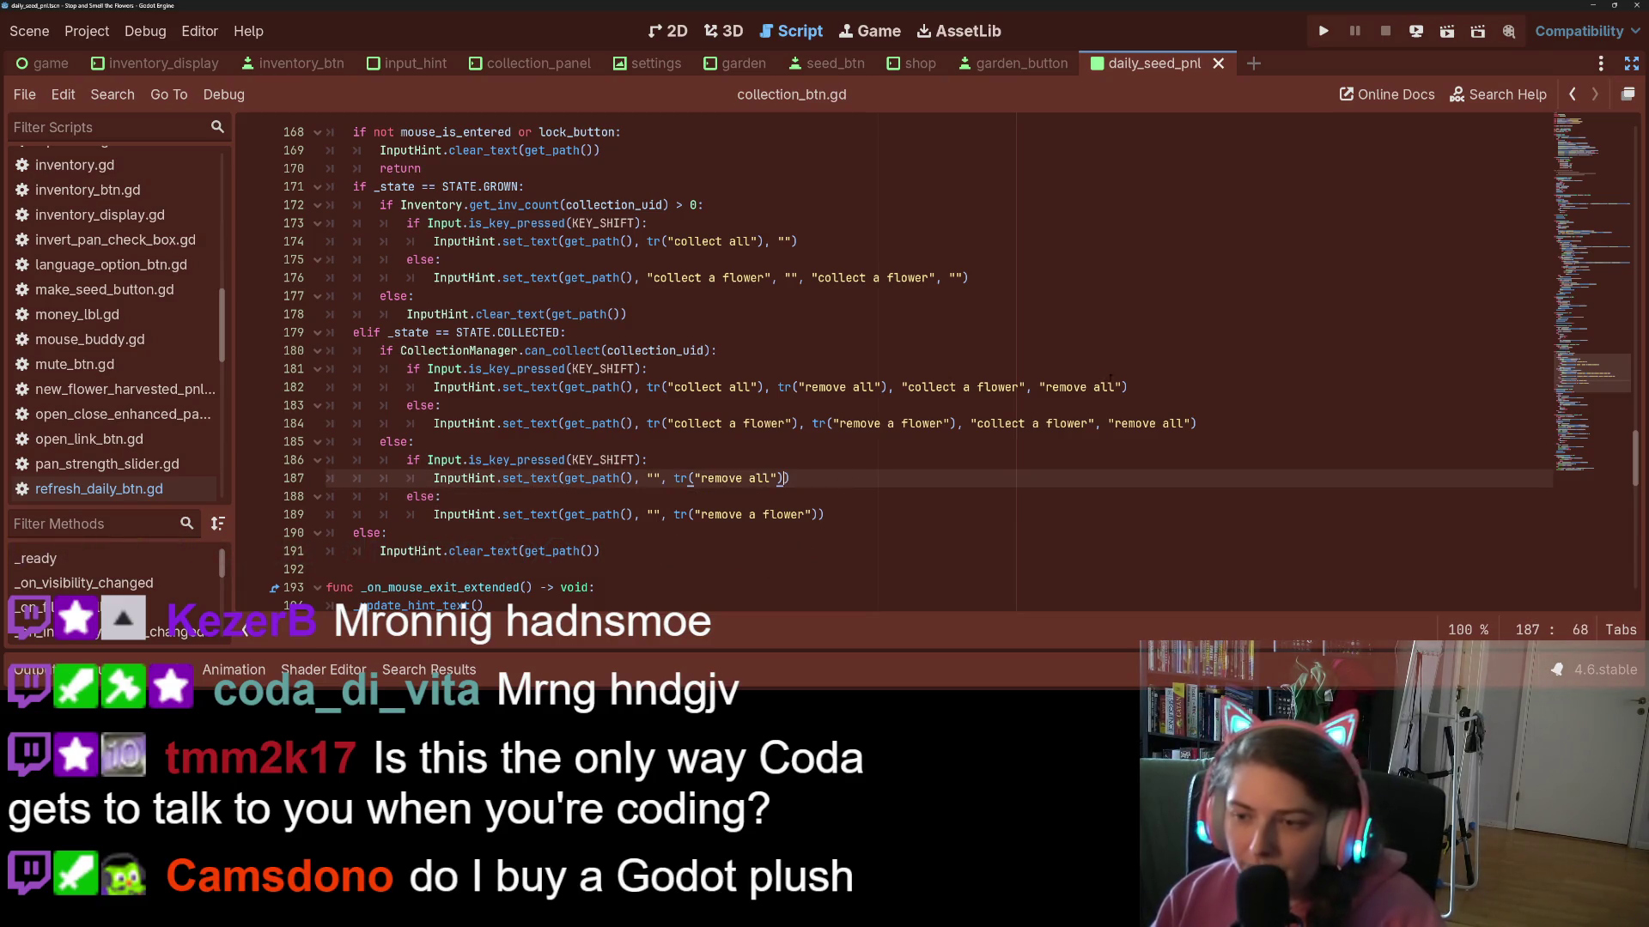
left_click_drag(1122, 387, 887, 387)
key("BackSpace")
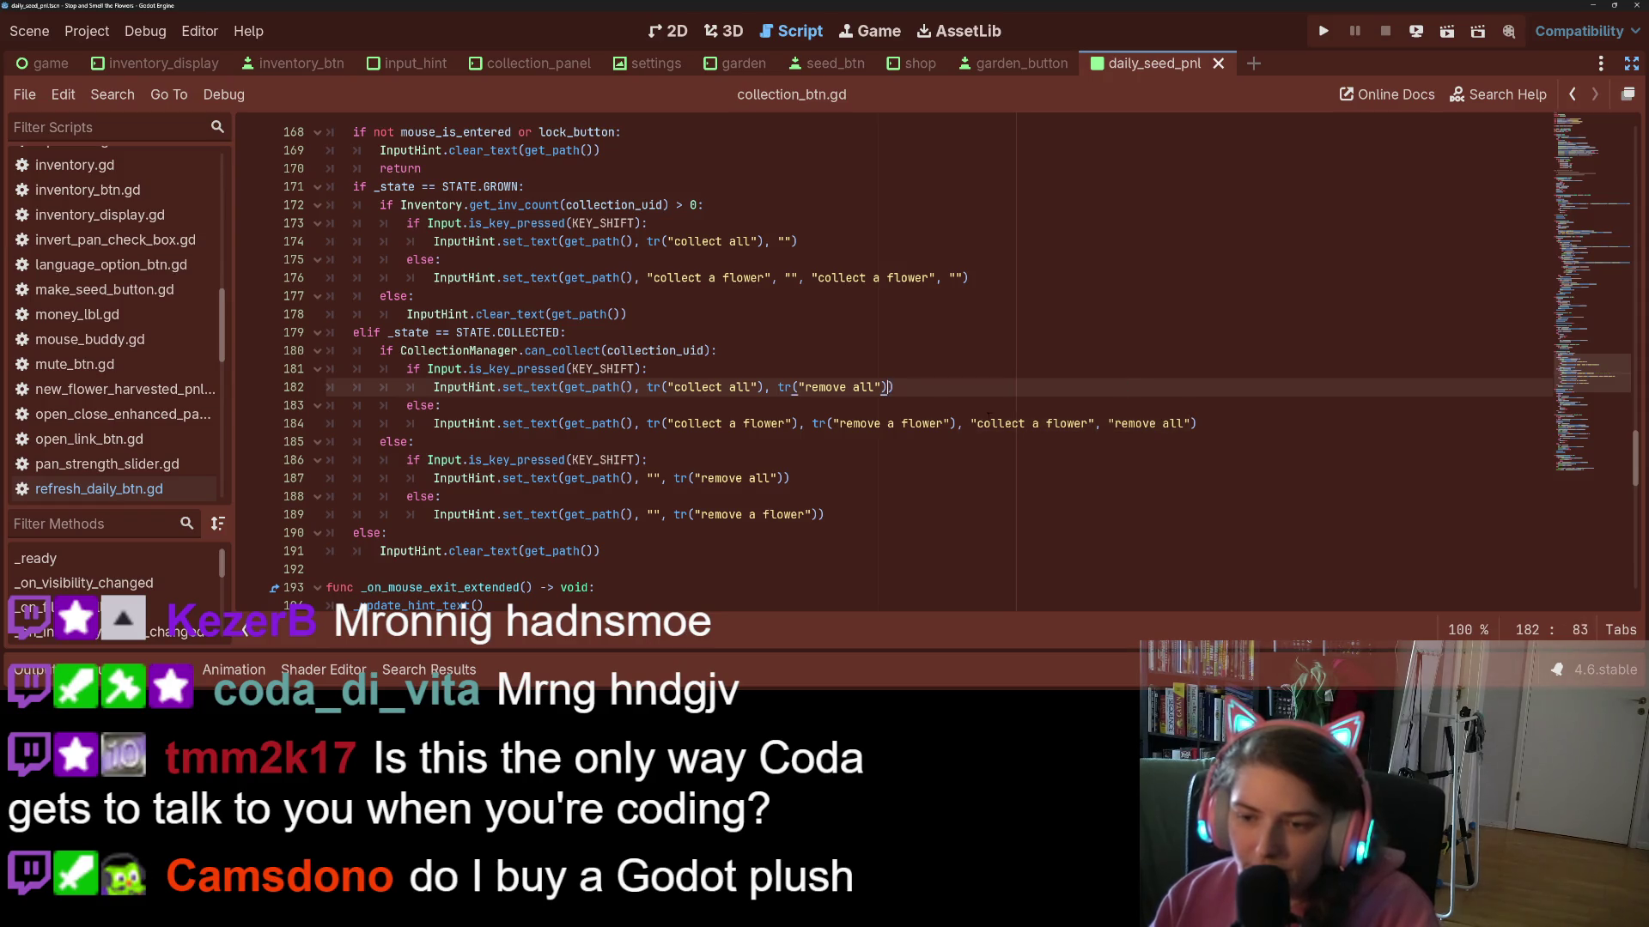
- Add shift arguments to line 189 with 'remove a flower' as the third text, and save
left_click(829, 516)
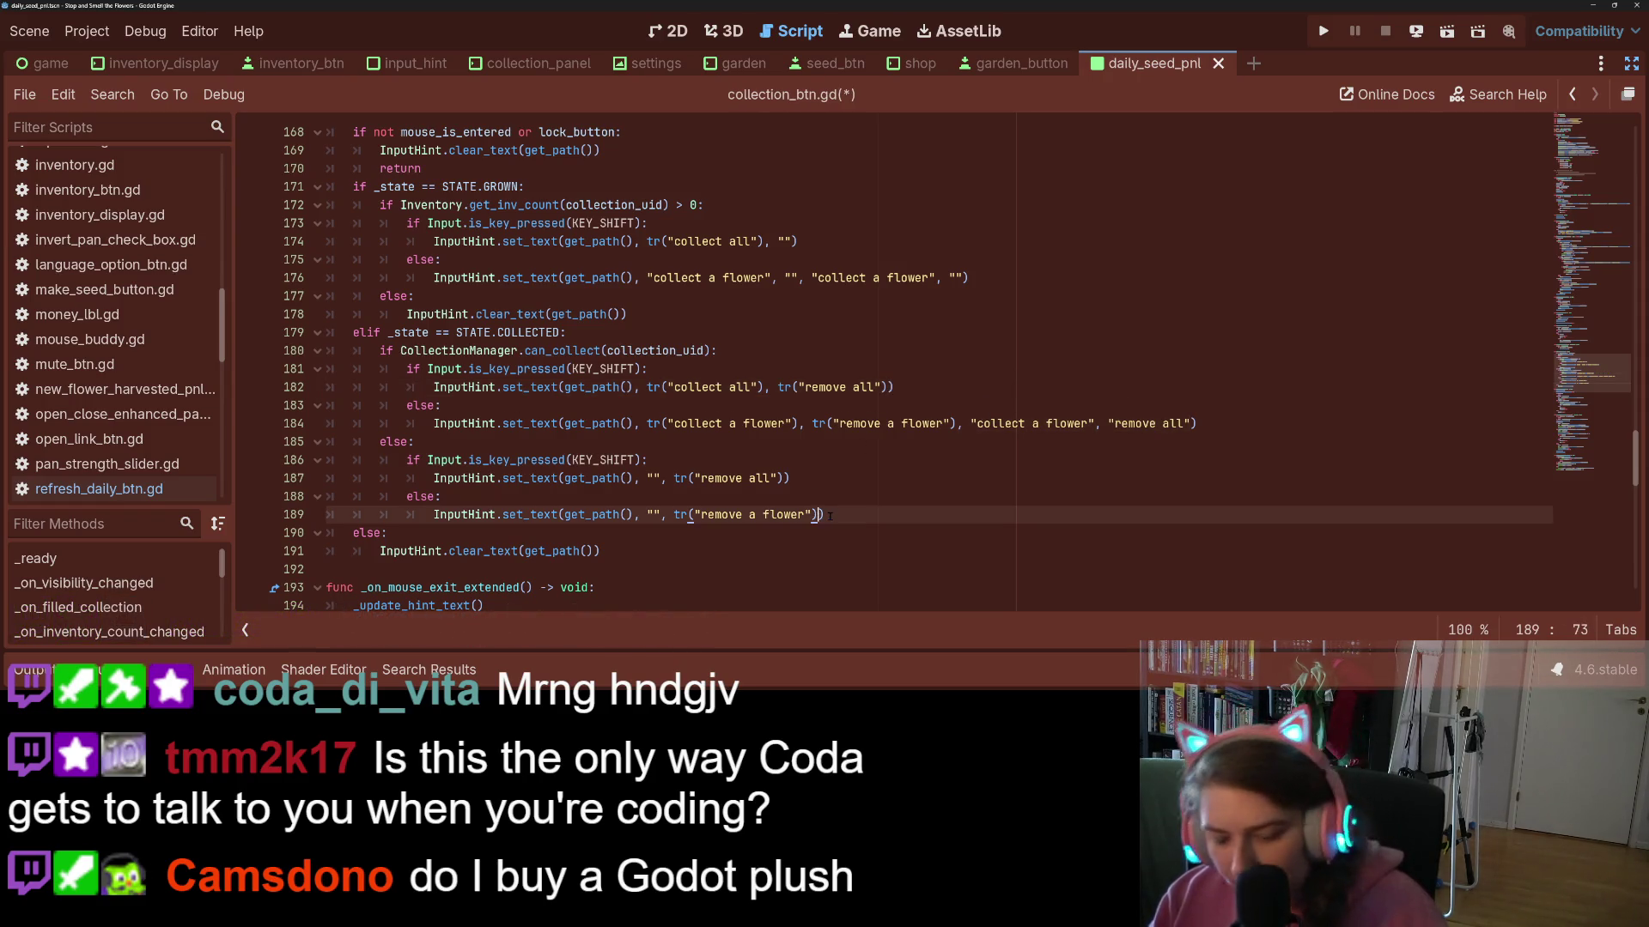
type(", \"collect a flower\", \"\"")
key("ctrl+s")
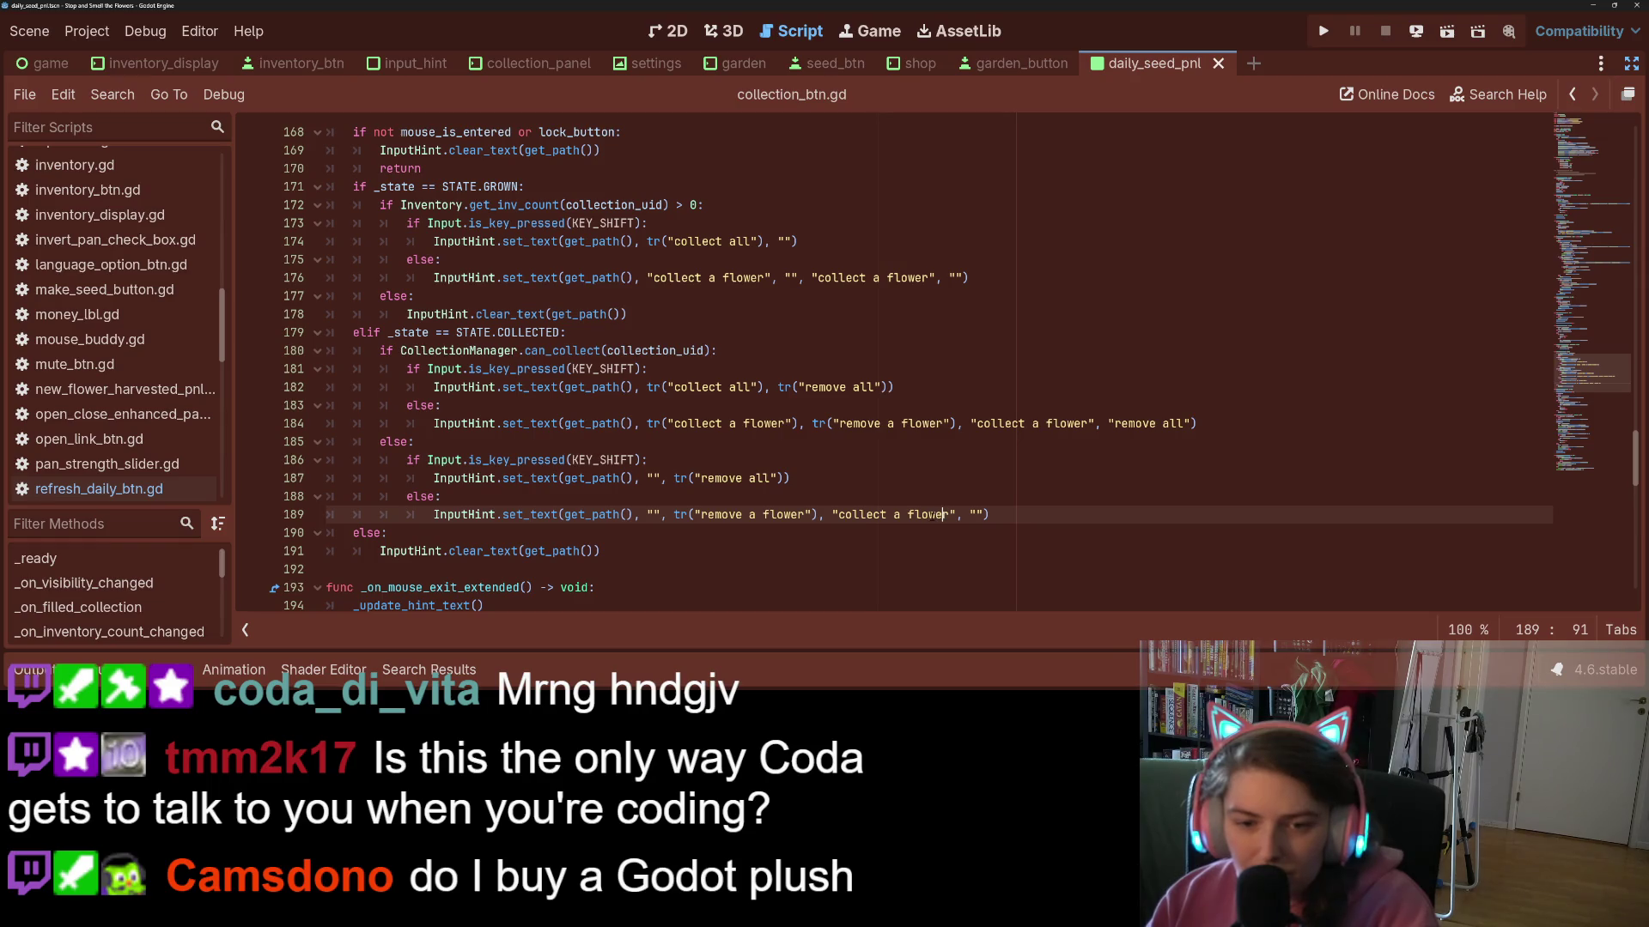
left_click_drag(837, 515, 945, 515)
key("BackSpace")
type("remove")
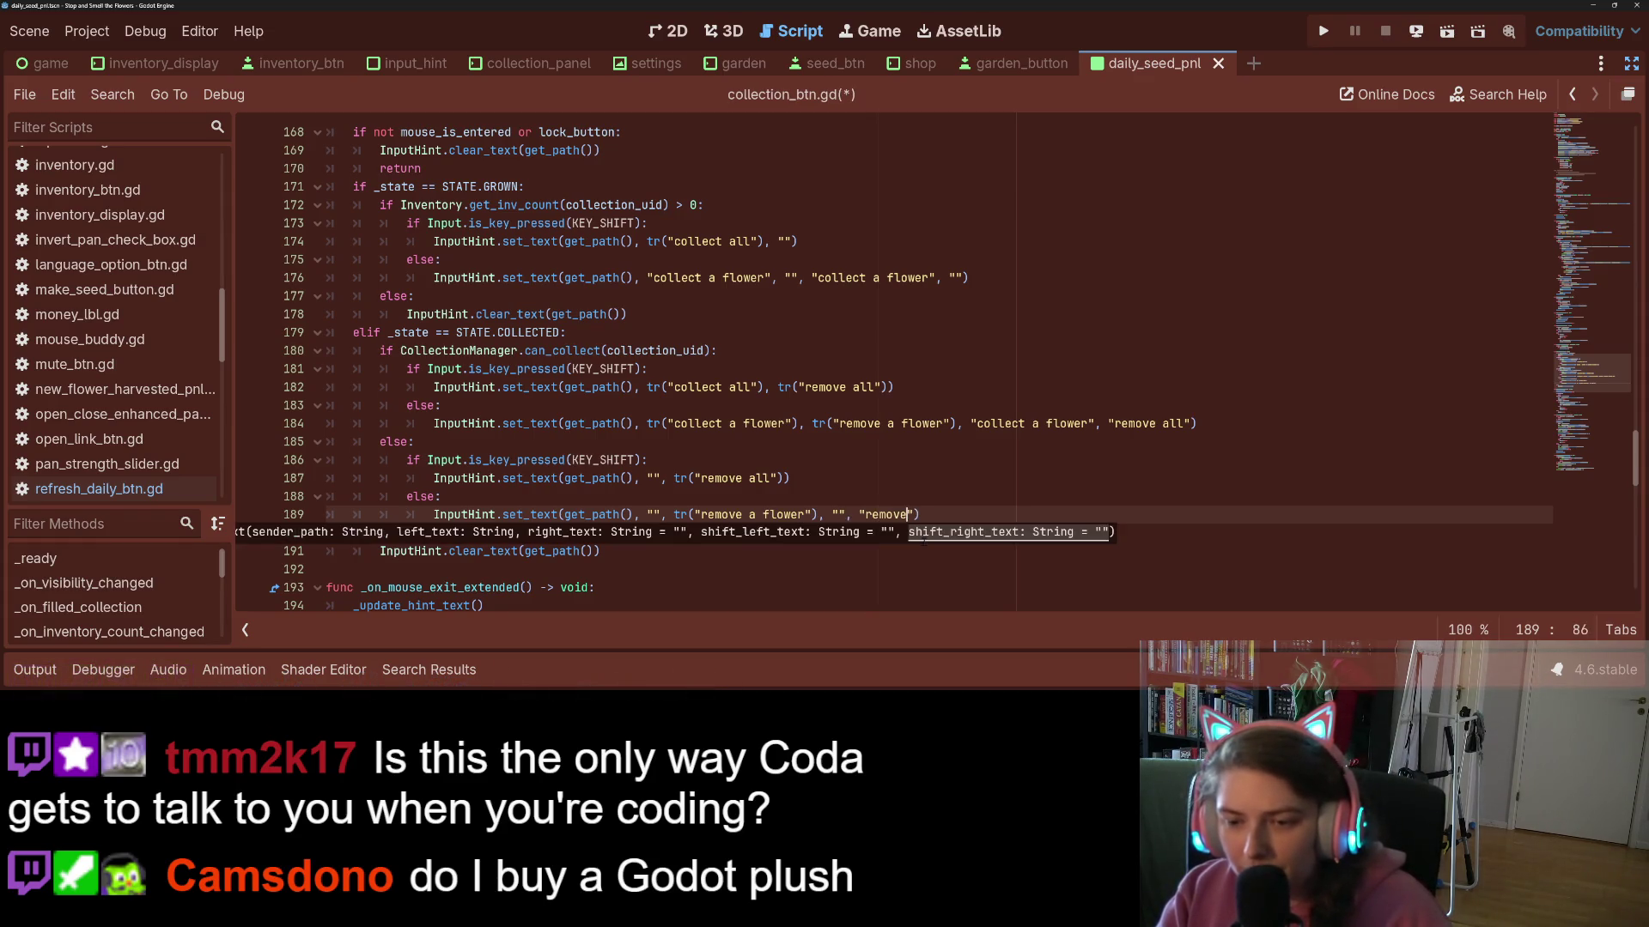
type(" a flower")
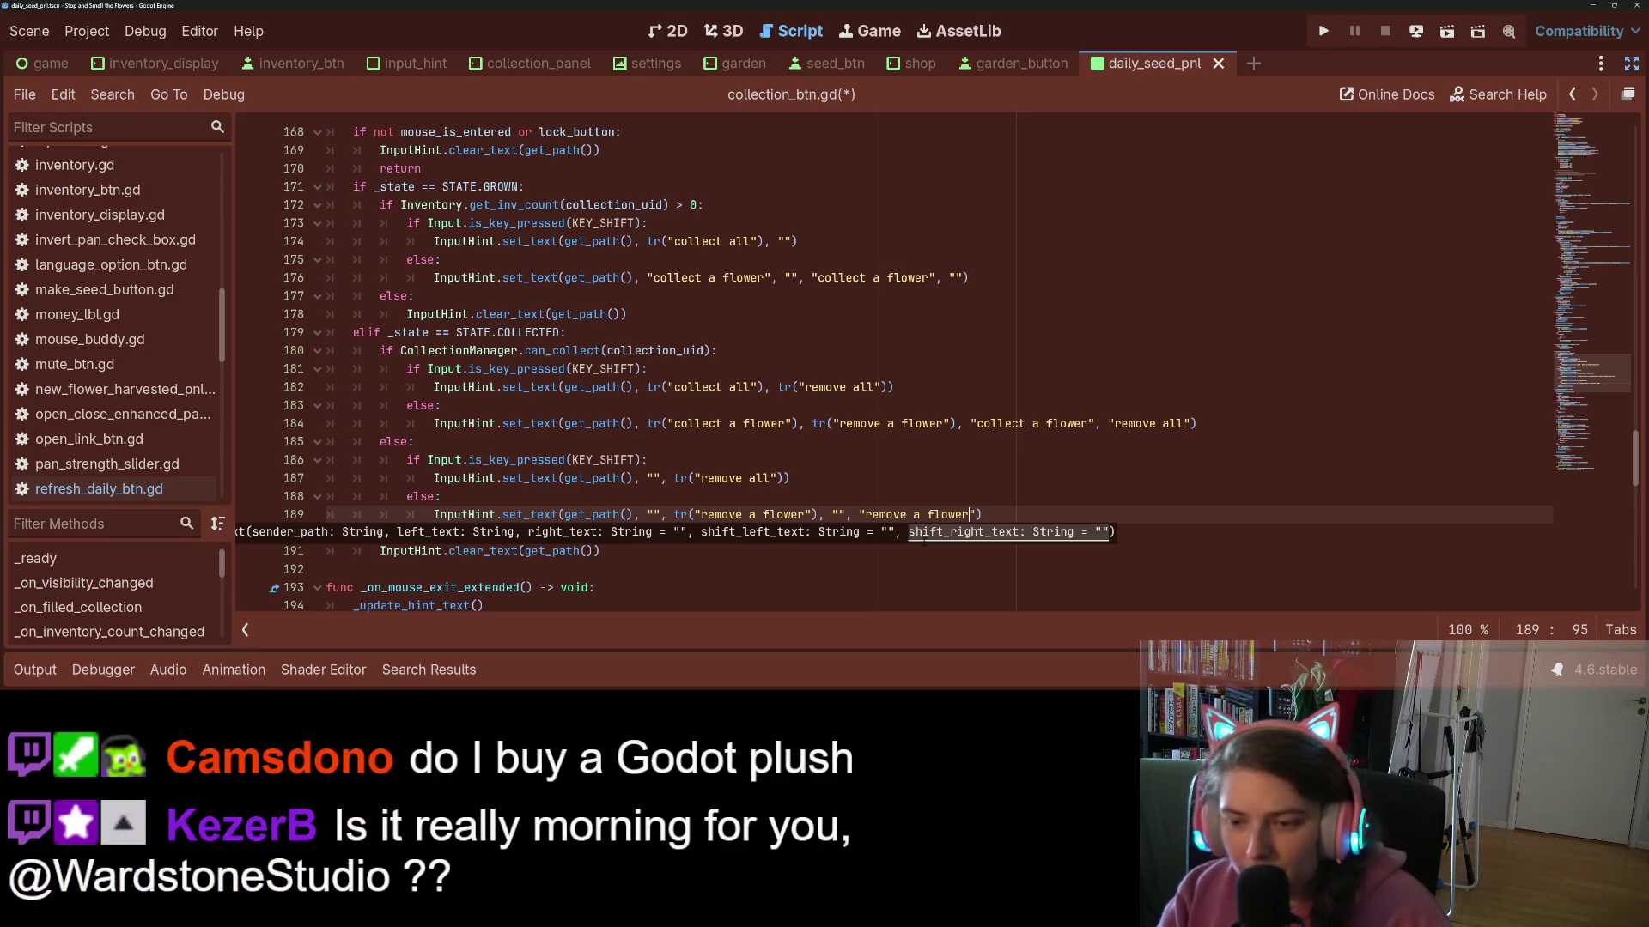
key("ctrl+s")
left_click(837, 426)
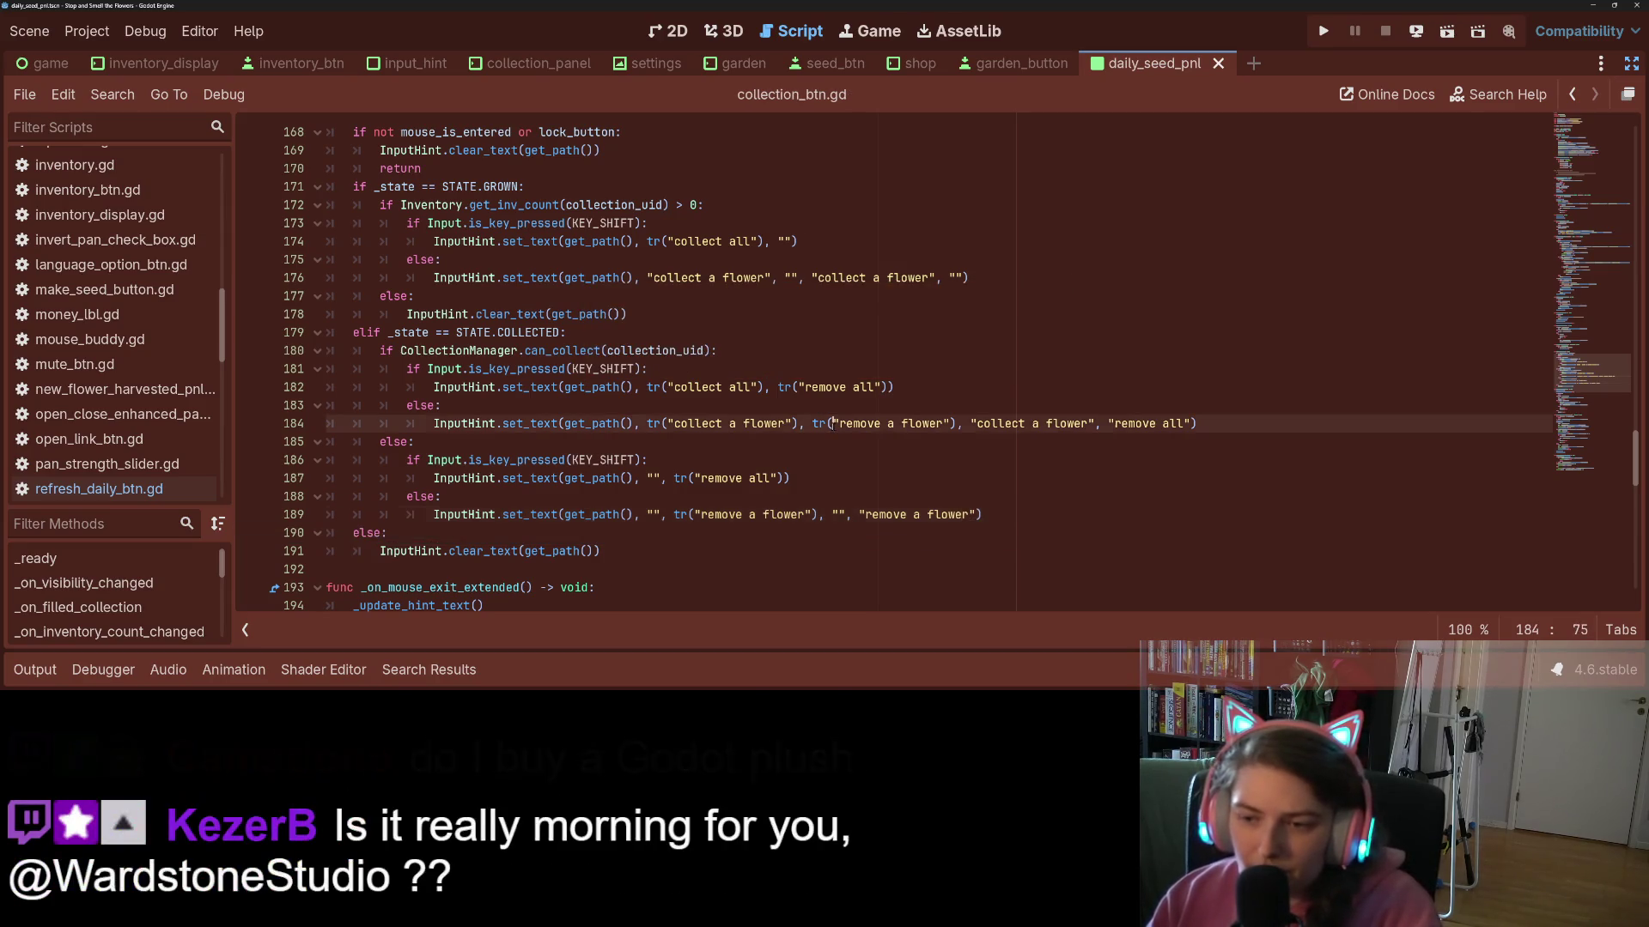
scroll(933, 518, "down", 1)
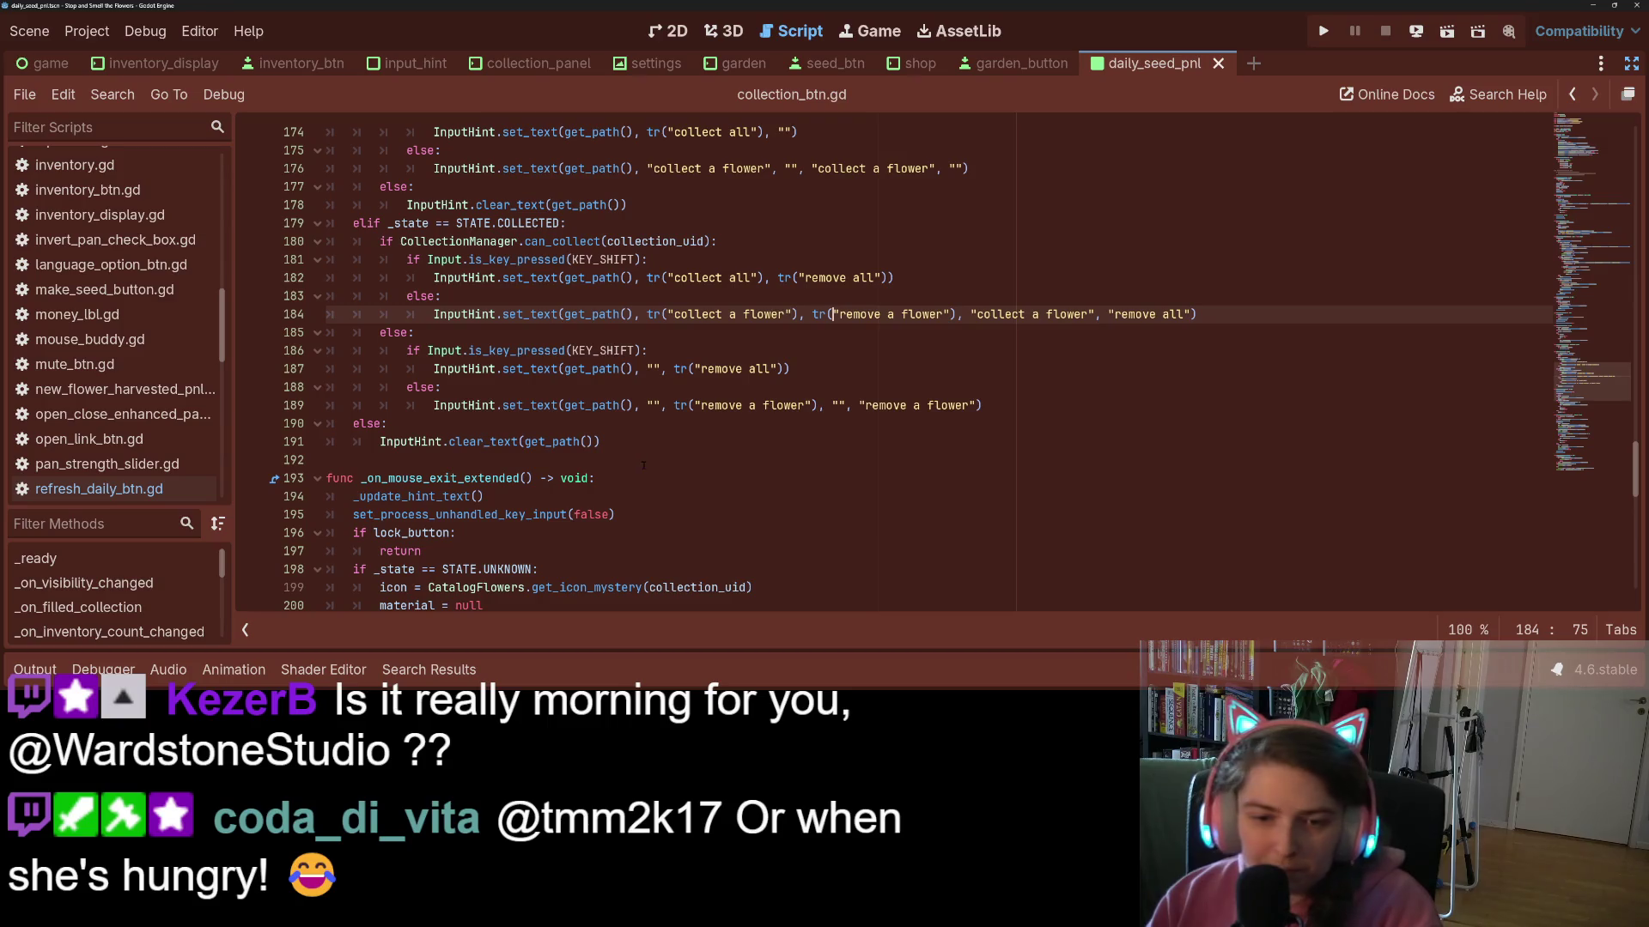
left_click(643, 465)
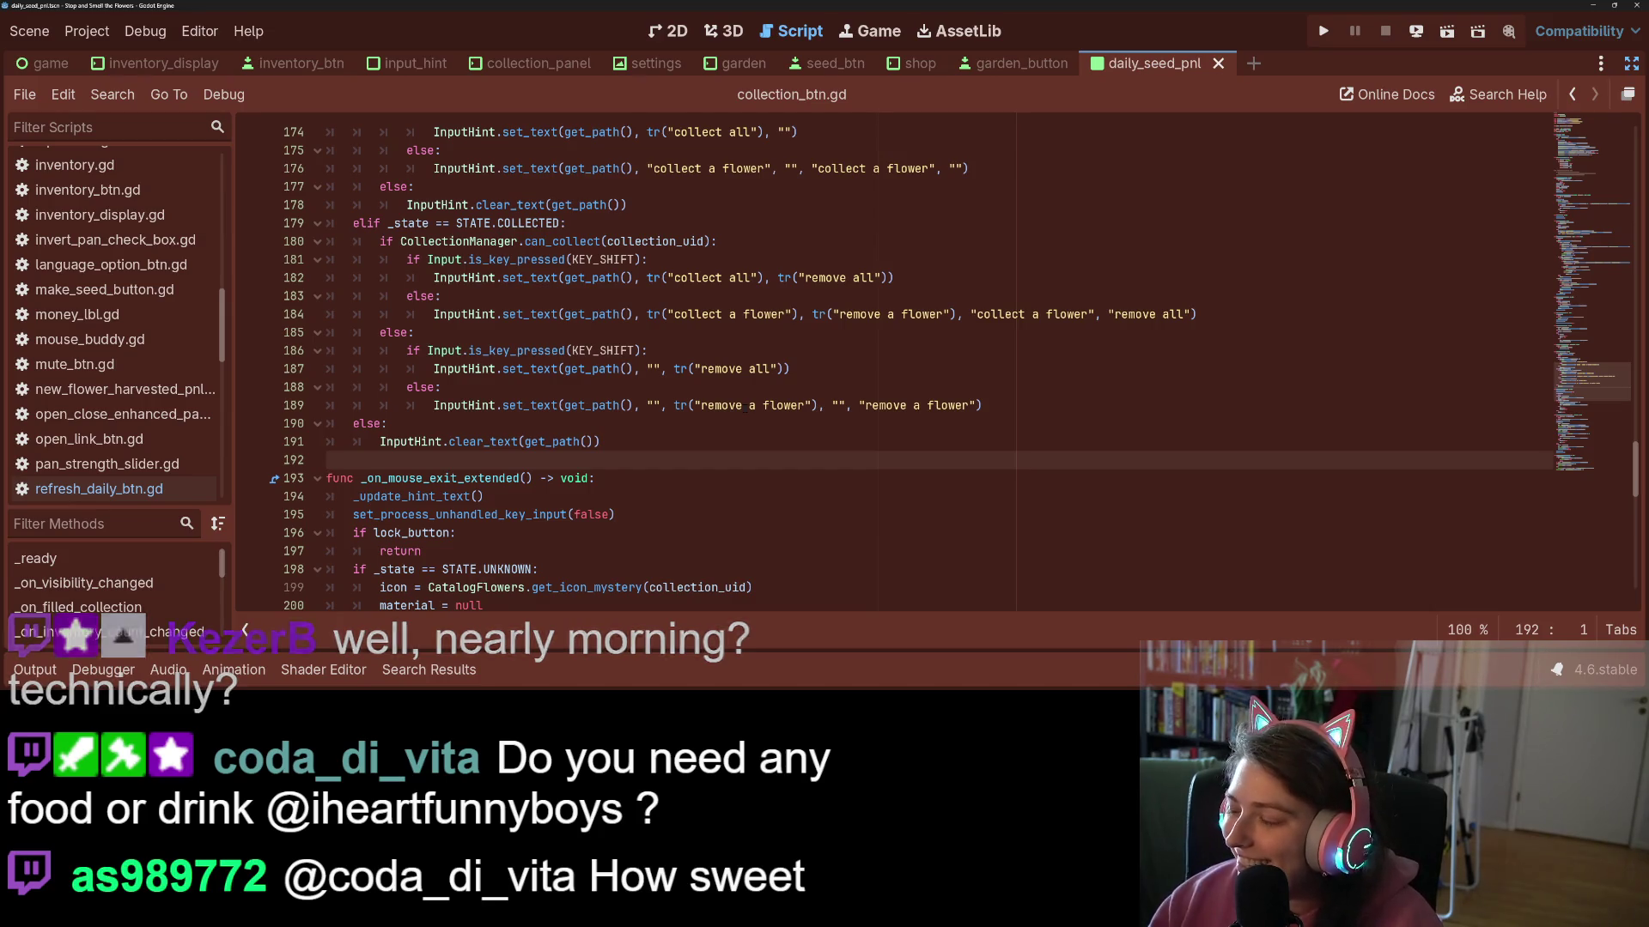
left_click(732, 423)
scroll(733, 464, "down", 1)
scroll(733, 463, "down", 2)
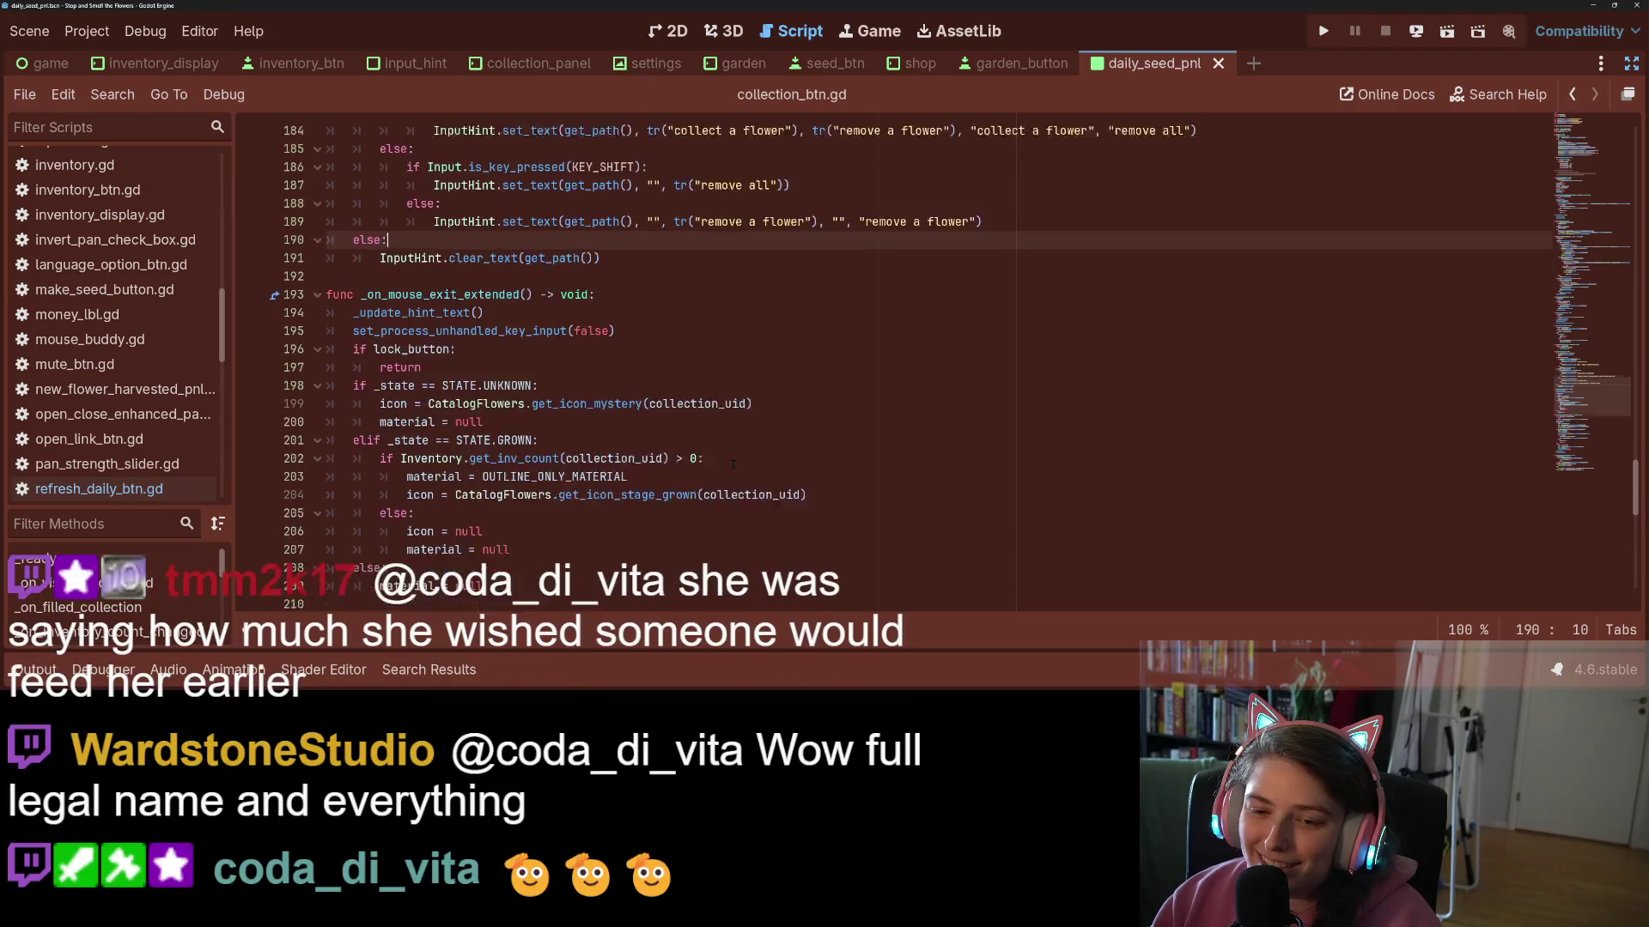
scroll(738, 466, "up", 3)
scroll(743, 468, "up", 5)
scroll(773, 455, "down", 4)
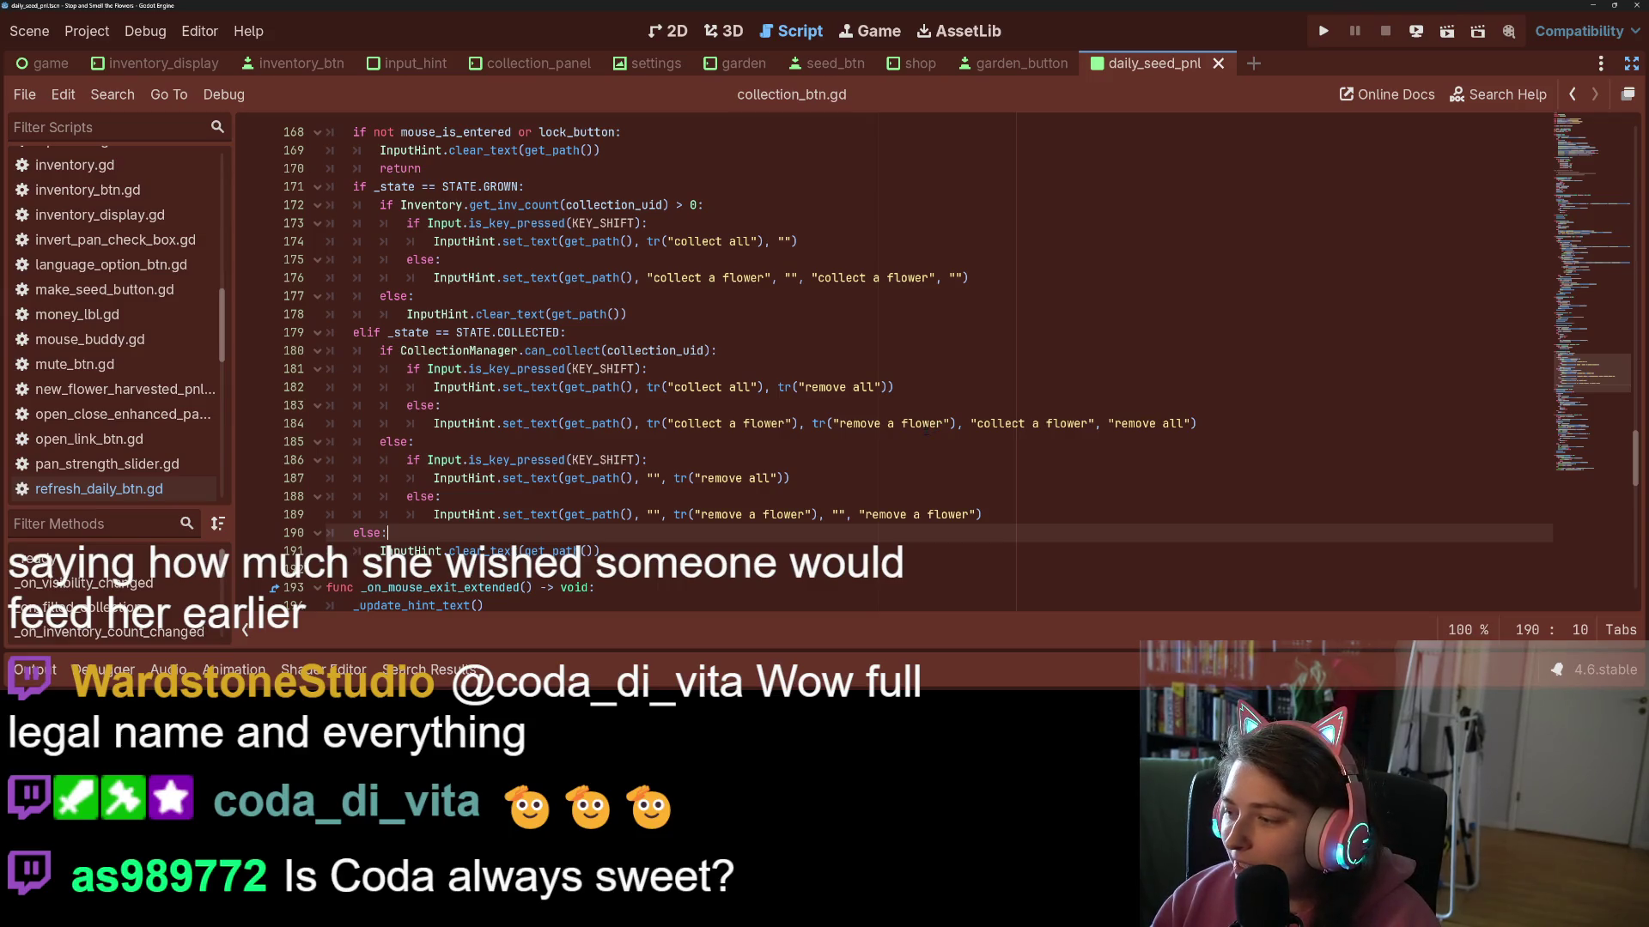
left_click(925, 424)
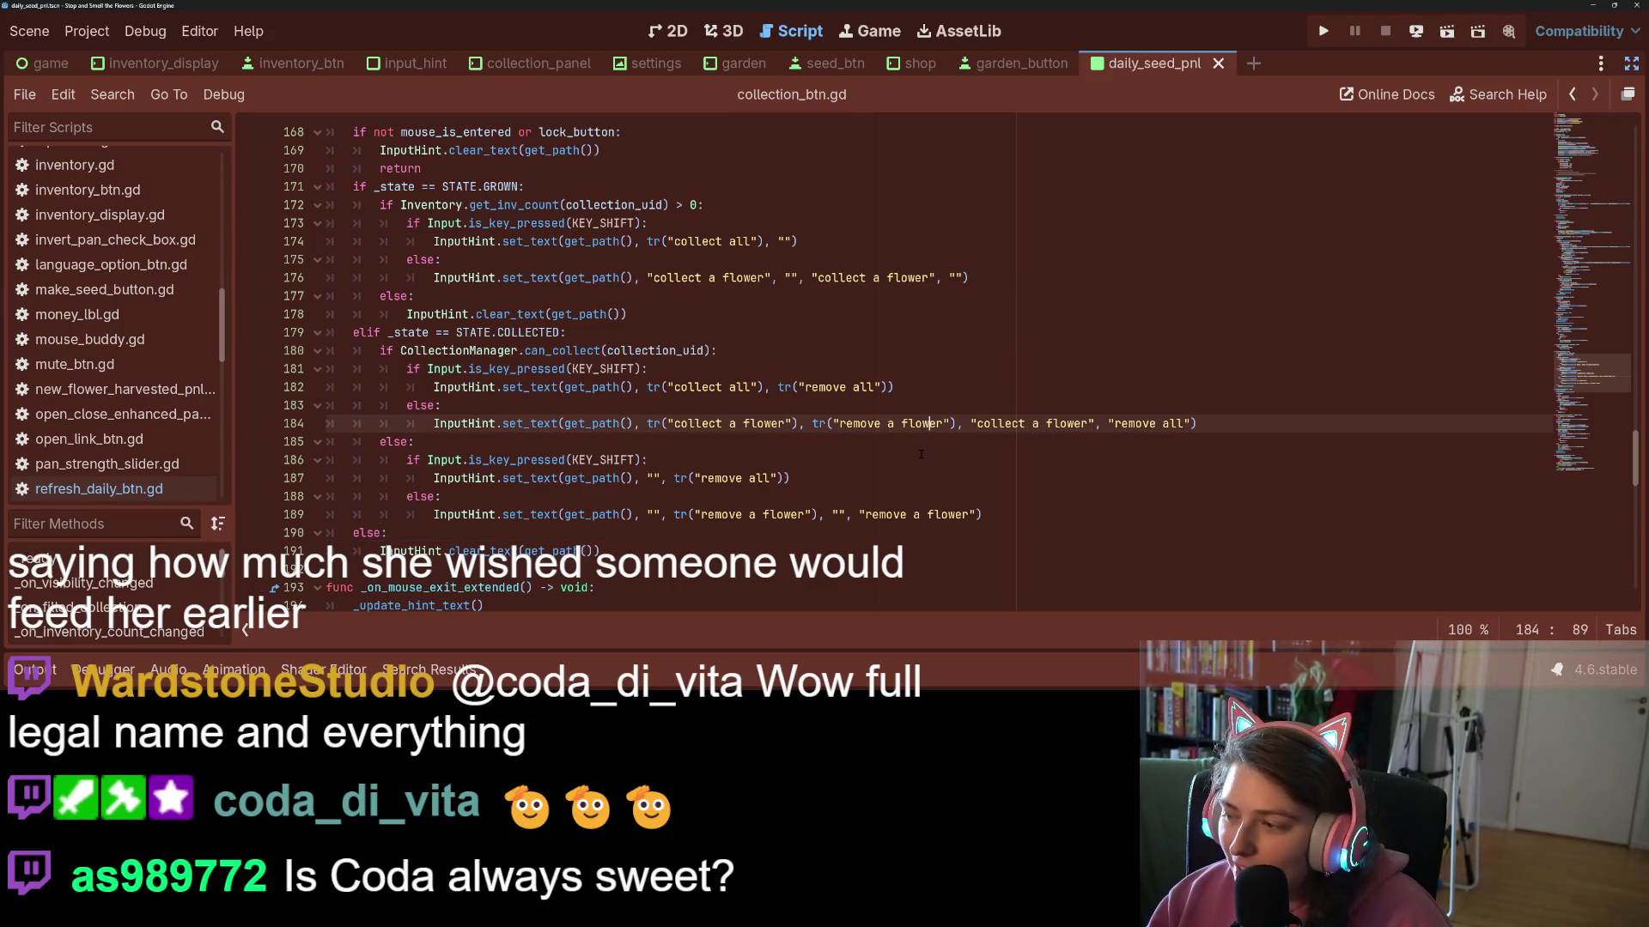